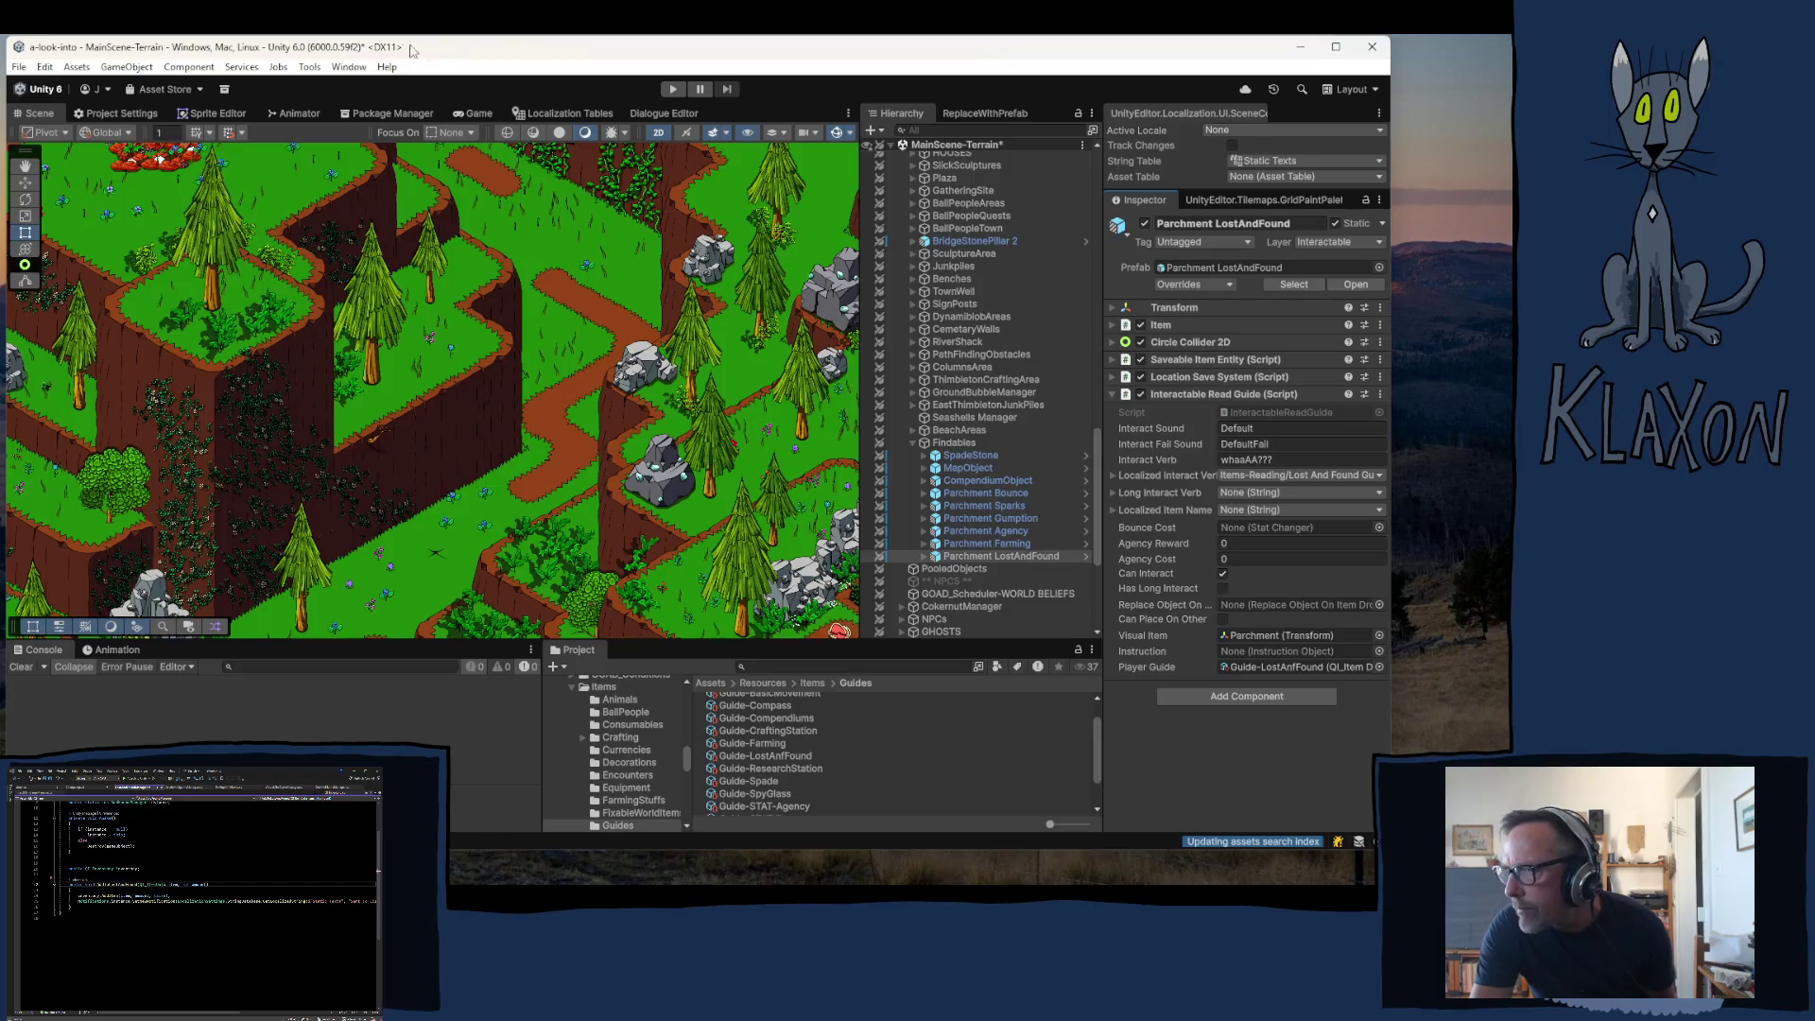
- Select SpadeStone, then expand and collapse its Interactable Pick Up (Script) component
click(985, 456)
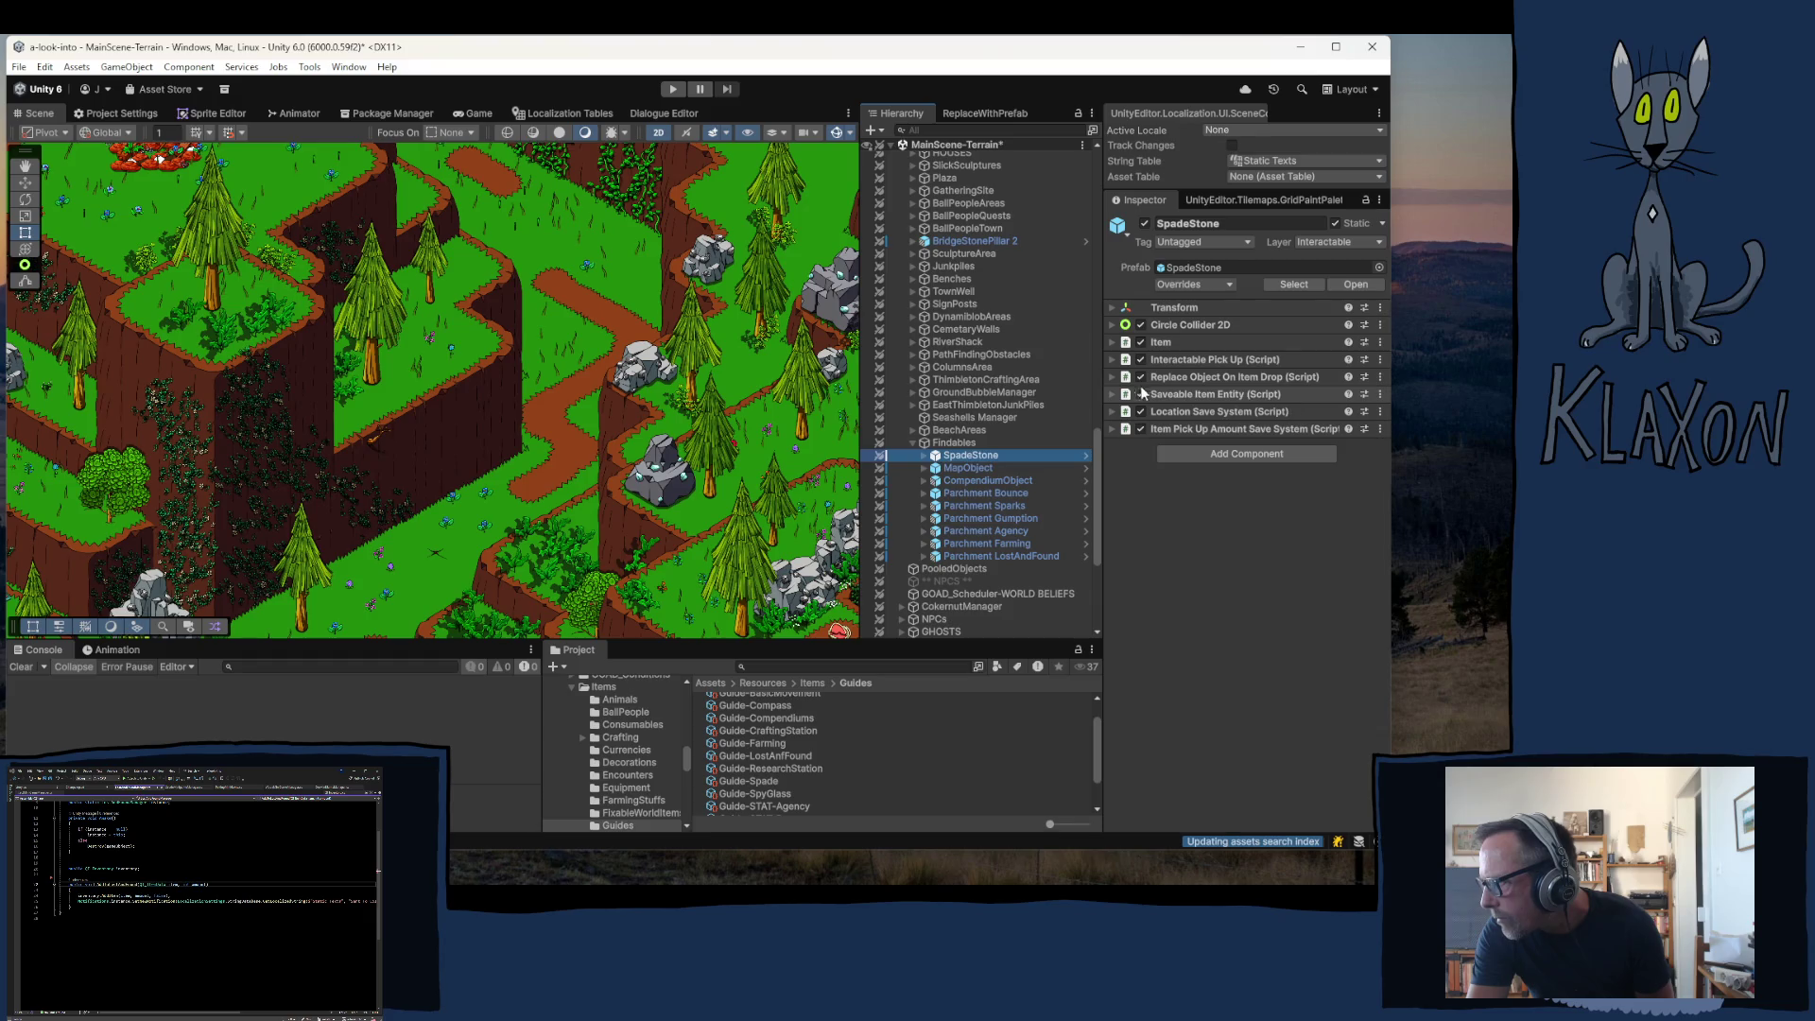
click(1113, 360)
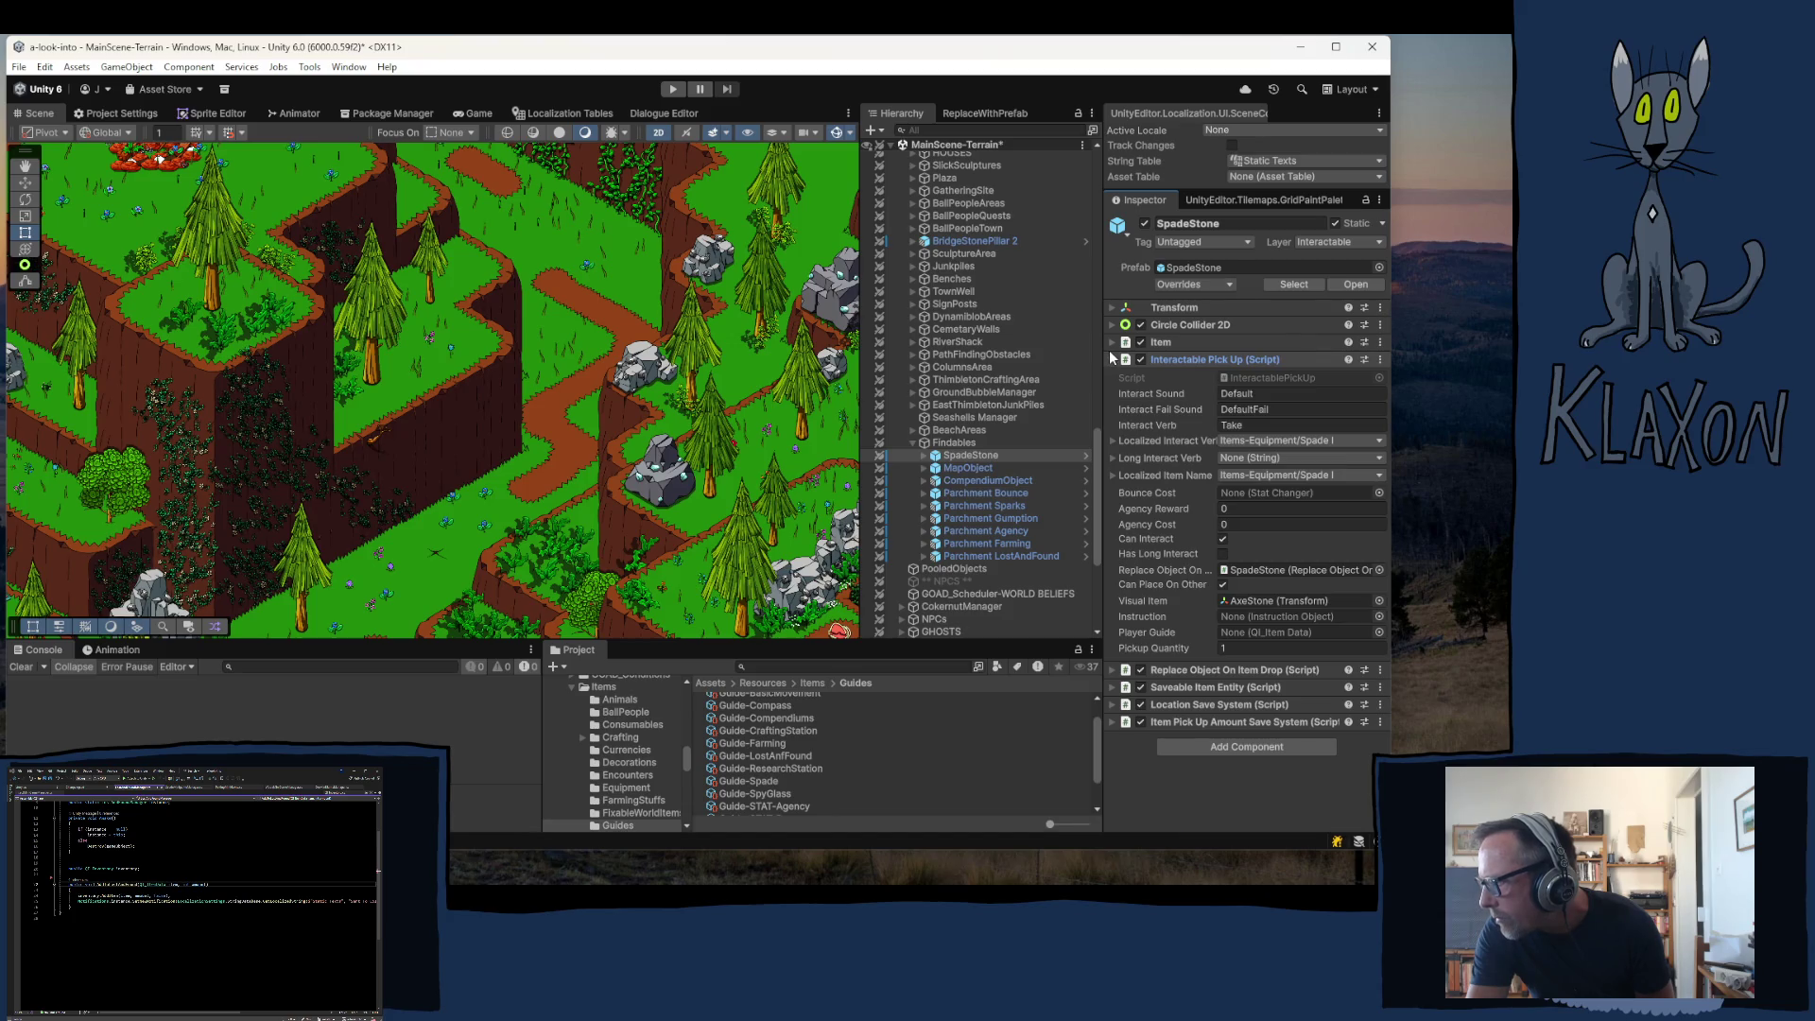
click(1114, 359)
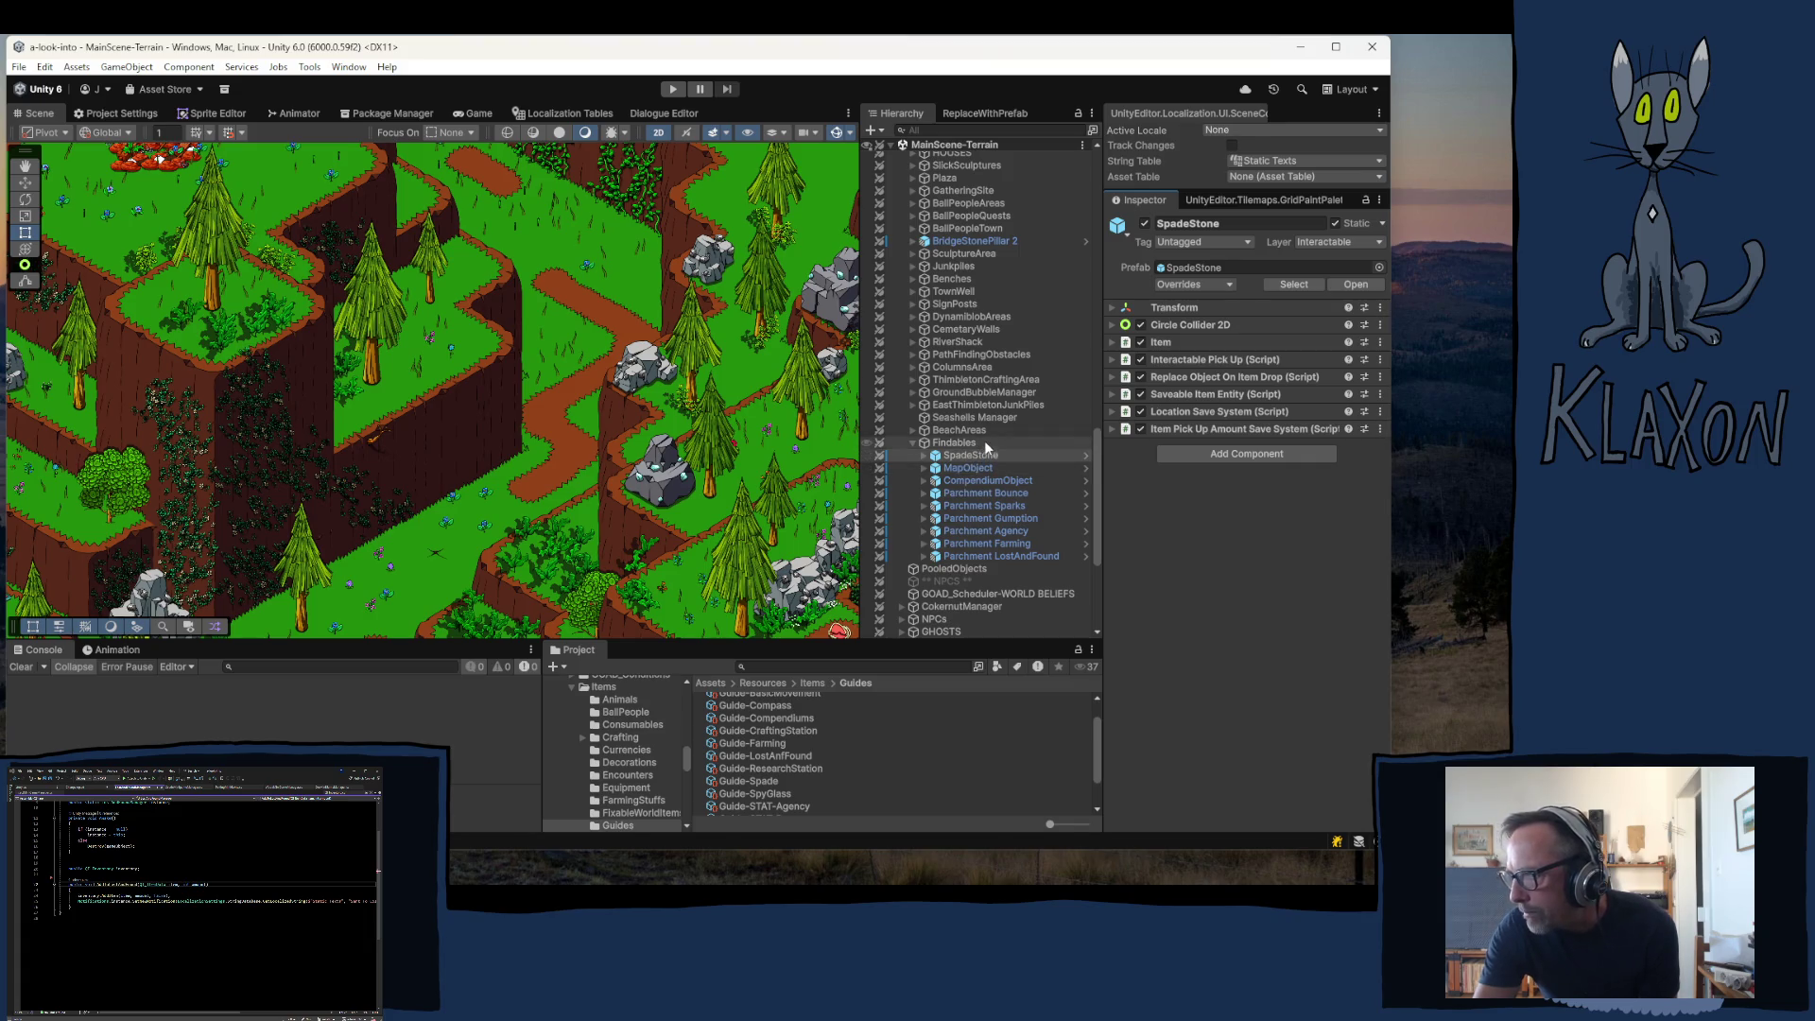
- Fold up Findables in the Hierarchy, hiding SpadeStone and the Parchment items
click(913, 443)
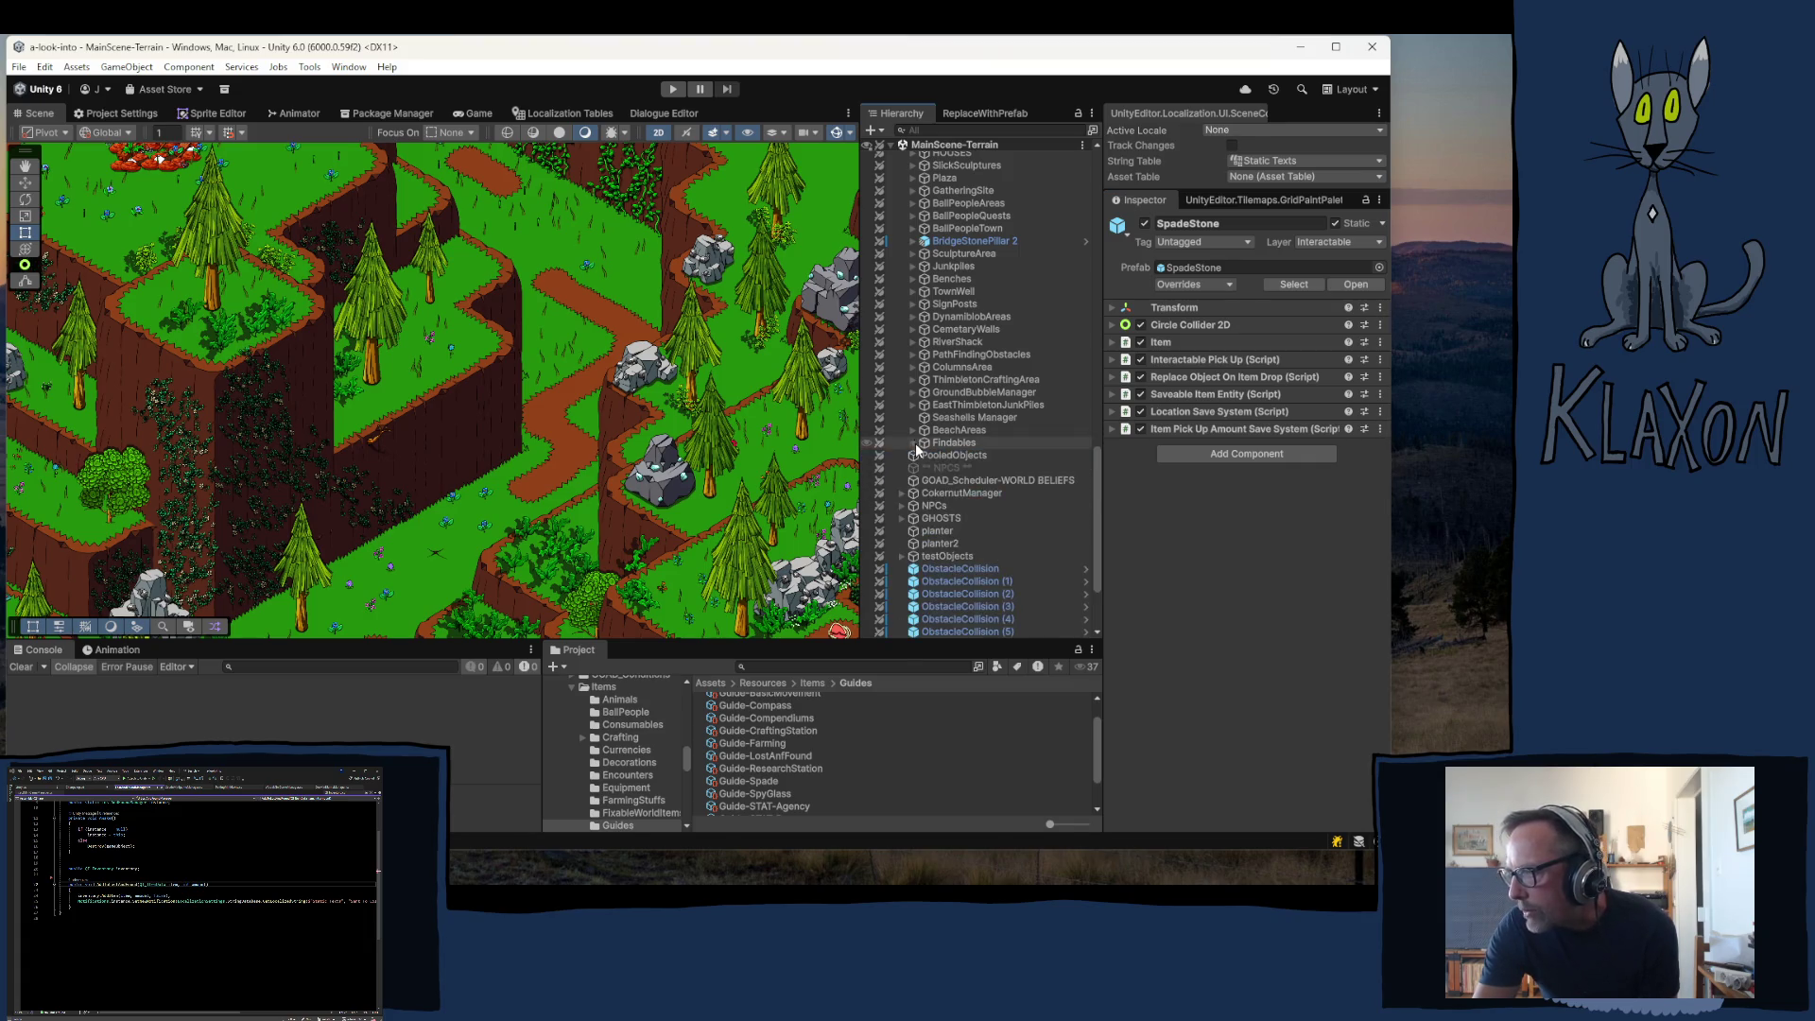
- Collapse WorldObjectsHolder and inspect Minigame-Animal and its AnimalSpying_Flattened child
scroll(966, 420, up, 5)
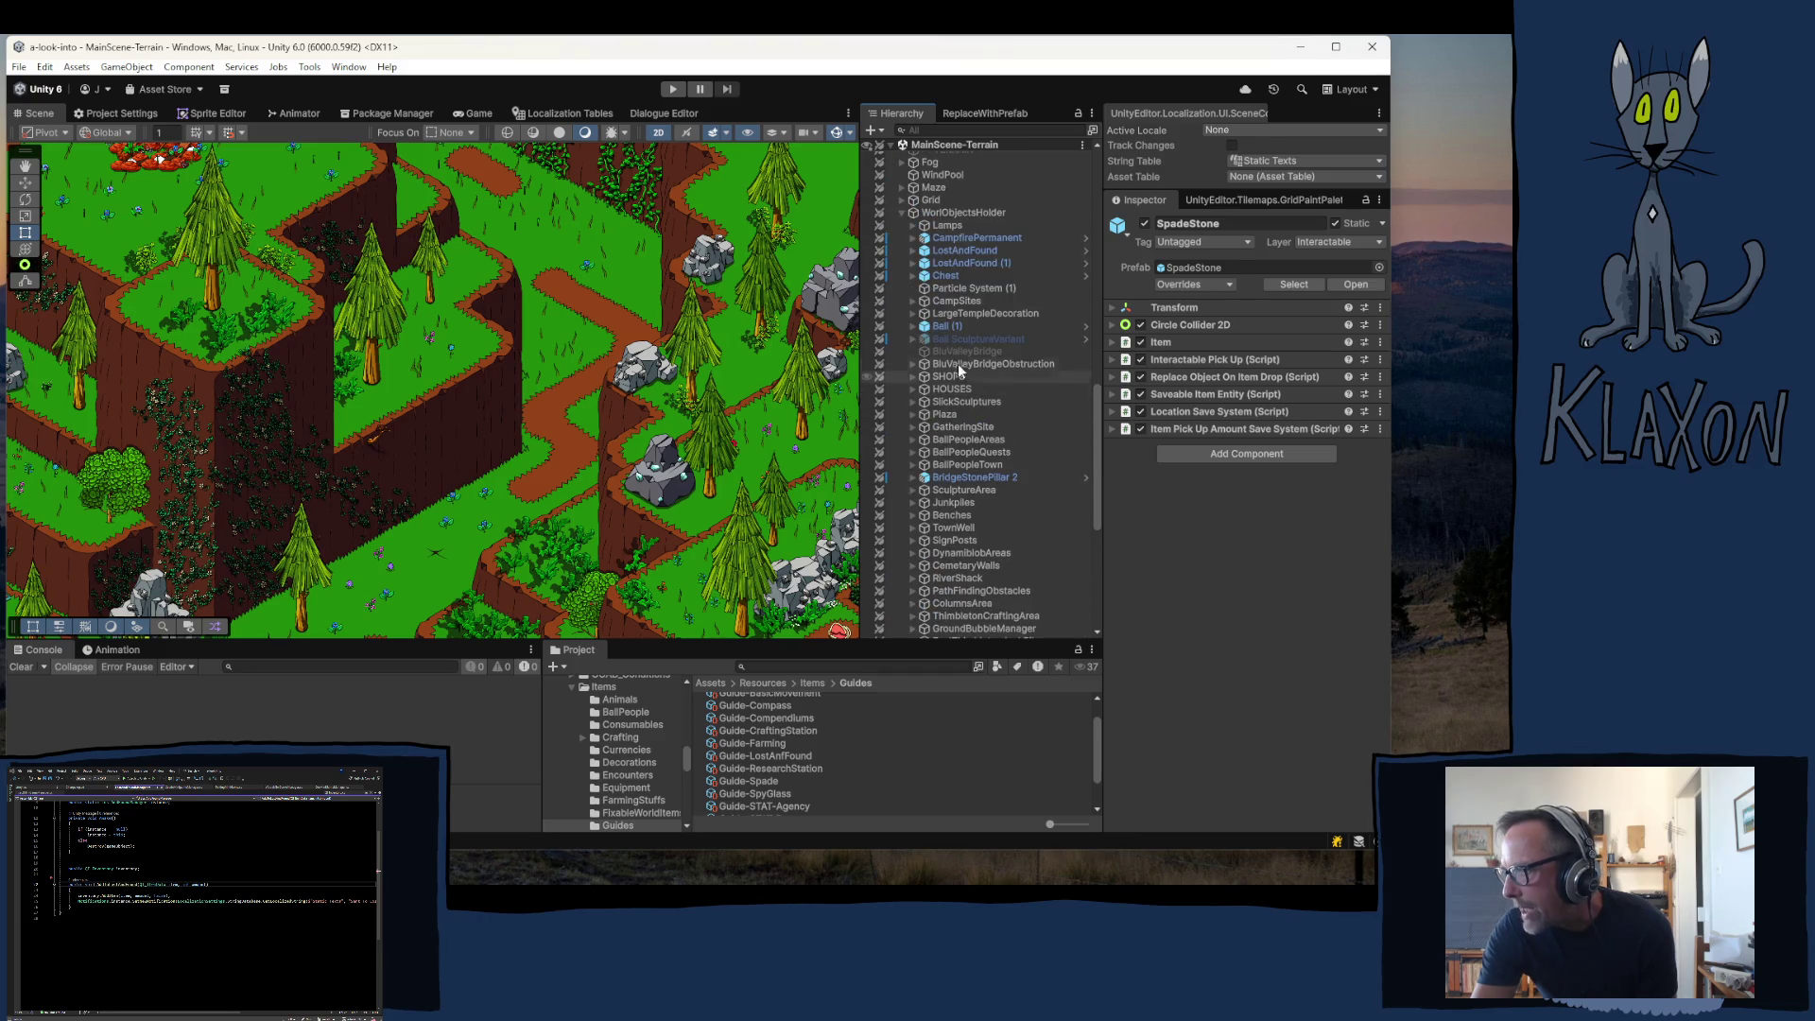
click(903, 213)
scroll(938, 333, down, 5)
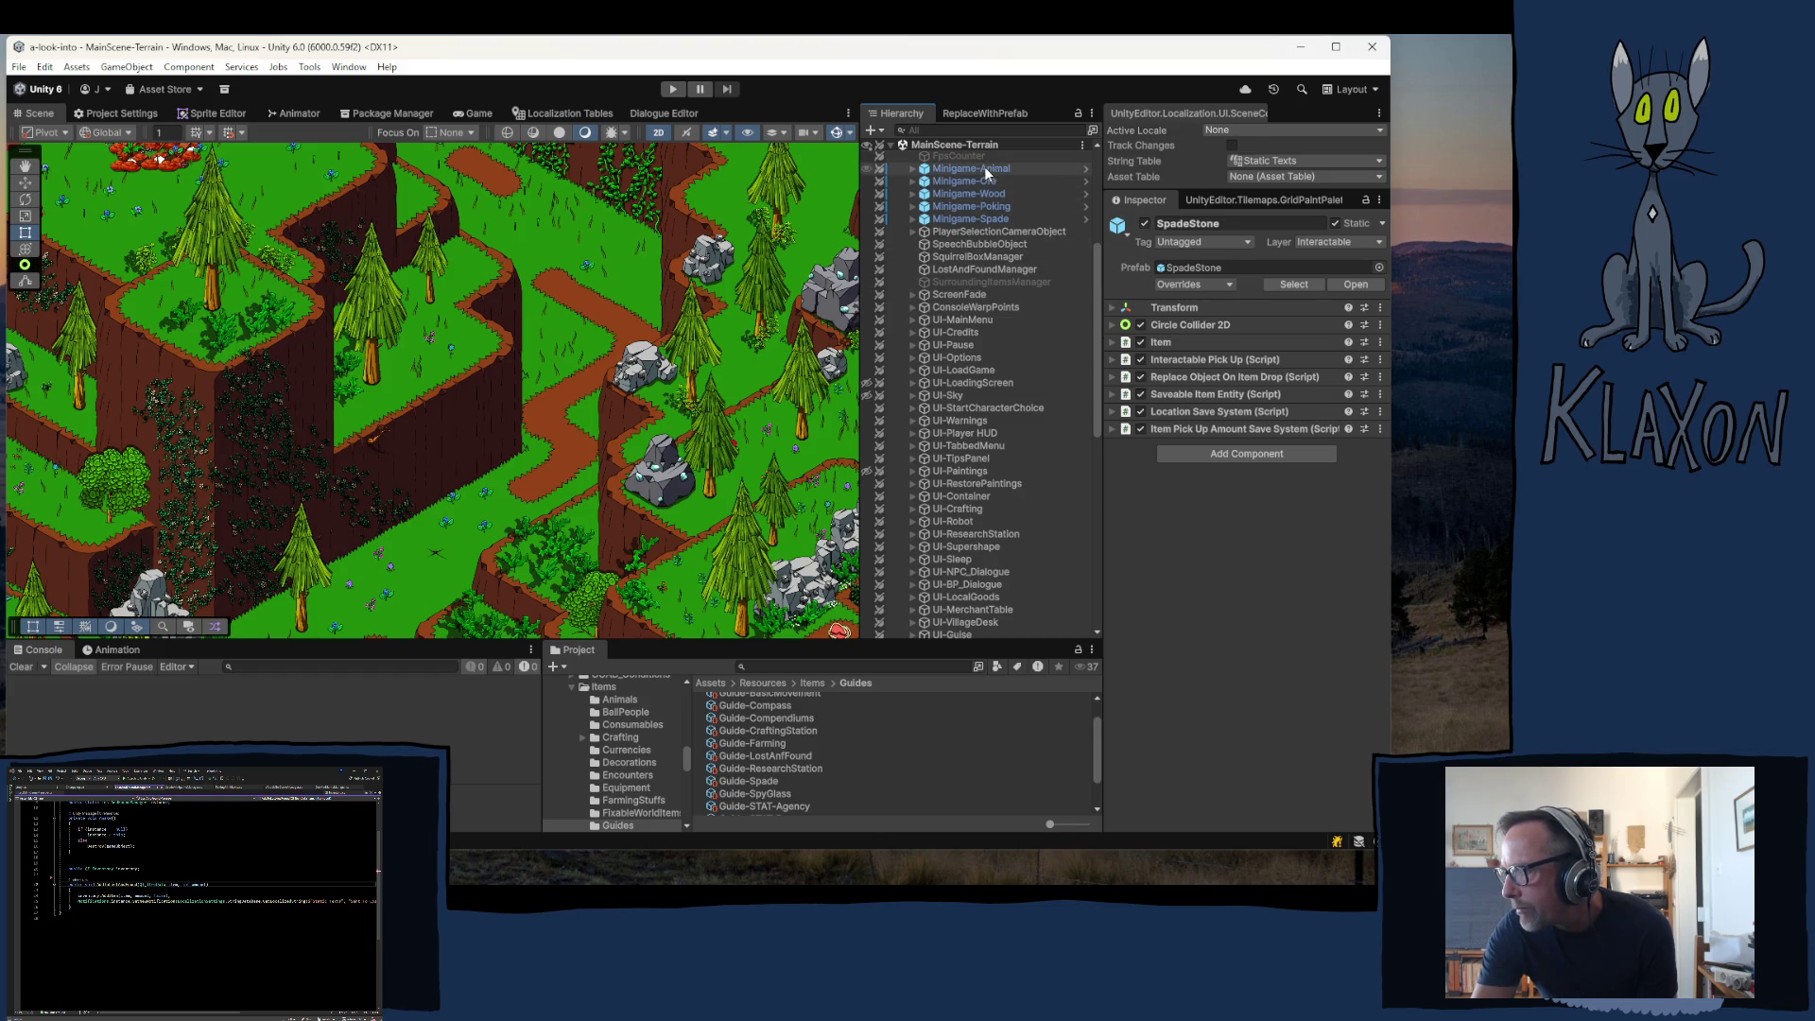
click(985, 167)
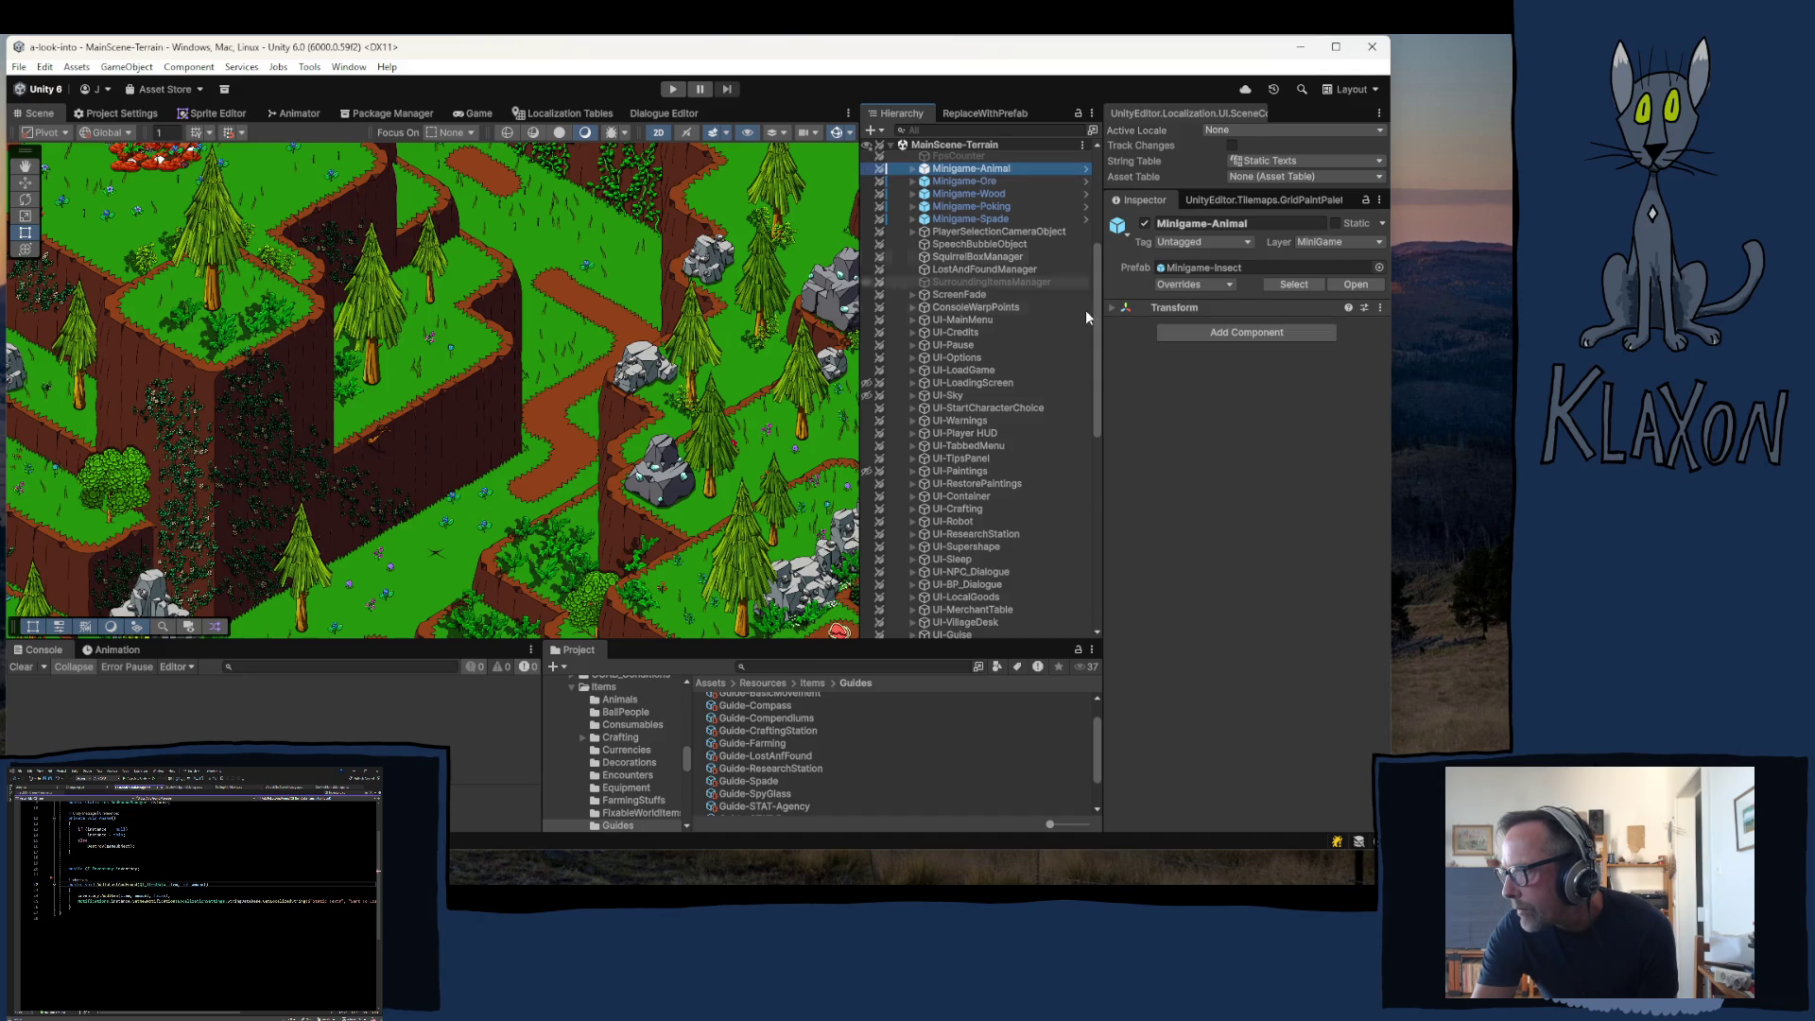
click(912, 167)
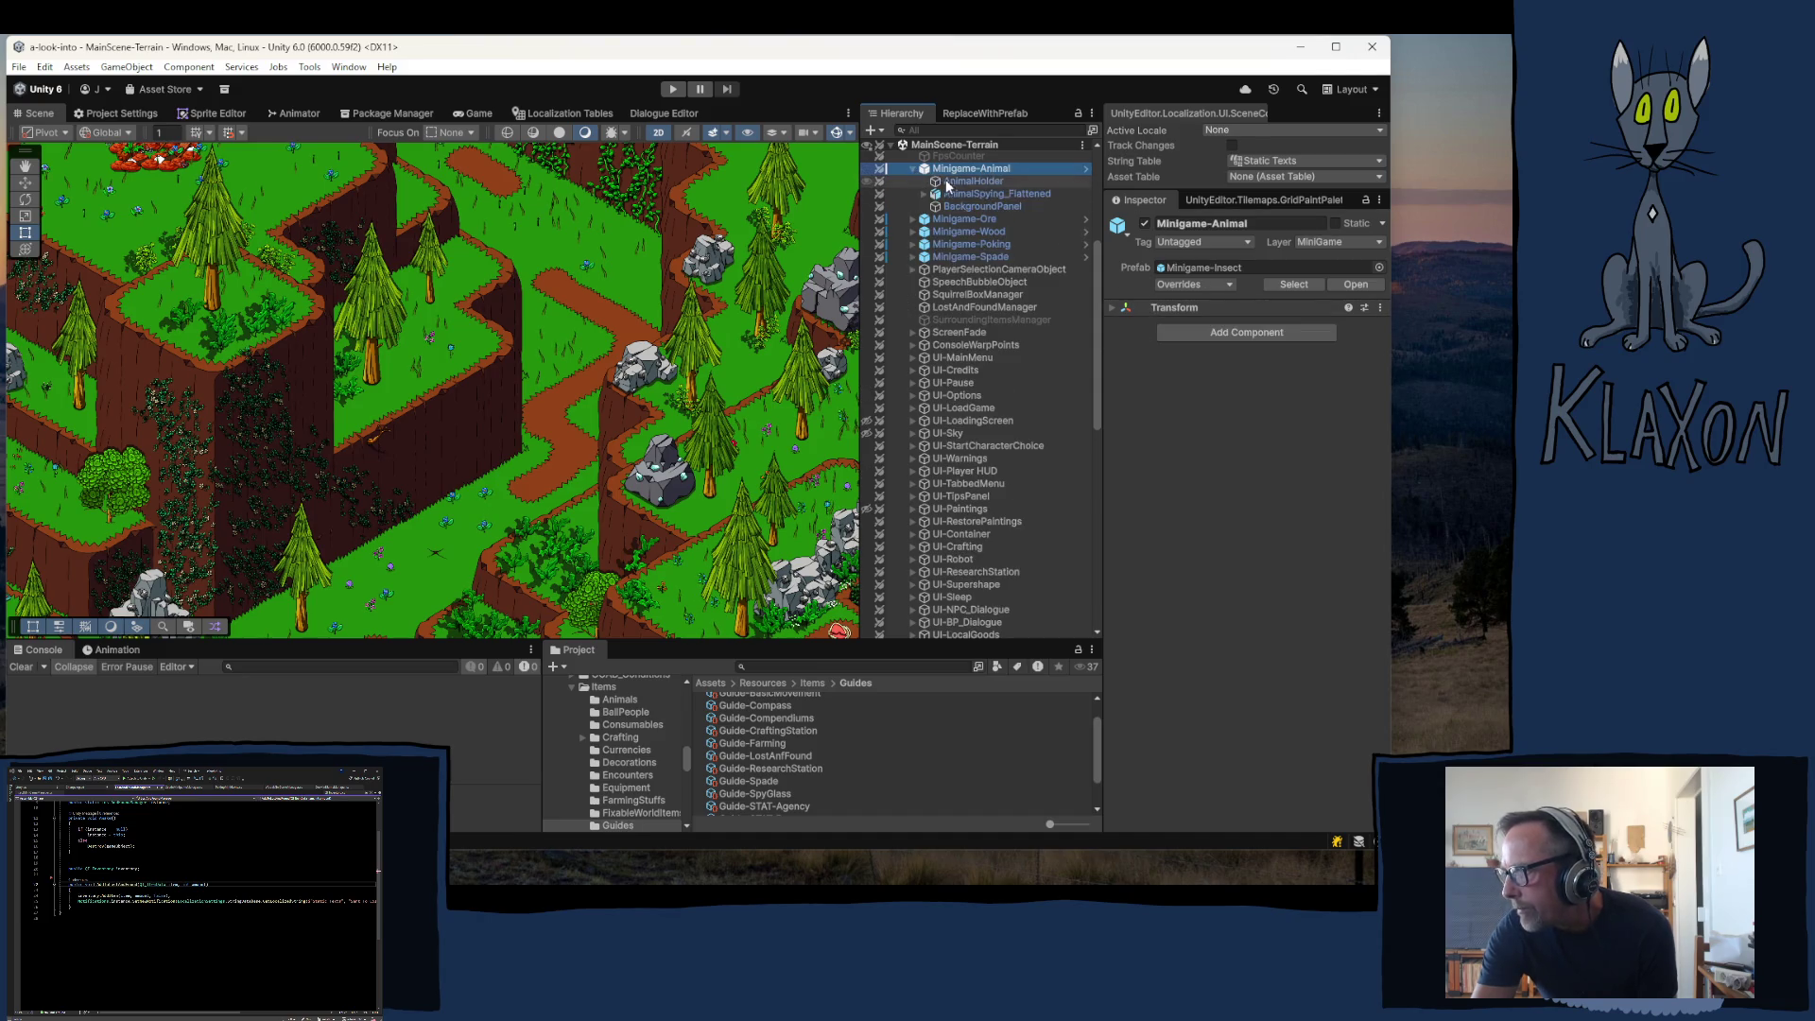
click(963, 195)
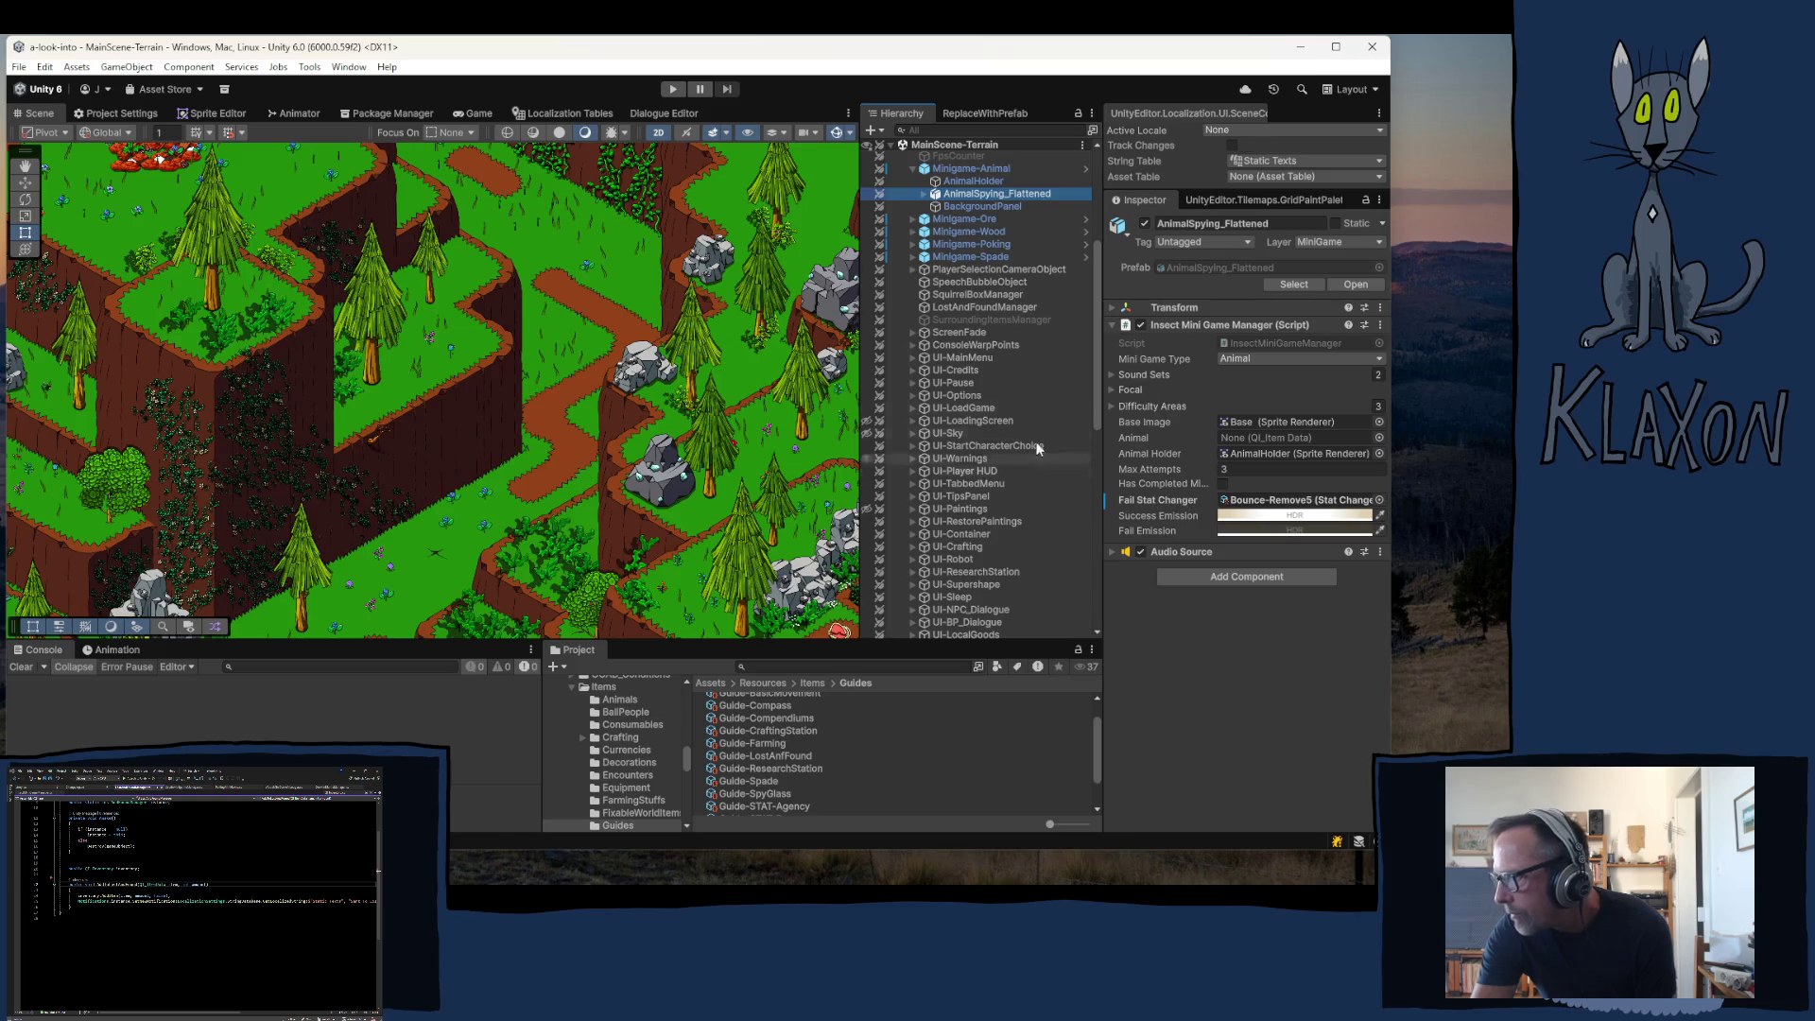
- Expand Minigame-Ore, -Wood, -Poking and -Spade, inspecting OreMiningNew_Flattened, BaseBig_Frames, PokingFlattened and SpadeGame (1)
click(913, 220)
click(954, 231)
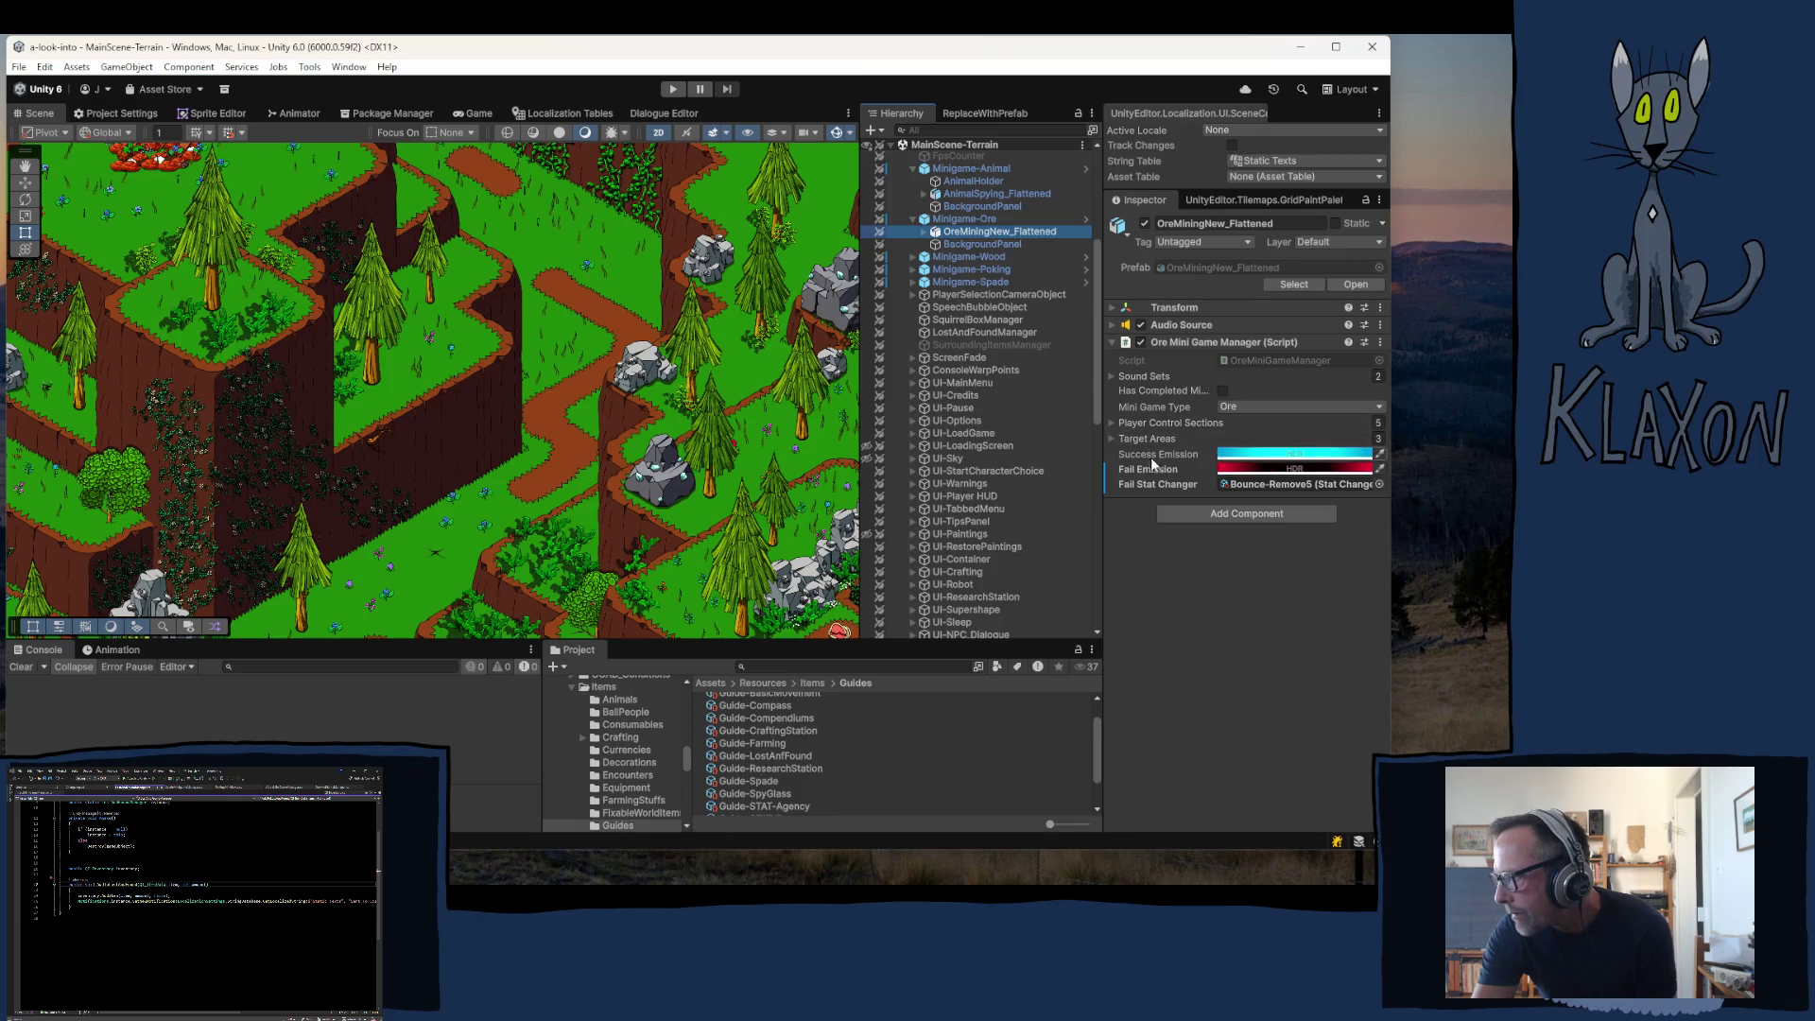
click(914, 257)
click(962, 269)
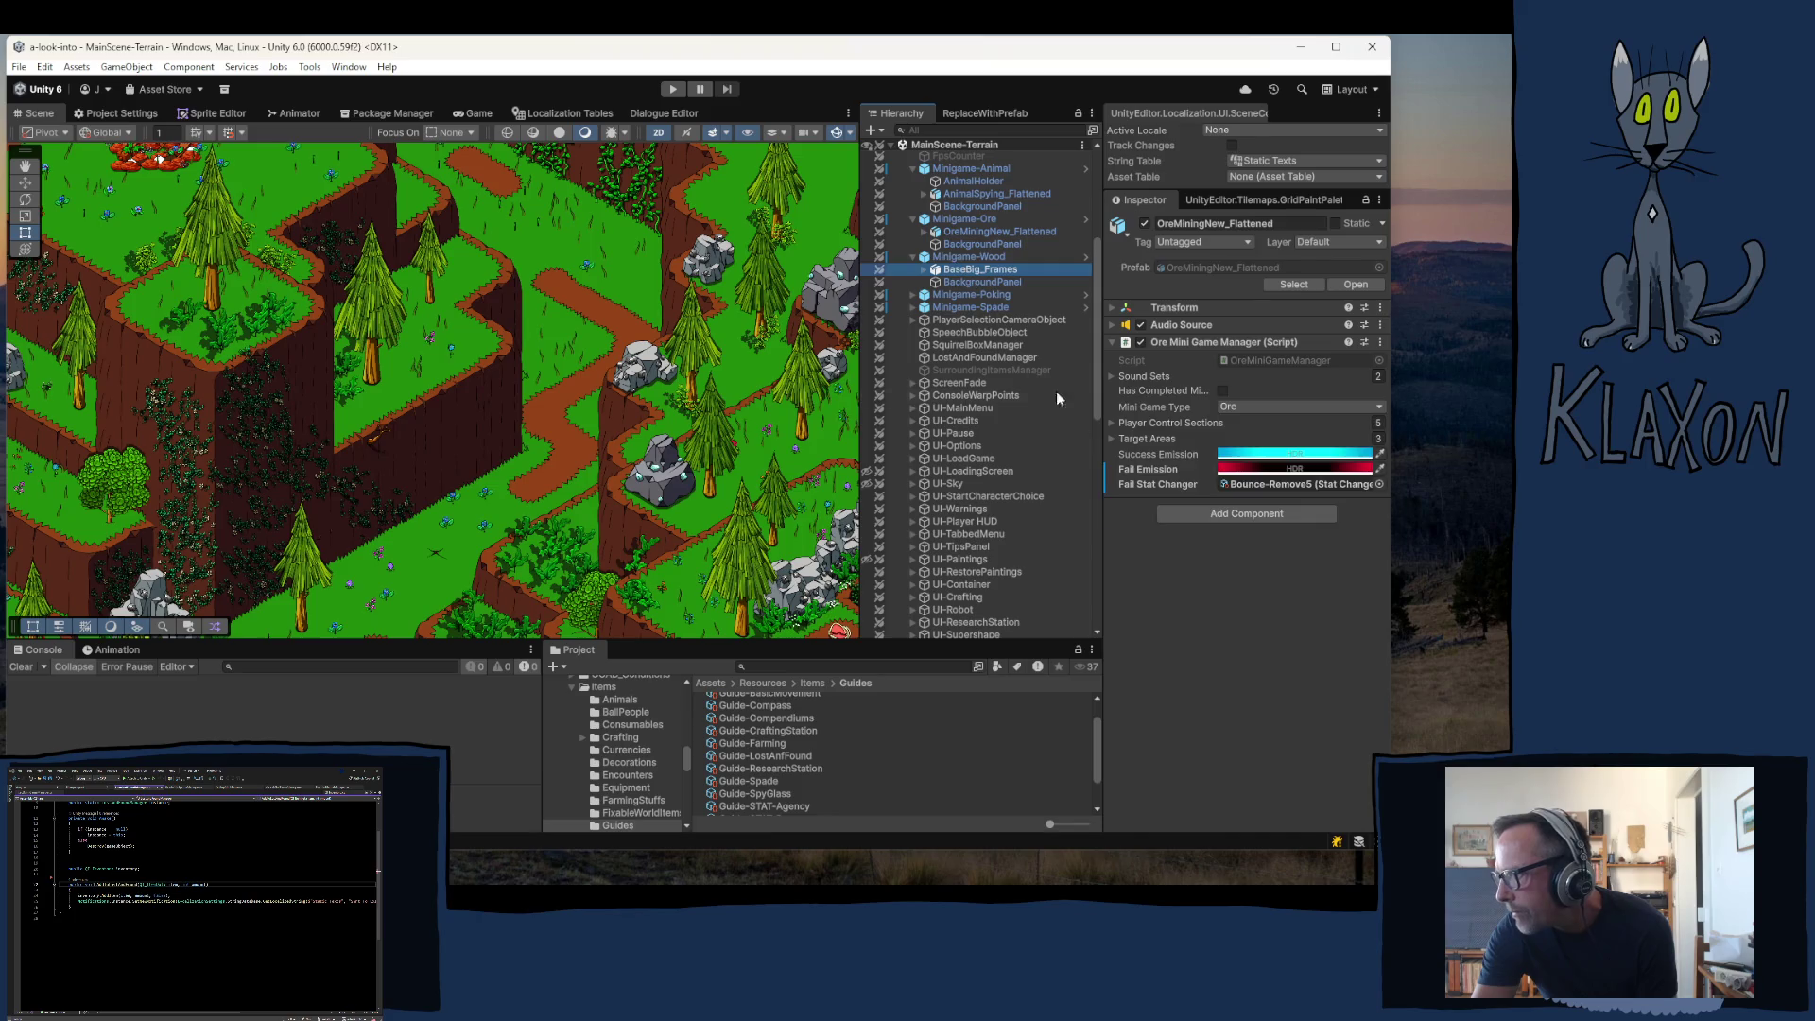
click(912, 294)
click(960, 307)
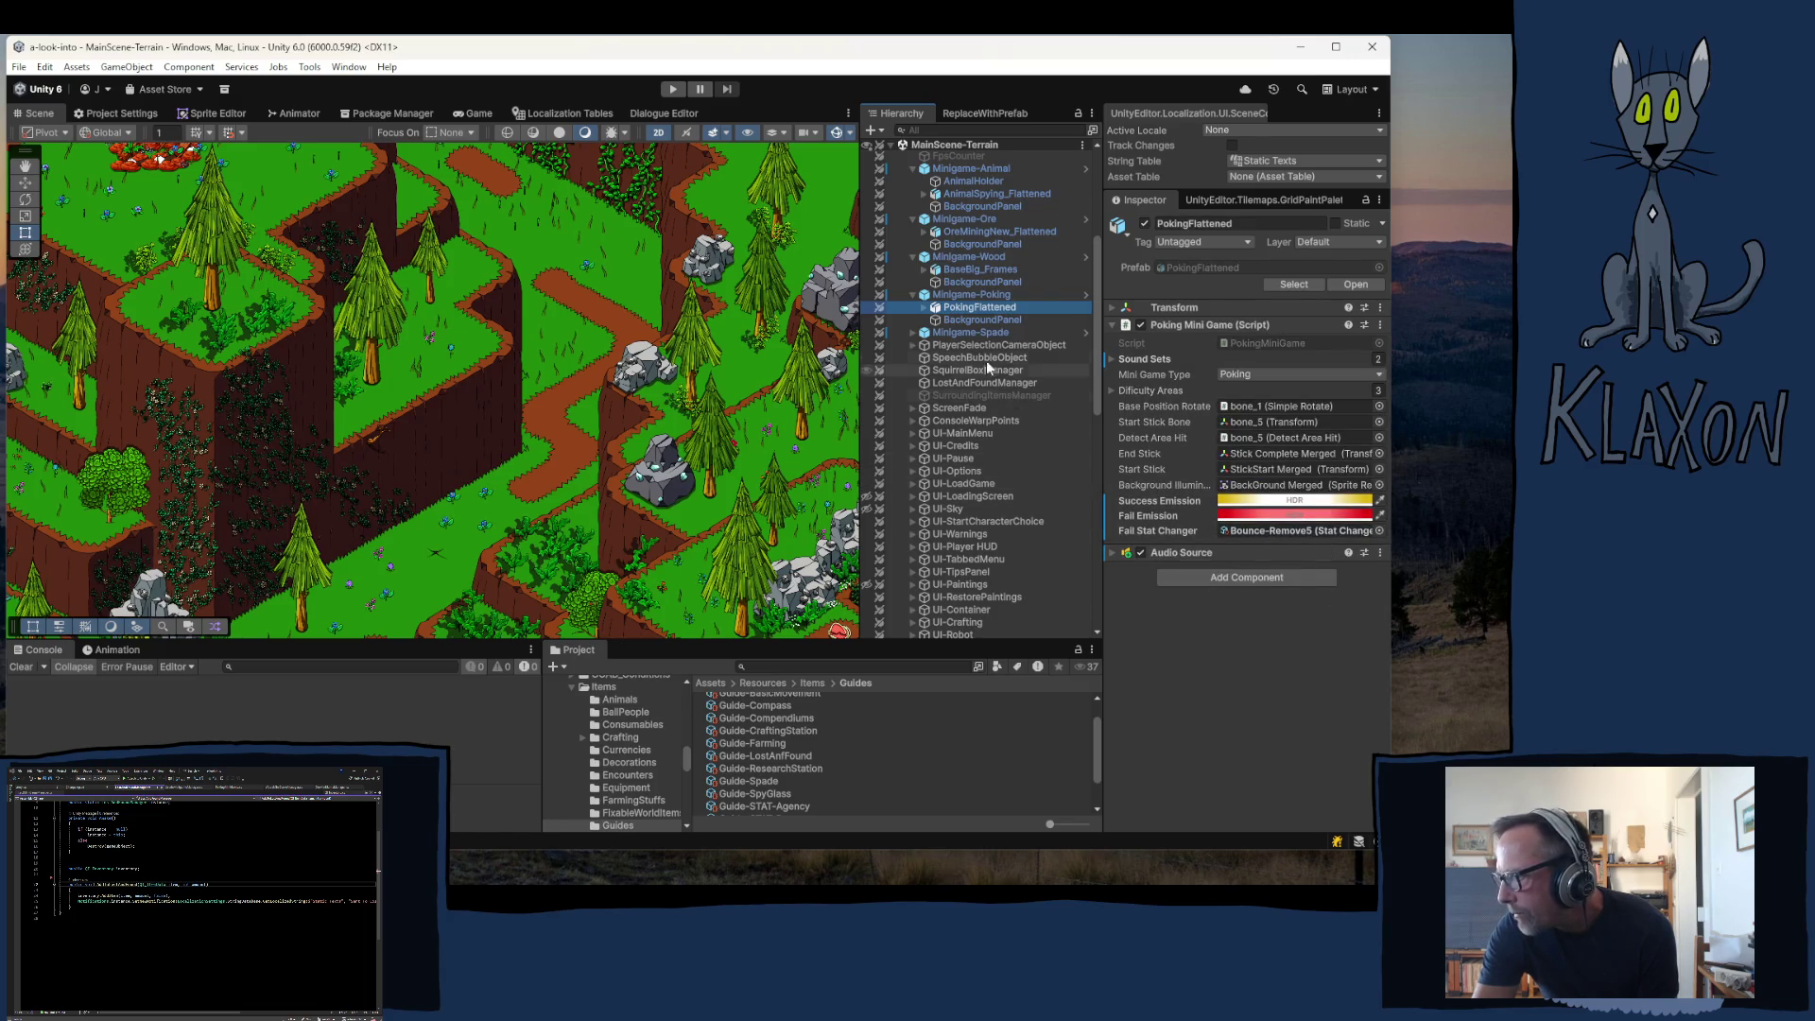
click(914, 333)
click(955, 355)
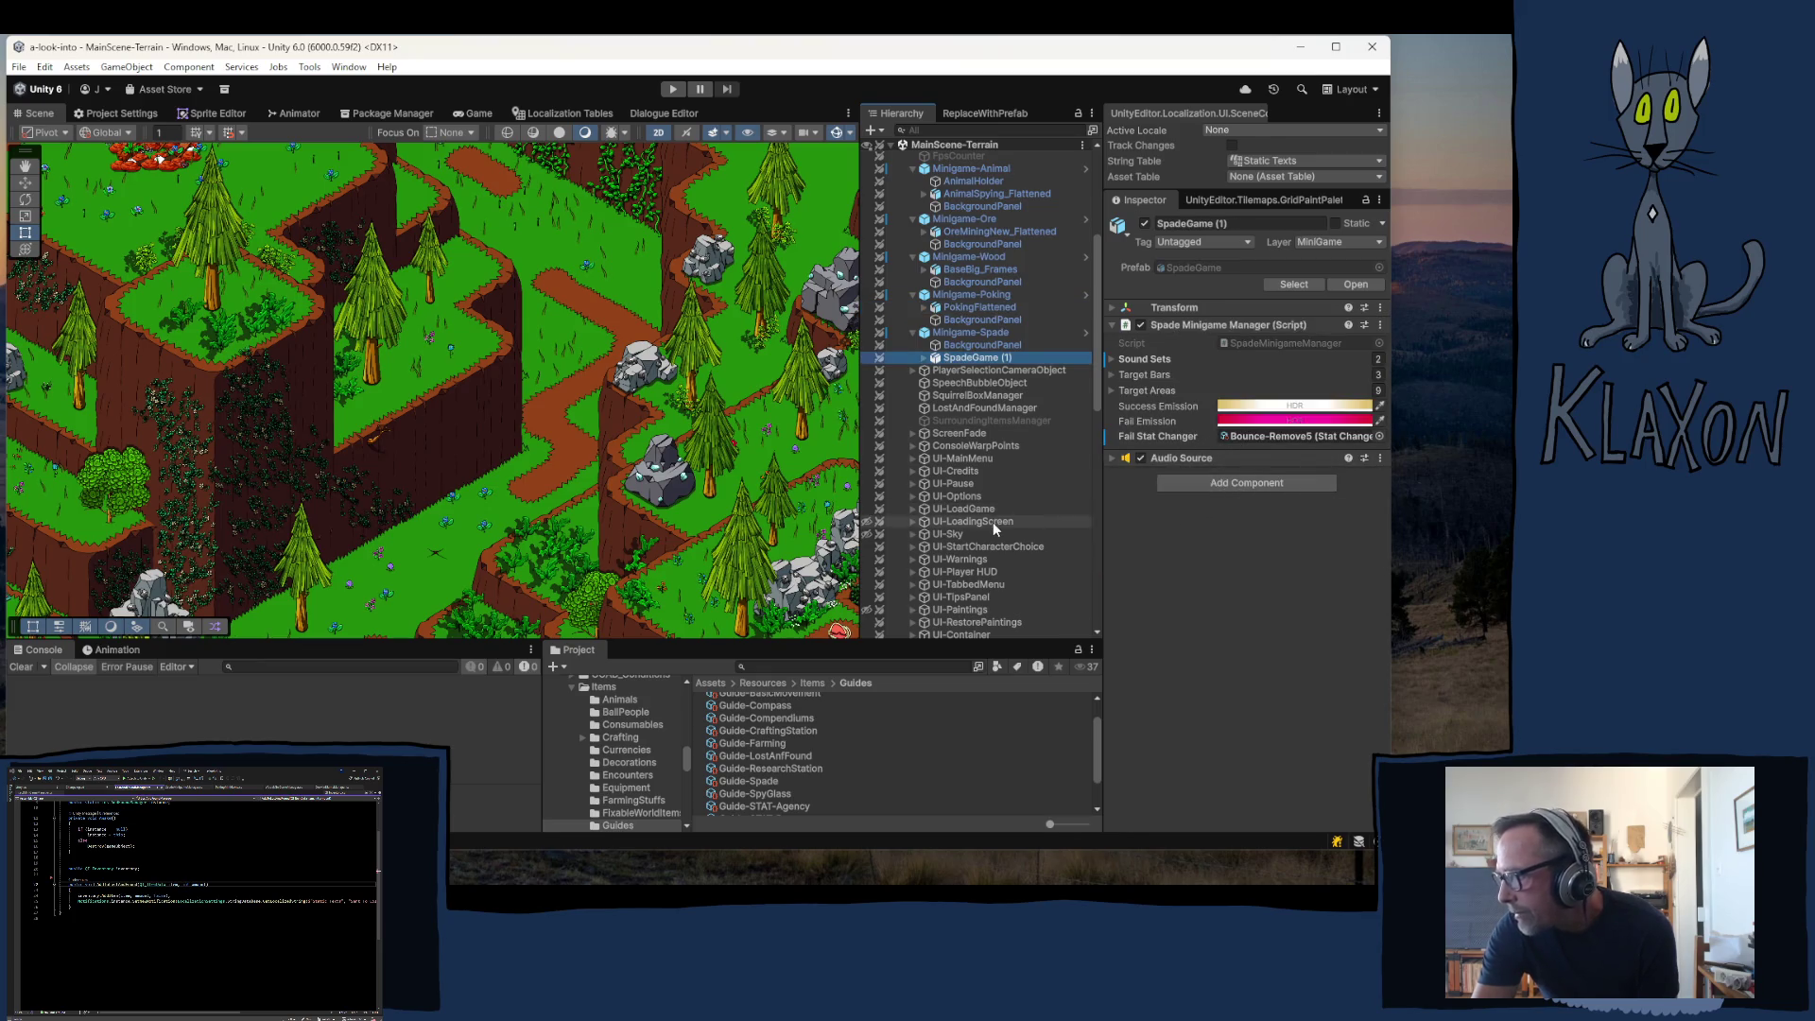
scroll(928, 322, up, 4)
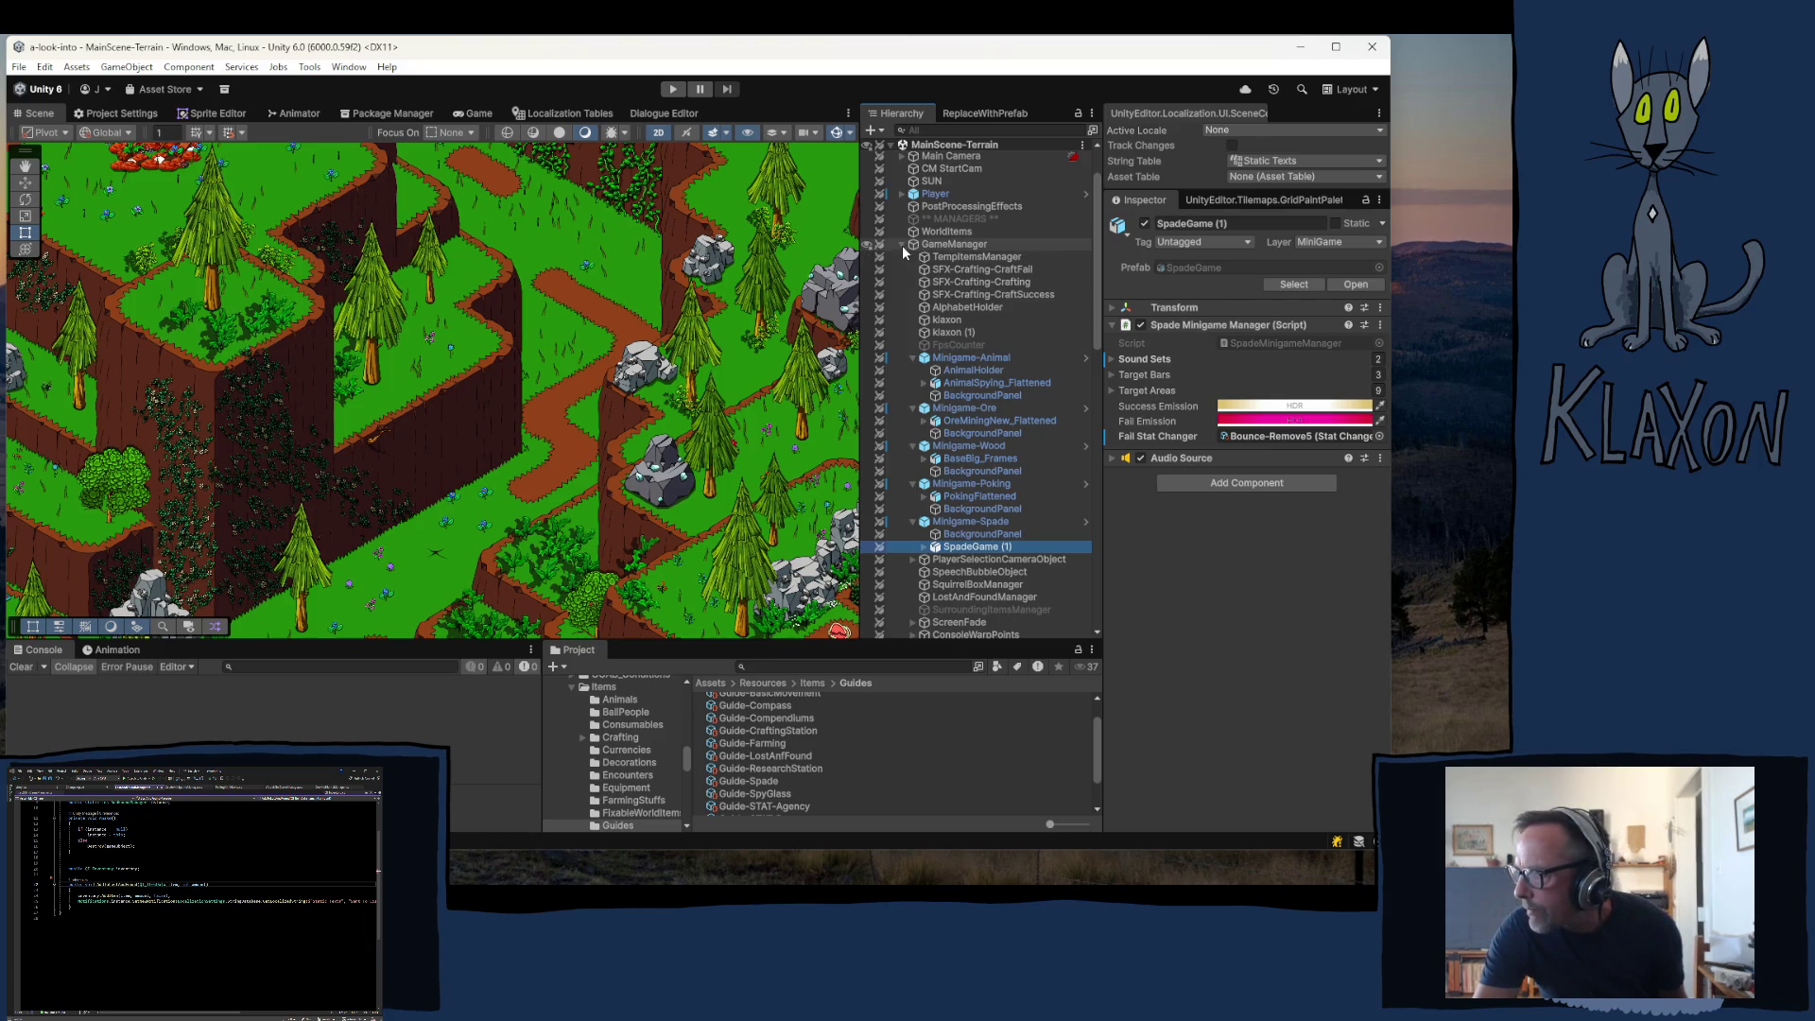
- Collapse GameManager and enter Play mode to reach the game's title menu
click(902, 246)
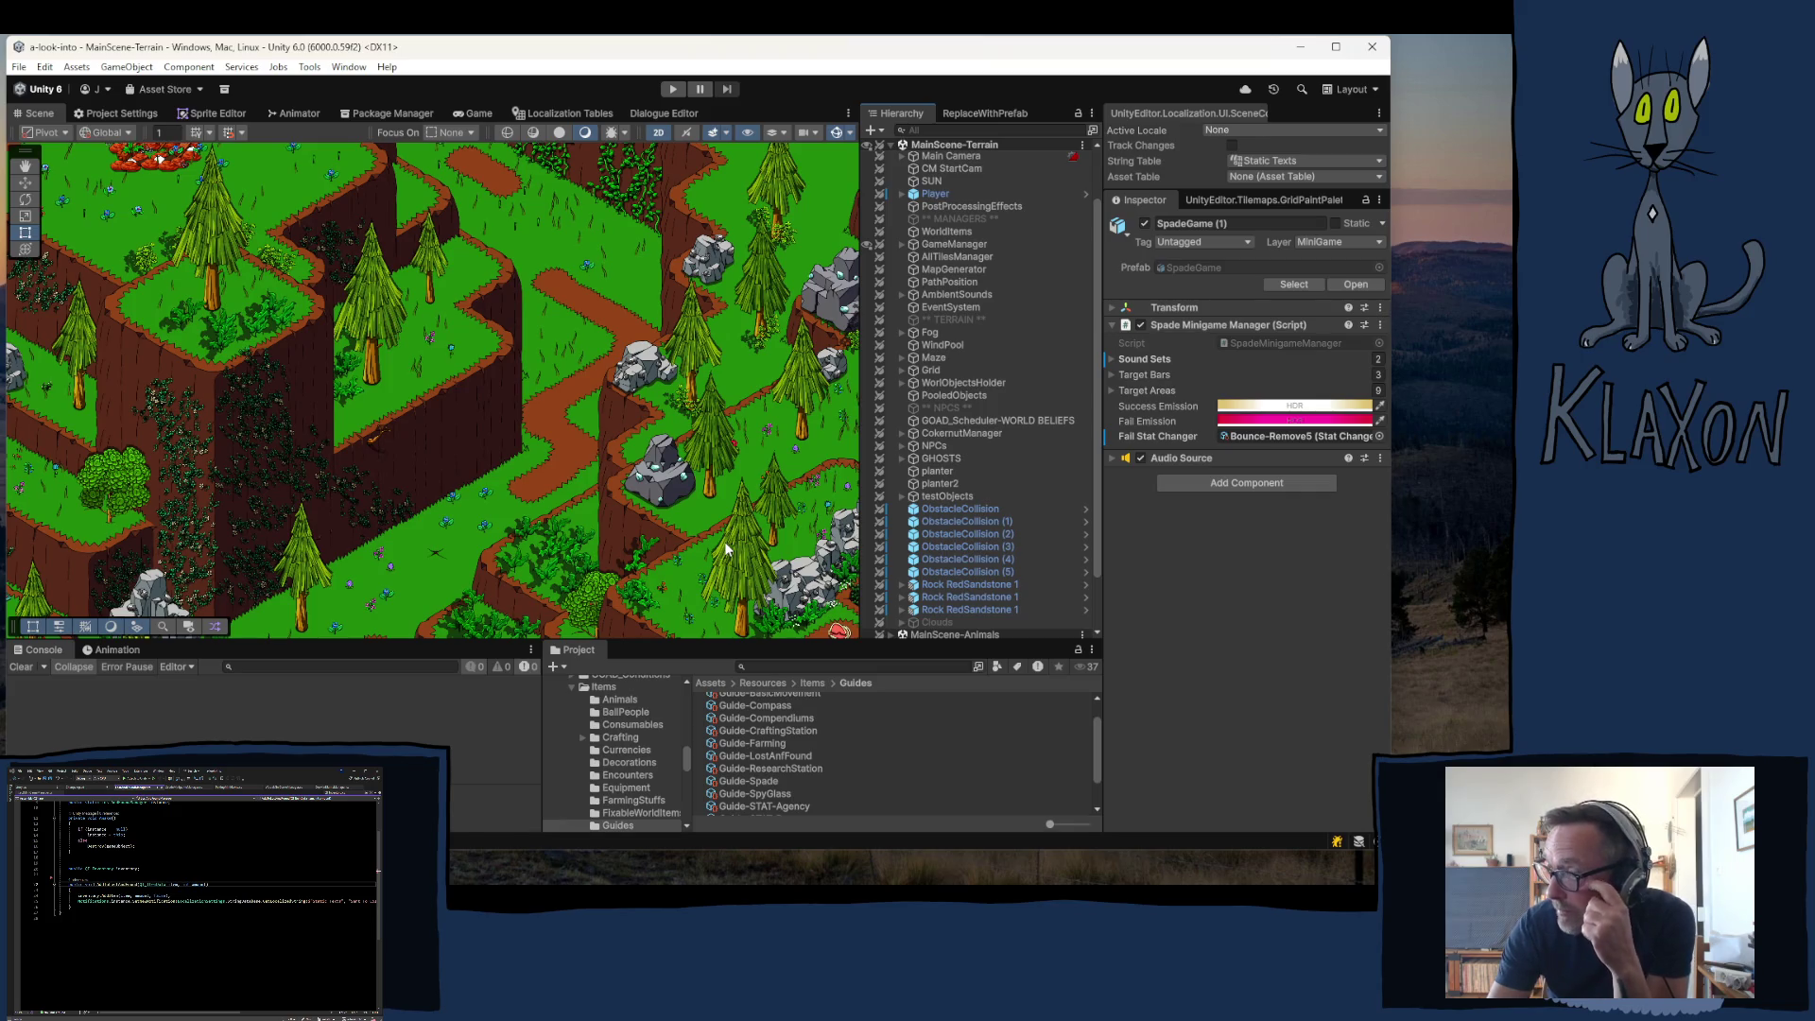
click(673, 91)
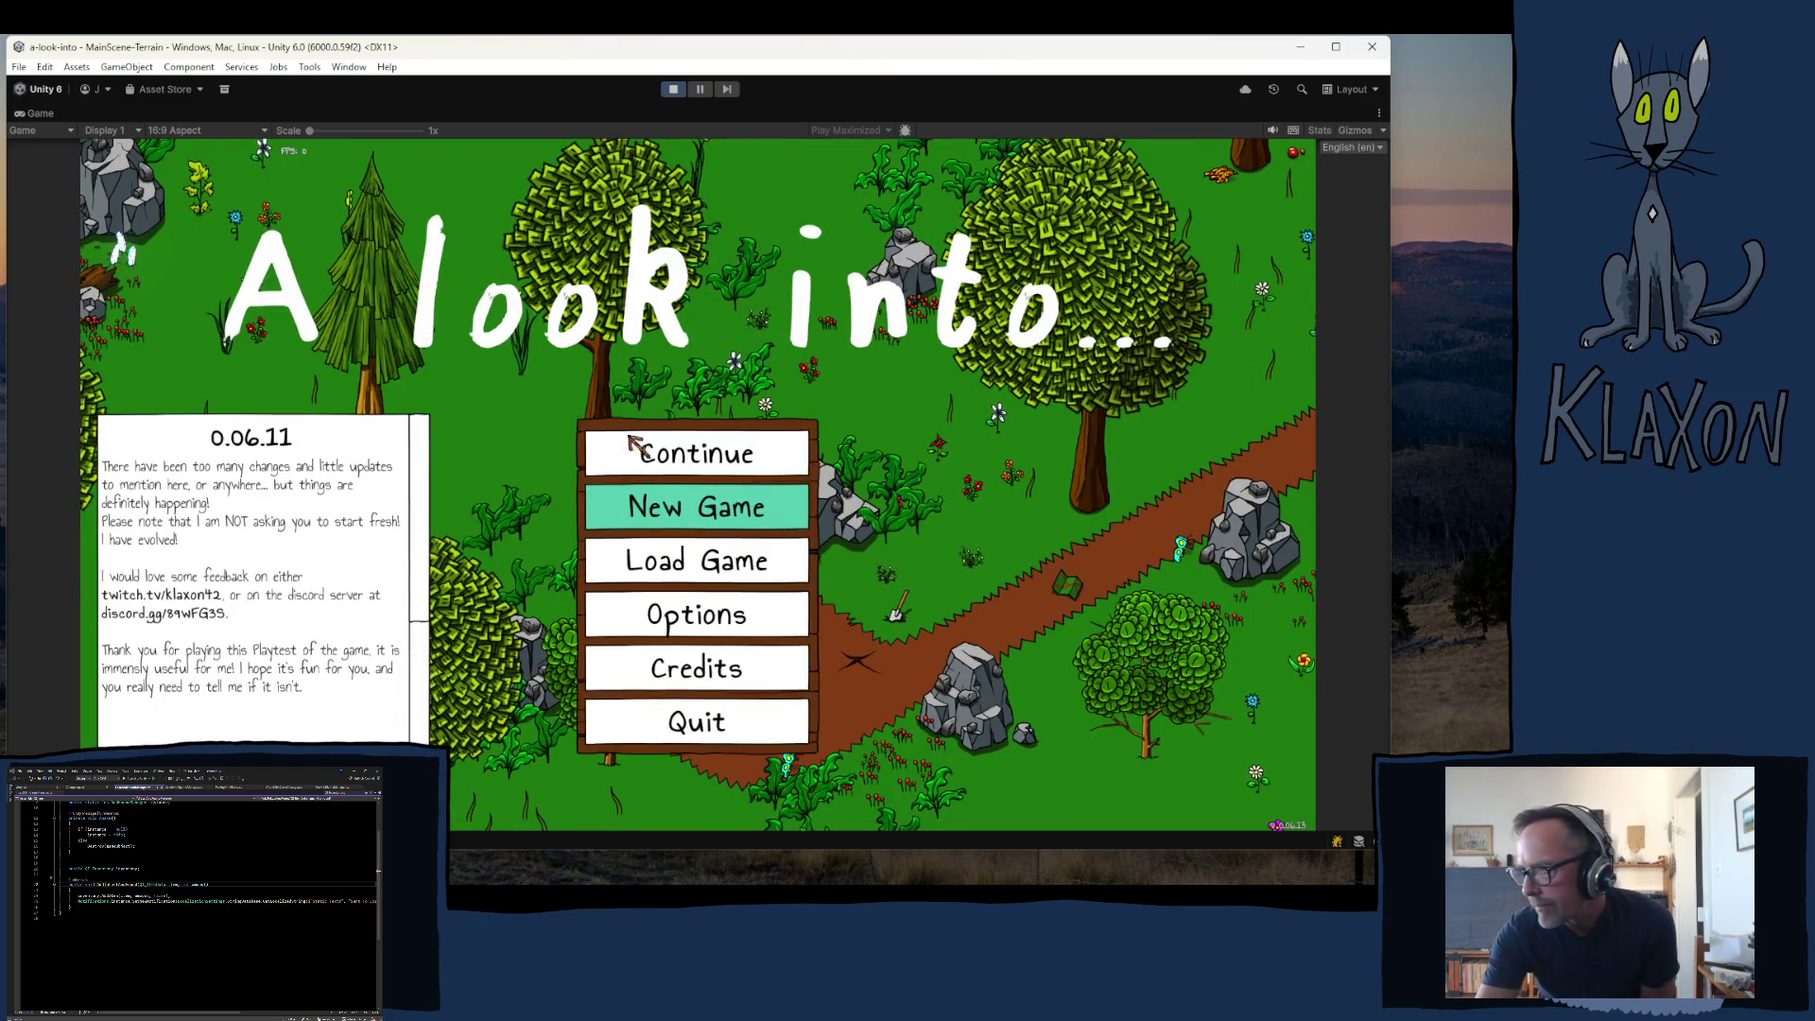
- Start a new game, enter the world and pick up the stone spade
click(689, 507)
click(627, 592)
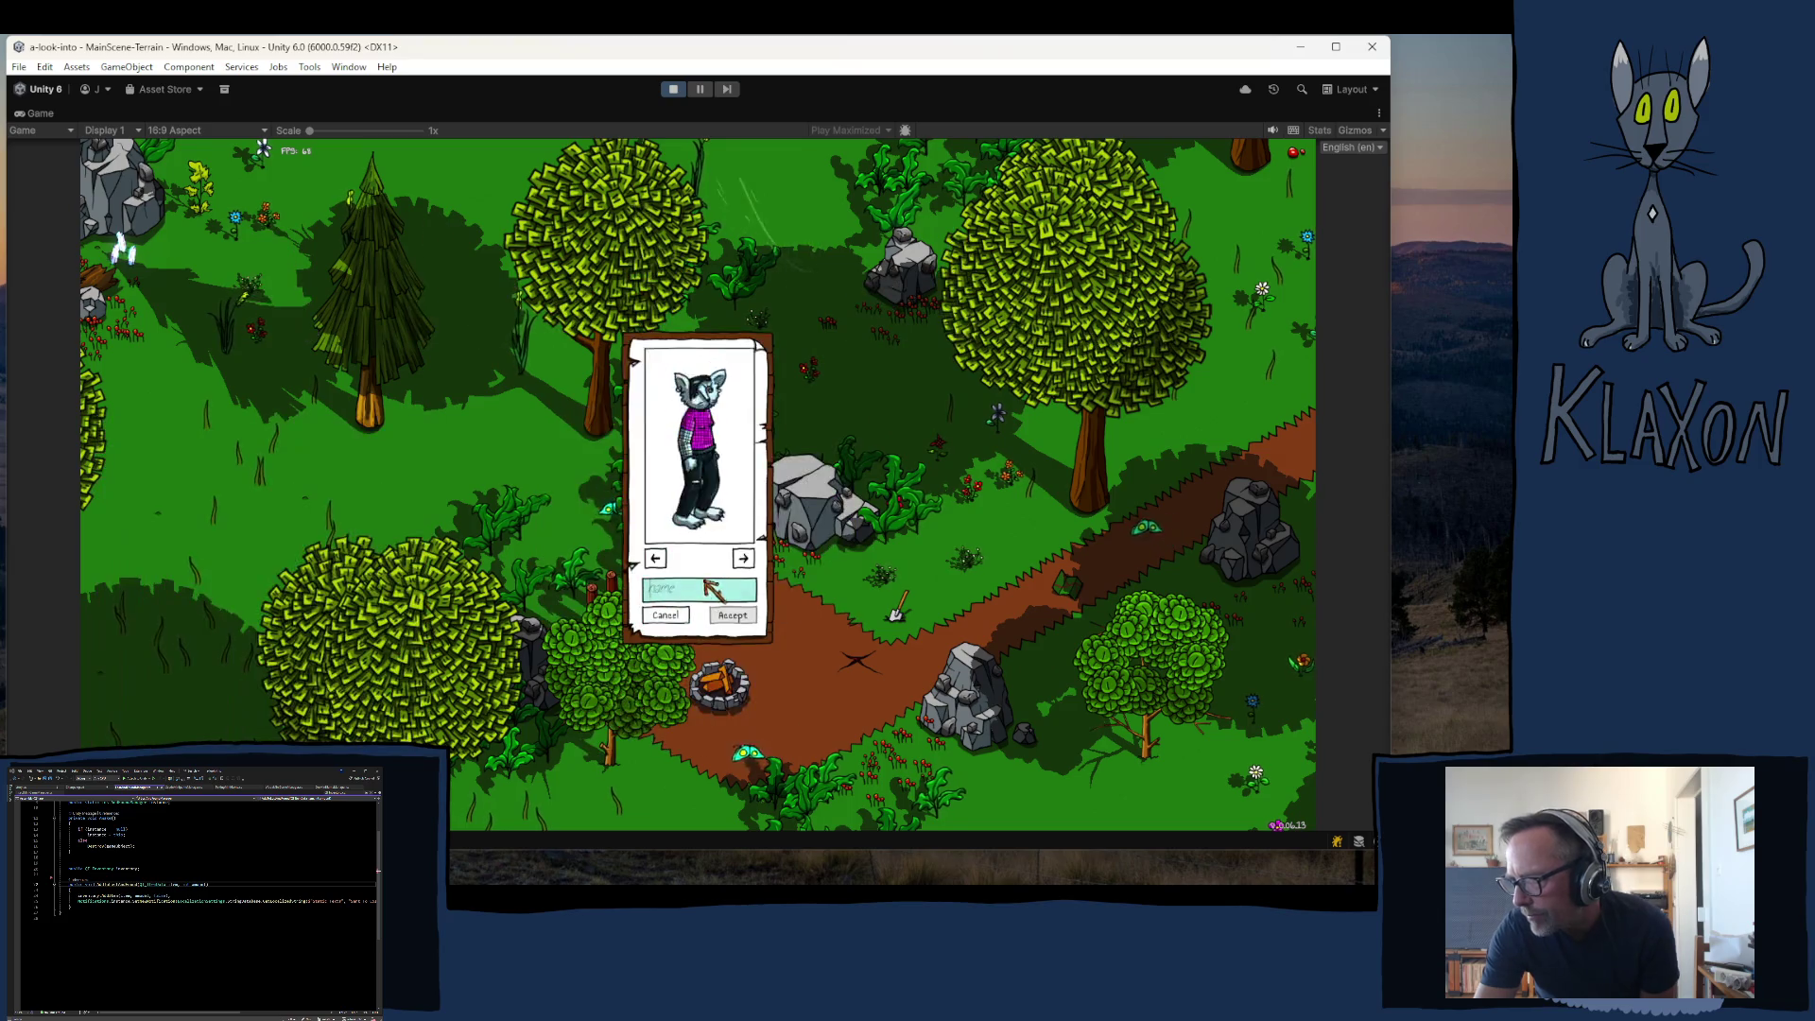
click(714, 610)
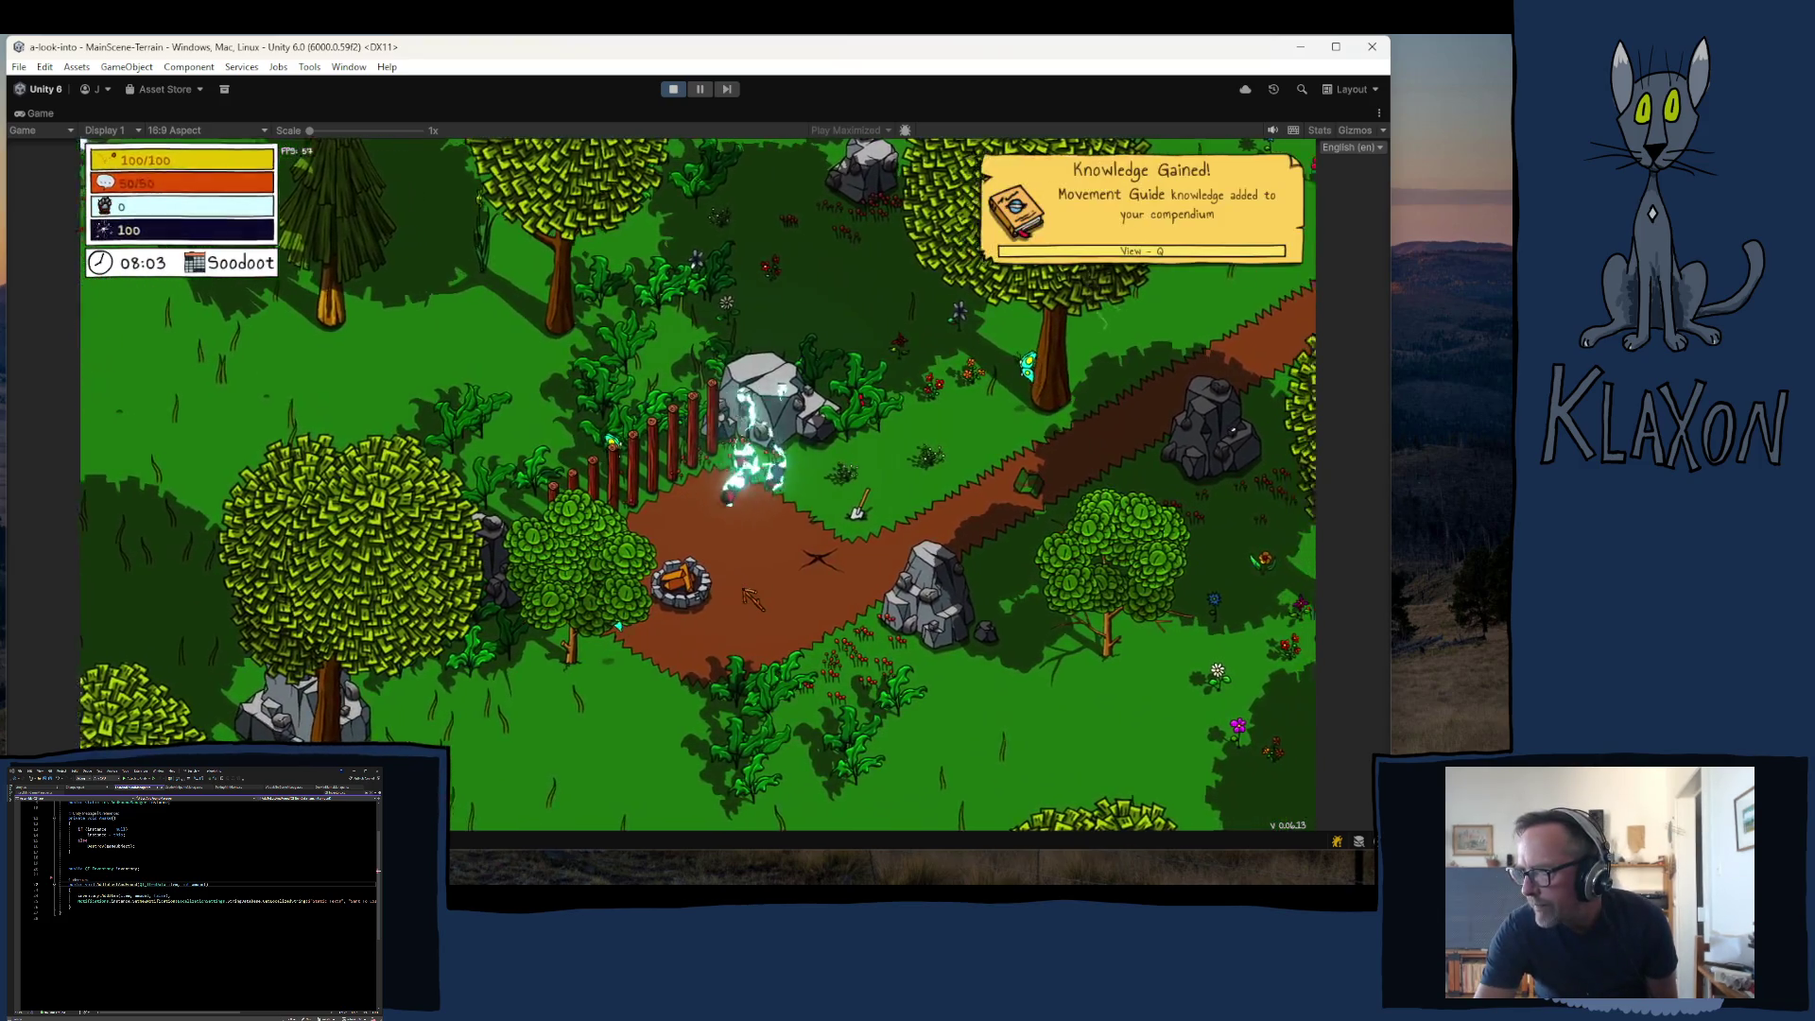
key(d)
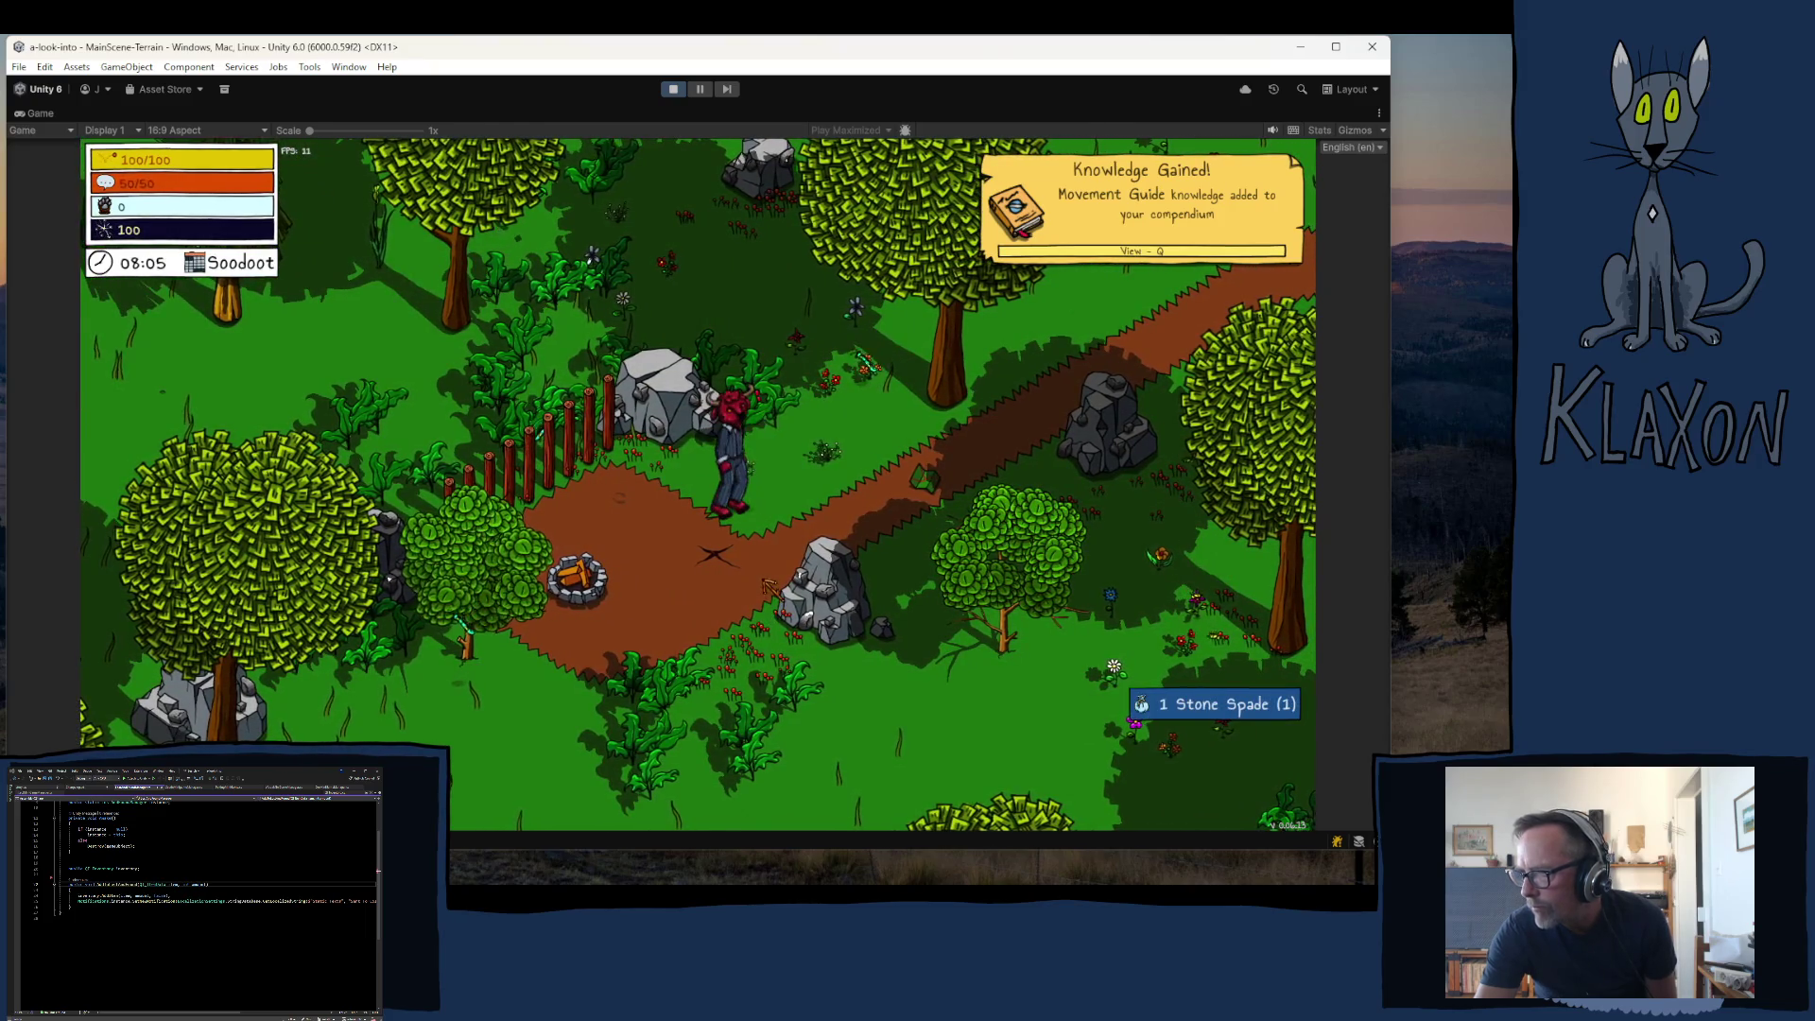
key(Tab)
key(Tab)
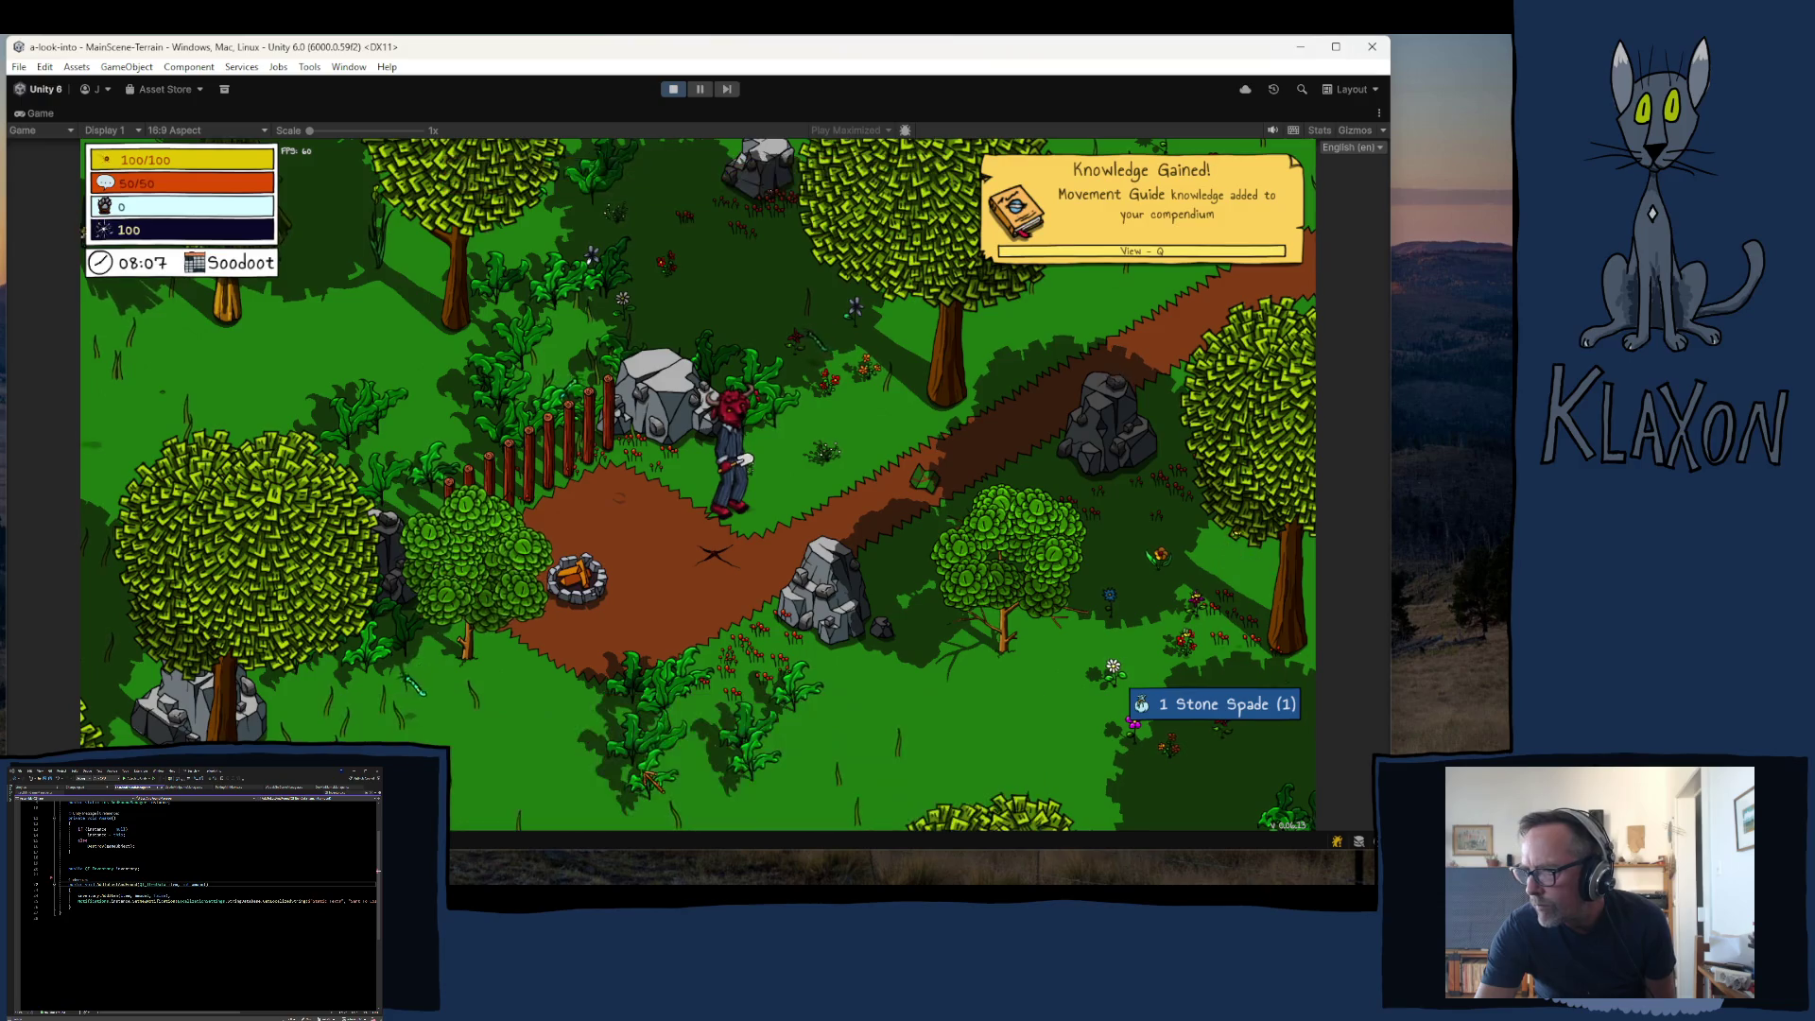
key(d)
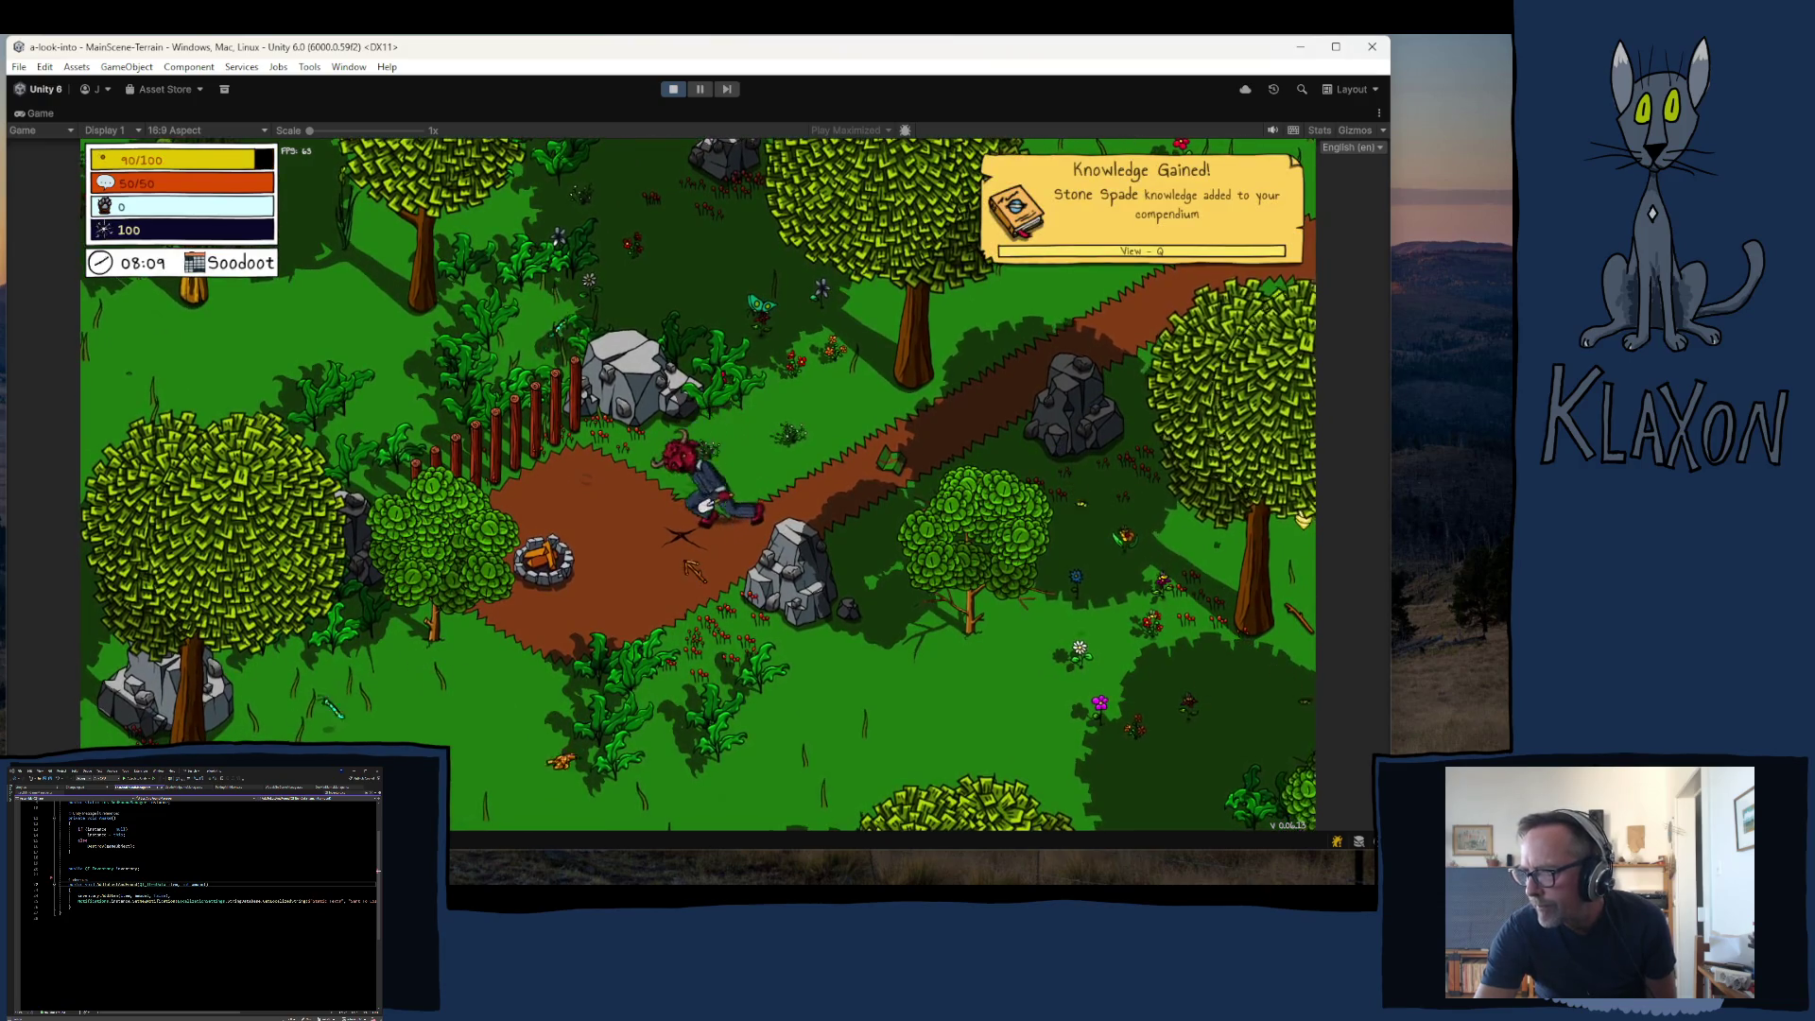
- Play the dig minigame through all three rings, then dismiss the Get Crafty and quest messages
click(702, 565)
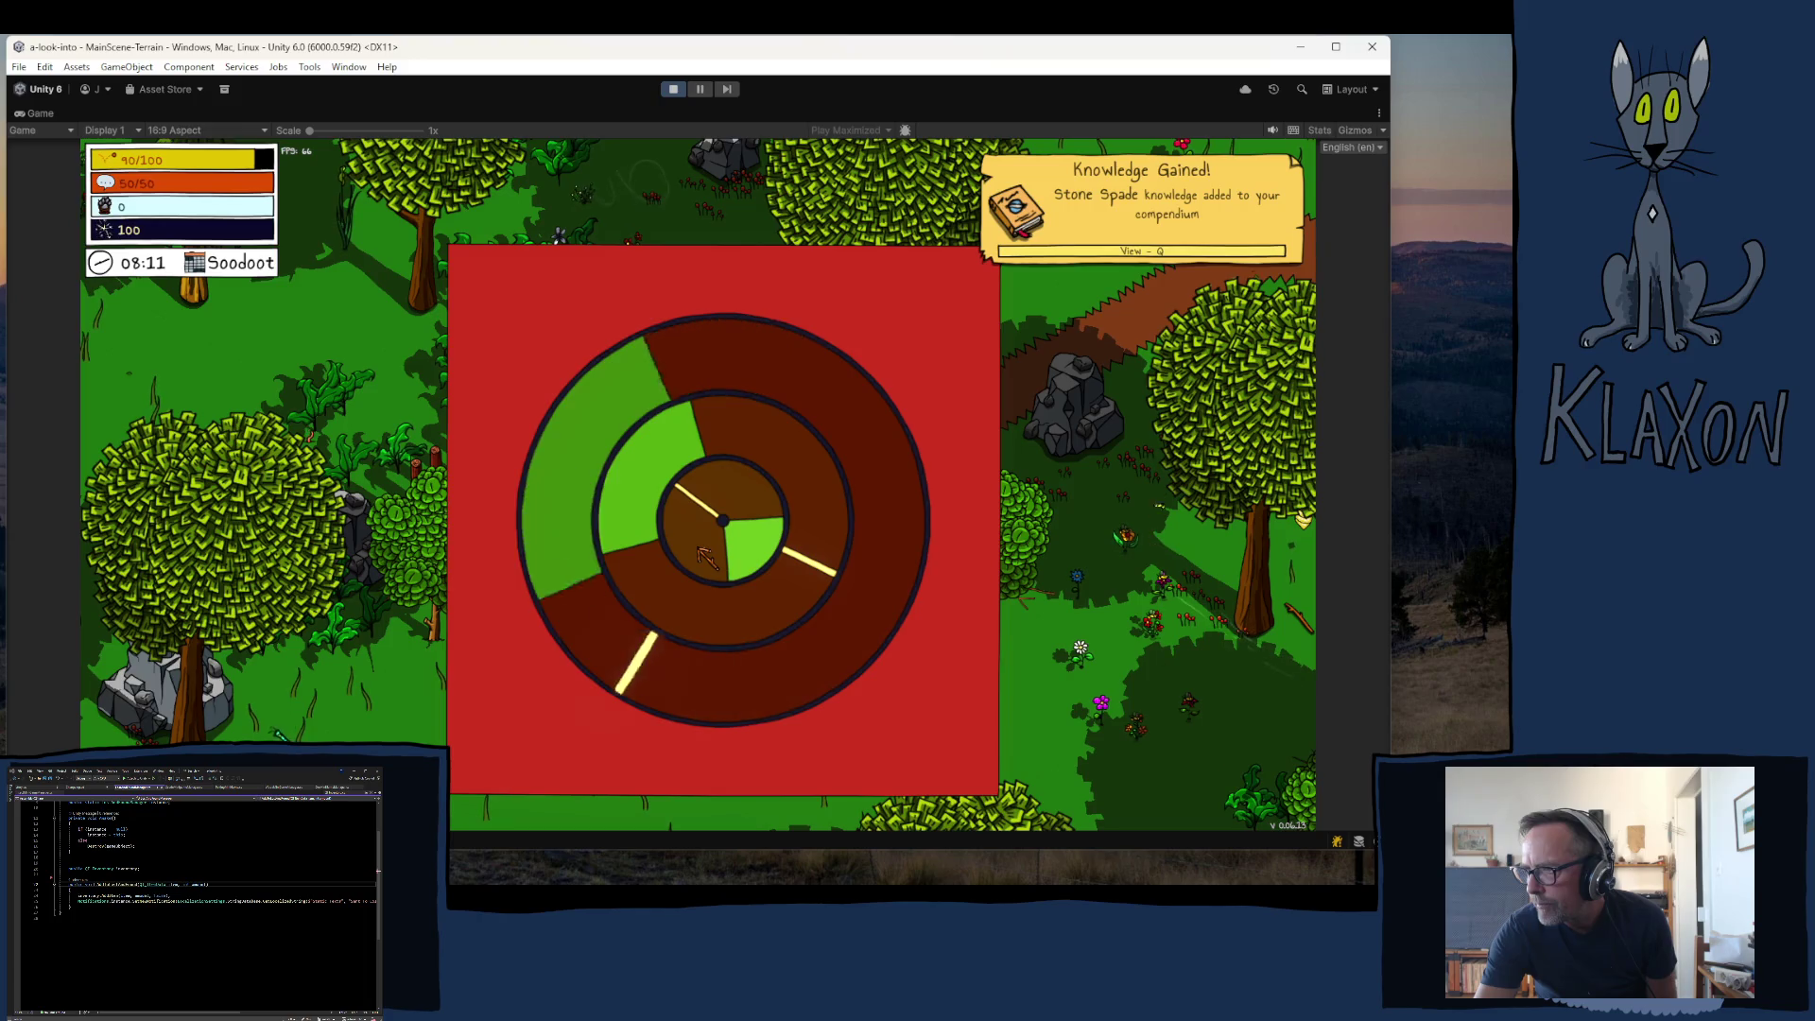
click(702, 547)
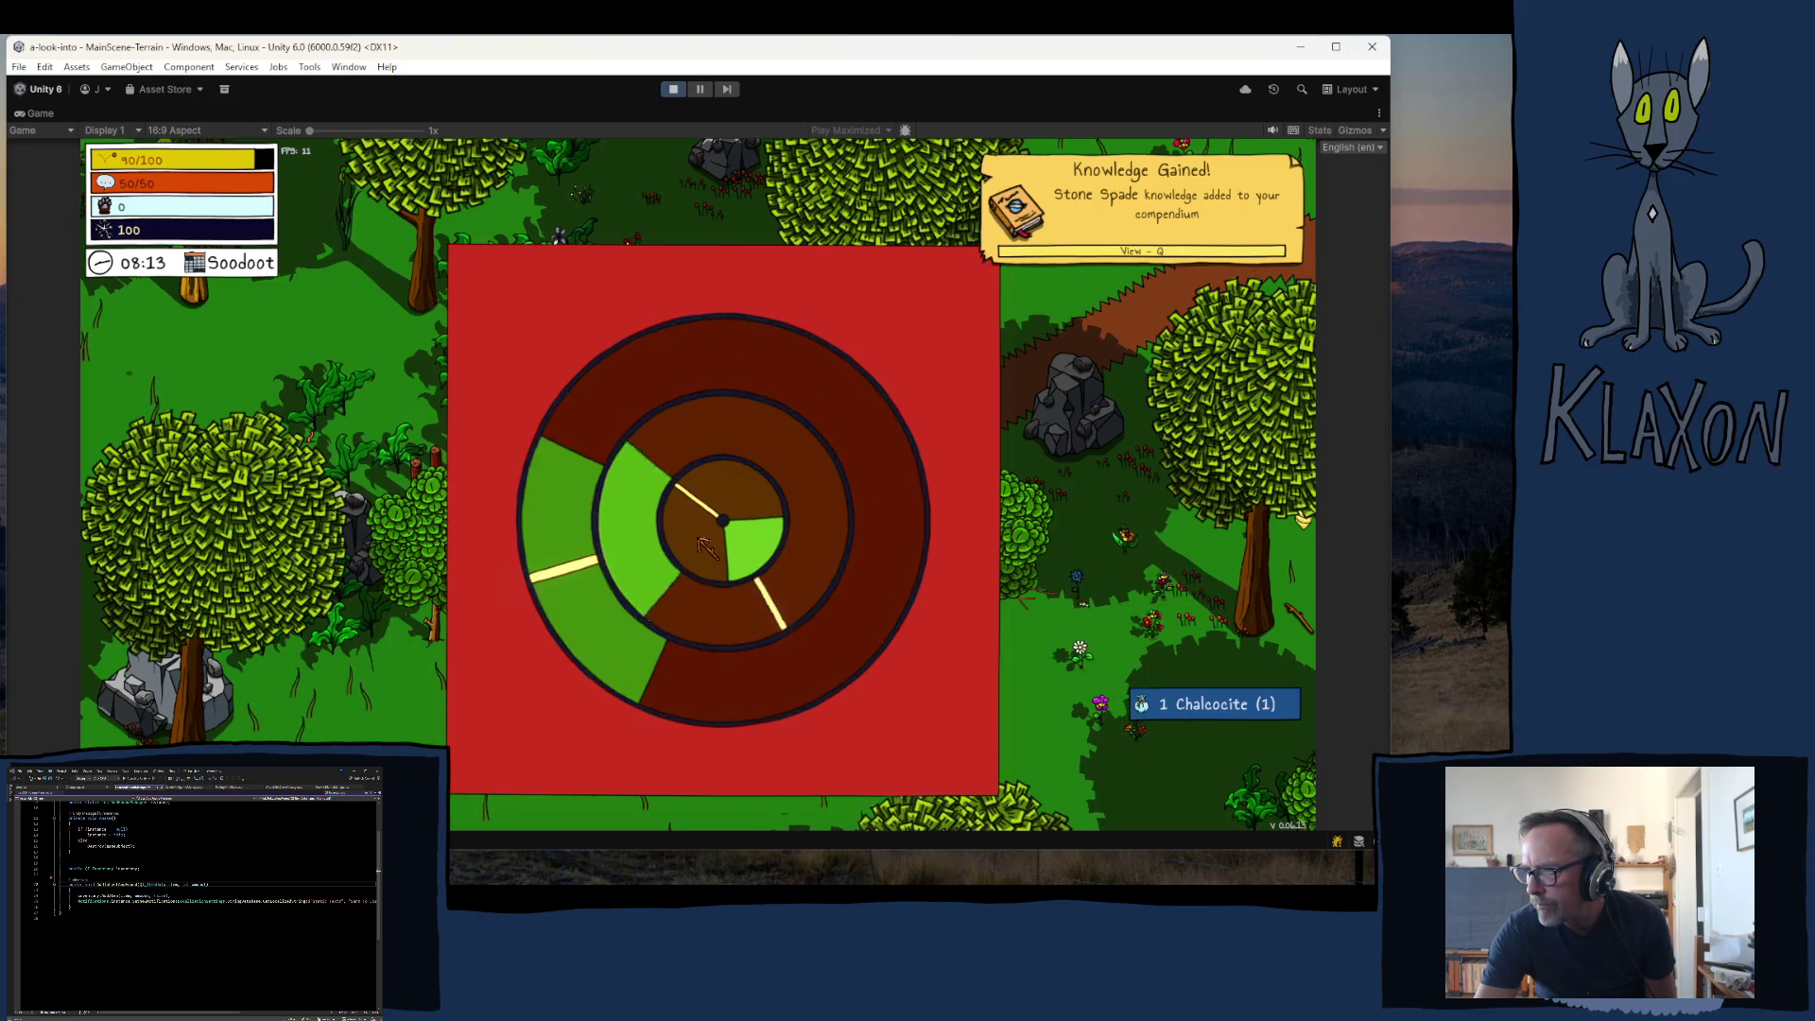
click(702, 546)
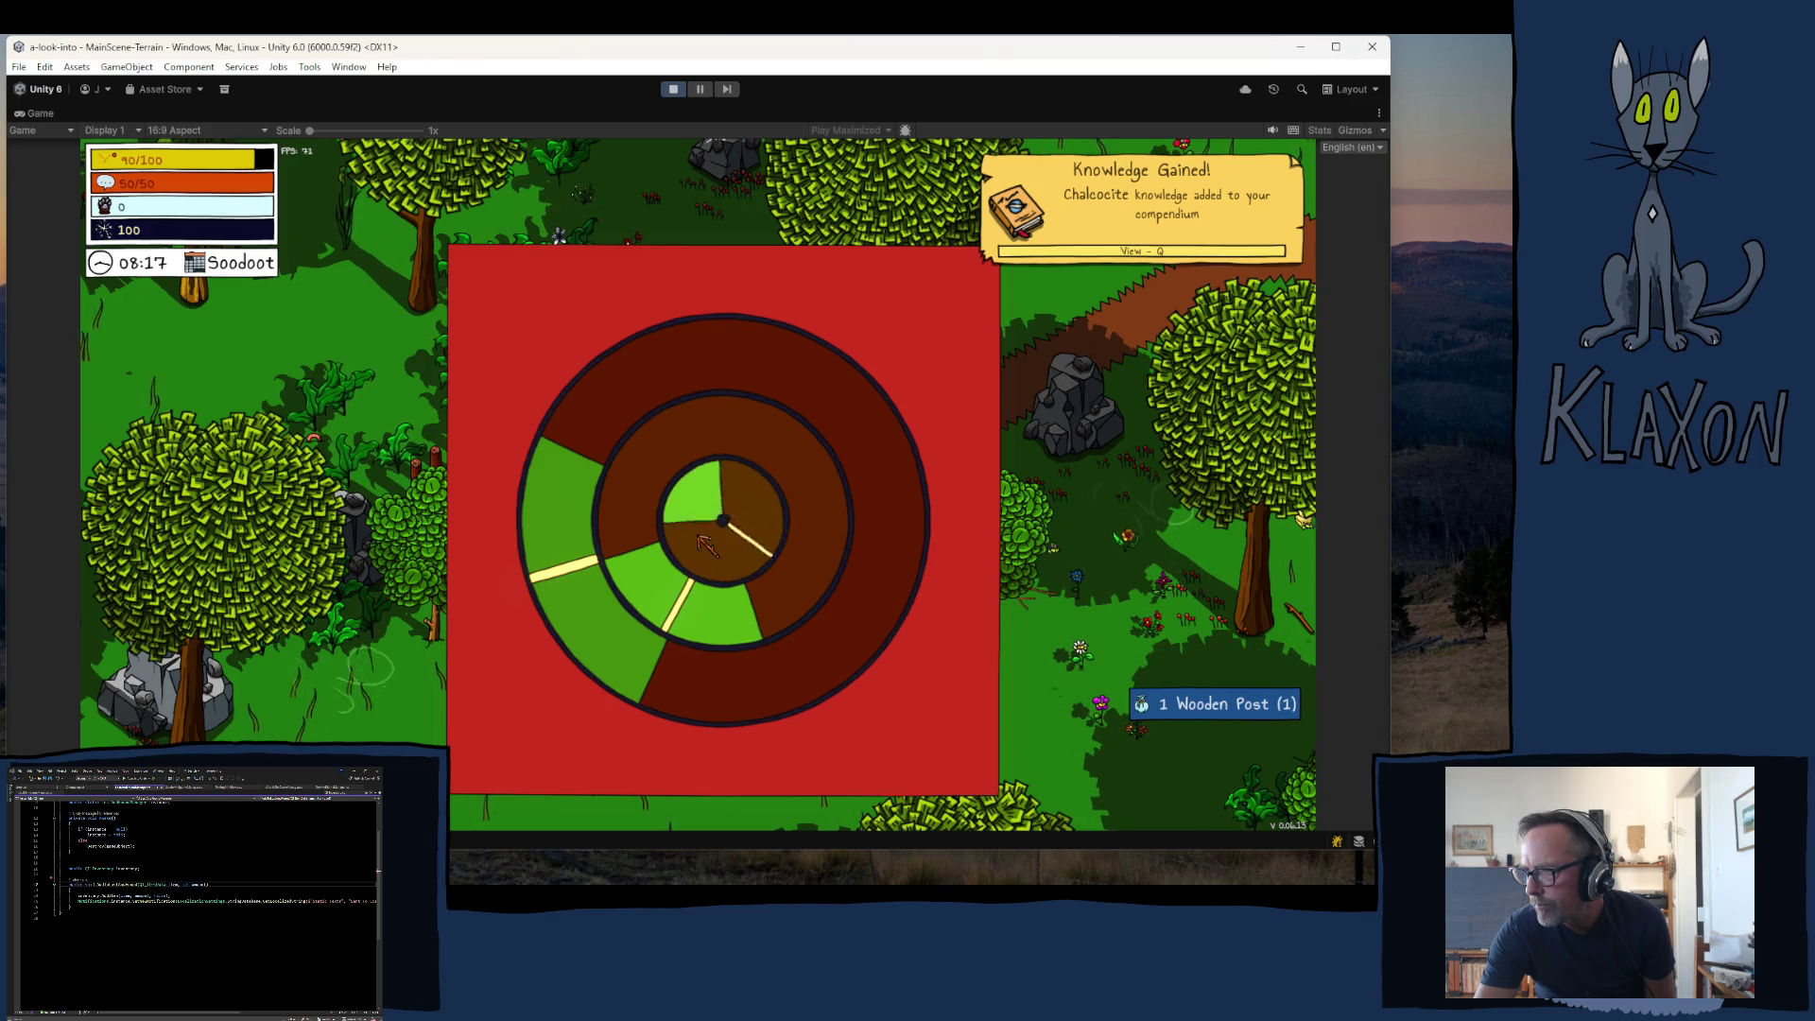
click(701, 546)
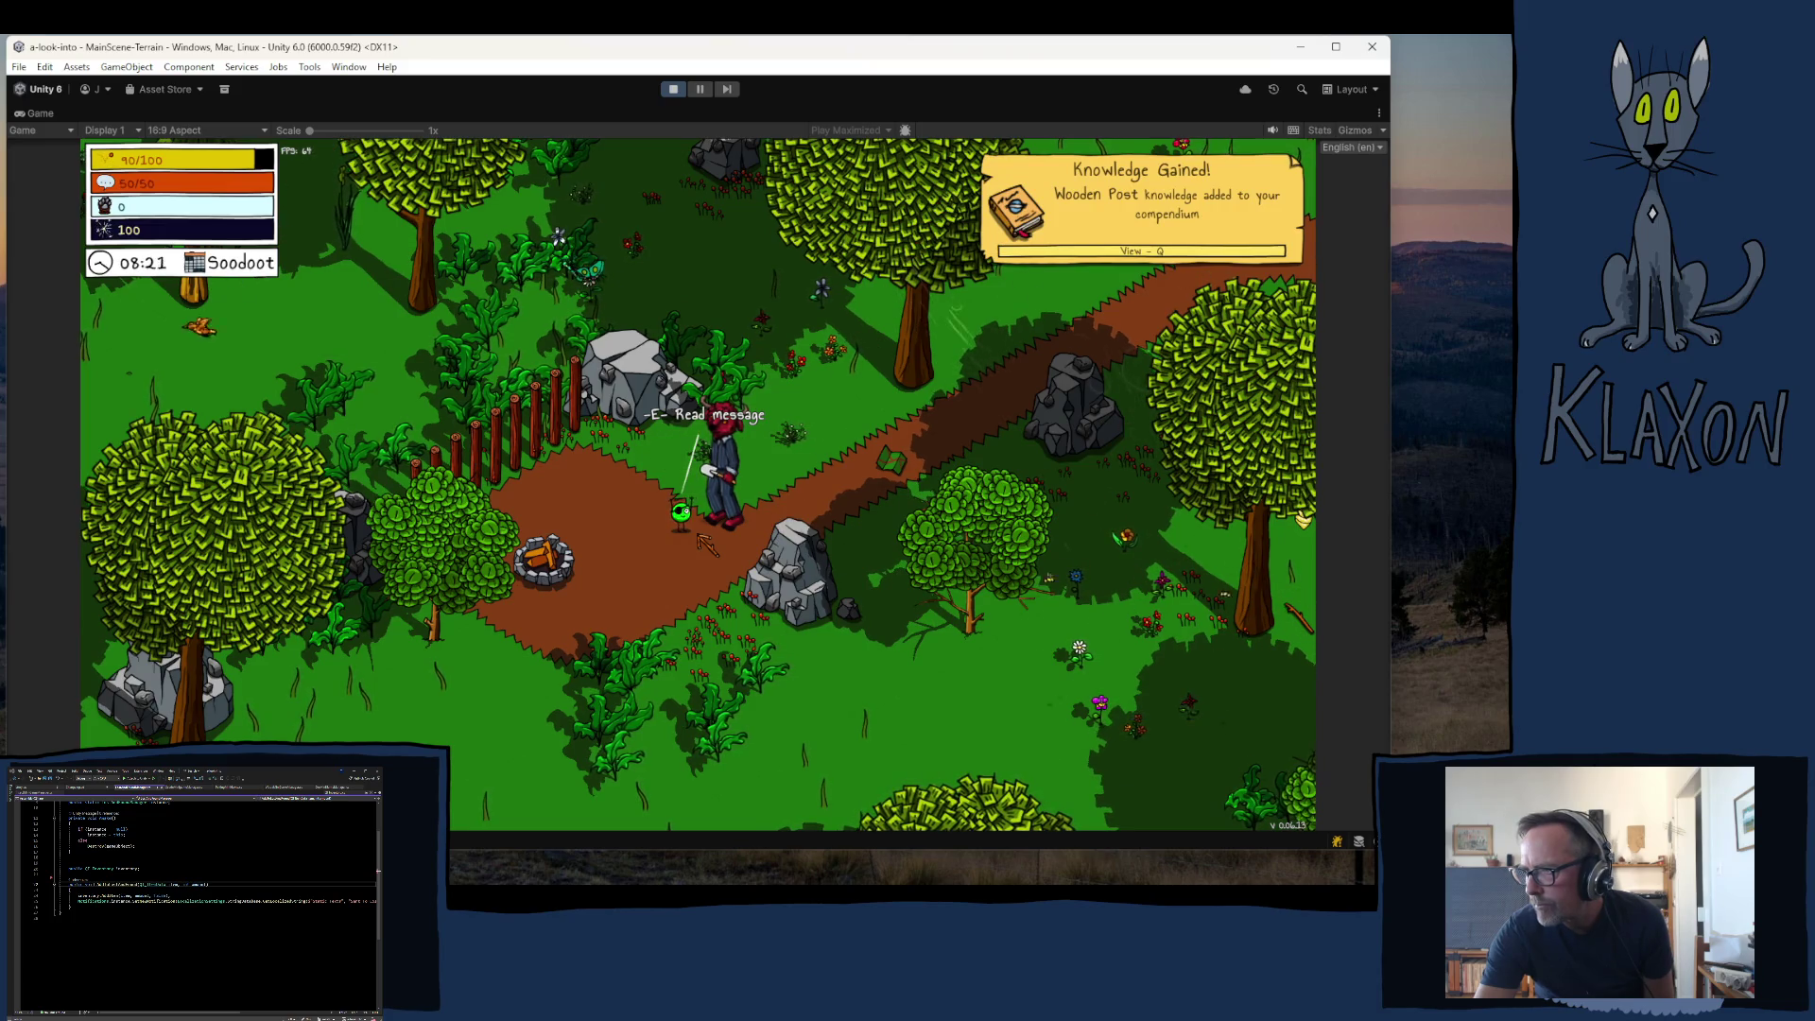
key(e)
click(785, 626)
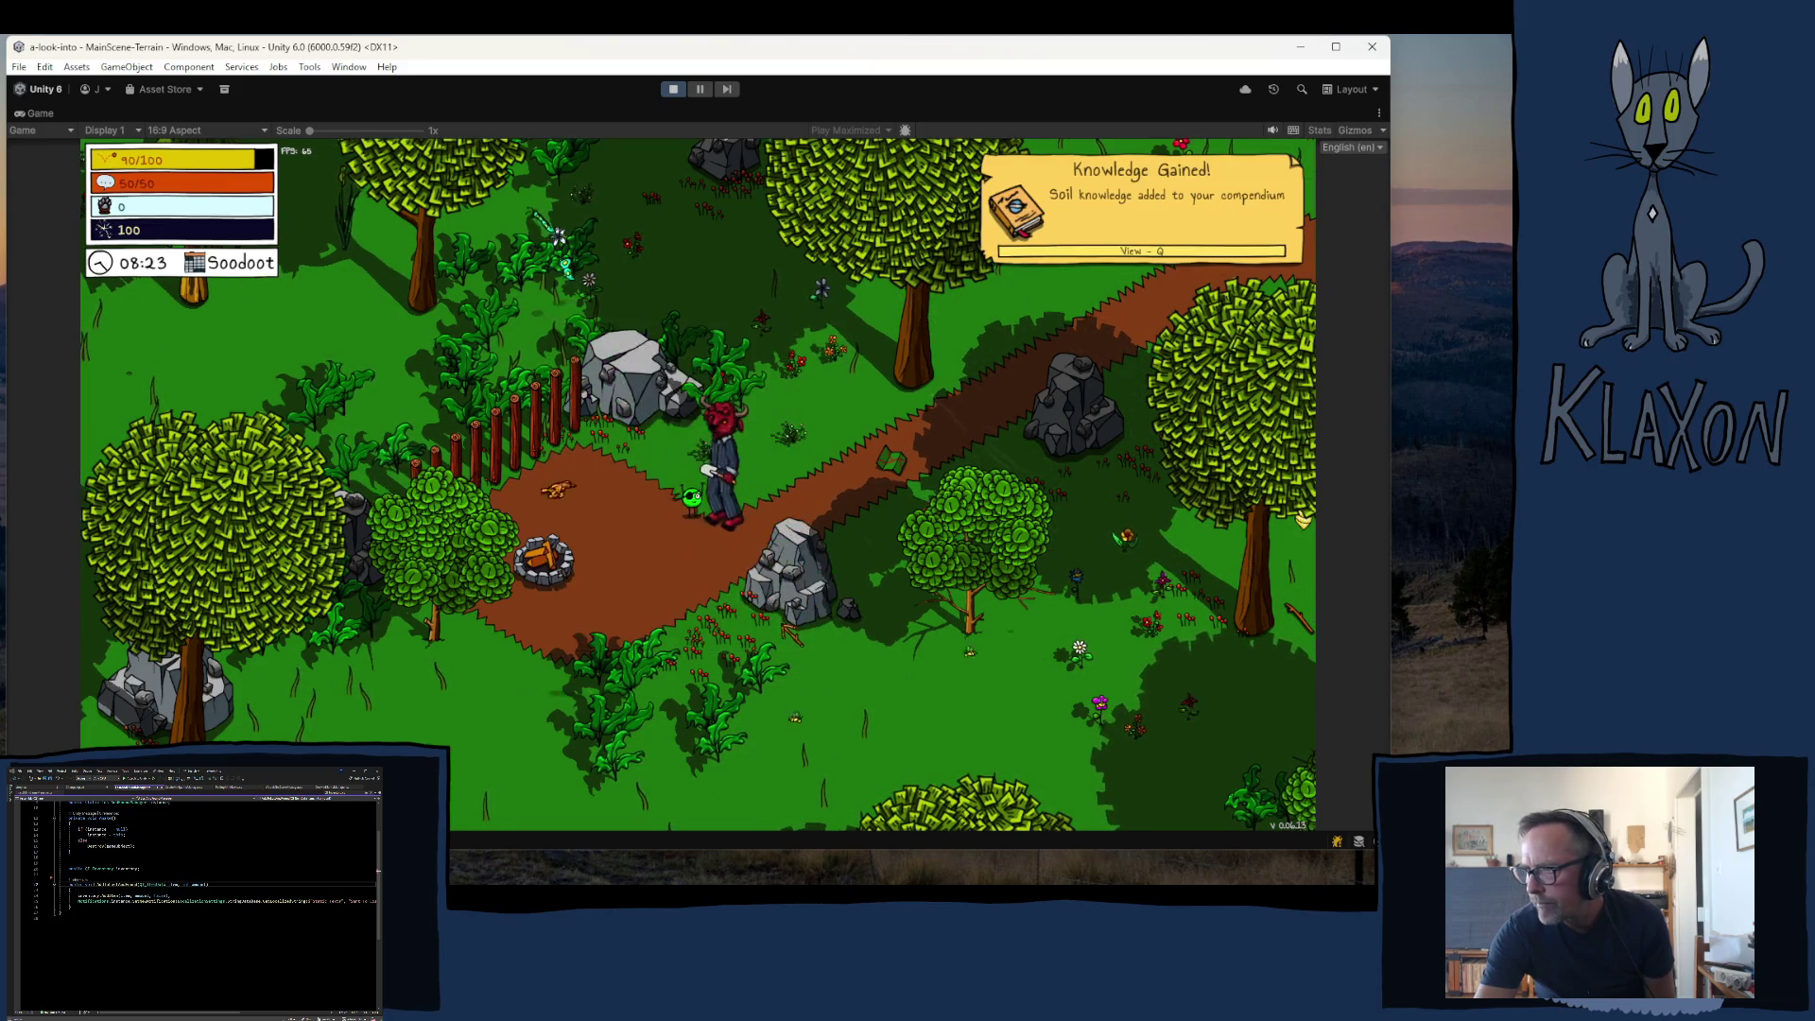
key(j)
key(Escape)
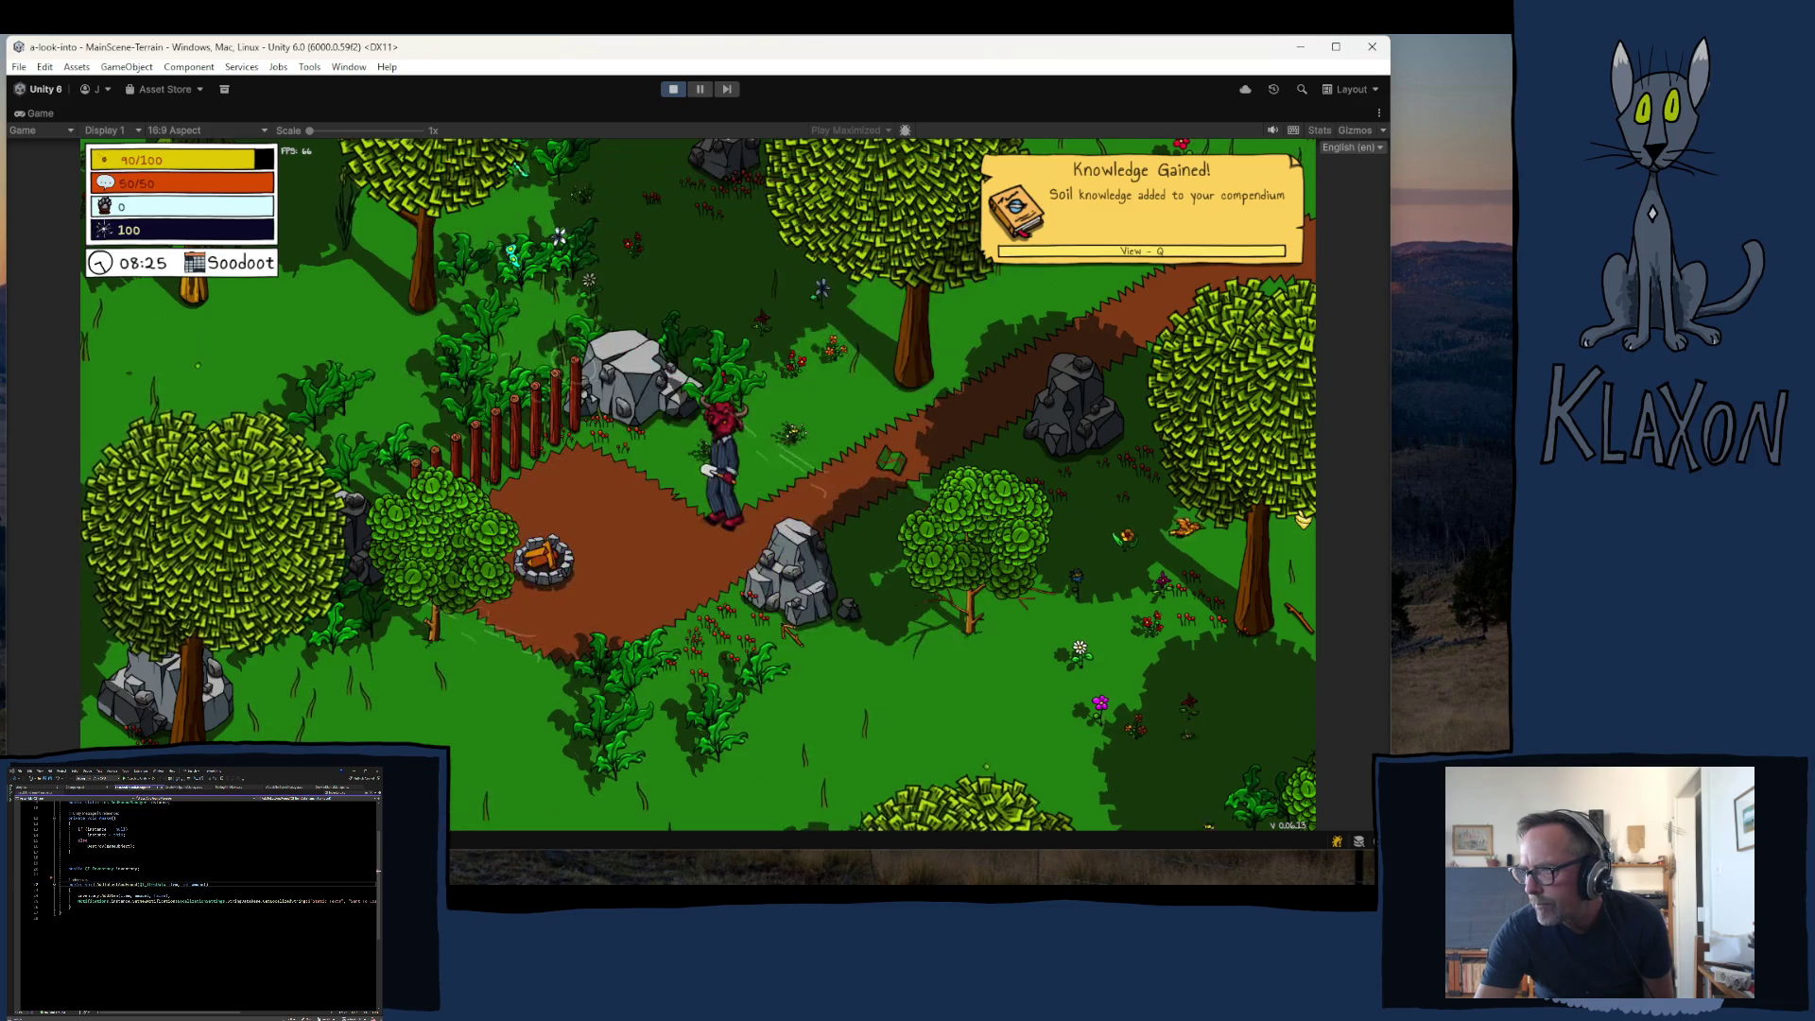
- Walk the character to the pond and garden beds, checking the map on the way
key(d)
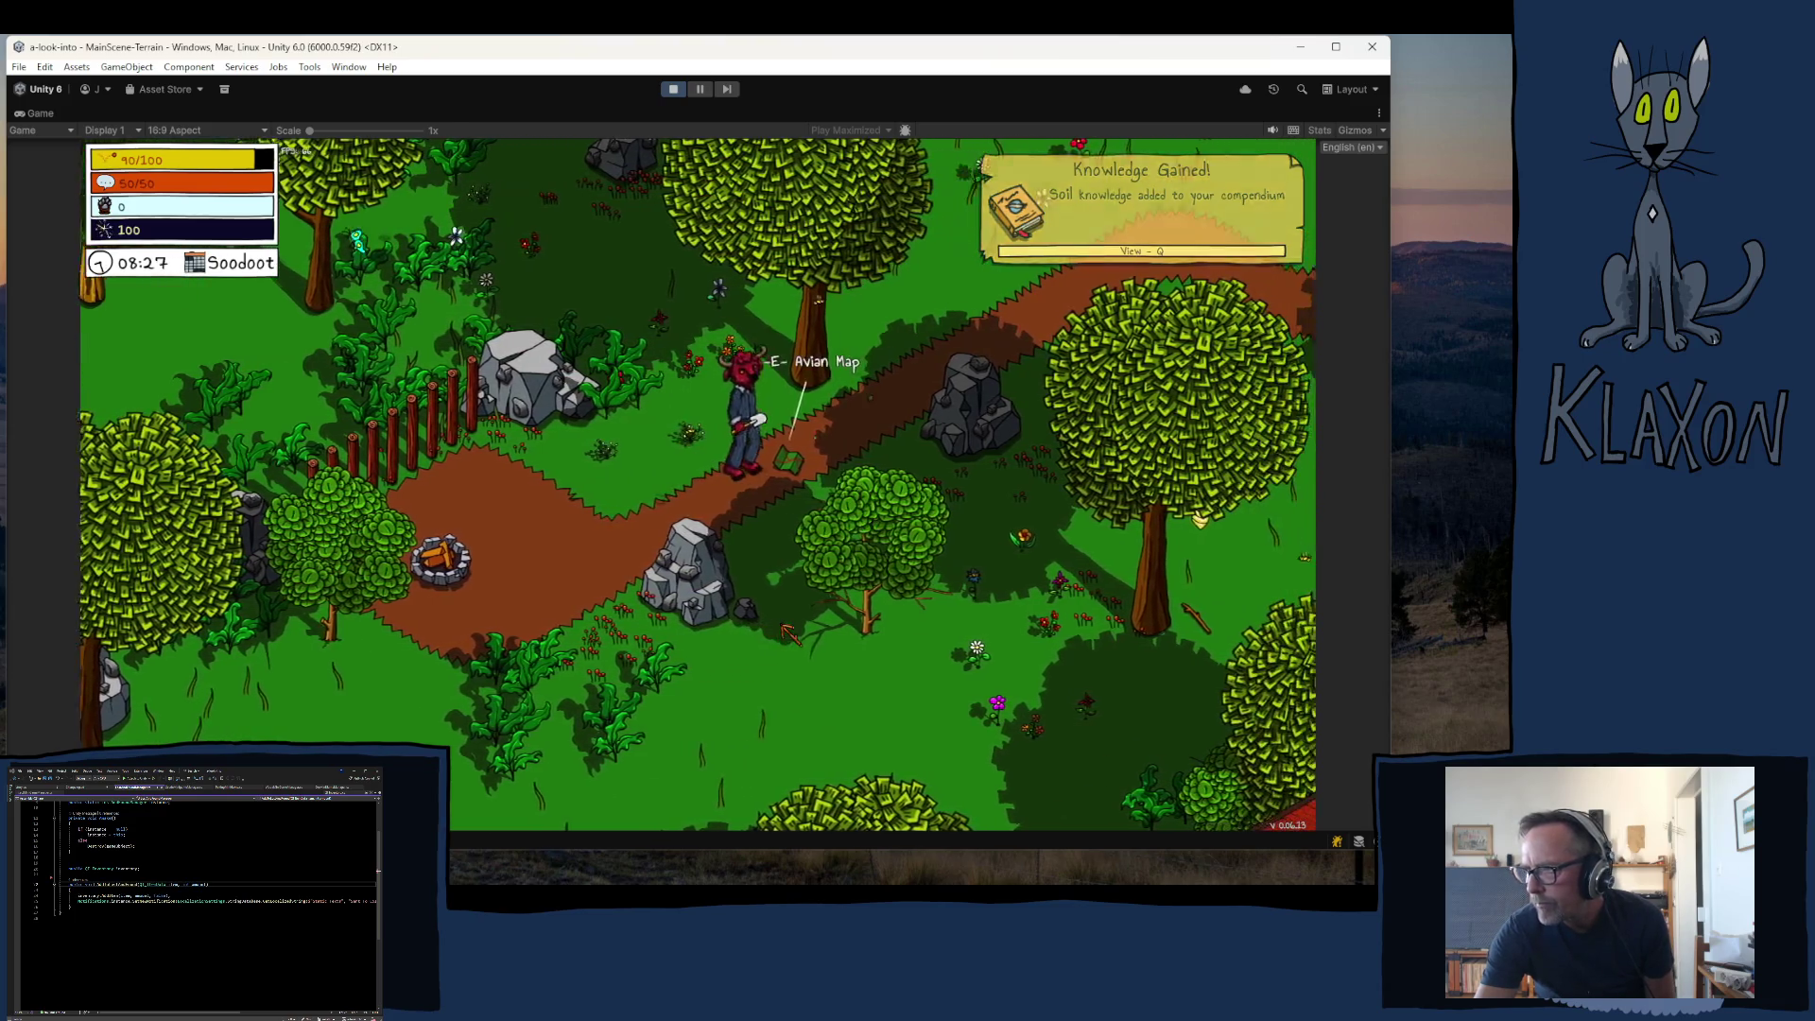
key(e)
key(Escape)
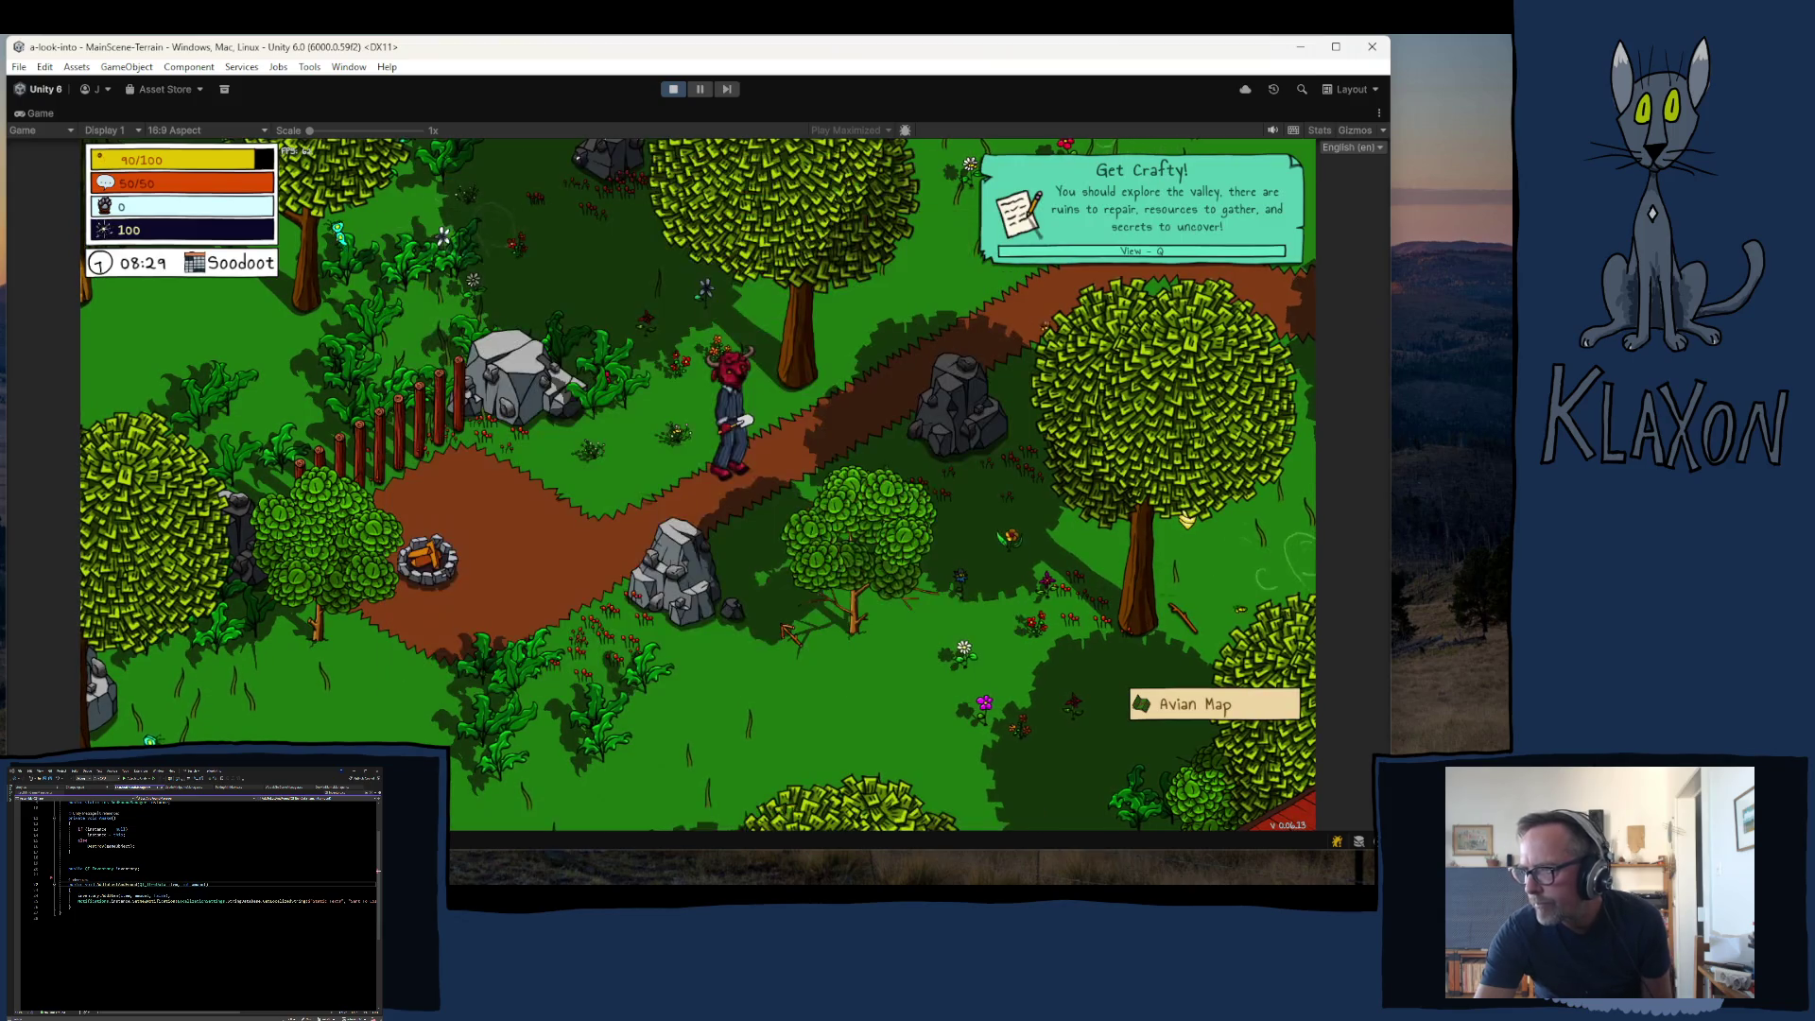
key(a)
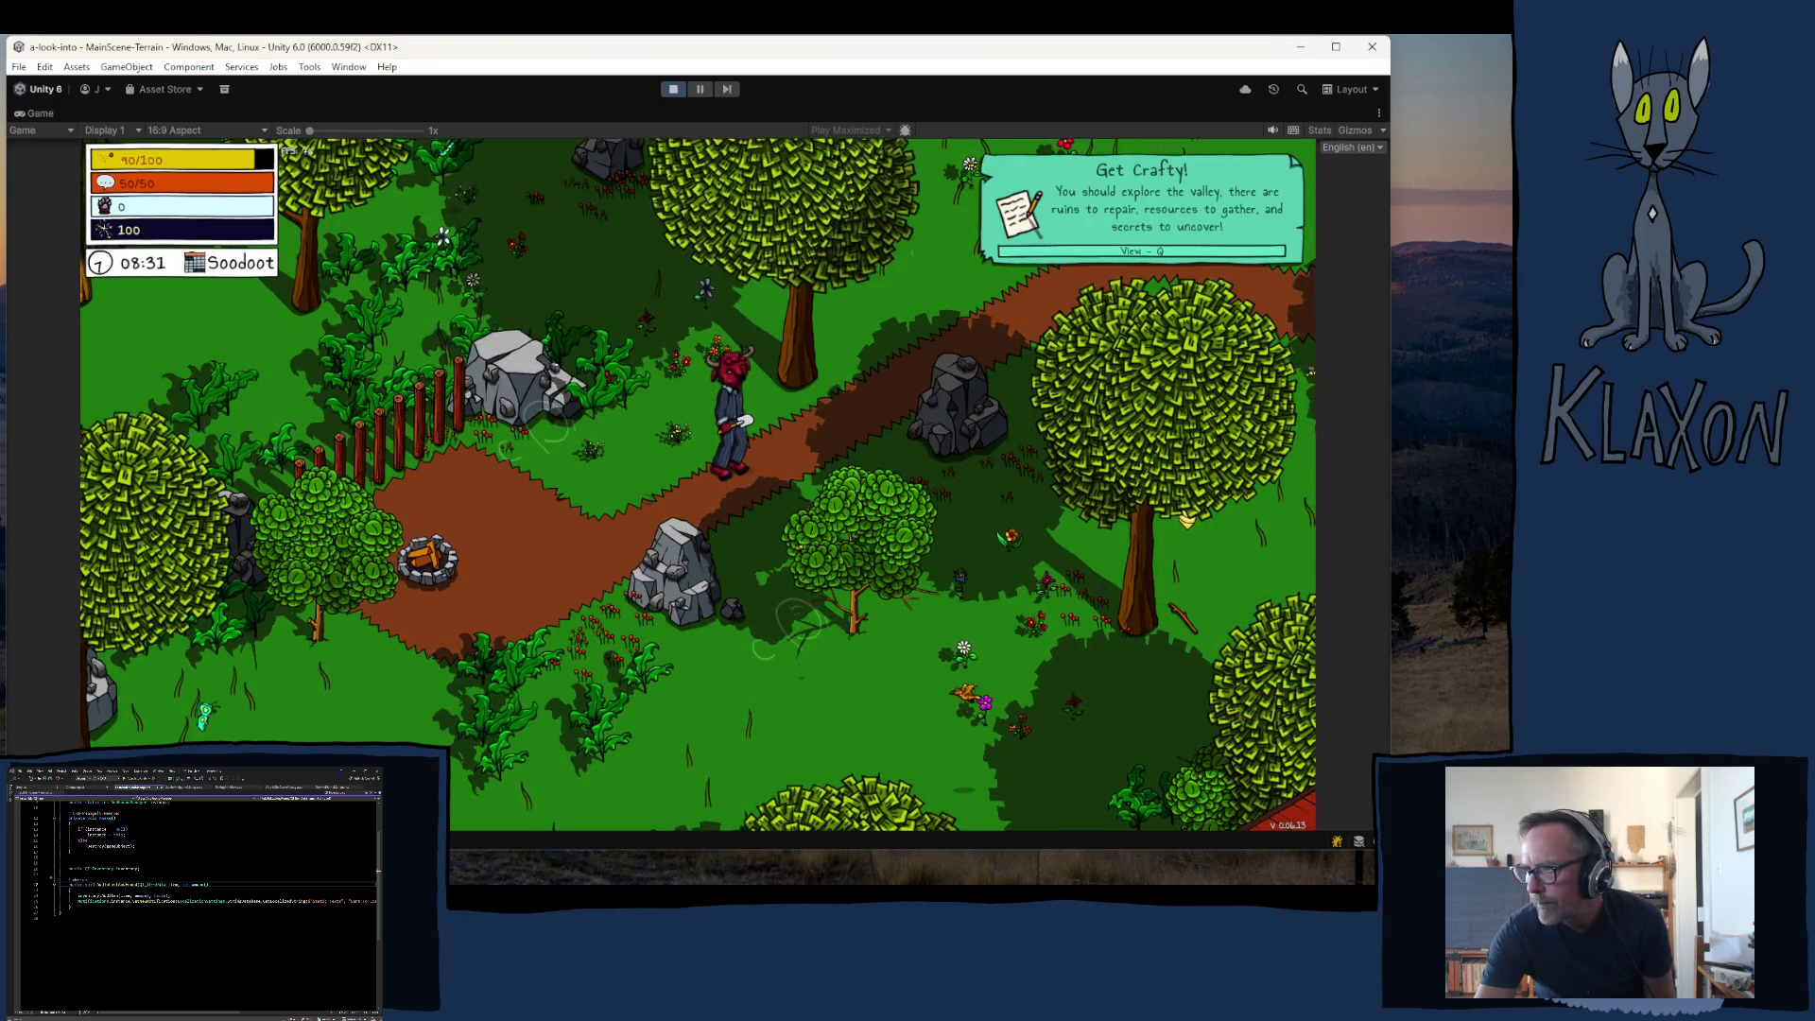
key(a)
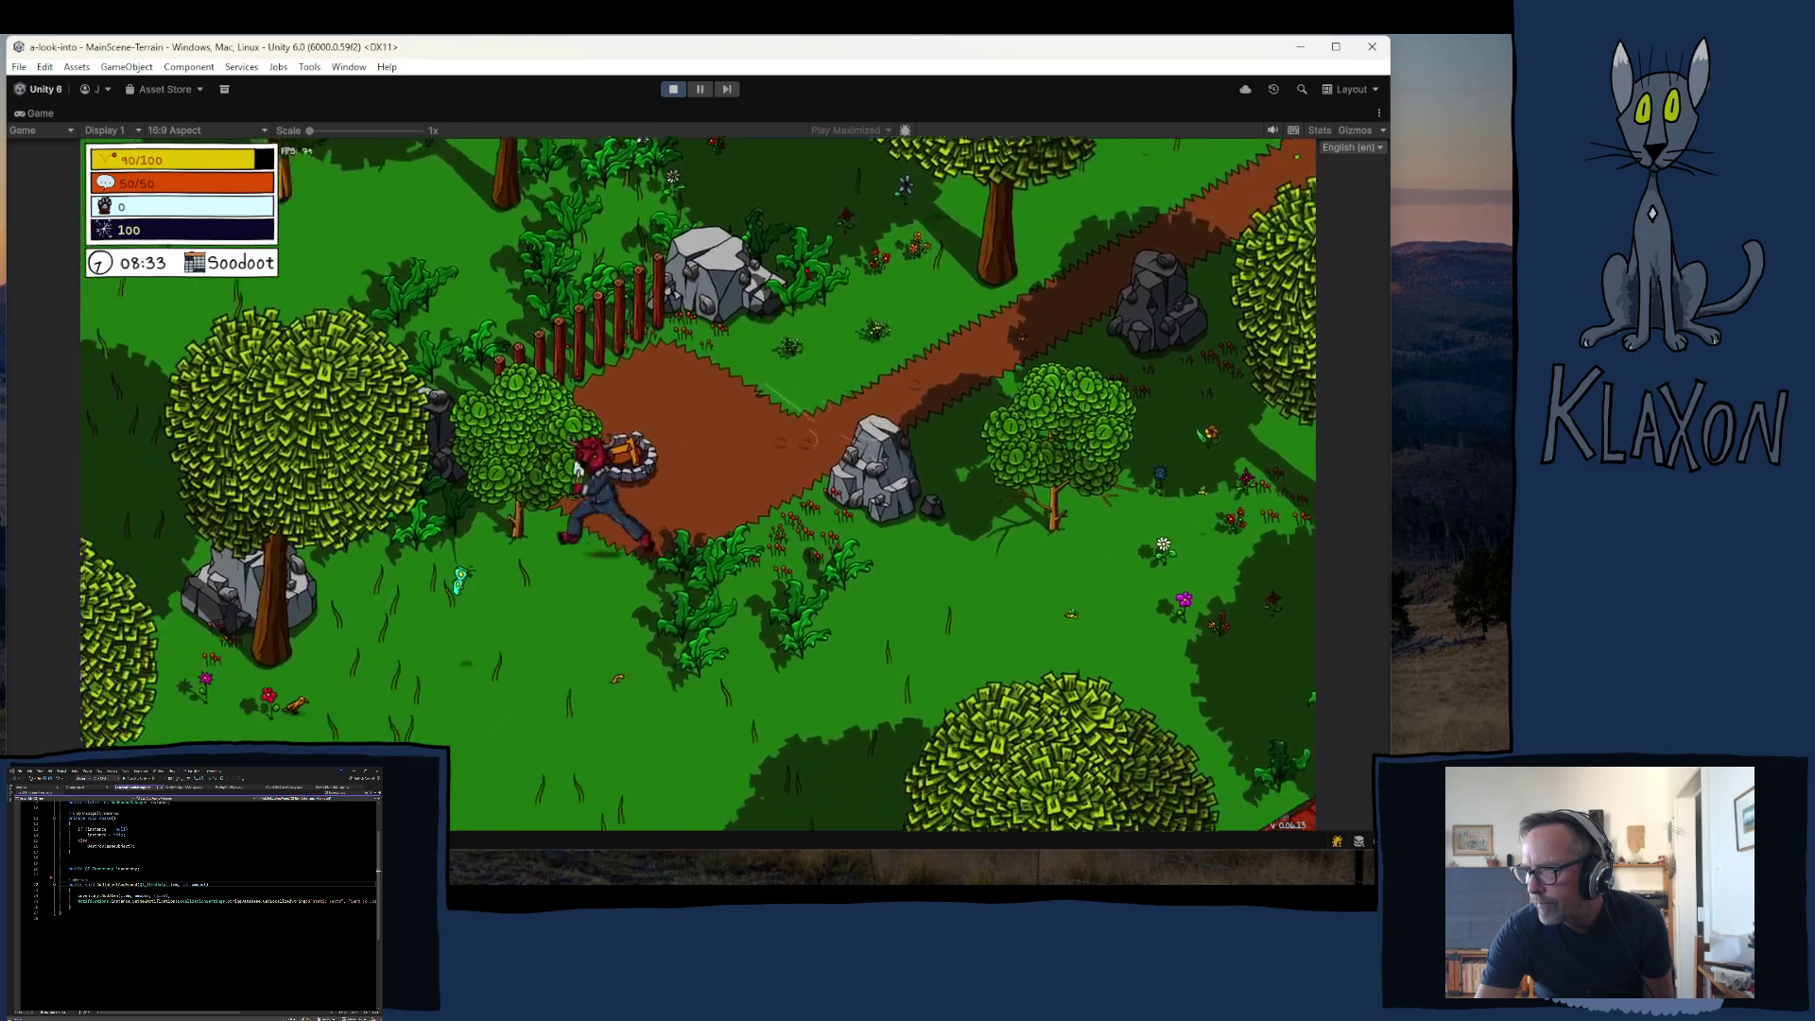
key(a)
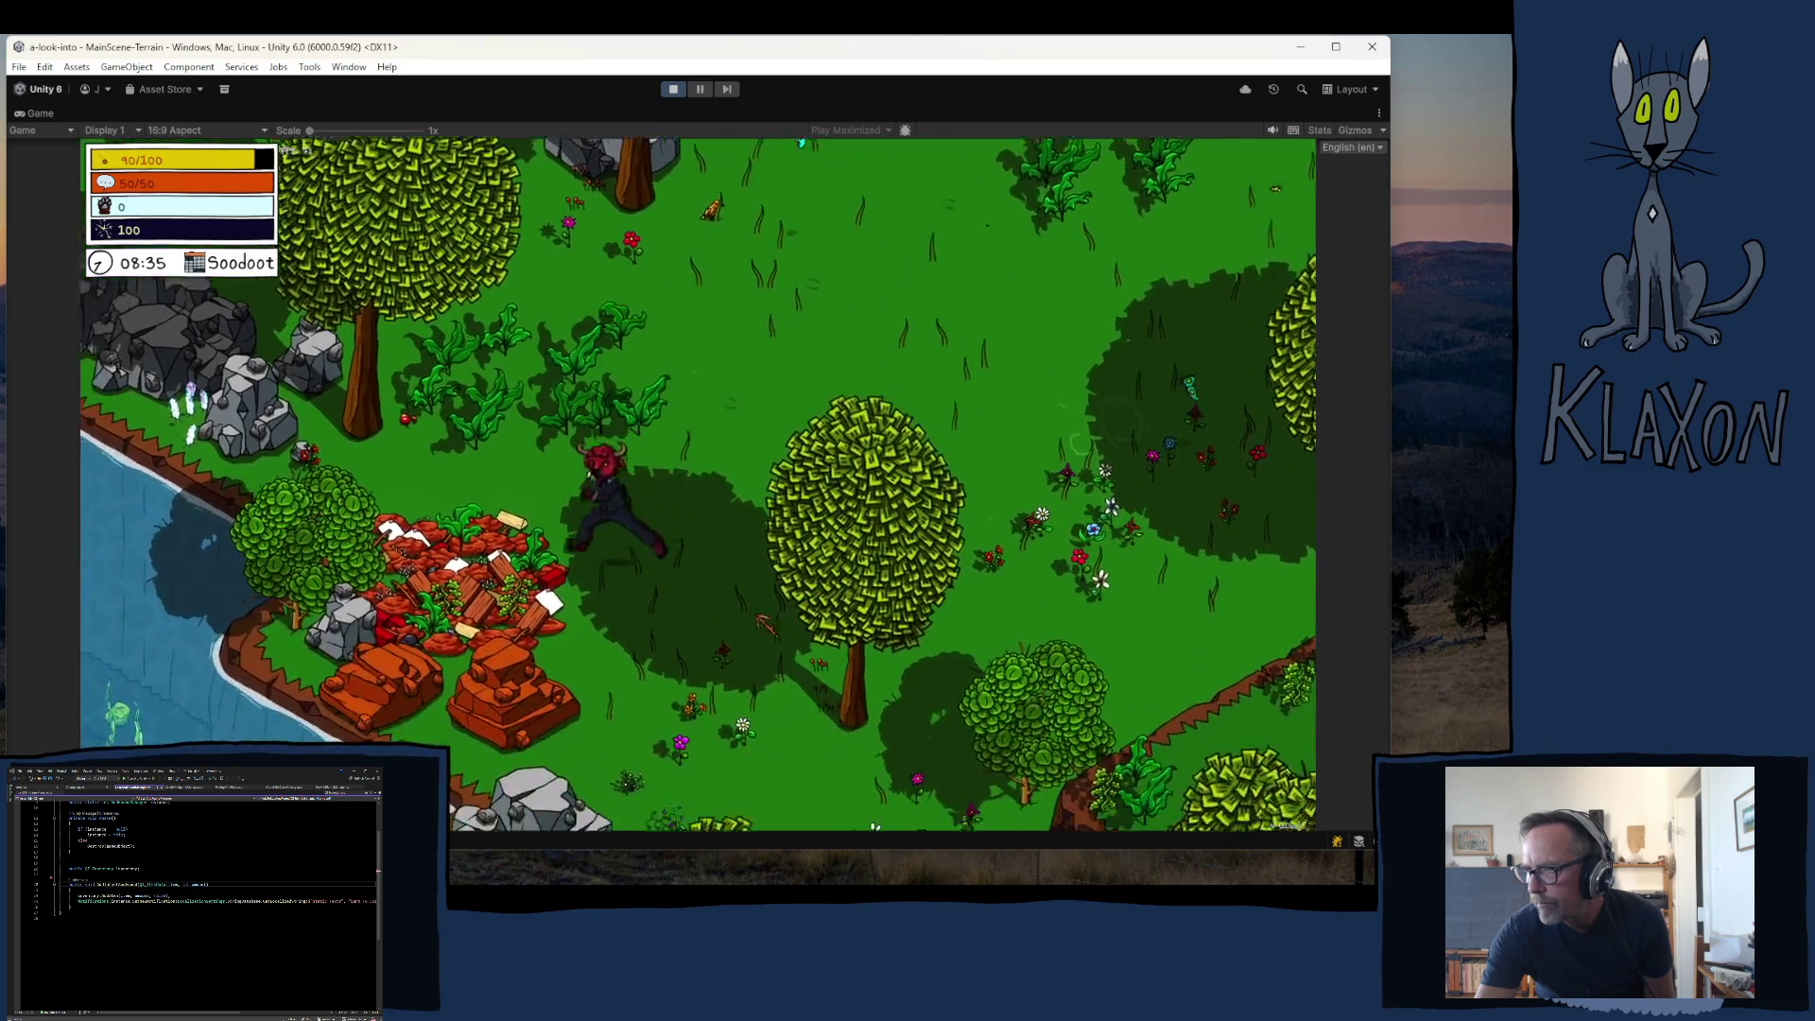
- Complete the garden-bed dig minigame, check the Soil in the inventory, and stop Play mode
key(e)
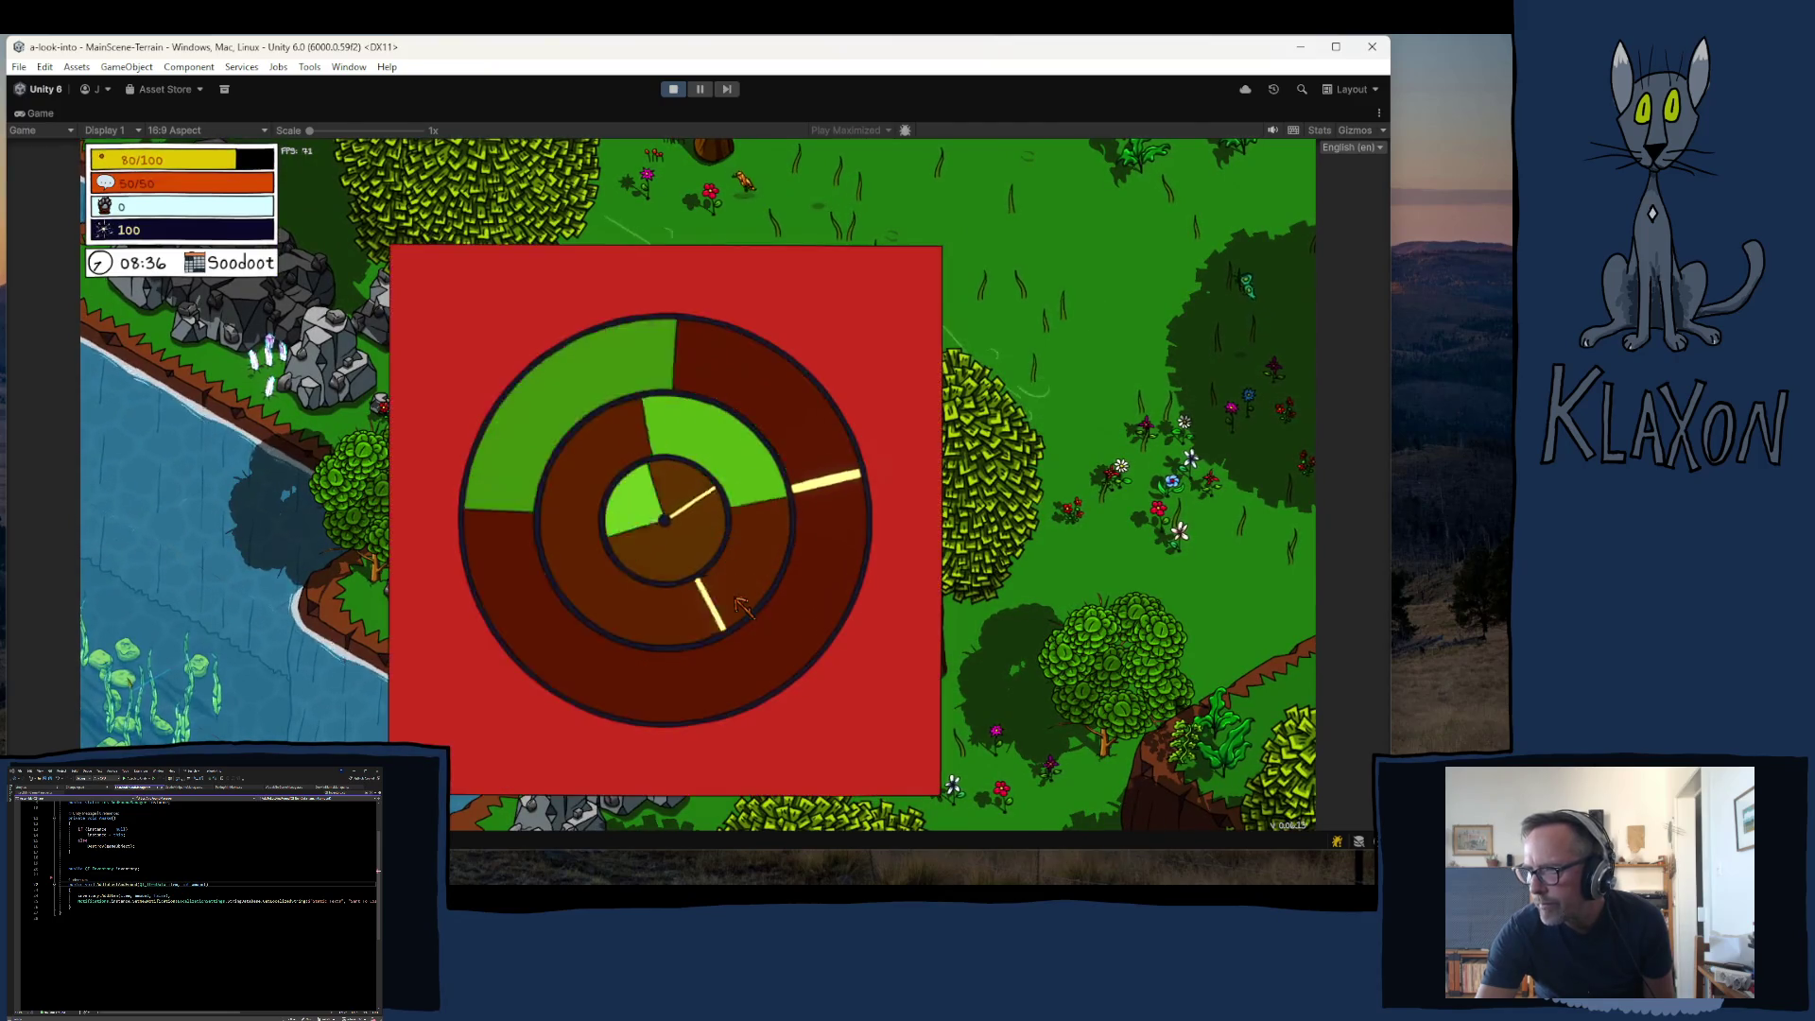
key(e)
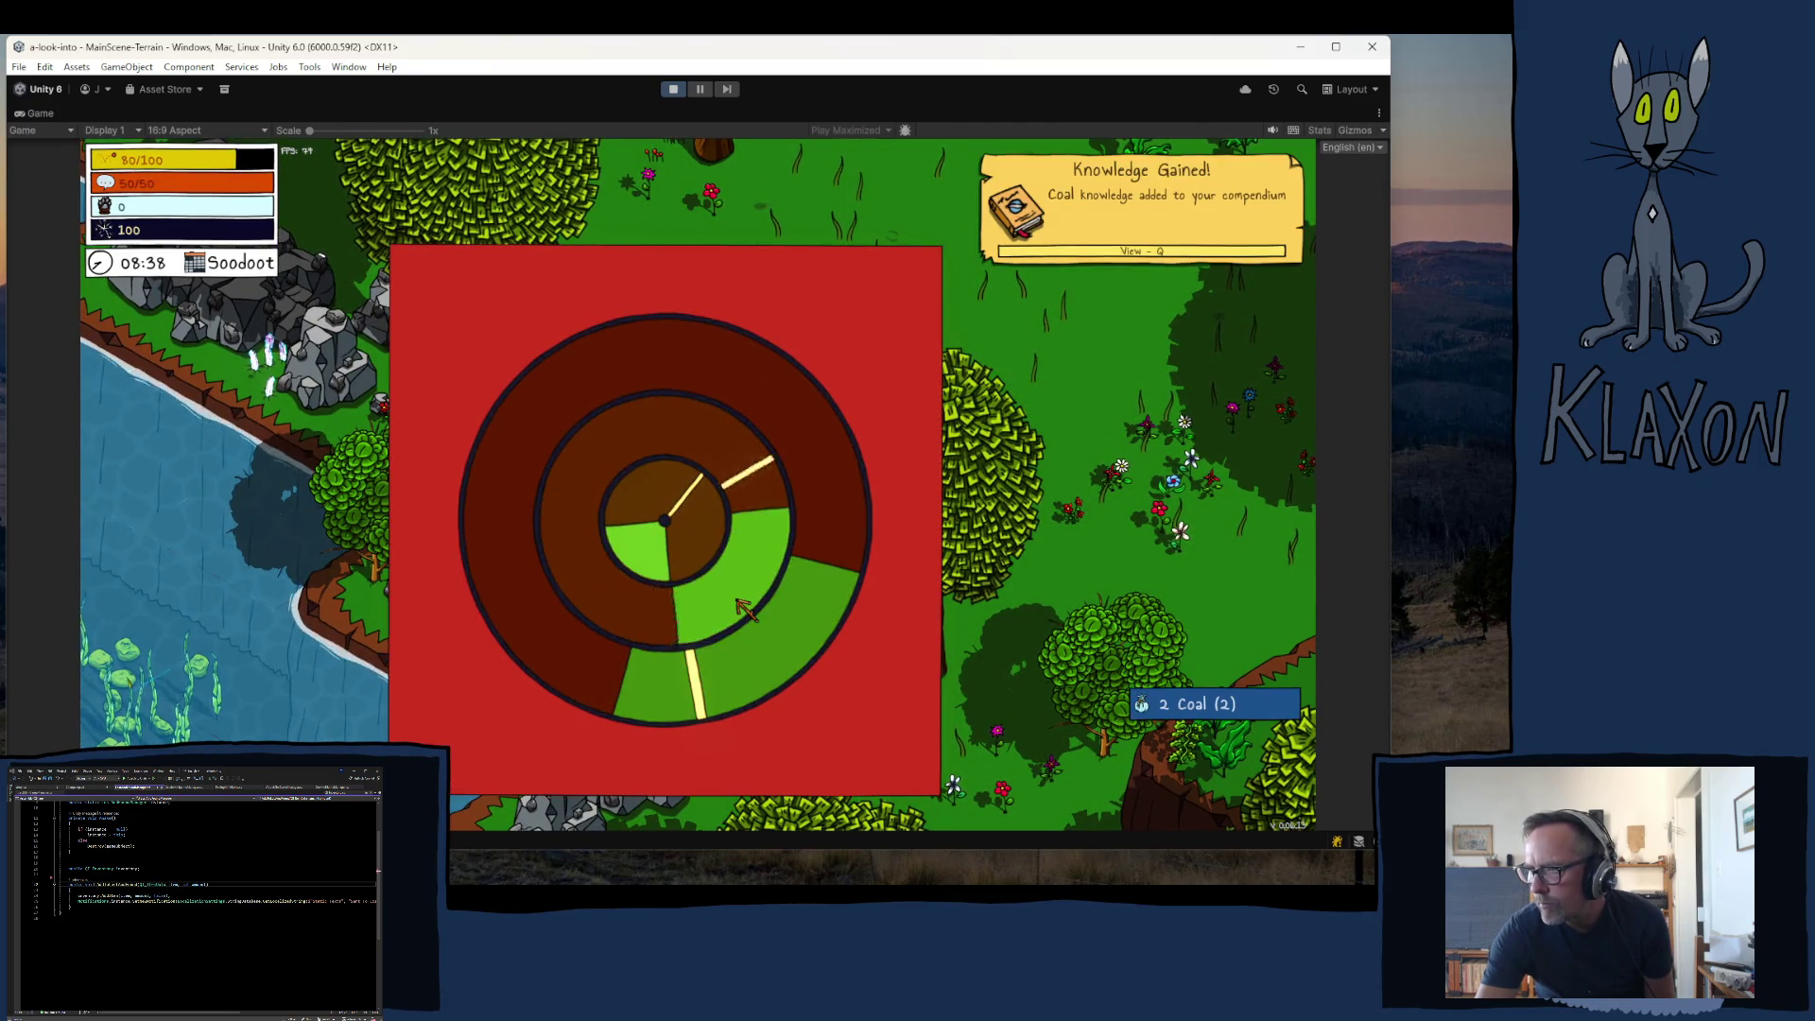
key(e)
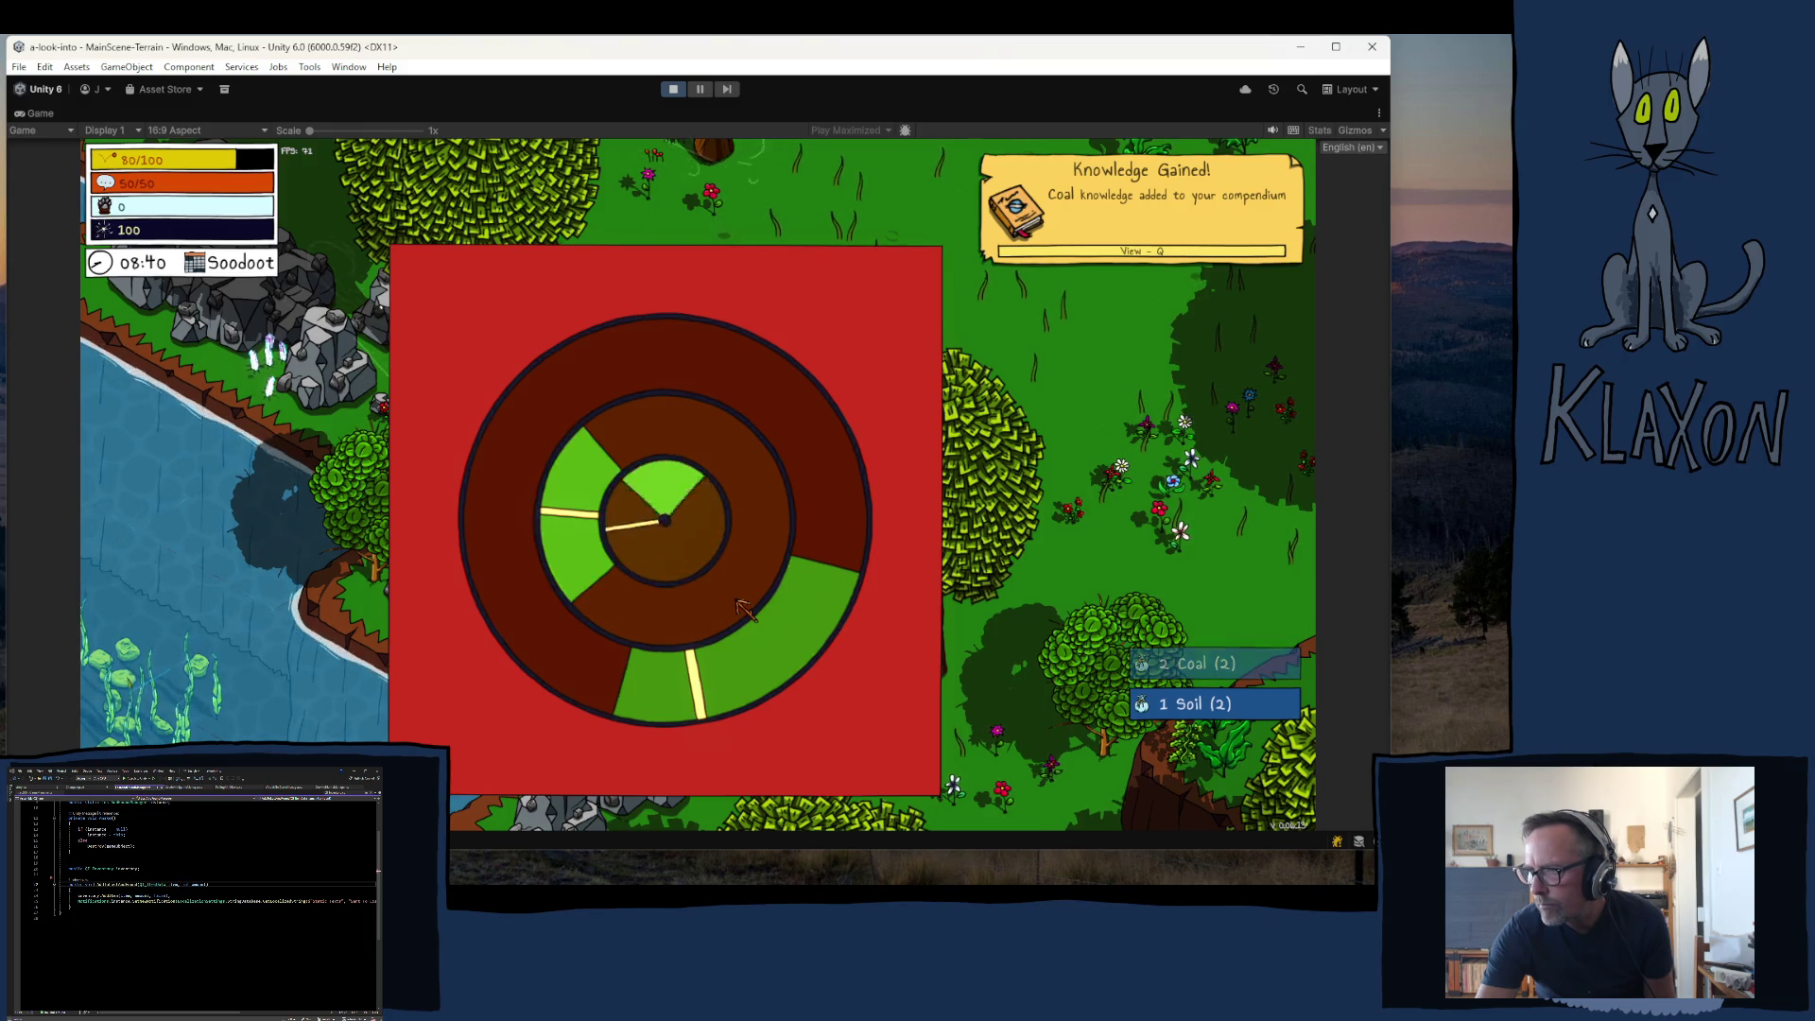
key(e)
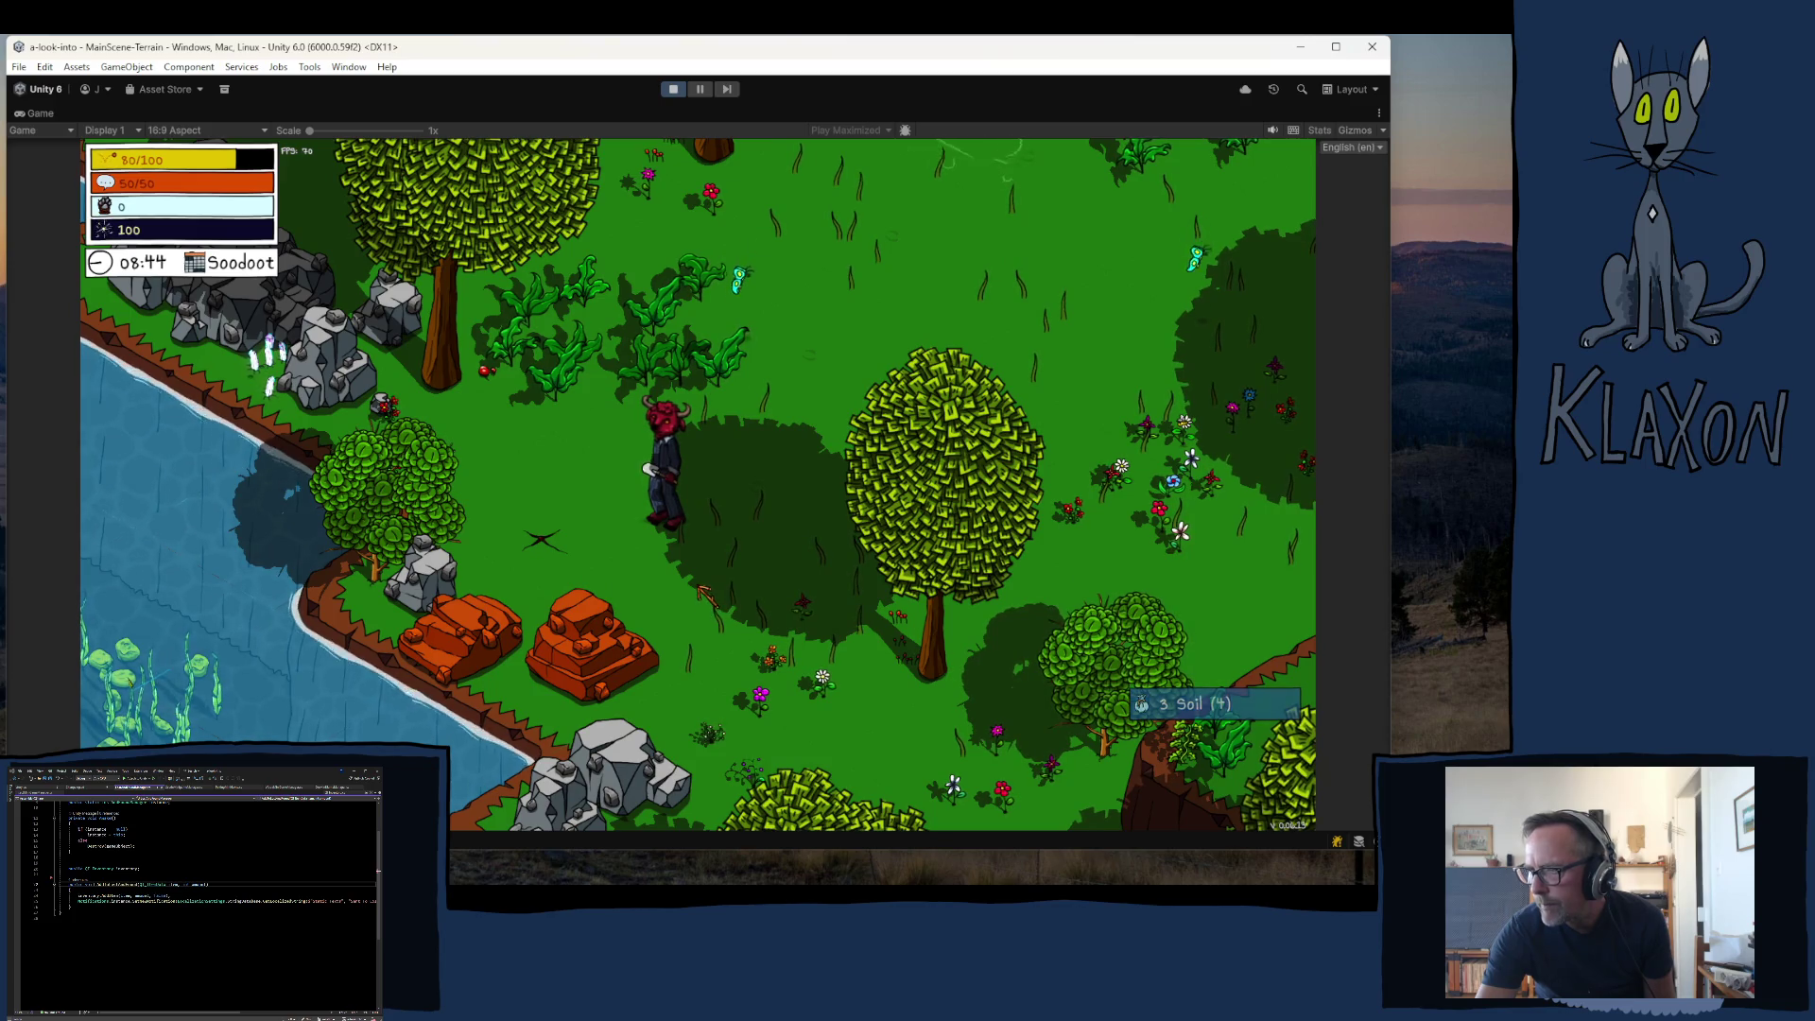
key(Tab)
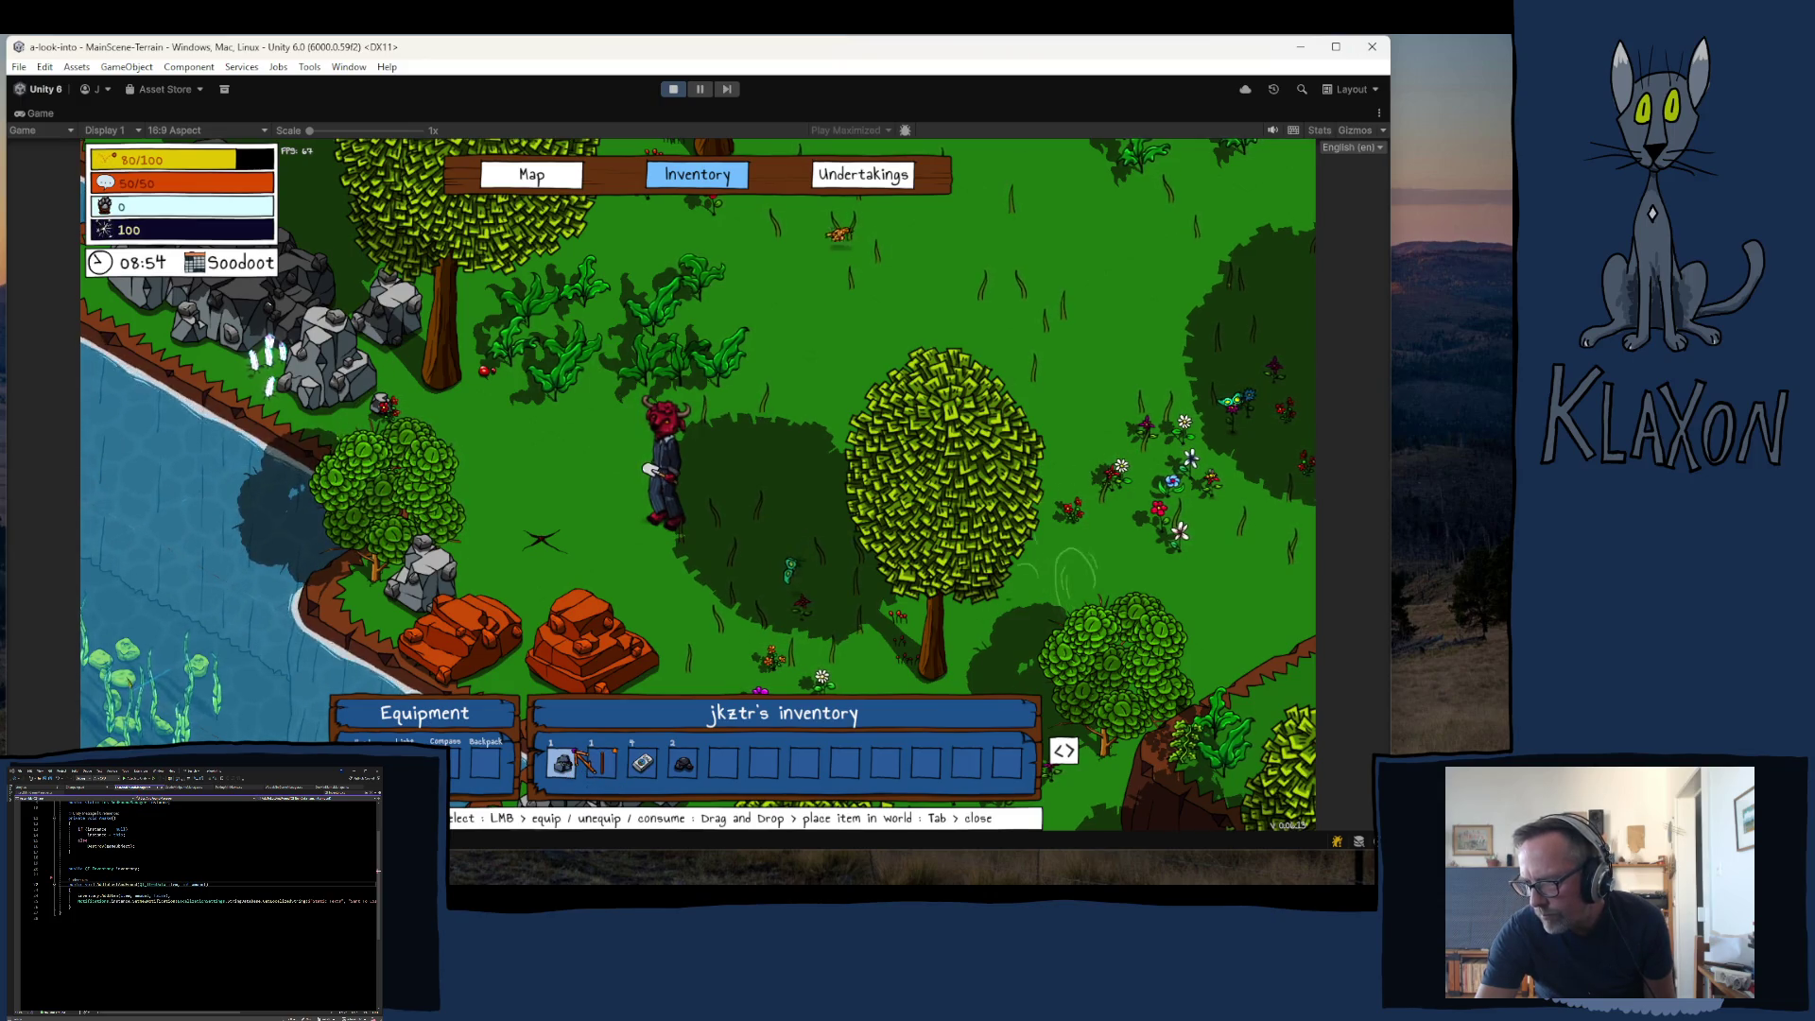
mouse_move(583, 761)
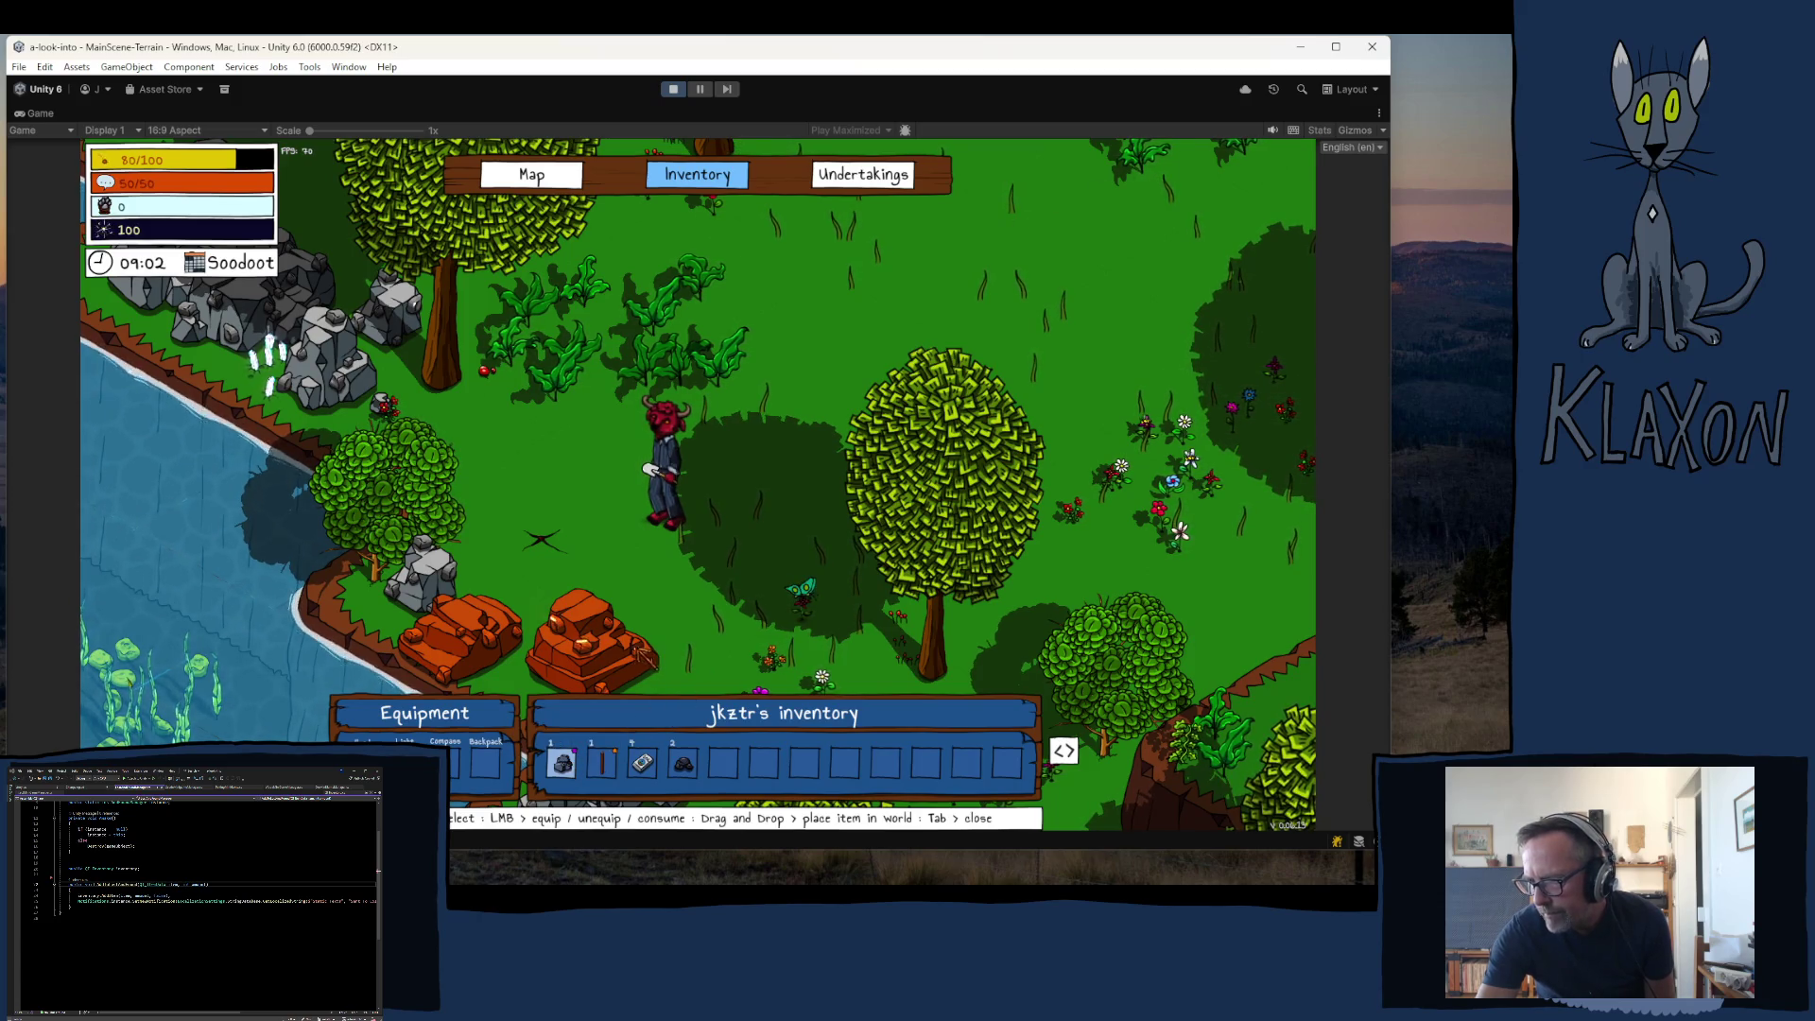
key(Tab)
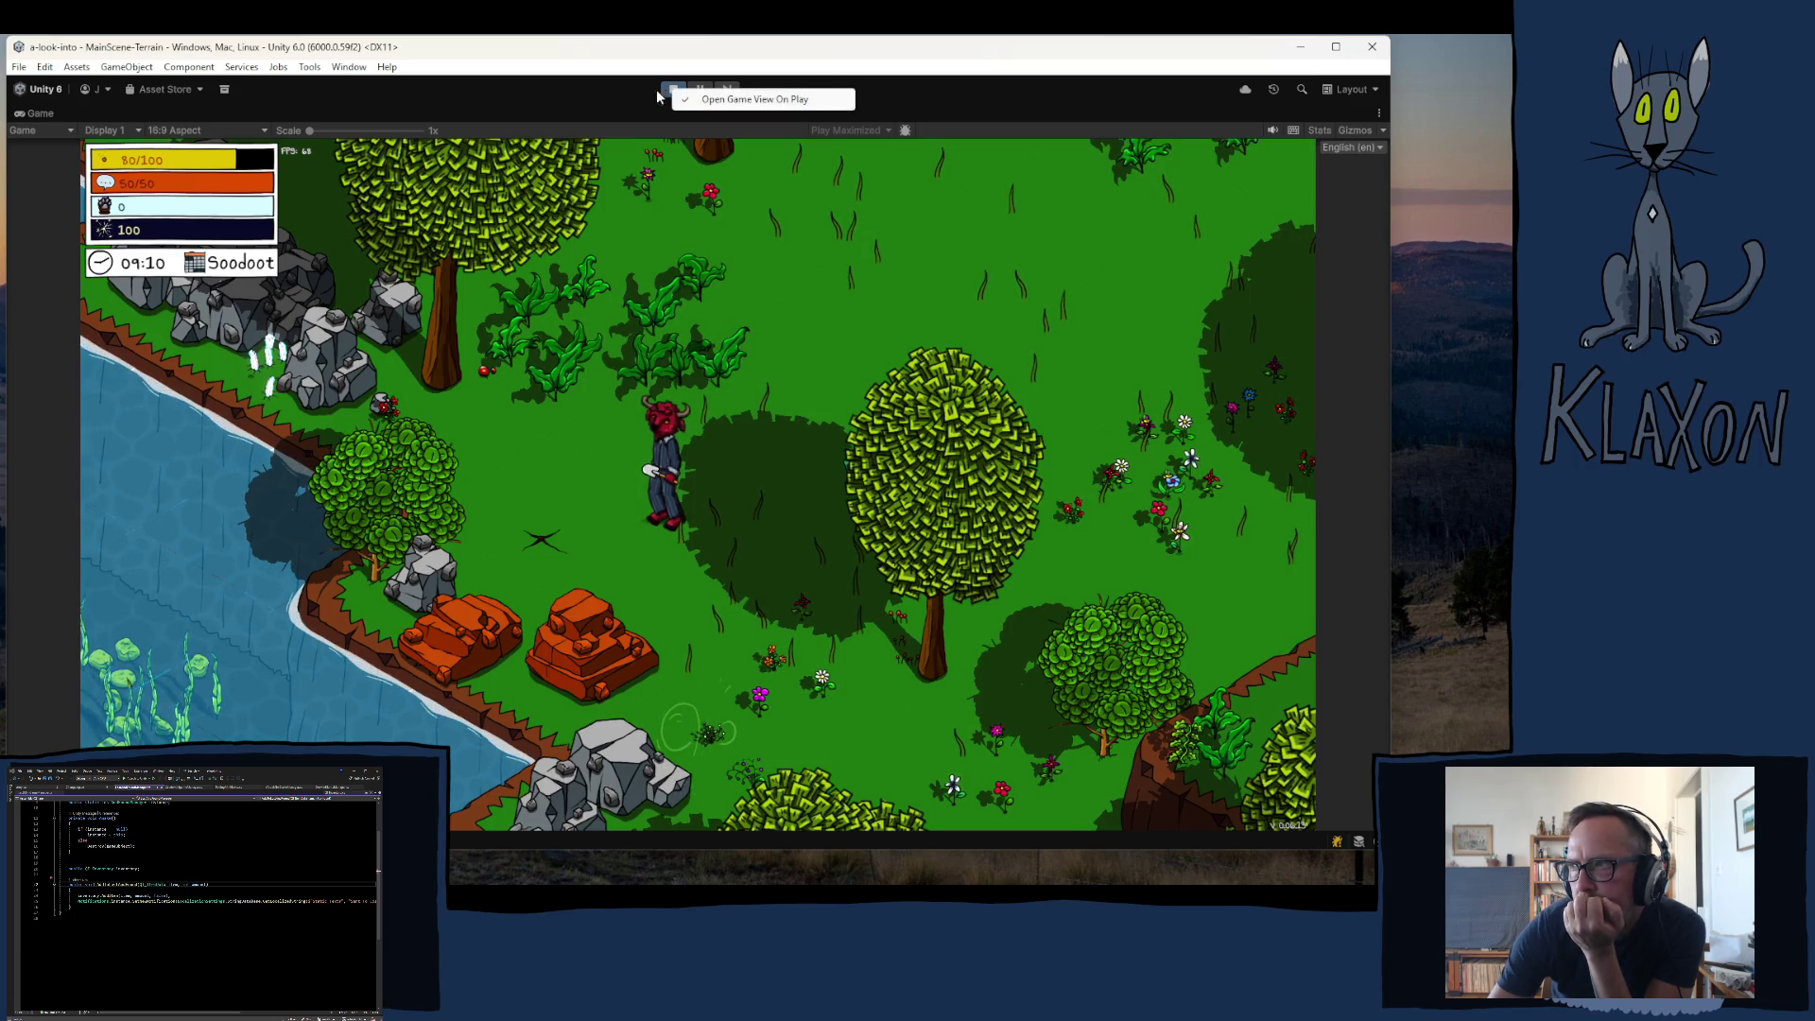
click(677, 91)
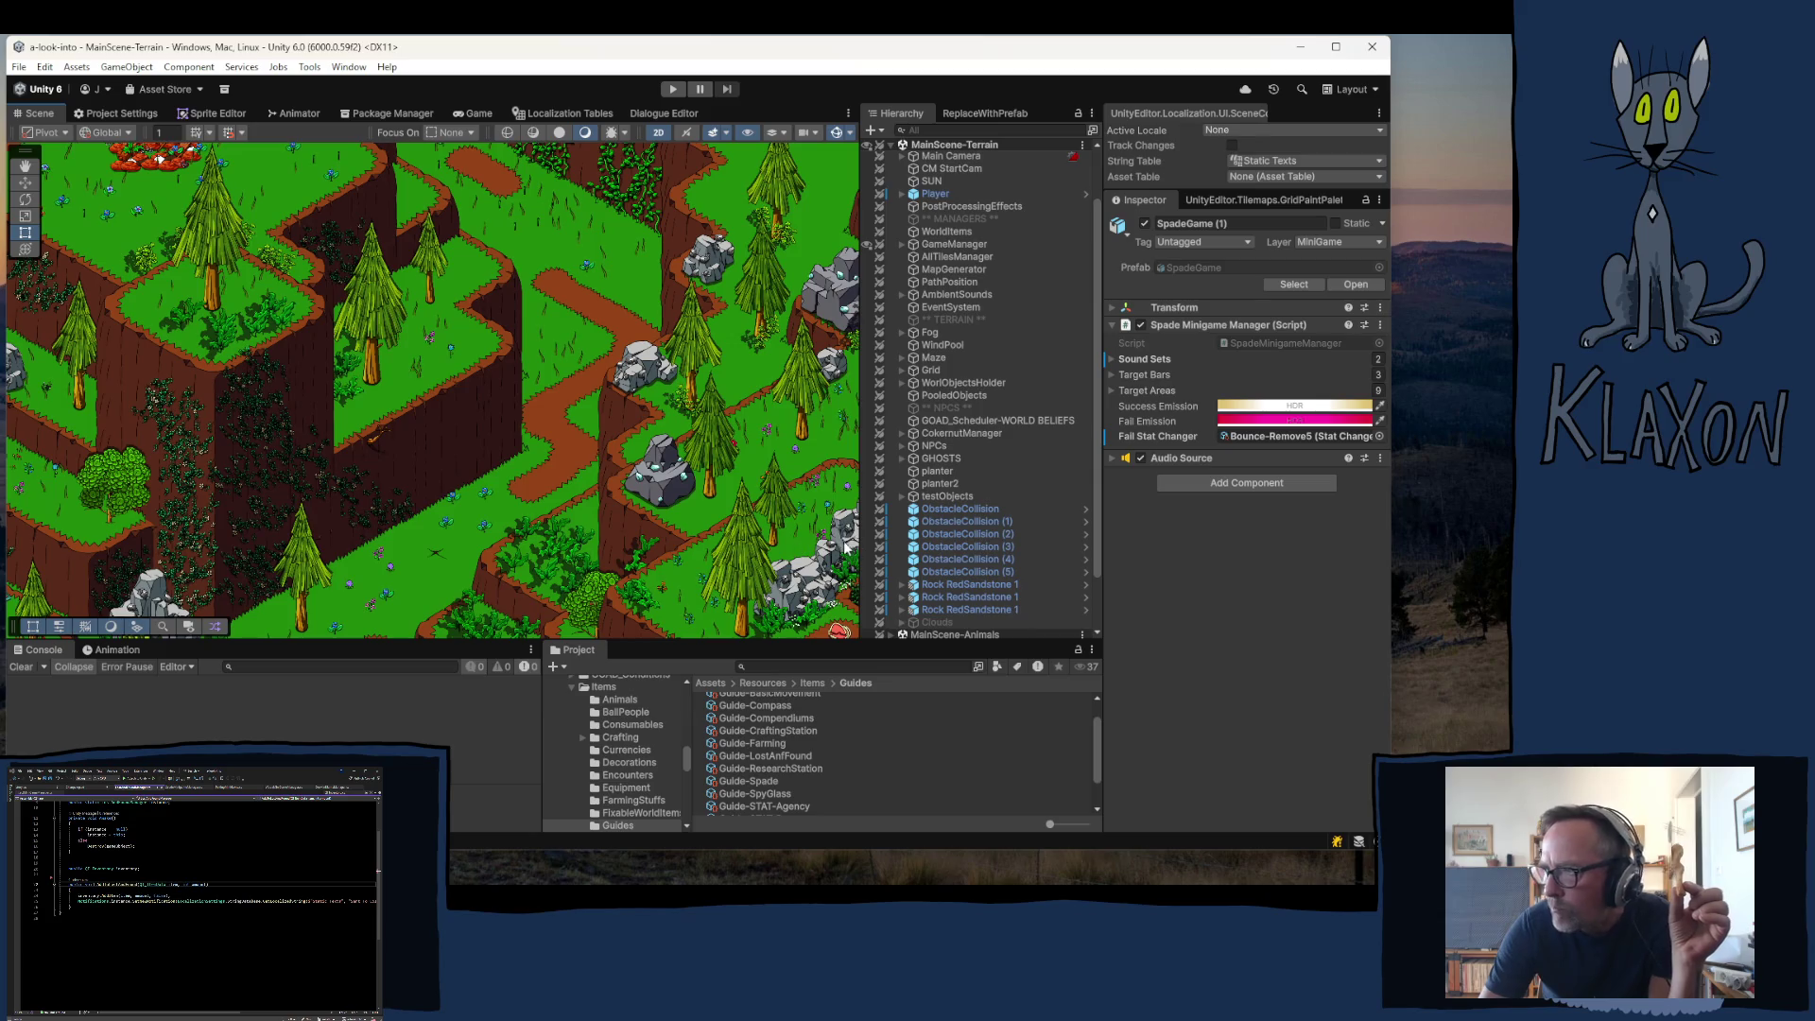
- Expand GameManager and Minigame-Animal, select AnimalSpying_Flattened, and open its InsectMiniGameManager script
scroll(940, 308, up, 3)
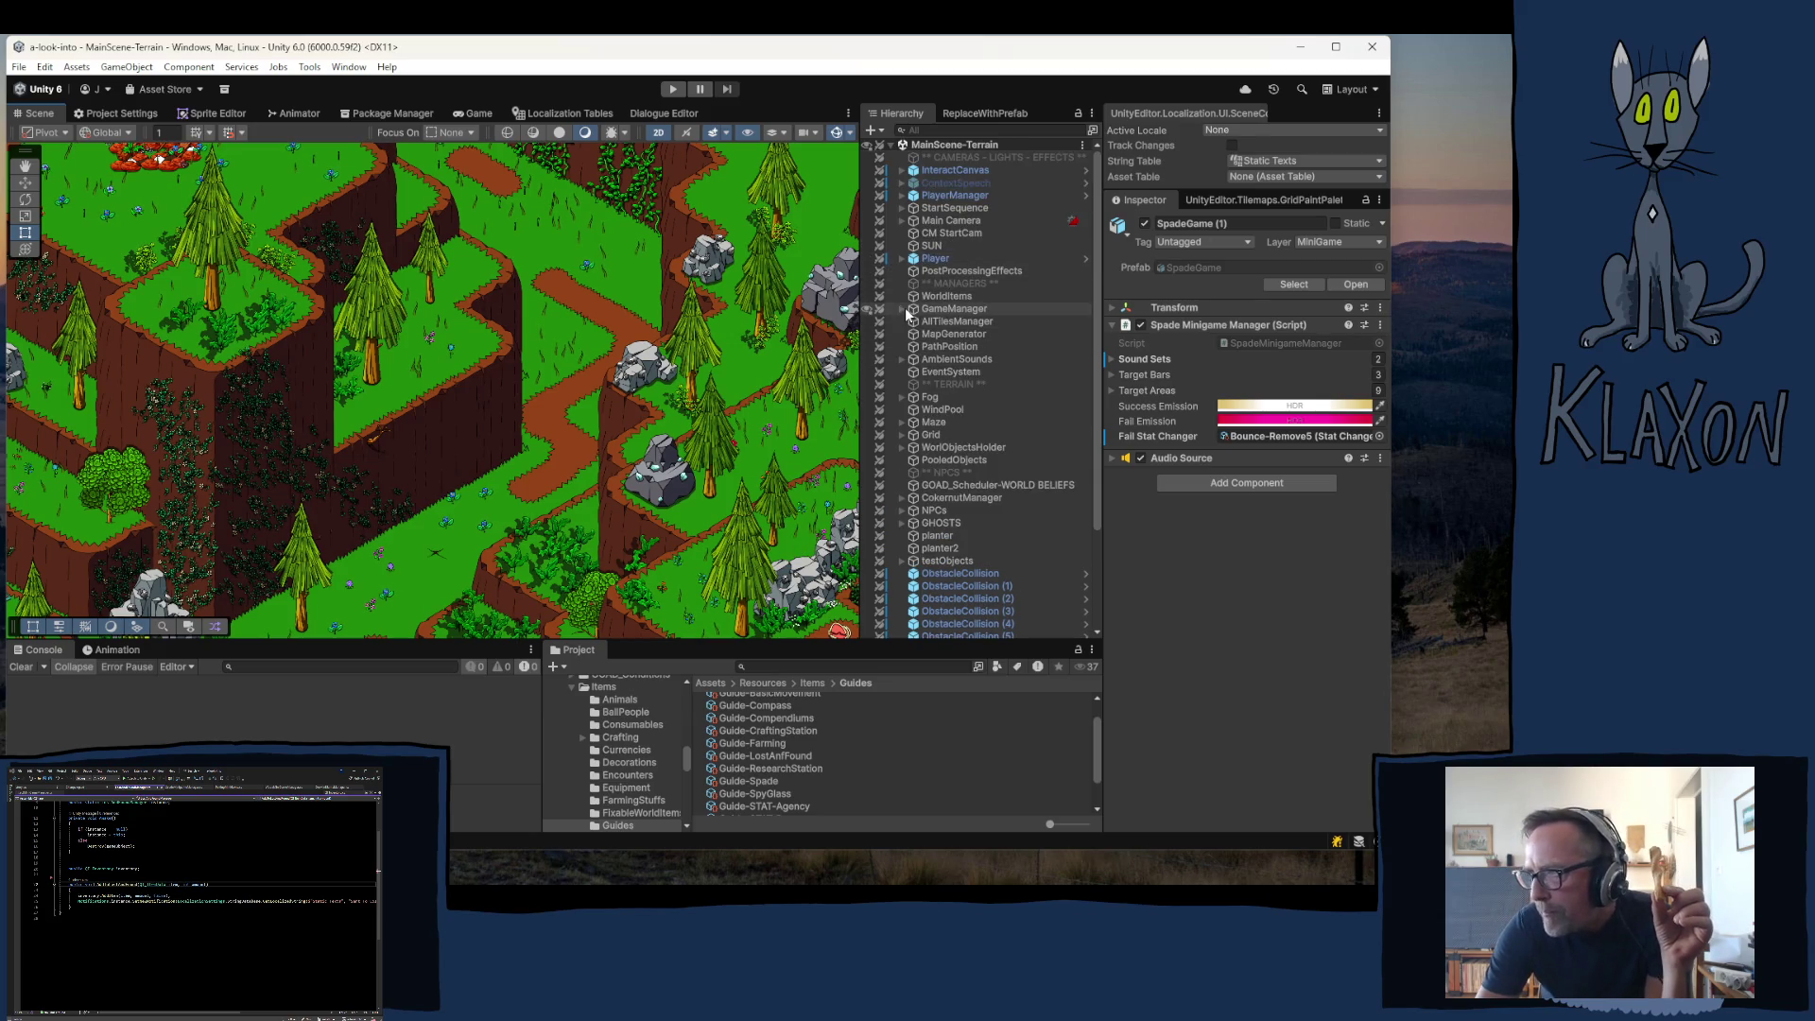
click(901, 309)
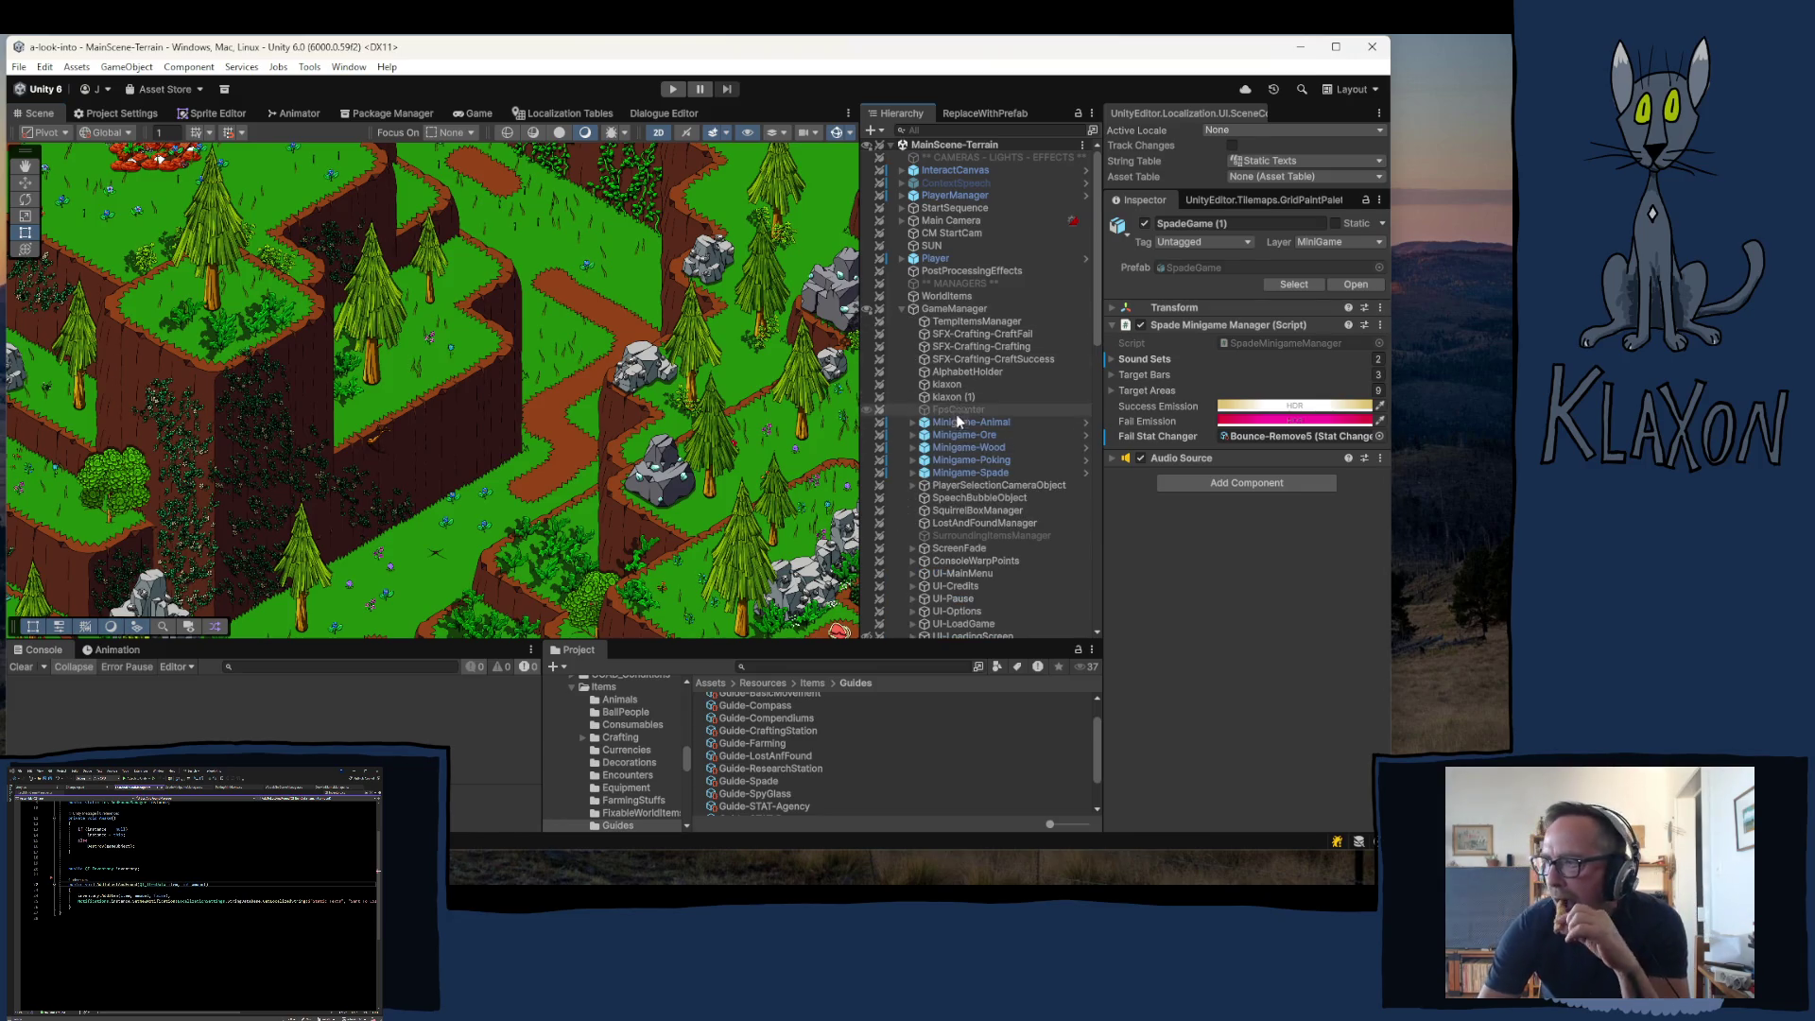
click(953, 424)
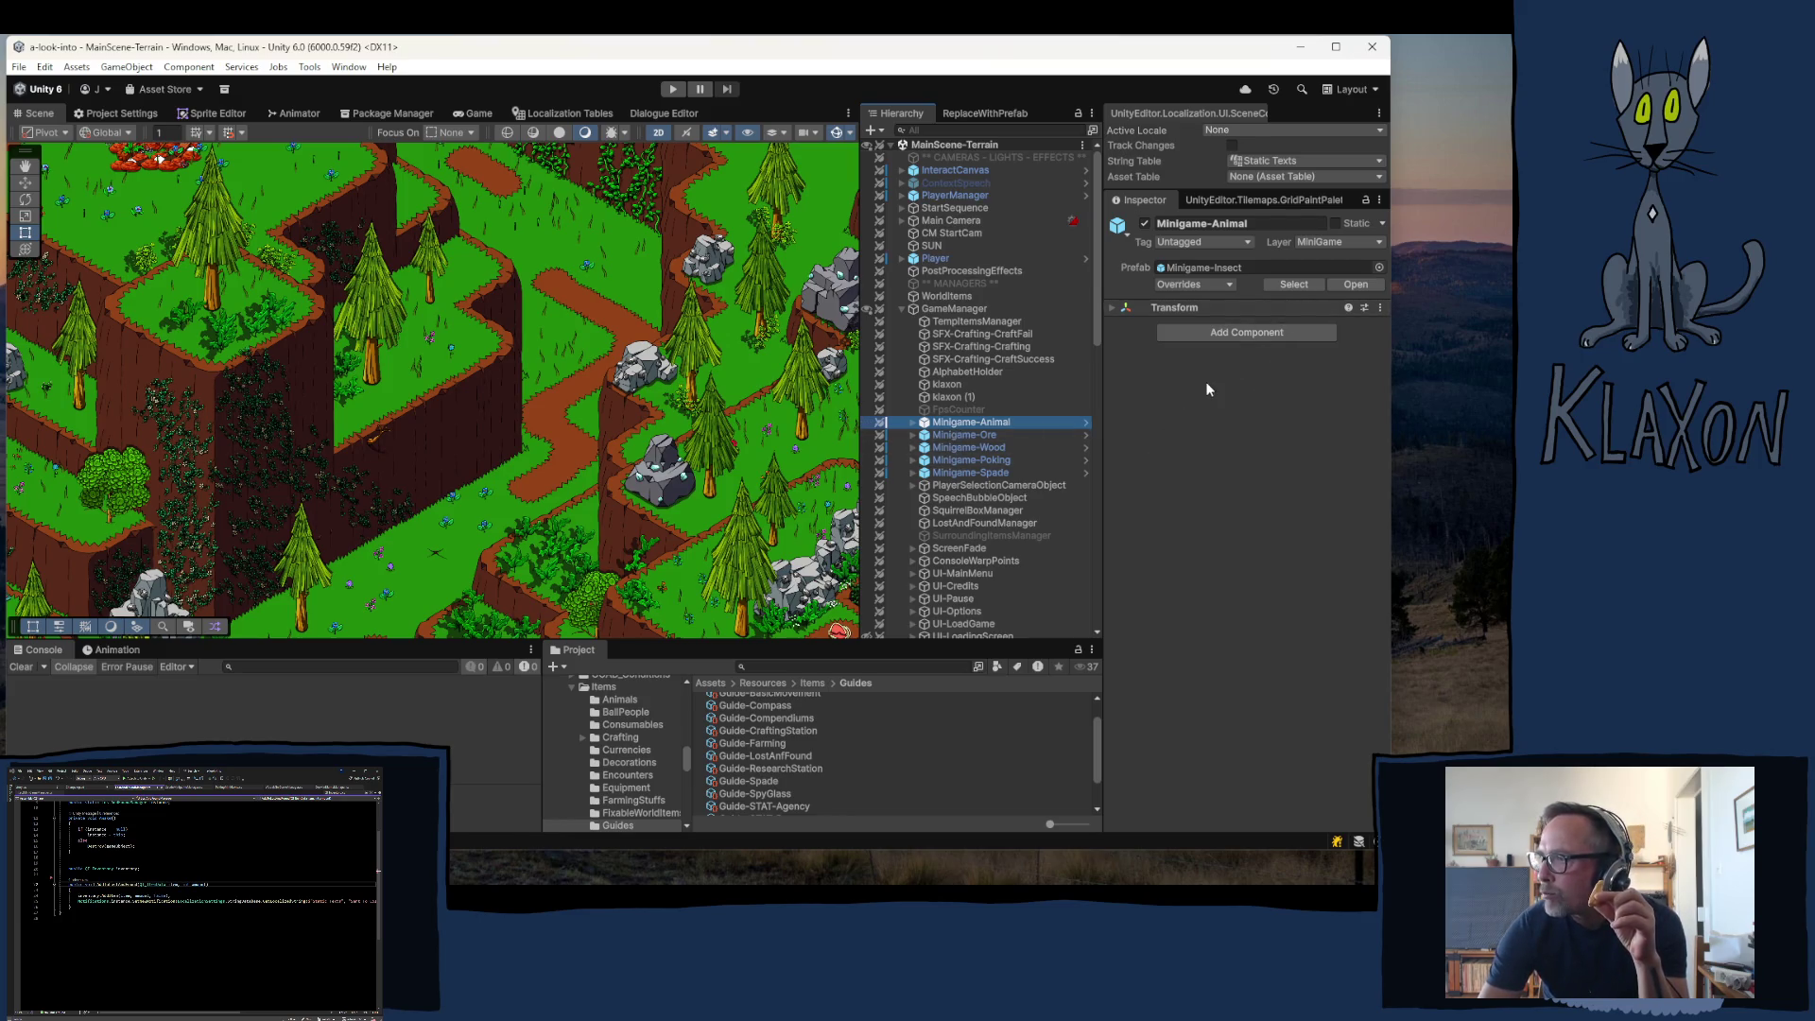
click(913, 423)
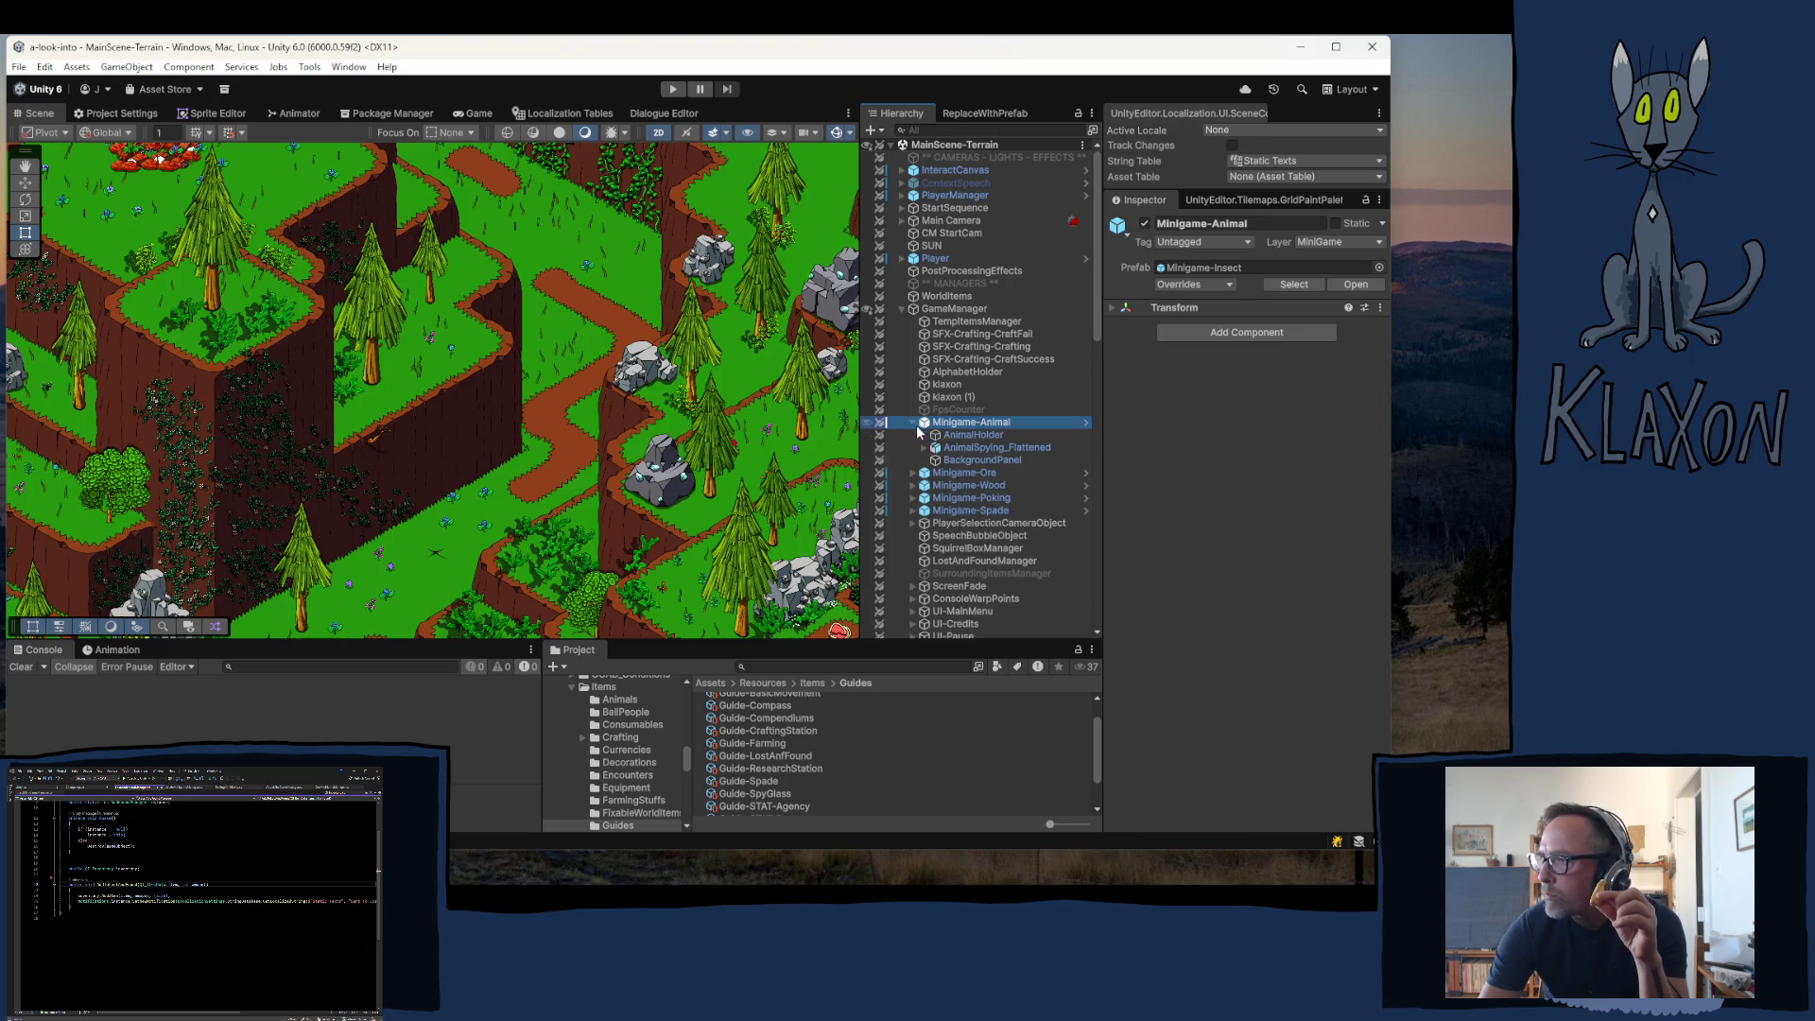
click(968, 446)
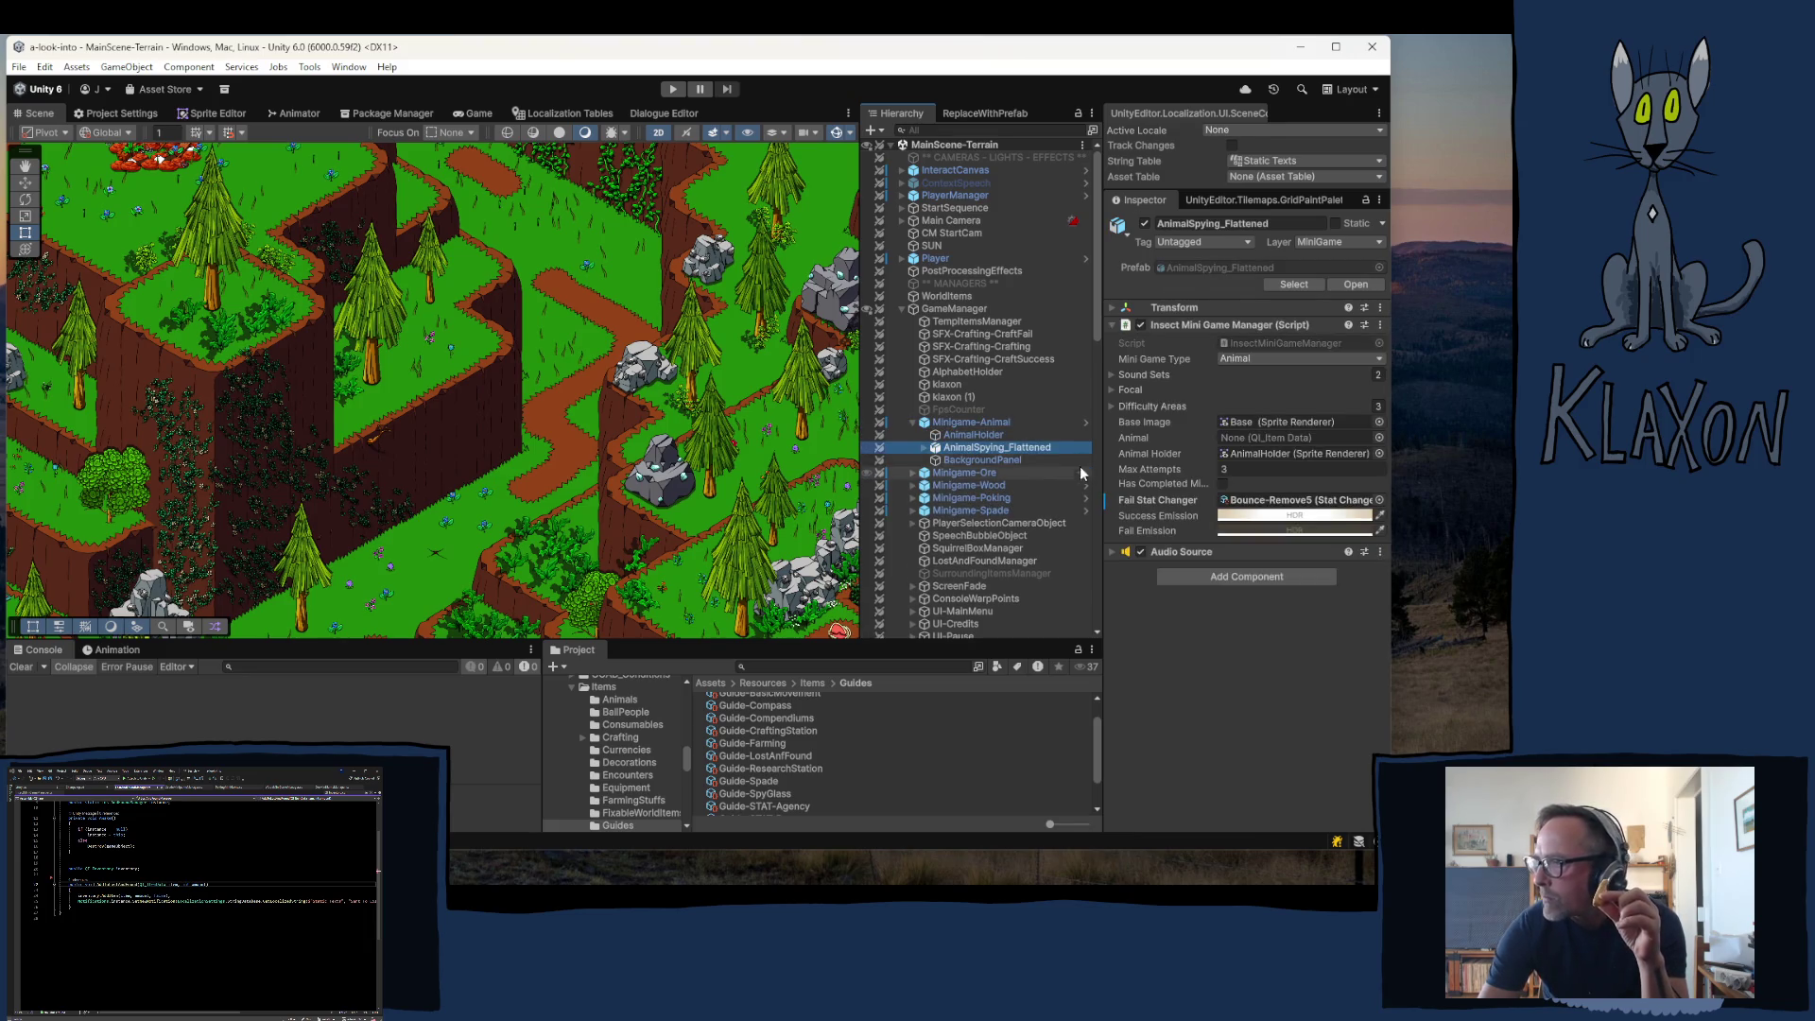
double_click(1258, 343)
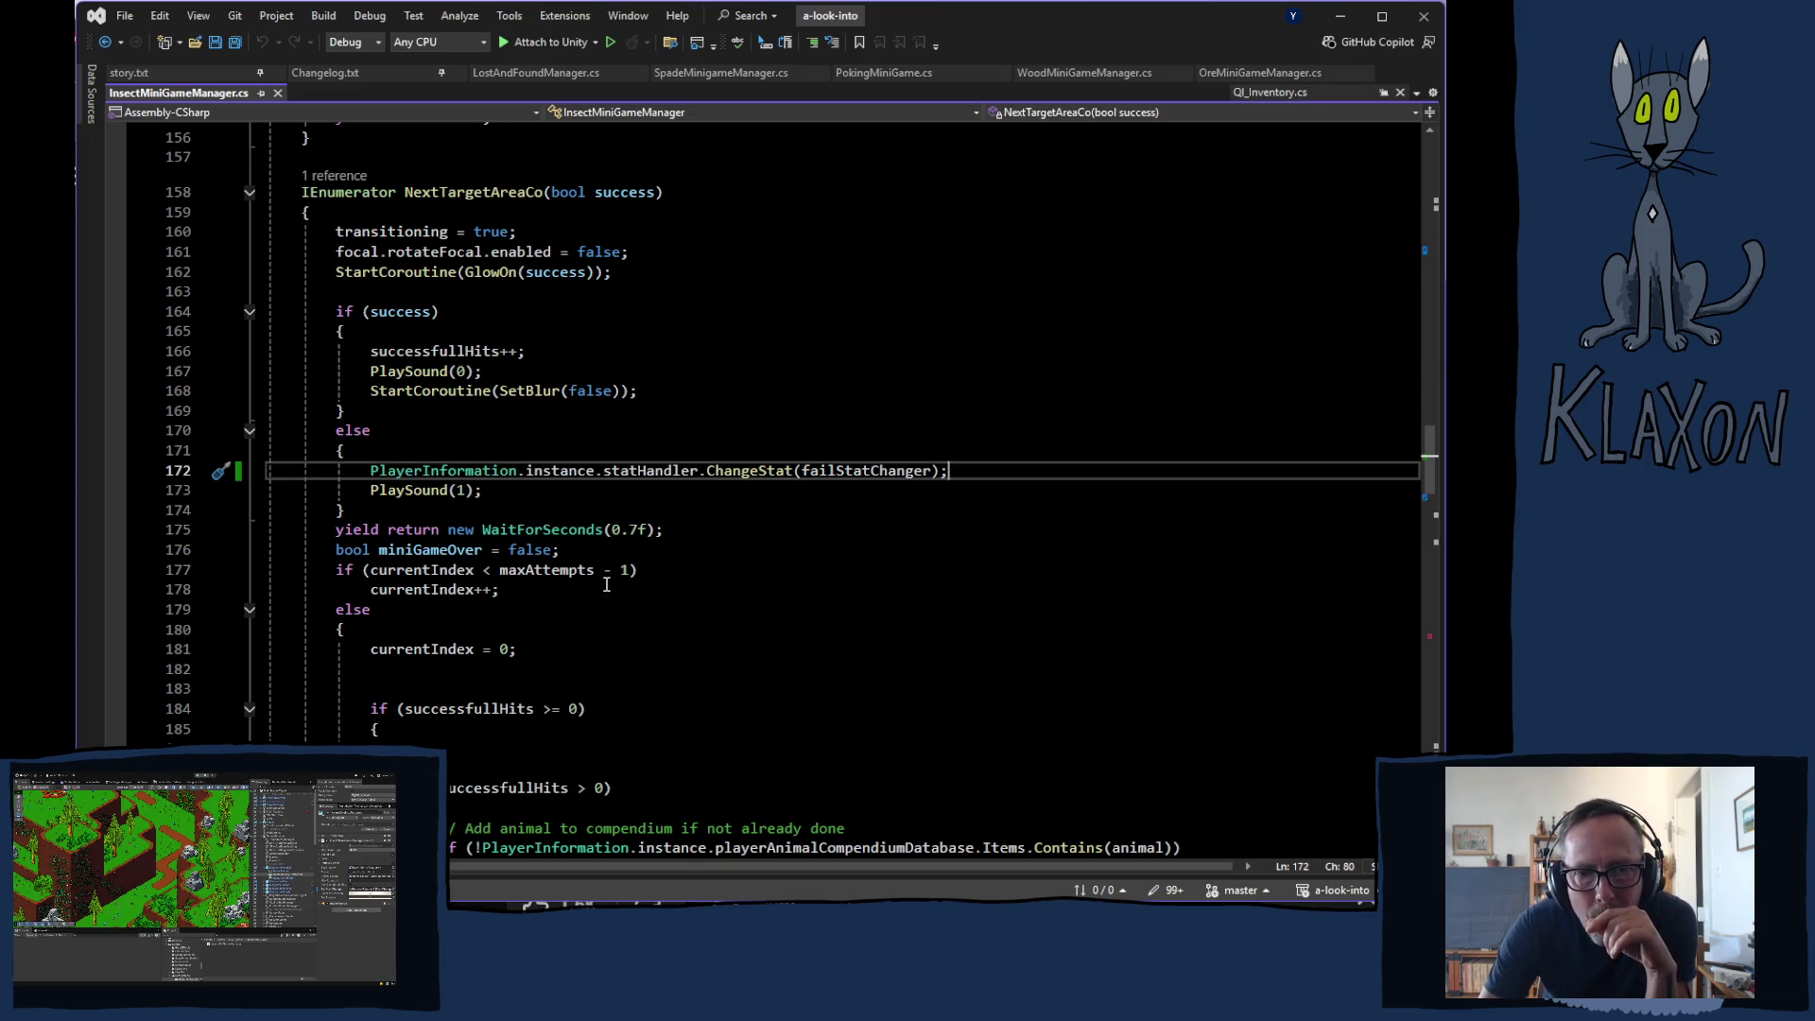
- Scroll through InsectMiniGameManager.cs, then switch to OreMiniGameManager.cs at its NextAreaCo routine
scroll(606, 584, down, 4)
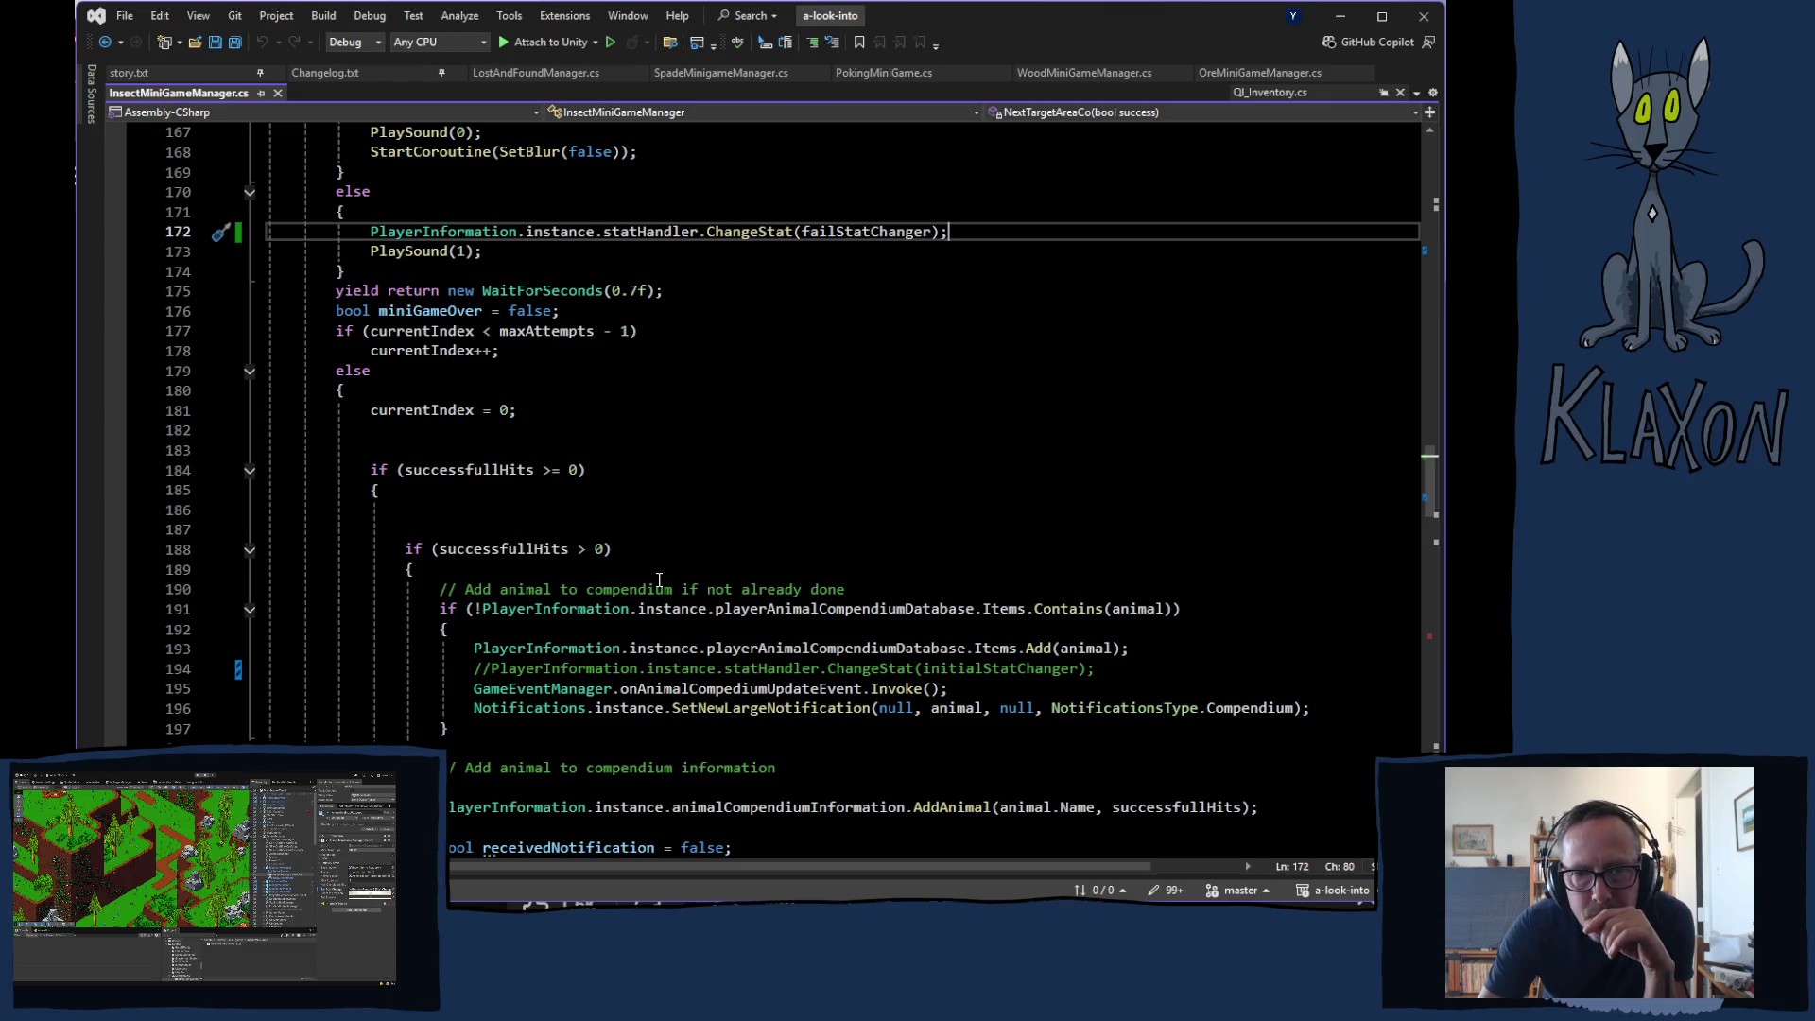
scroll(660, 579, down, 14)
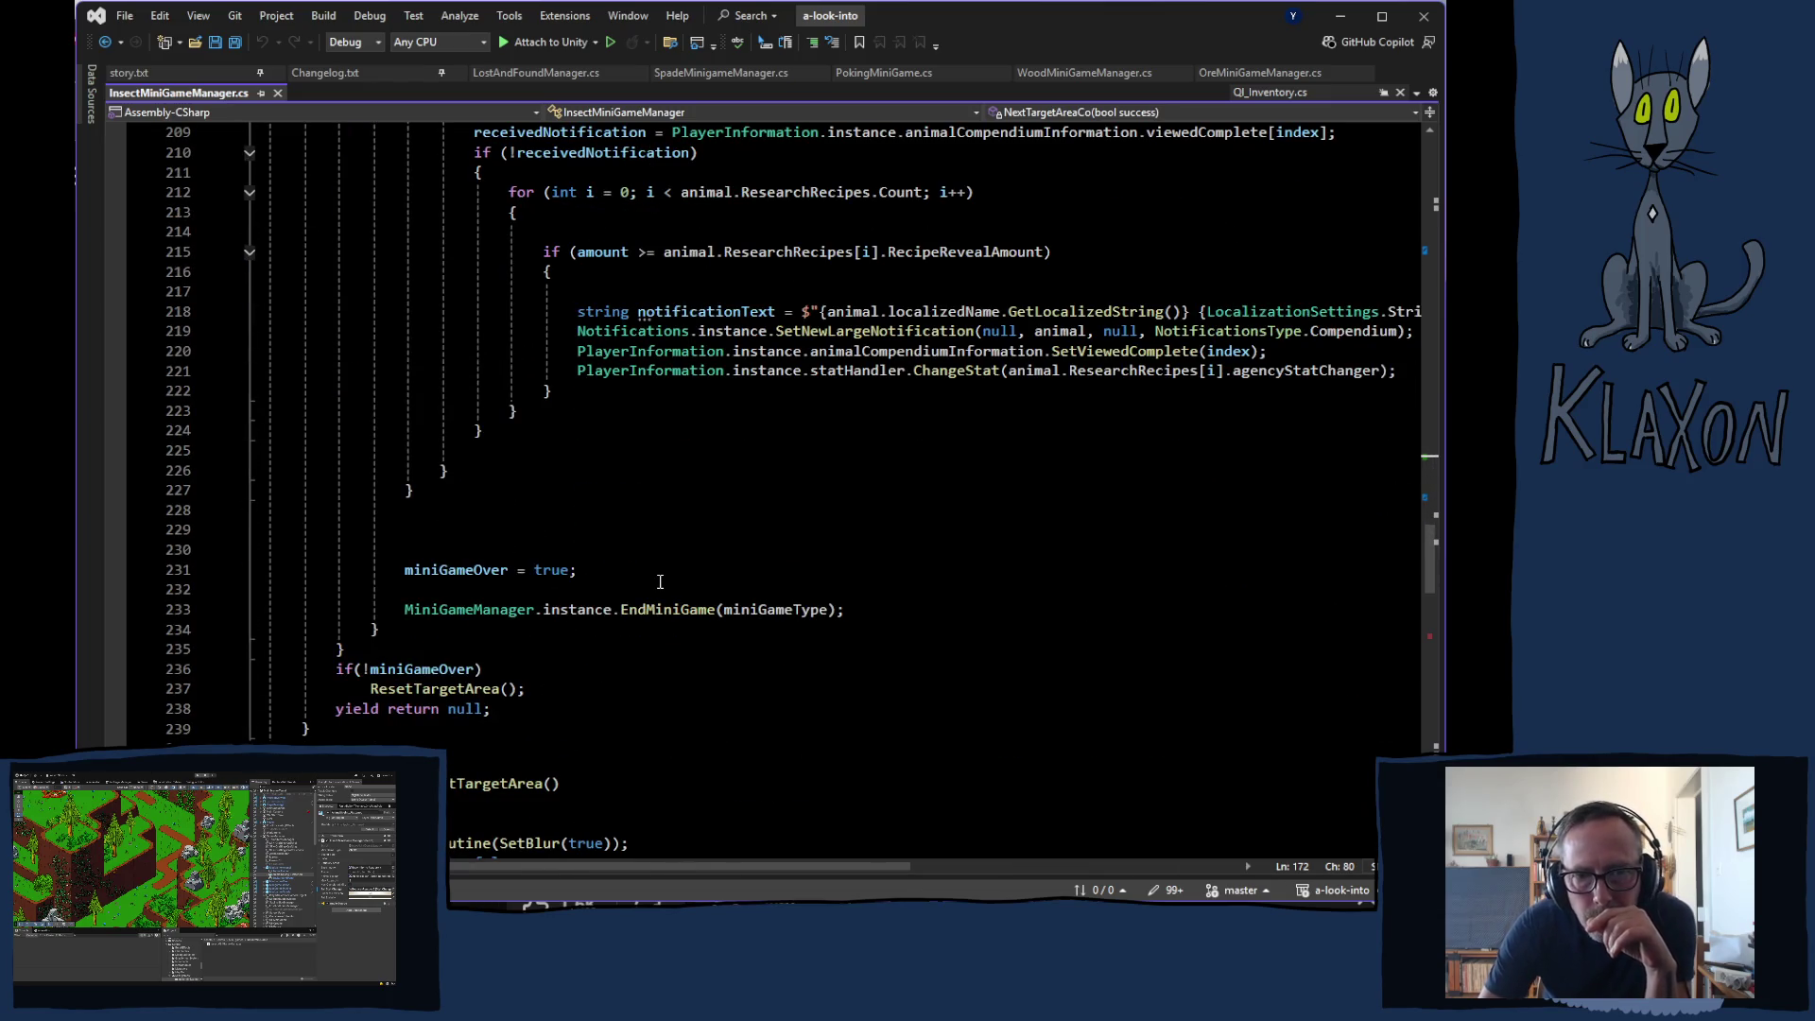
scroll(657, 615, up, 16)
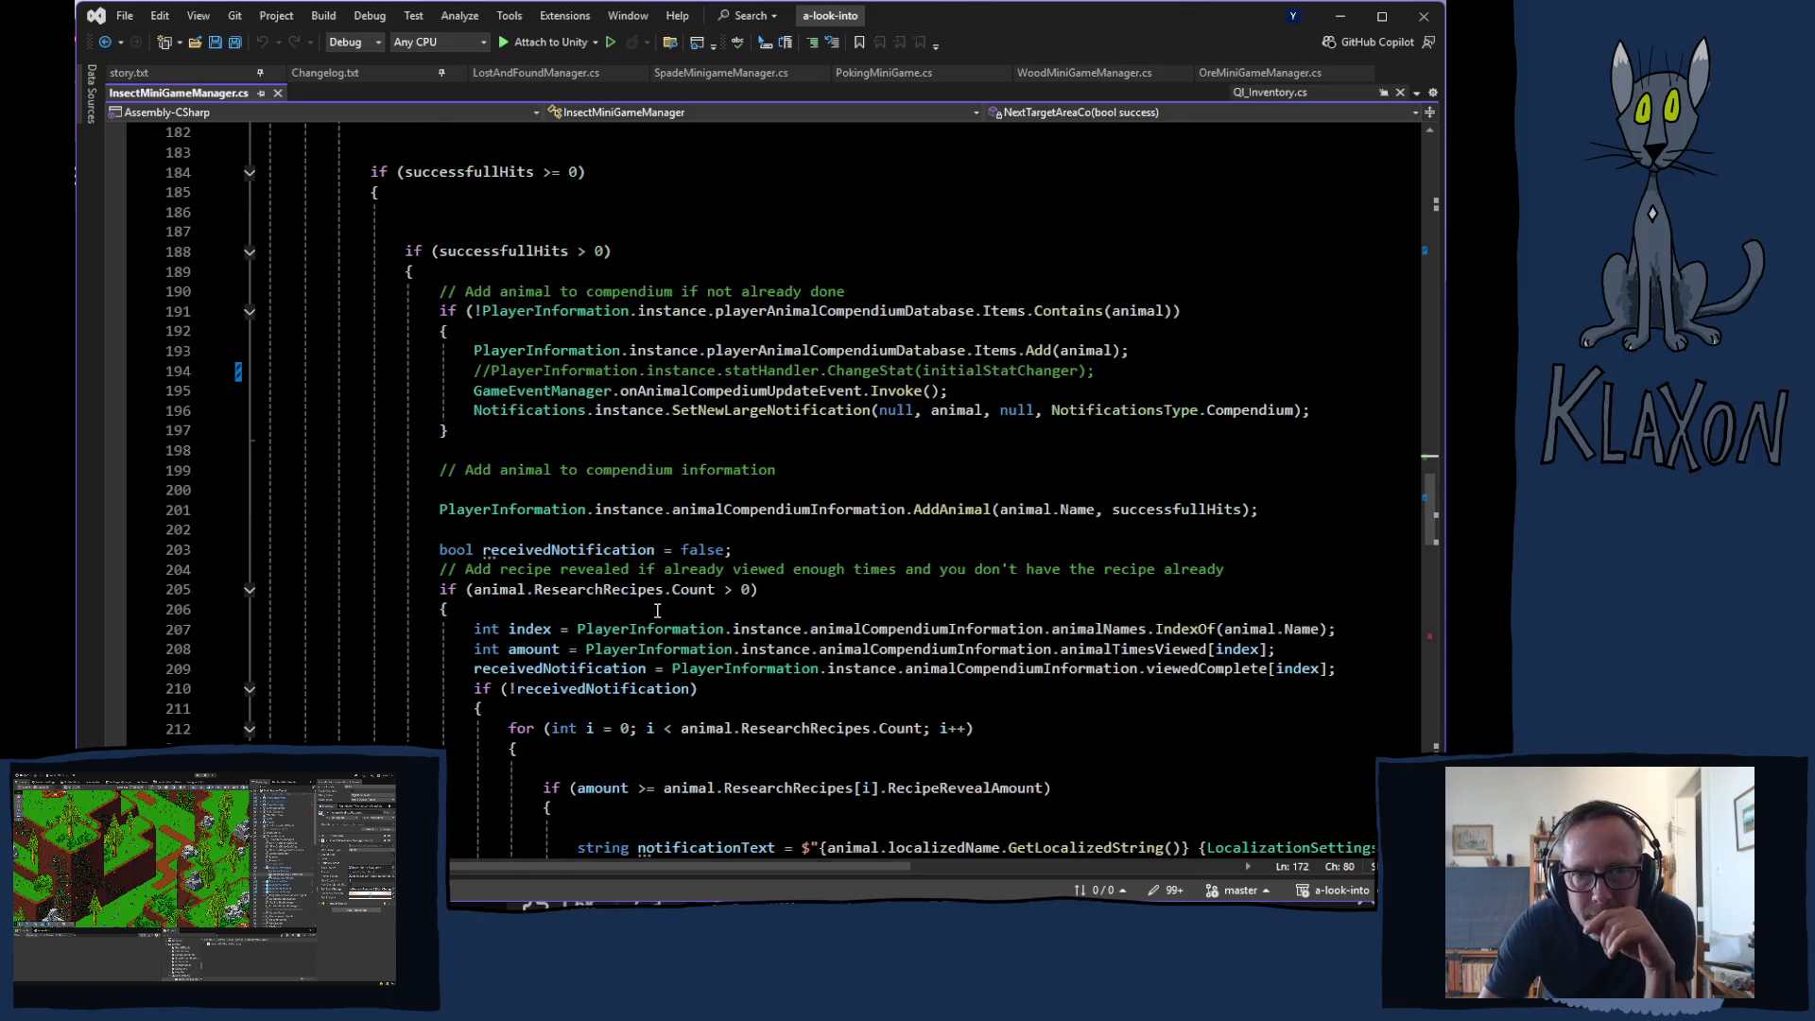
click(1241, 73)
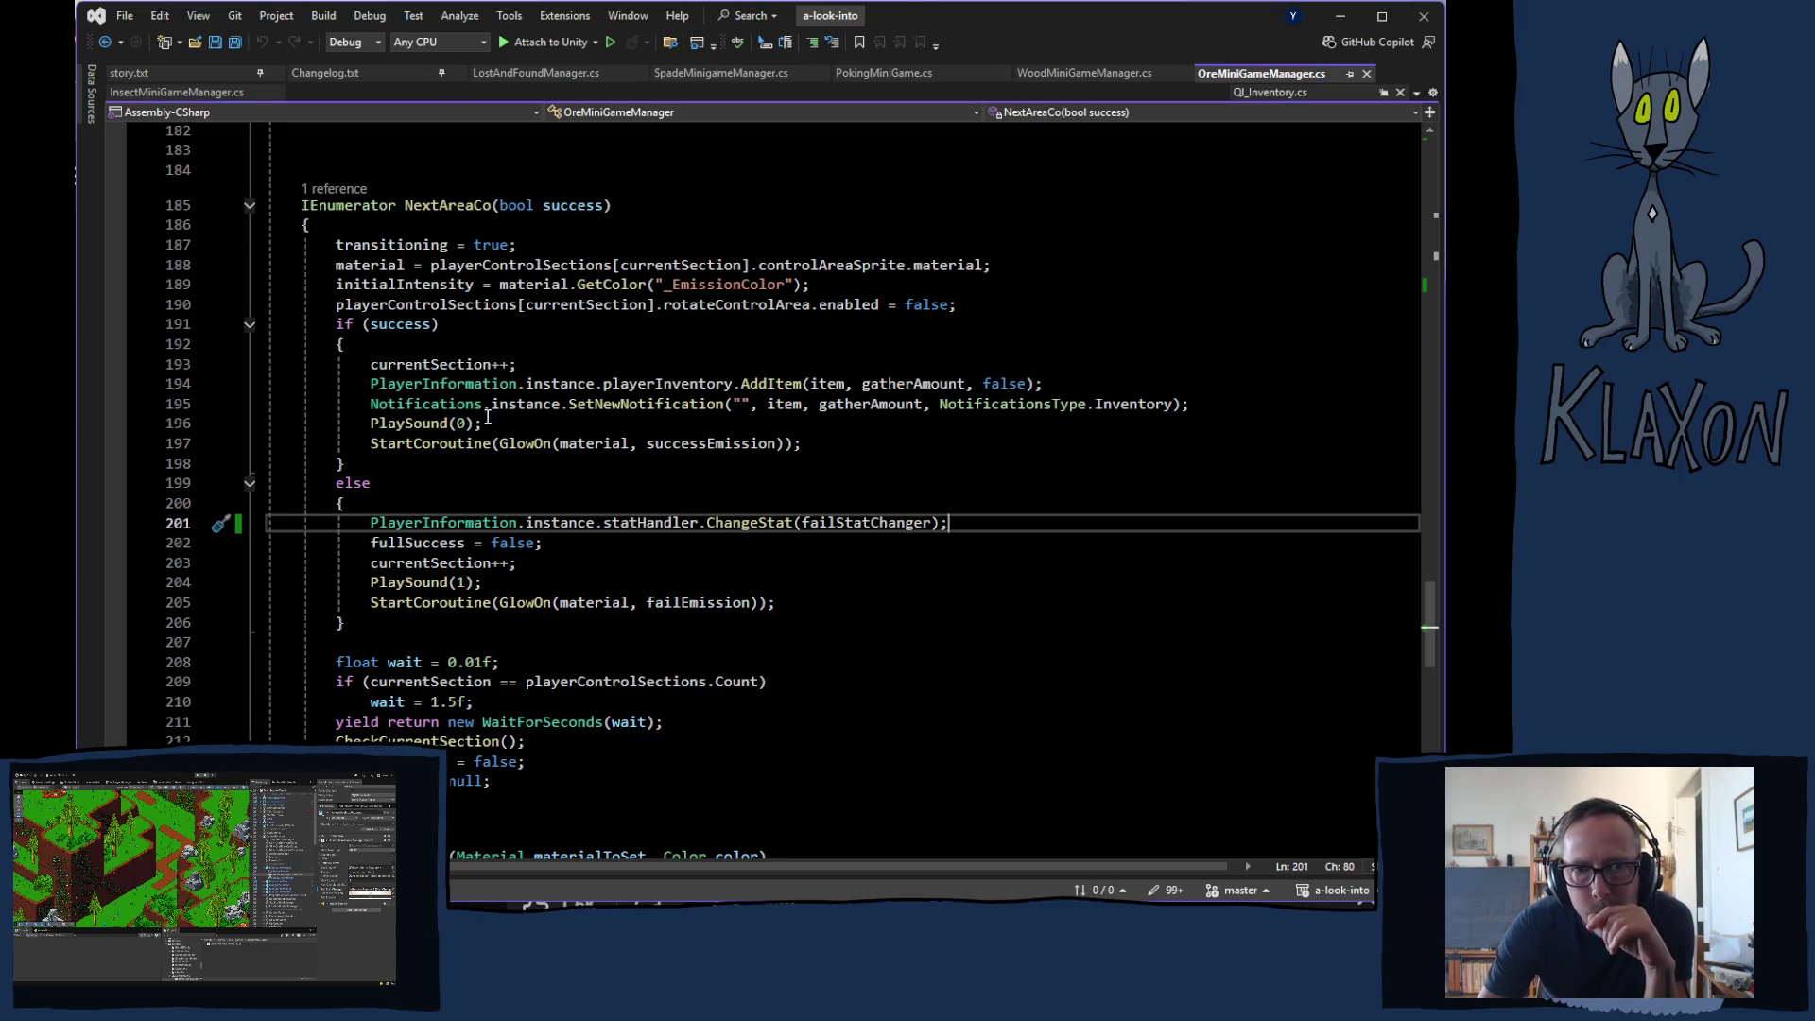
- Highlight item uses in Ore's NextAreaCo and scroll through WoodMiniGameManager.cs
click(828, 383)
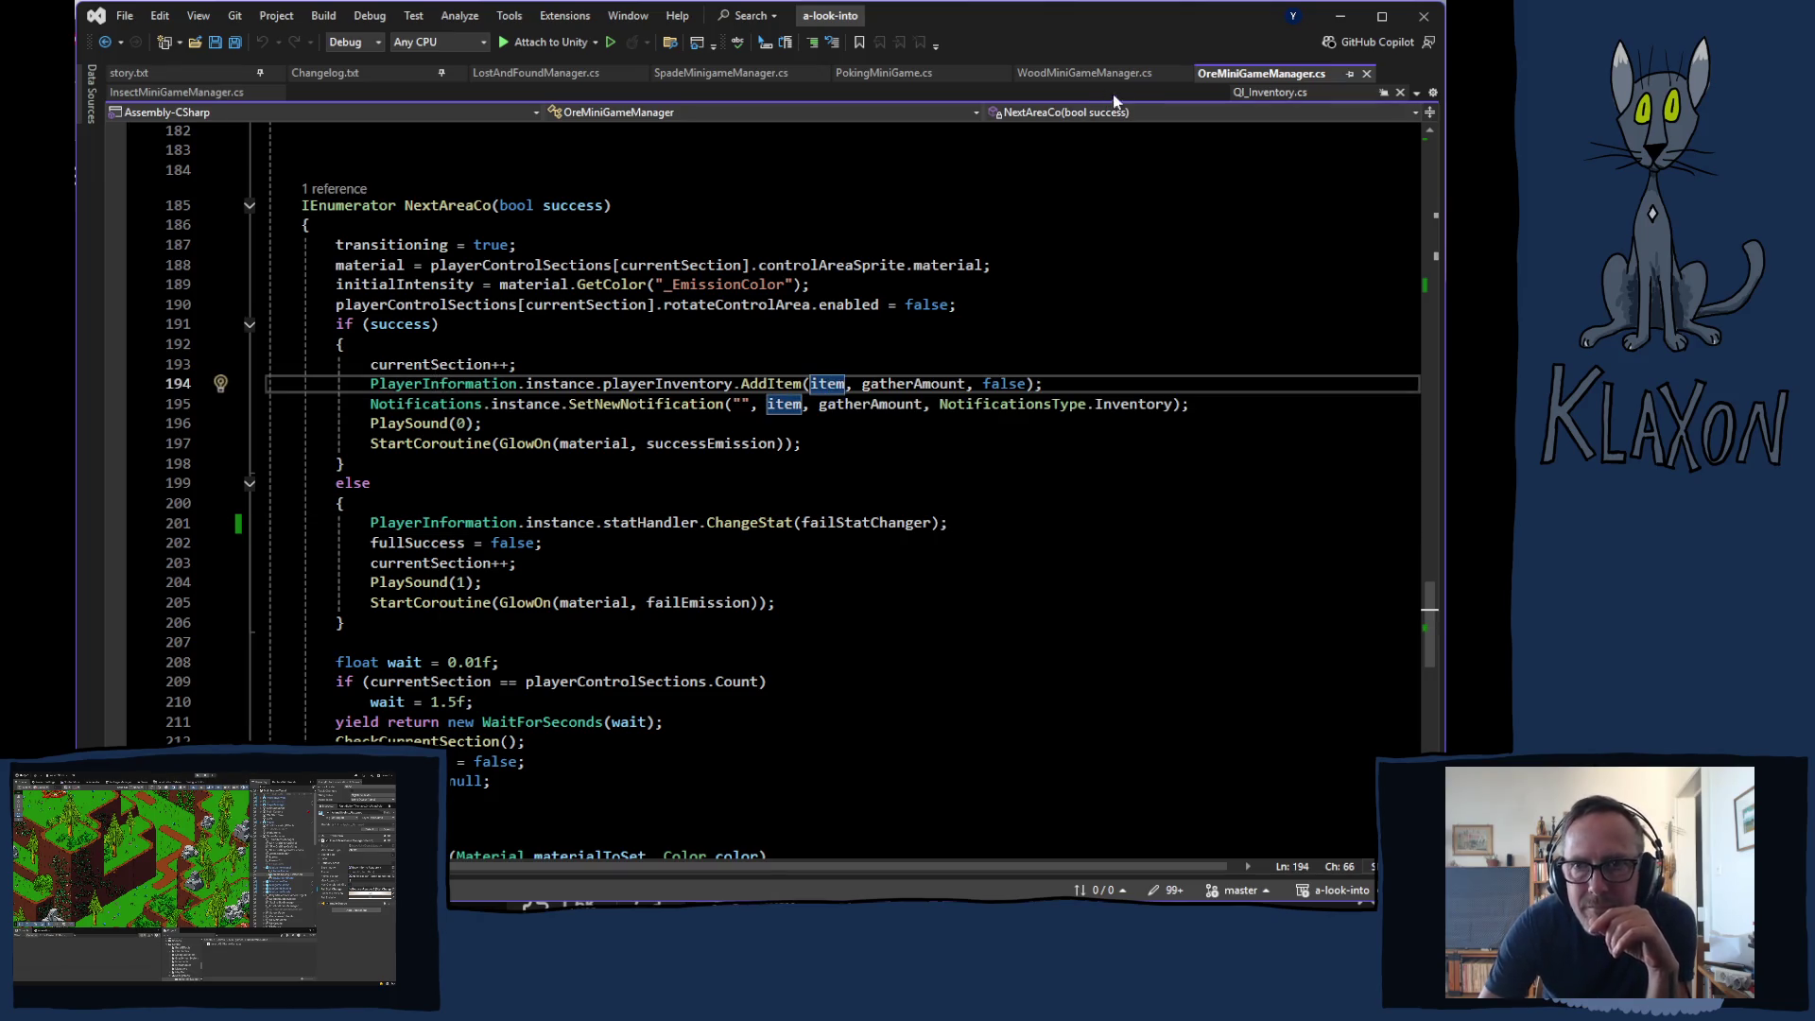
click(1083, 75)
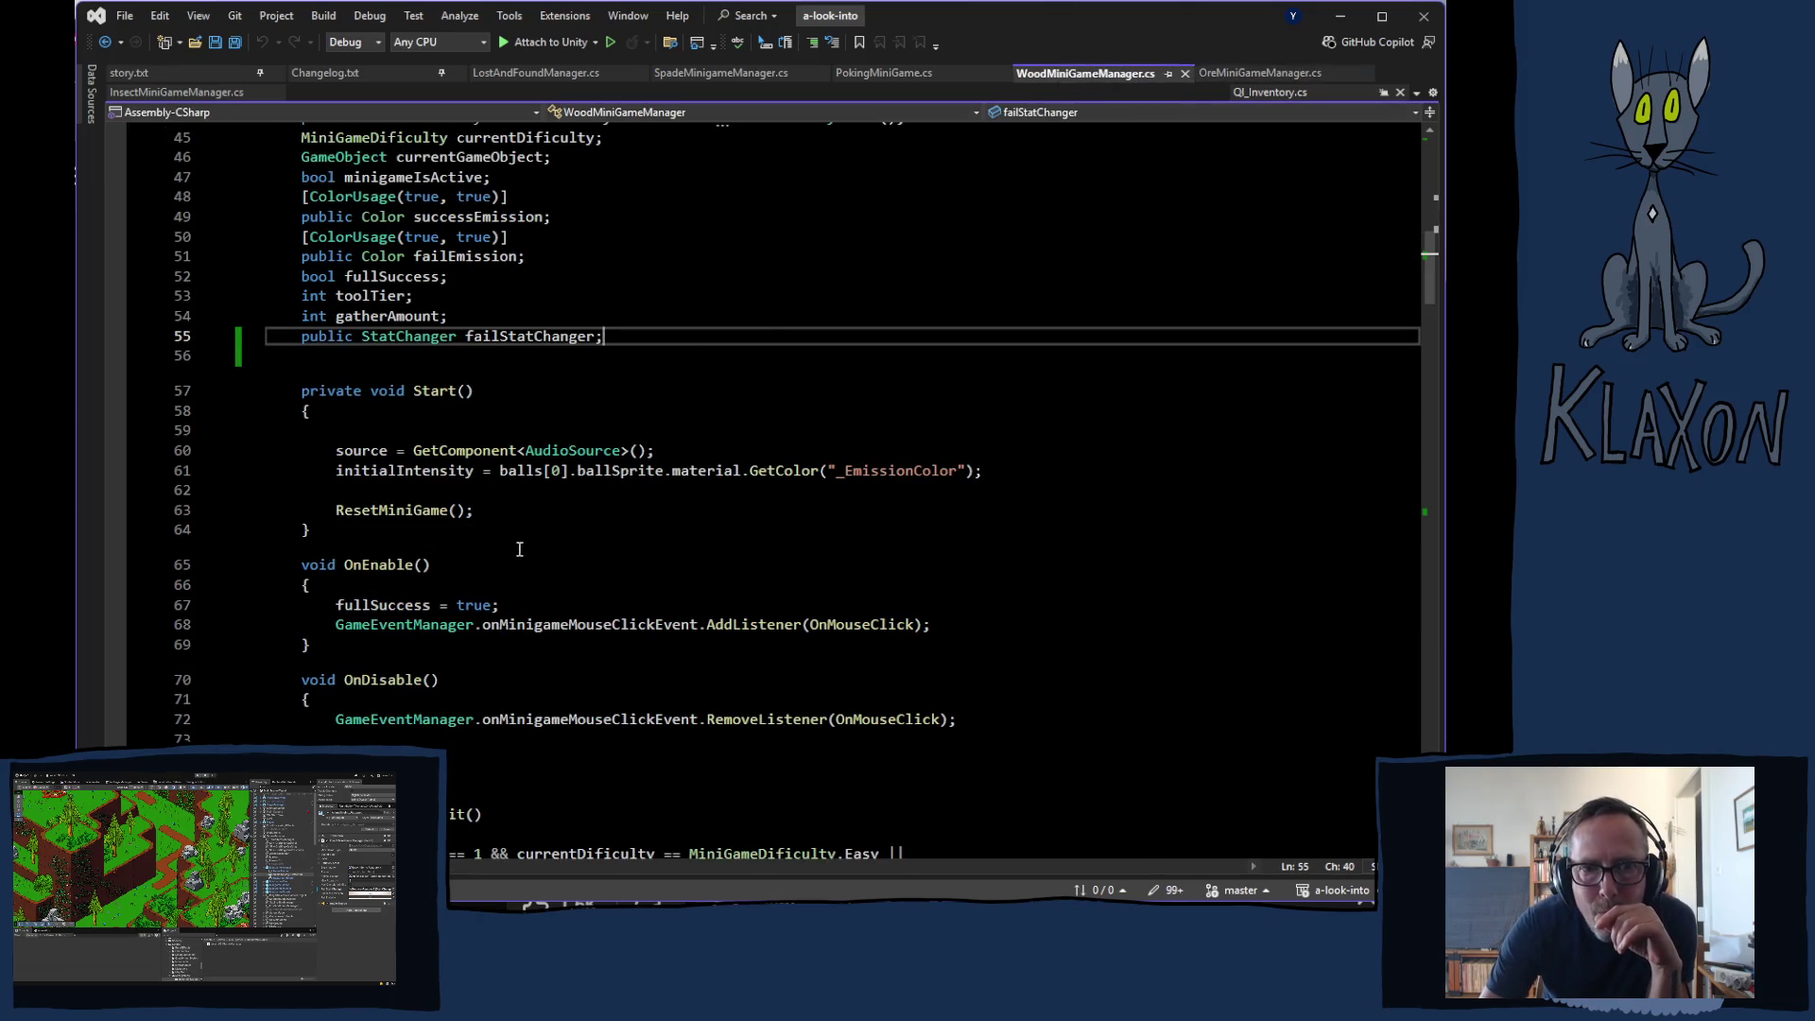
scroll(519, 549, down, 20)
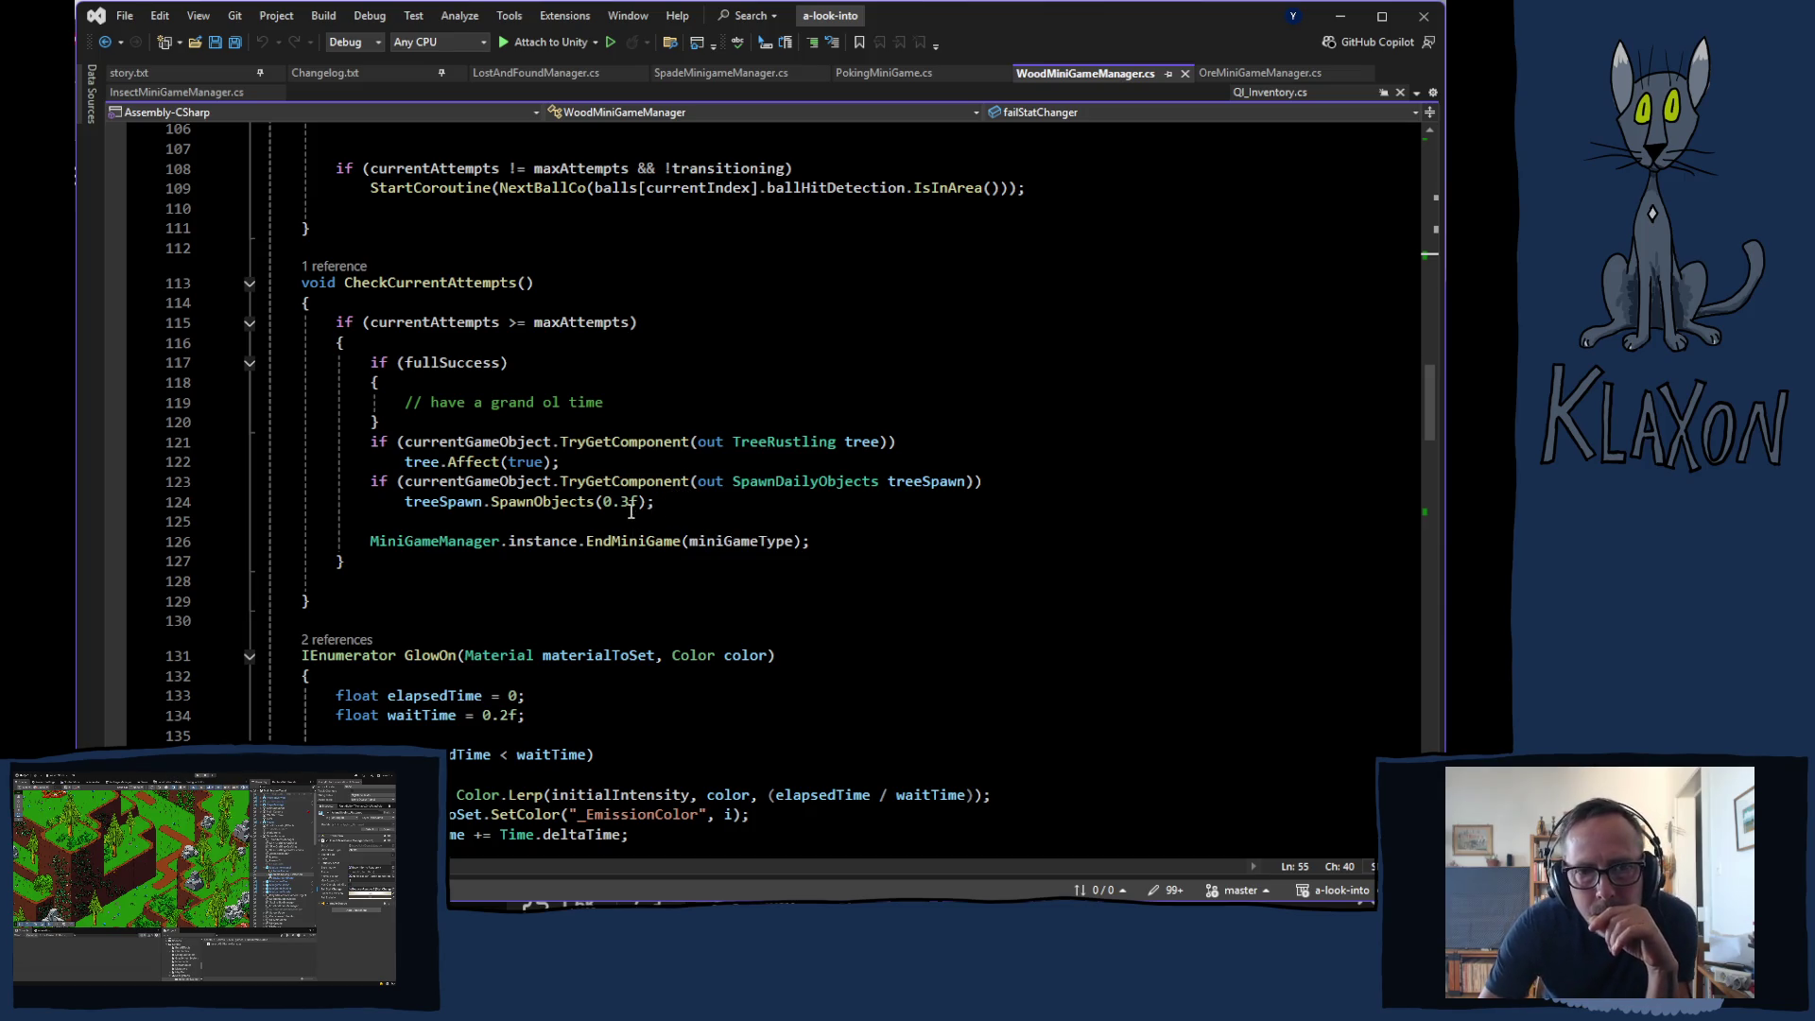
scroll(631, 511, down, 7)
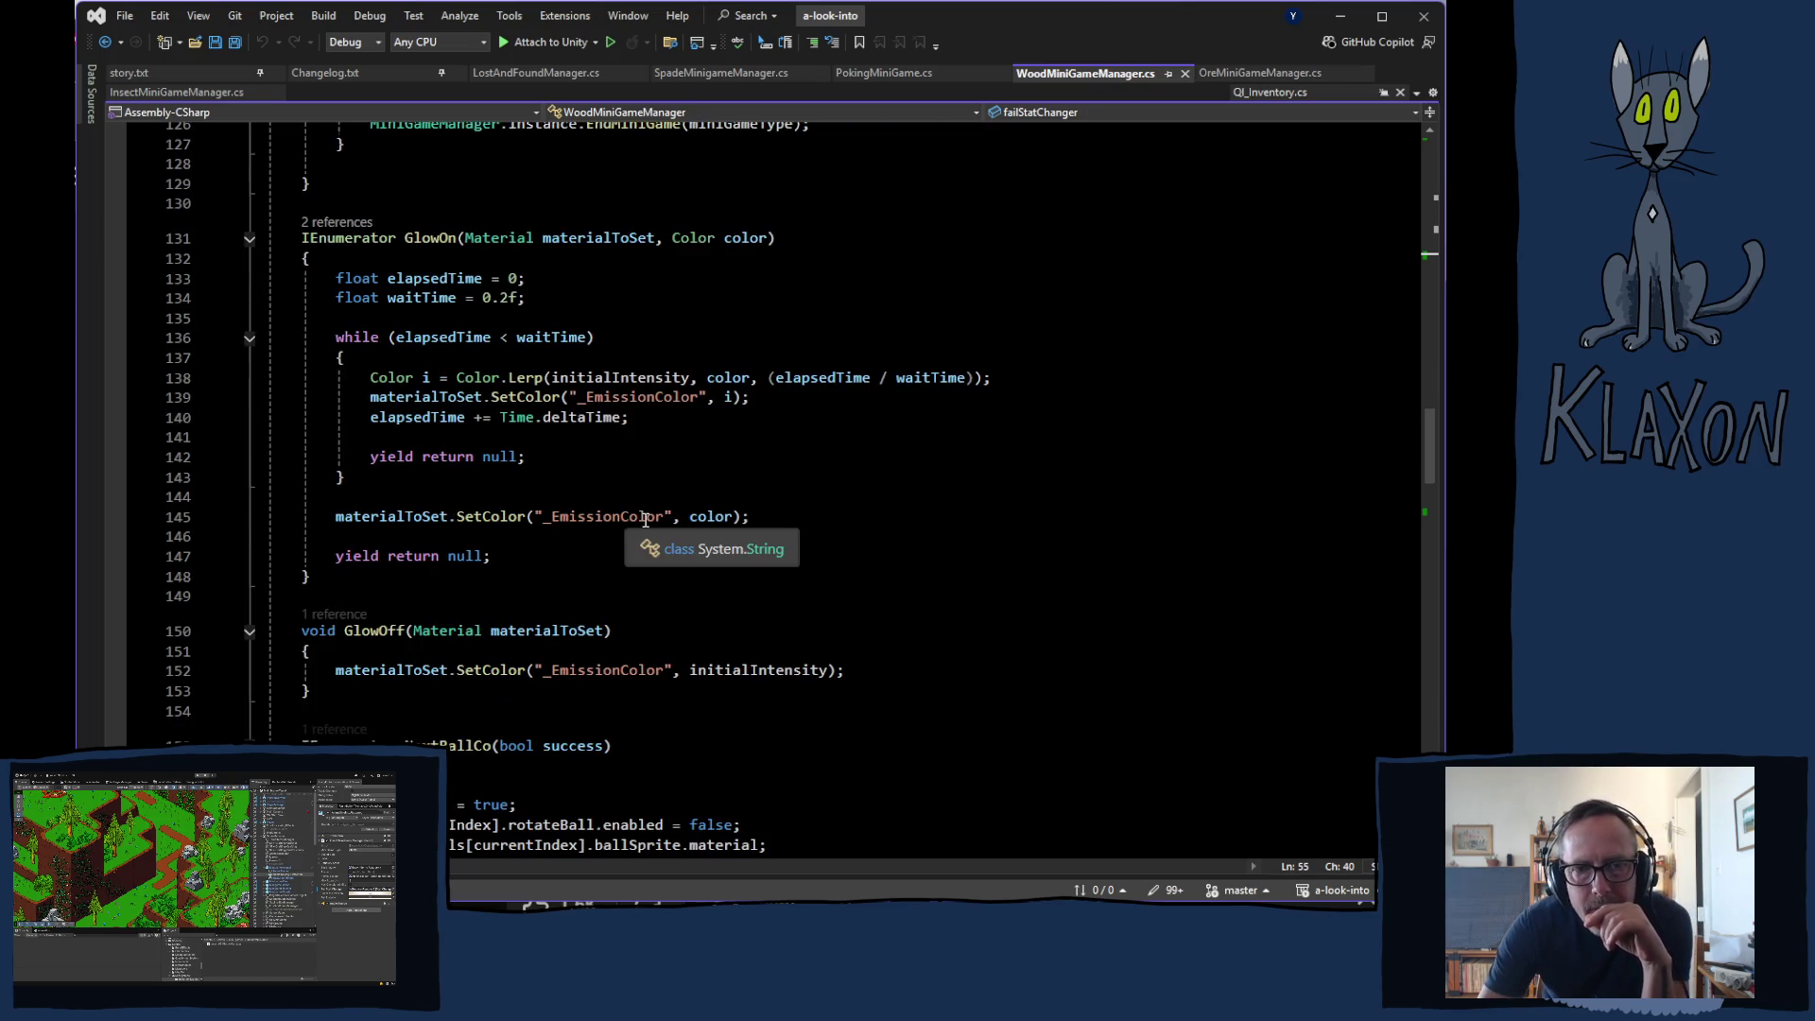
scroll(643, 515, down, 5)
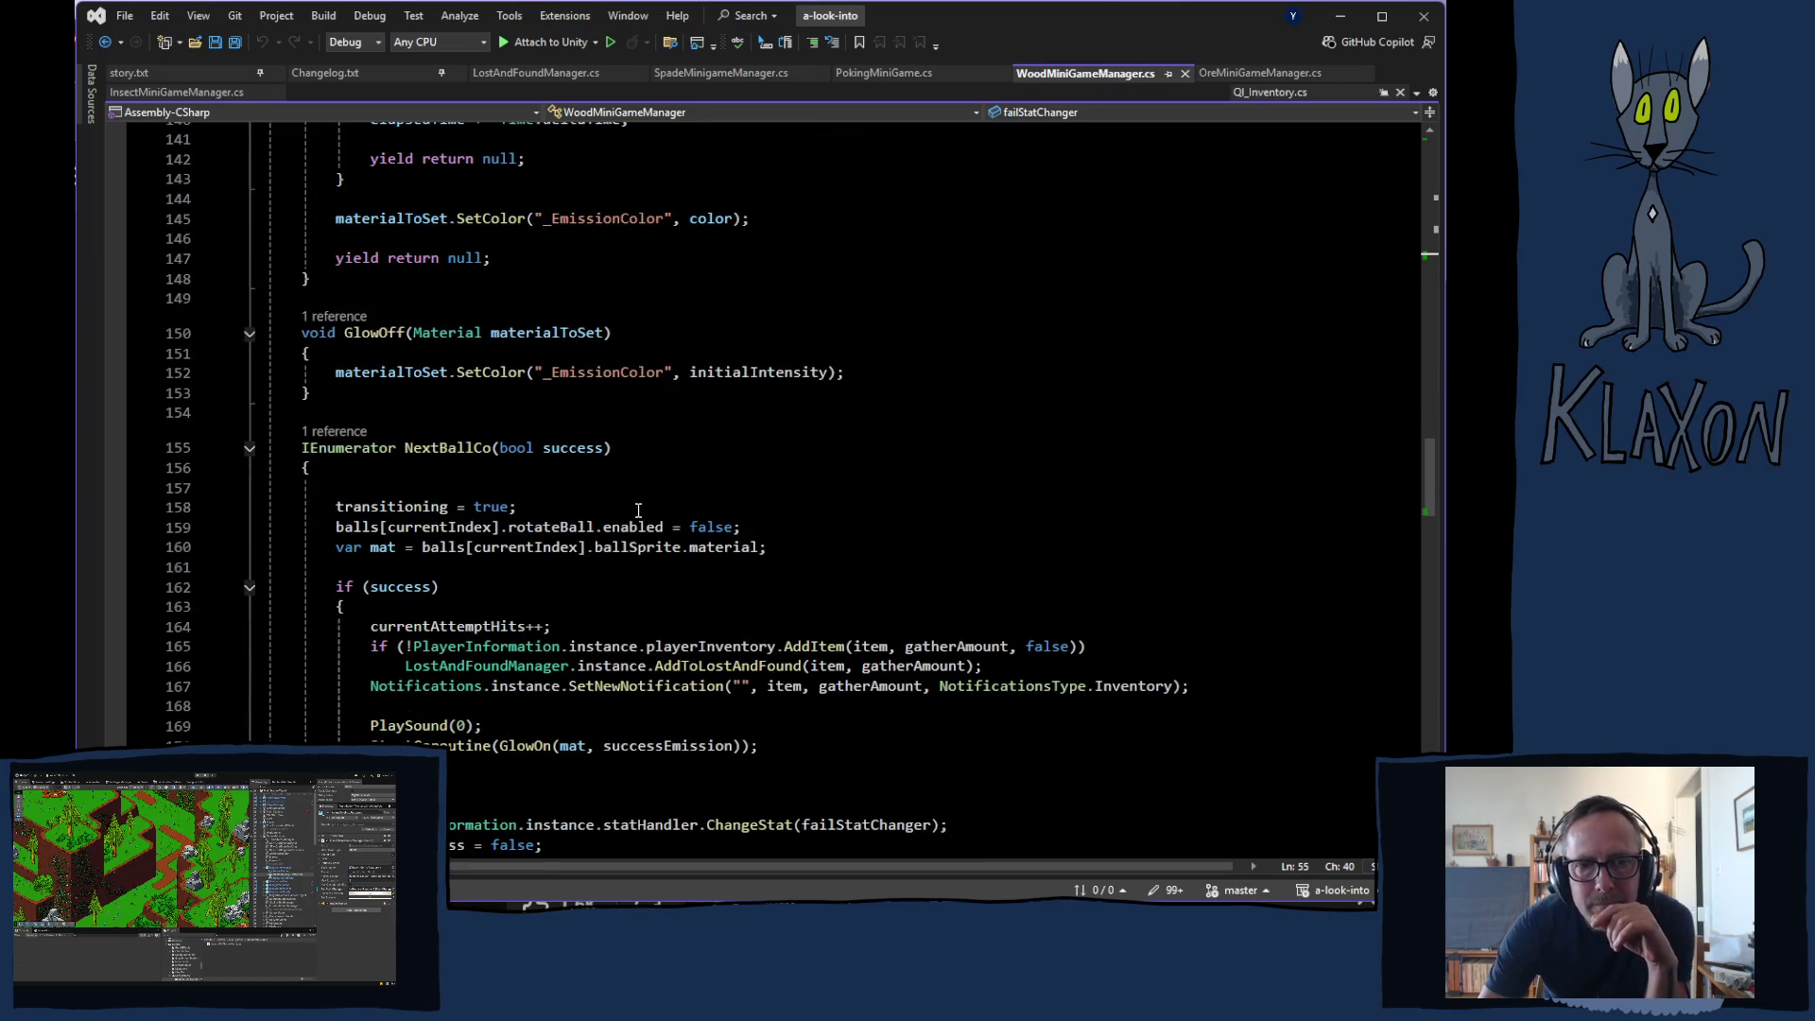
scroll(638, 514, down, 2)
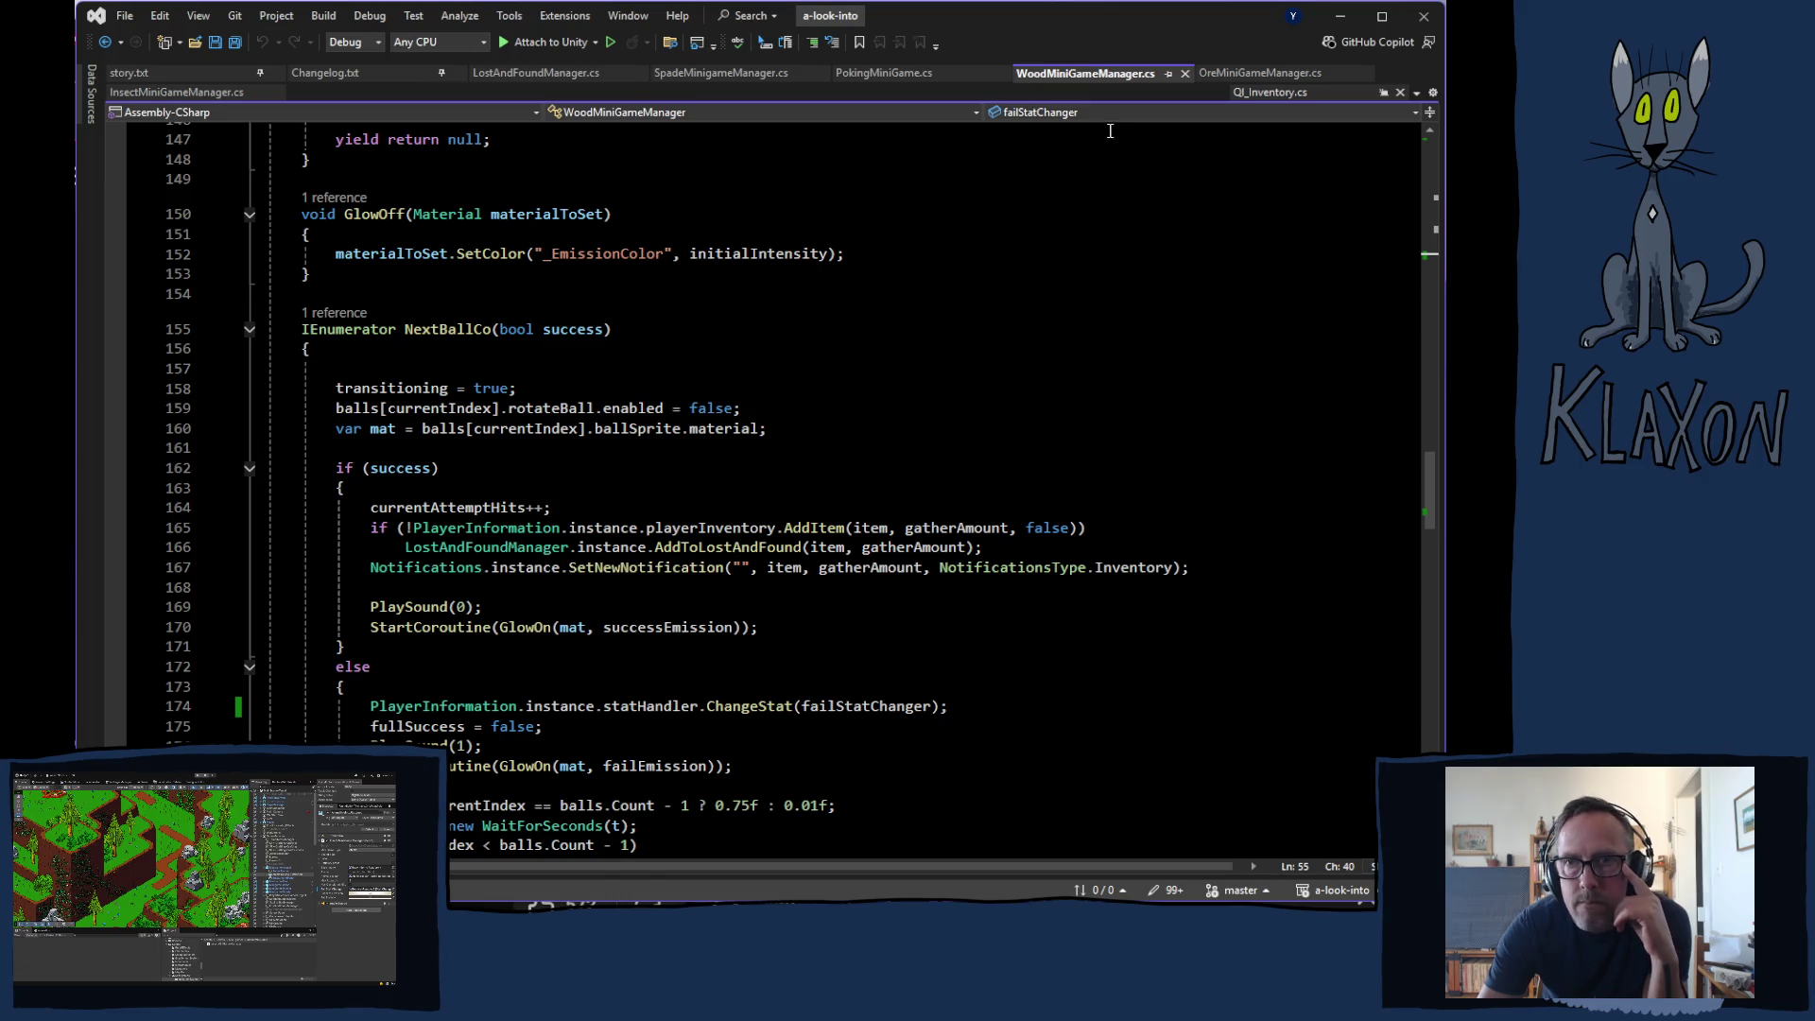
- Peek at OreMiniGameManager.cs, then select and copy Wood's lines 165–166 lost-and-found check
click(1255, 73)
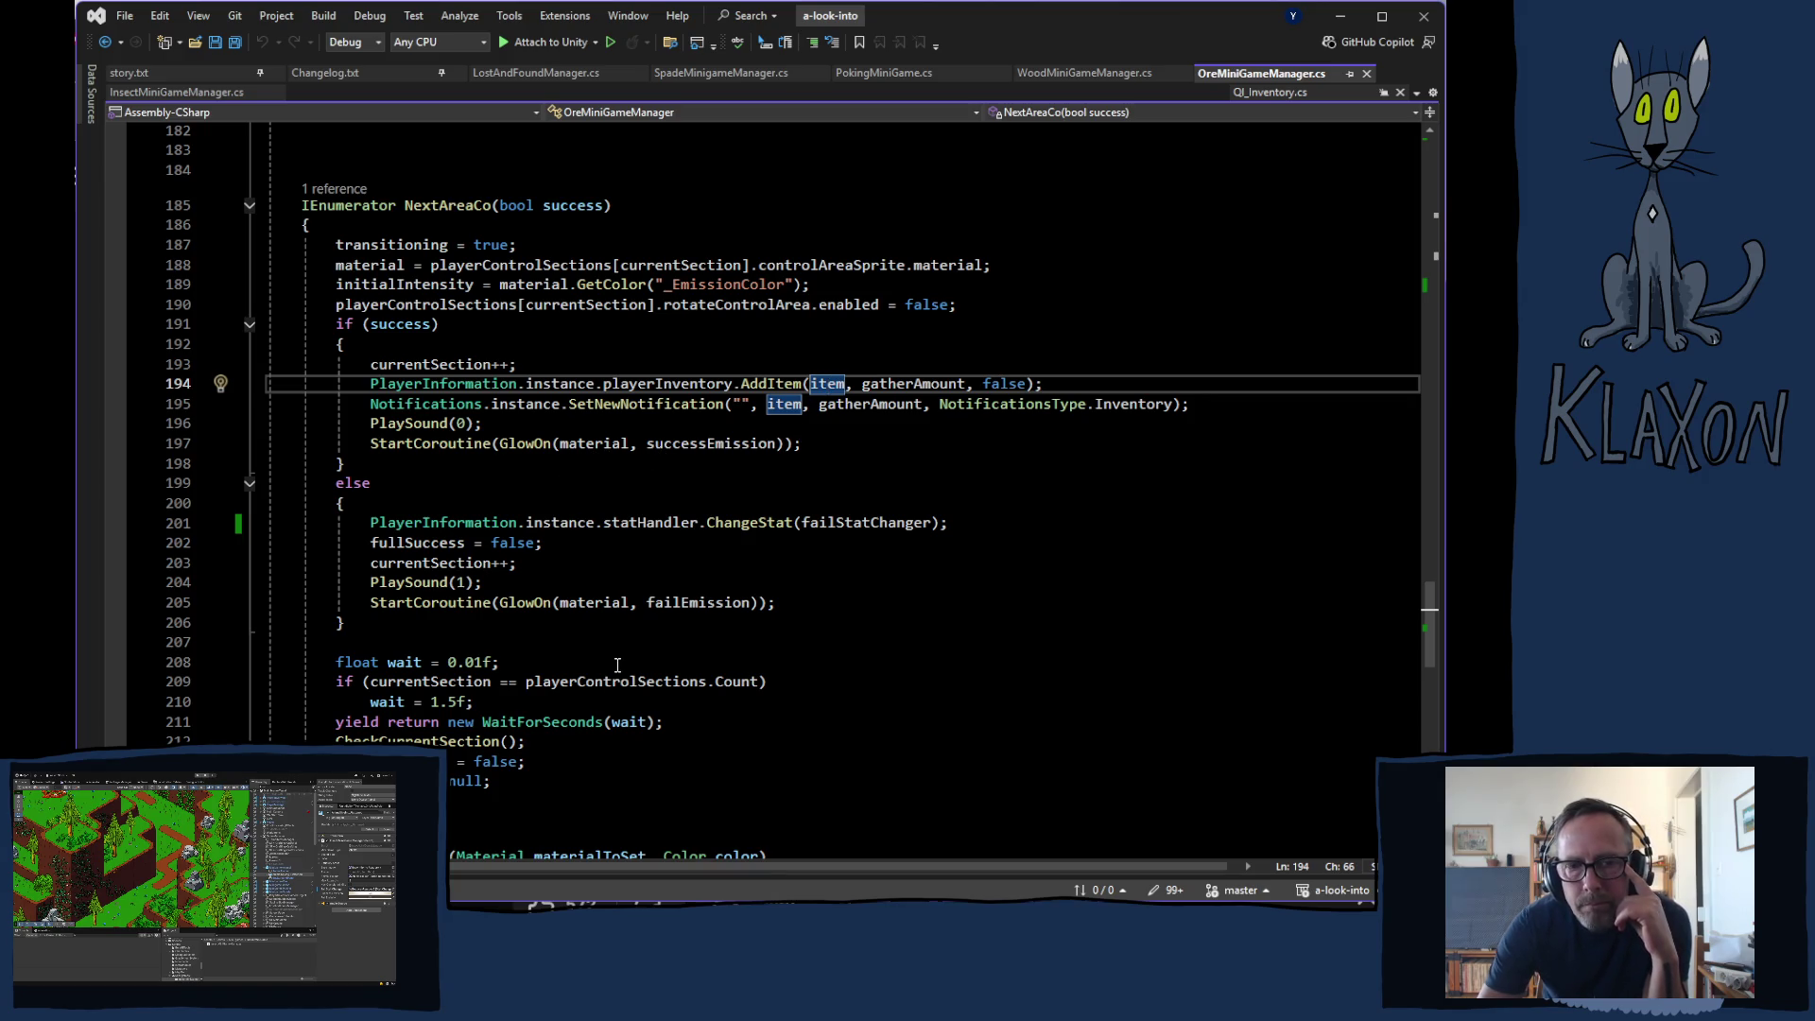
scroll(602, 663, down, 4)
scroll(600, 674, up, 3)
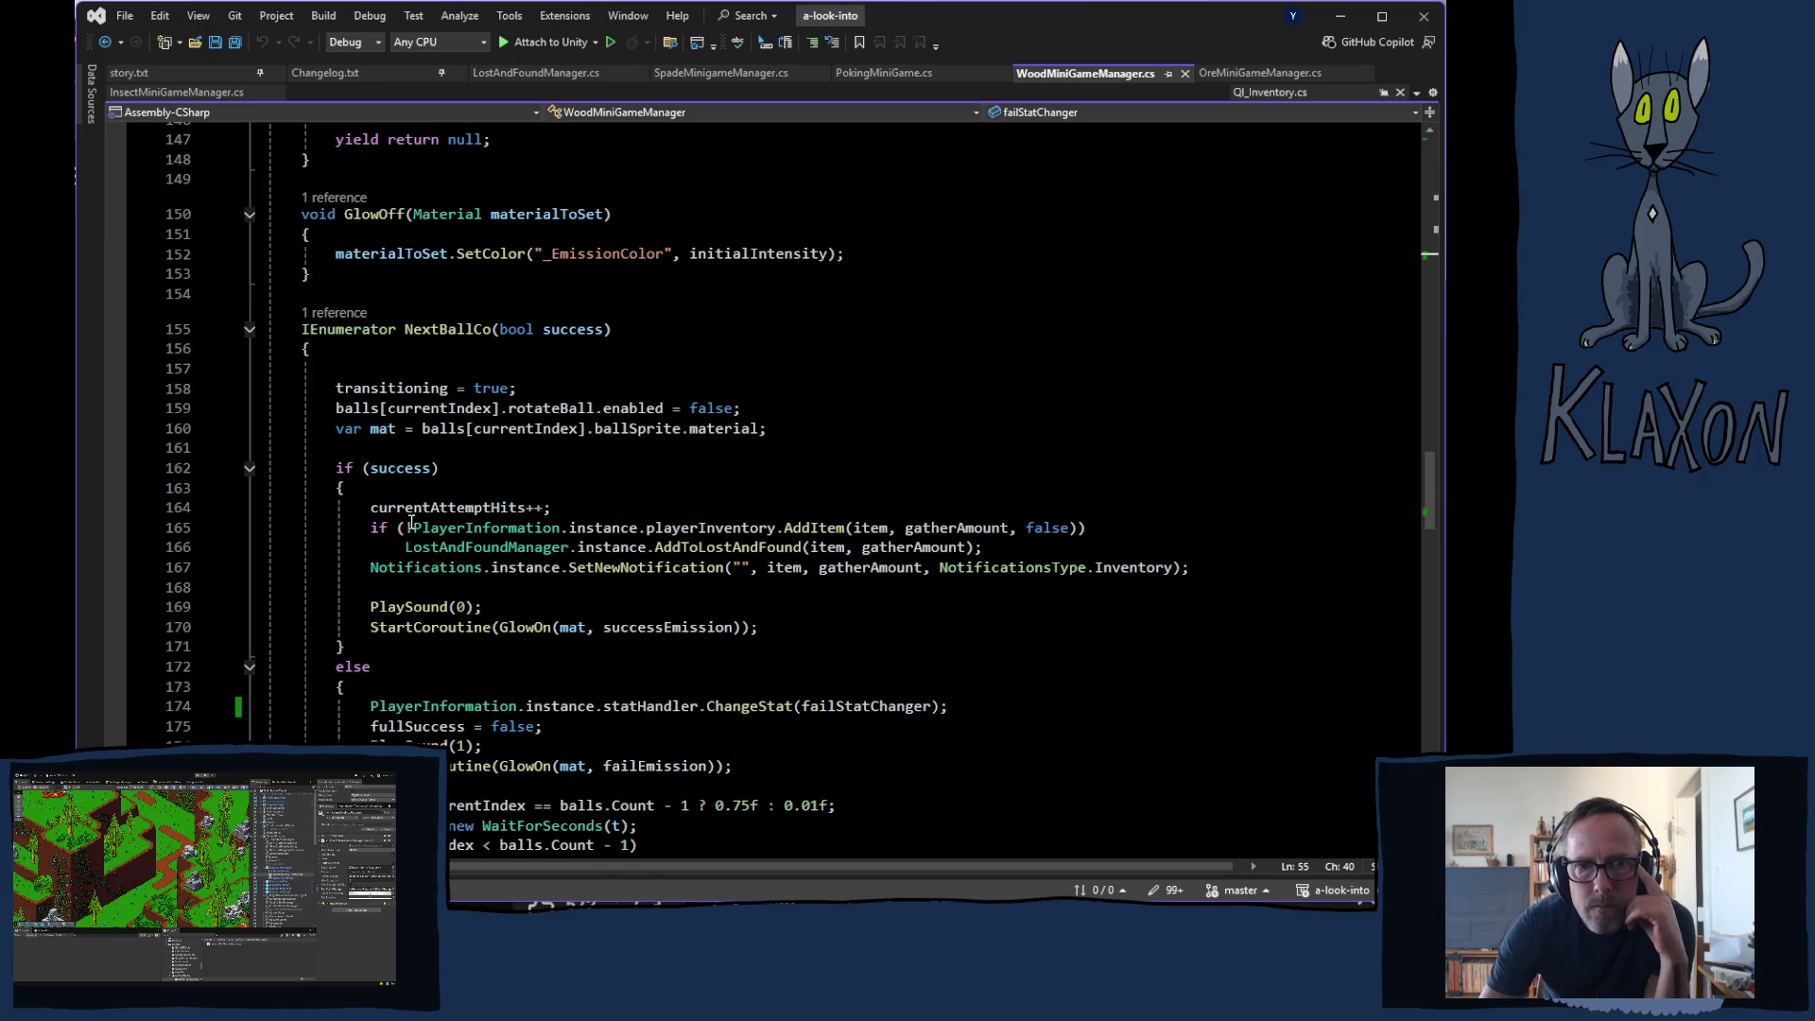
mouse_move(372, 528)
mouse_down()
mouse_move(987, 527)
mouse_move(993, 548)
mouse_up()
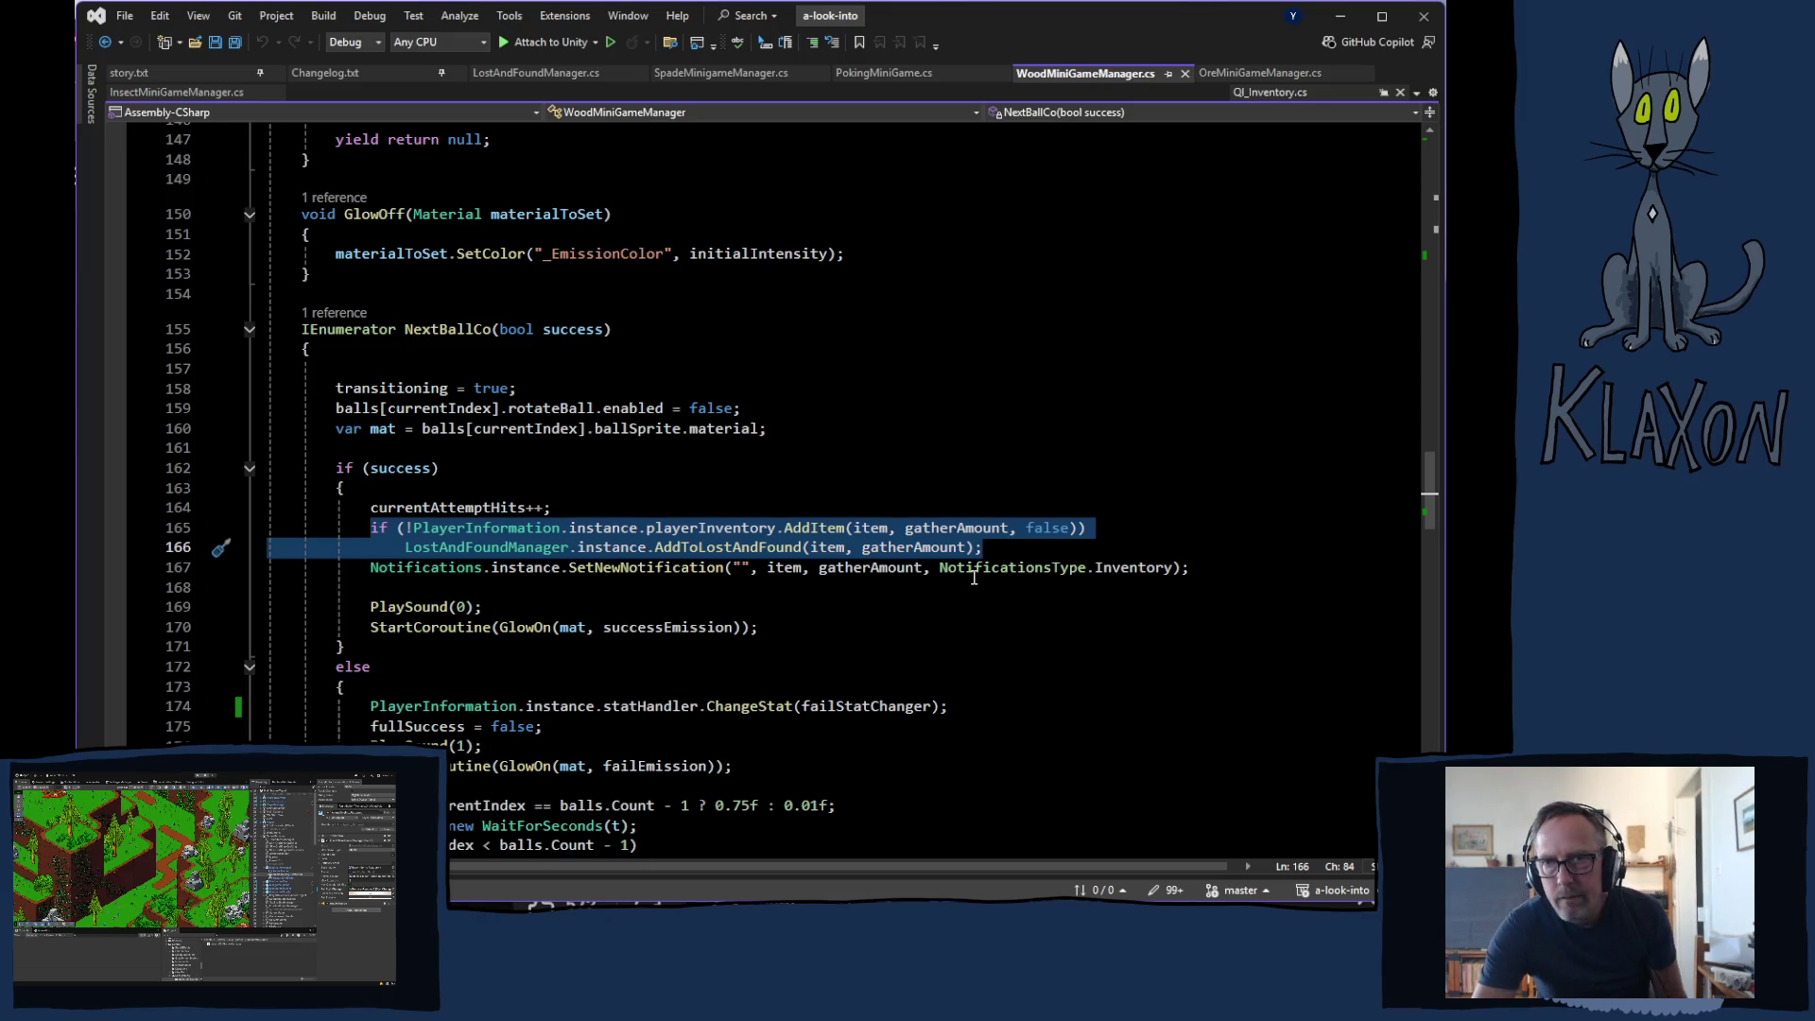
- In OreMiniGameManager.cs, paste the lost-and-found check after line 193 and delete the old AddItem call
click(1251, 73)
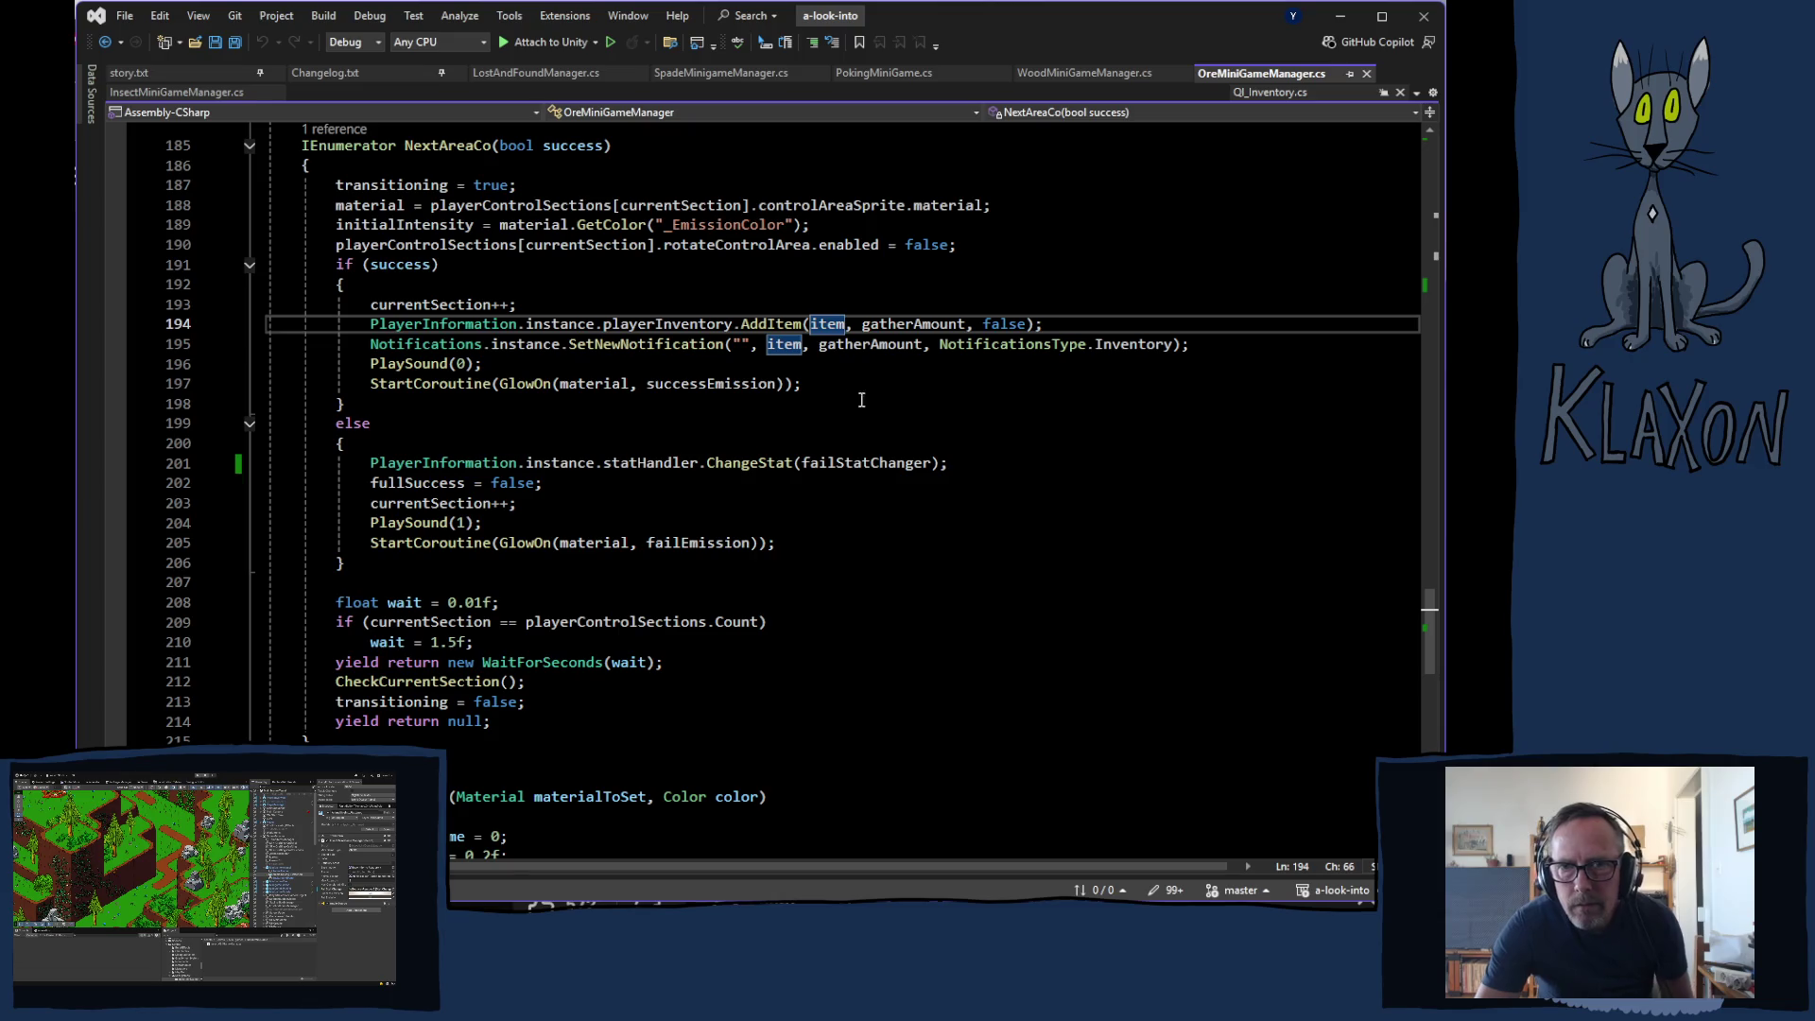
click(539, 306)
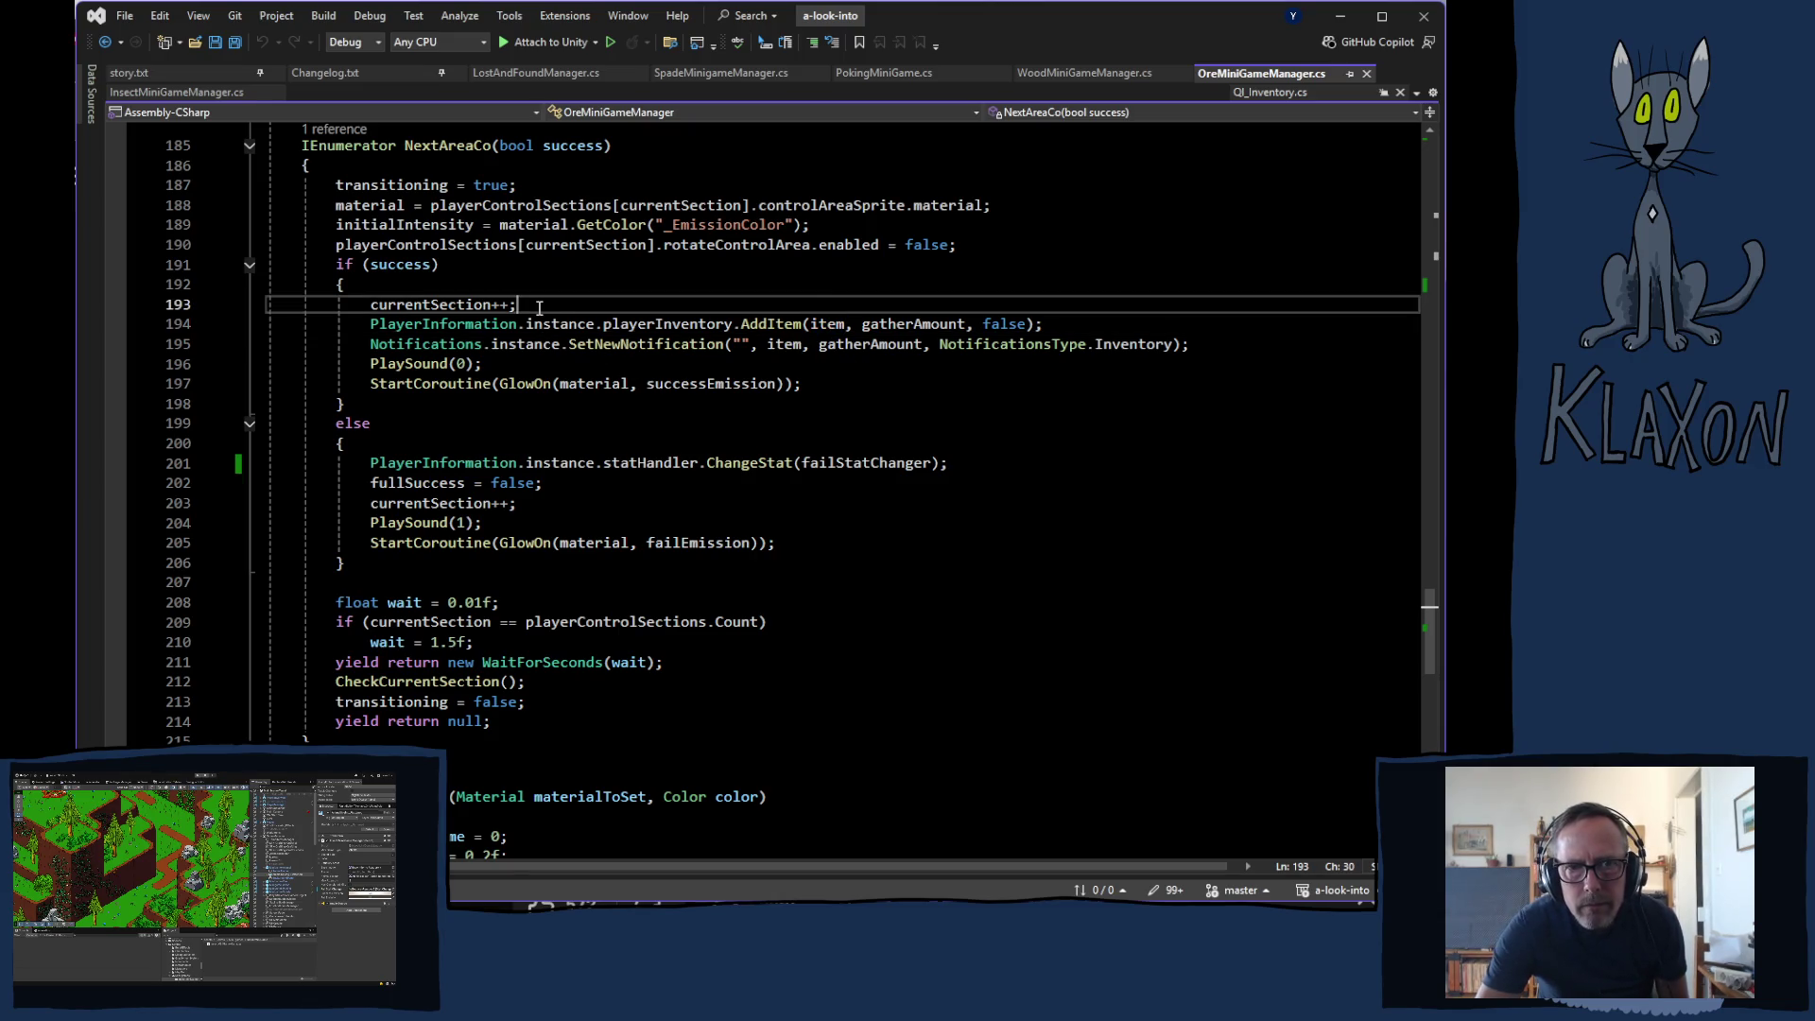
key(Return)
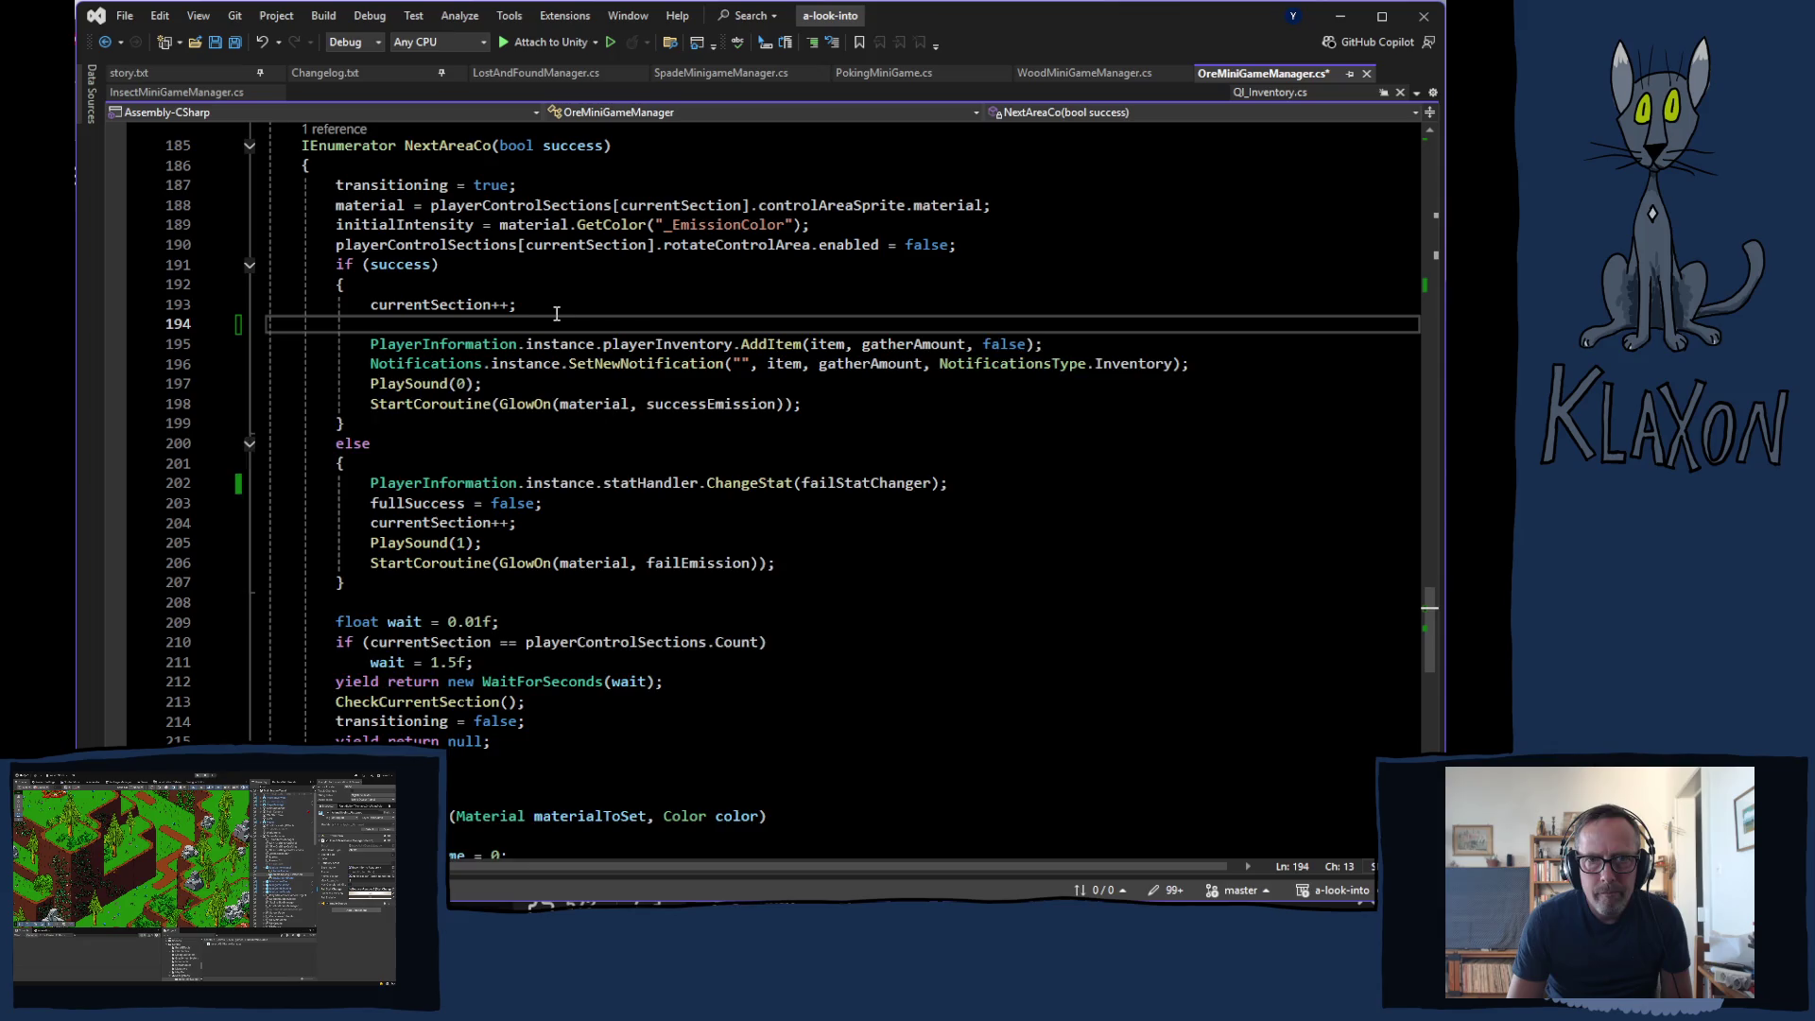
key(Tab)
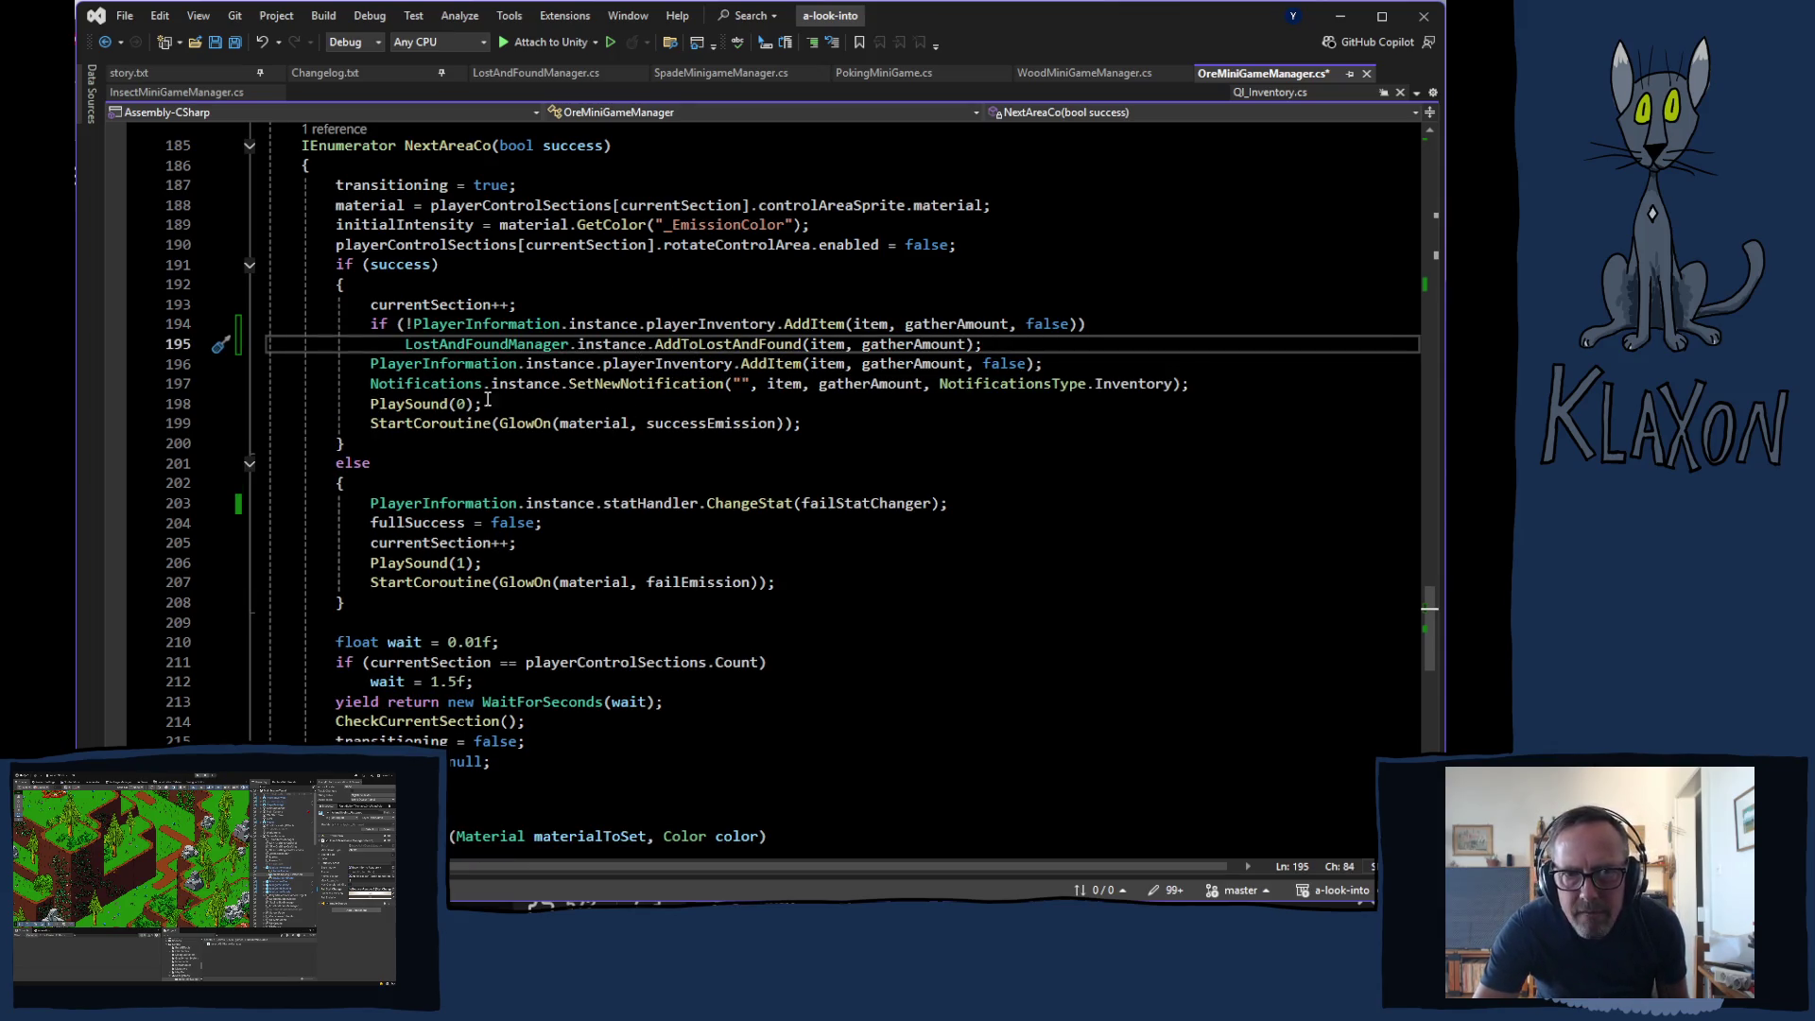
drag(369, 364, 1042, 361)
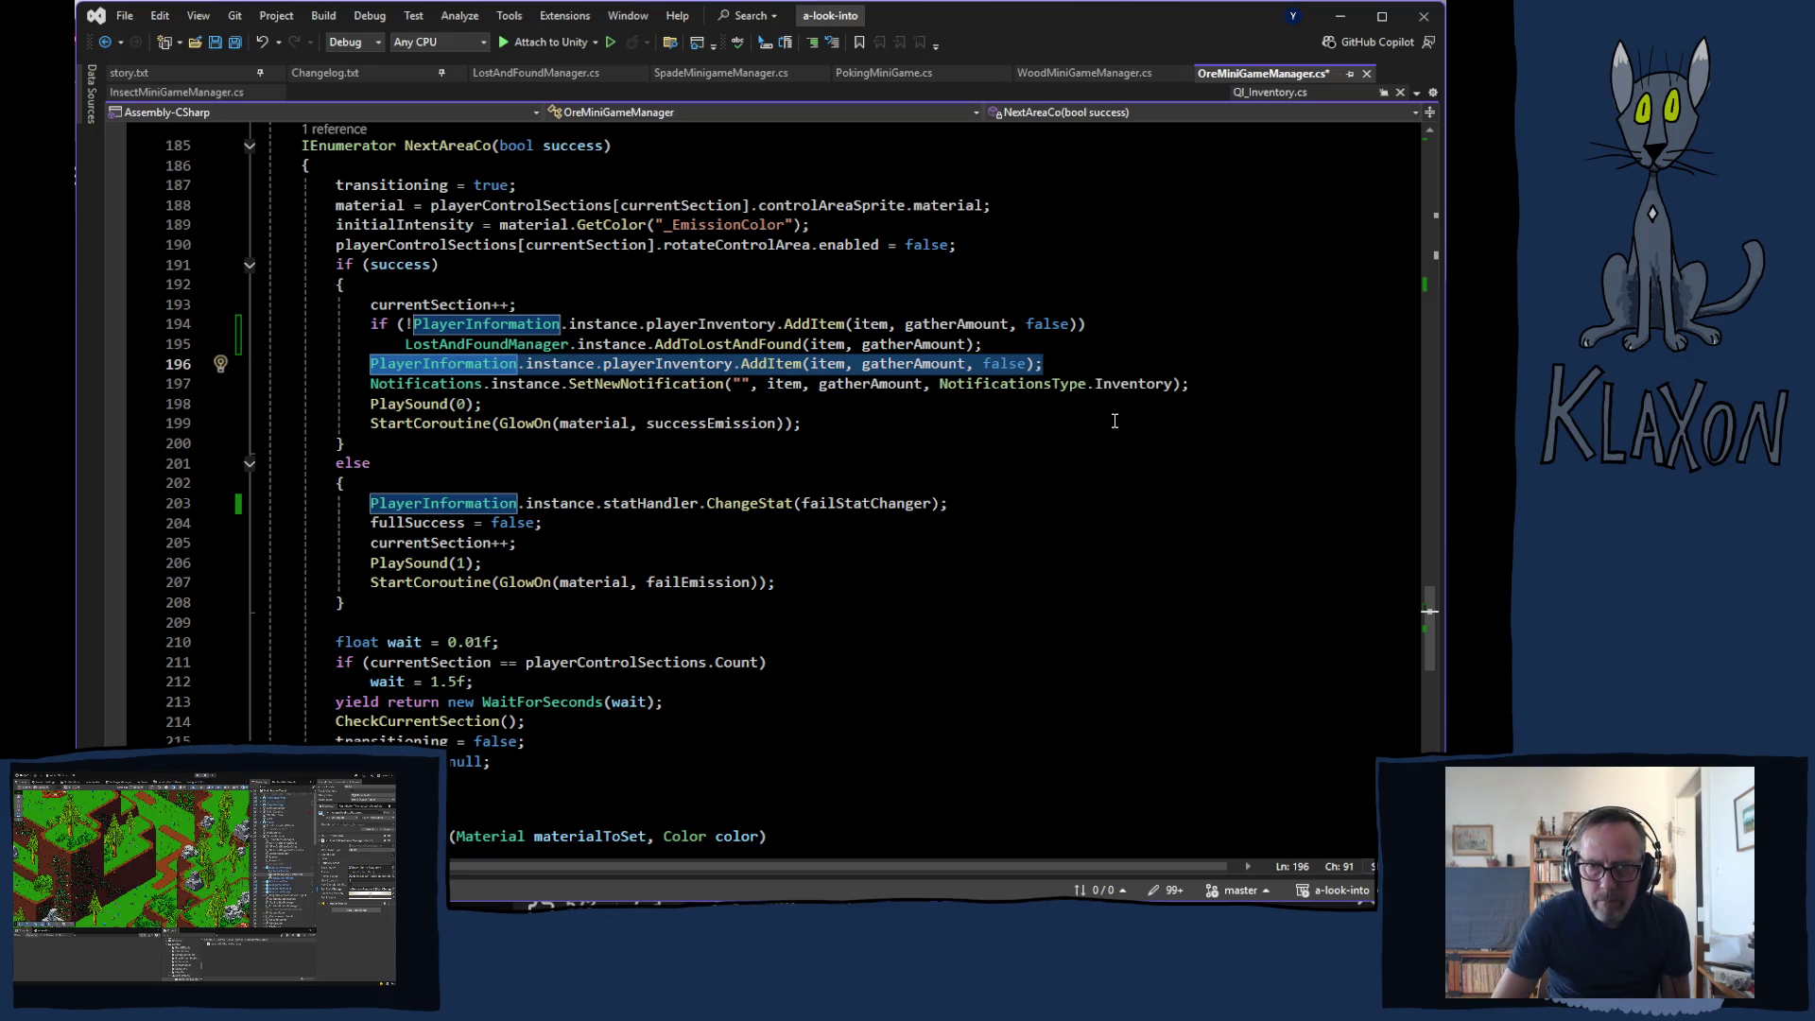
key(Delete)
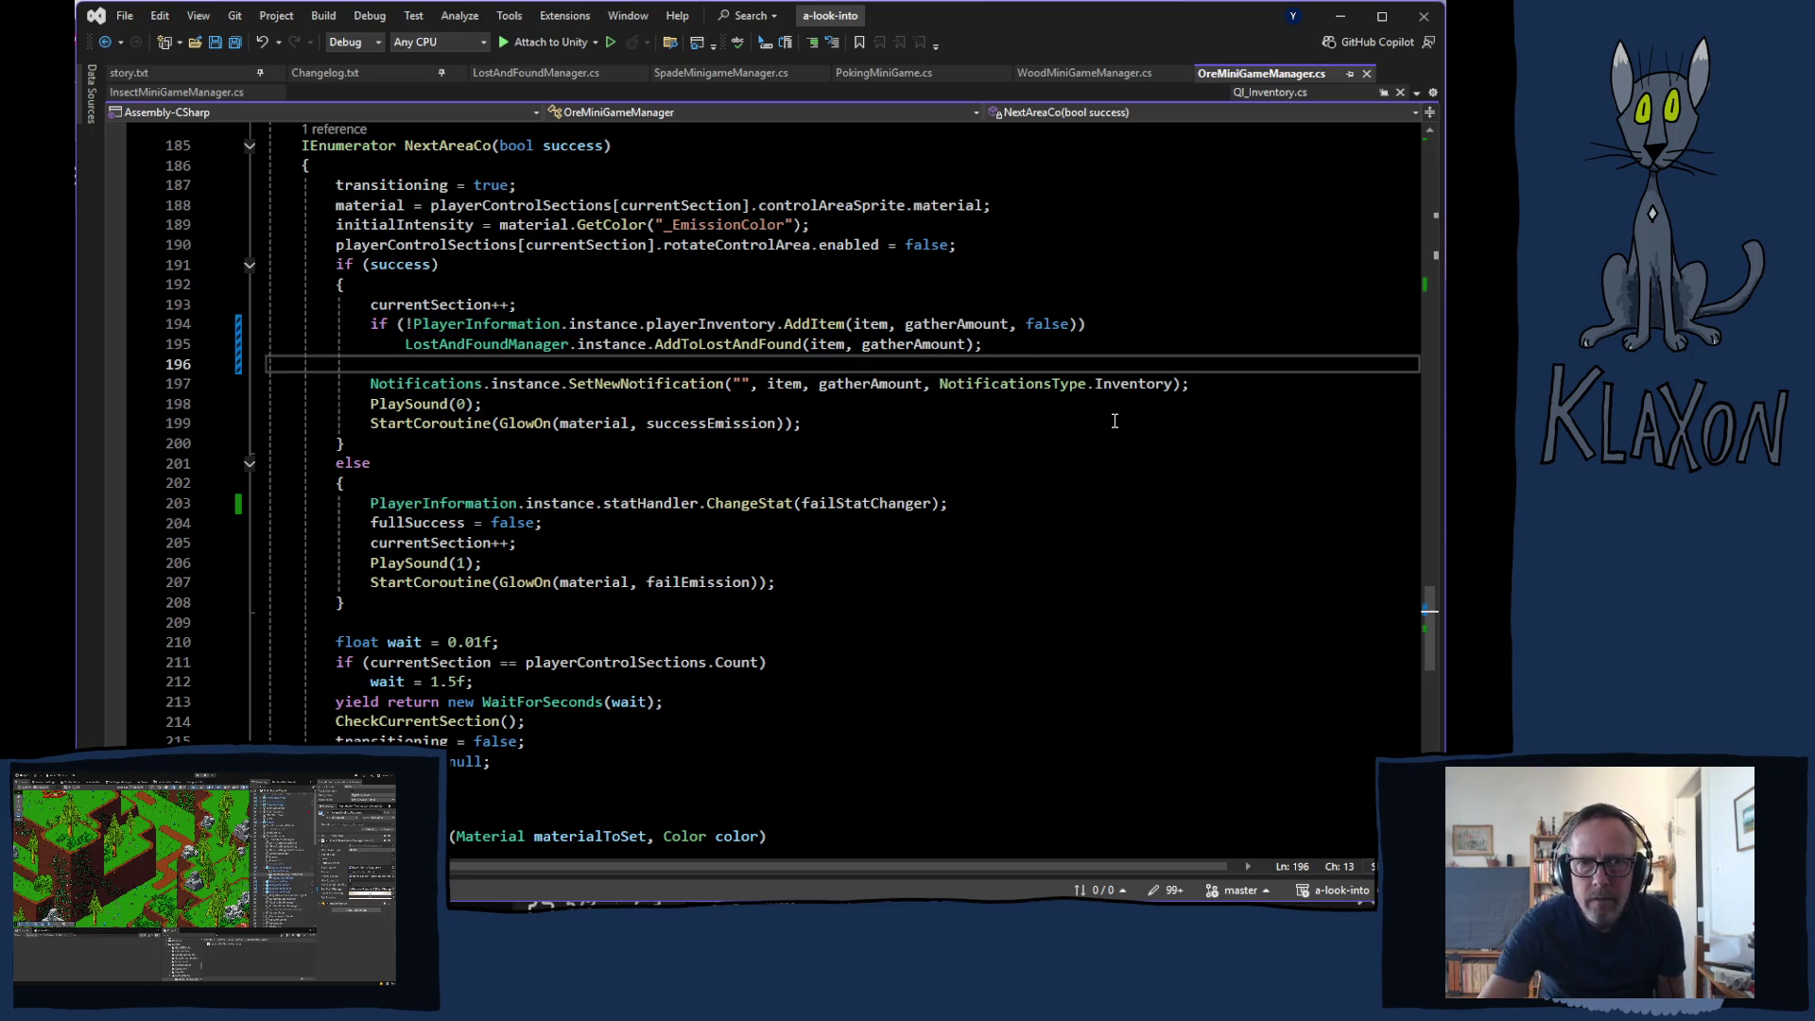
click(875, 73)
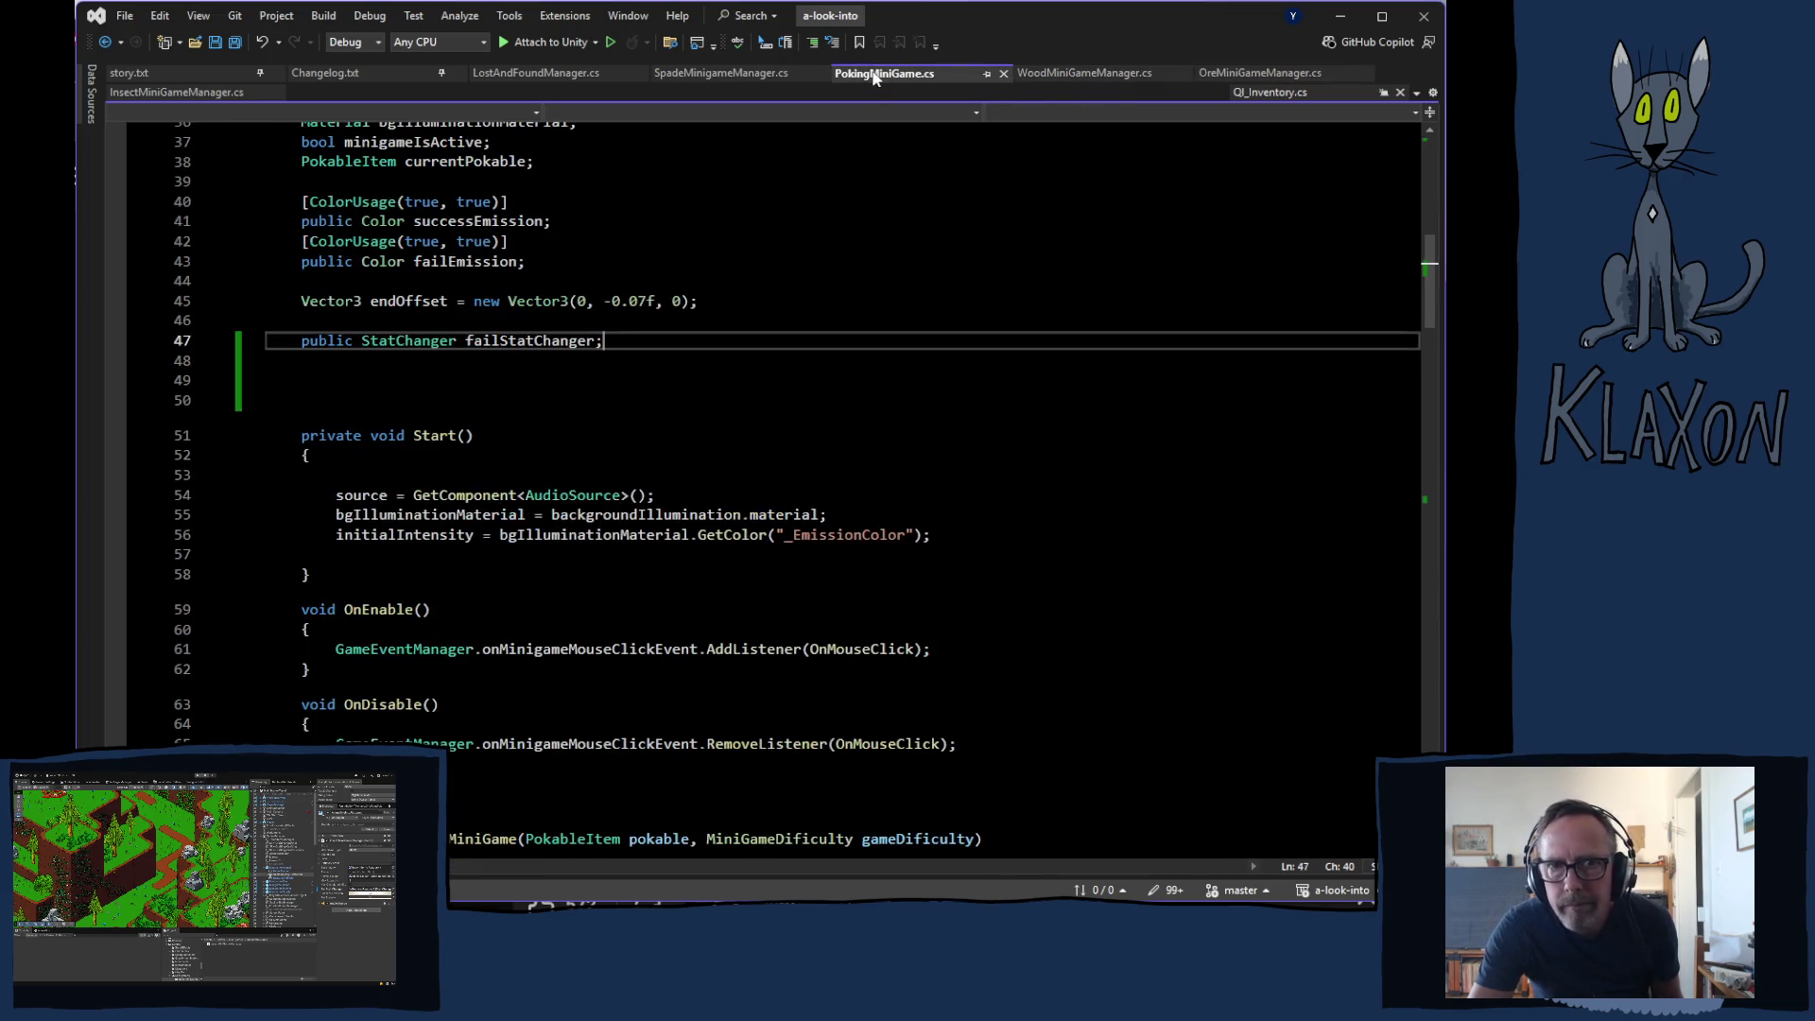
- Compare SpadeMinigameManager.cs with the Wood and Poking files and select Spade's AddItem if/else block
click(700, 73)
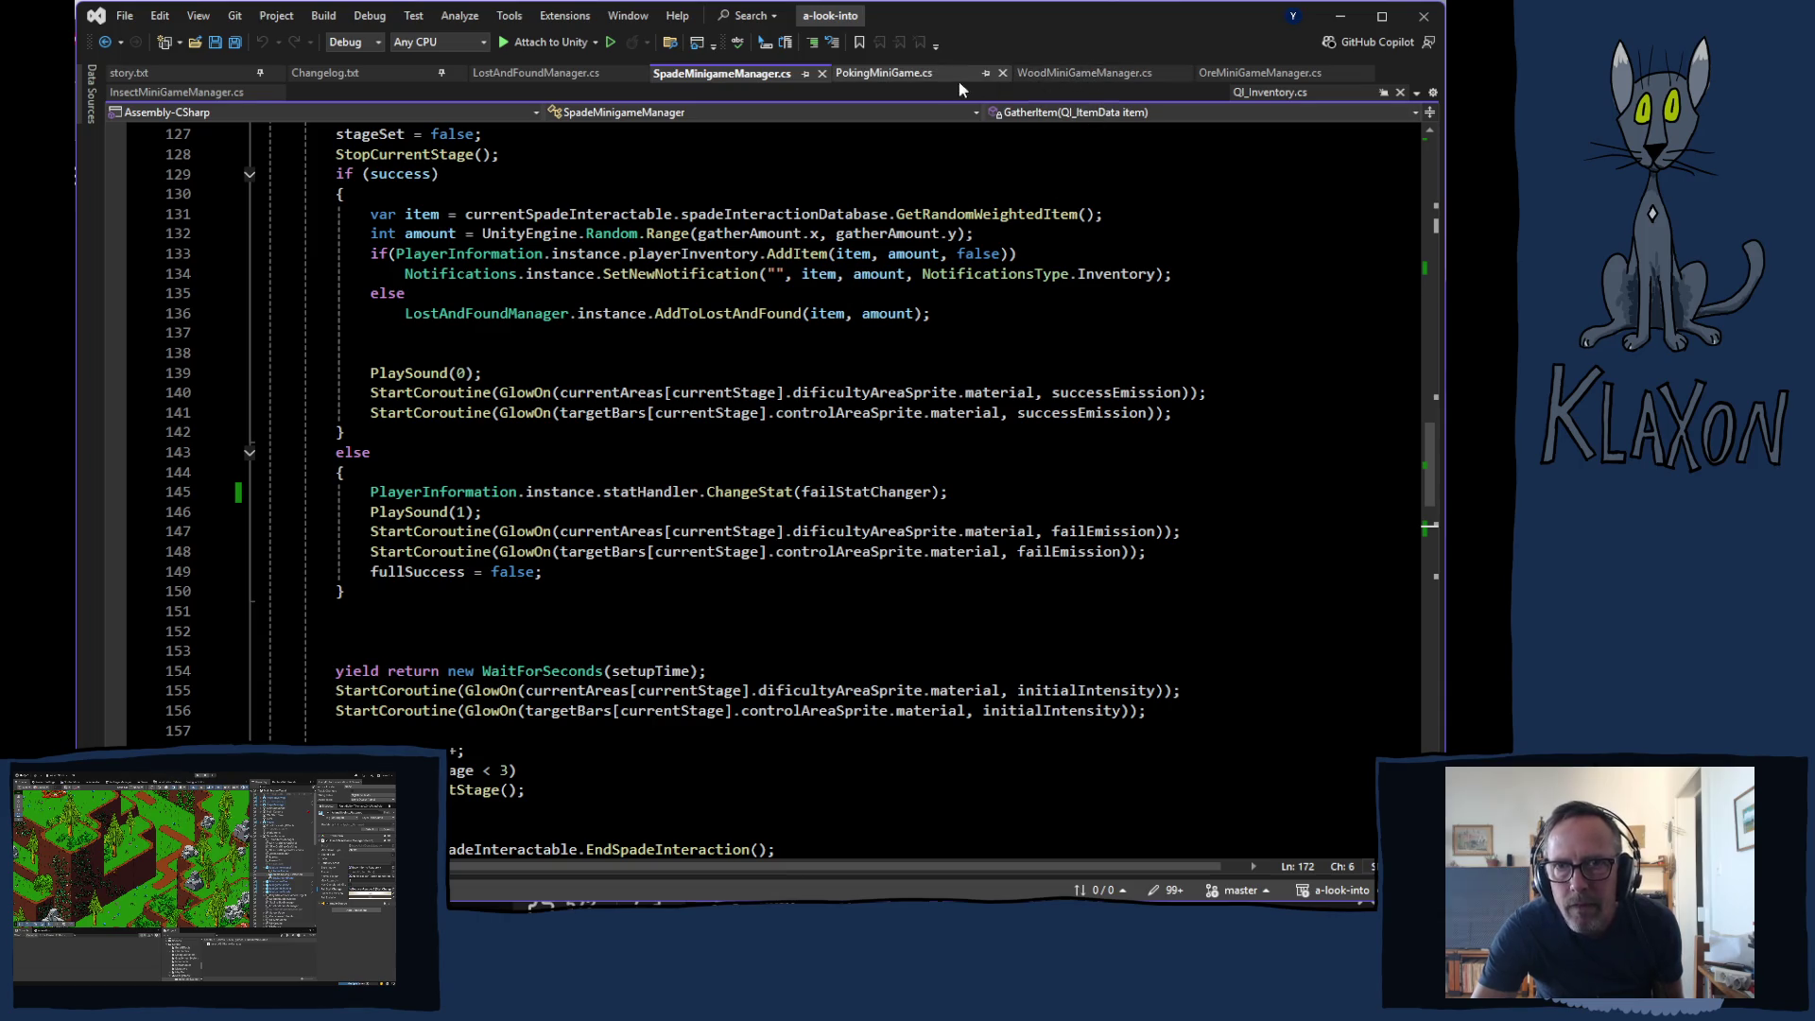
click(1088, 74)
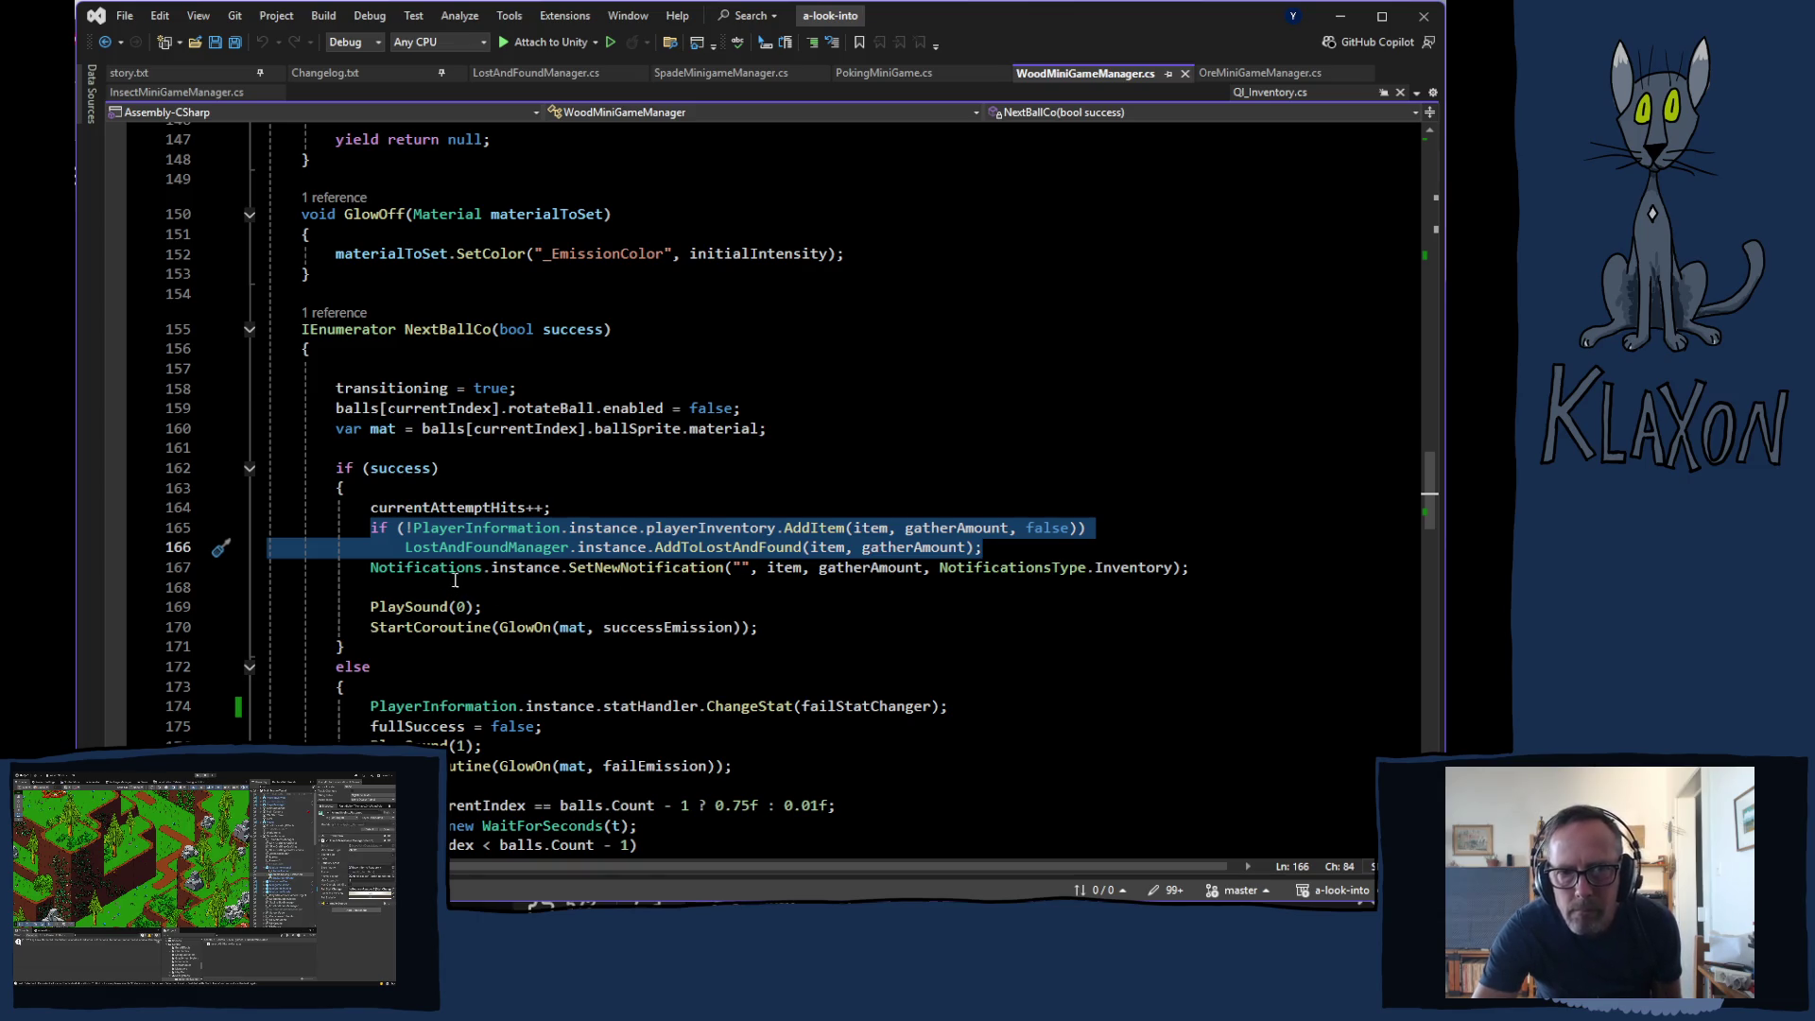
click(909, 75)
click(720, 73)
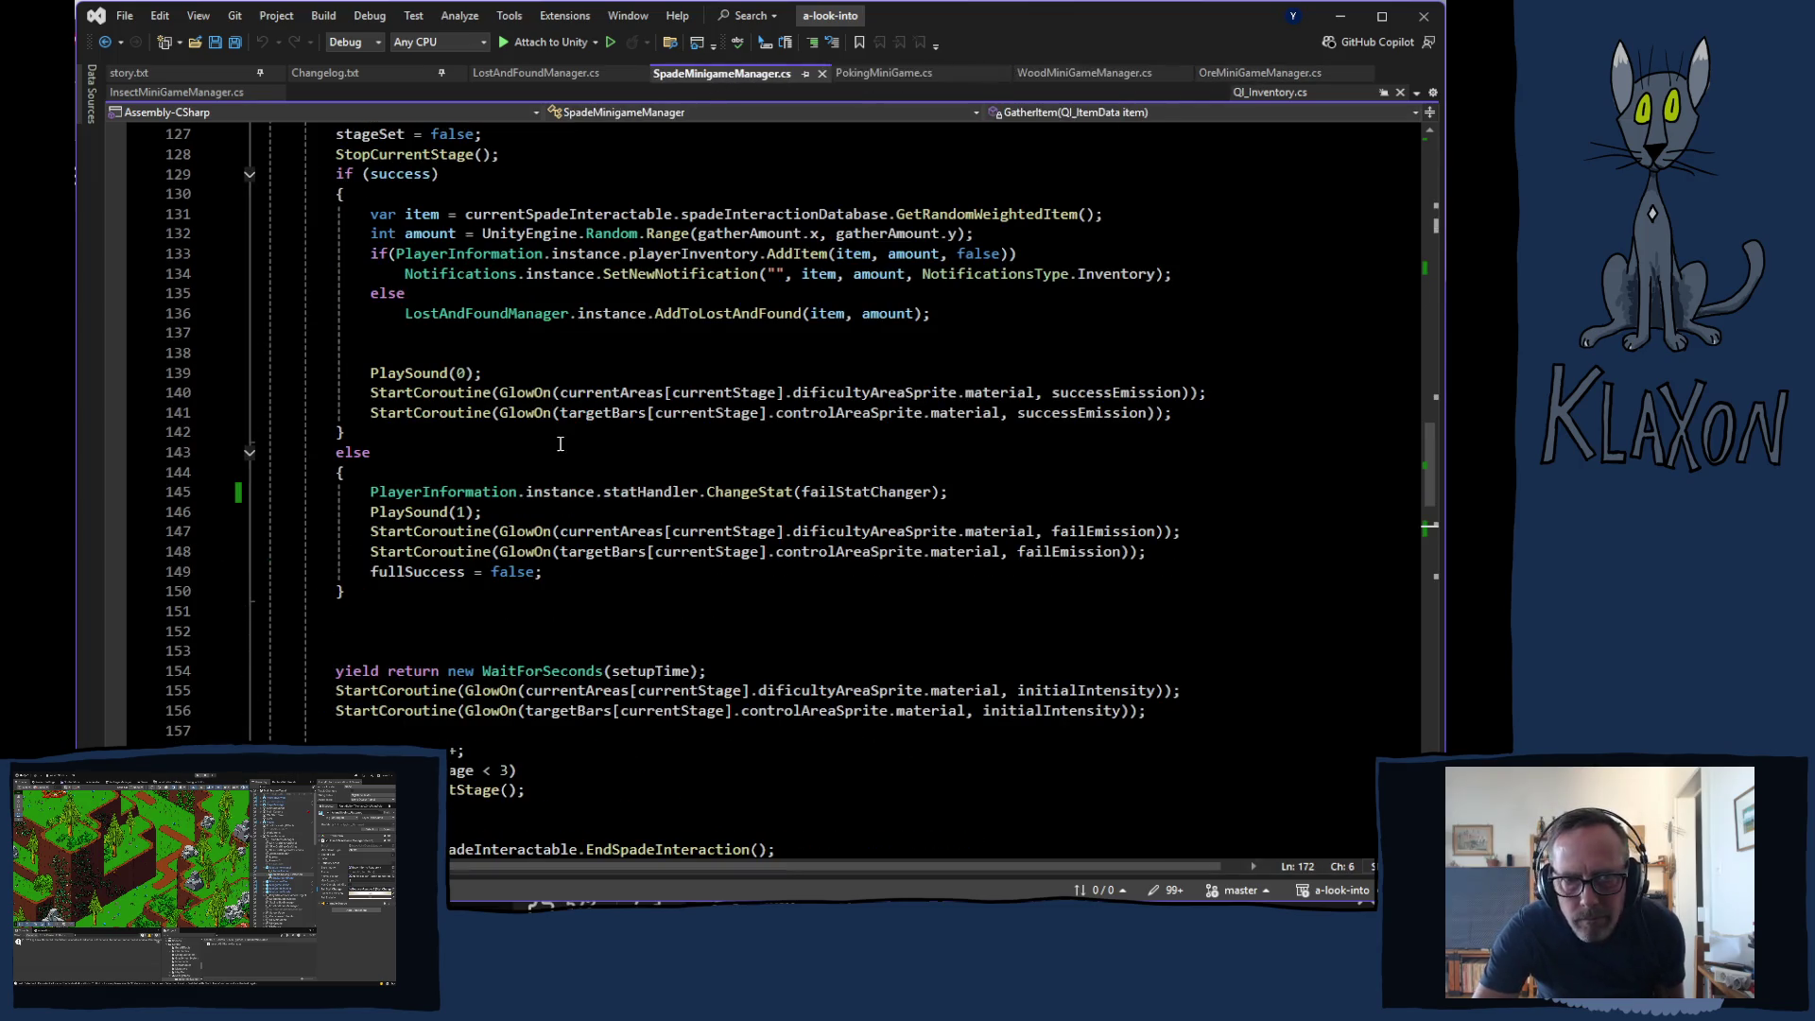
scroll(550, 444, up, 1)
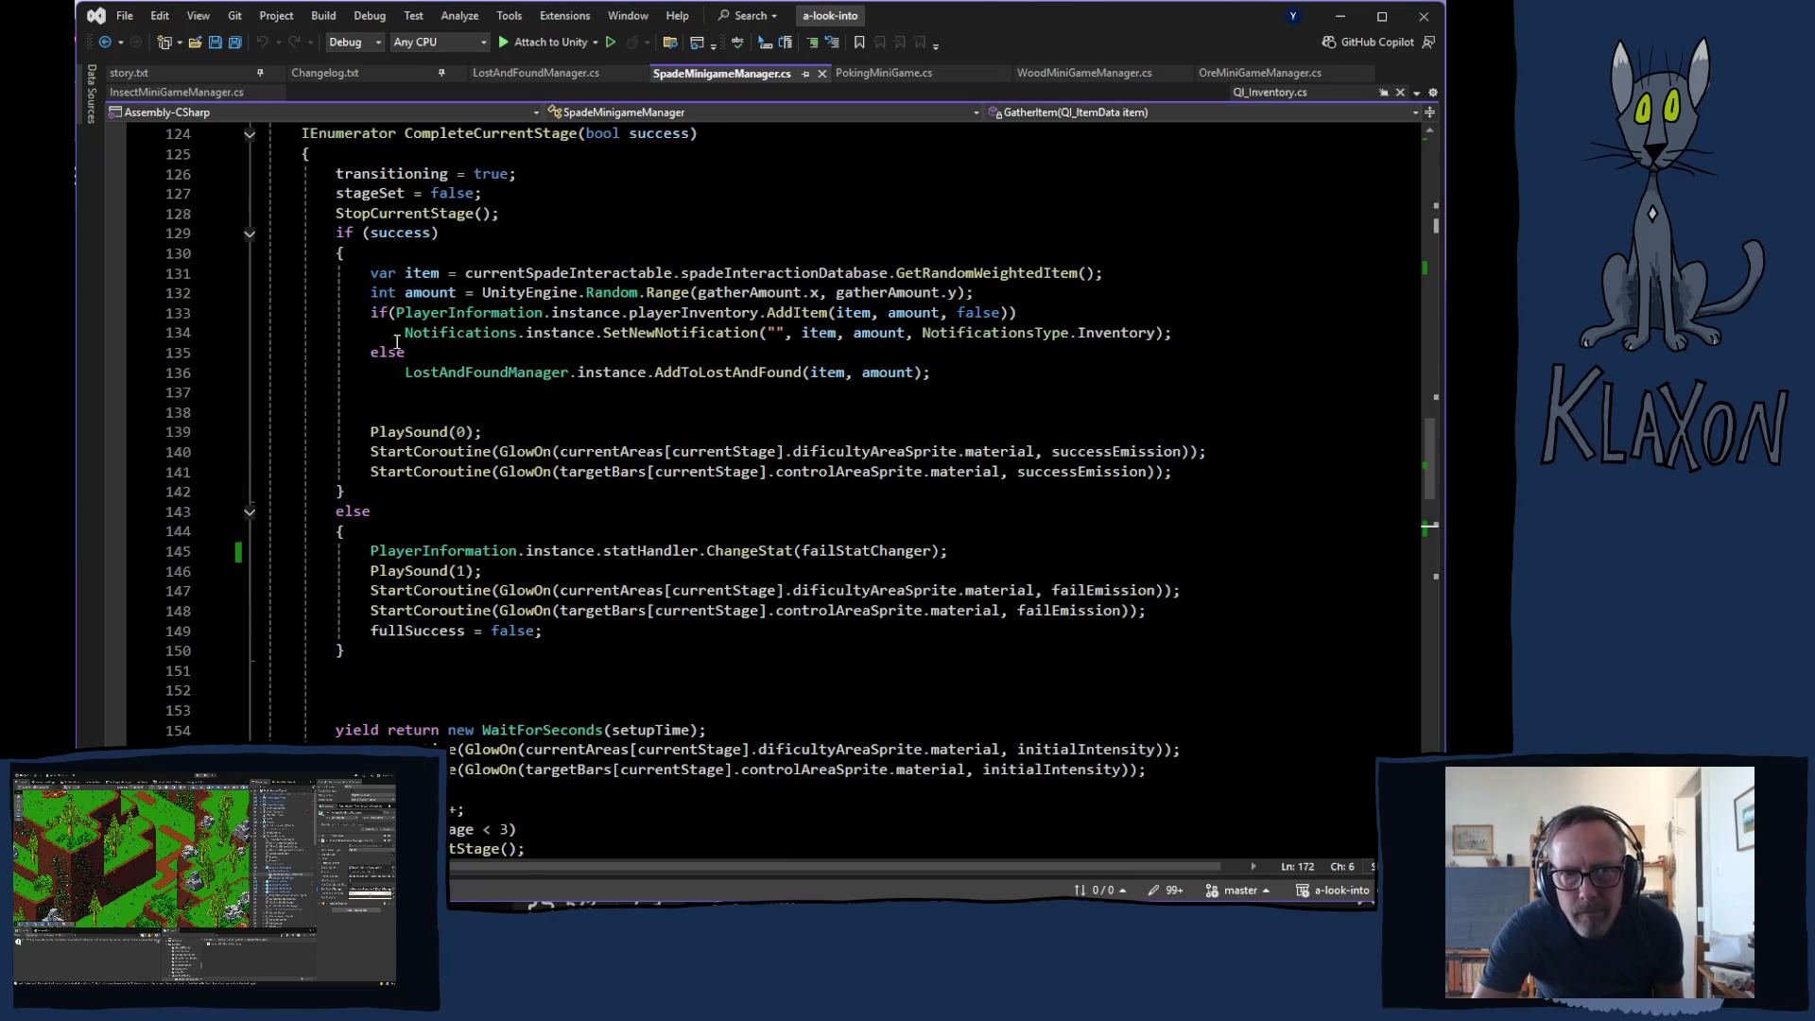
mouse_move(370, 313)
mouse_down()
mouse_move(406, 333)
mouse_move(819, 341)
mouse_move(935, 374)
mouse_up()
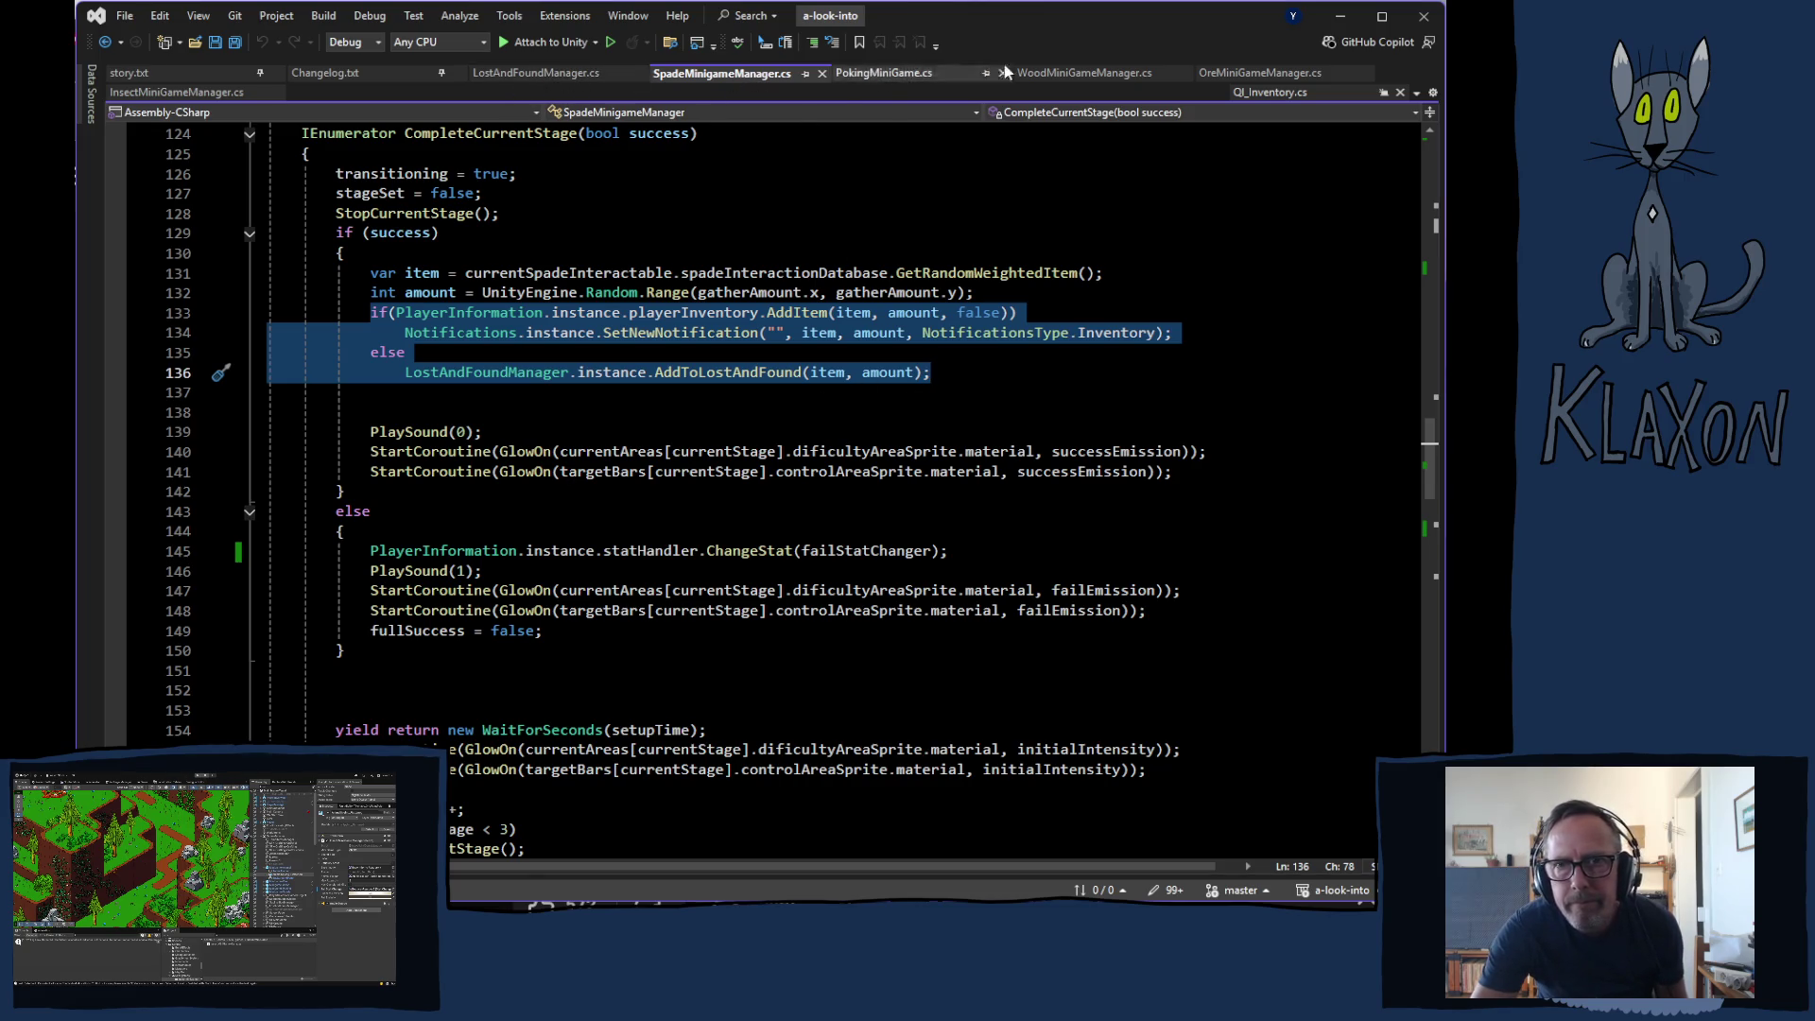
click(1057, 76)
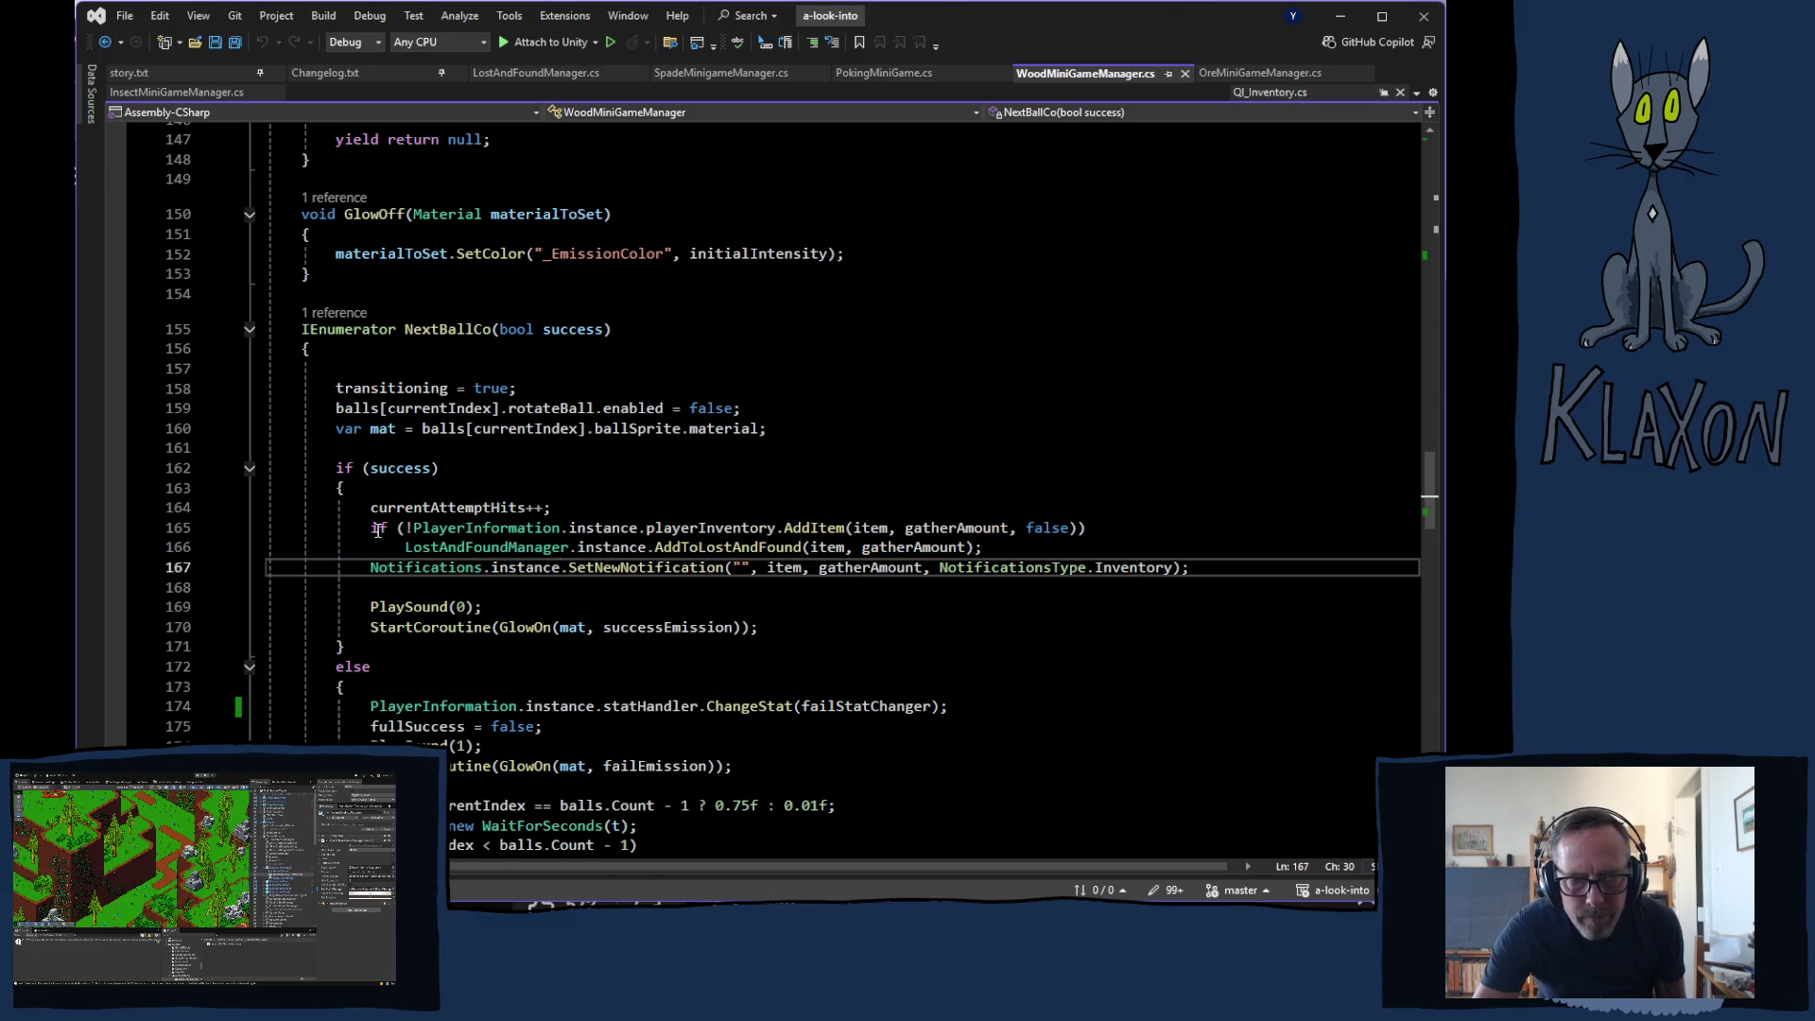
- Paste the Spade if/else block over lines 165–167 and change line 165's amount to gatherAmount
mouse_move(370, 528)
mouse_down()
mouse_move(860, 530)
mouse_move(1193, 575)
mouse_up()
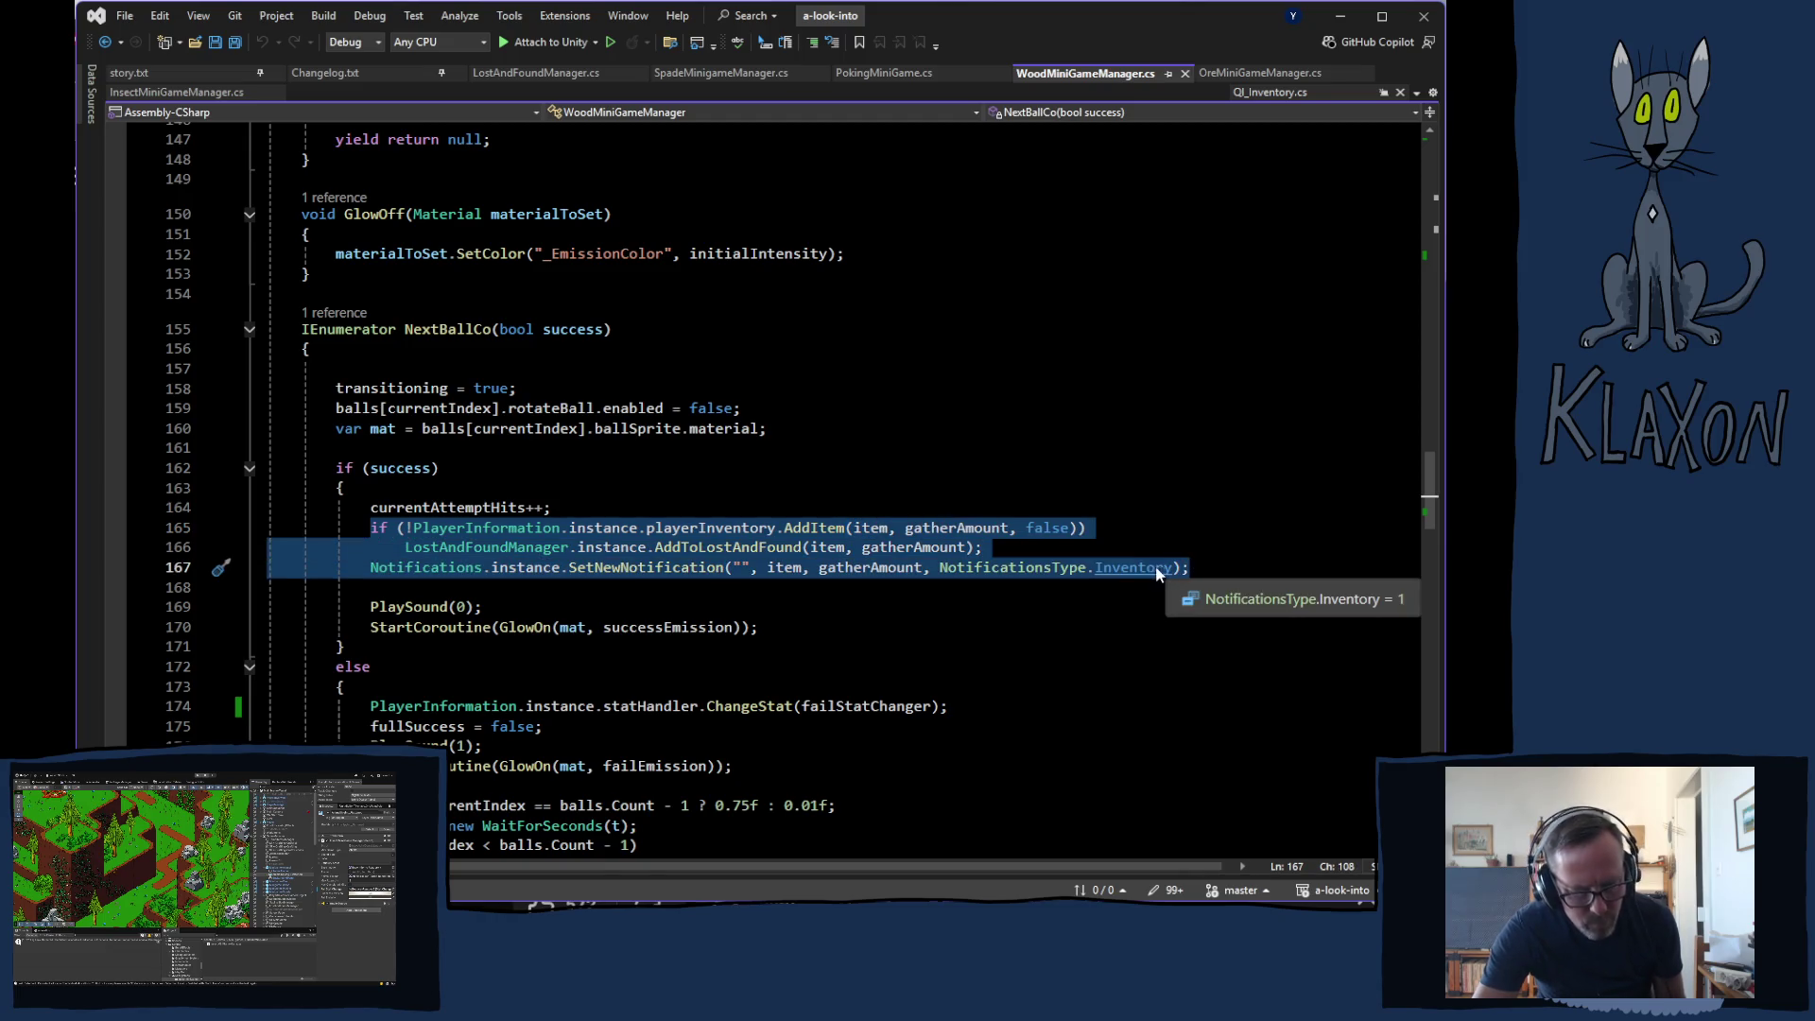
text(if (PlayerInformation.instance.playerInventory.AddItem(item, amount, false))                 Notifications.instance.SetNewNotification("", item, amount, NotificationsType.Inventory);             else                 LostAndFoundManager.instance.AddToLostAndFound(item, amount);)
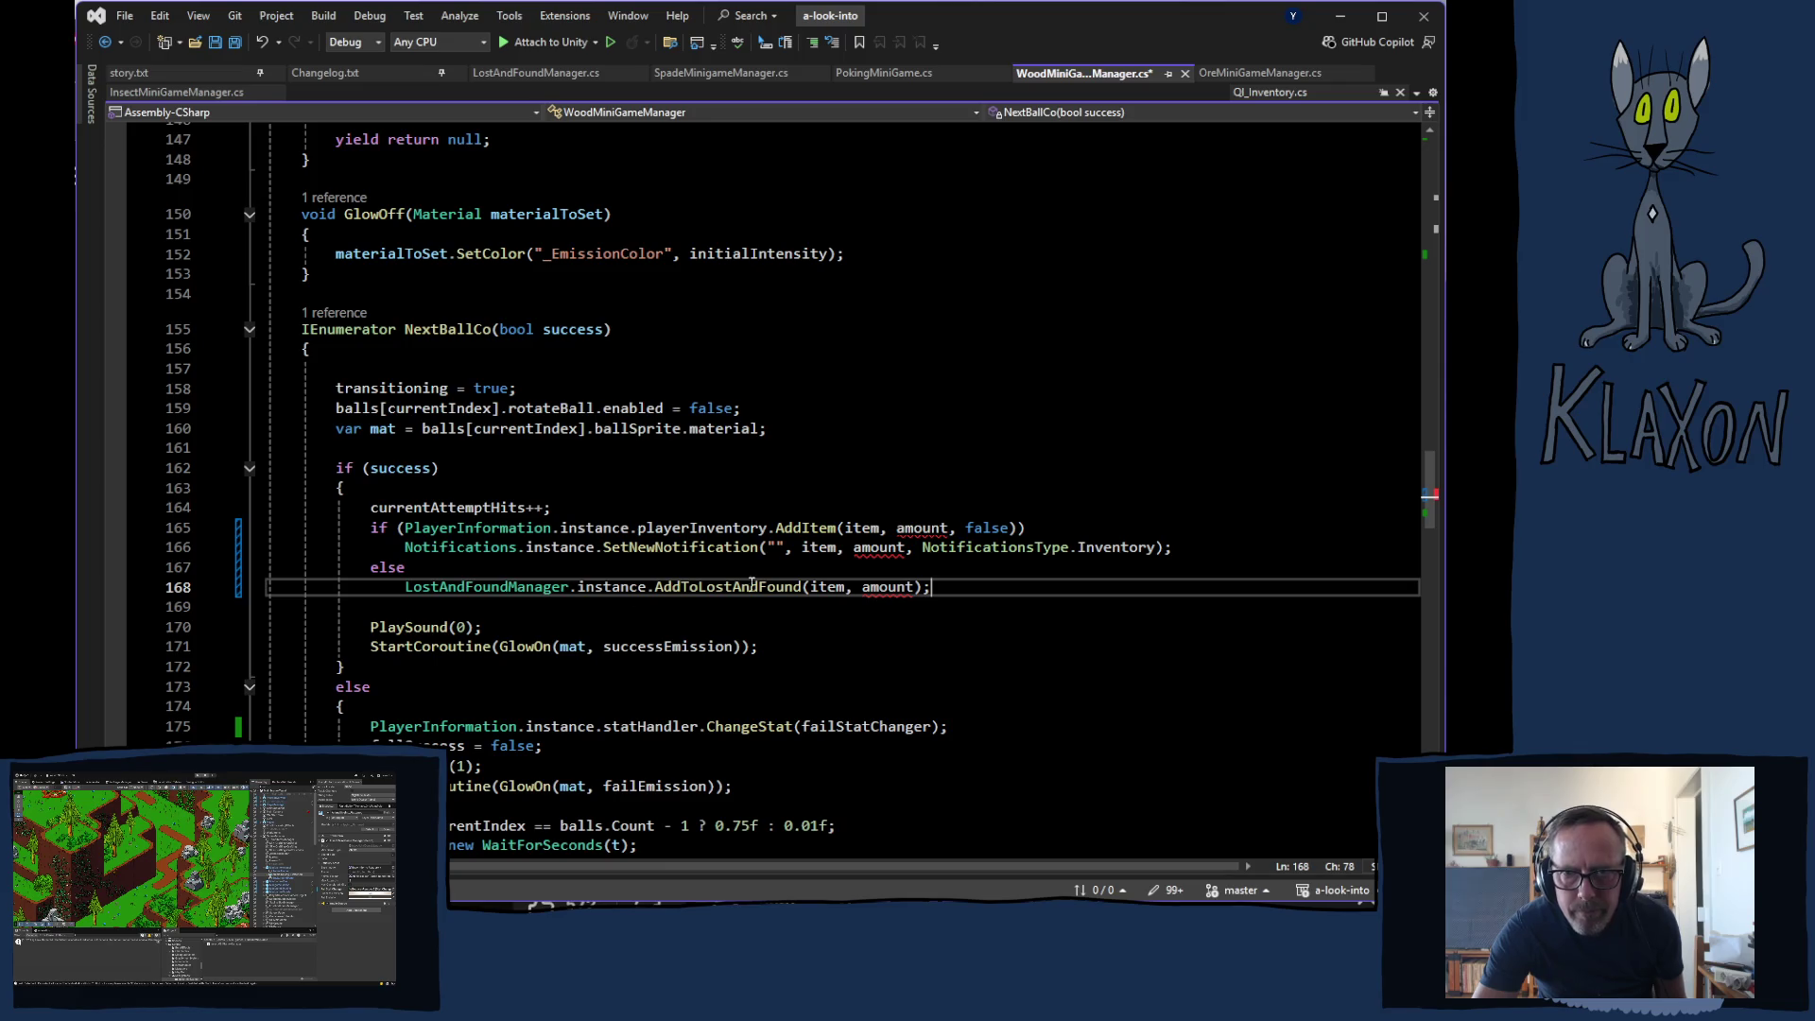
double_click(922, 527)
text(g)
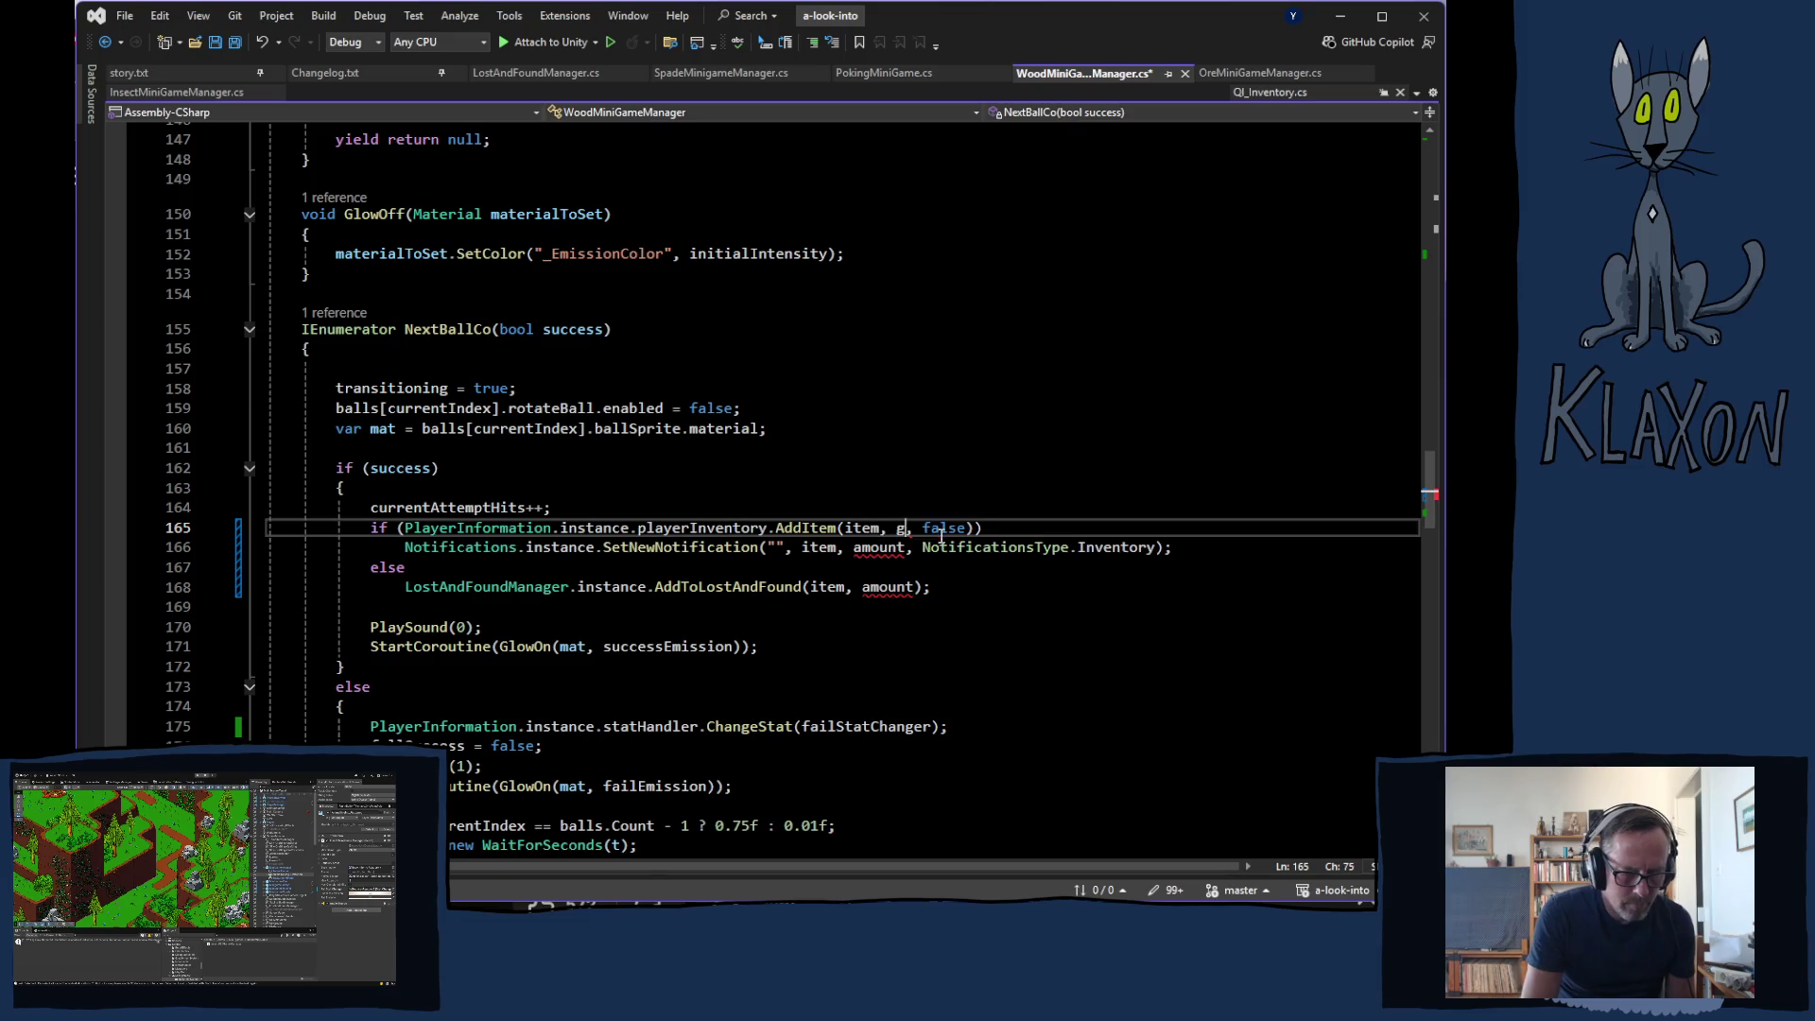
text(at)
key(Tab)
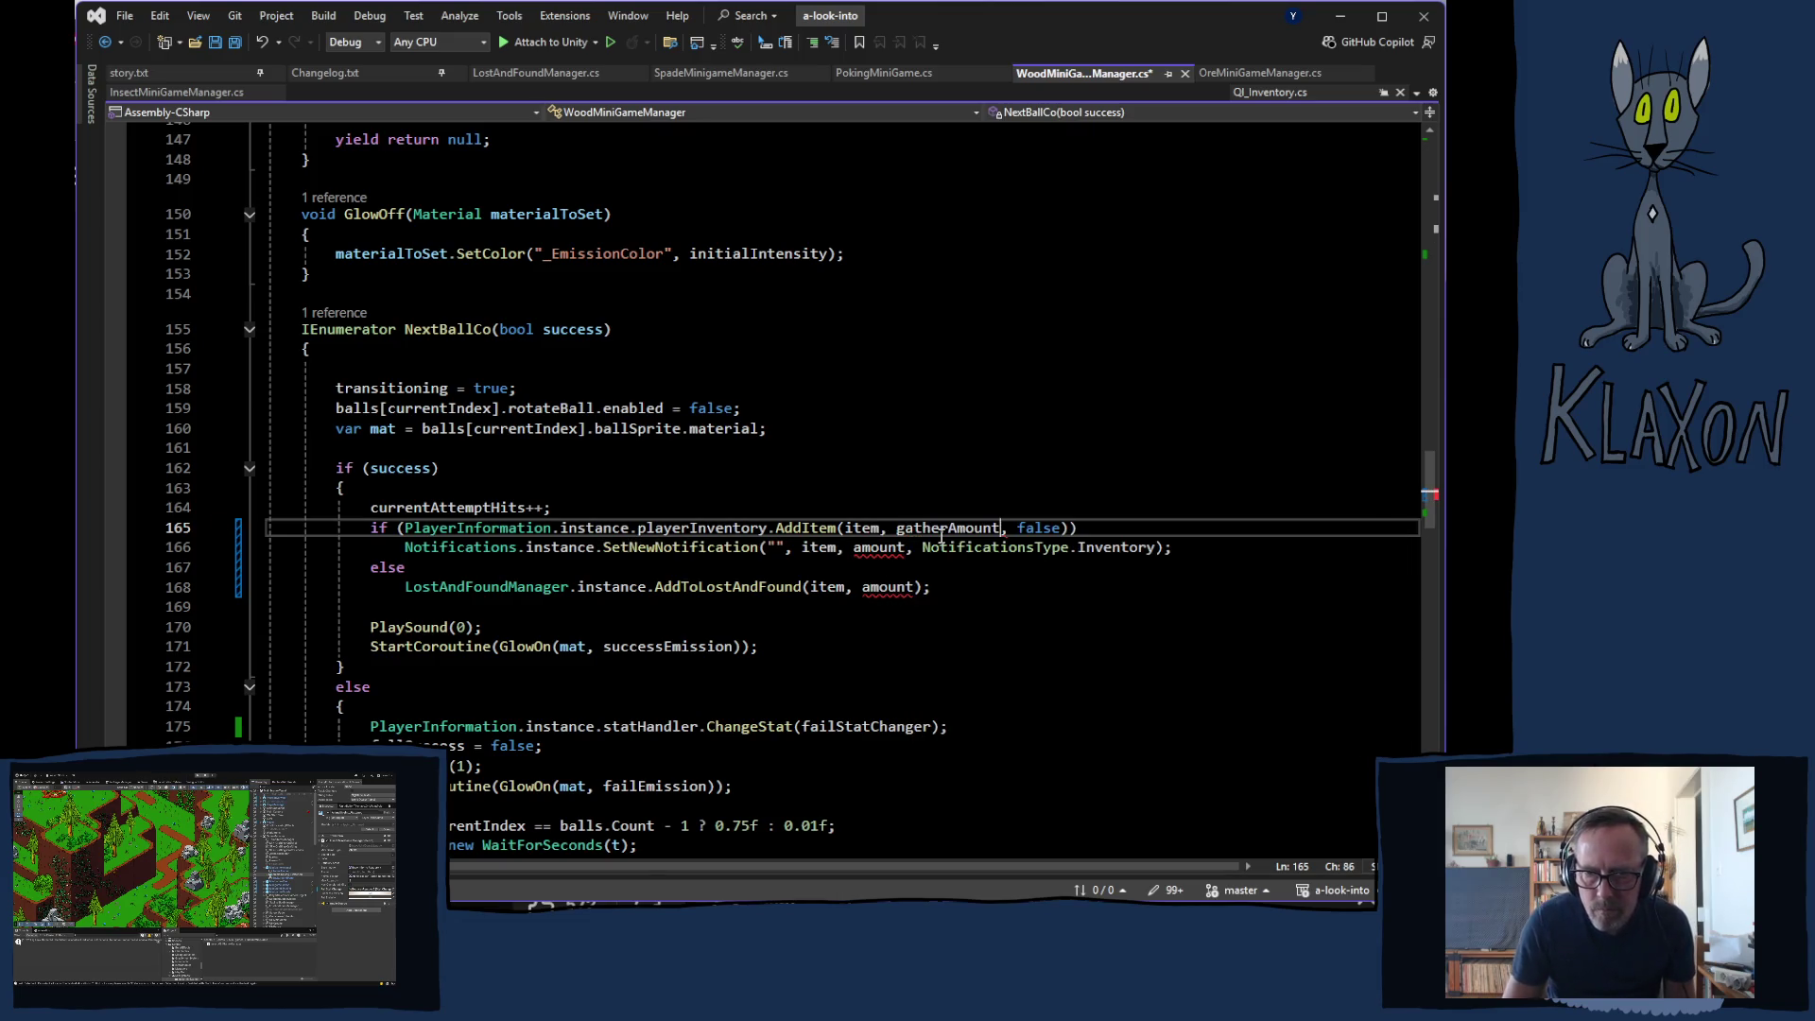
- Replace amount with gatherAmount on lines 166 and 168, then save WoodMiniGameManager.cs
click(915, 515)
click(918, 528)
double_click(918, 528)
key(ctrl+c)
double_click(880, 547)
key(ctrl+v)
double_click(889, 586)
key(ctrl+v)
drag(370, 527, 997, 591)
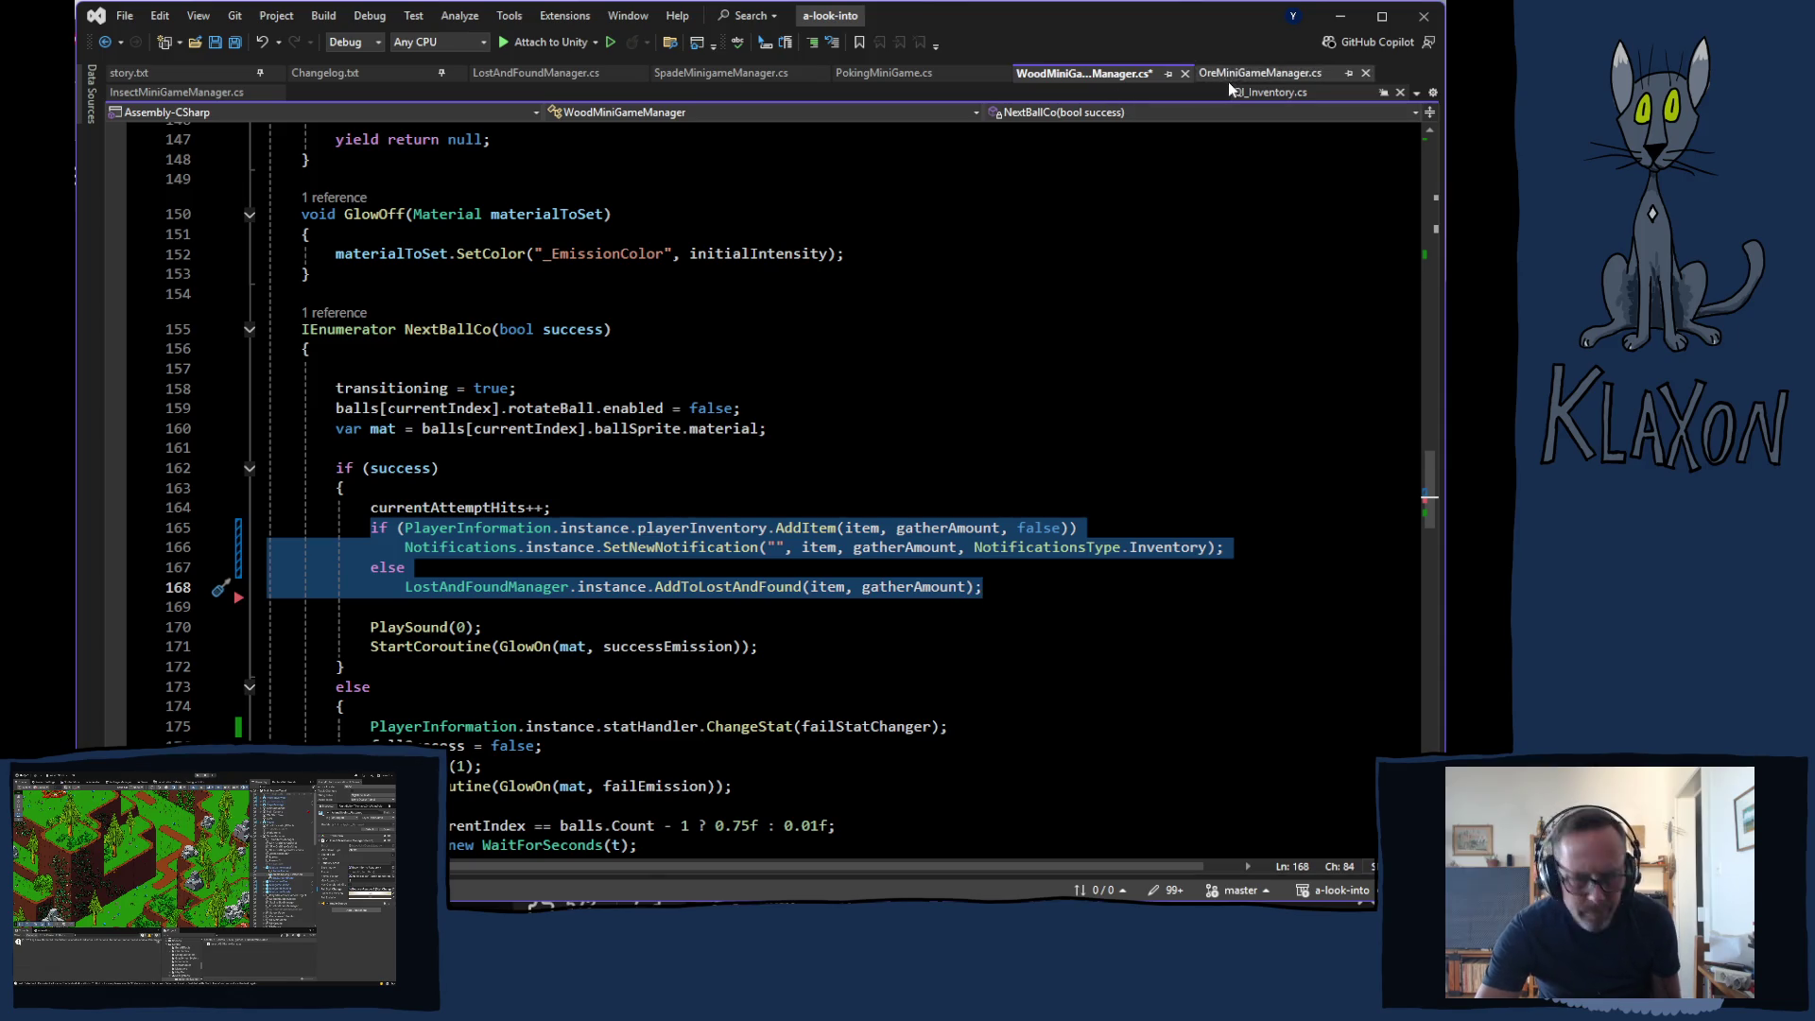
key(ctrl+s)
- Replace OreMiniGameManager.cs lines 194–197 with the if/else rewrite, save, and switch to InsectMiniGameManager.cs
click(1252, 76)
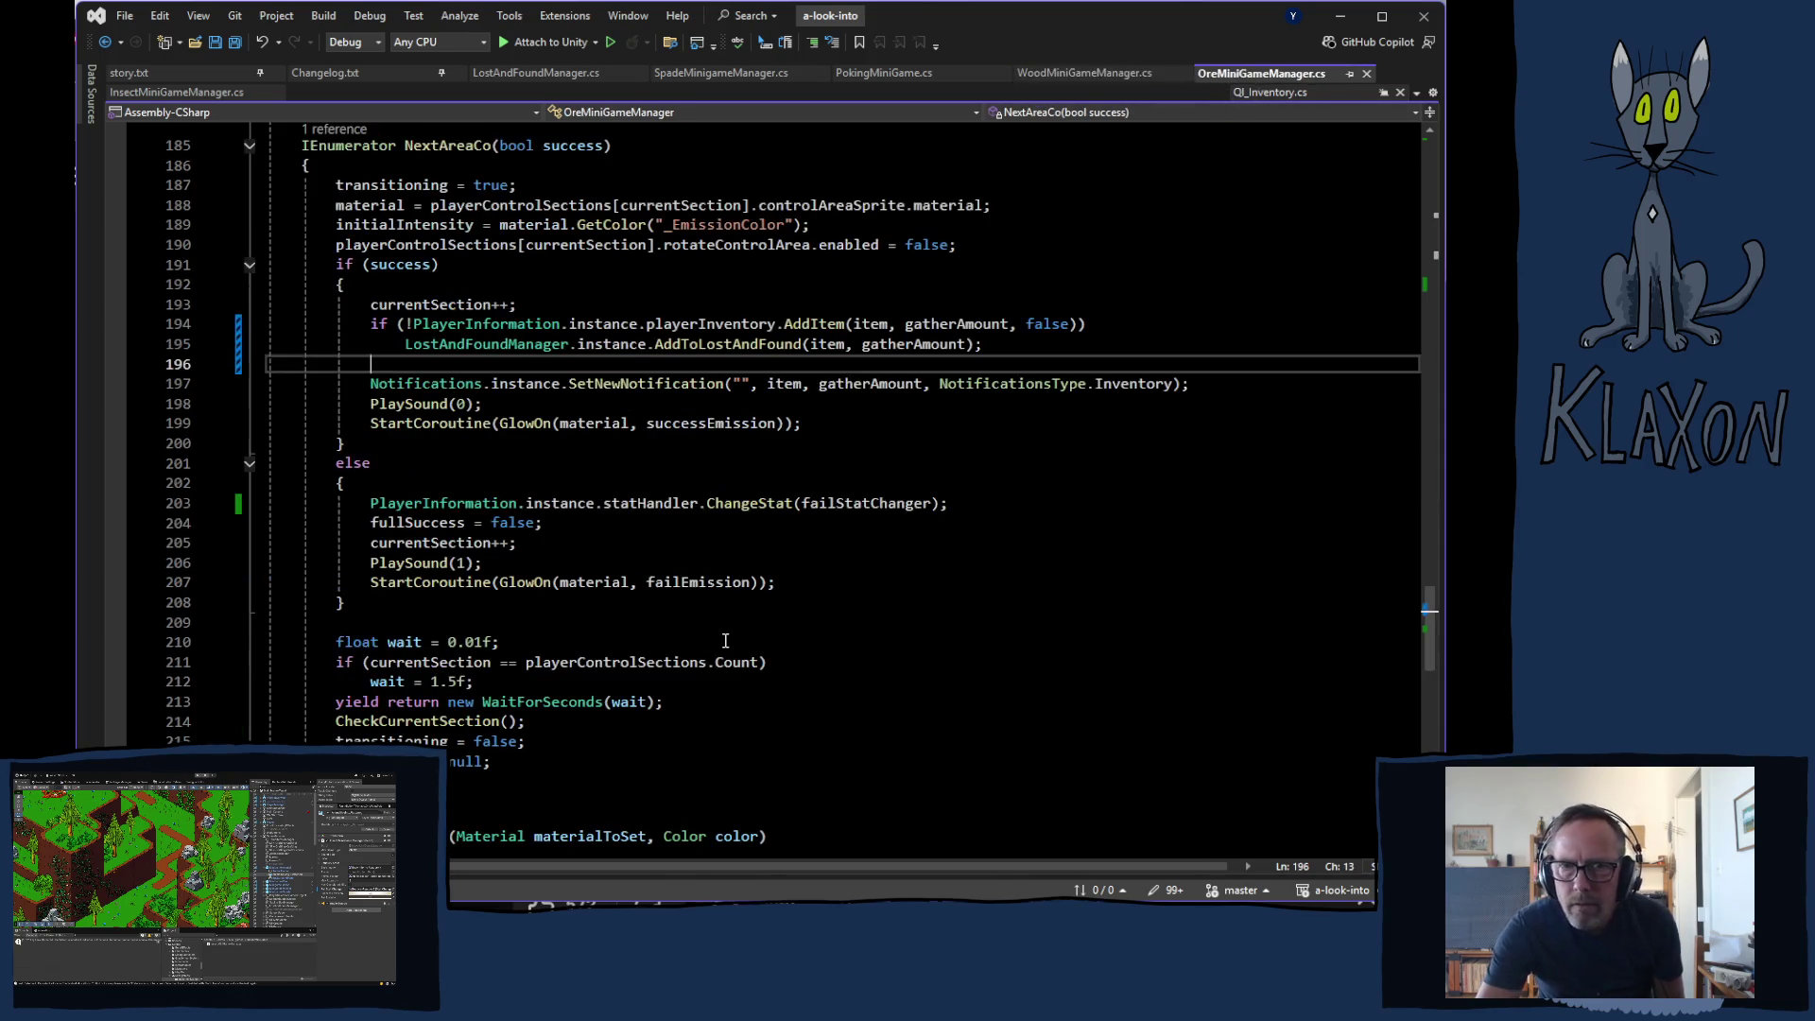
click(373, 324)
mouse_move(373, 324)
mouse_down()
mouse_move(988, 346)
mouse_move(1190, 385)
mouse_up()
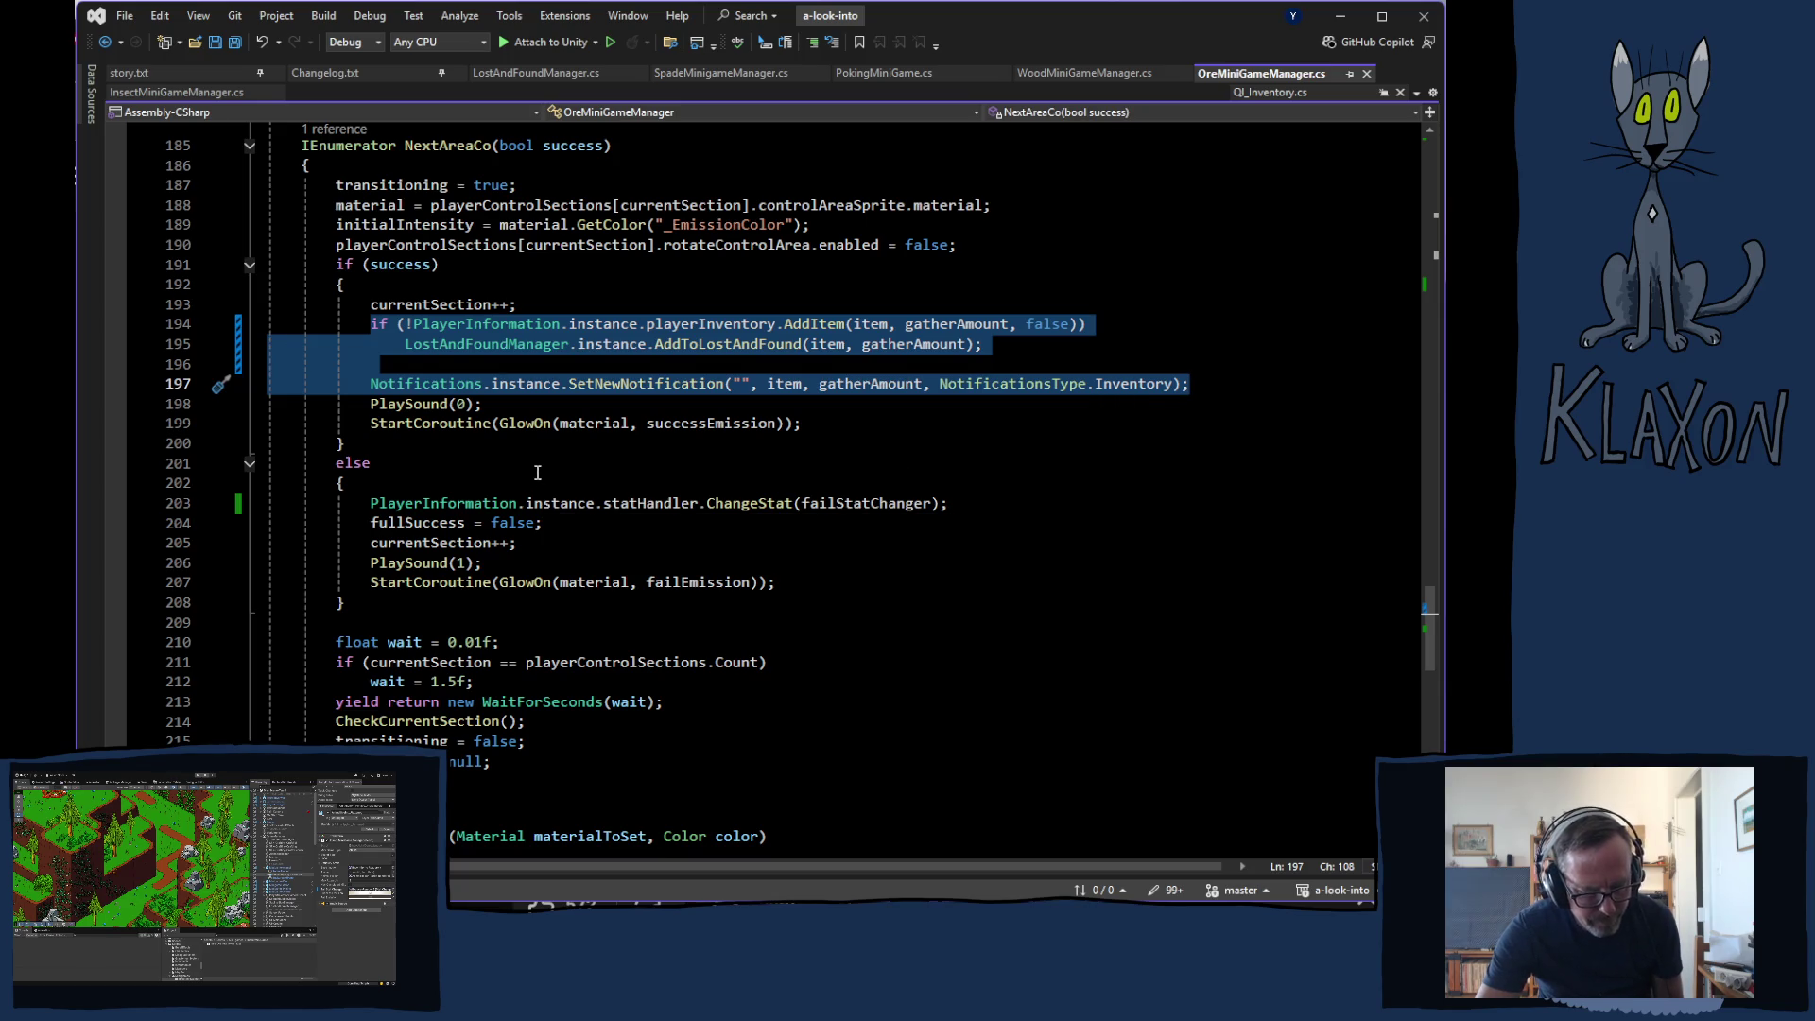
key(ctrl+v)
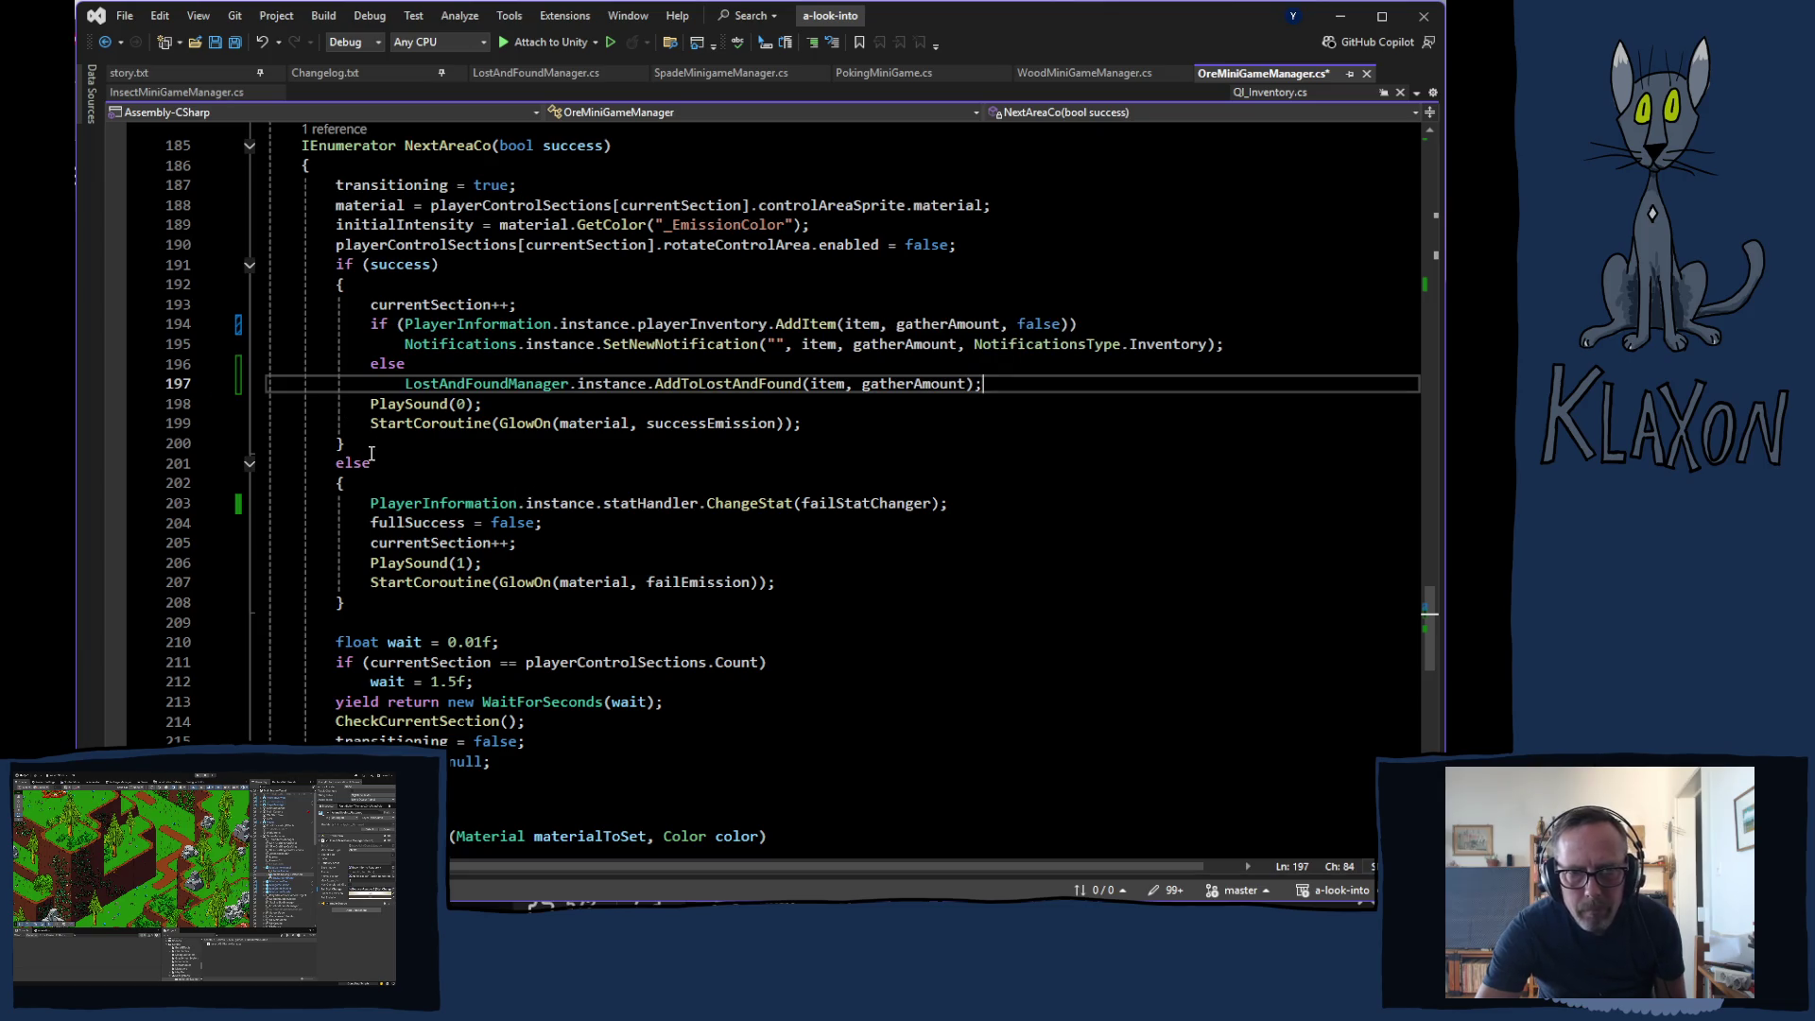
key(ctrl+s)
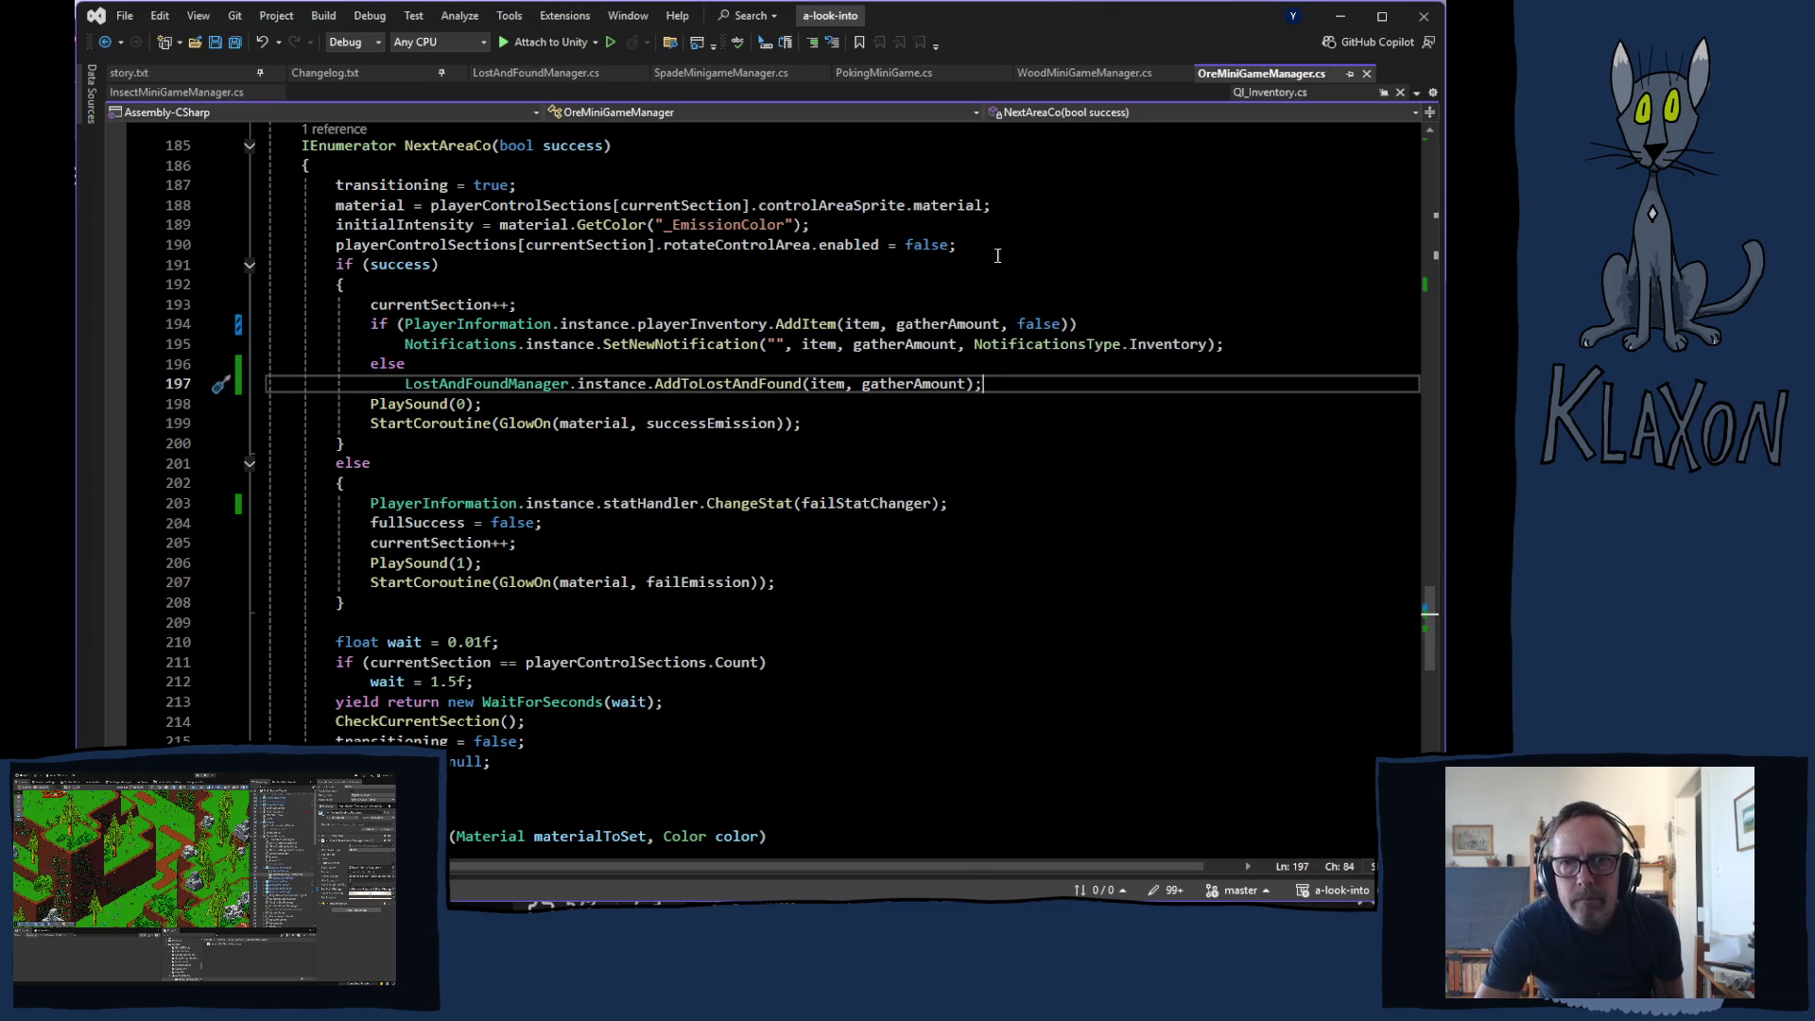
click(173, 92)
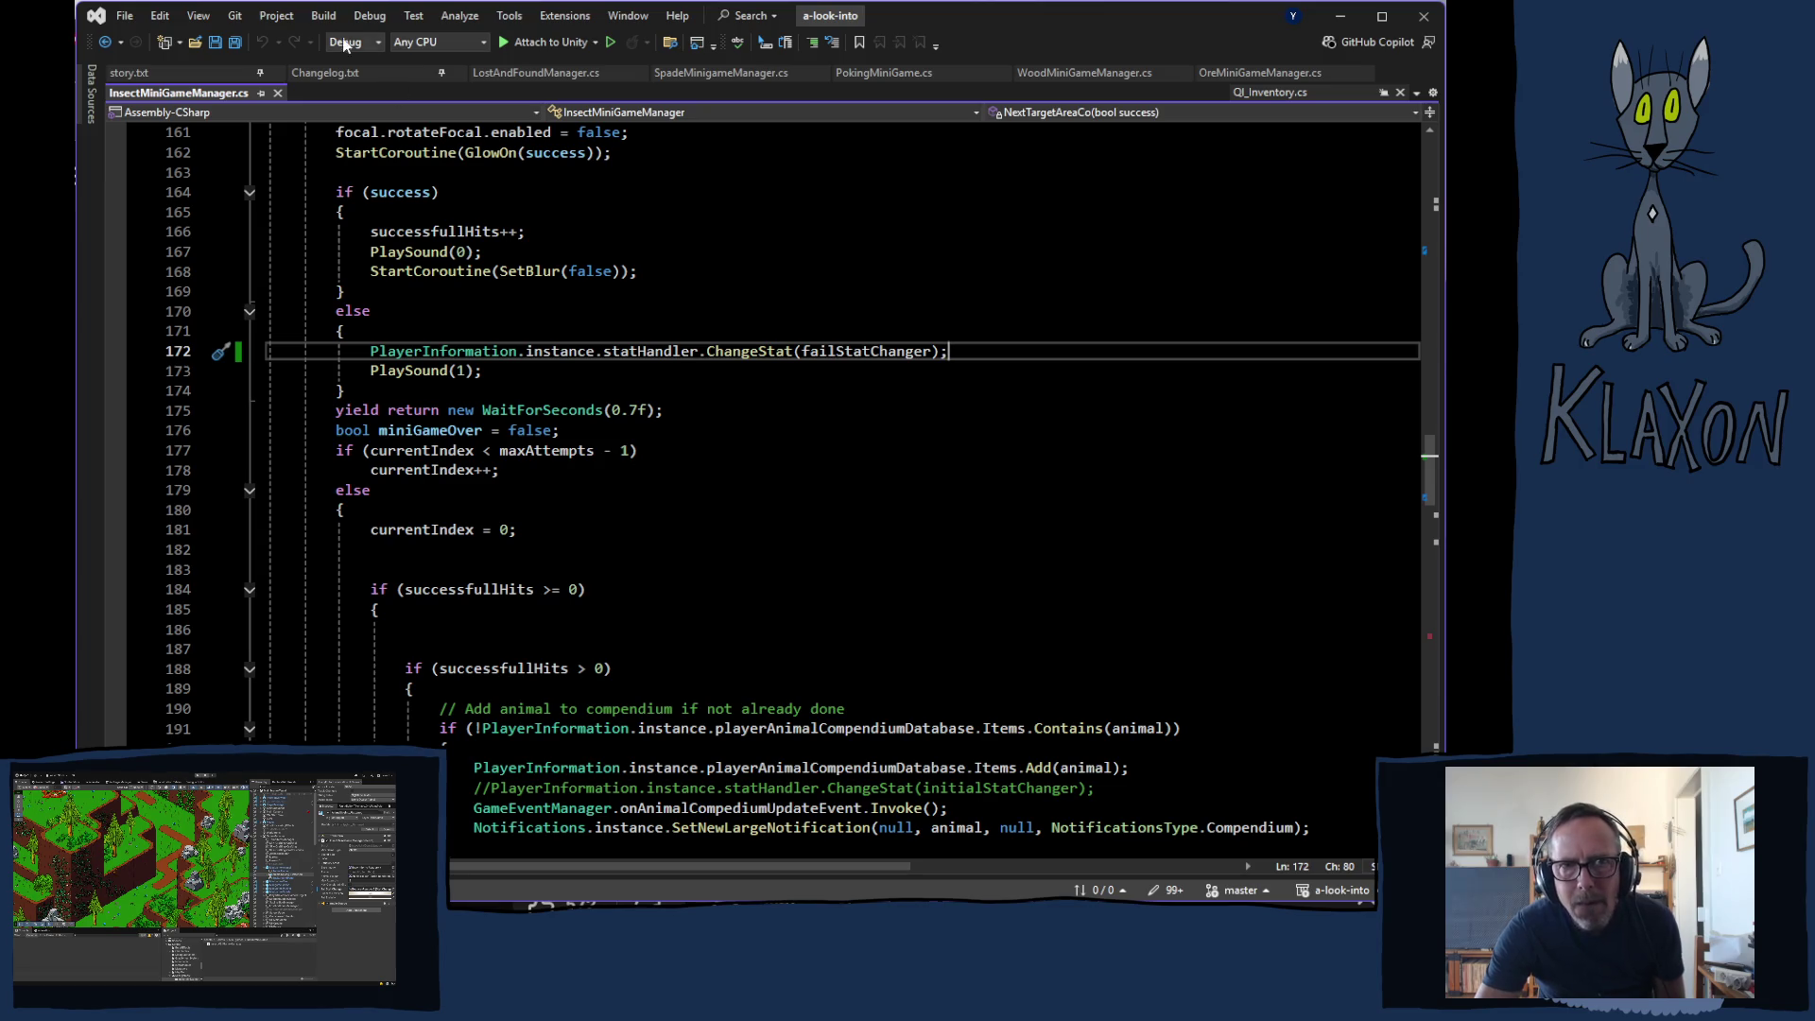
- Review SpadeMinigameManager.cs's AddItem if/else at lines 133–136, then return to Unity
click(694, 75)
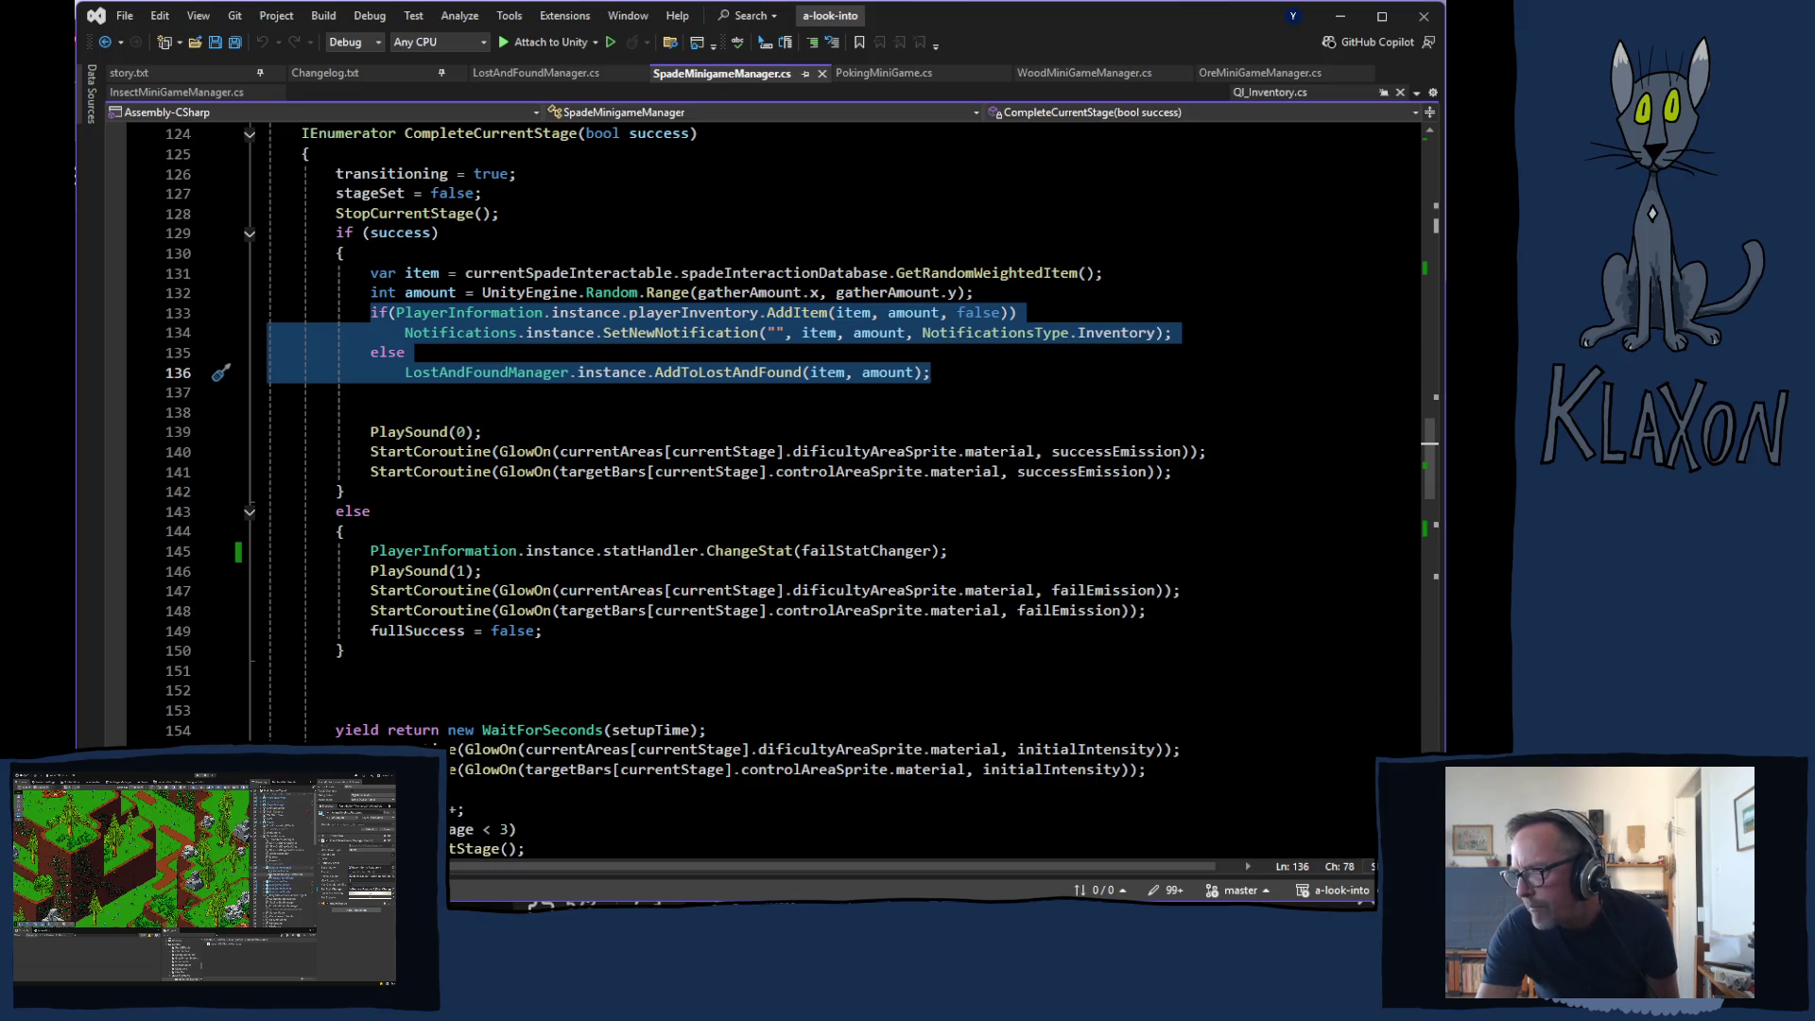
key(alt+Tab)
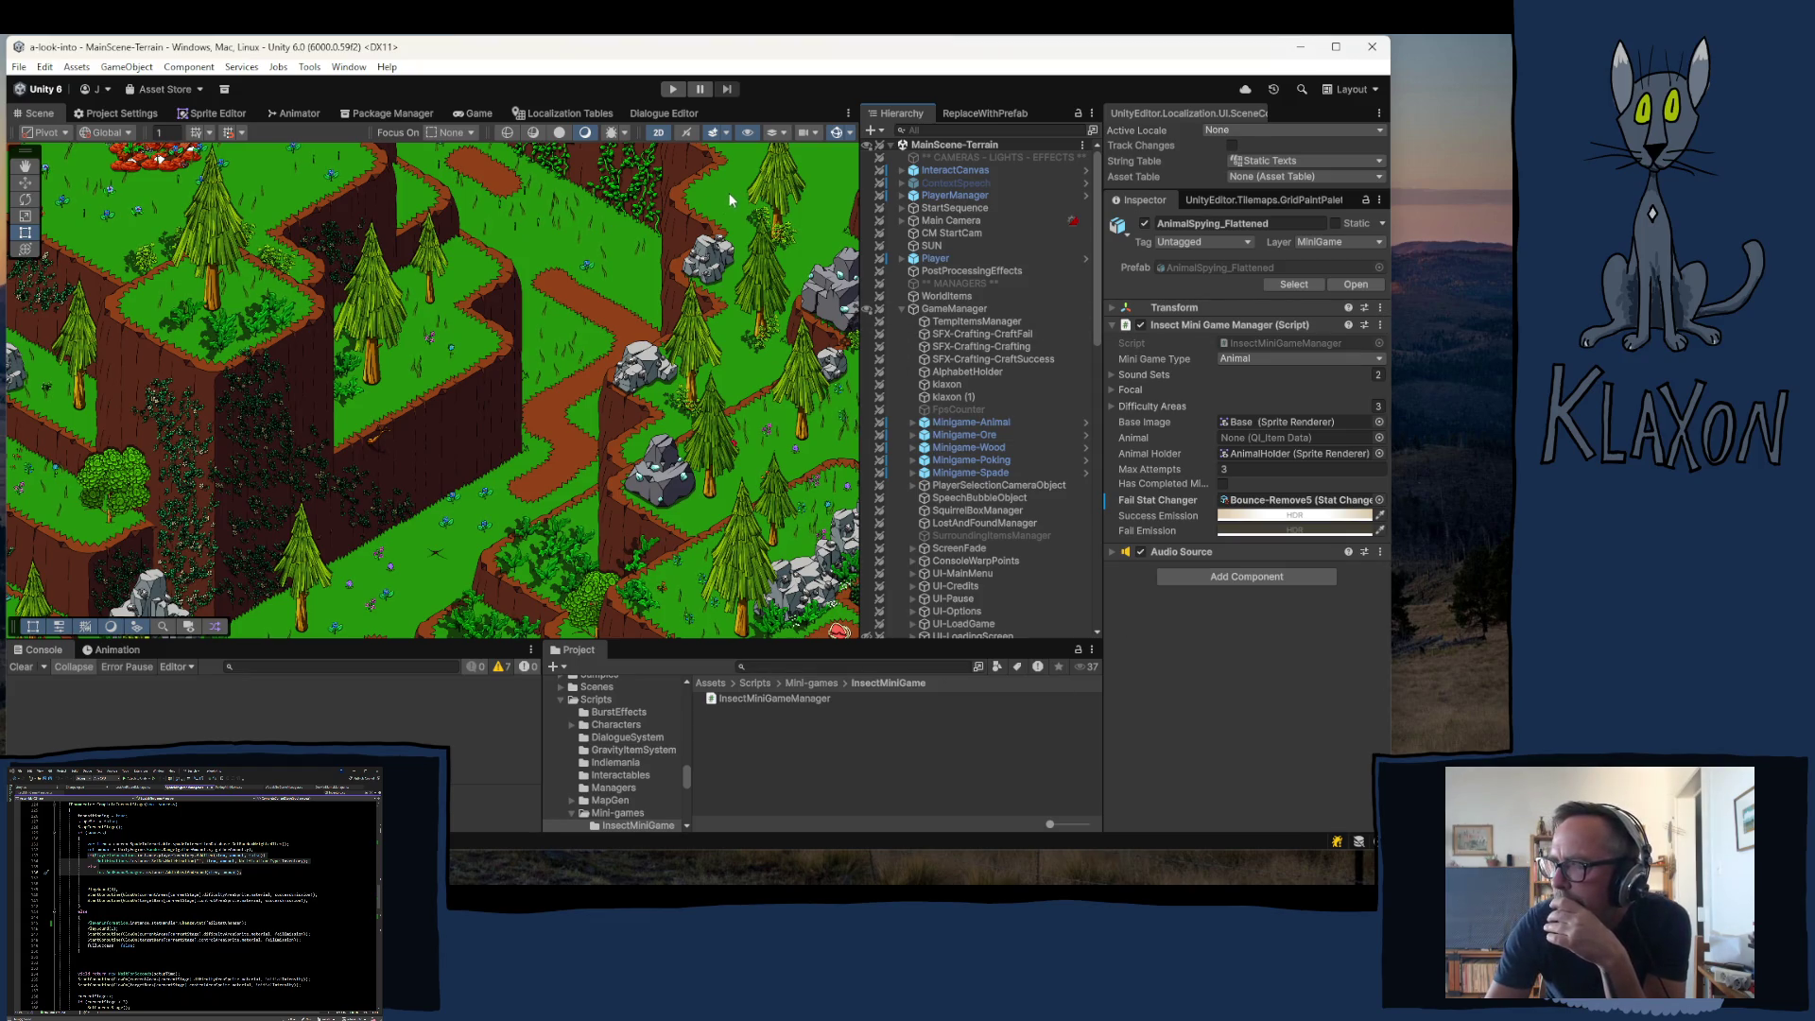
- Pan and zoom the Scene view onto the red-clothed merchant table, clearing the selection
key(Up)
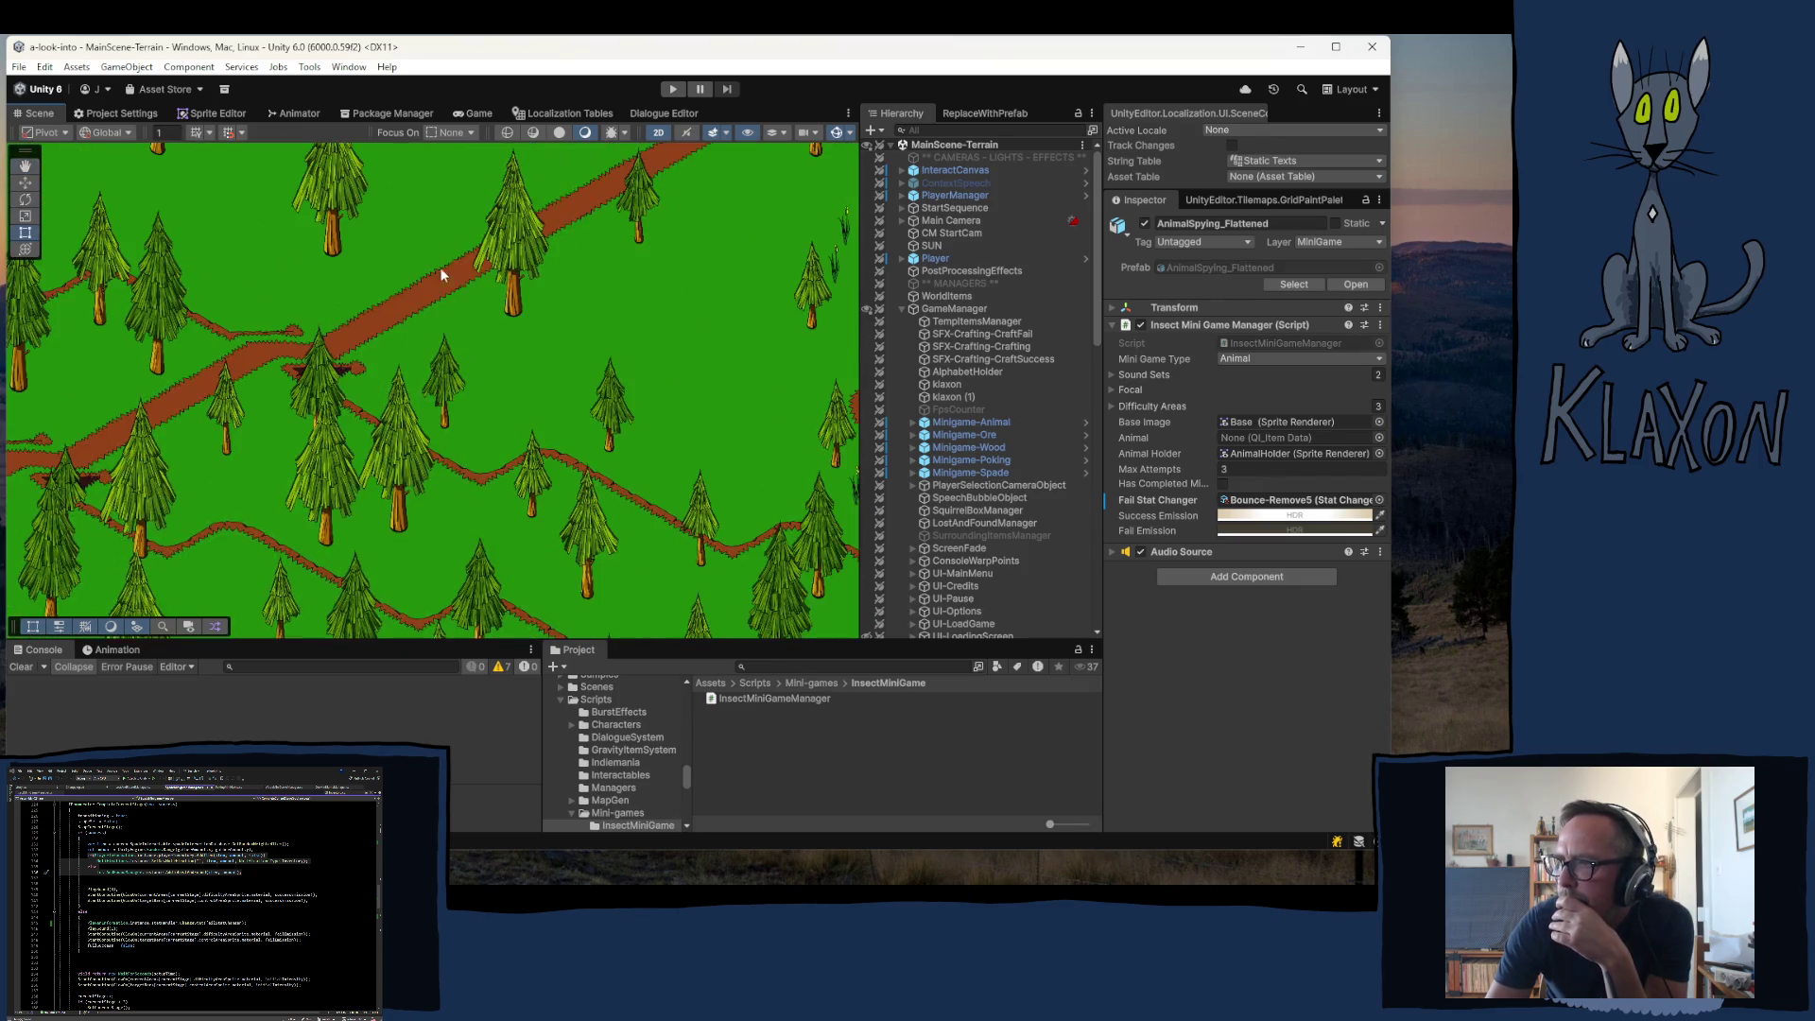
key(Up)
key(Up)
key(Up)
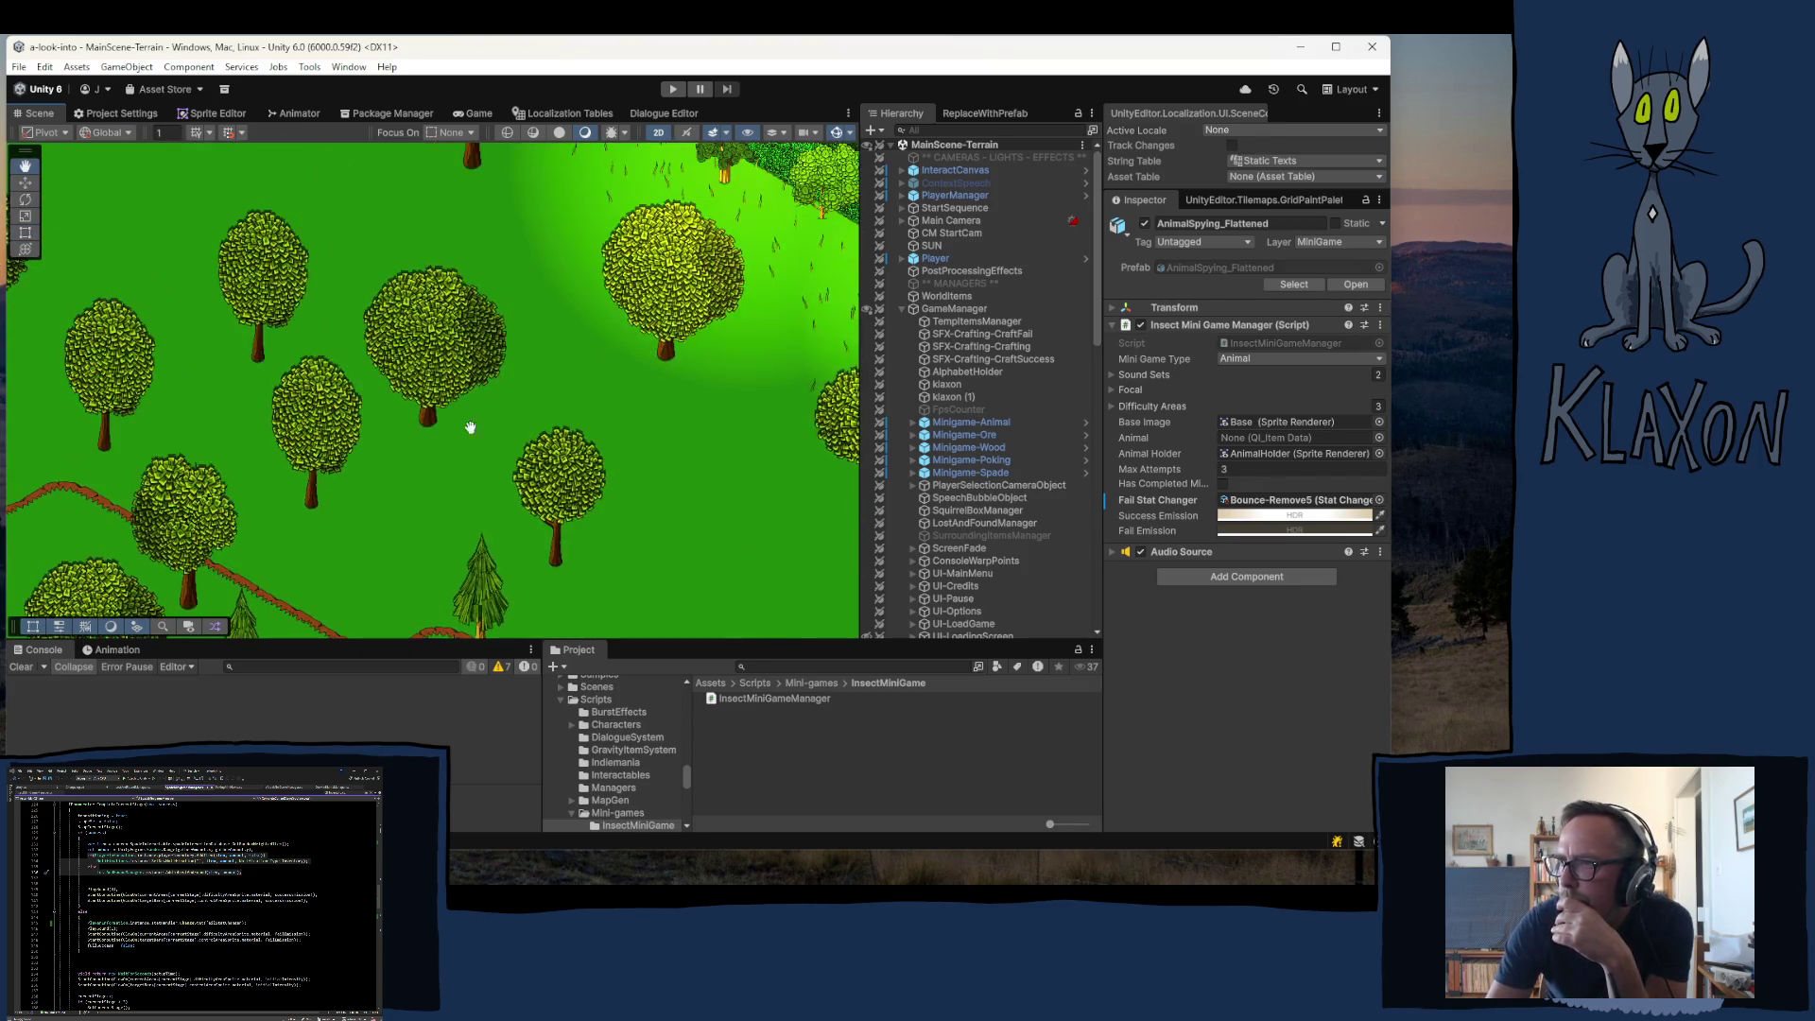
key(Up)
key(Up)
key(Up)
scroll(479, 399, up, 10)
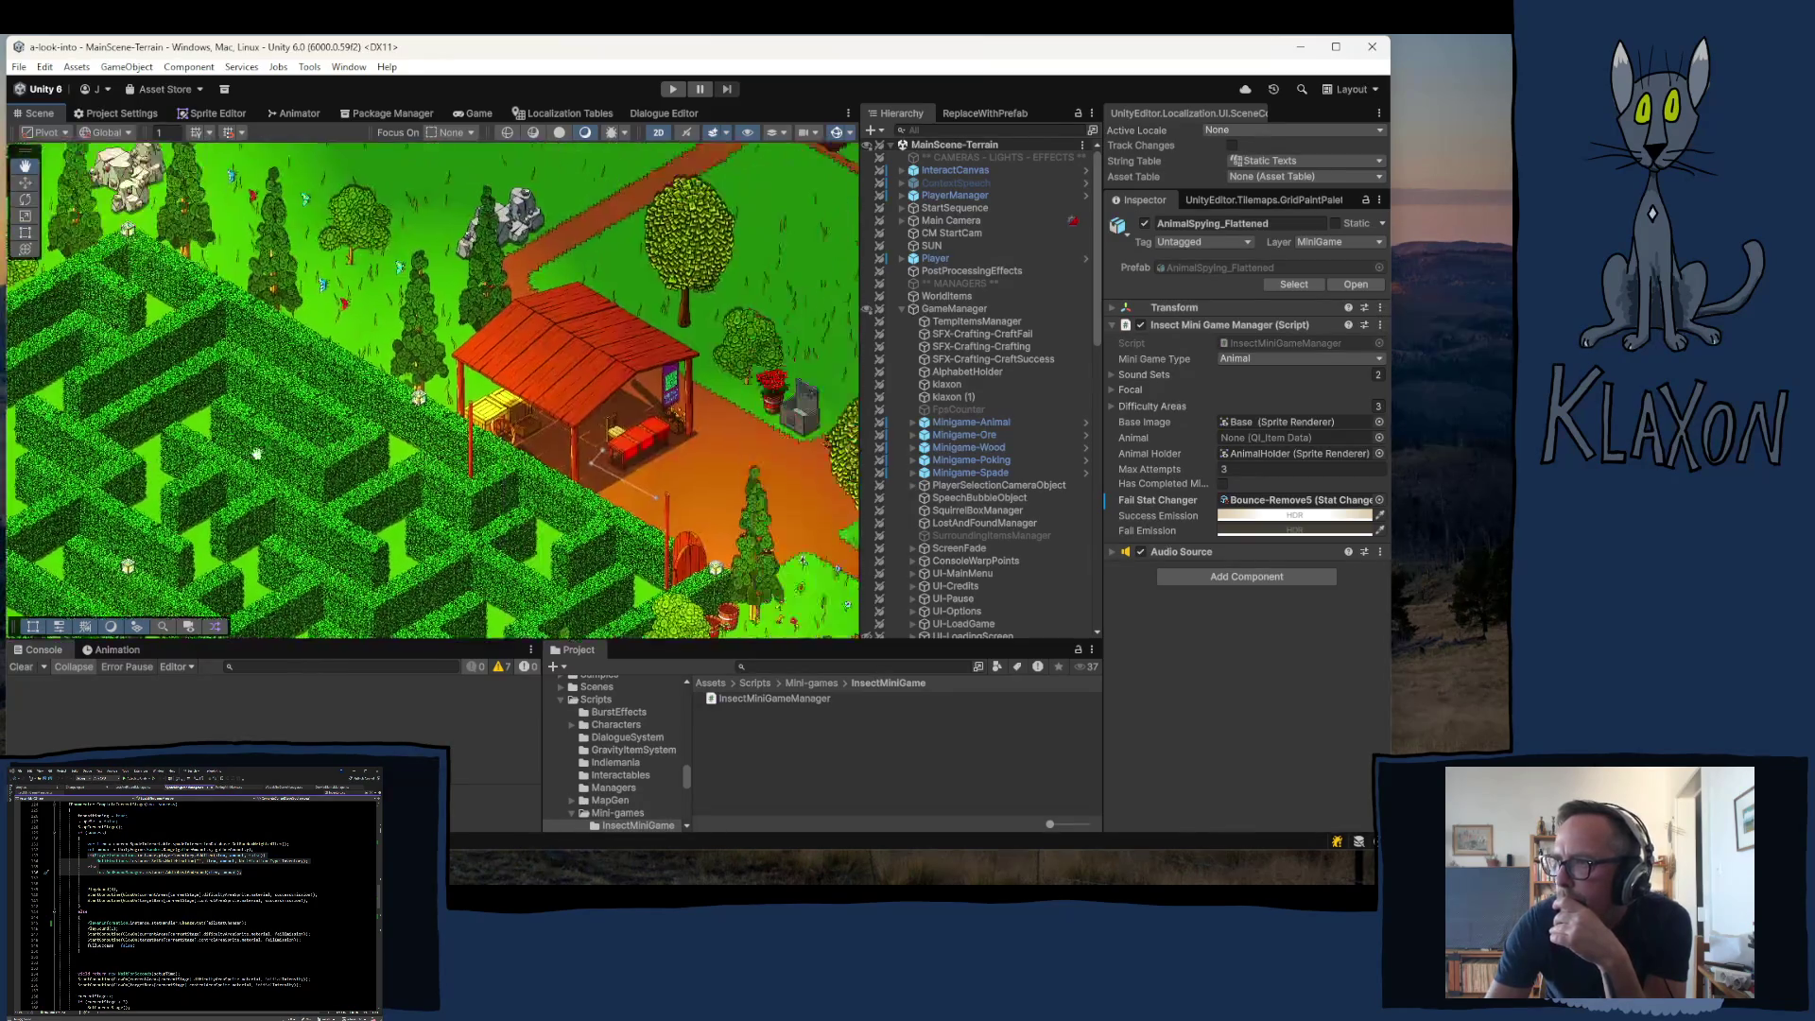
scroll(481, 405, up, 4)
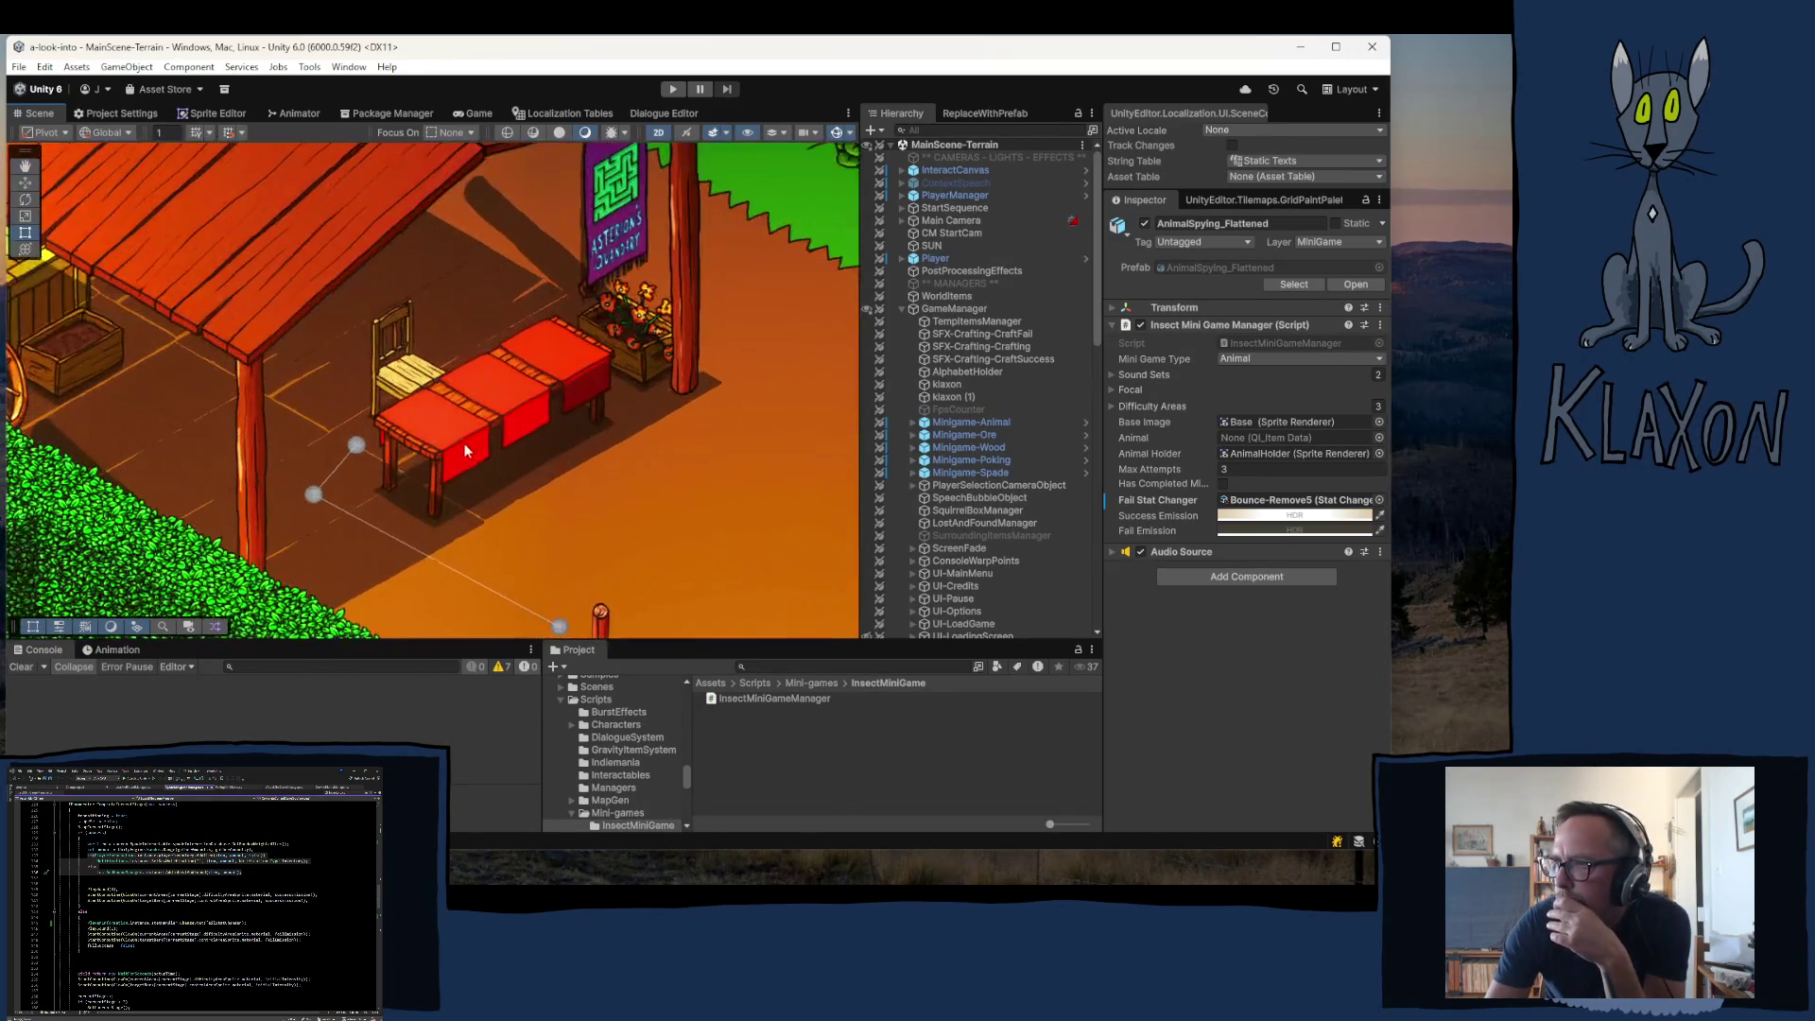
click(411, 434)
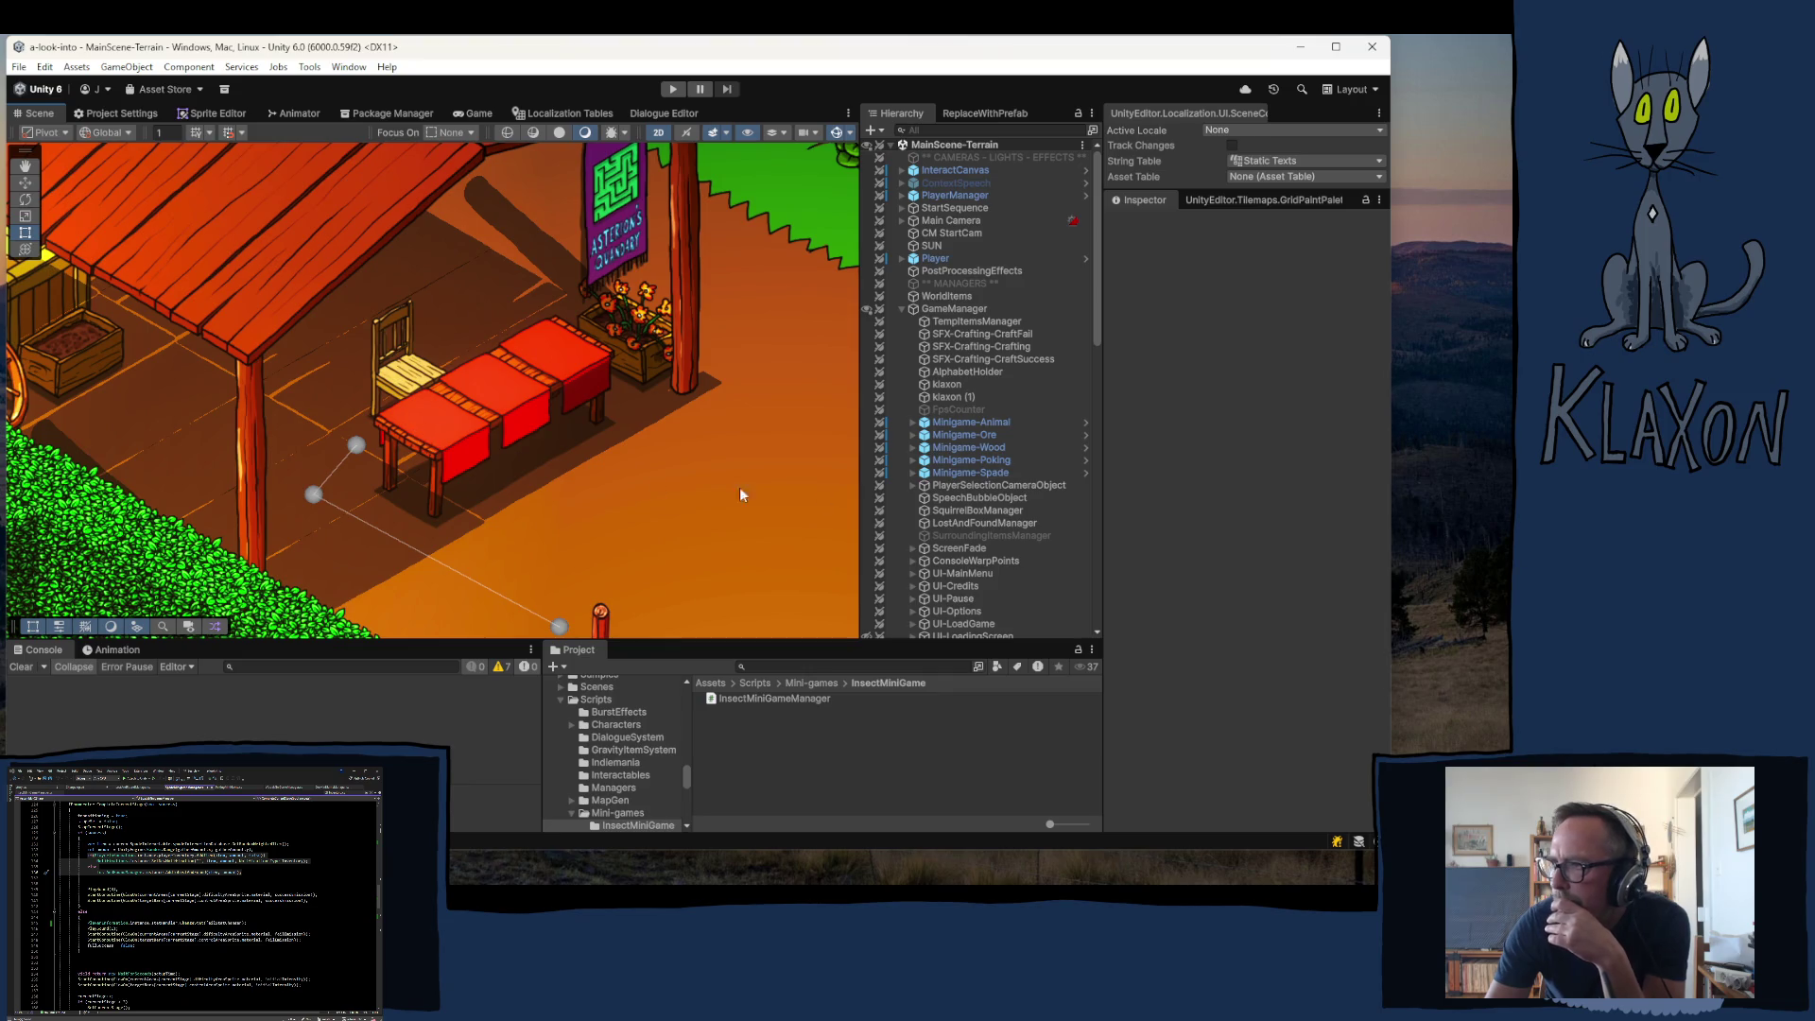
- Collapse GameManager, expand WorlObjectsHolder, and toggle SHOPS open and closed in the Hierarchy
click(903, 309)
scroll(934, 467, down, 5)
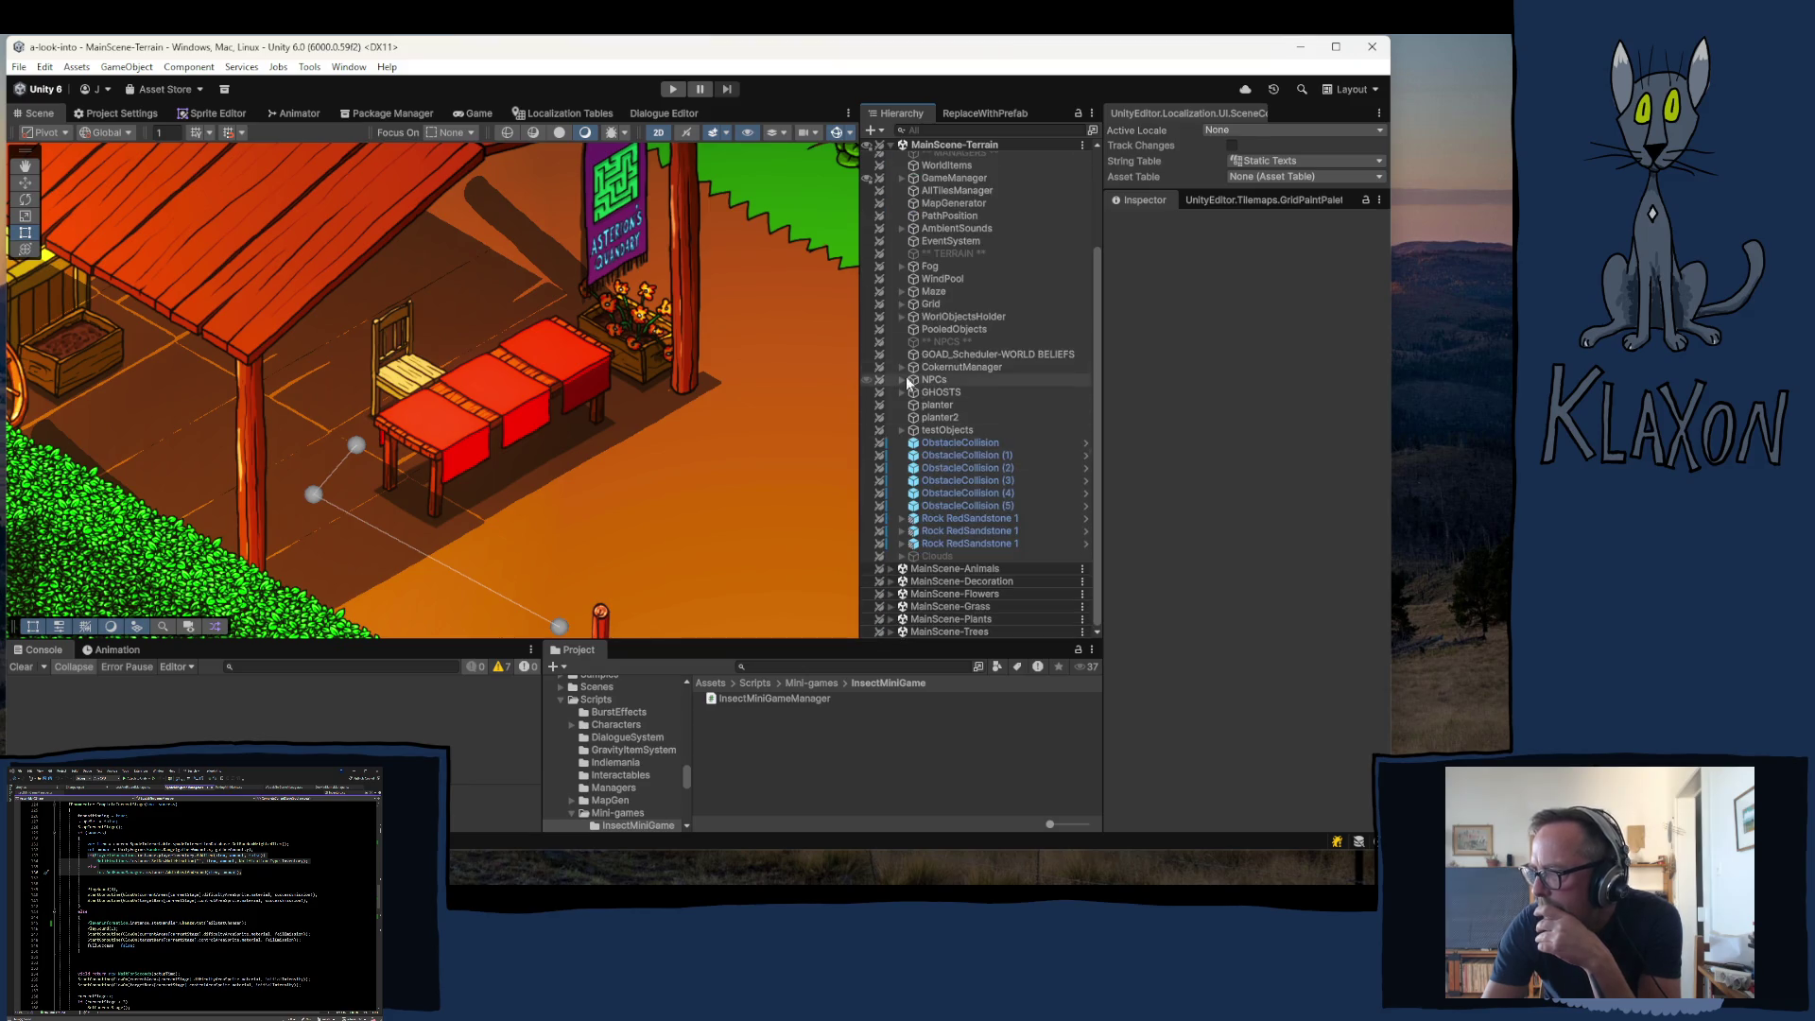
click(902, 318)
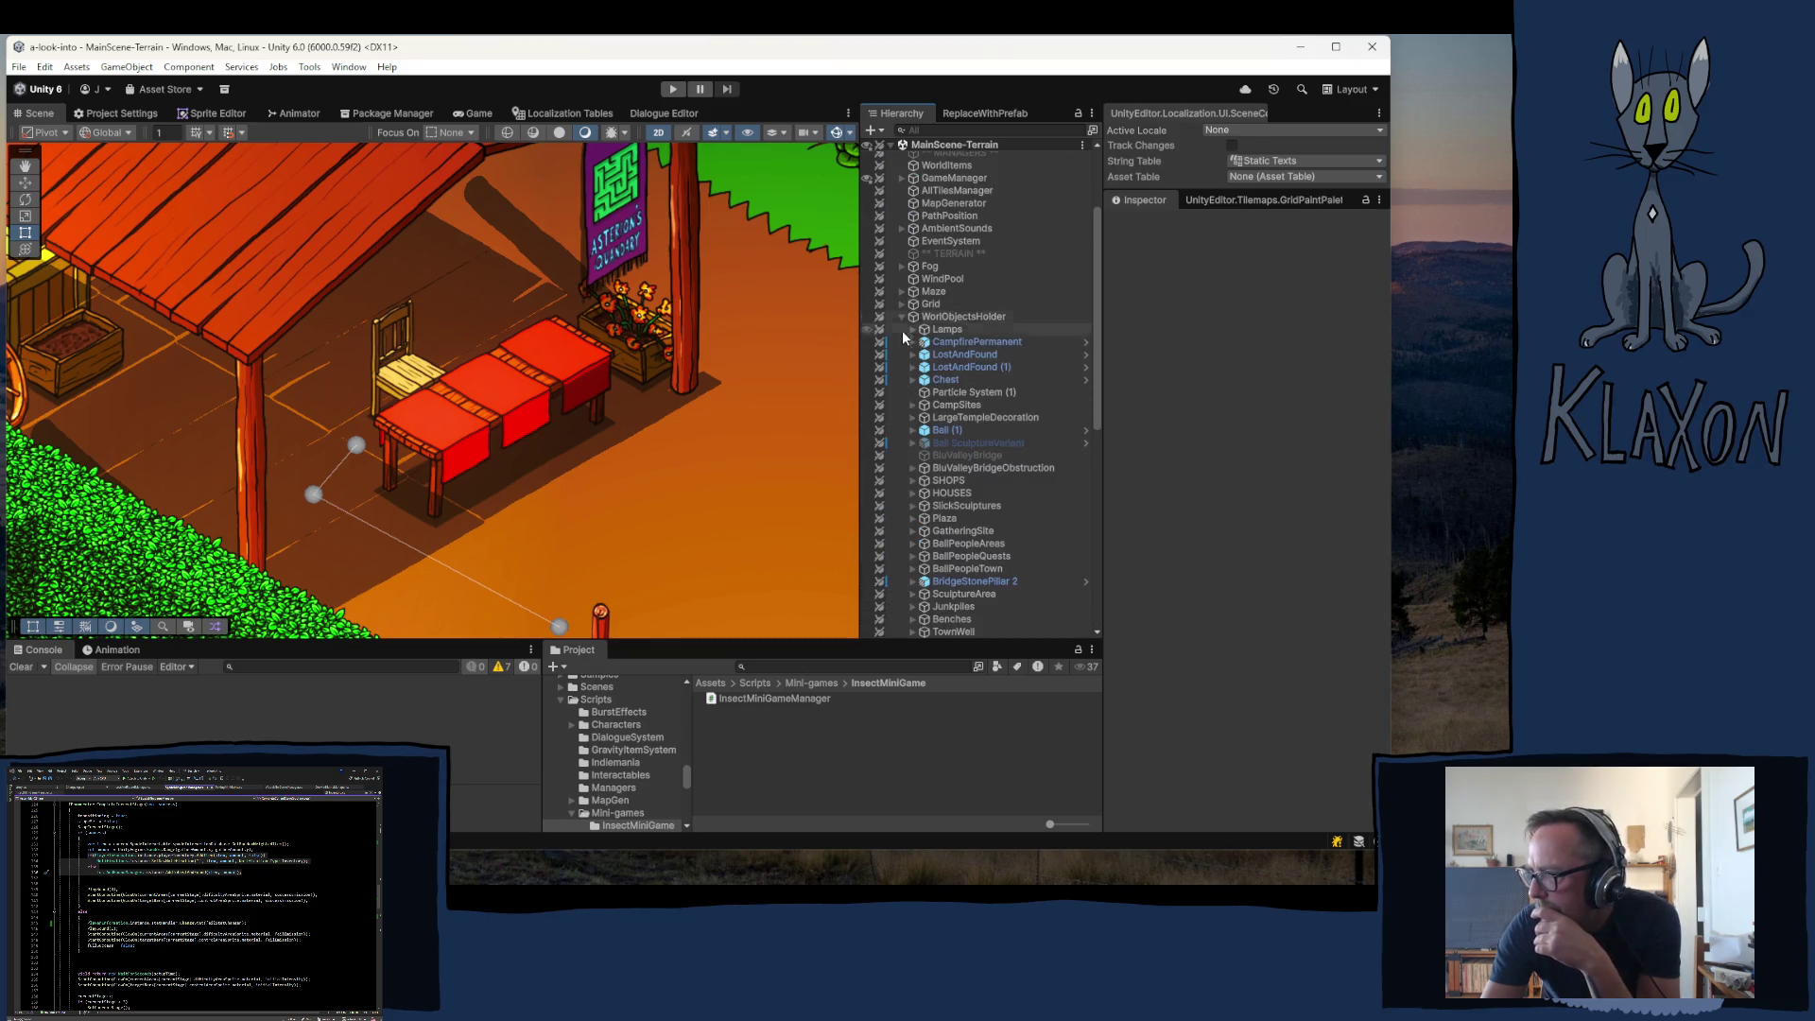
click(913, 480)
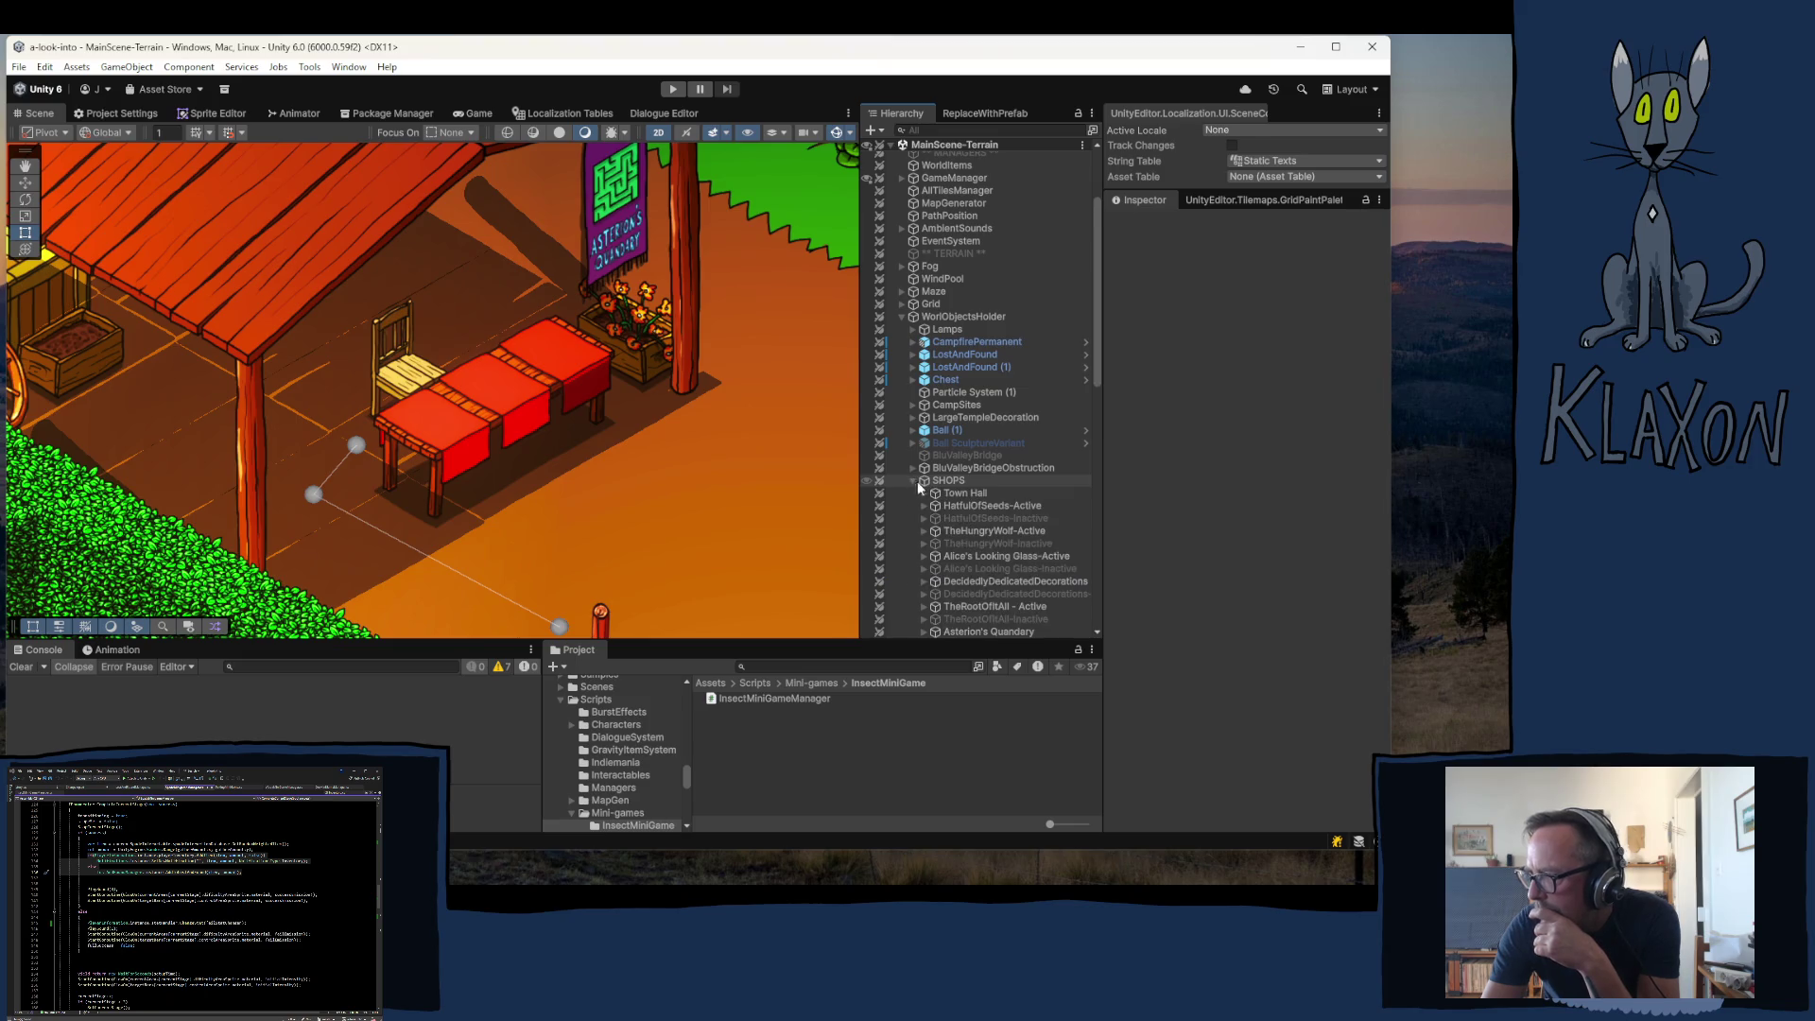
scroll(936, 501, down, 5)
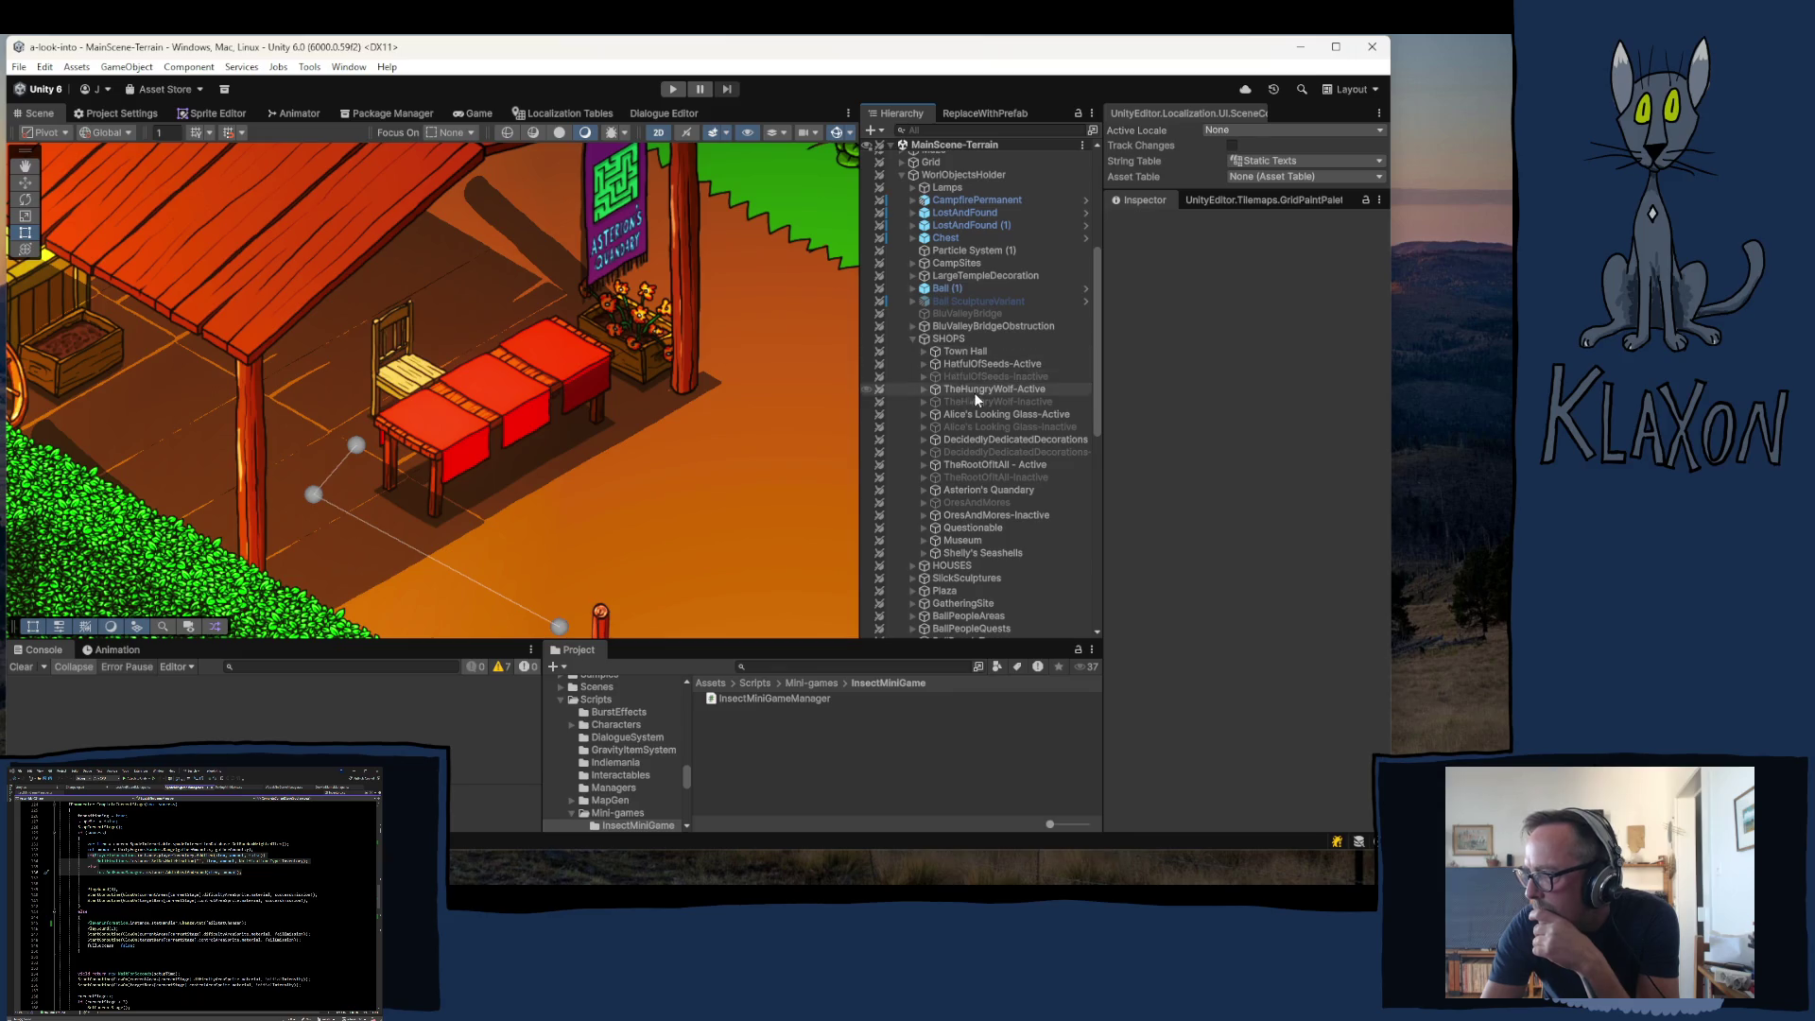
click(911, 337)
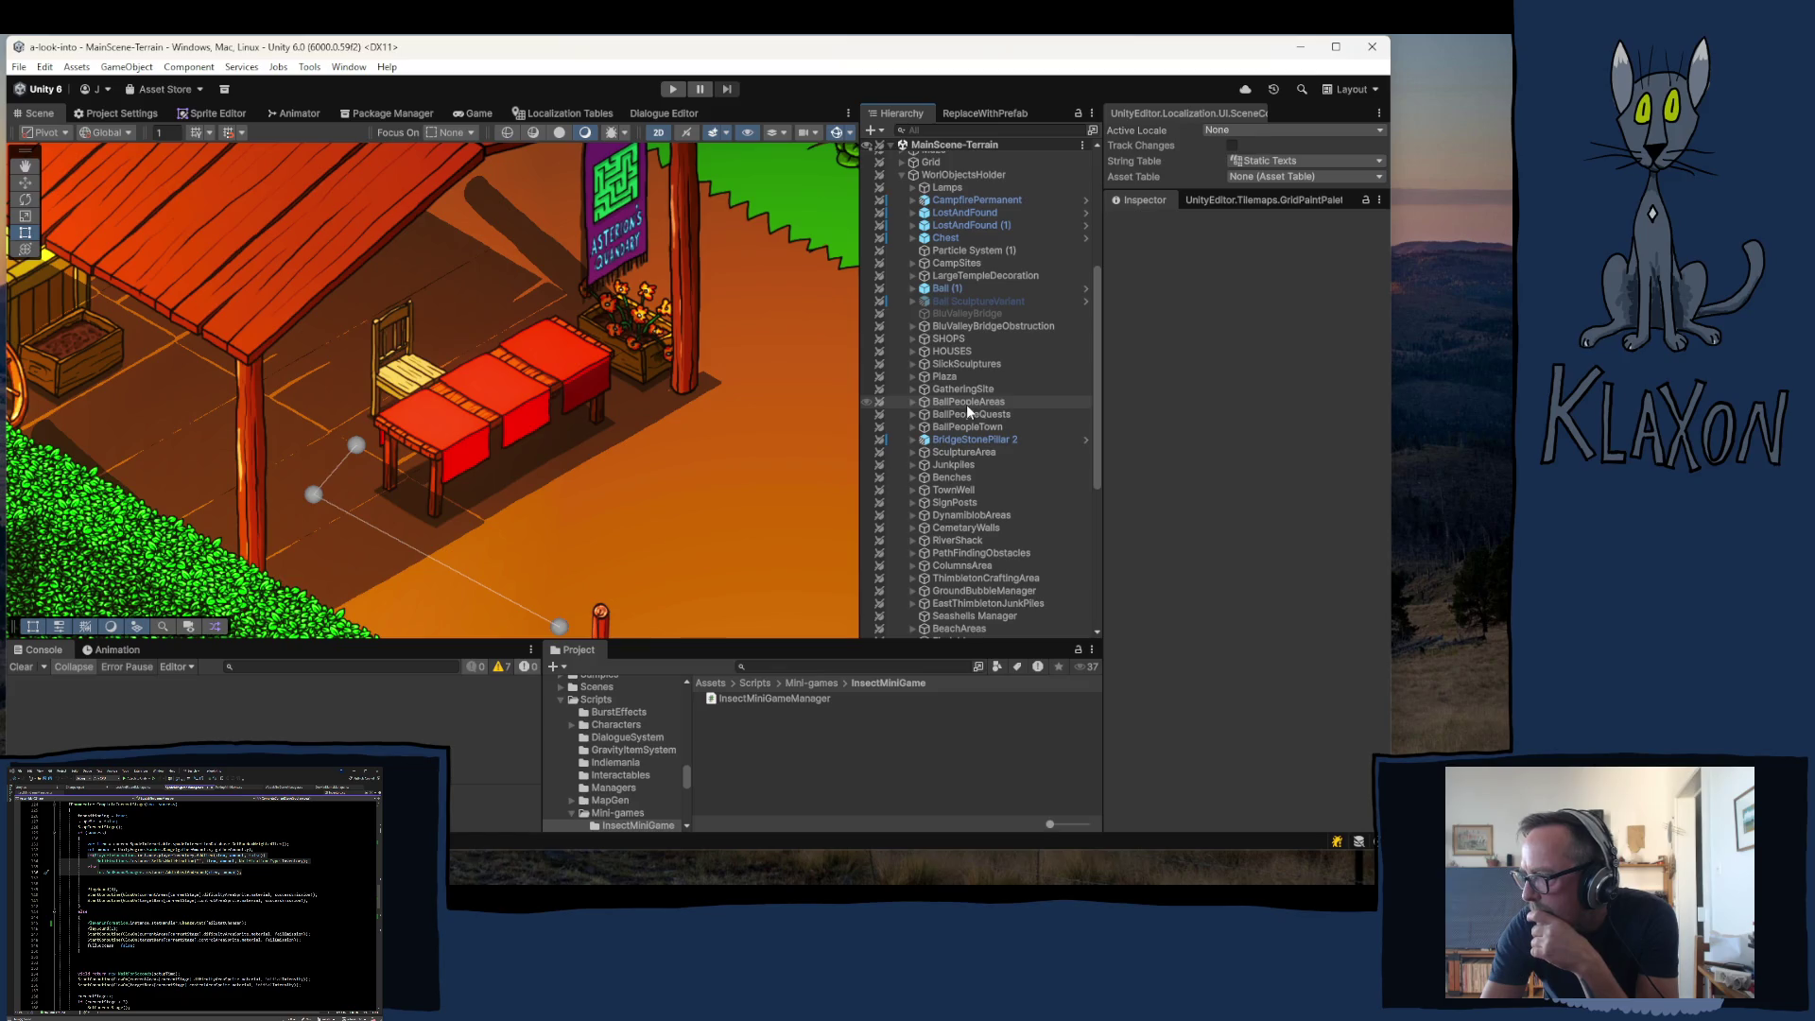
click(912, 337)
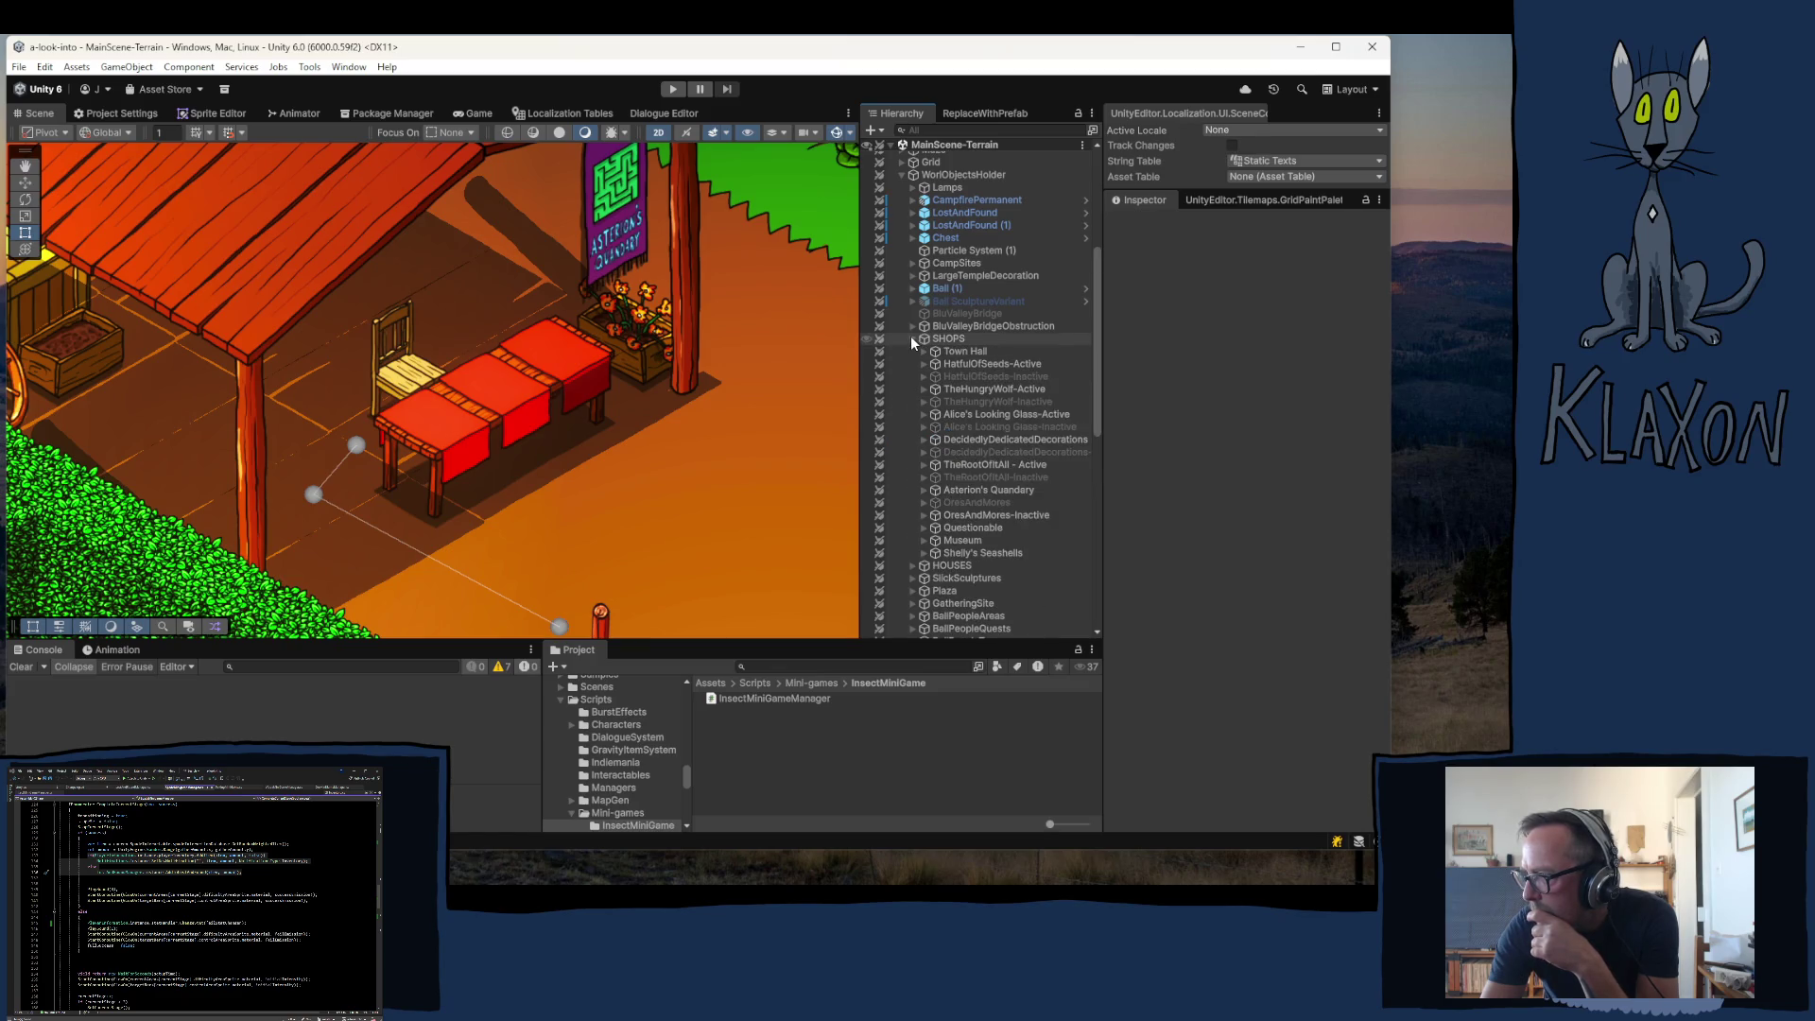
click(912, 337)
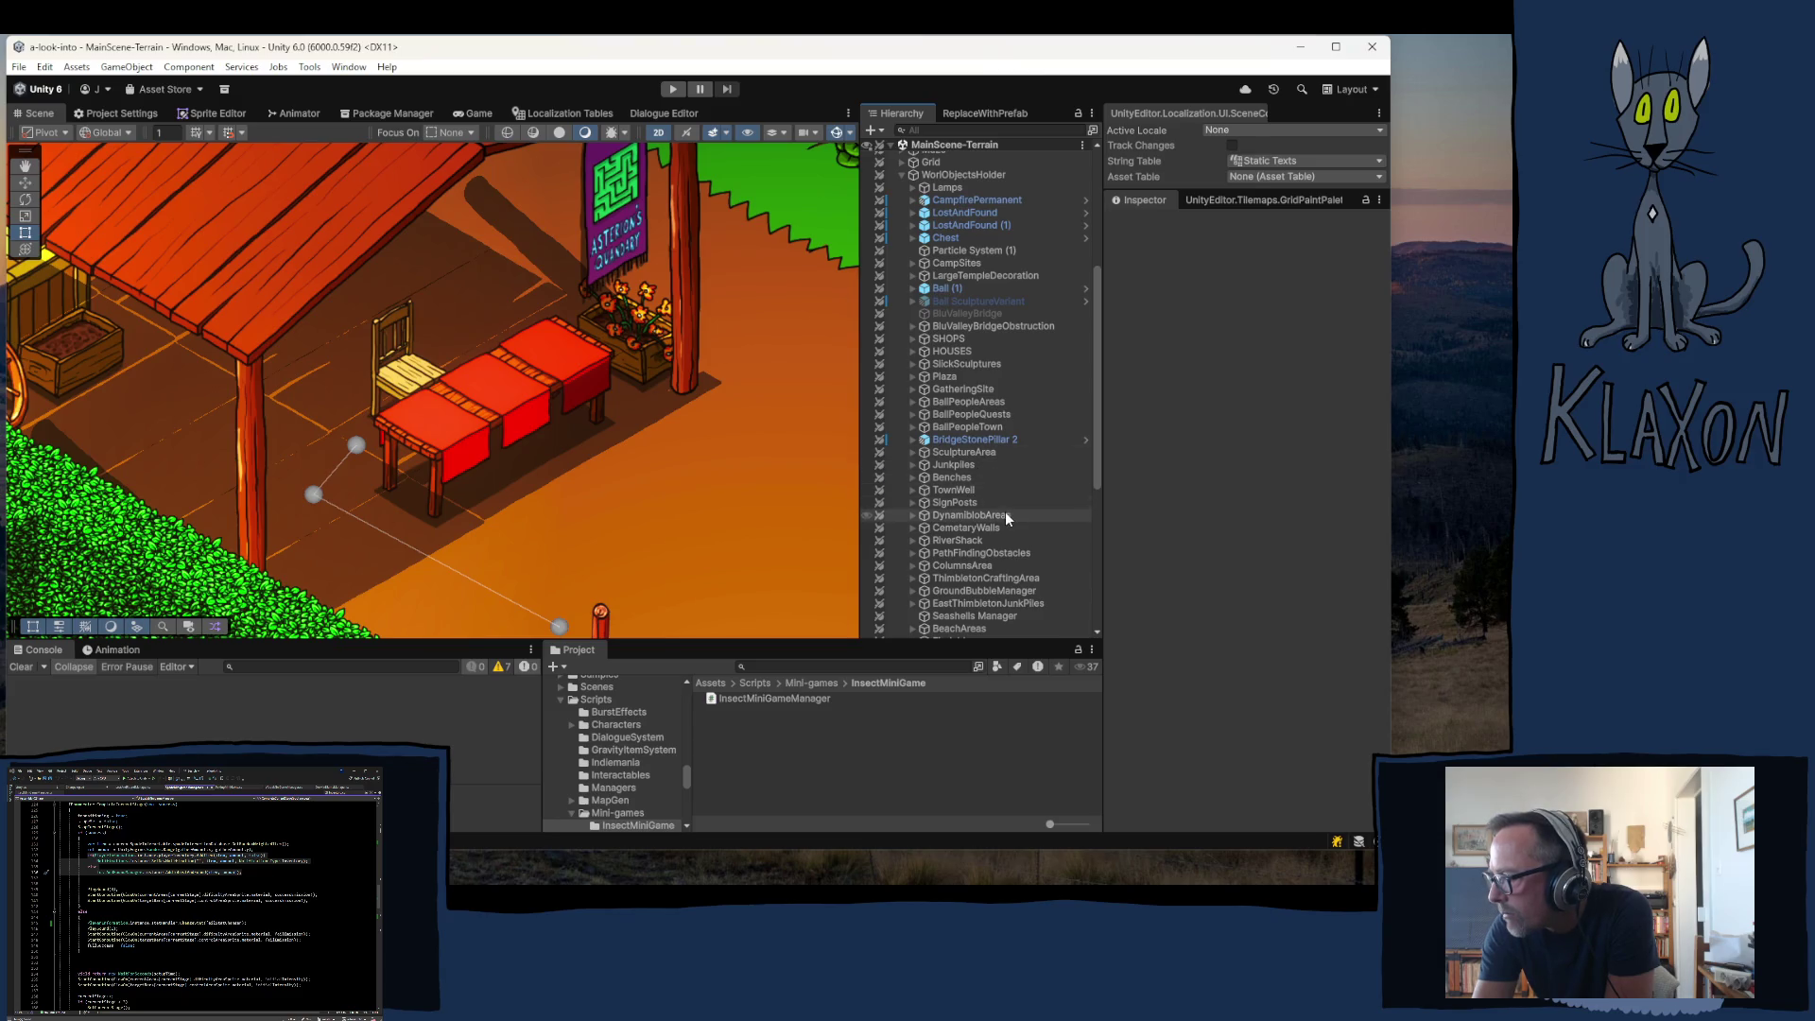
- Scroll through WorlObjectsHolder's groups and select the Maze object
scroll(1007, 512, down, 1)
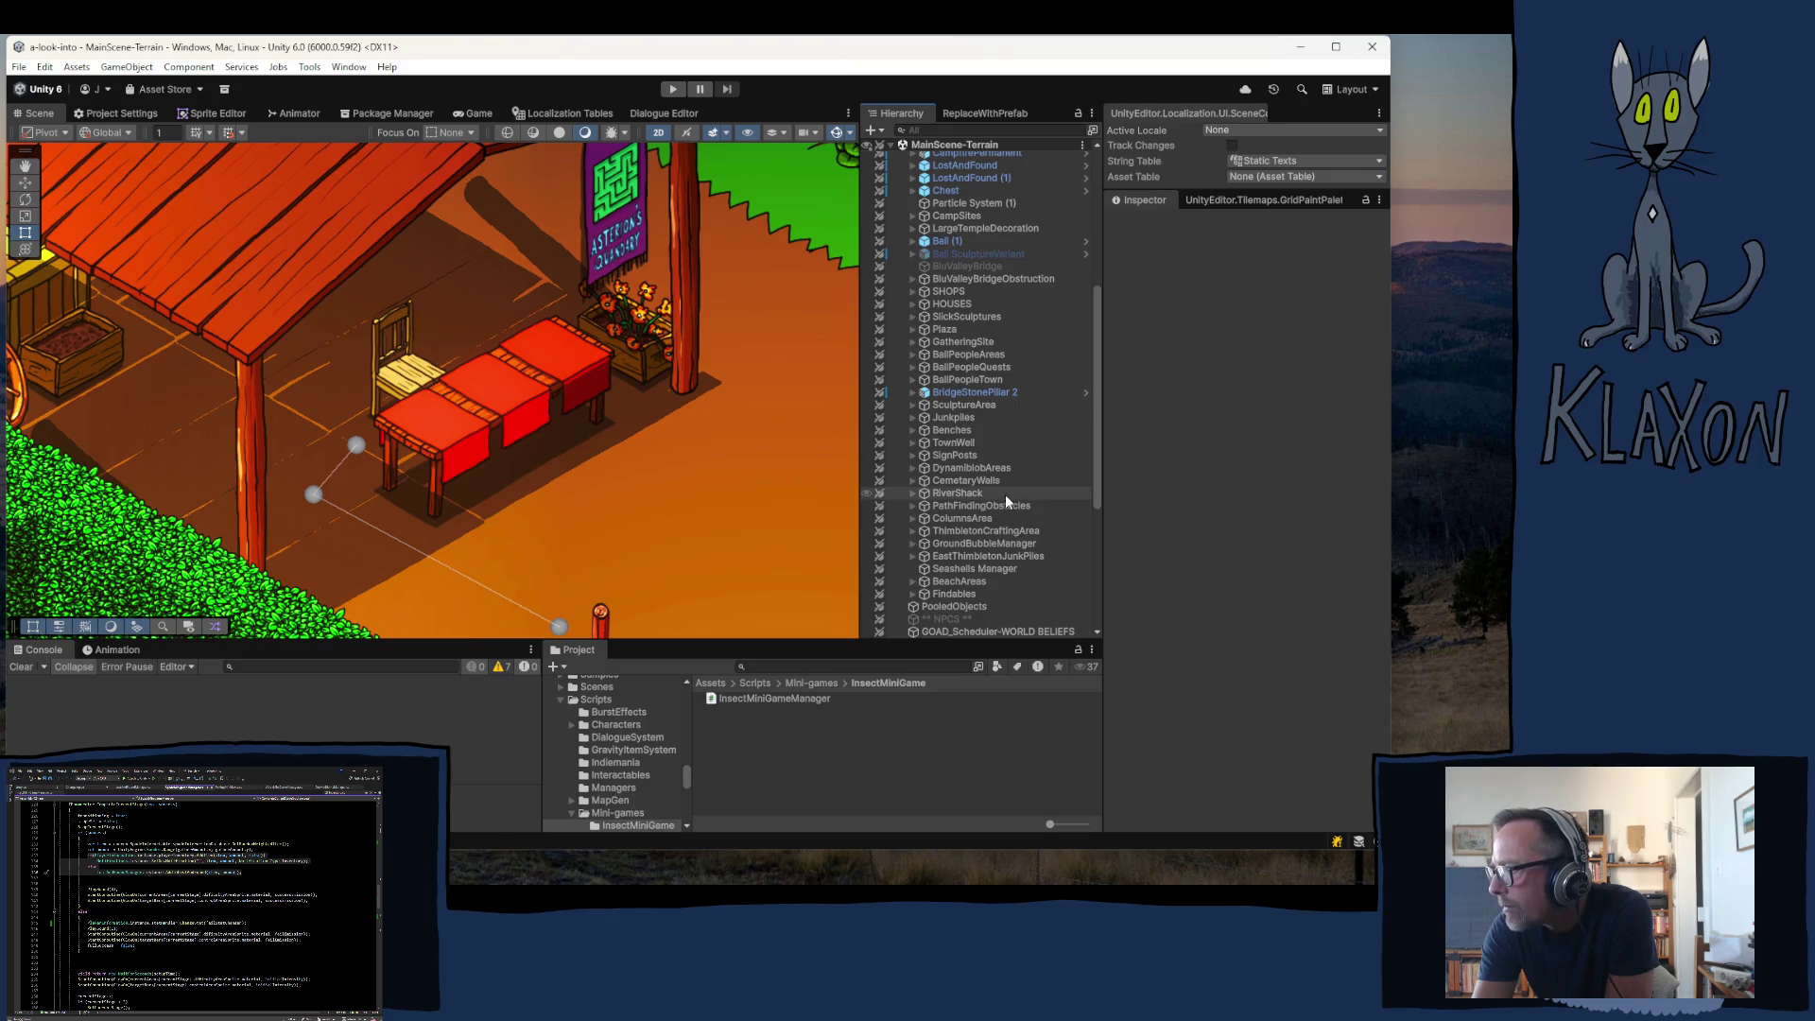
scroll(1006, 496, up, 1)
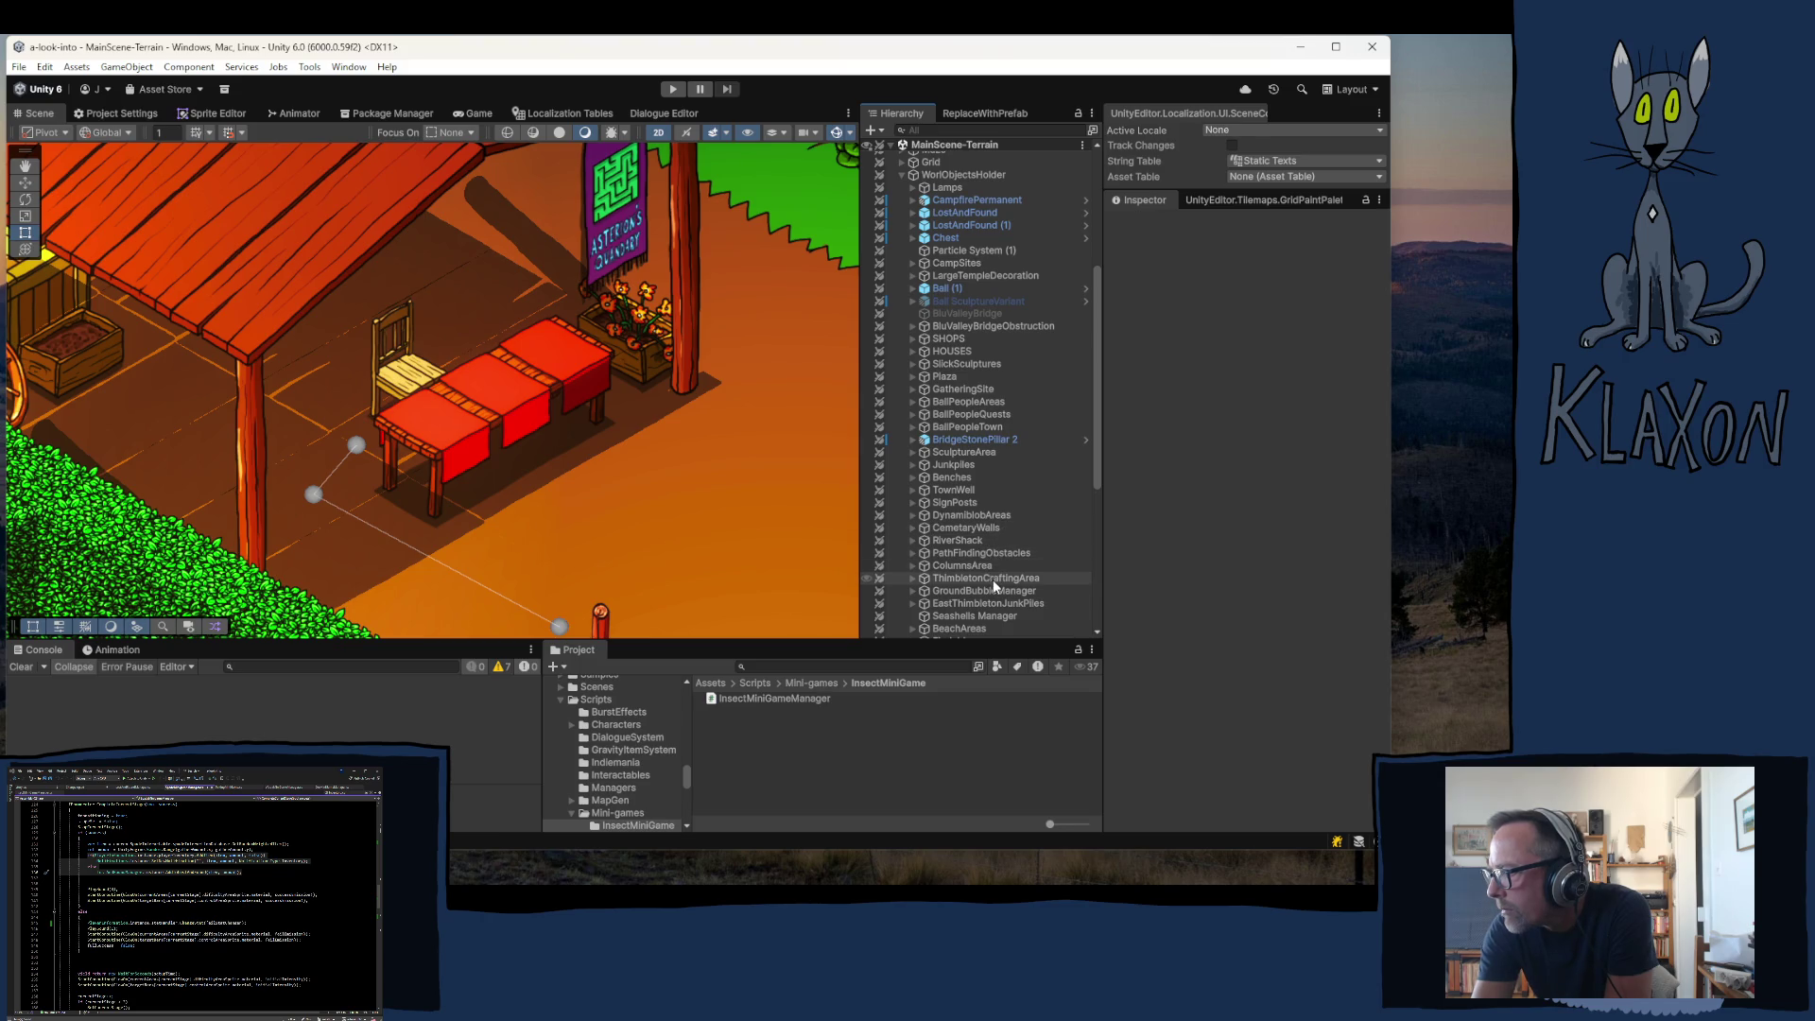
scroll(994, 581, down, 1)
scroll(1031, 559, down, 2)
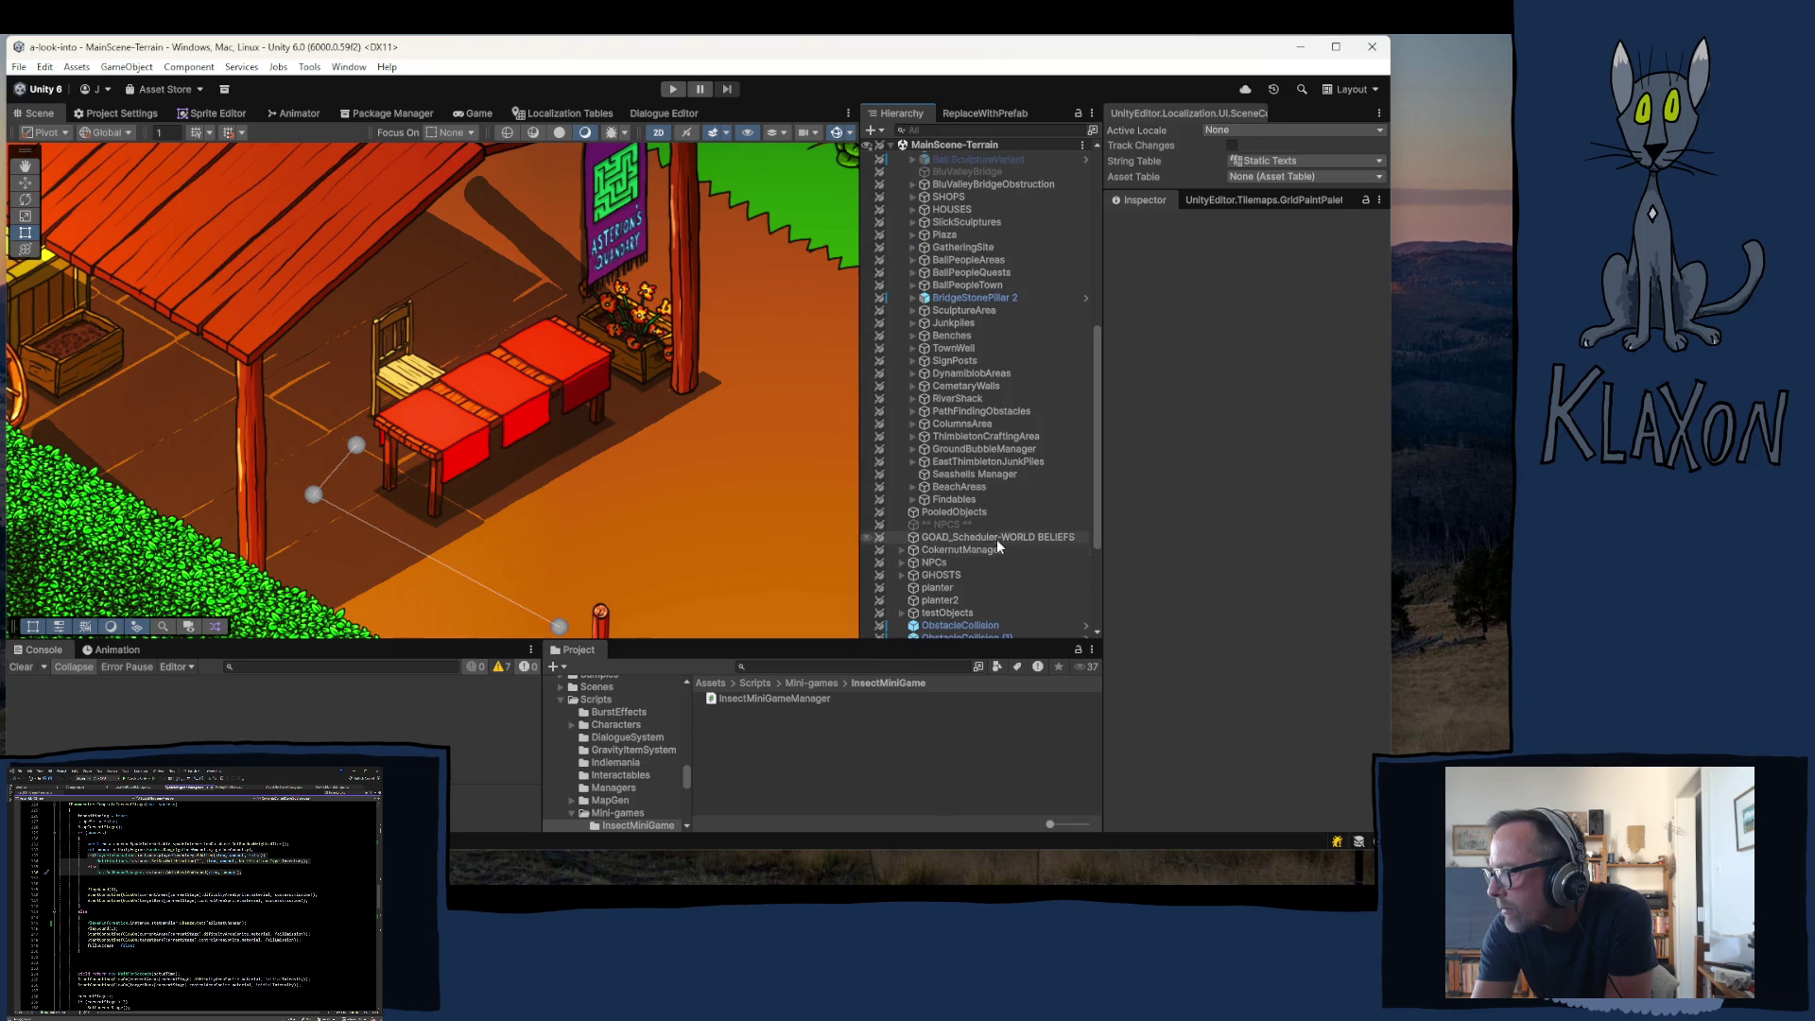
scroll(996, 539, up, 4)
click(927, 199)
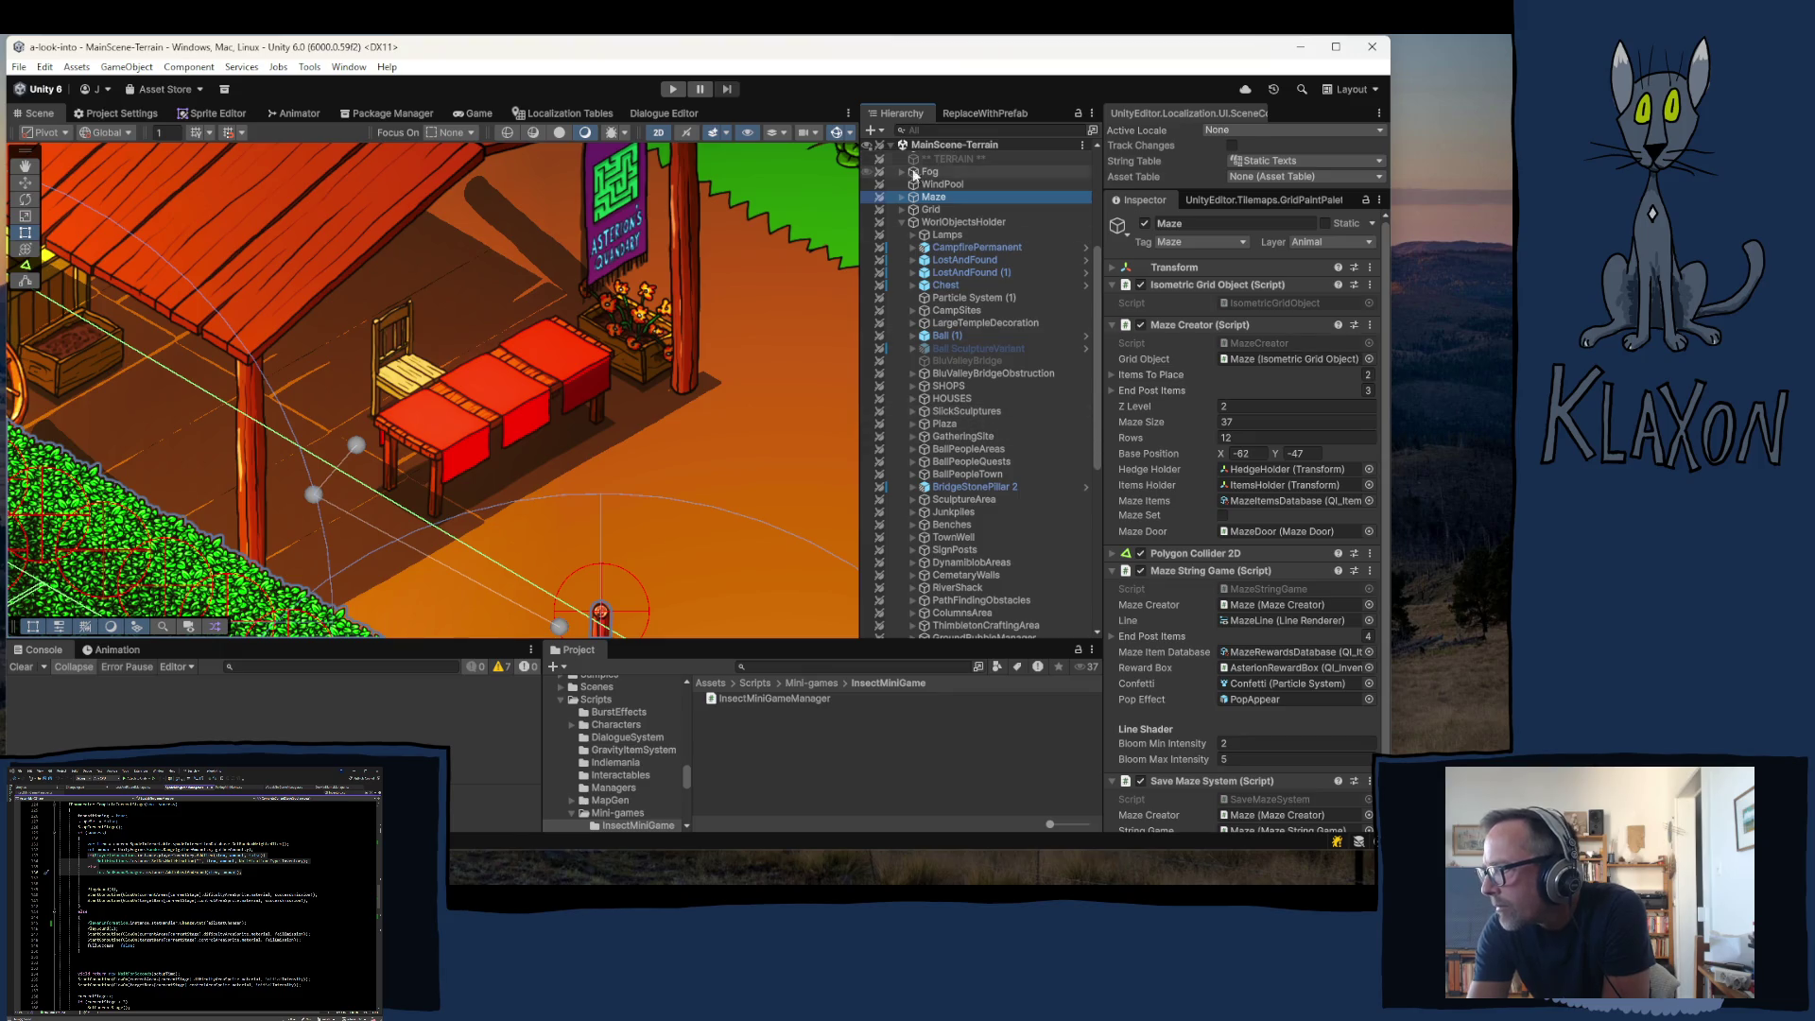
- Expand Maze to list MazeDoor, AsterionRewardBox and MazeLine, then select WorlObjectsHolder
click(901, 197)
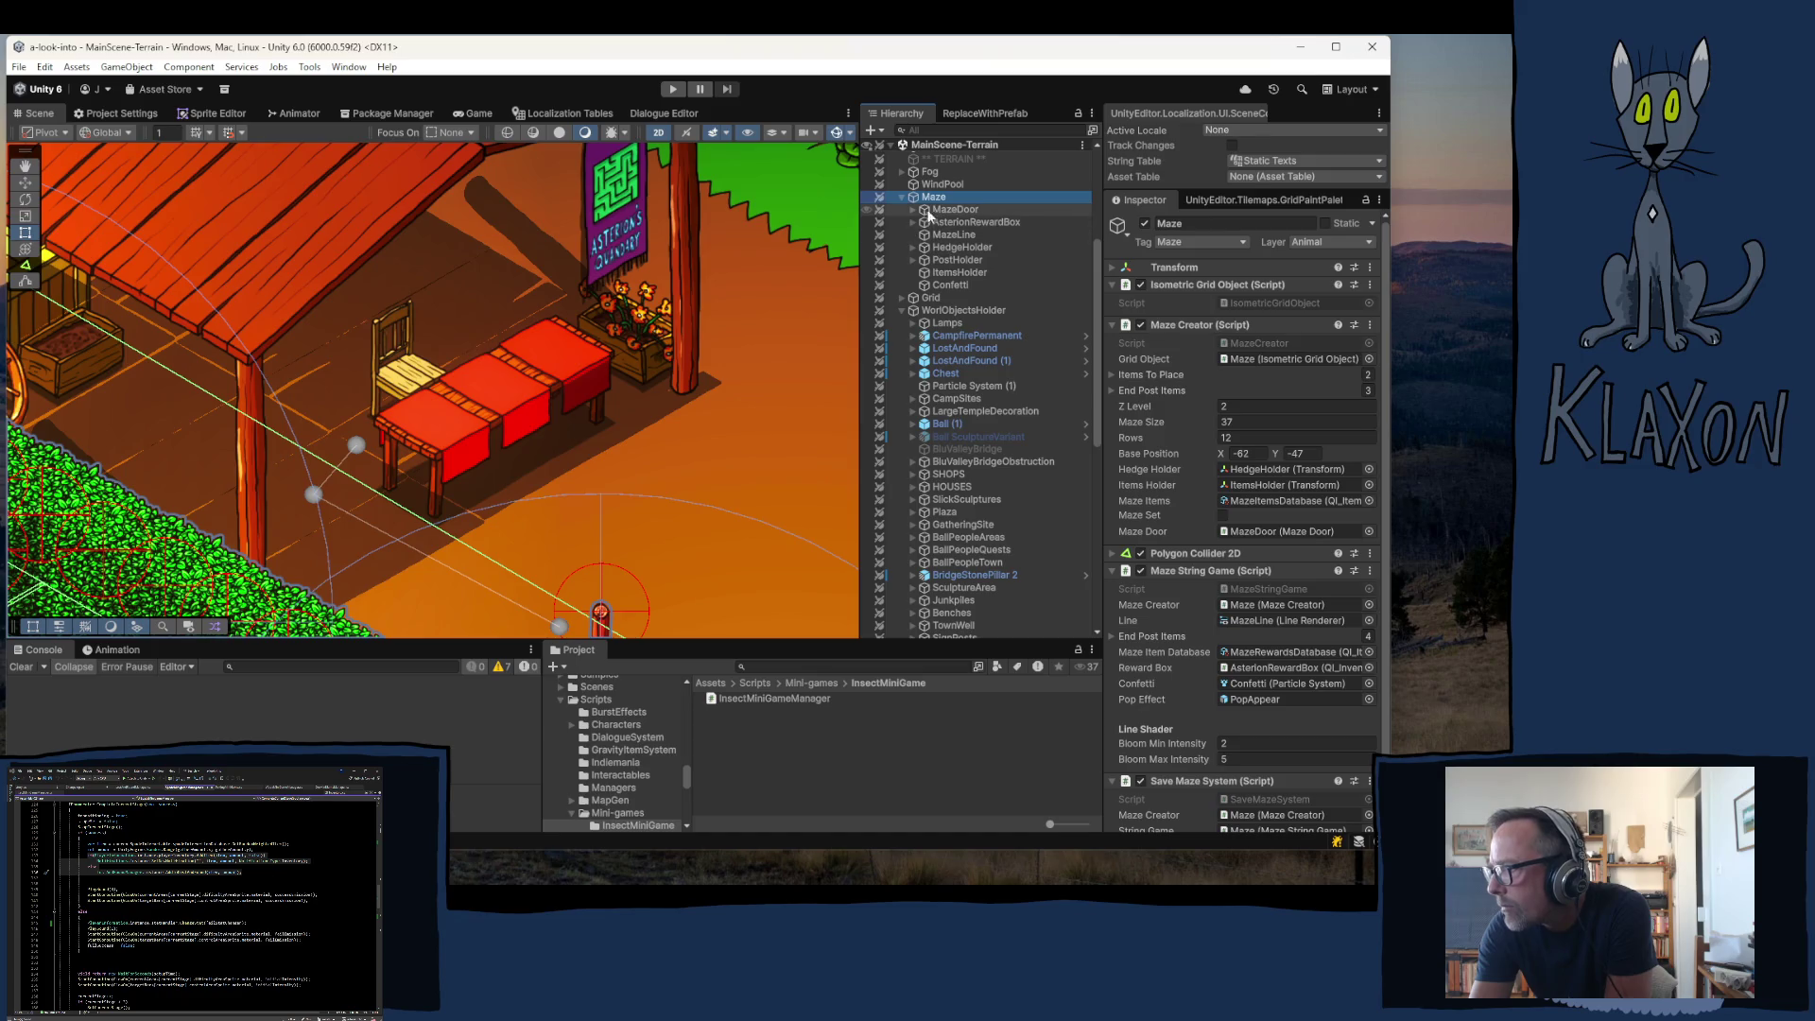
click(951, 311)
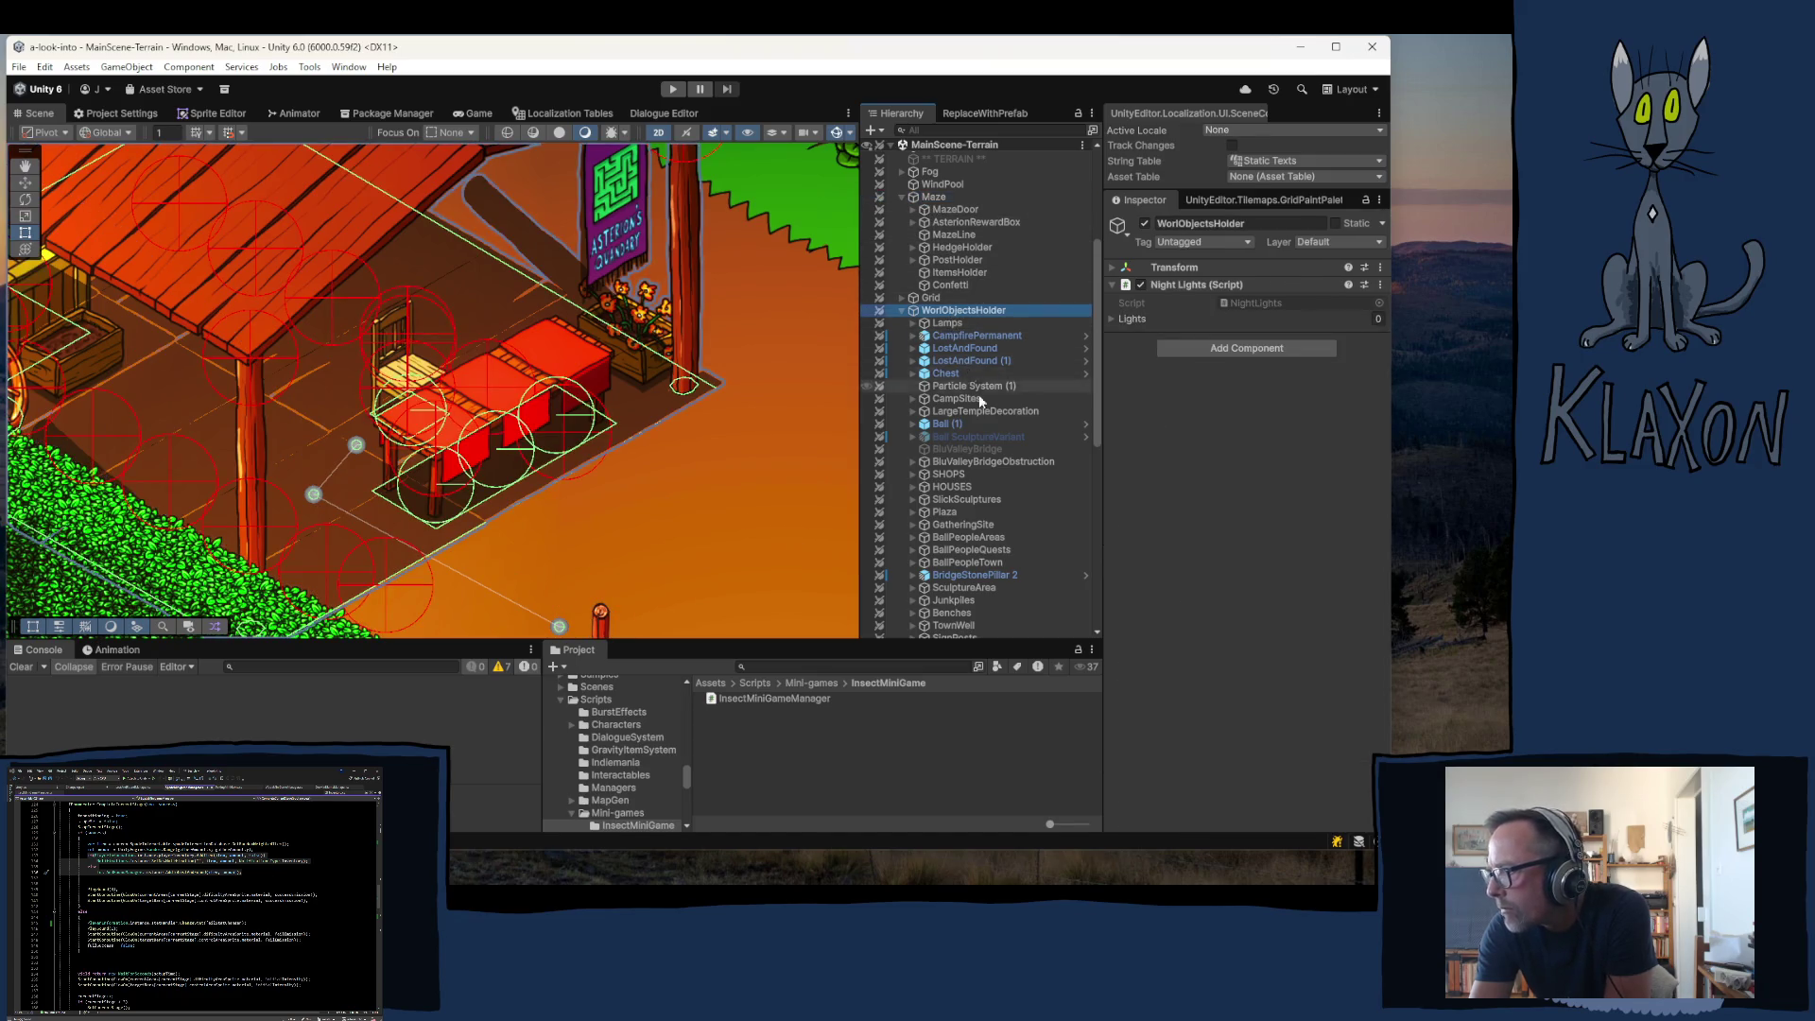
- Expand SHOPS and Asterion's Quandary, then select and expand the MerchantTable prefab
click(921, 475)
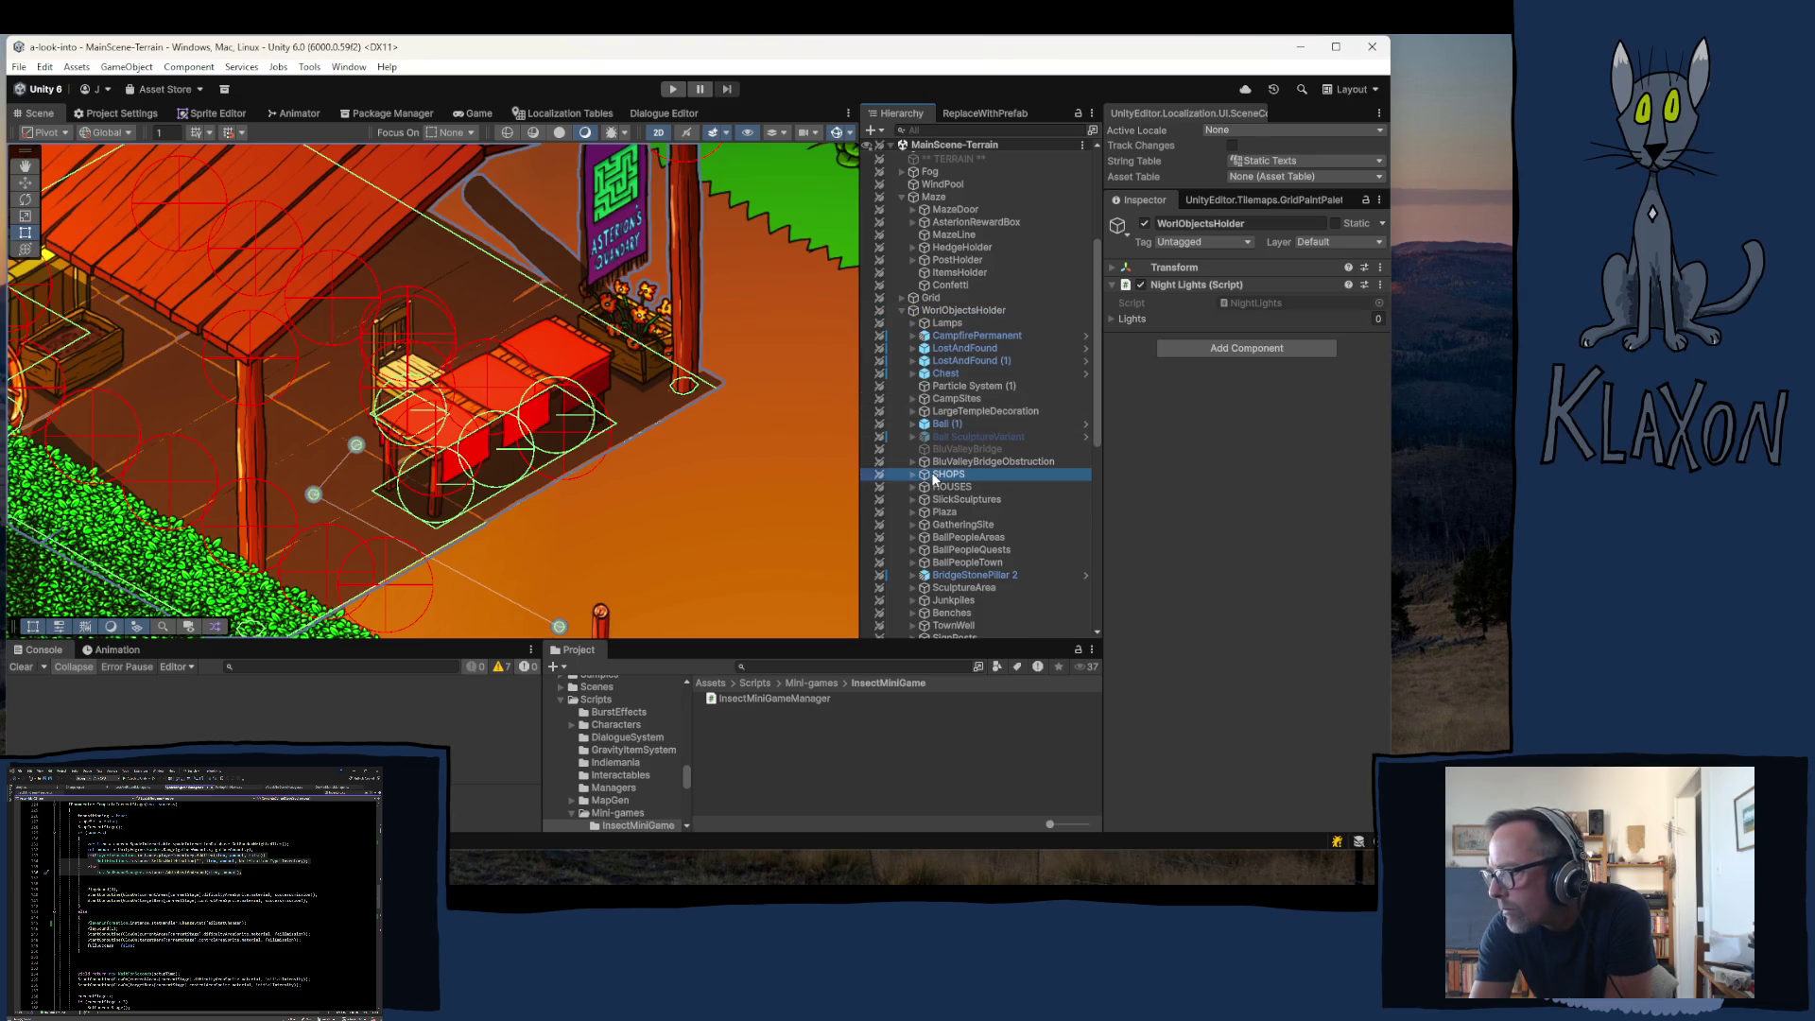
click(913, 474)
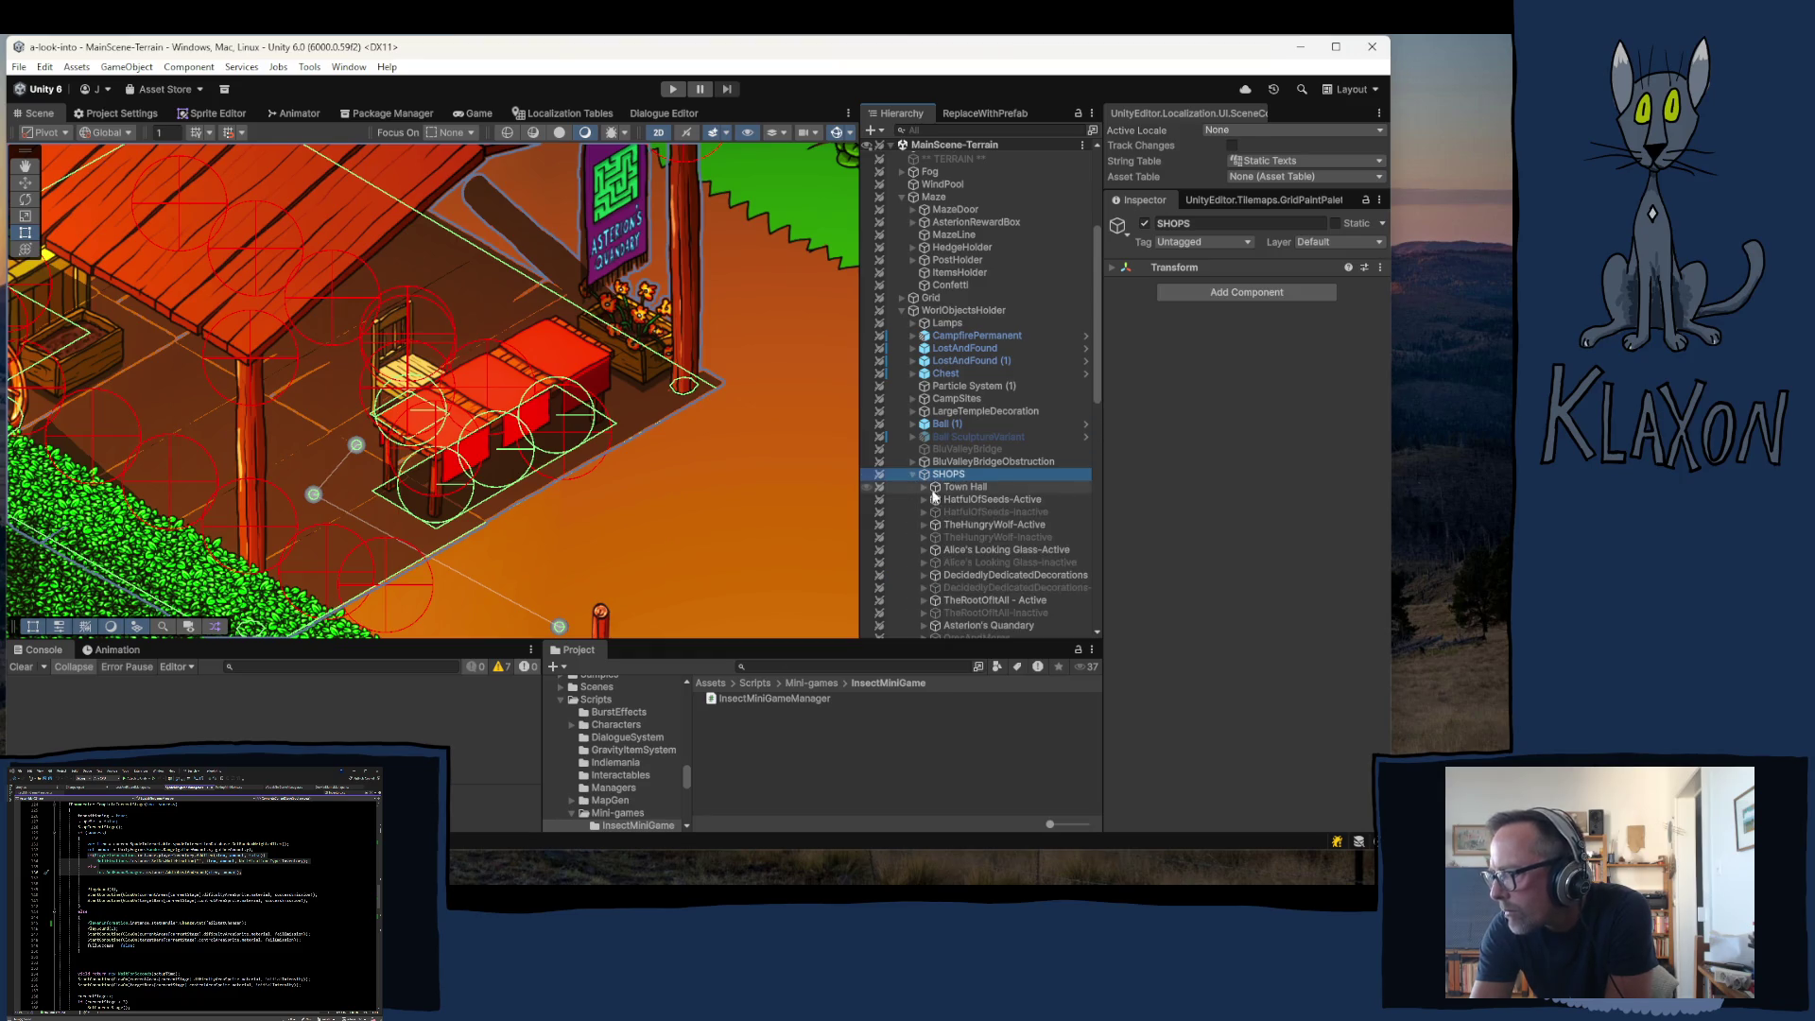
scroll(974, 505, down, 3)
click(979, 483)
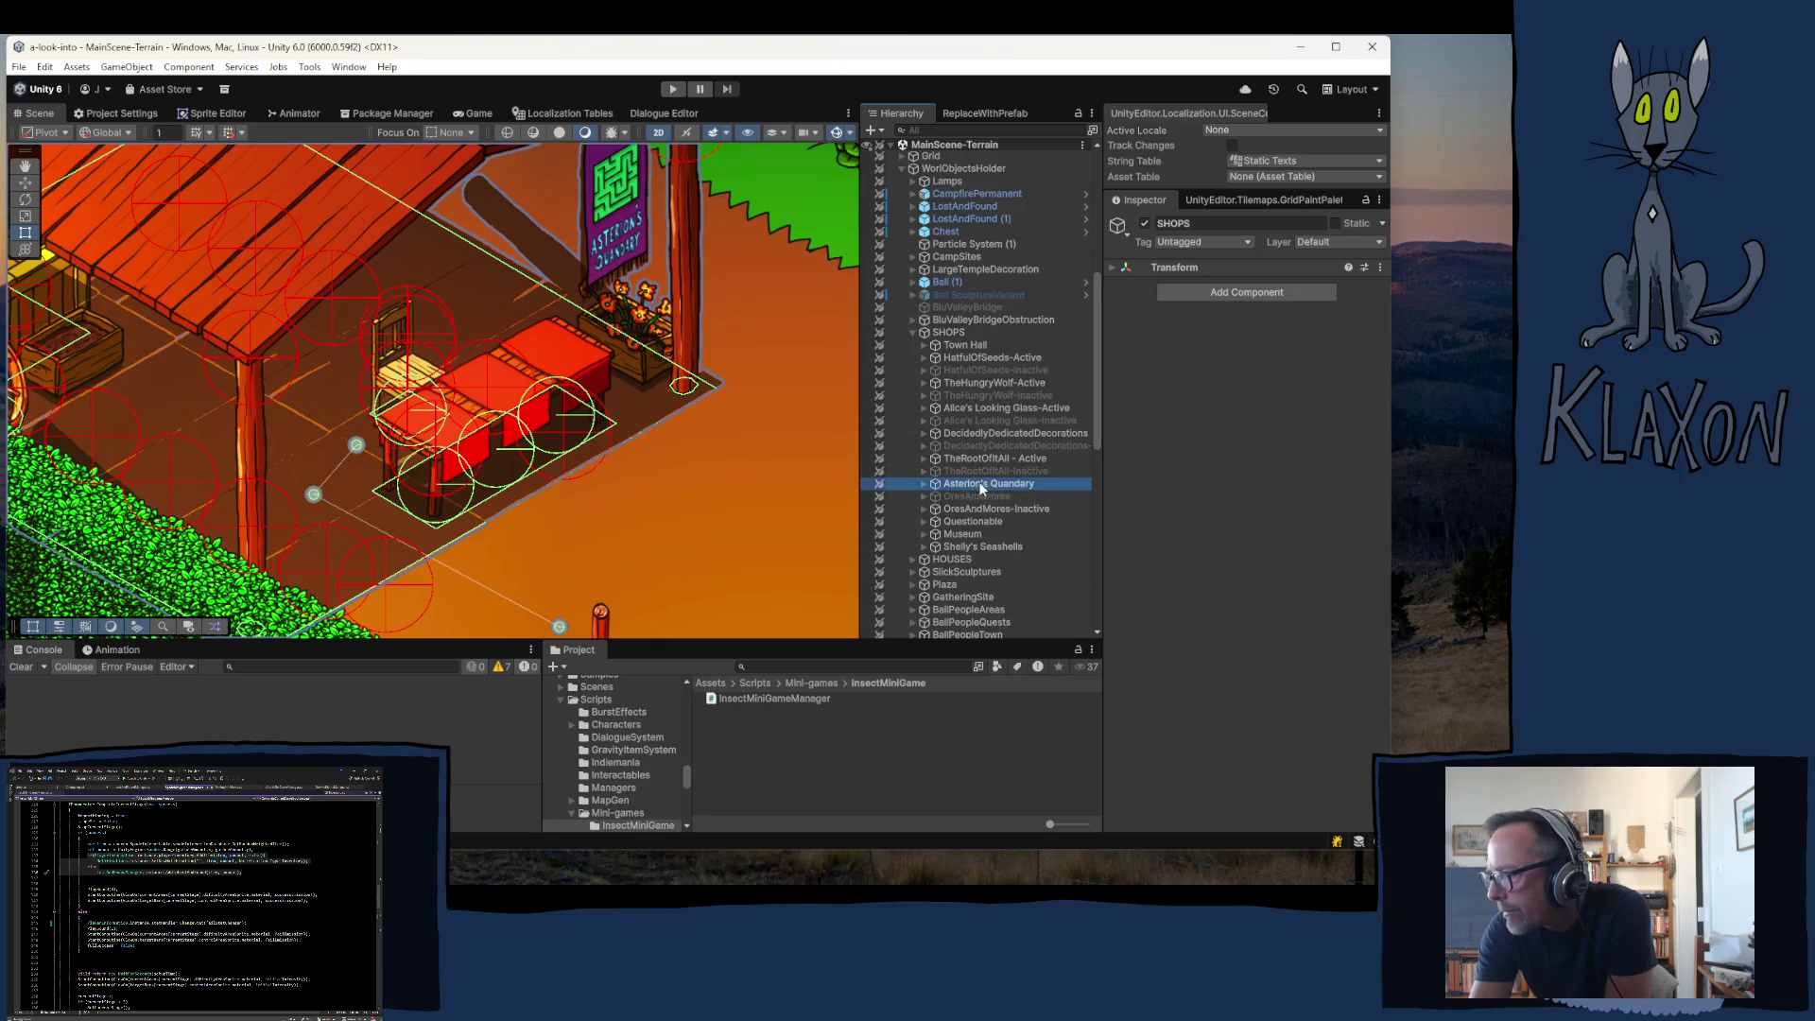
click(924, 484)
scroll(1057, 552, down, 3)
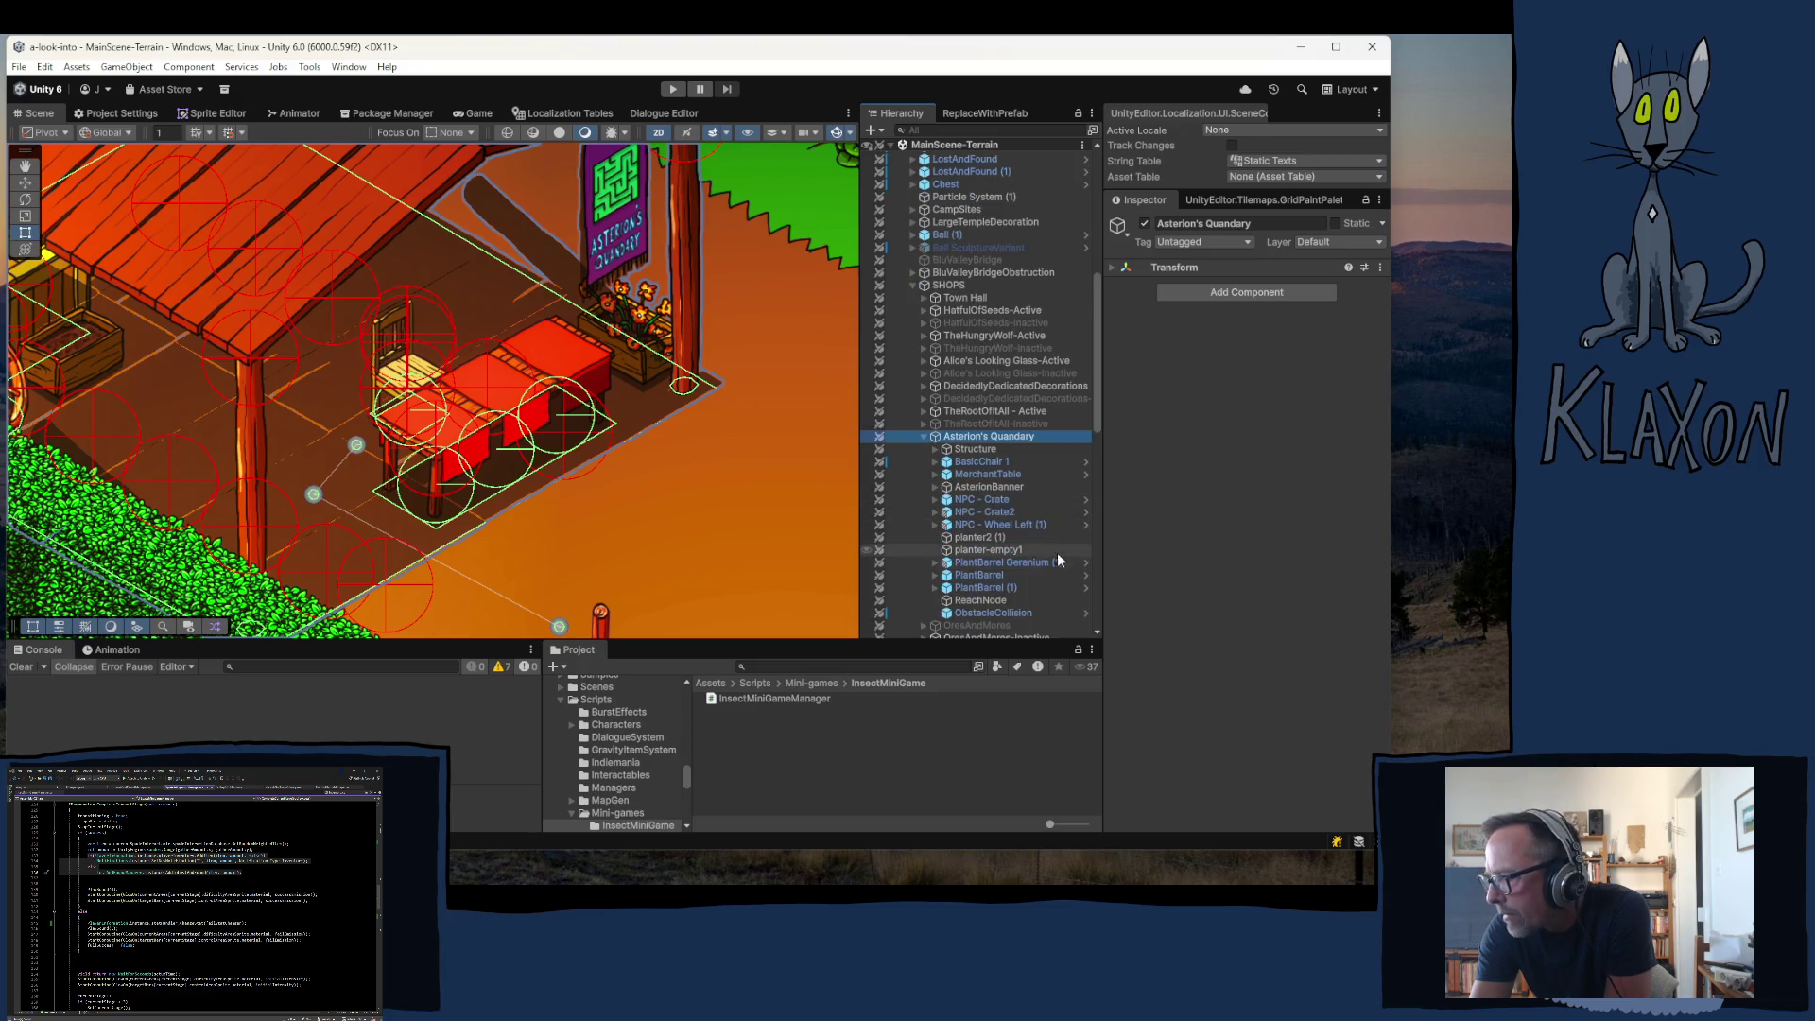
click(992, 473)
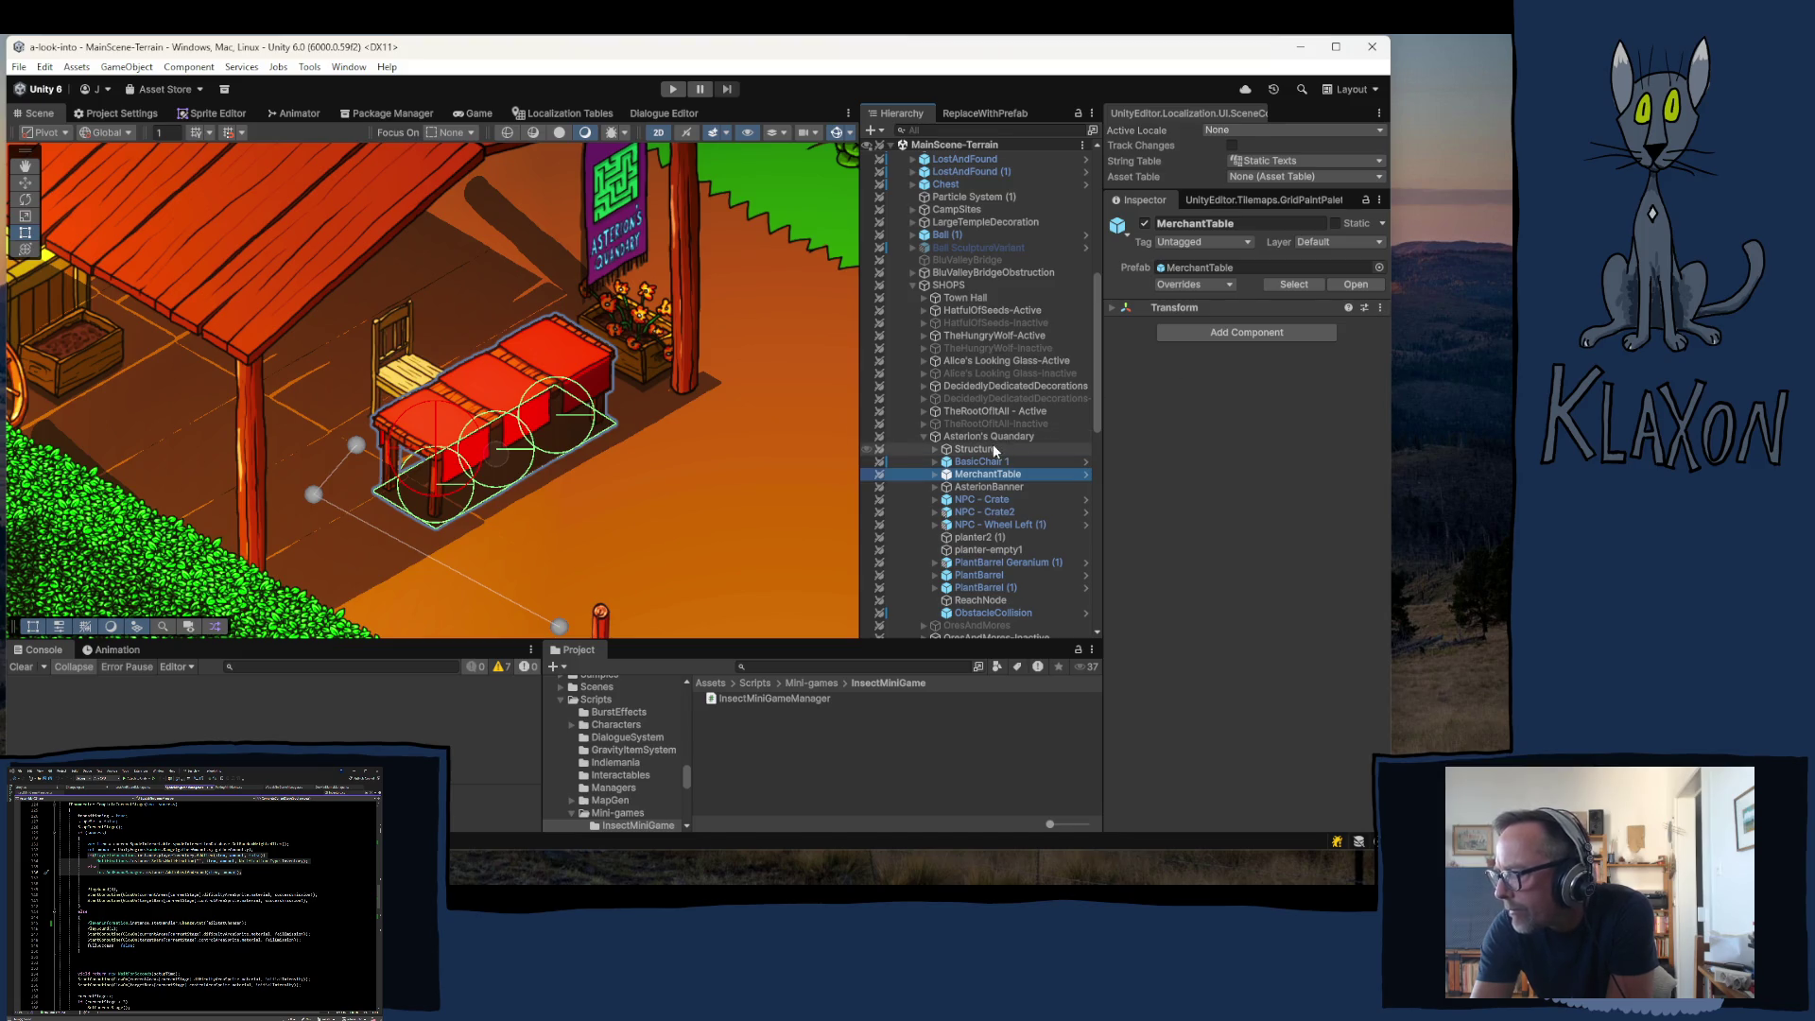
click(934, 476)
- Select MerchantTable_1 and scroll through its sprite and merchant-table components in the Inspector
click(1016, 487)
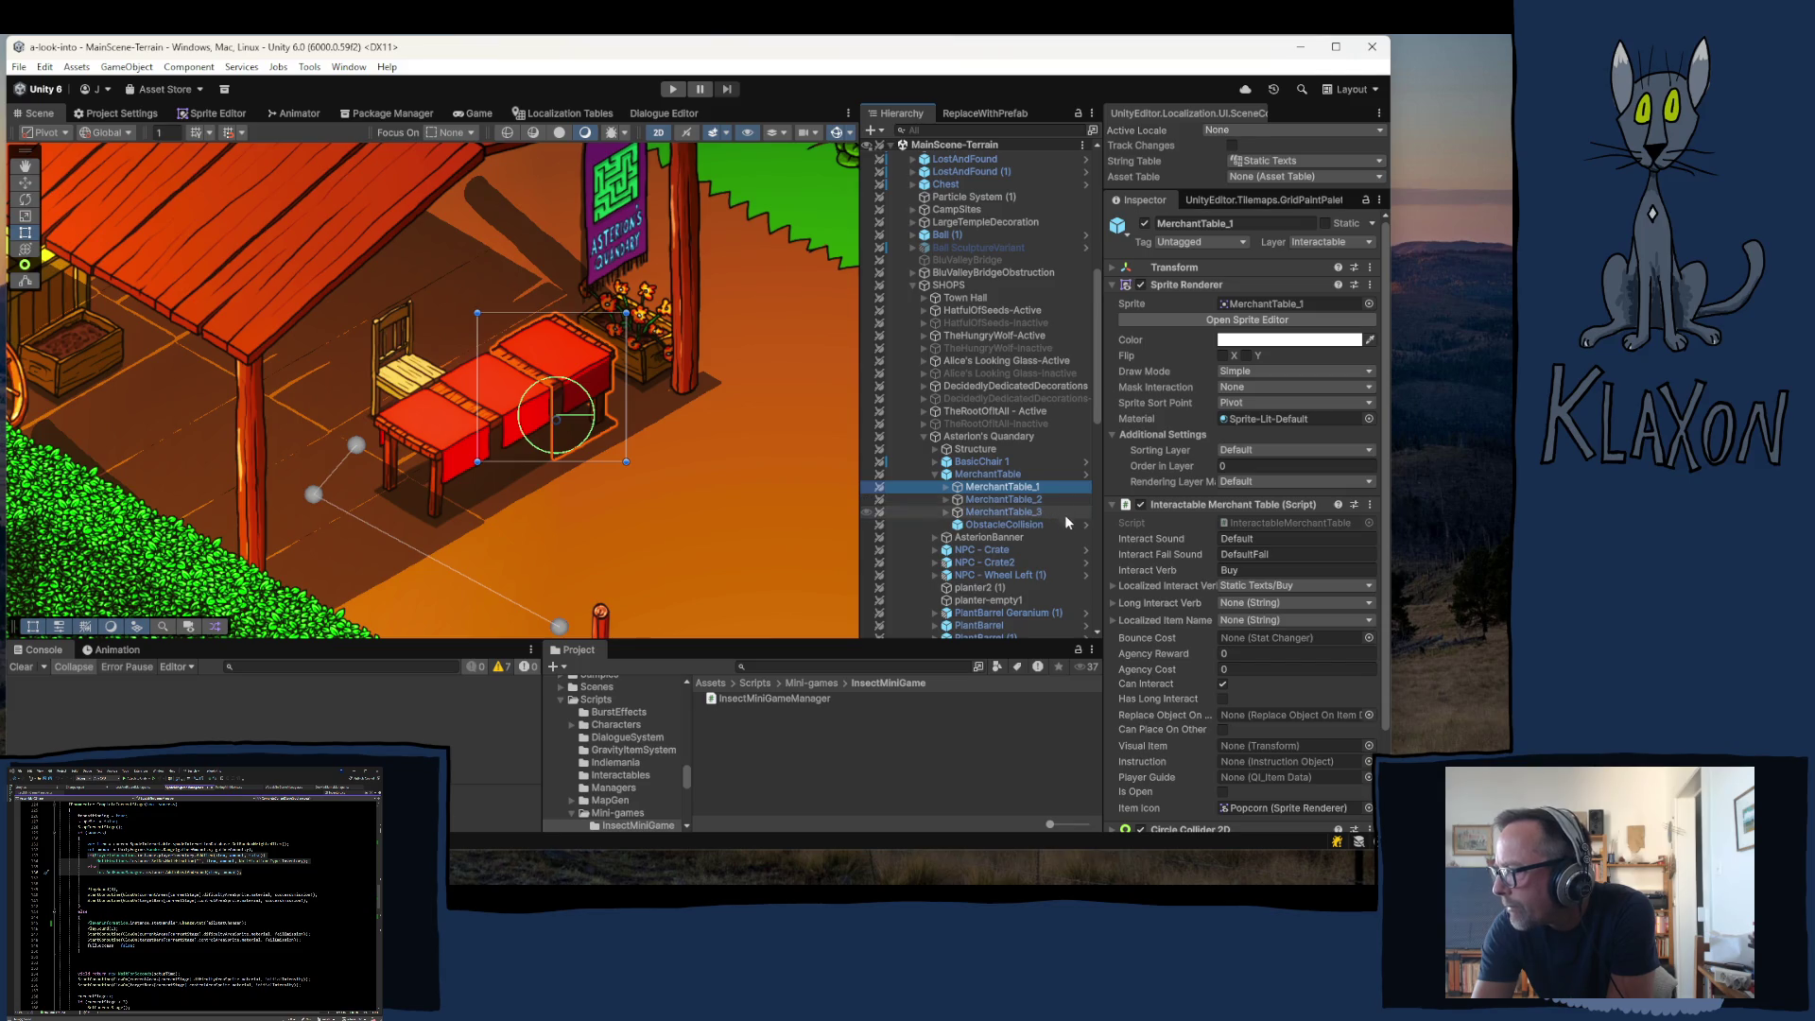
scroll(1183, 569, down, 3)
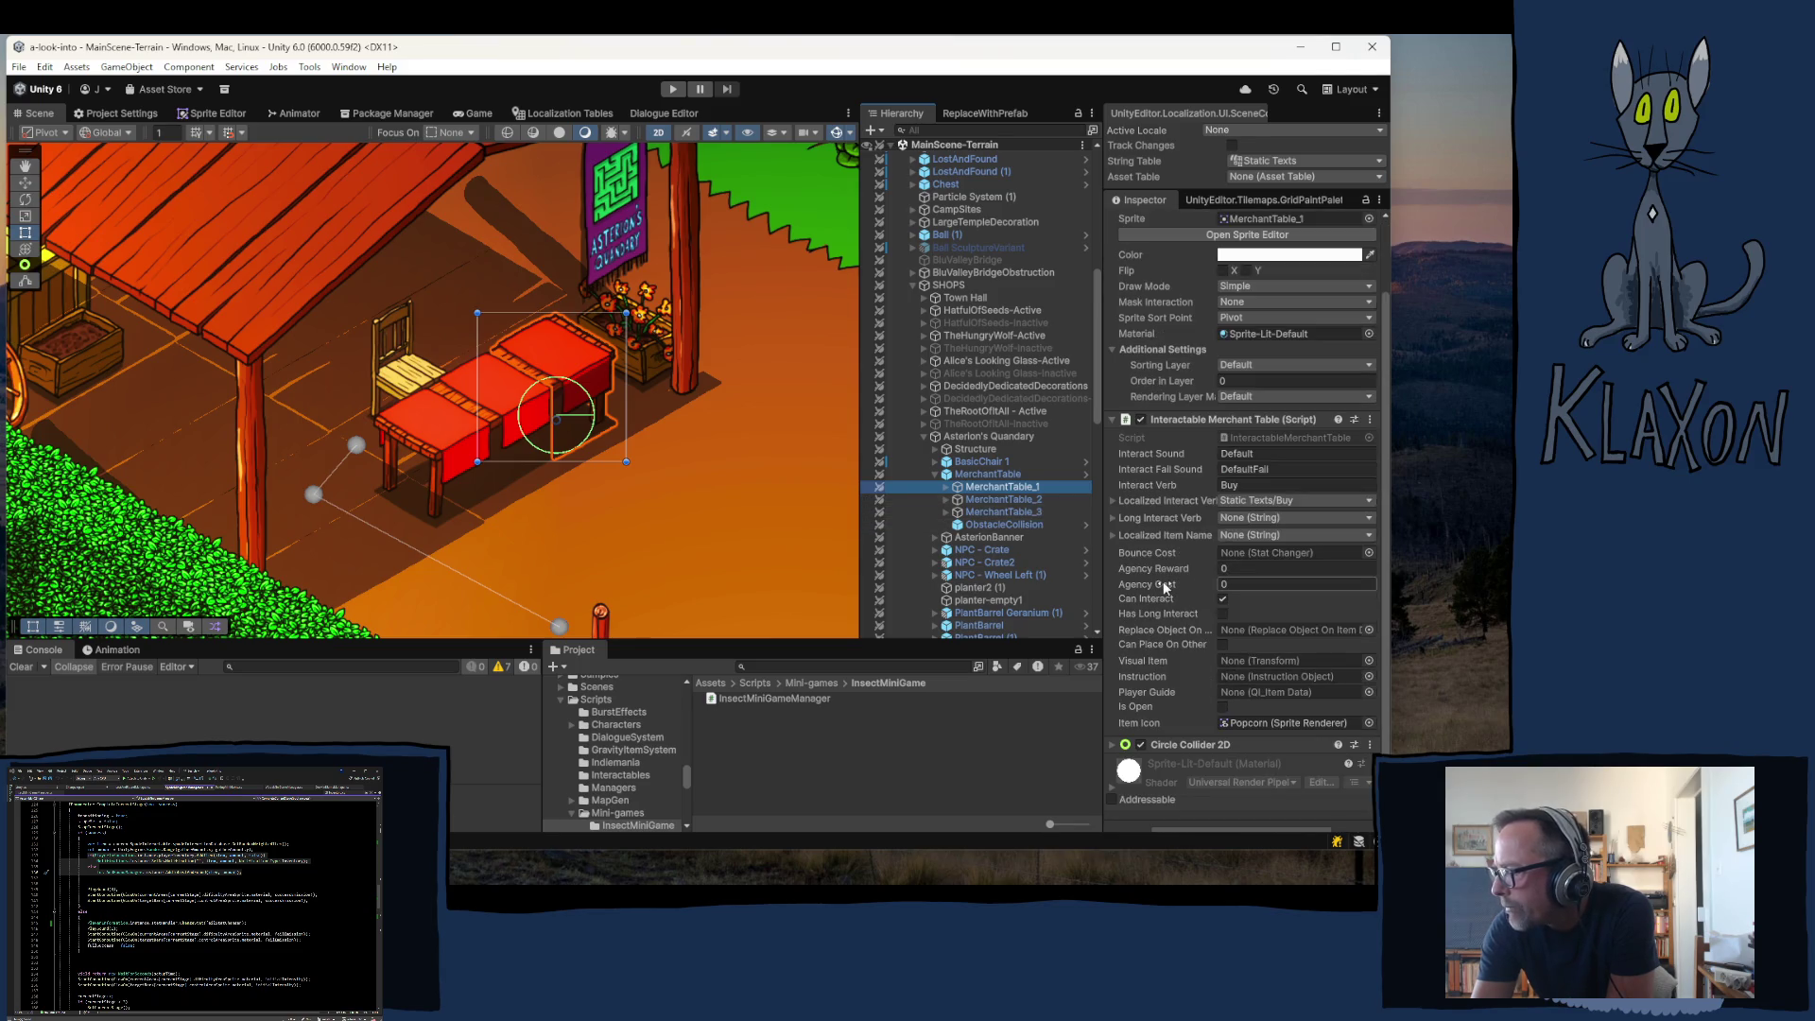
scroll(1157, 558, up, 3)
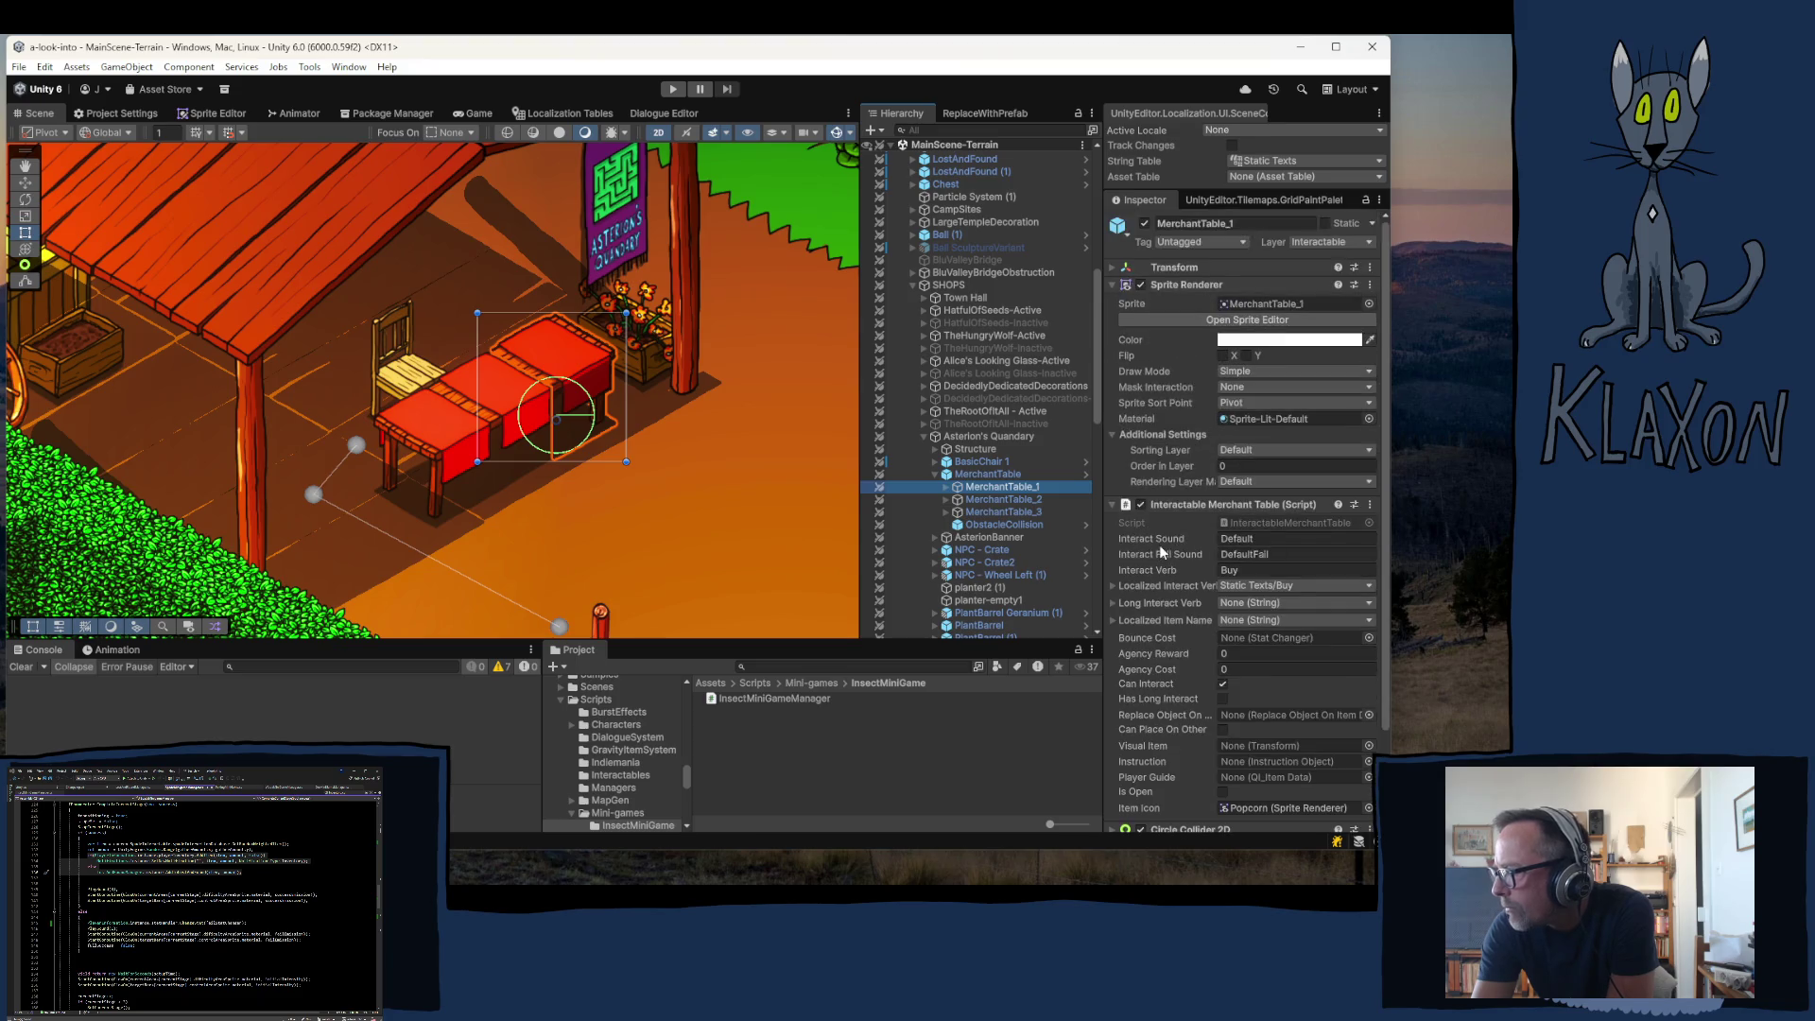
scroll(1154, 538, down, 3)
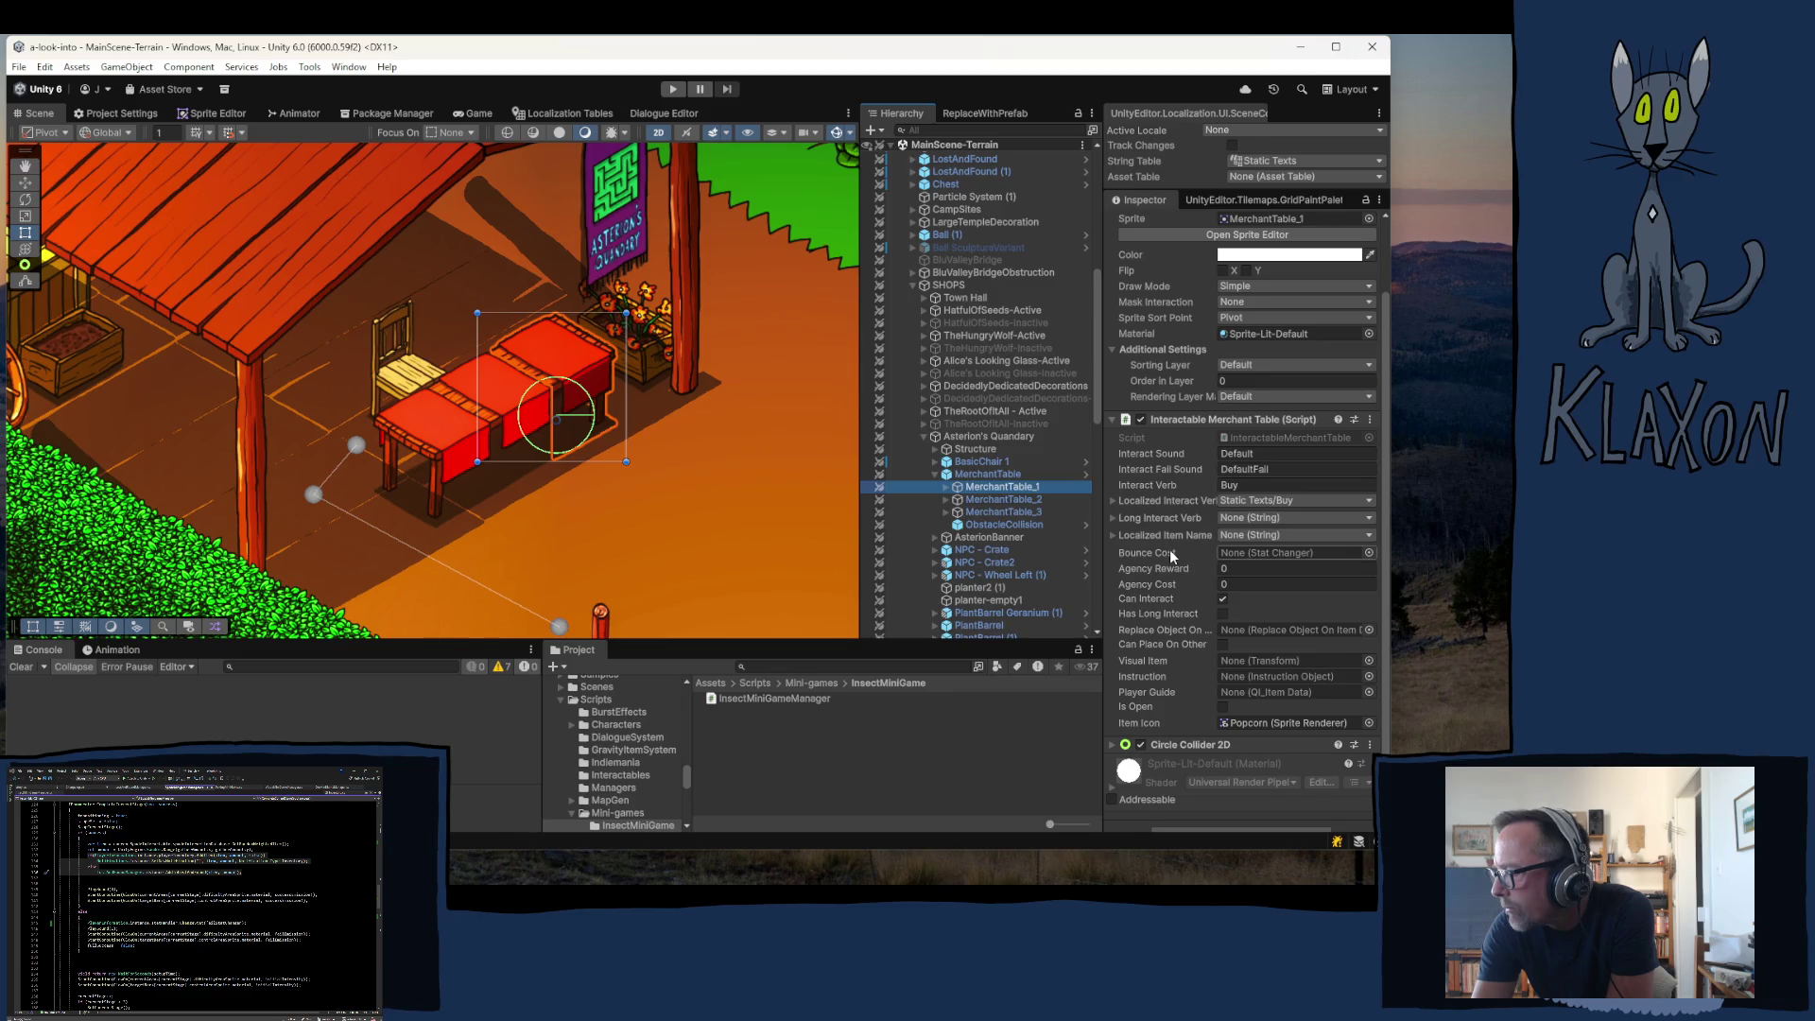
scroll(1171, 554, down, 1)
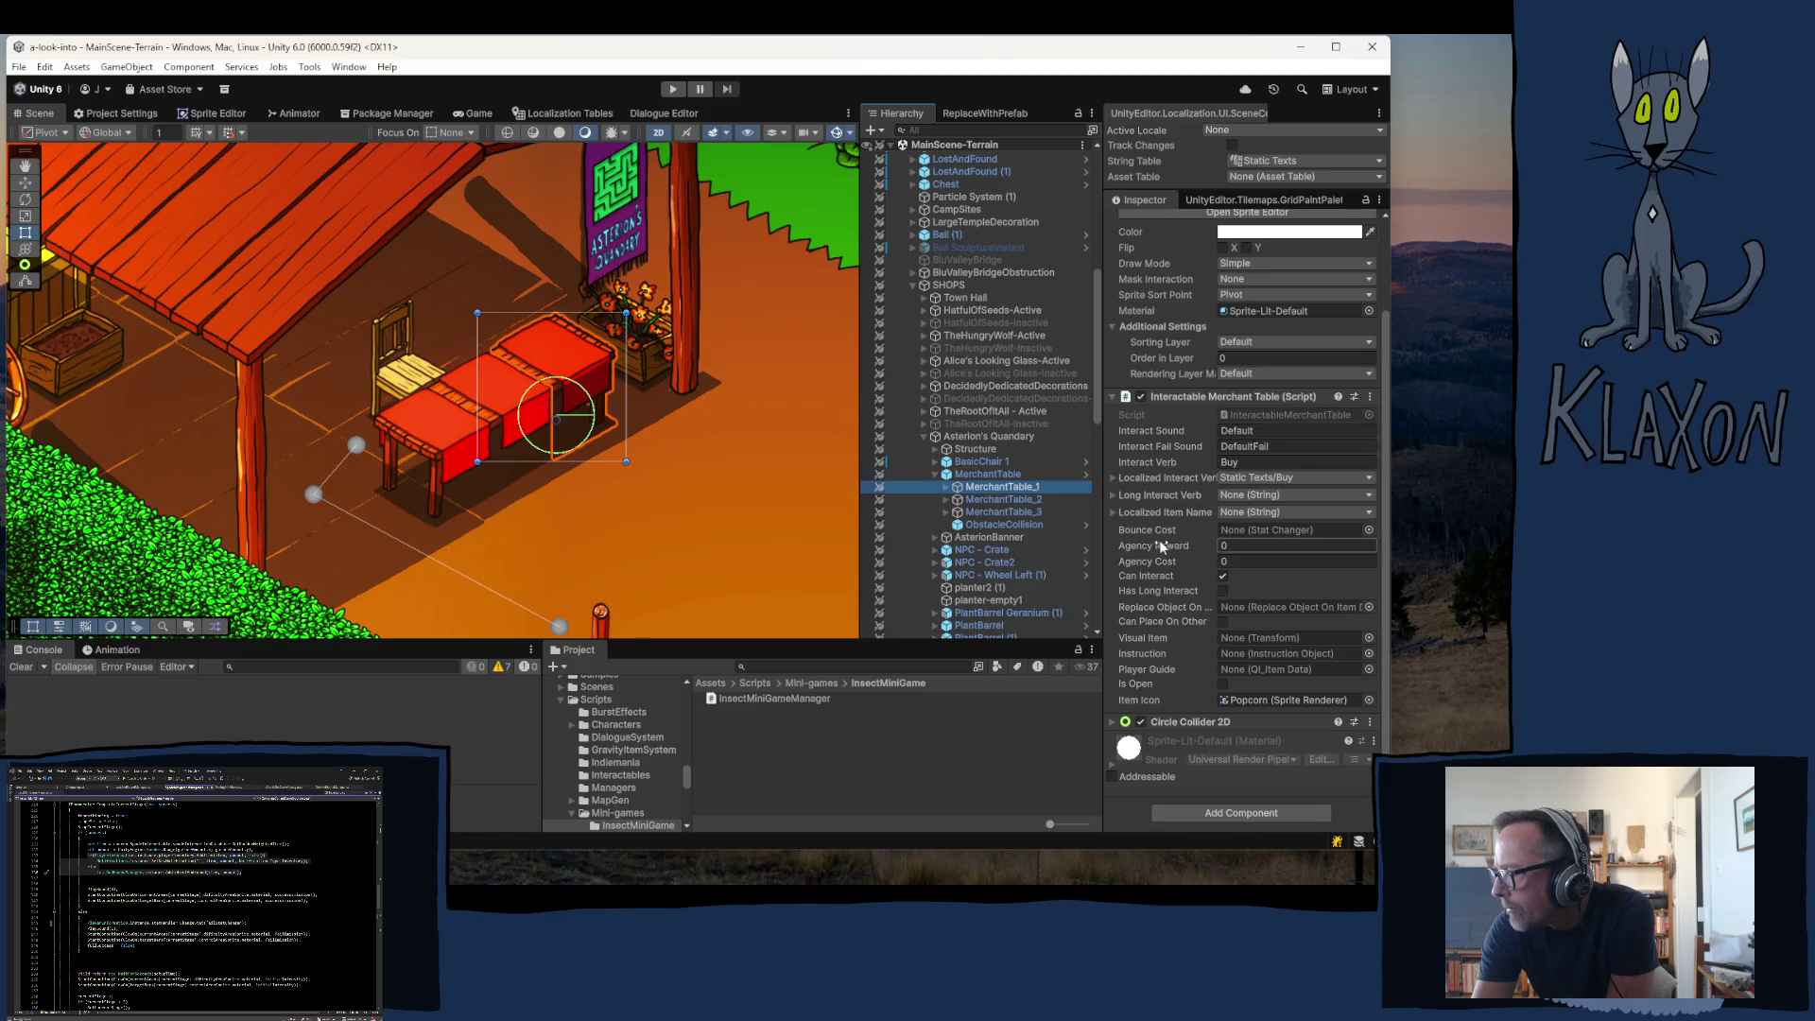
click(947, 501)
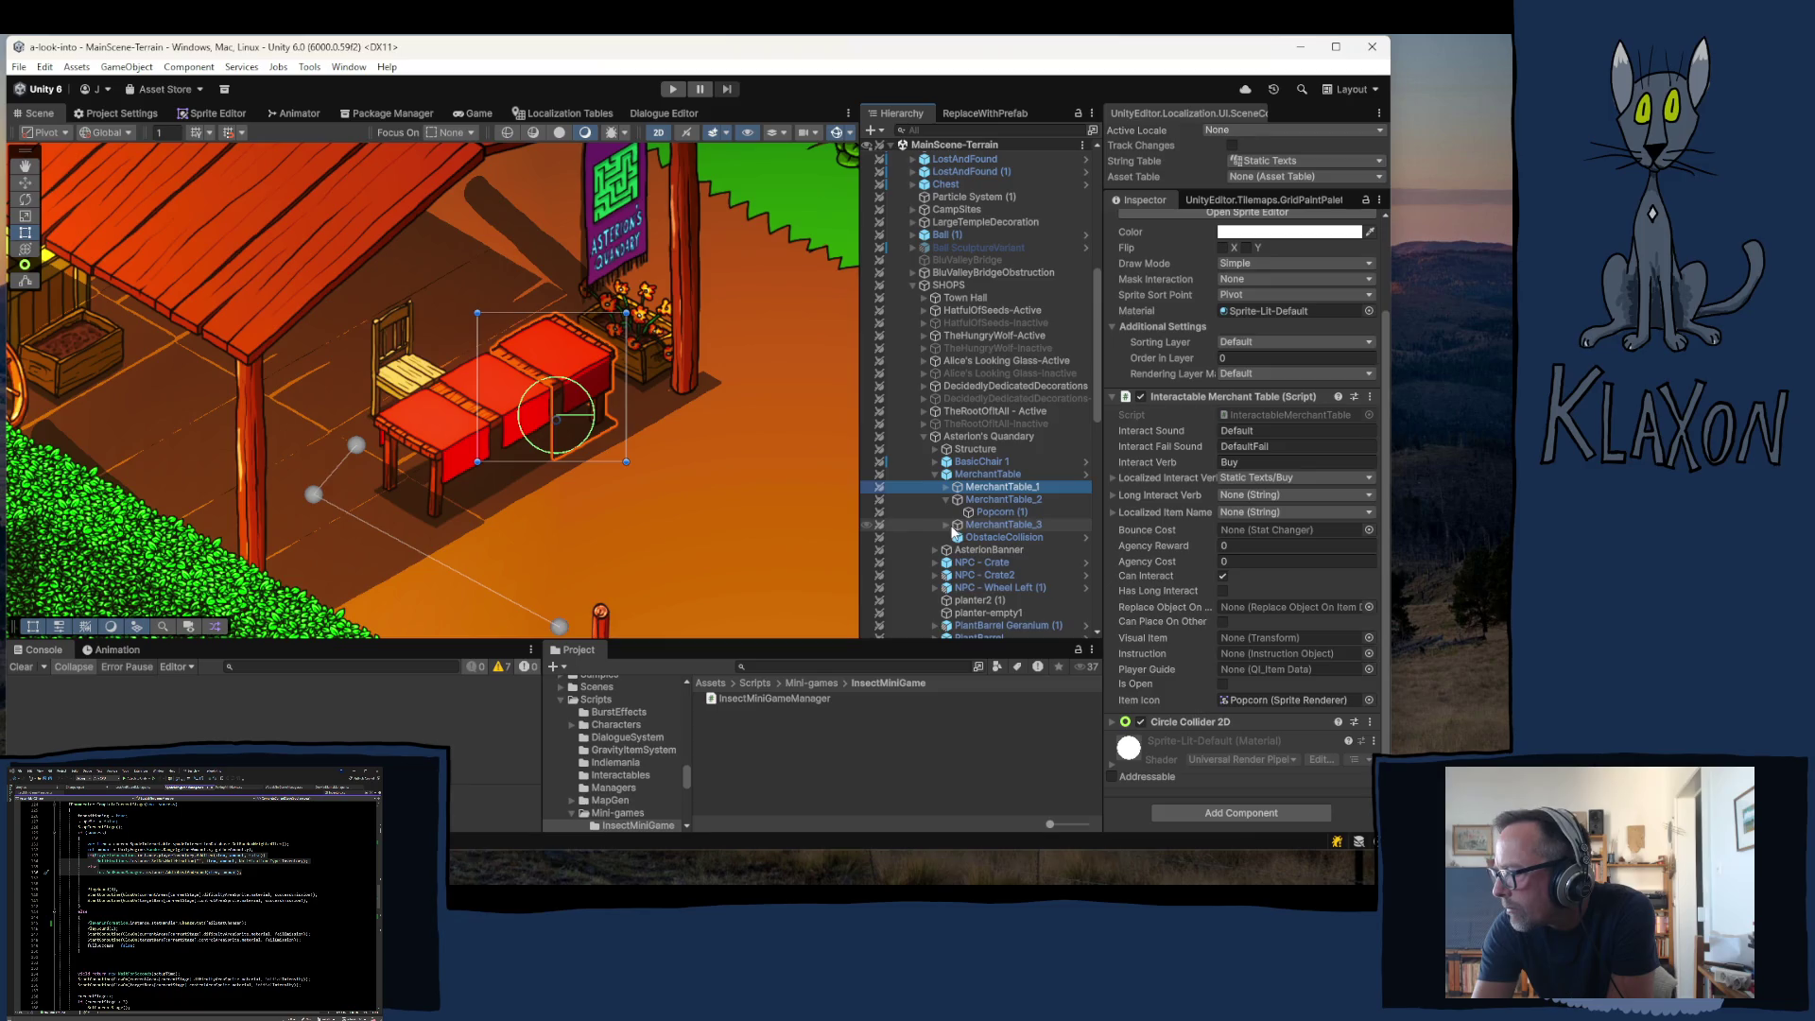
- Expand MerchantTable_3 and MerchantTable_1, check the Popcorn child, then review MerchantTable_1's Inspector
click(948, 525)
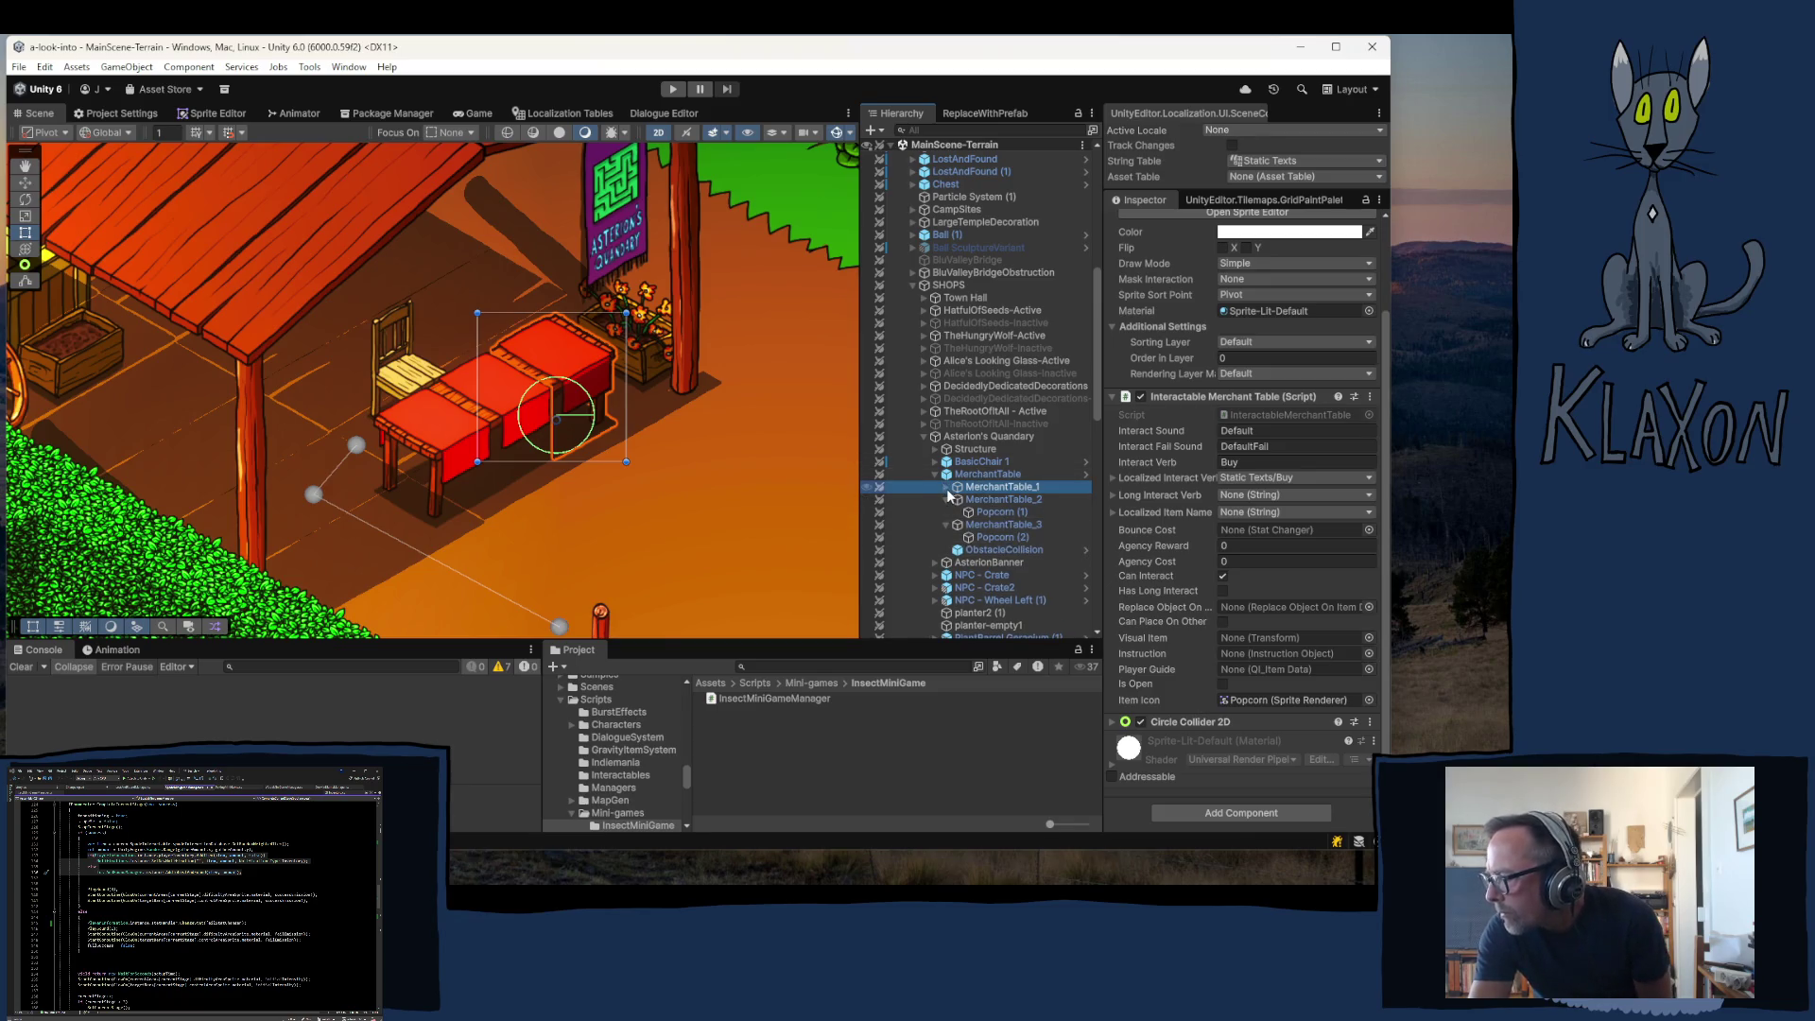
click(948, 487)
click(995, 498)
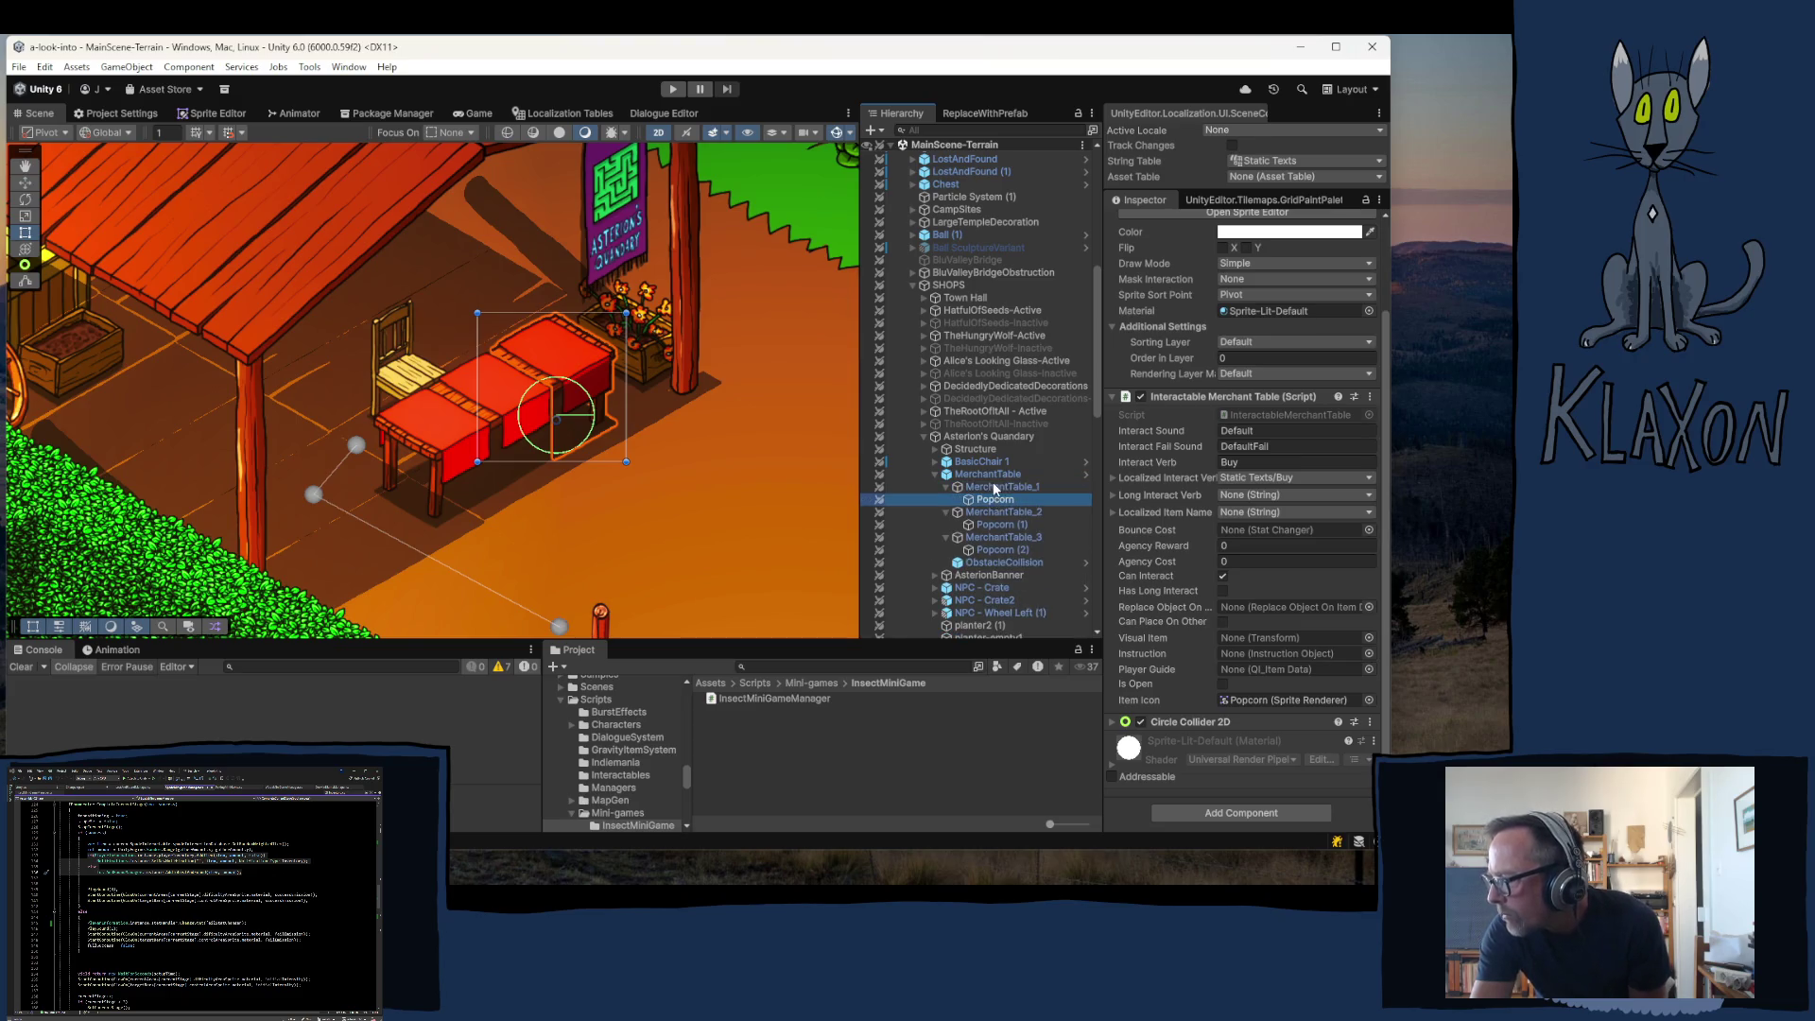
click(985, 485)
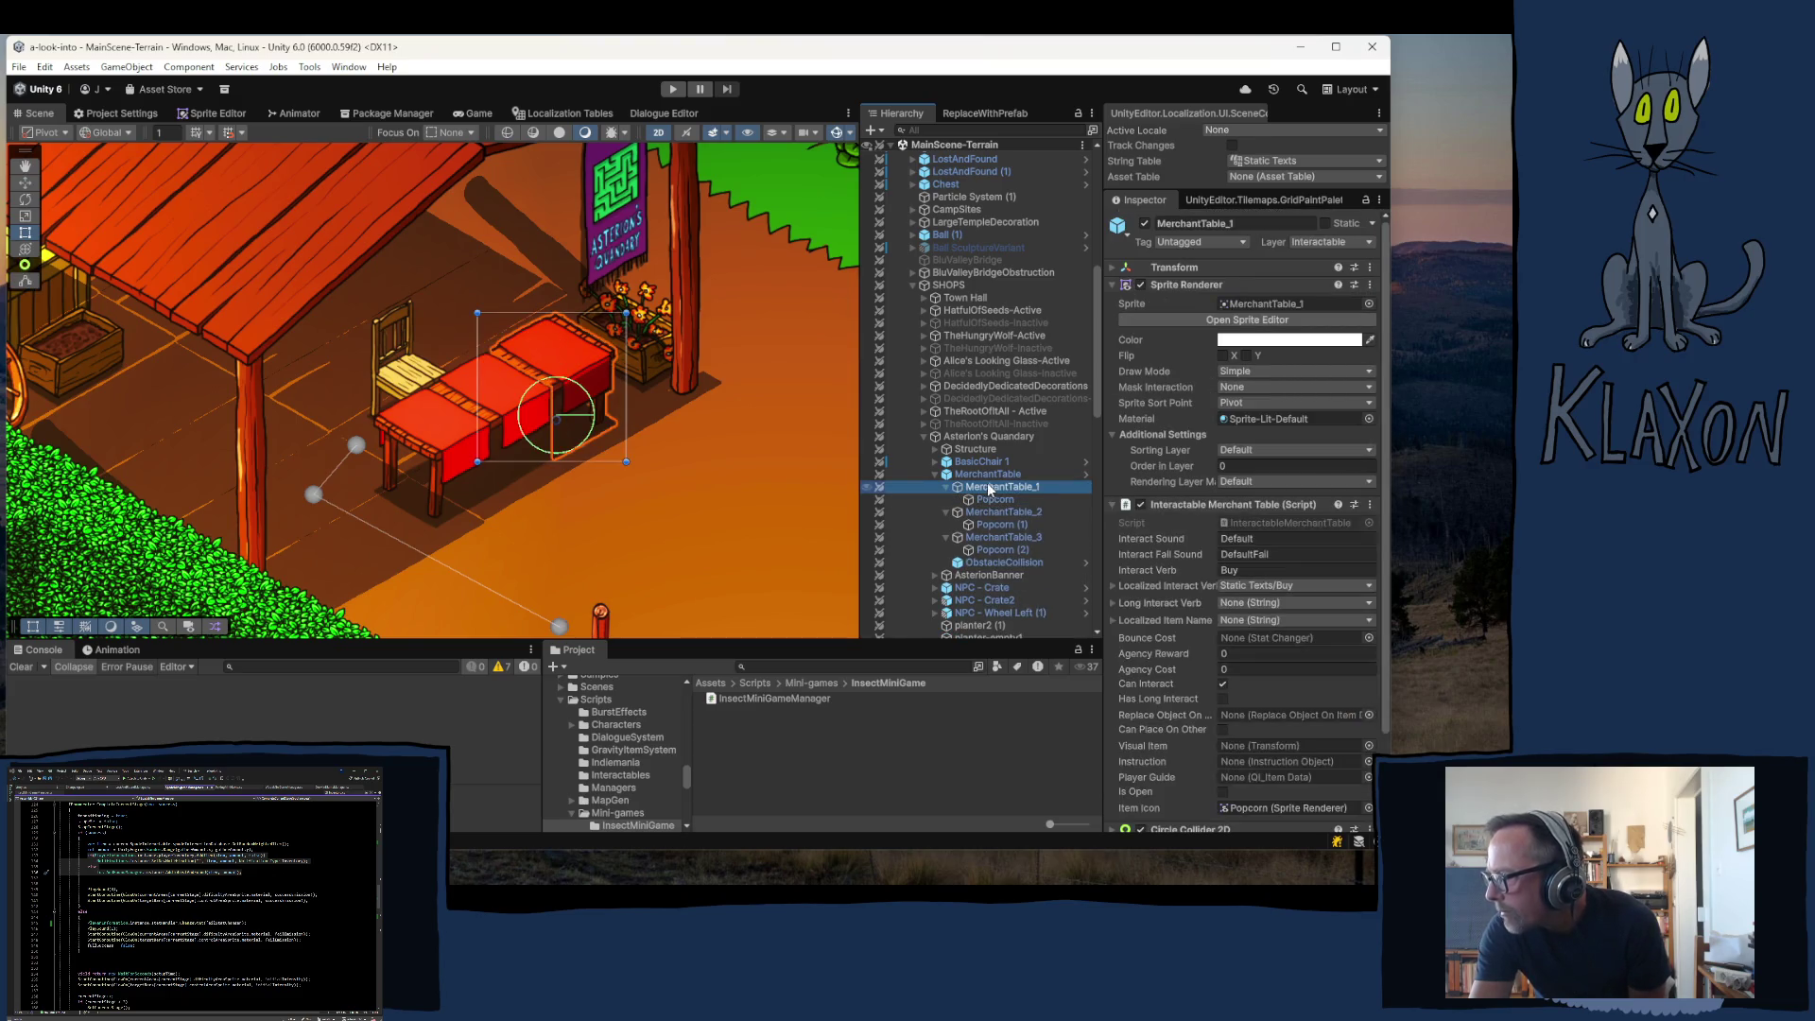
scroll(1131, 480, down, 3)
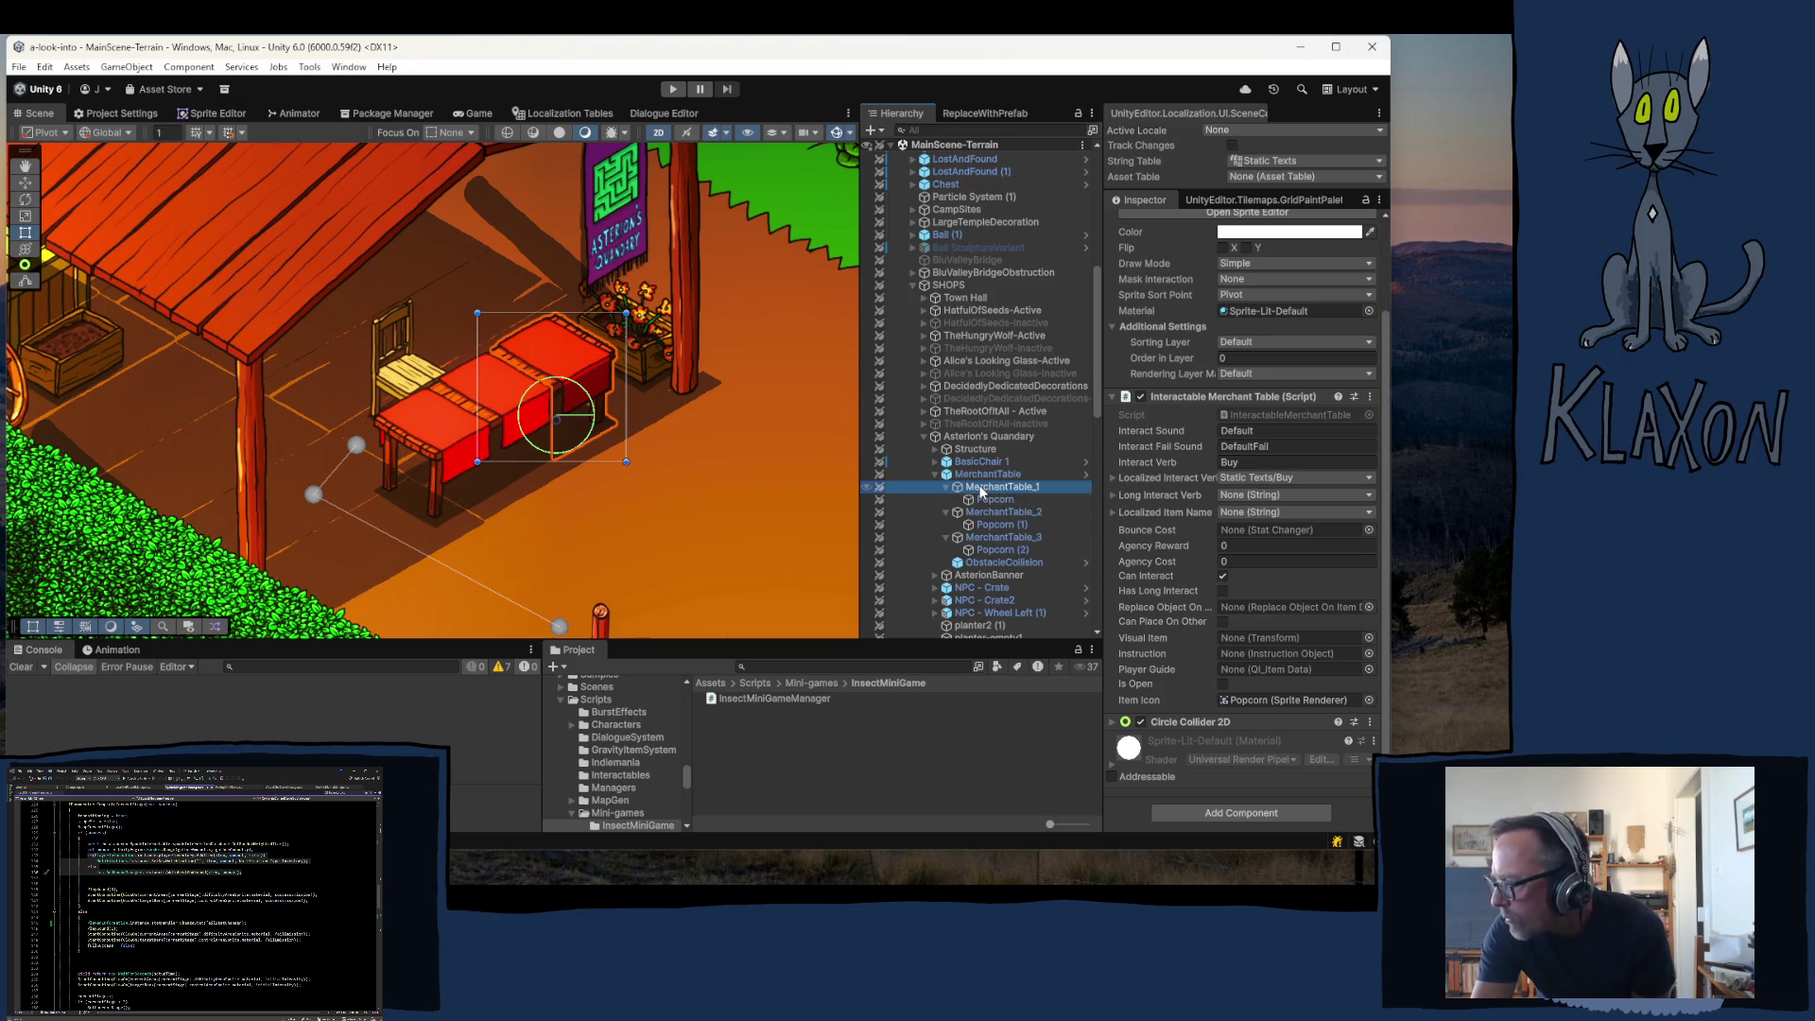
scroll(1166, 349, up, 2)
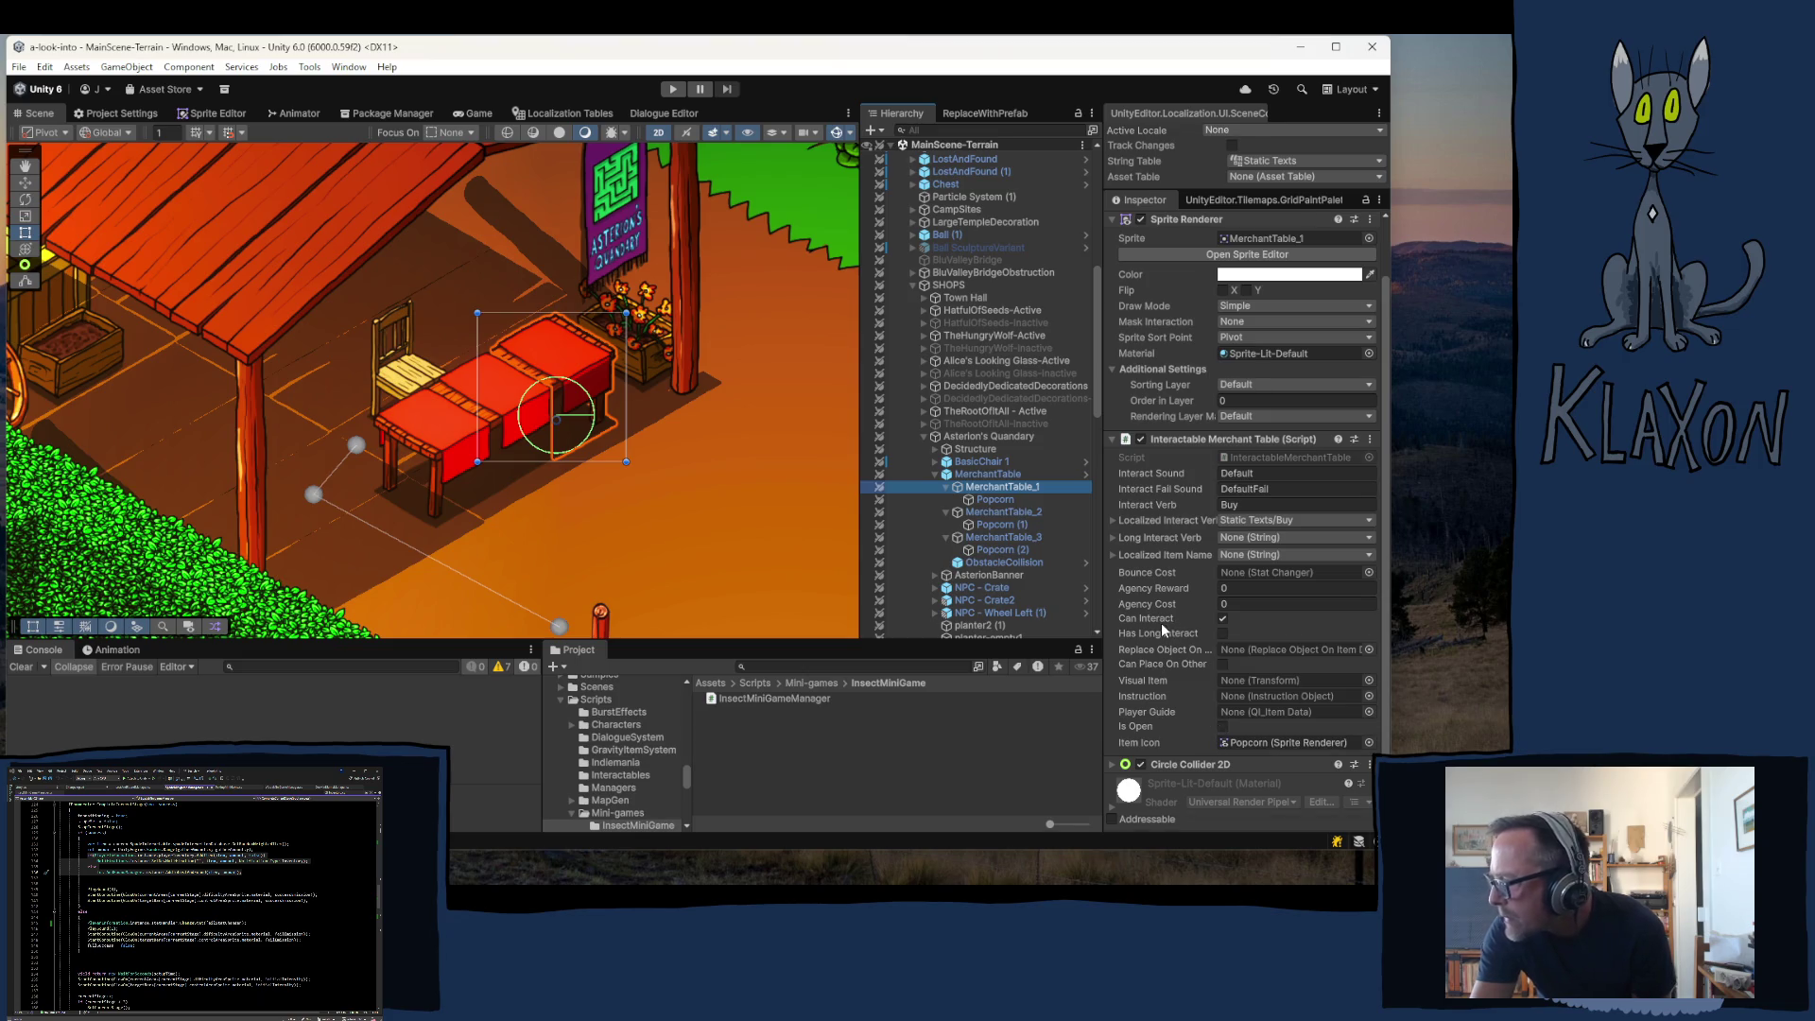
scroll(1167, 551, down, 1)
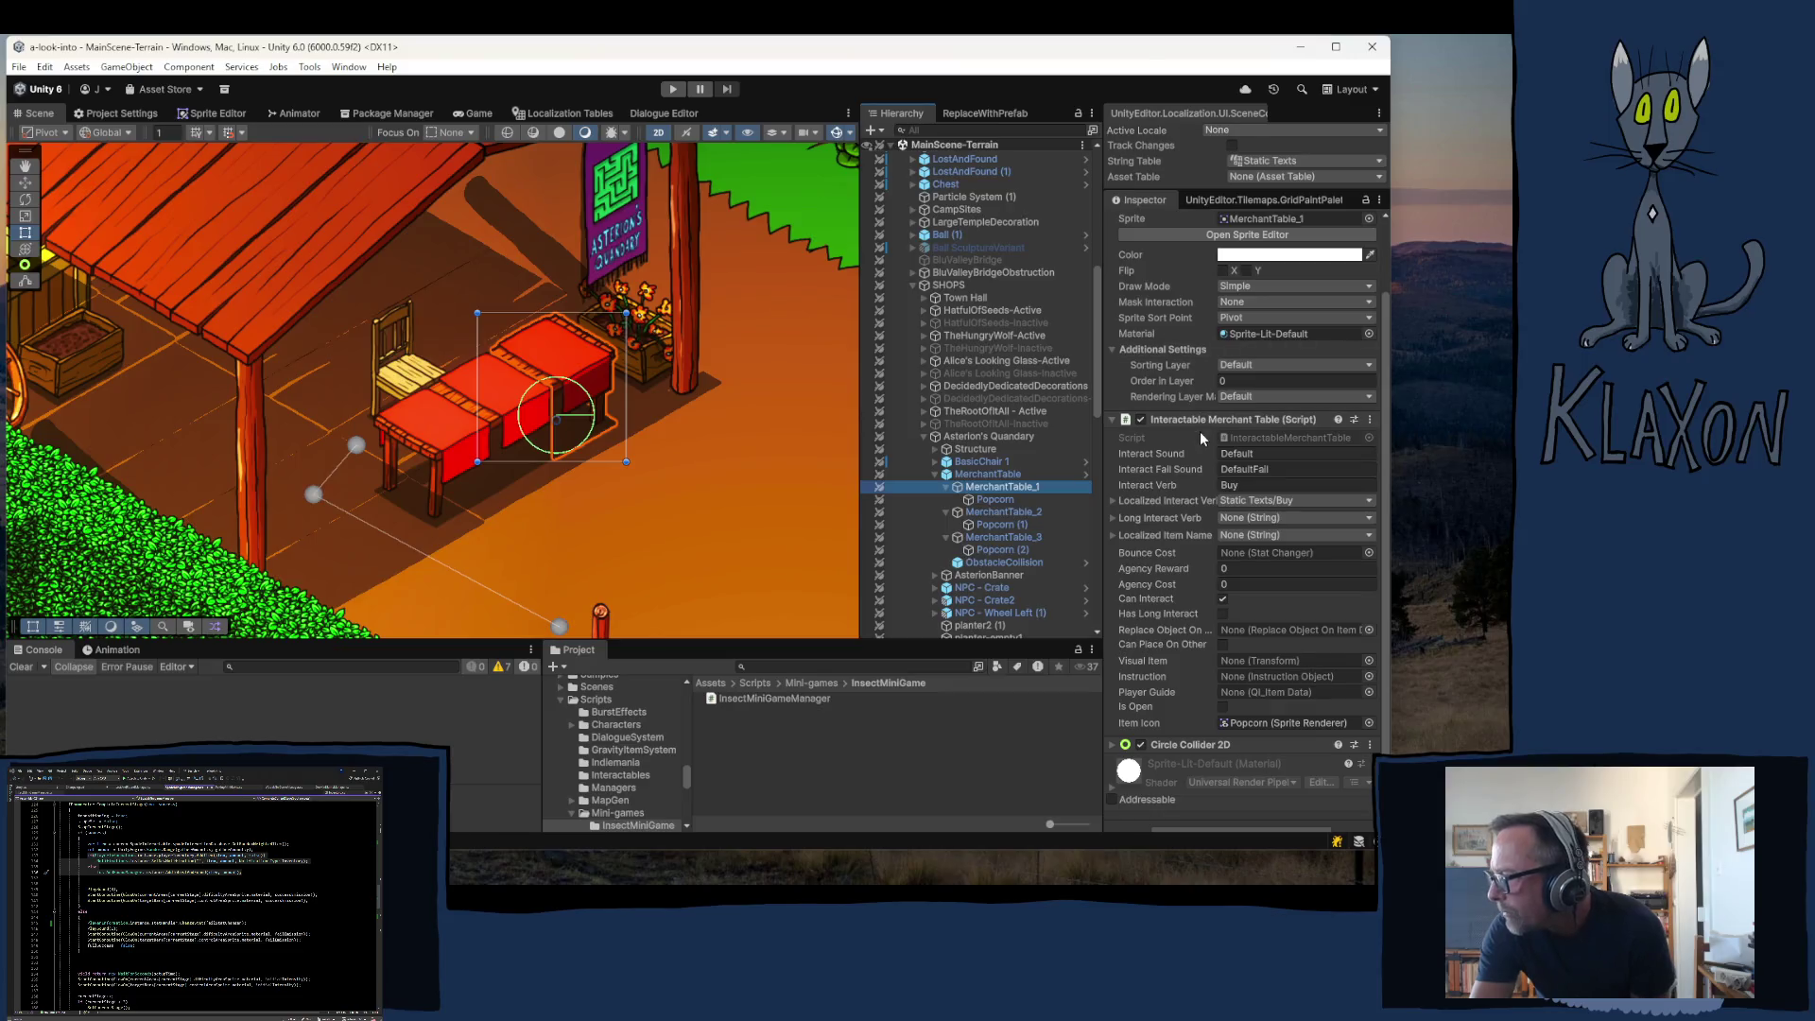
scroll(1176, 467, up, 2)
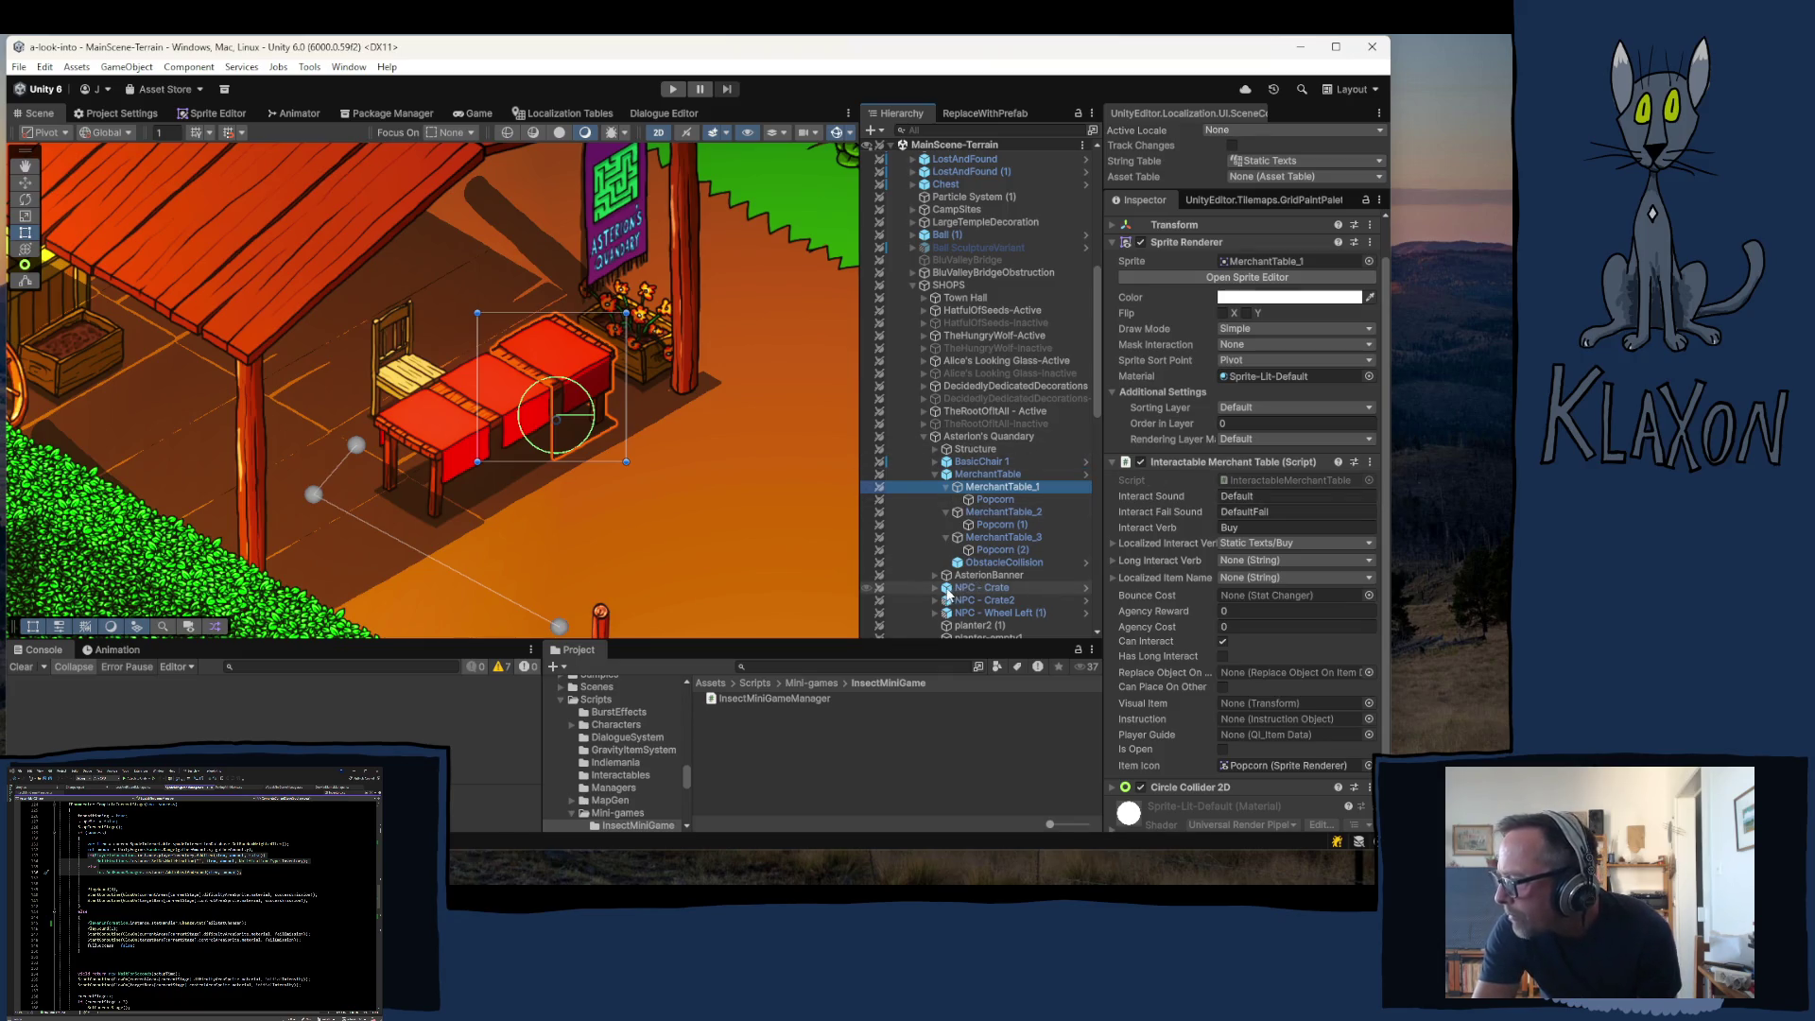
scroll(1002, 581, down, 5)
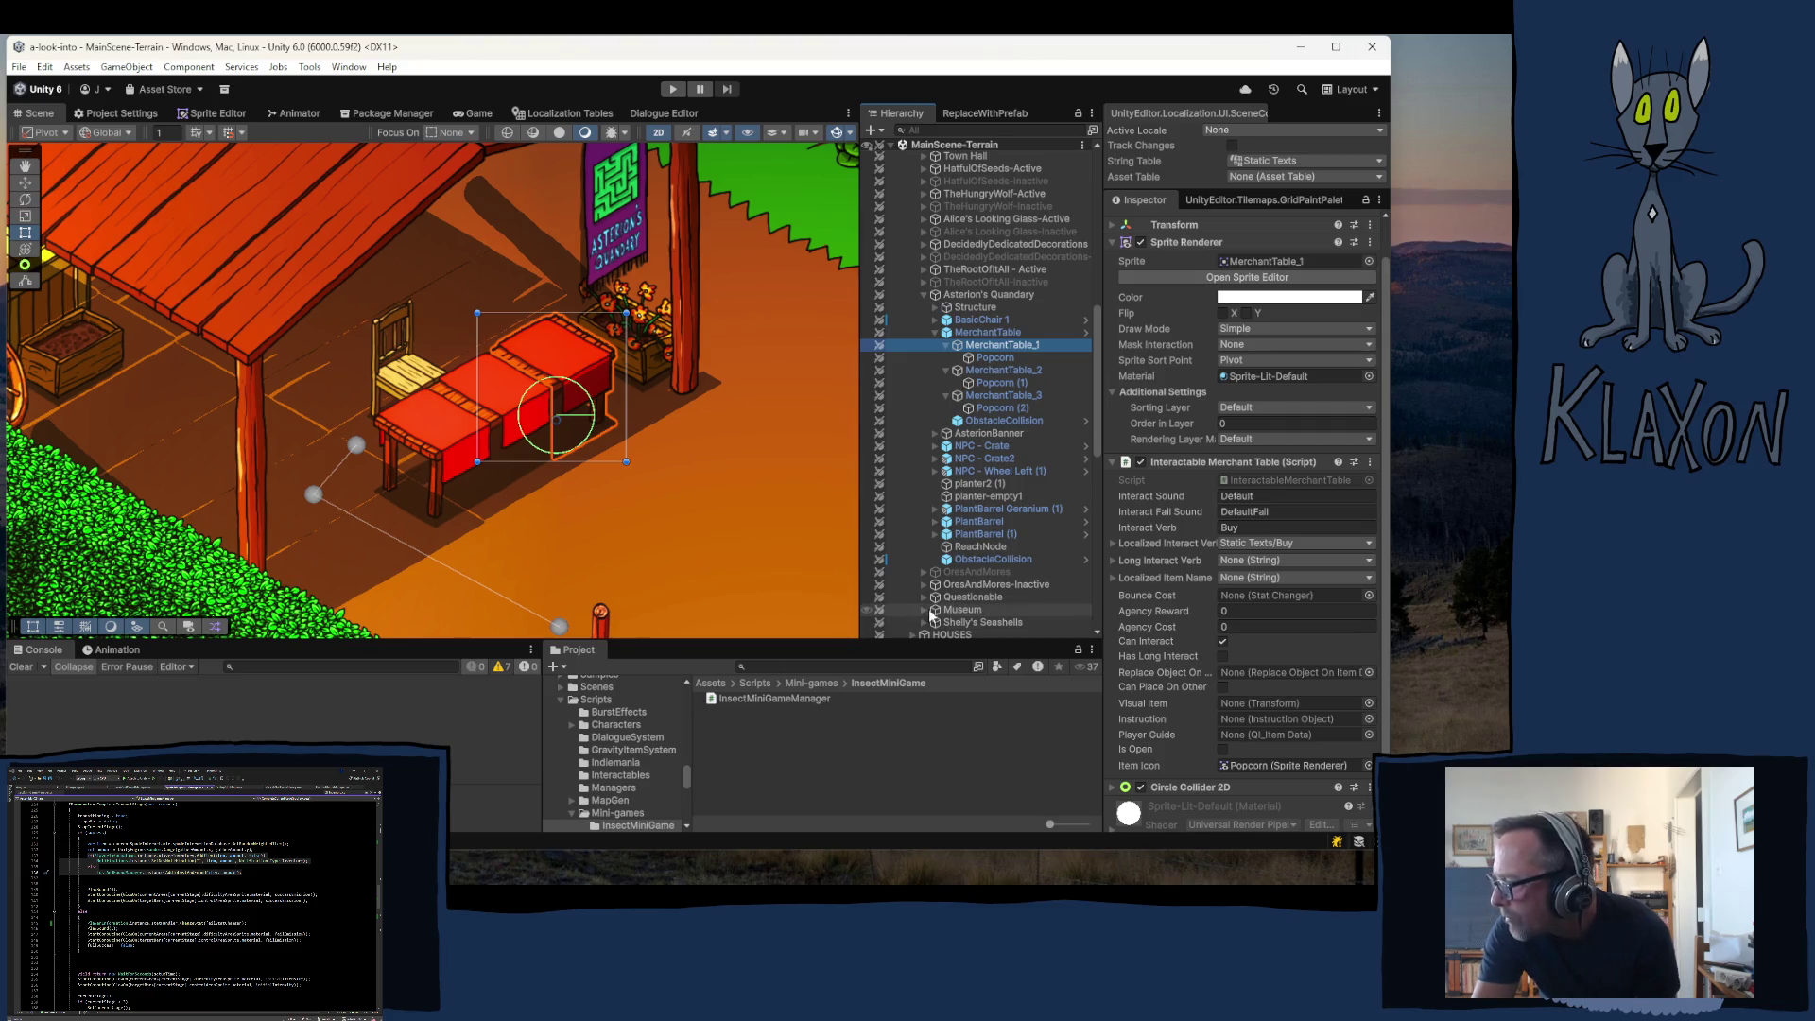
scroll(1019, 511, down, 10)
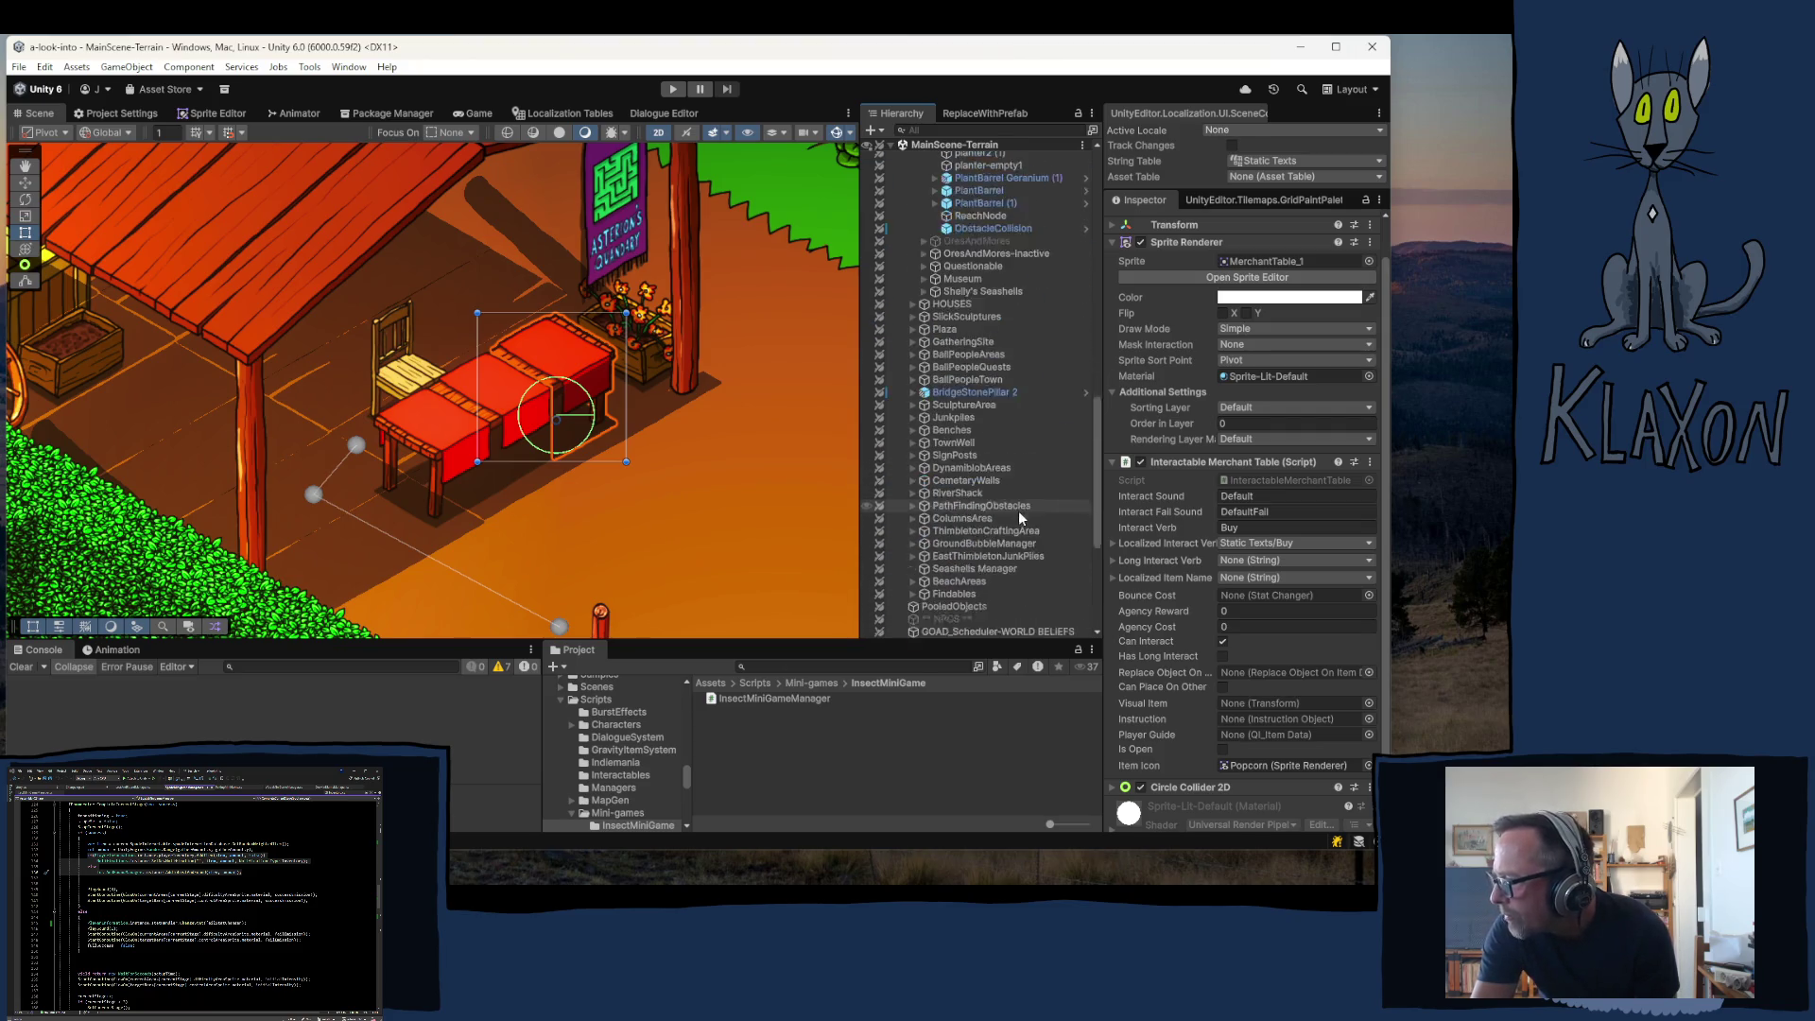
scroll(1018, 511, down, 3)
click(913, 499)
click(959, 513)
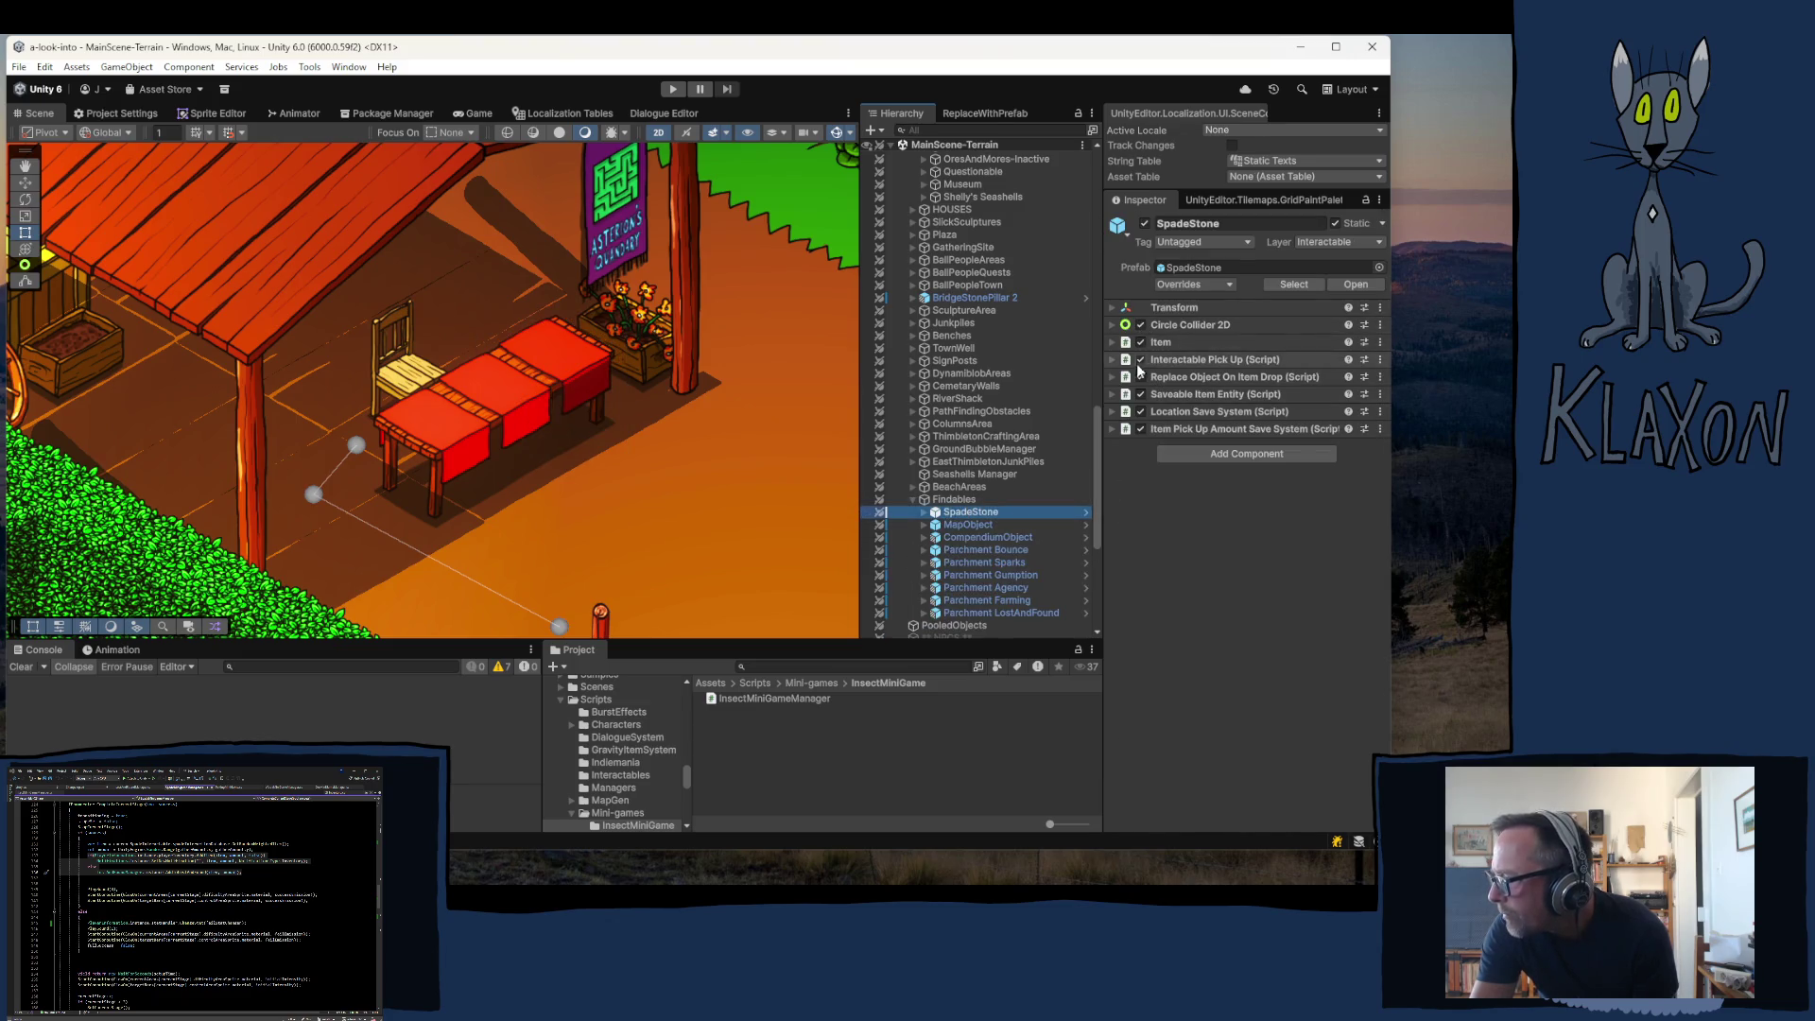
click(1189, 359)
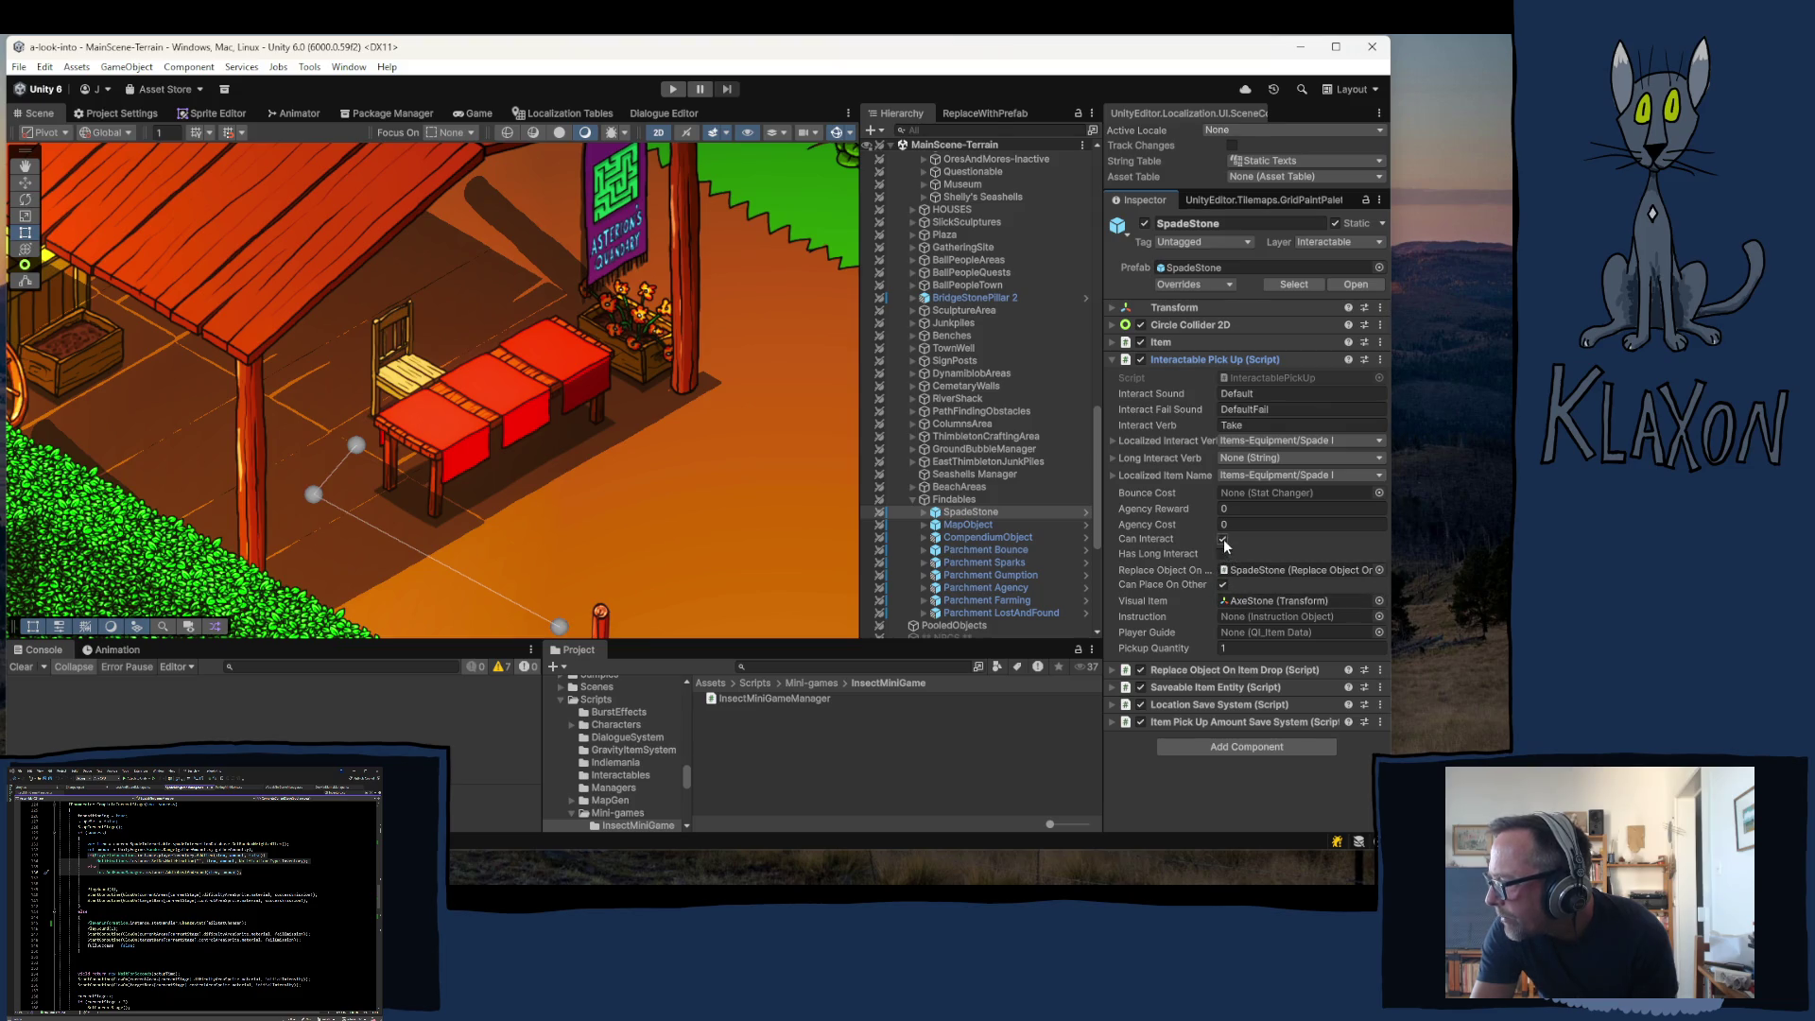
scroll(972, 318, up, 6)
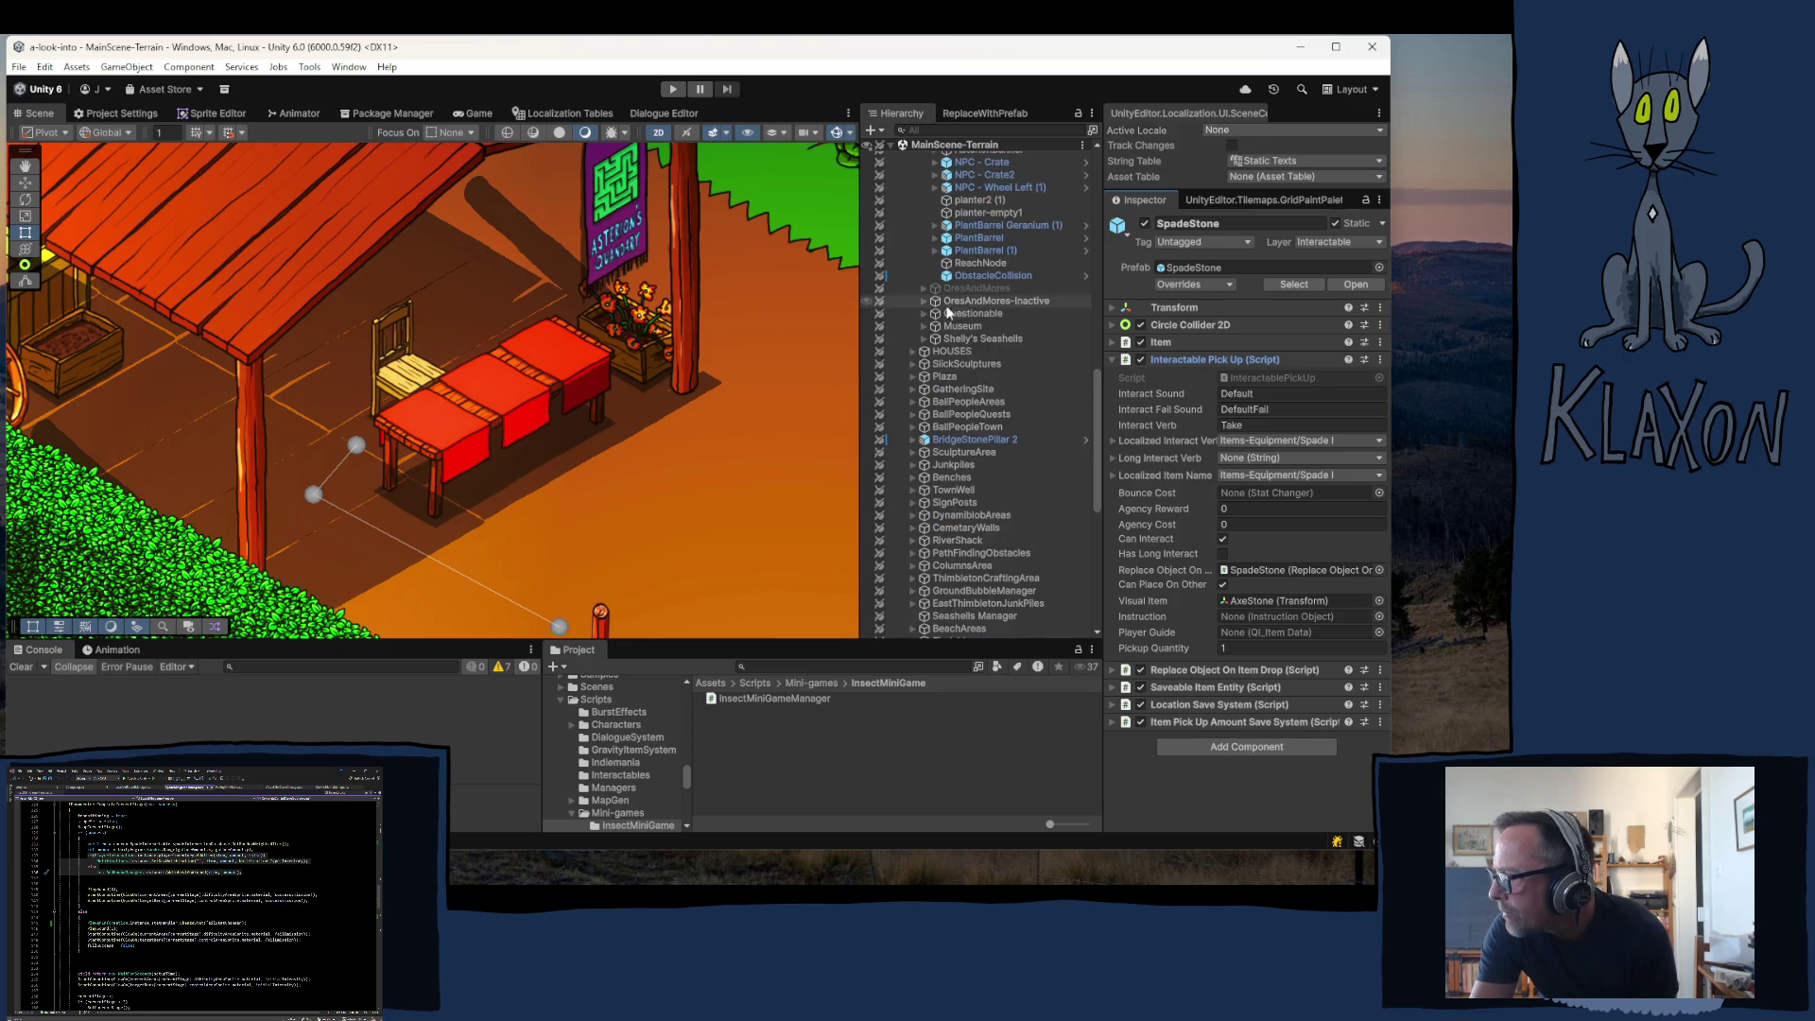
scroll(1024, 270, up, 2)
click(995, 203)
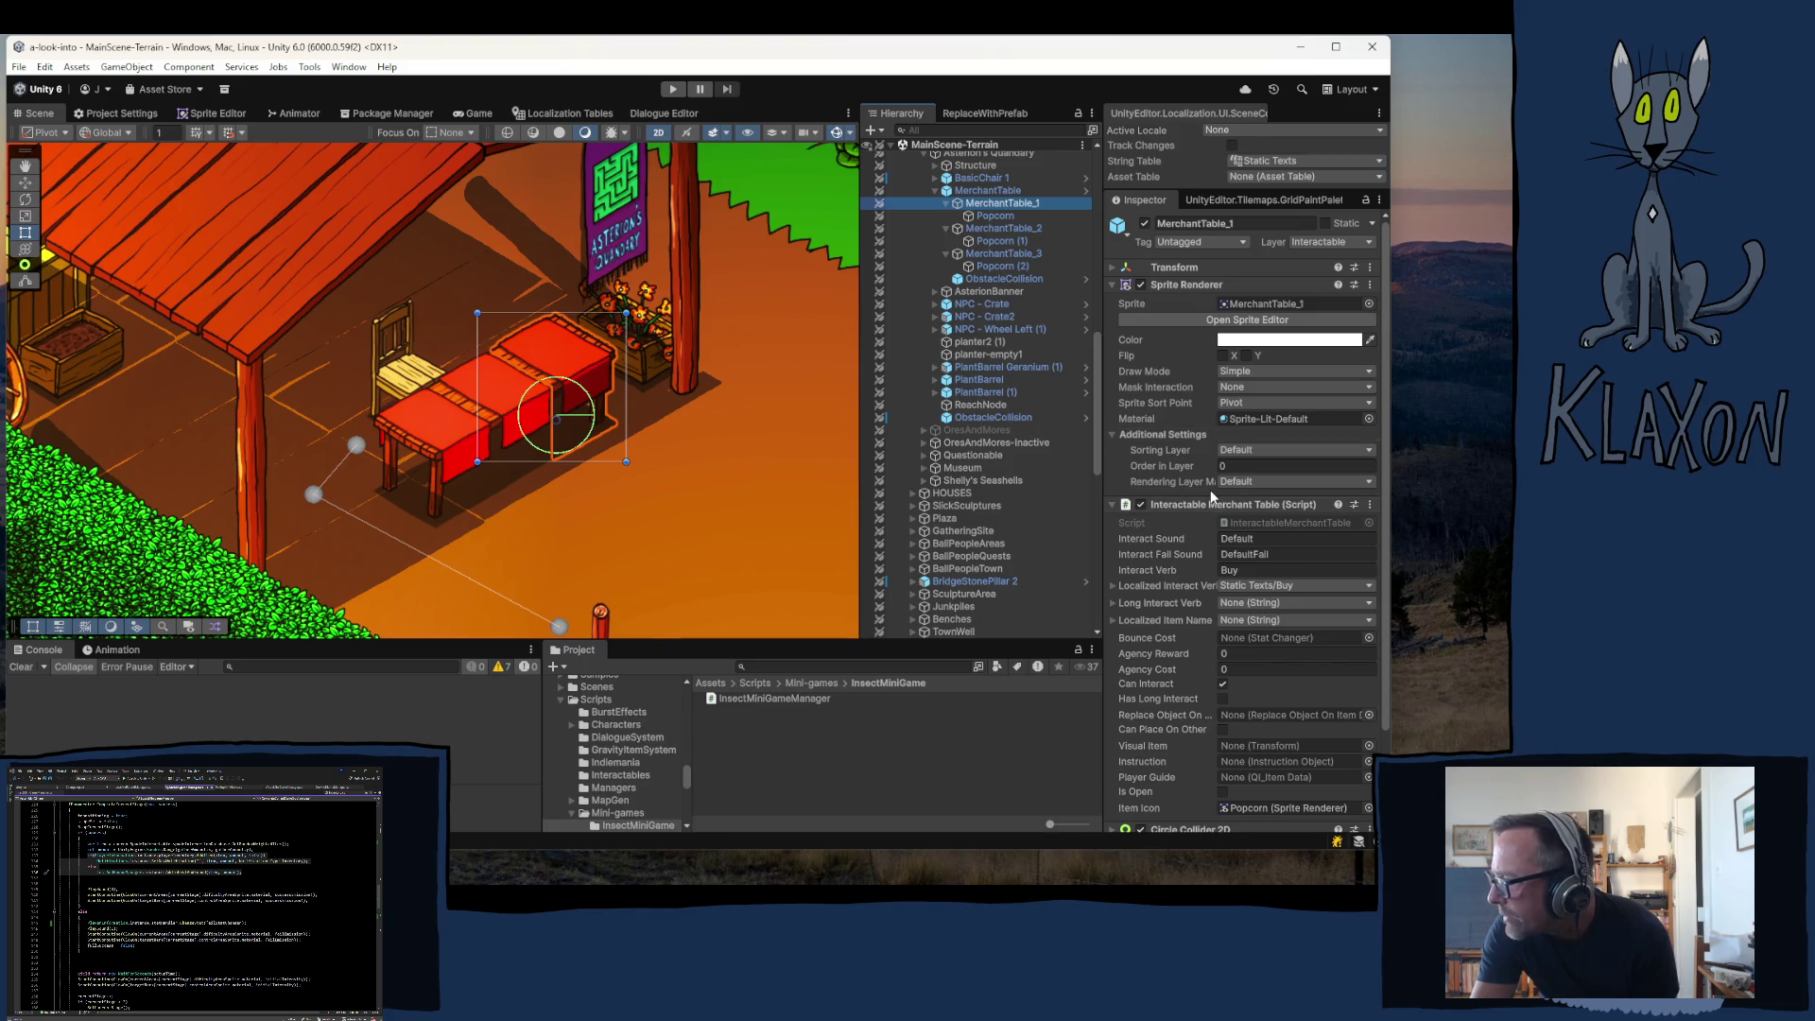
- Try dragging MerchantTable_1's Sprite Renderer, then select its Popcorn child with no sprite assigned
scroll(1208, 491, down, 3)
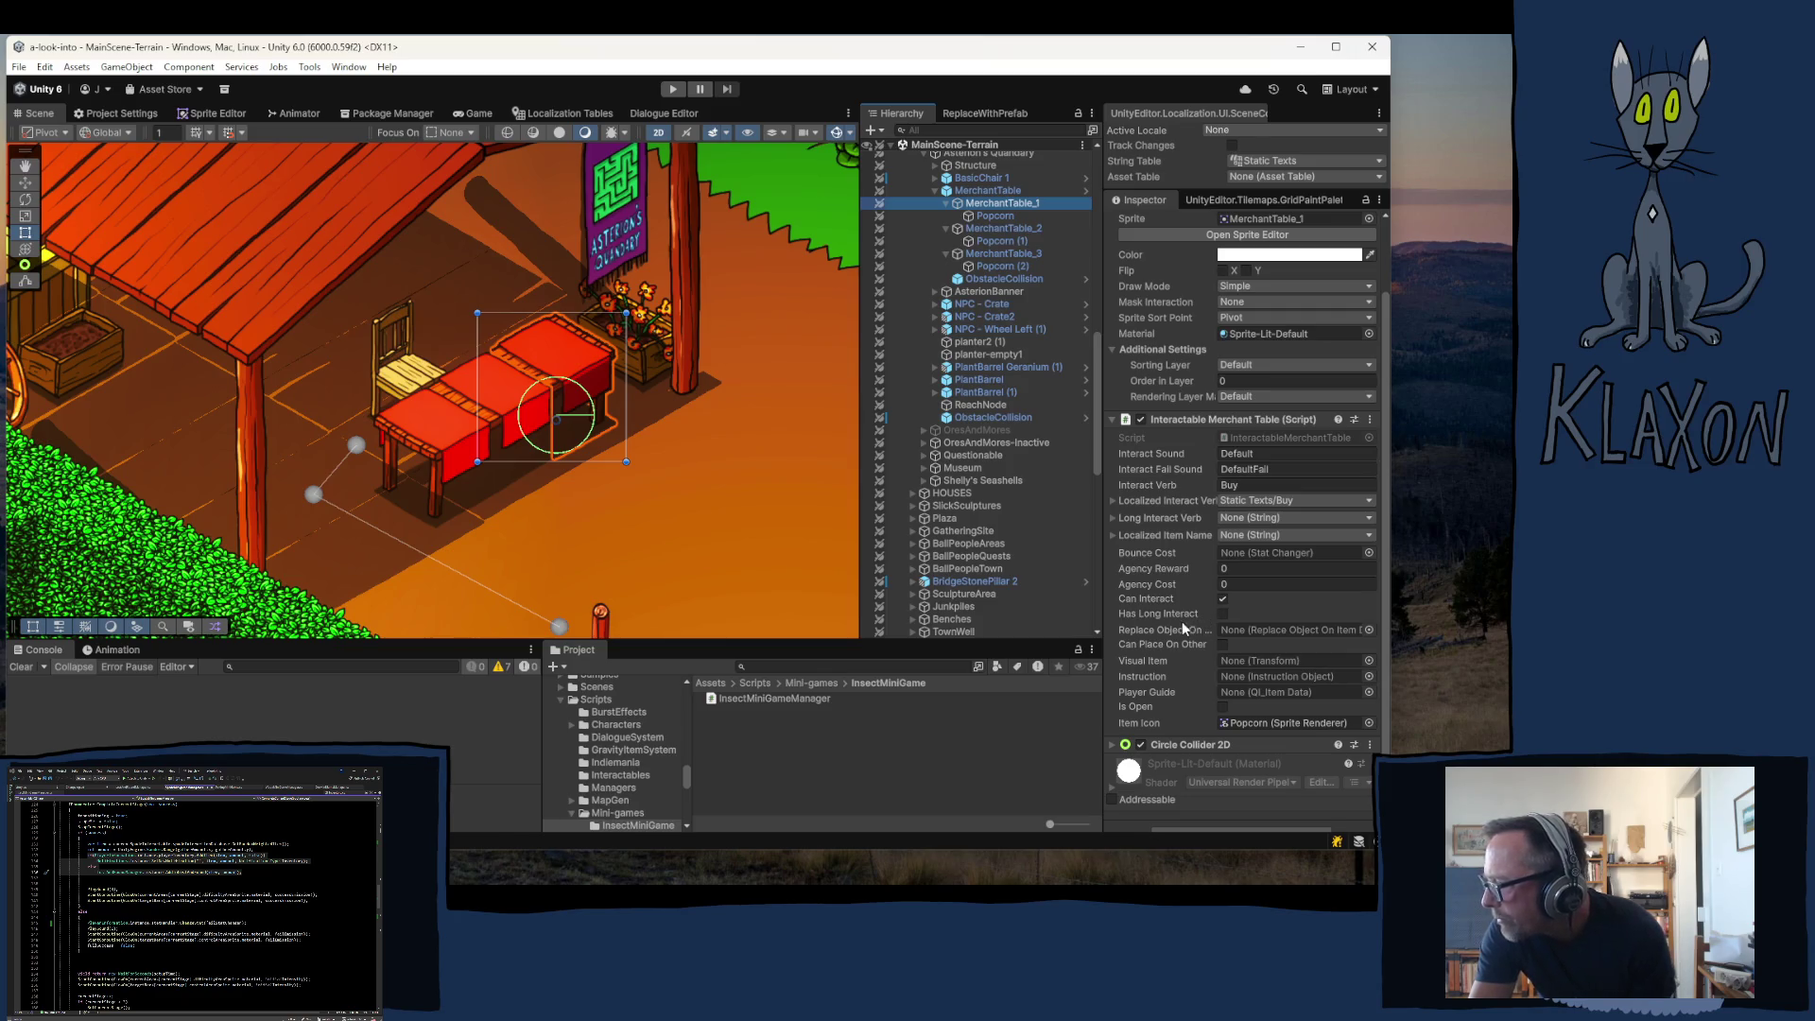
scroll(1148, 360, up, 1)
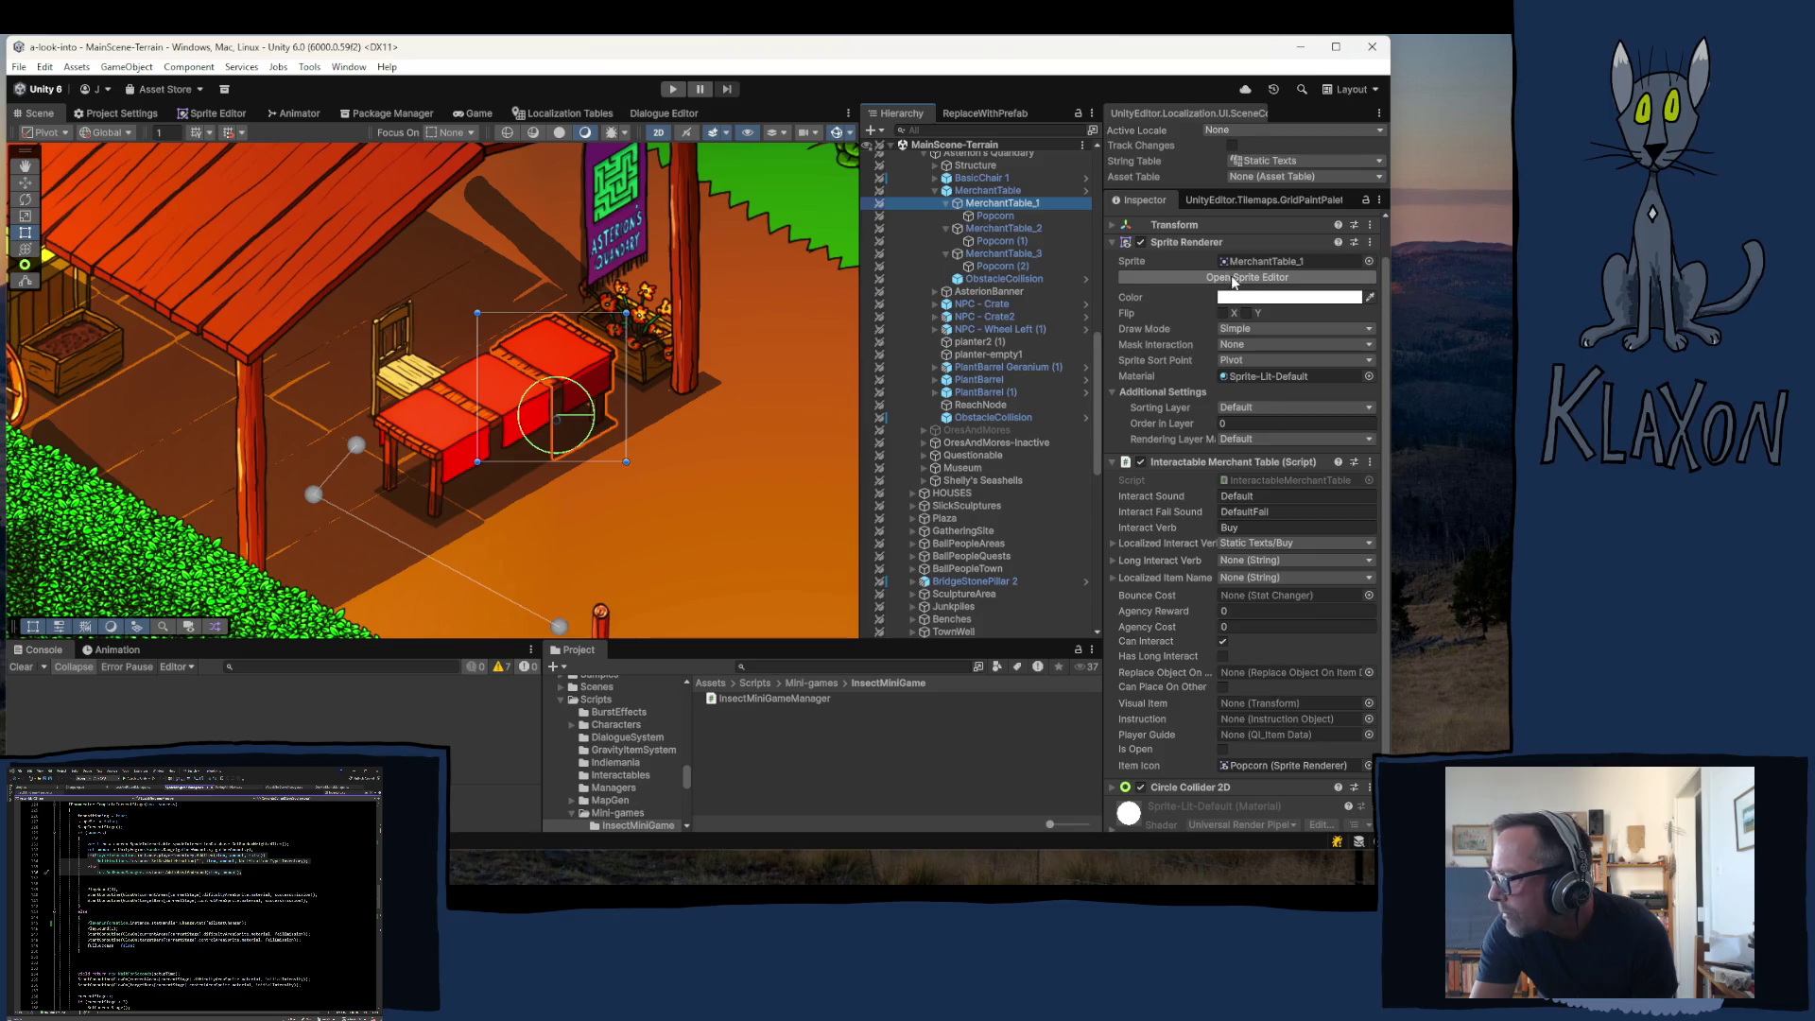
mouse_move(1193, 243)
mouse_down()
mouse_move(1253, 416)
mouse_move(1231, 700)
mouse_up()
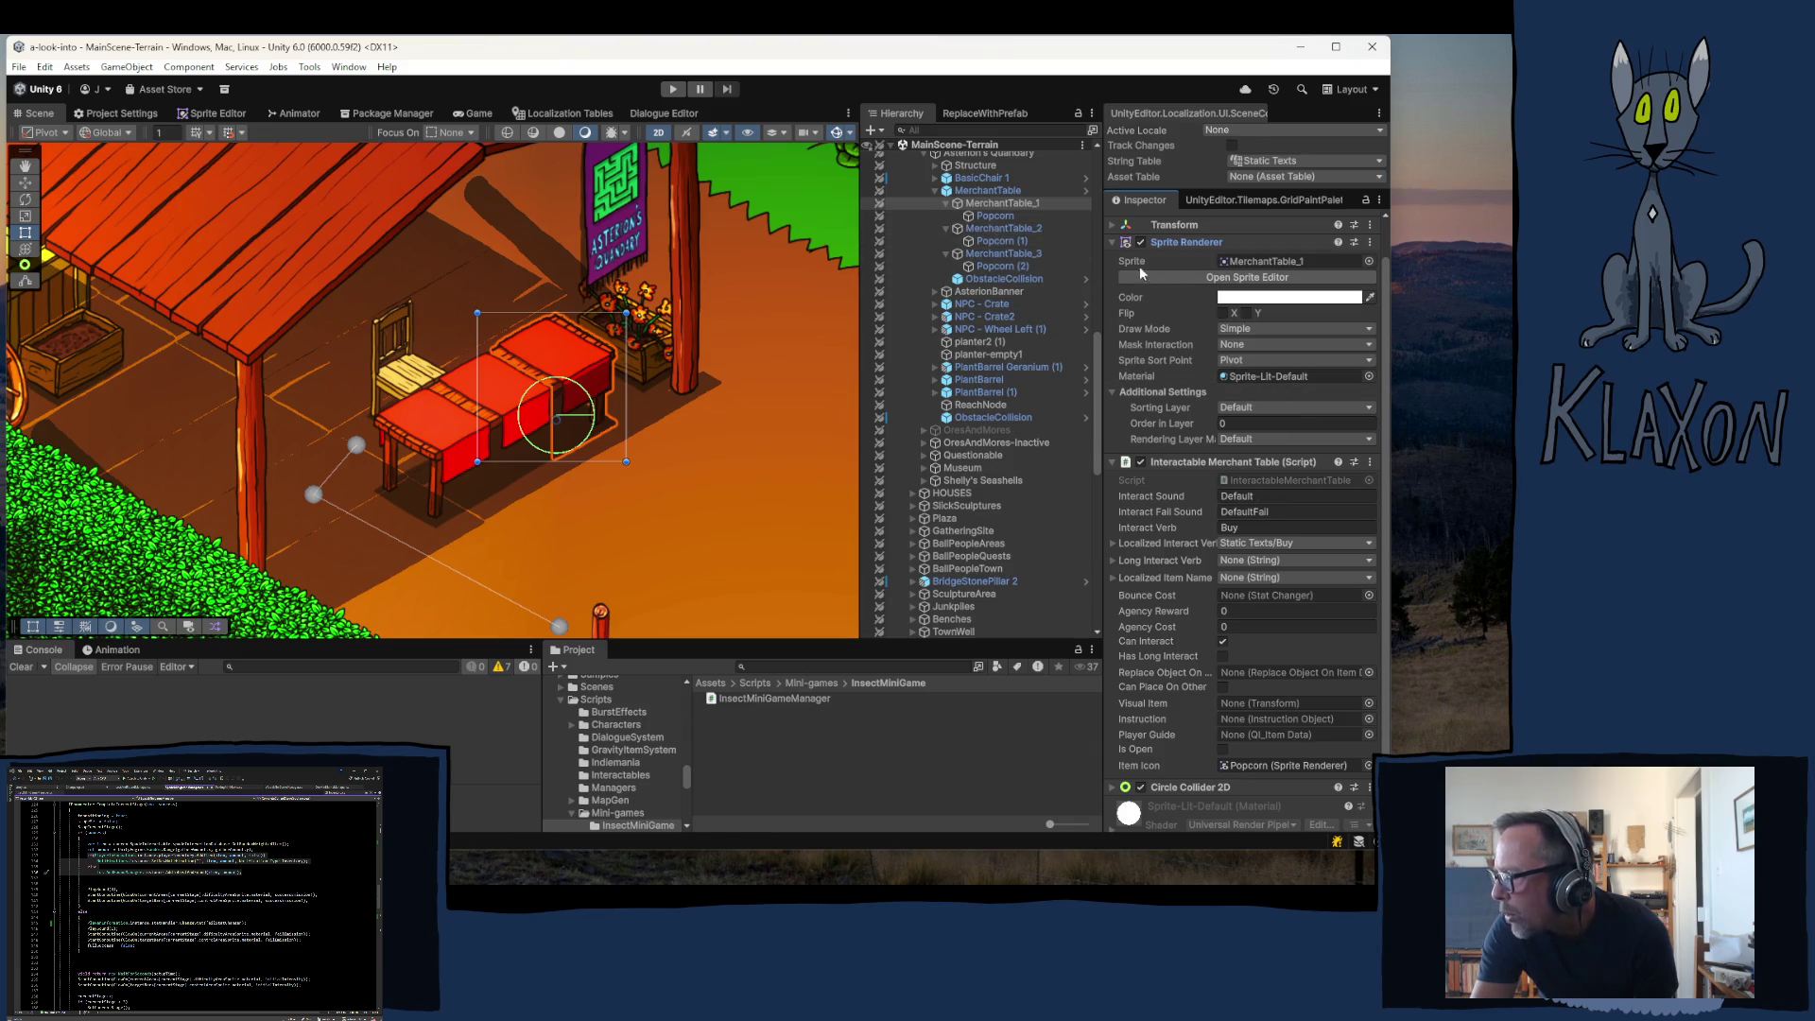
click(992, 217)
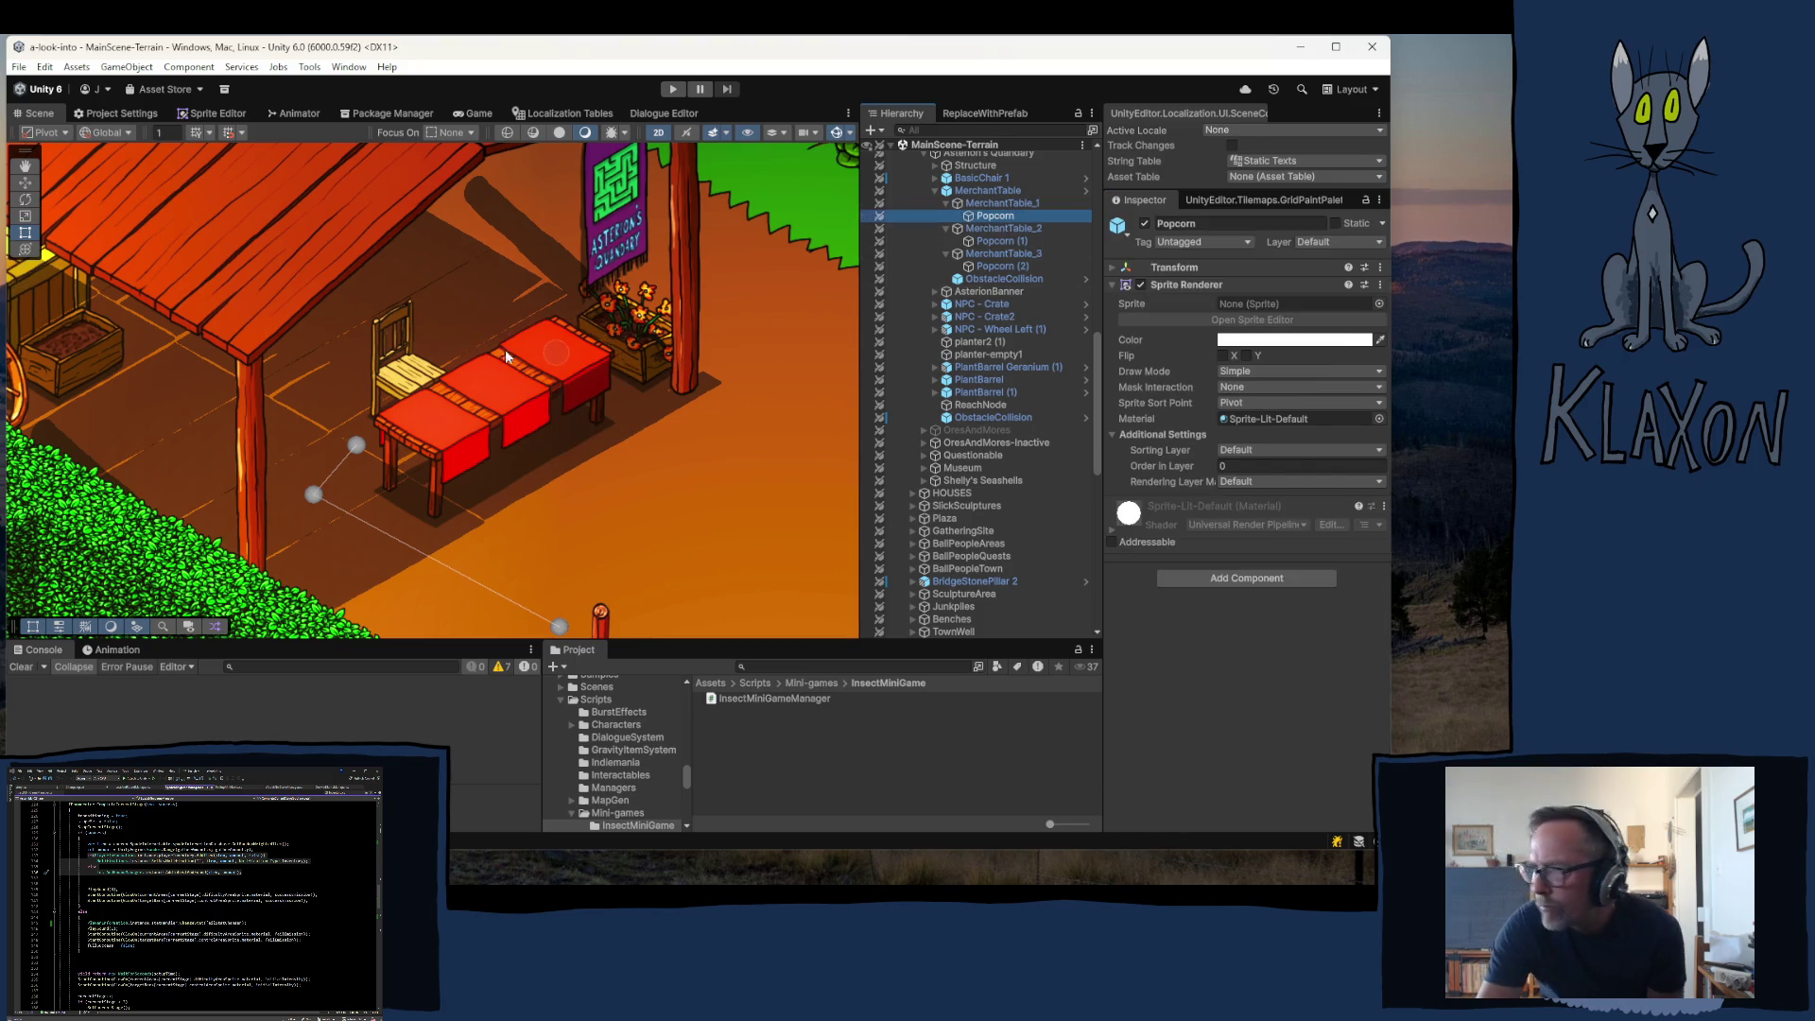
- Duplicate MerchantTable_1's Popcorn child and rename the copy 'Table'
click(1180, 269)
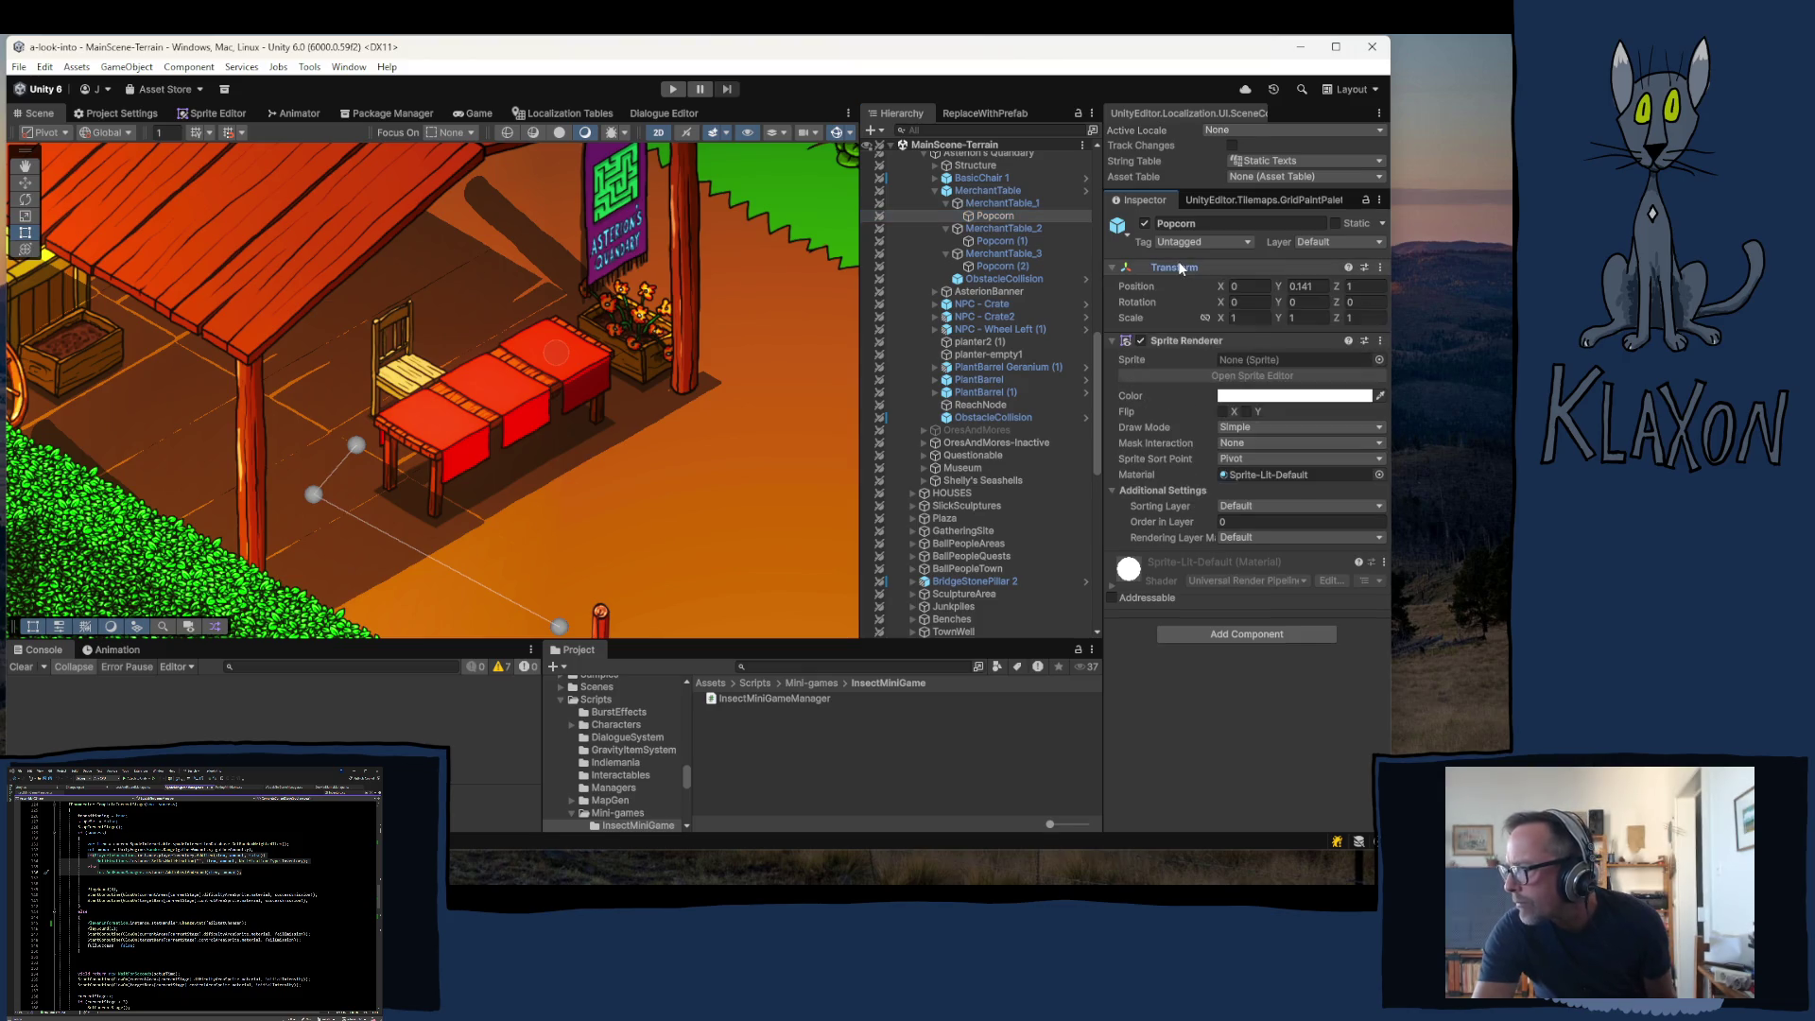
click(1179, 269)
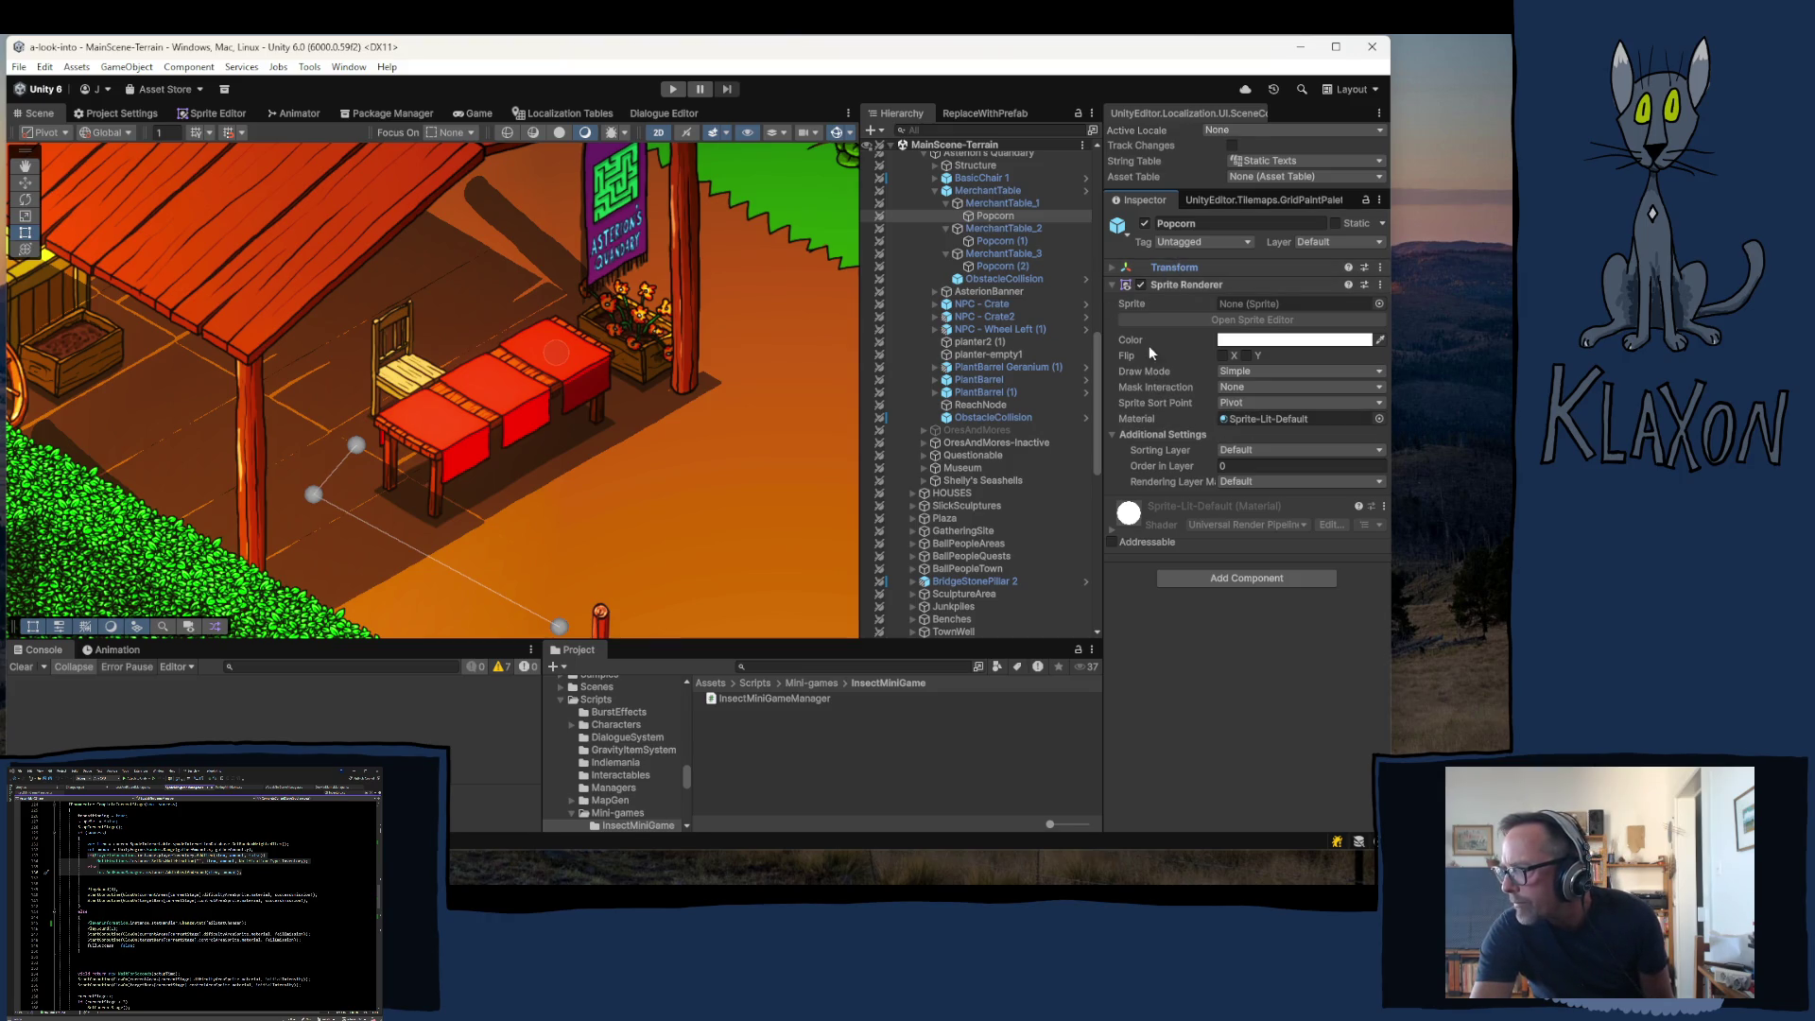
click(989, 214)
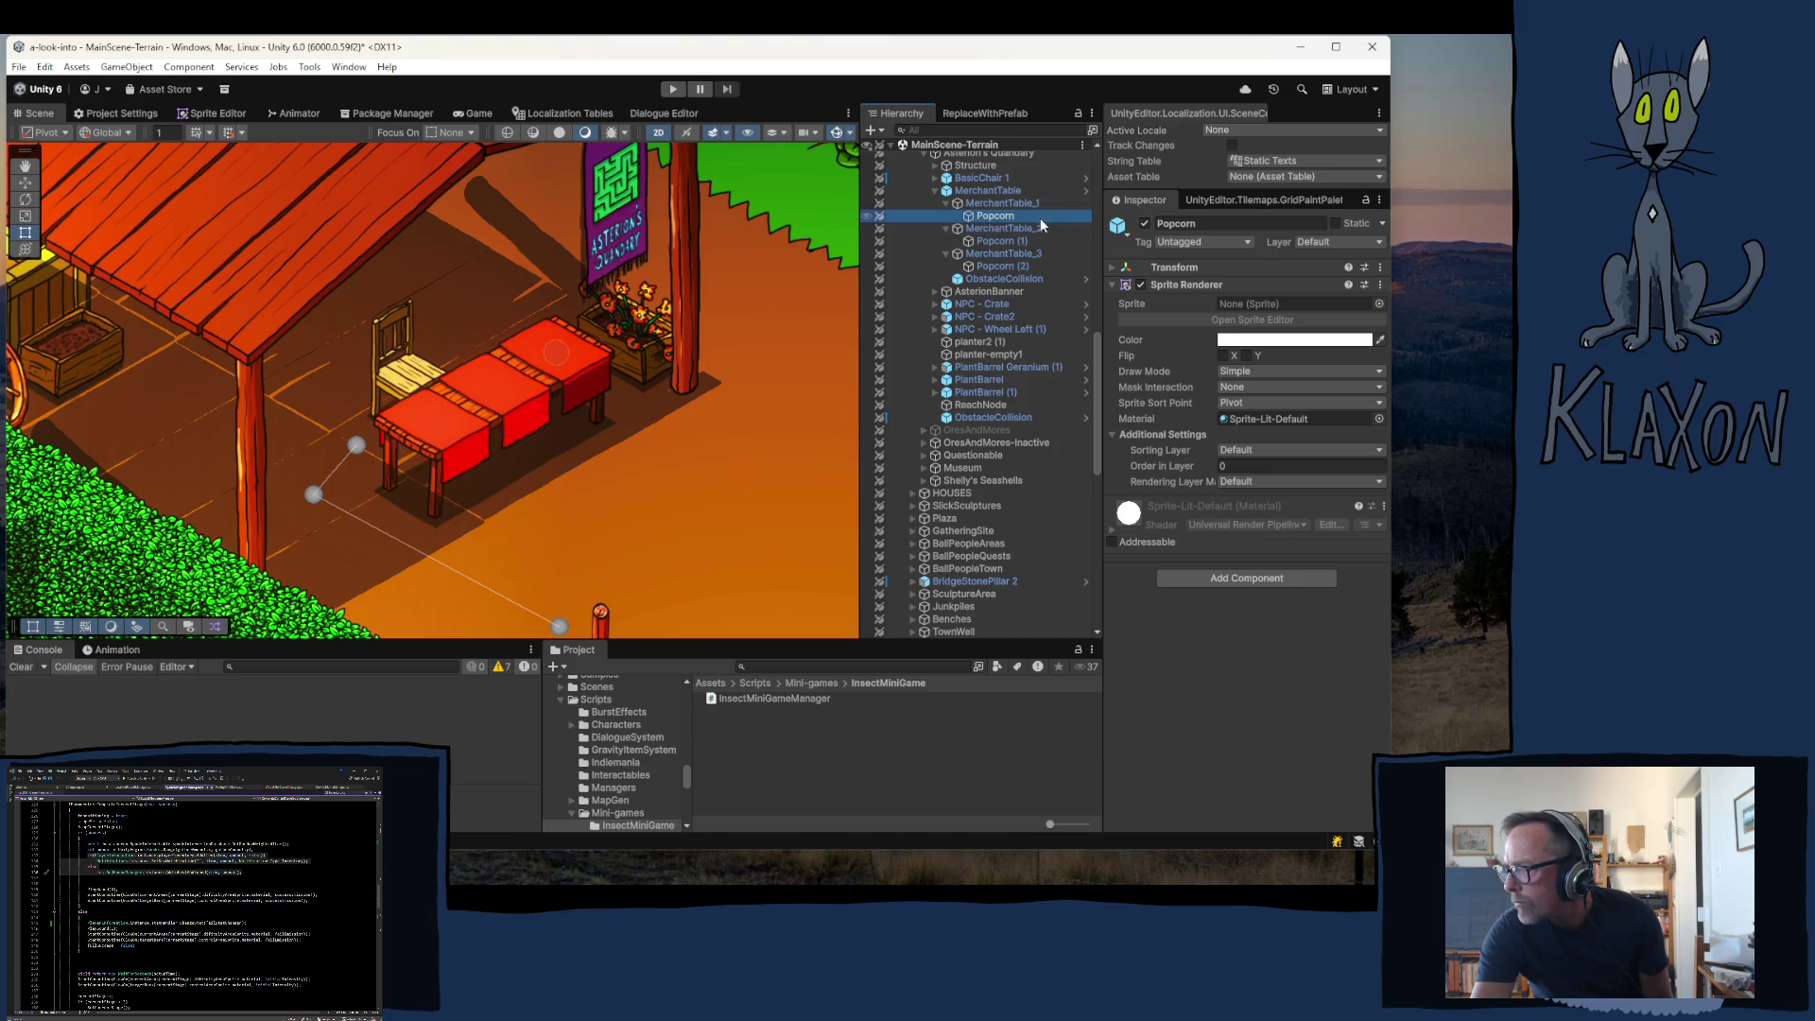
key(ctrl+d)
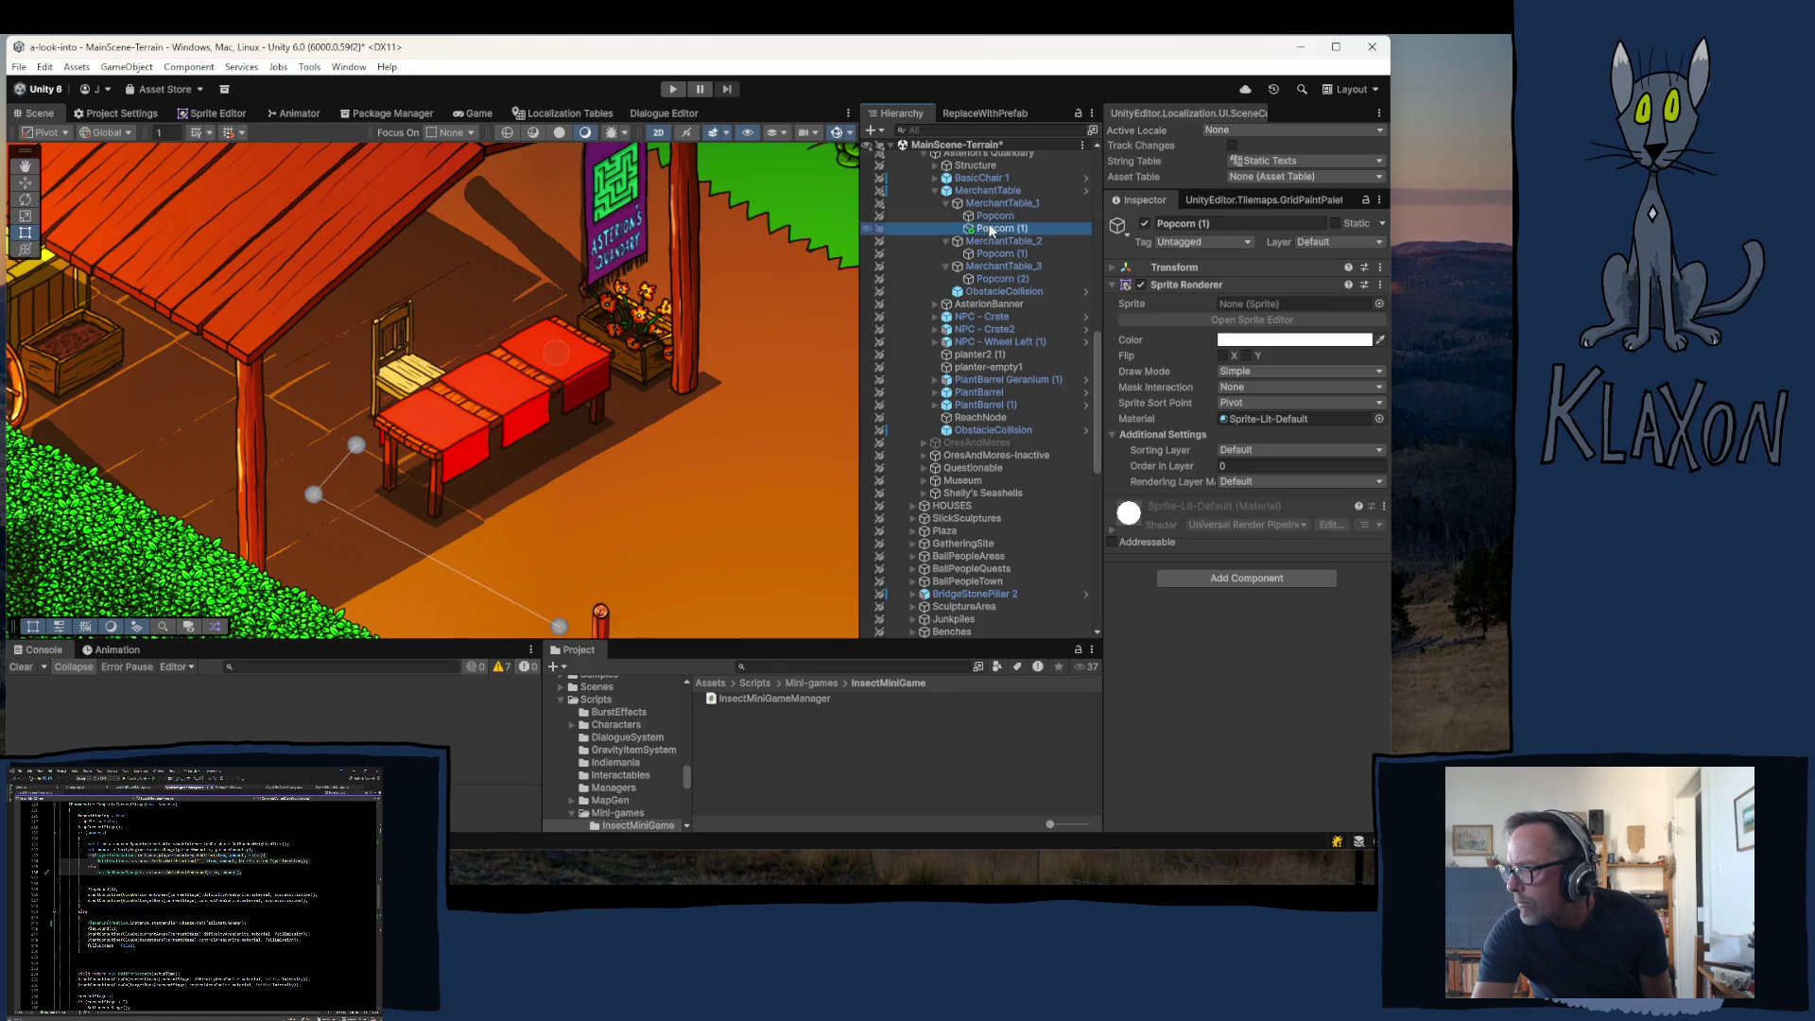
key(F2)
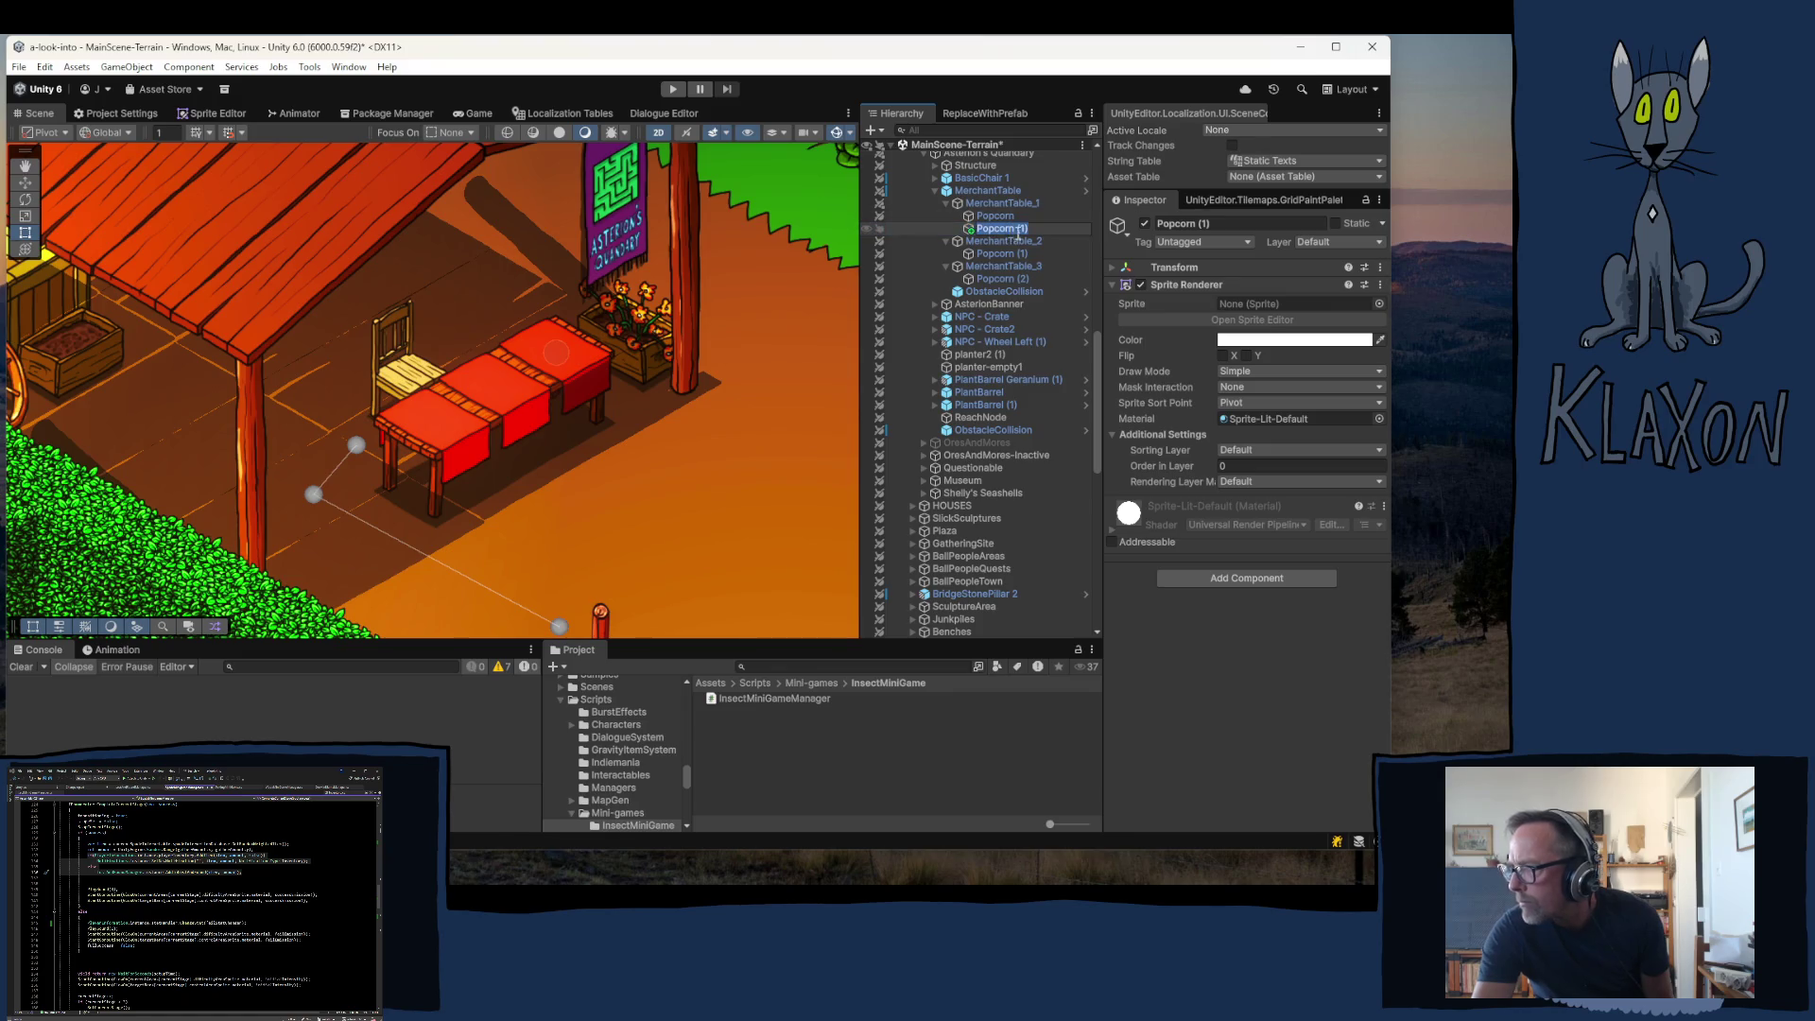
text(Table)
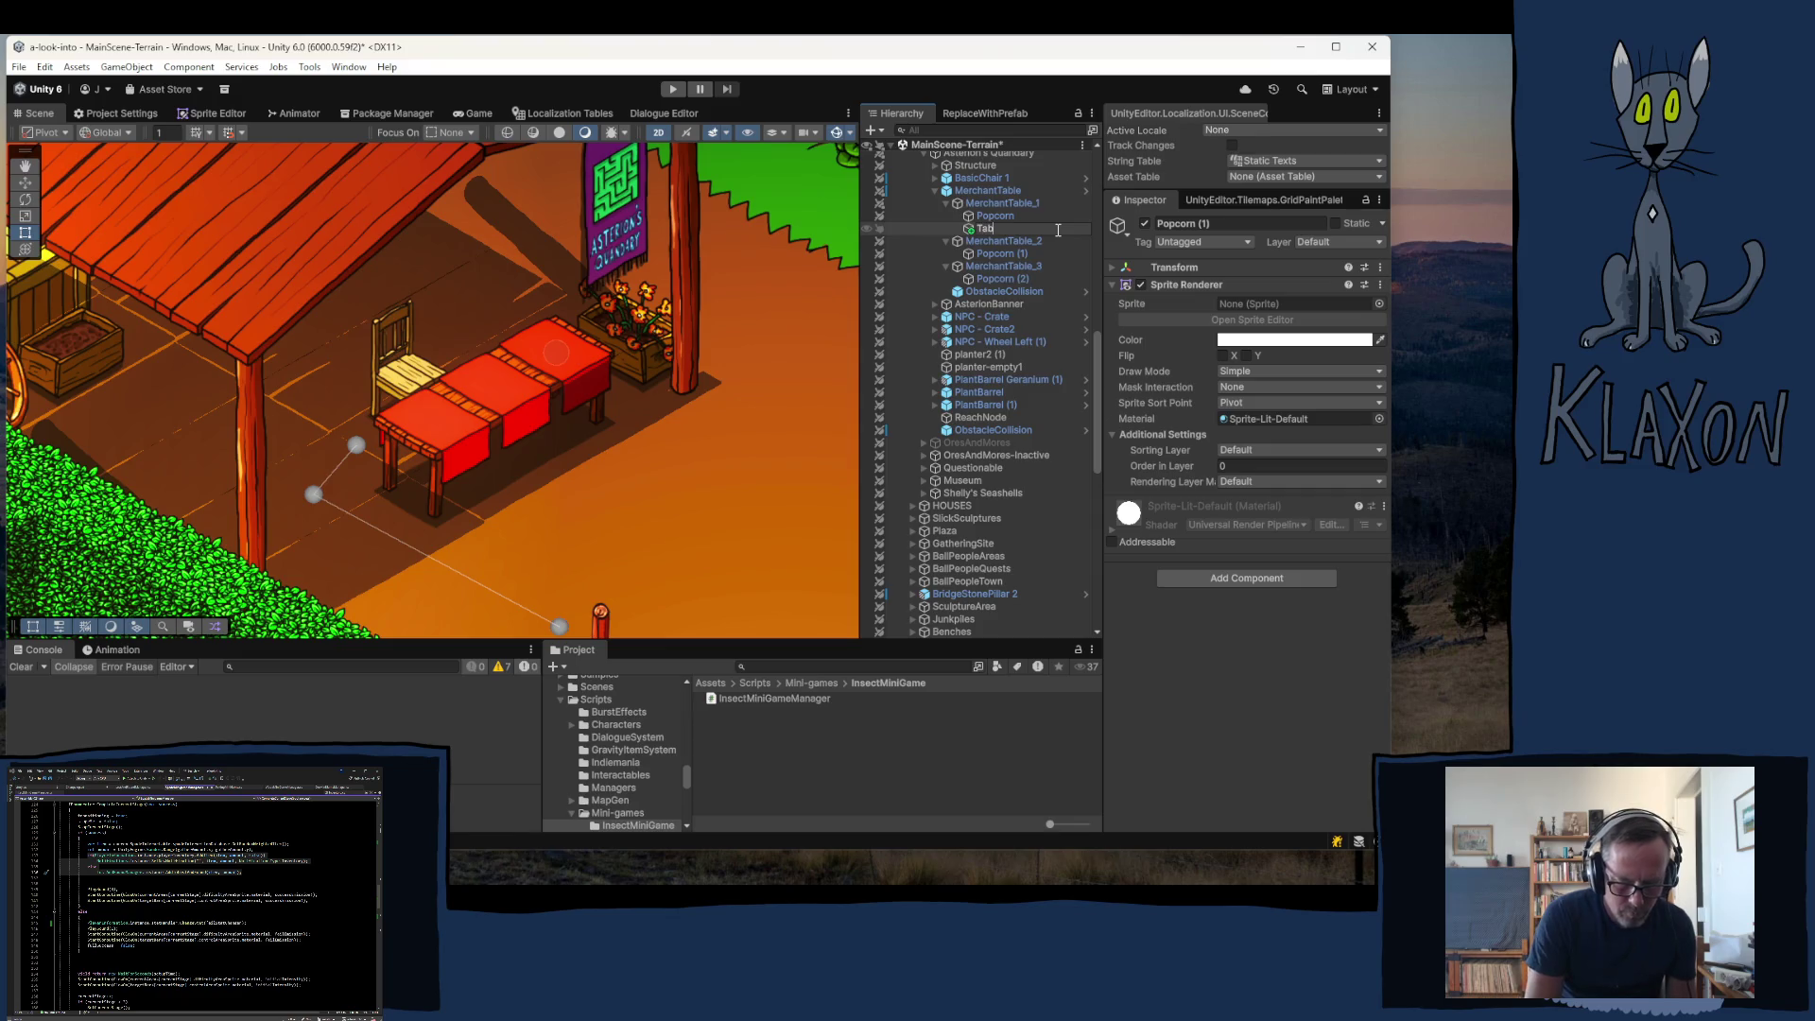
key(Return)
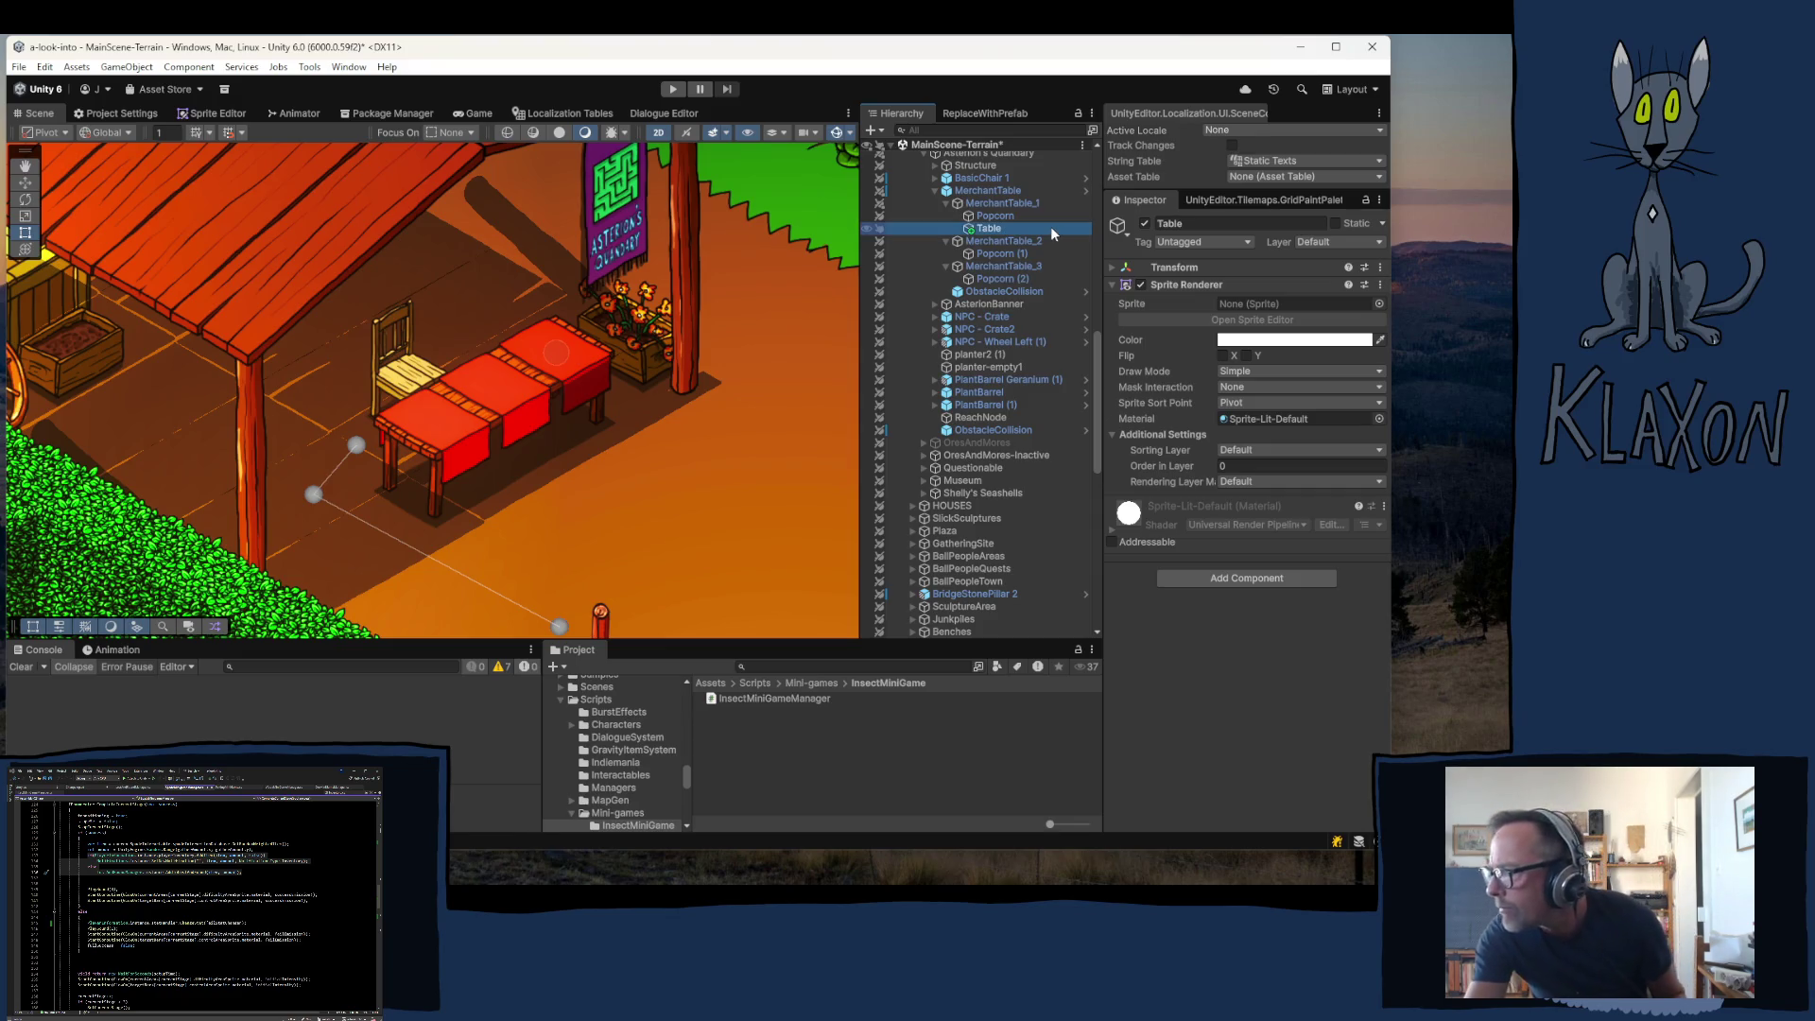
- Copy MerchantTable_1's Sprite Renderer and paste its values onto the Table child
click(1000, 206)
right_click(1188, 285)
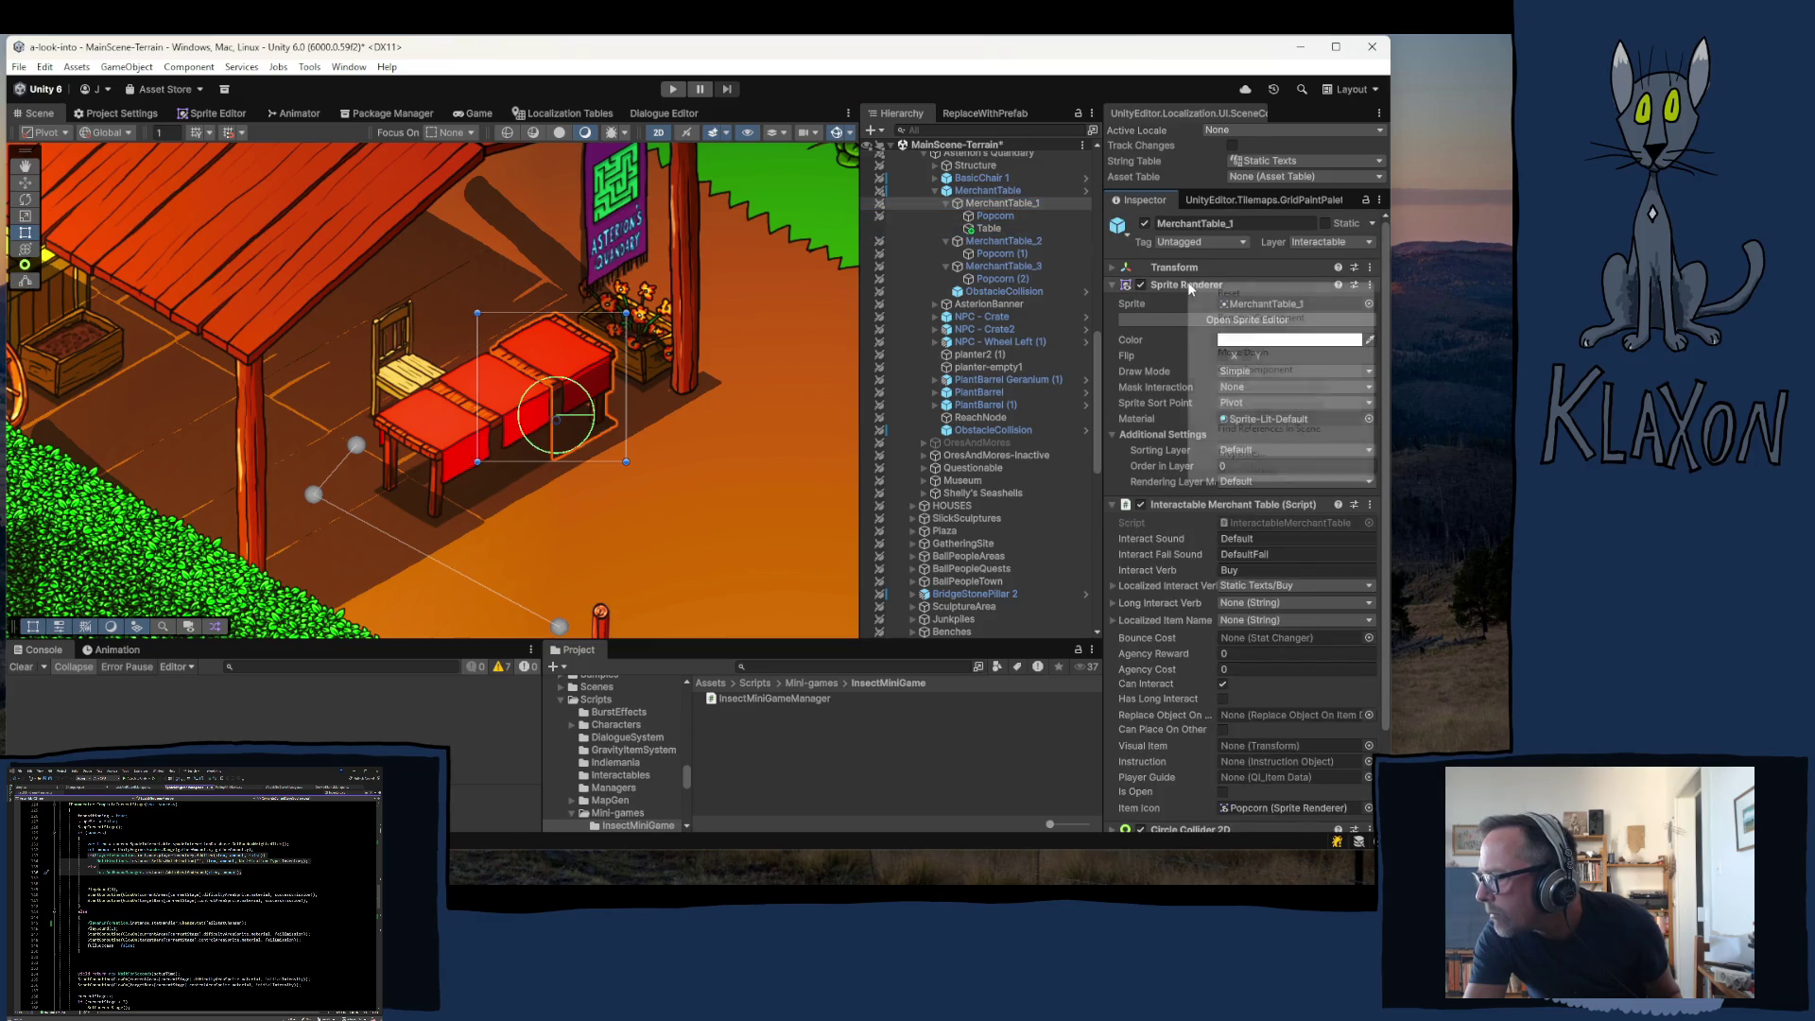
click(1256, 370)
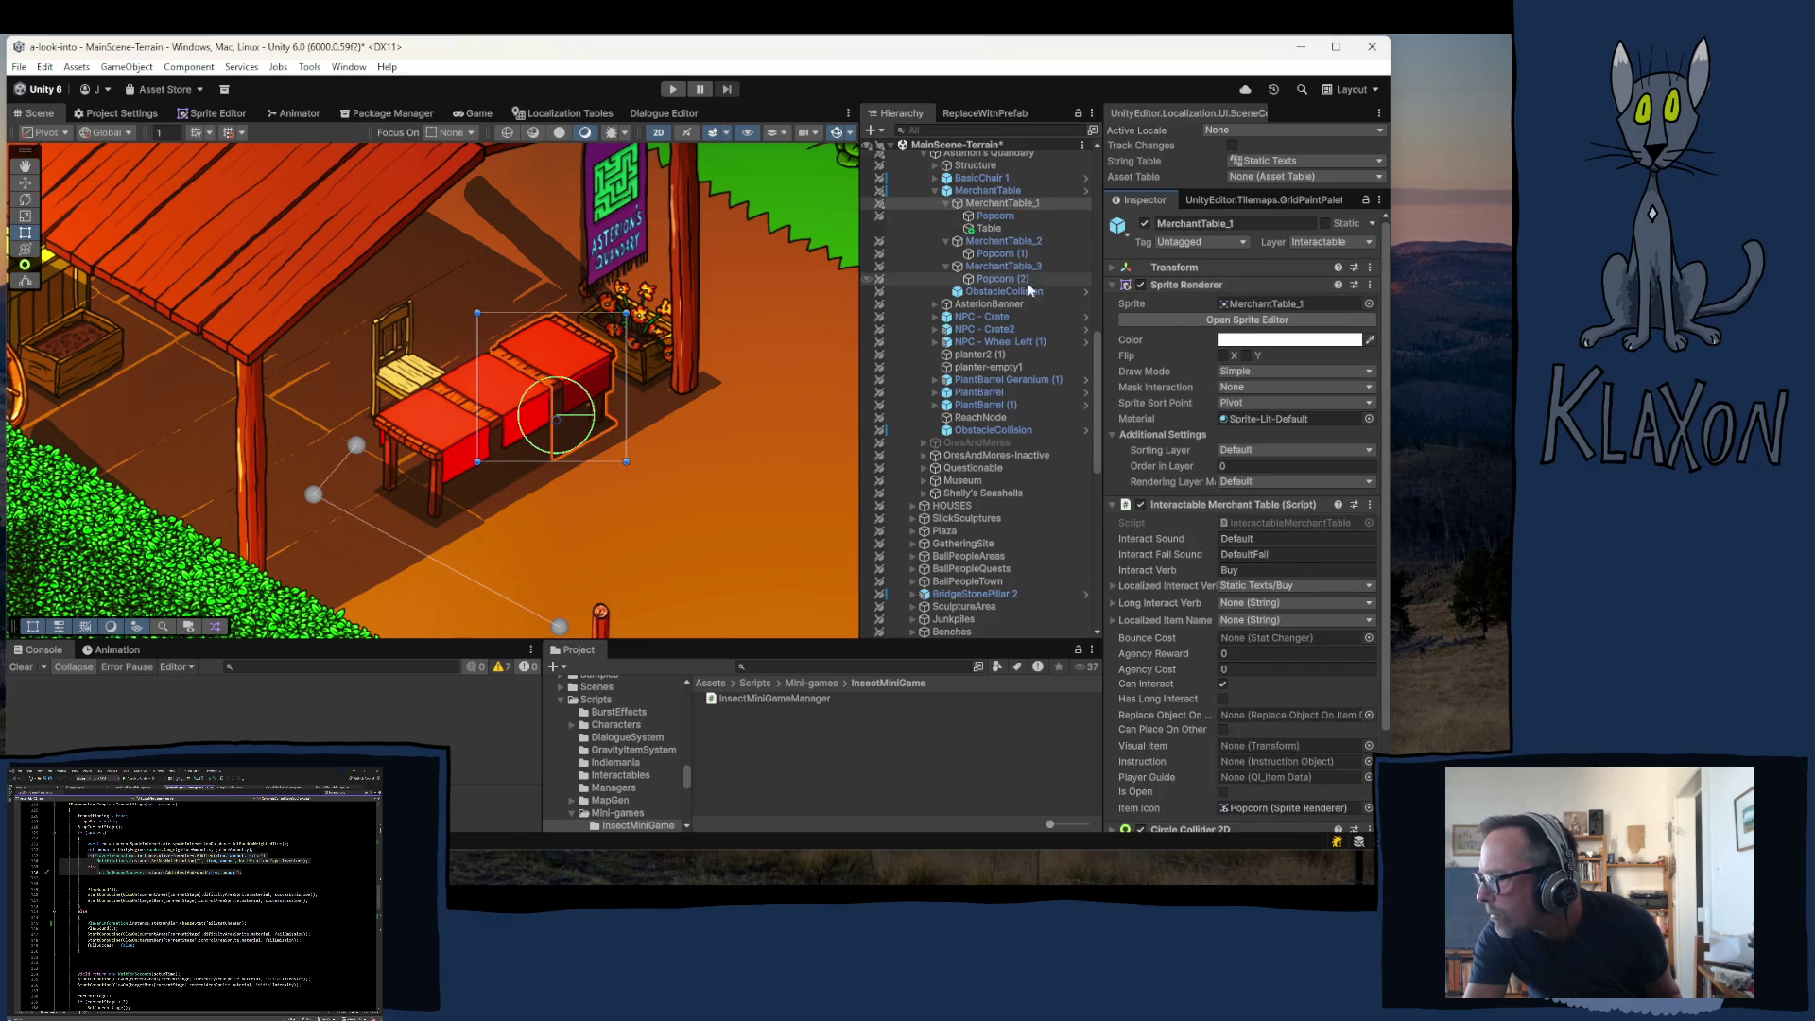
click(989, 229)
right_click(1182, 282)
click(1265, 405)
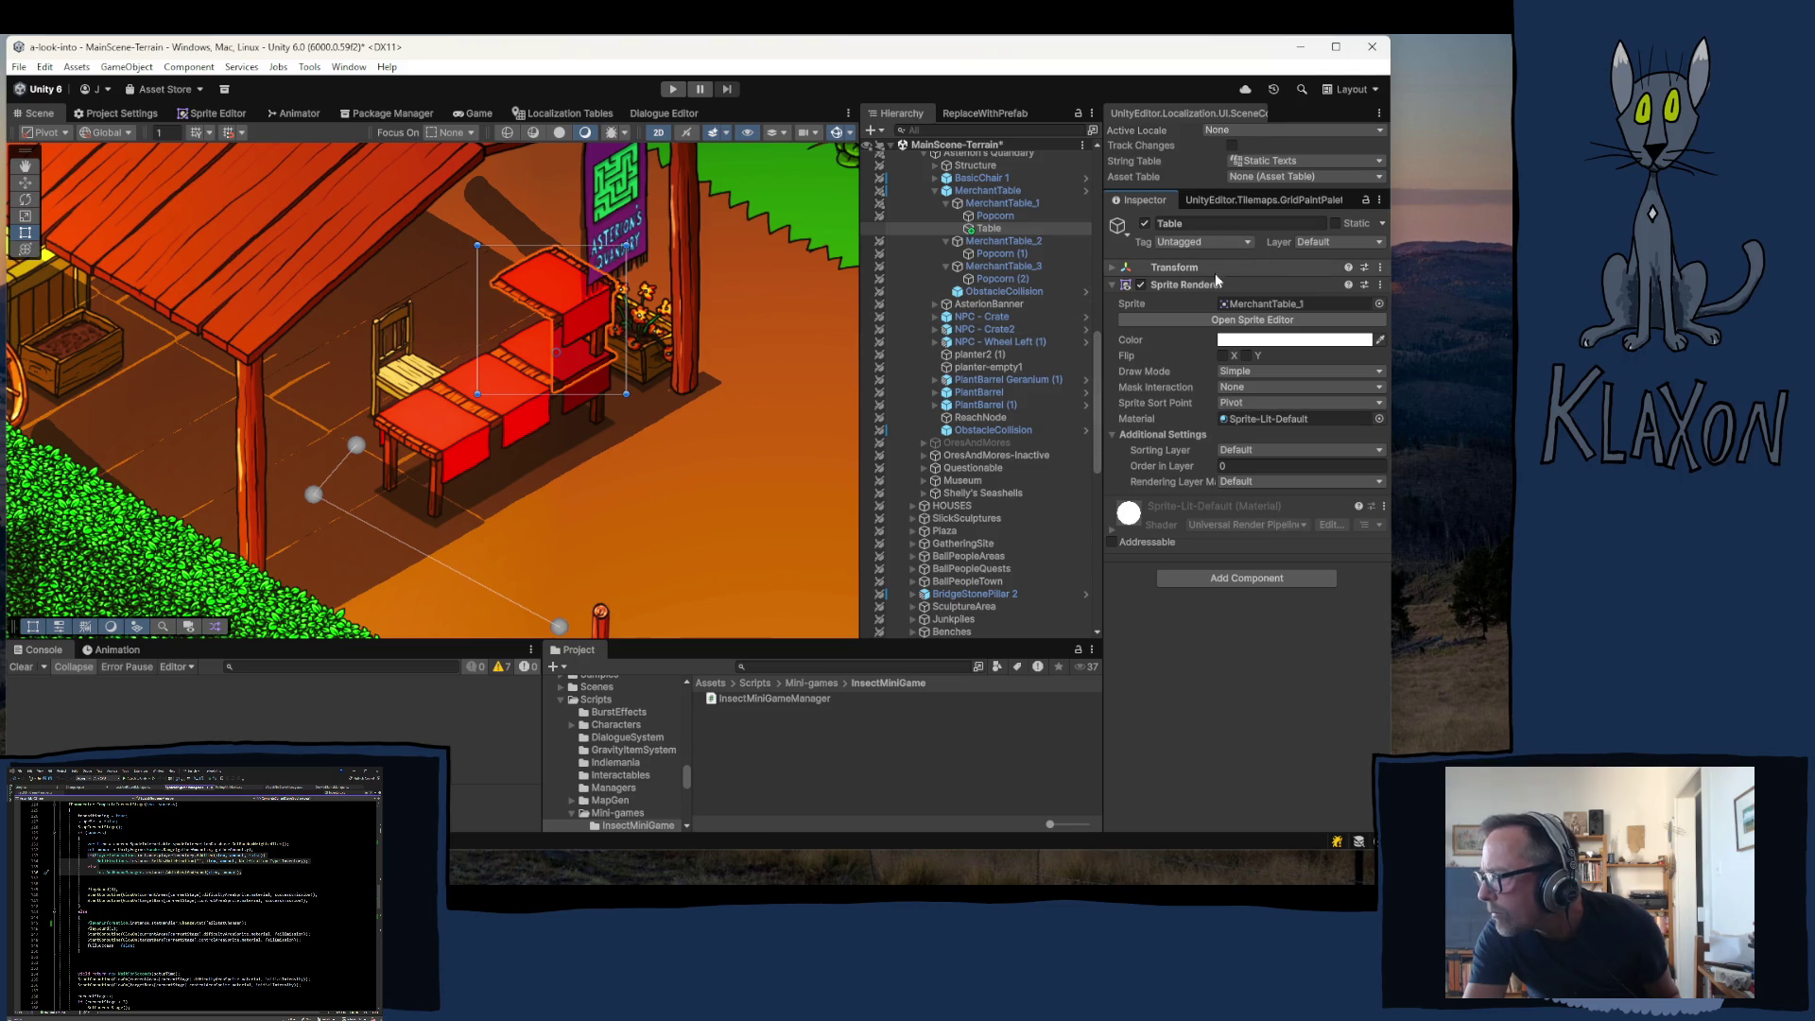
- Zero the Table child's position so it sits at 0, 0, 0
click(1173, 268)
click(1357, 286)
key(shift+Tab)
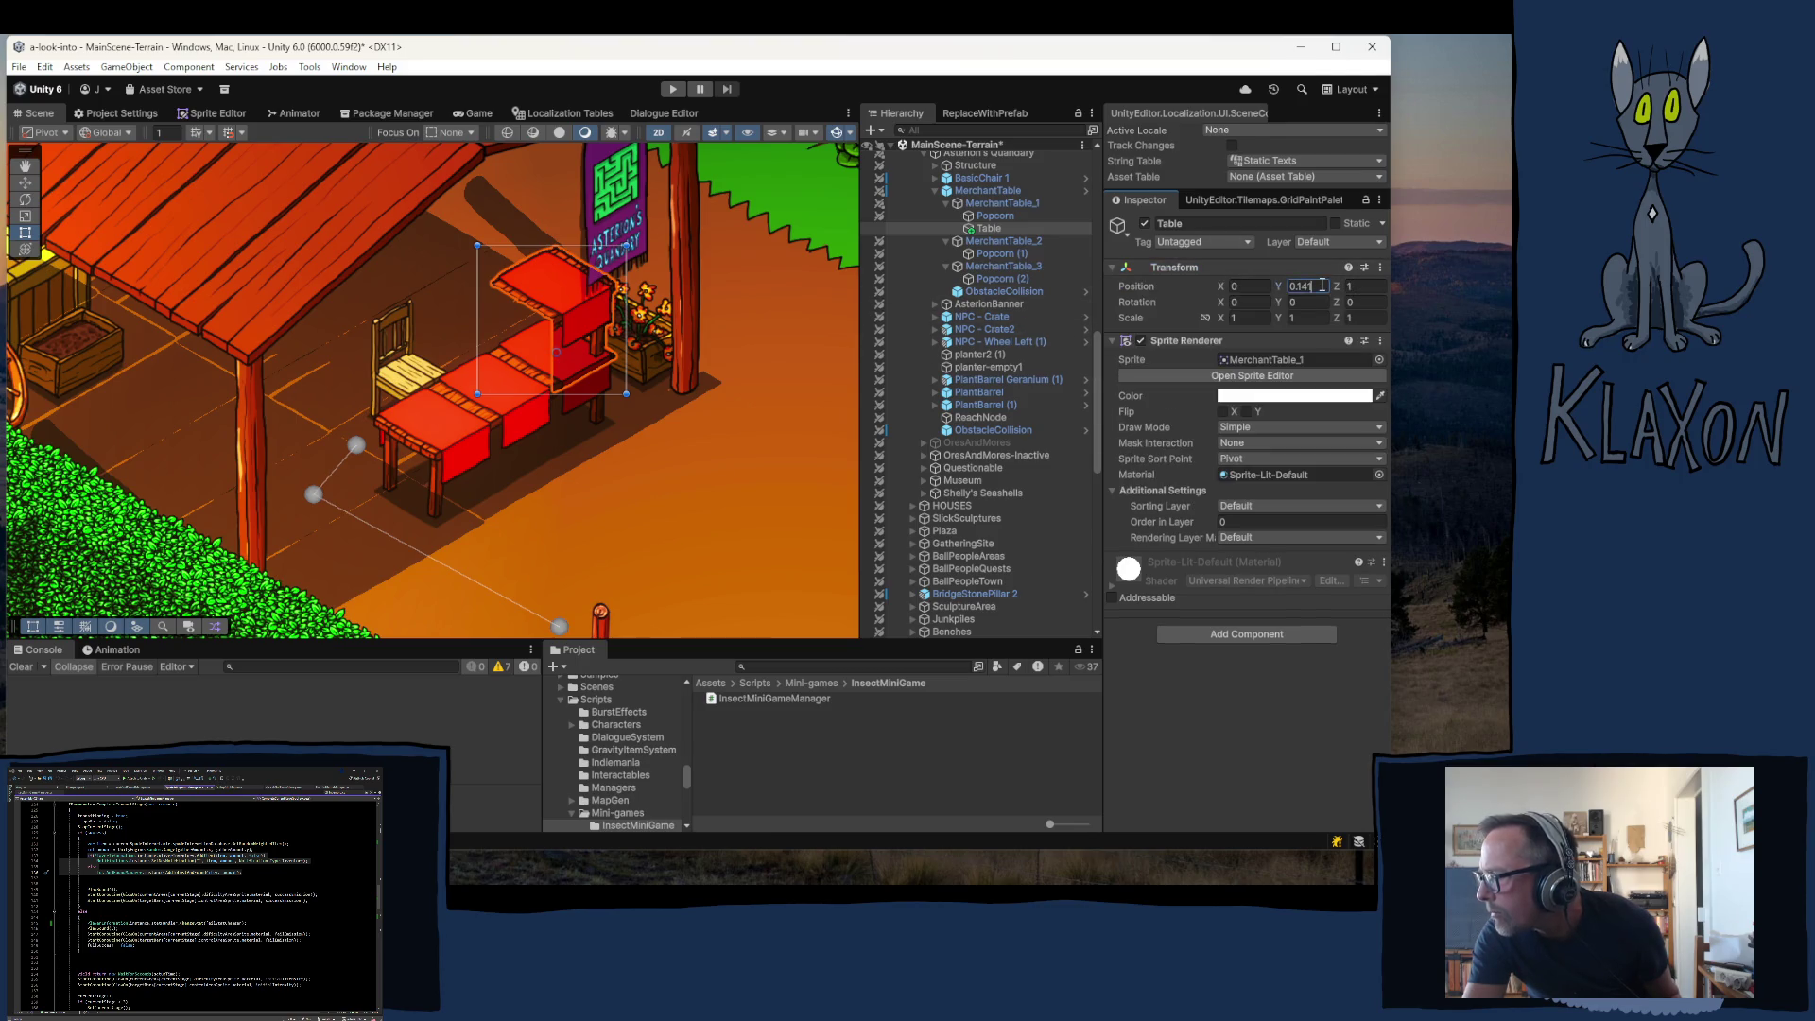
text(0)
key(Tab)
text(0)
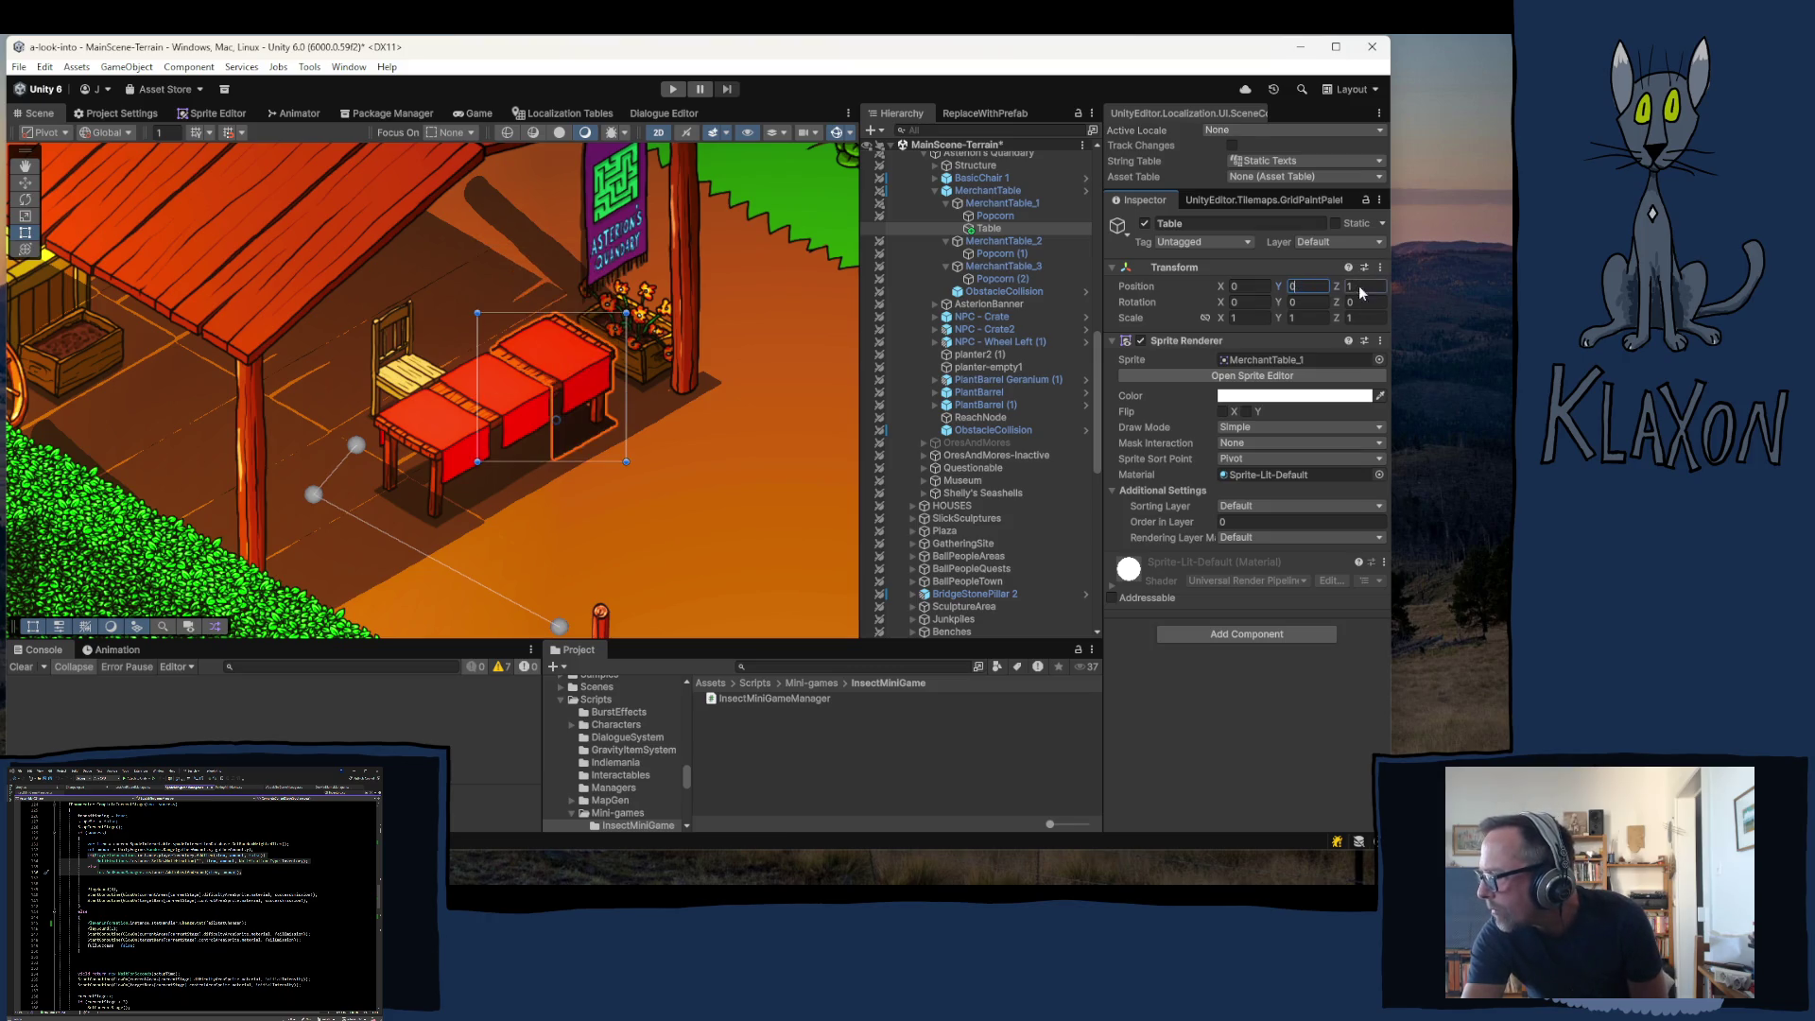
text(0)
click(999, 203)
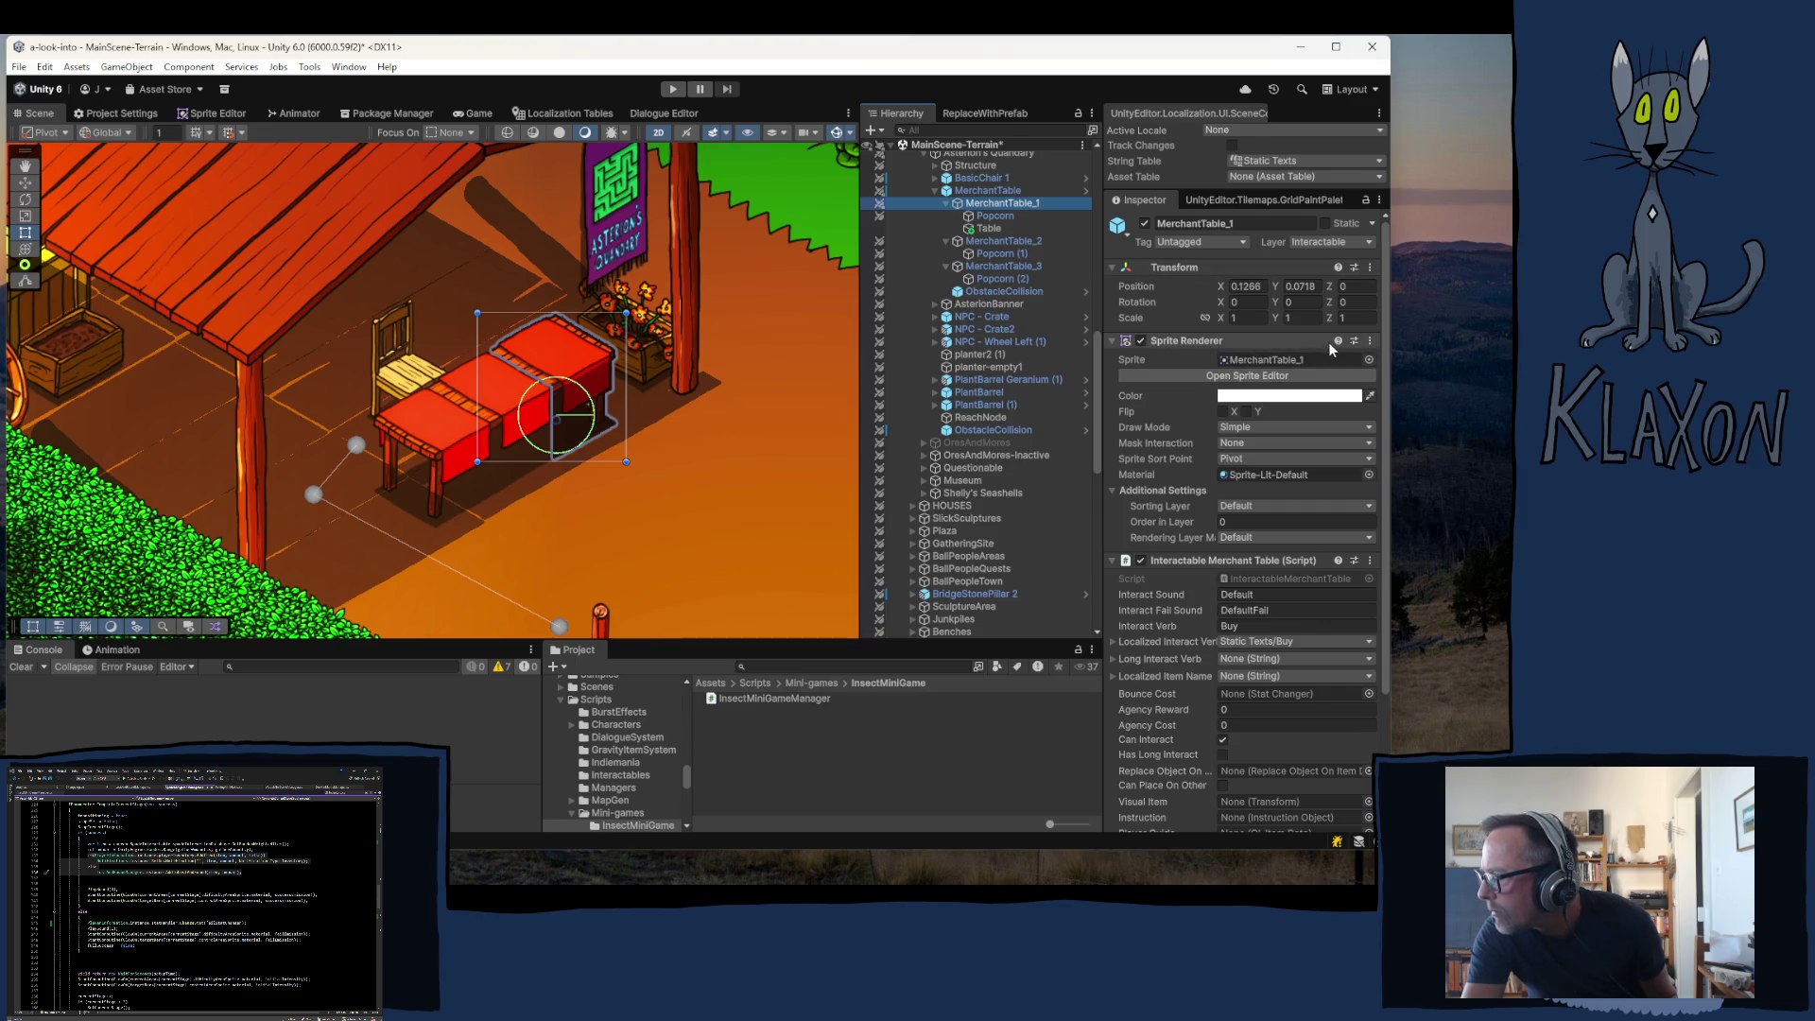
- Remove MerchantTable_1's own Sprite Renderer and assign the Table child as its Visual Item
click(1370, 341)
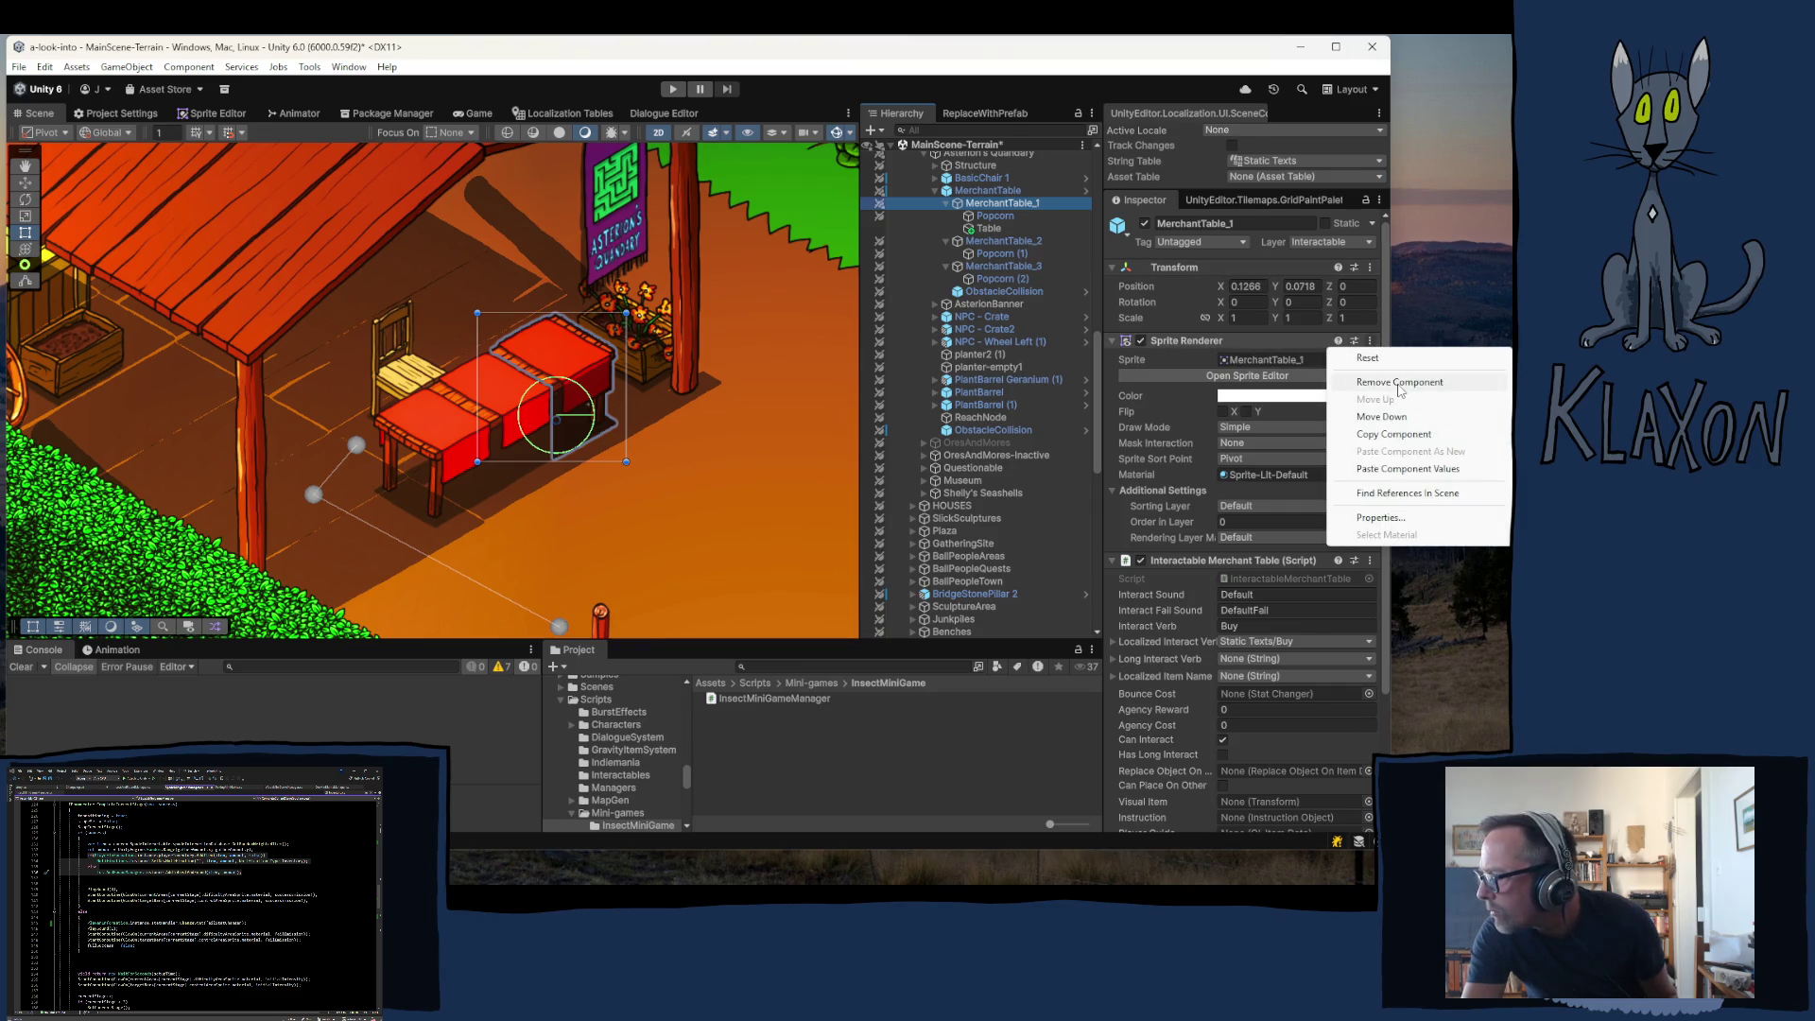
click(1400, 383)
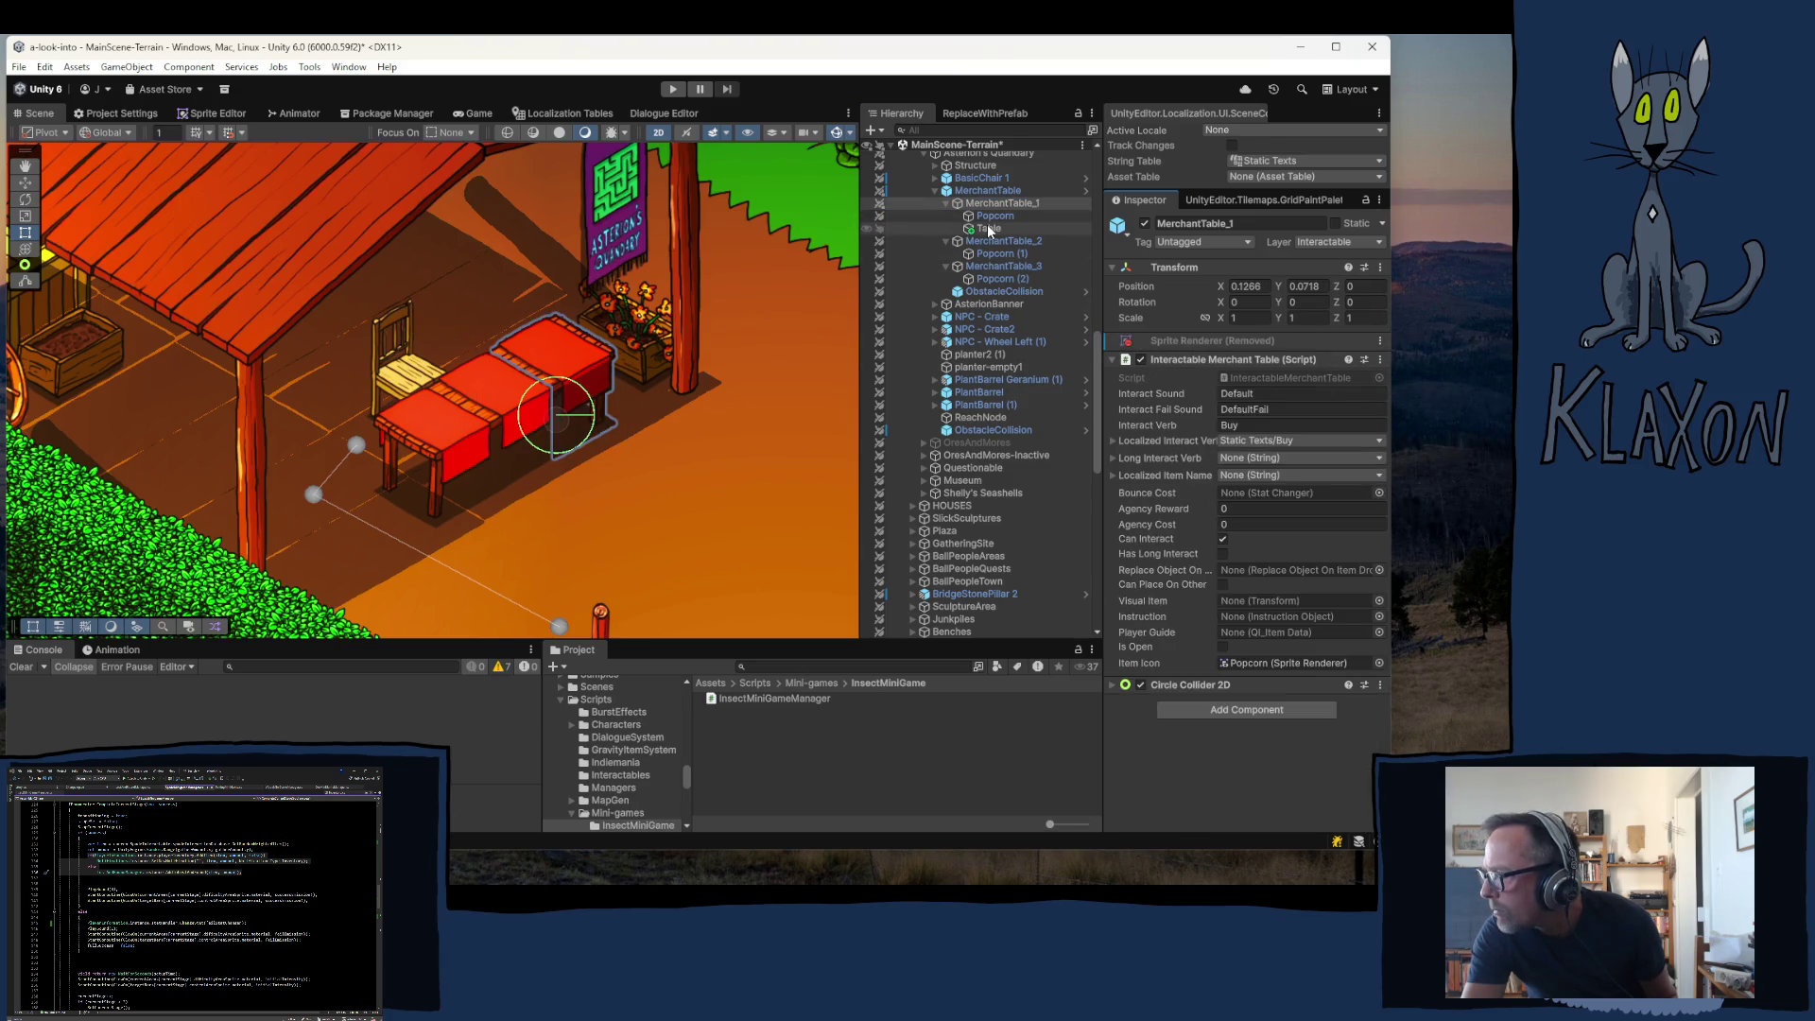
mouse_move(994, 230)
mouse_down()
mouse_move(1257, 567)
mouse_move(1242, 604)
mouse_up()
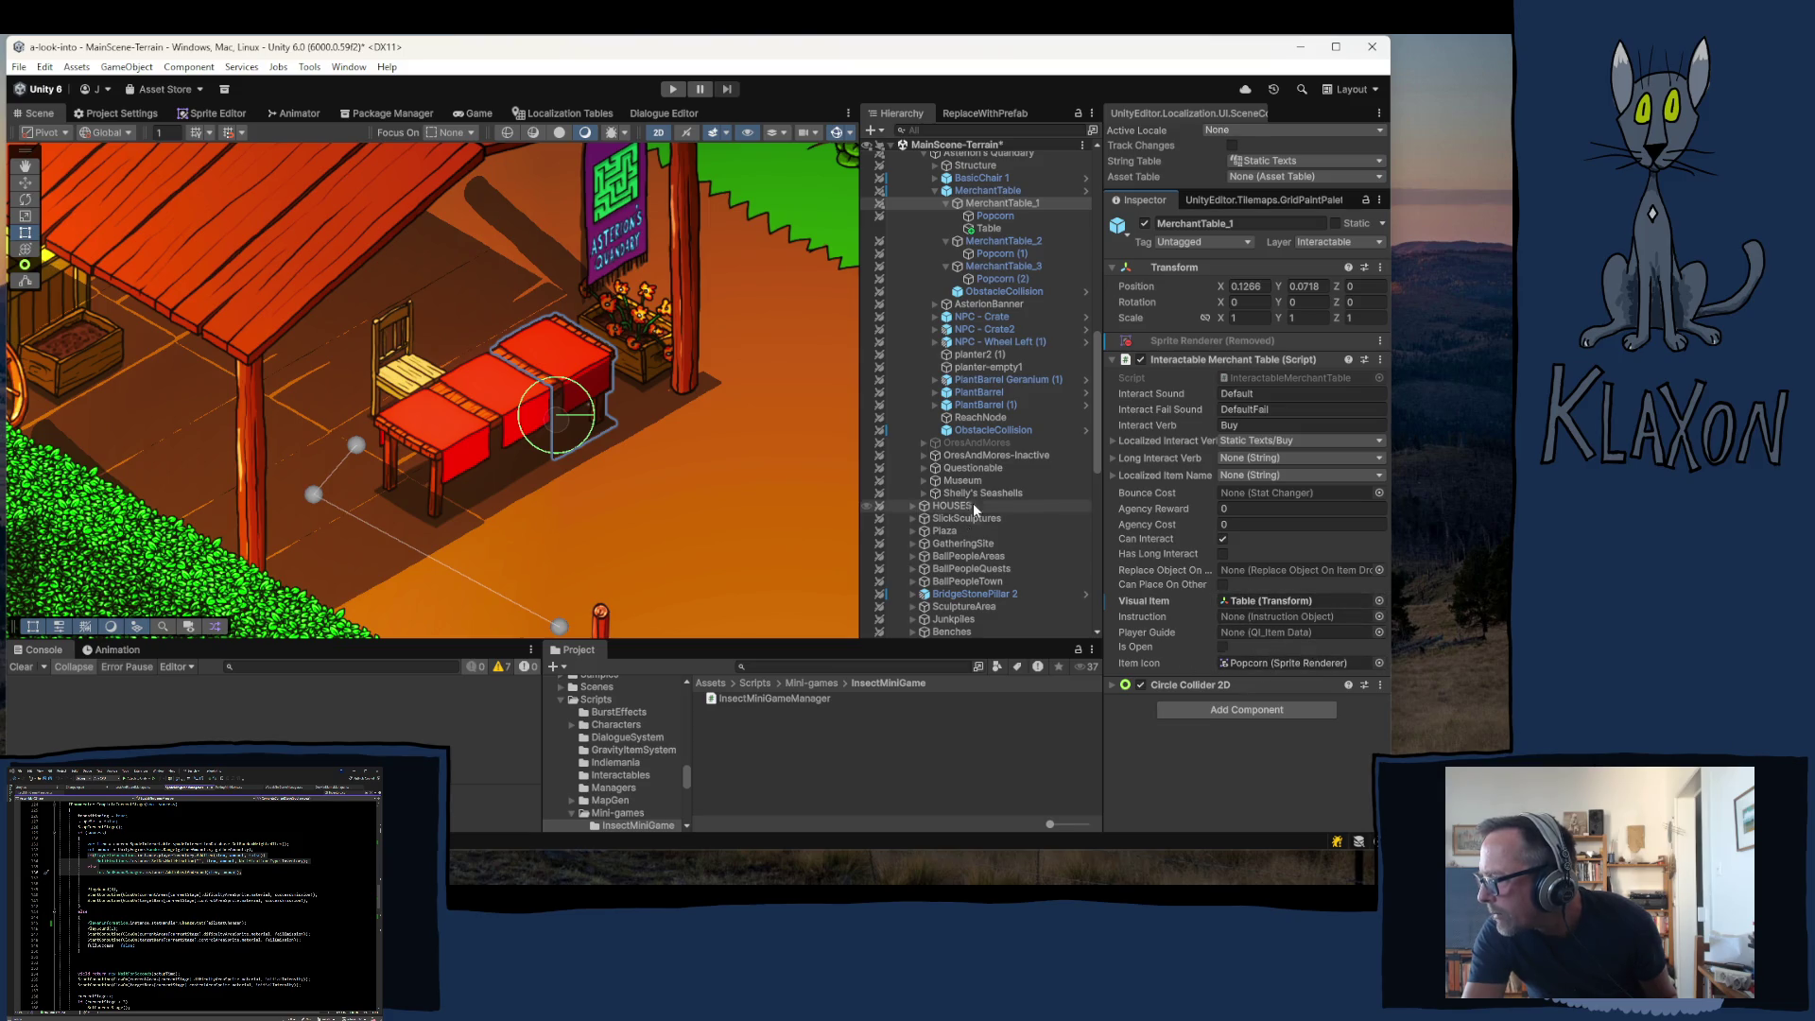
right_click(990, 225)
click(1297, 700)
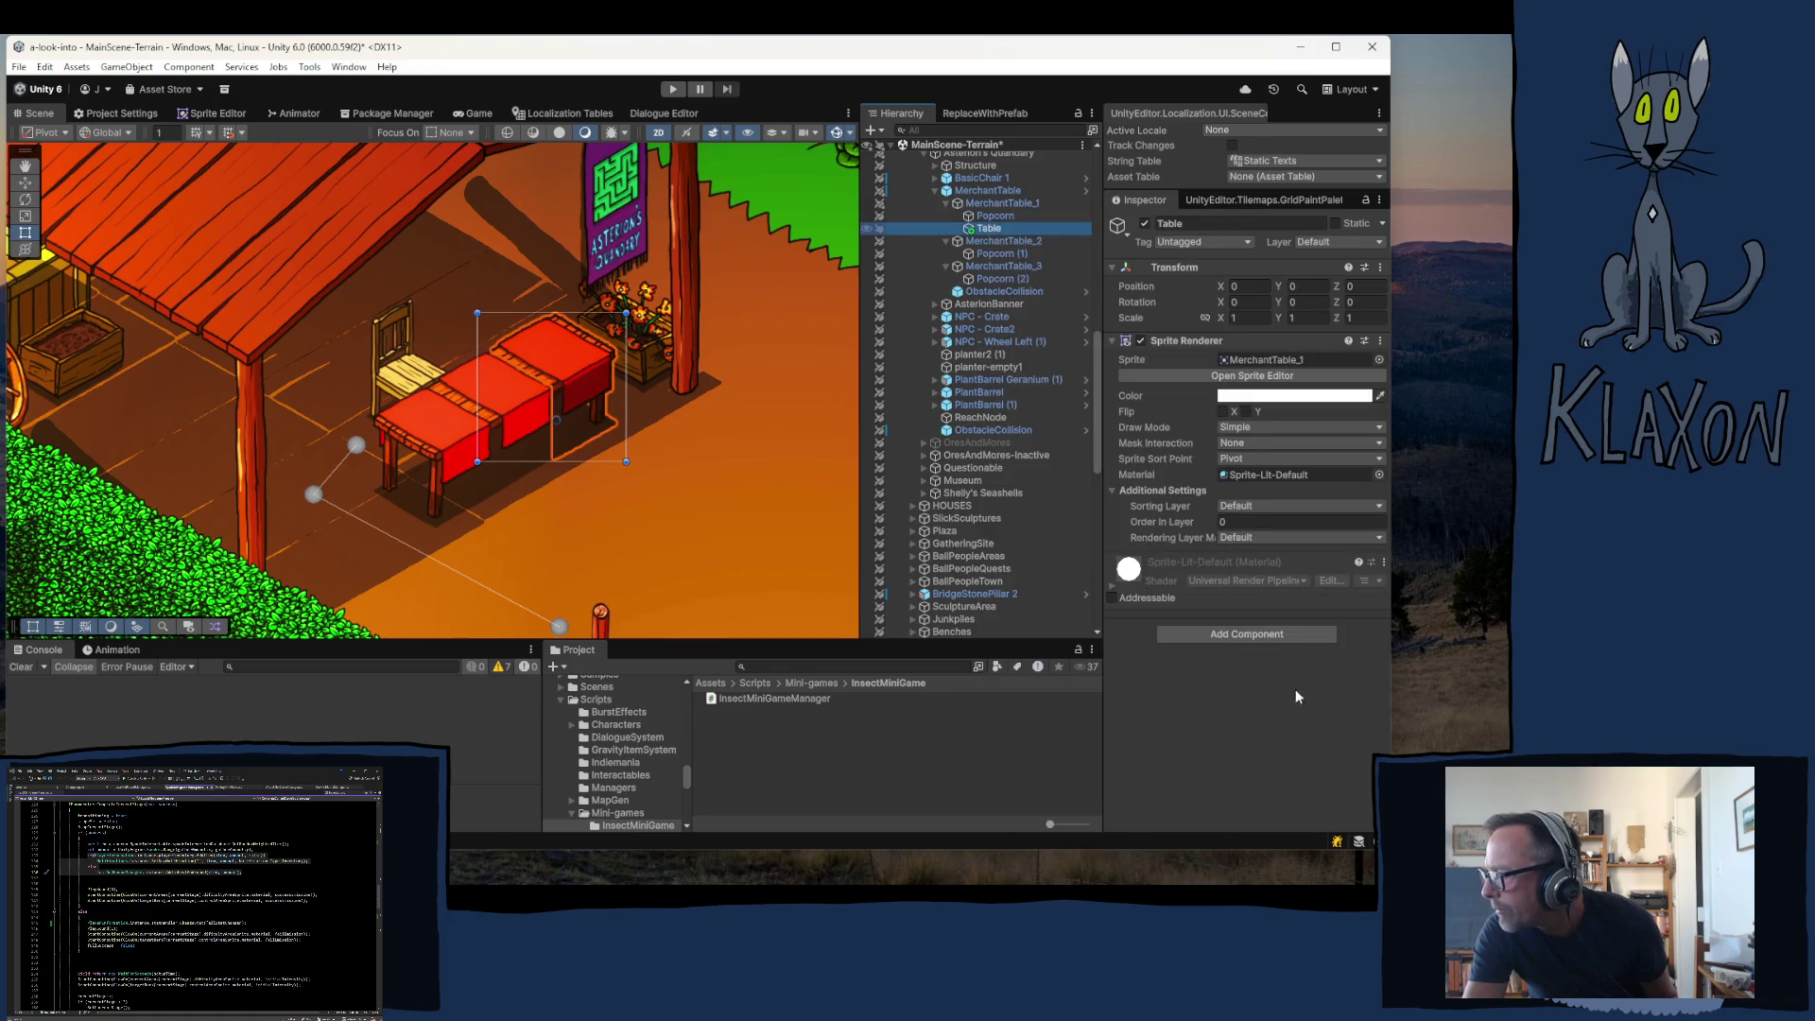
- Apply the added Table child to the 'MerchantTable' prefab
right_click(989, 227)
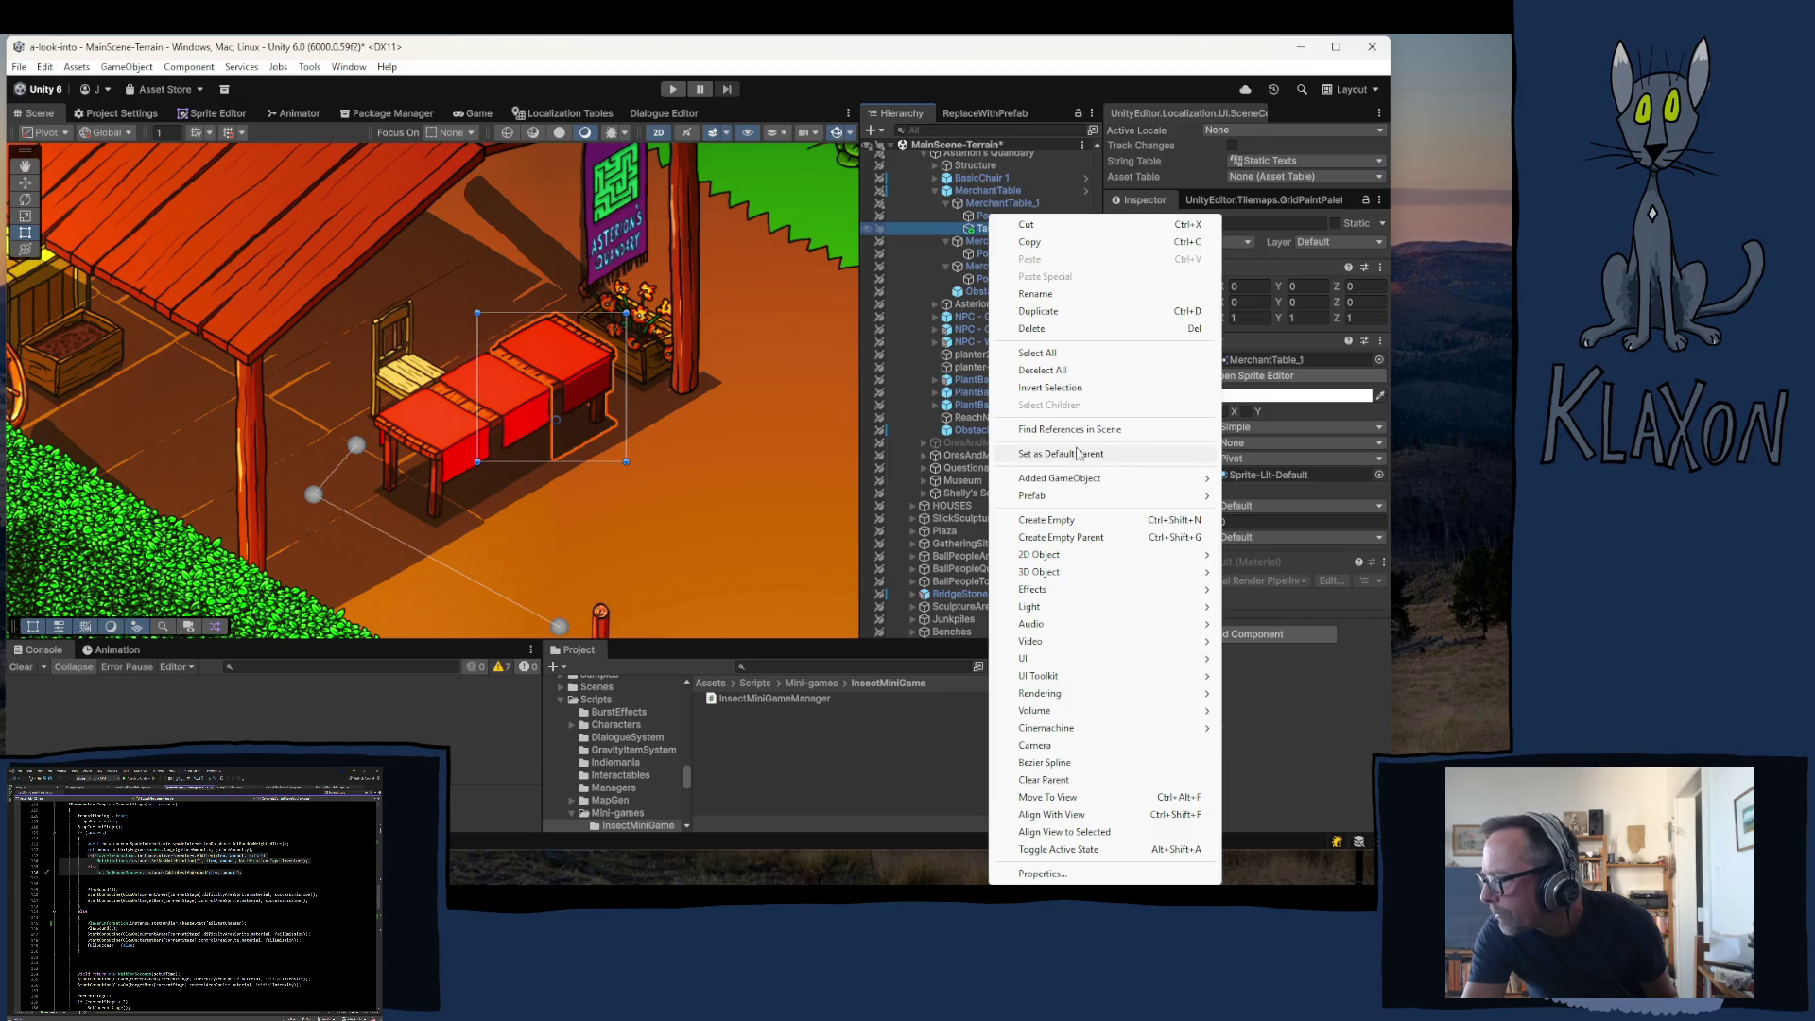
mouse_move(1045, 498)
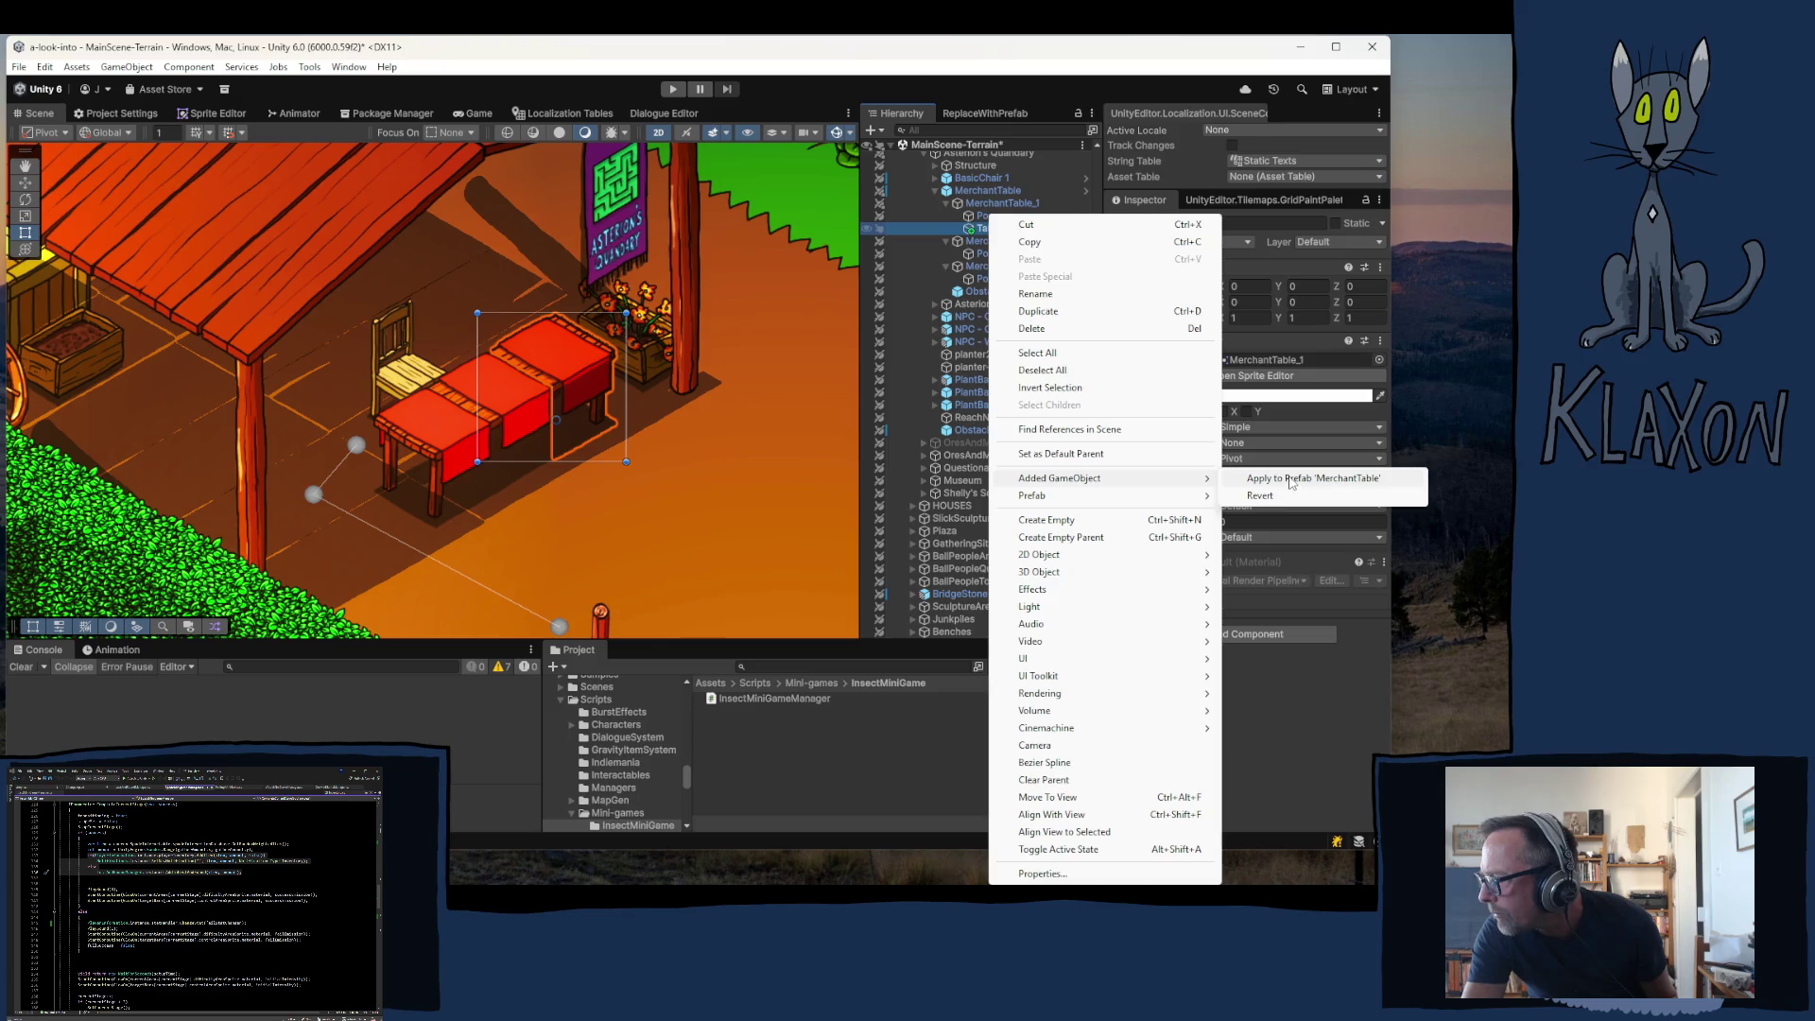
click(1289, 478)
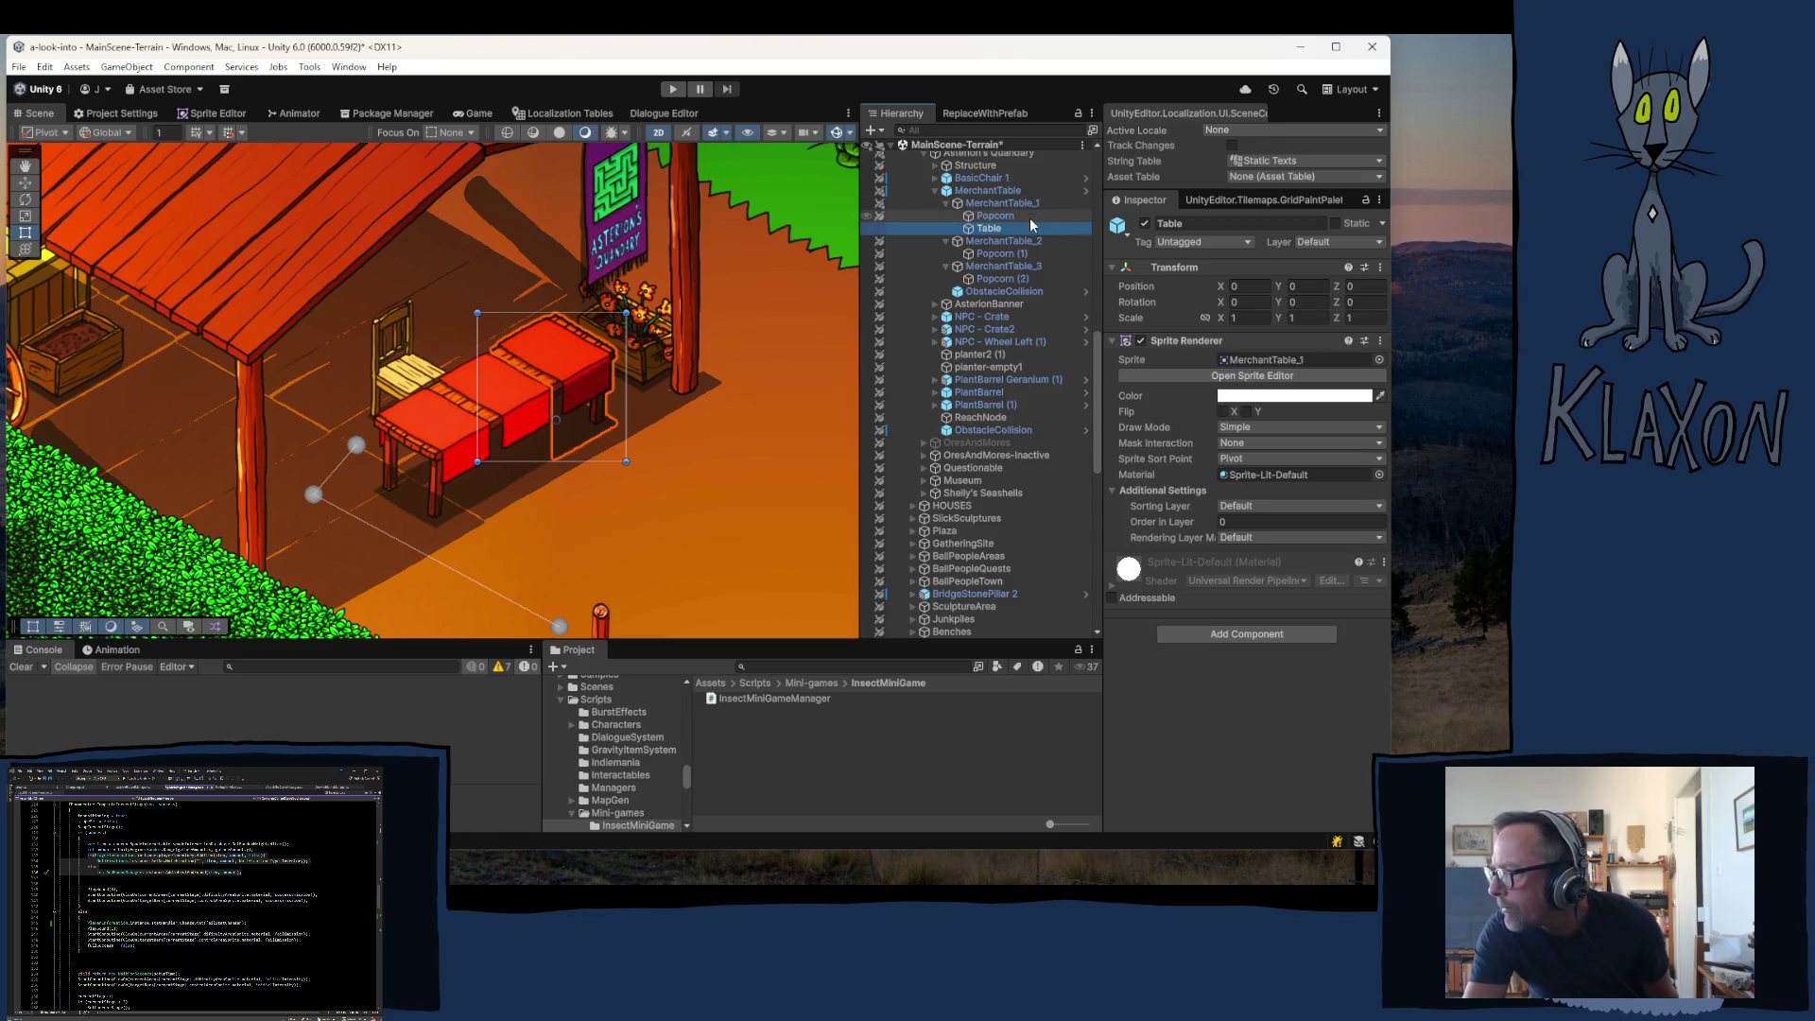
- Apply the Sprite Renderer removal to the prefab and ping the MerchantTable prefab asset
click(987, 201)
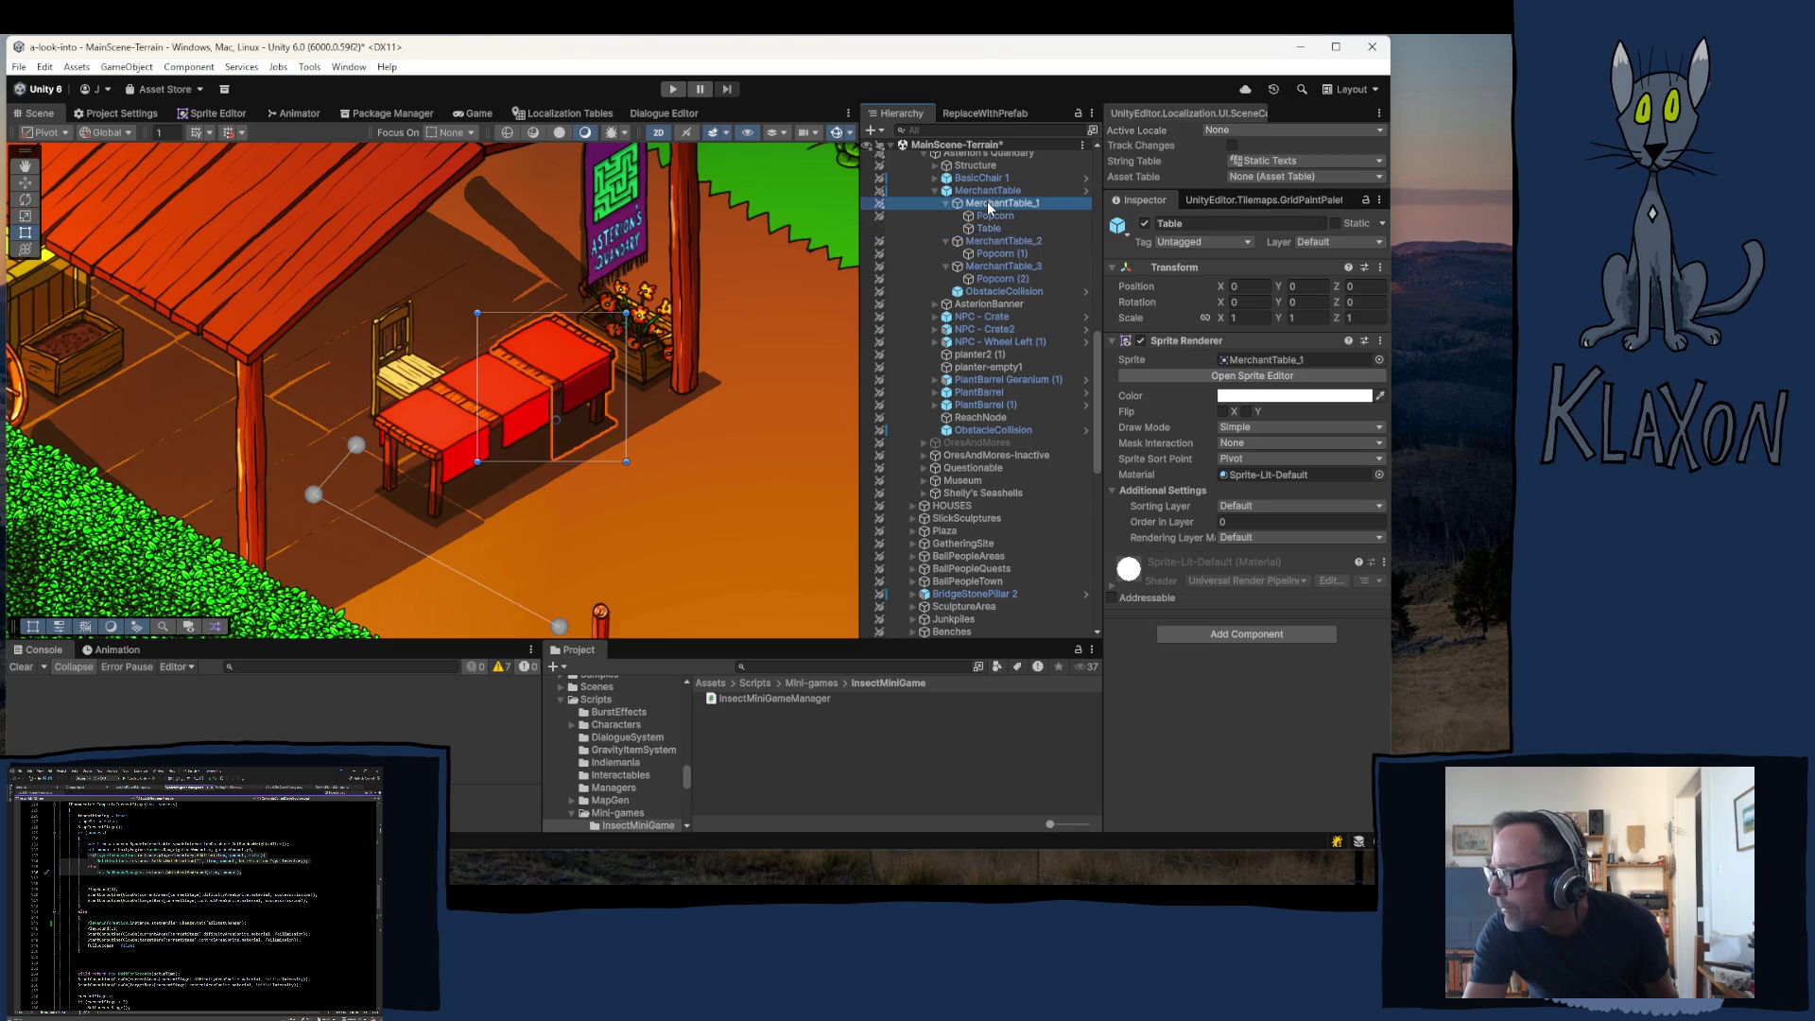
right_click(1184, 340)
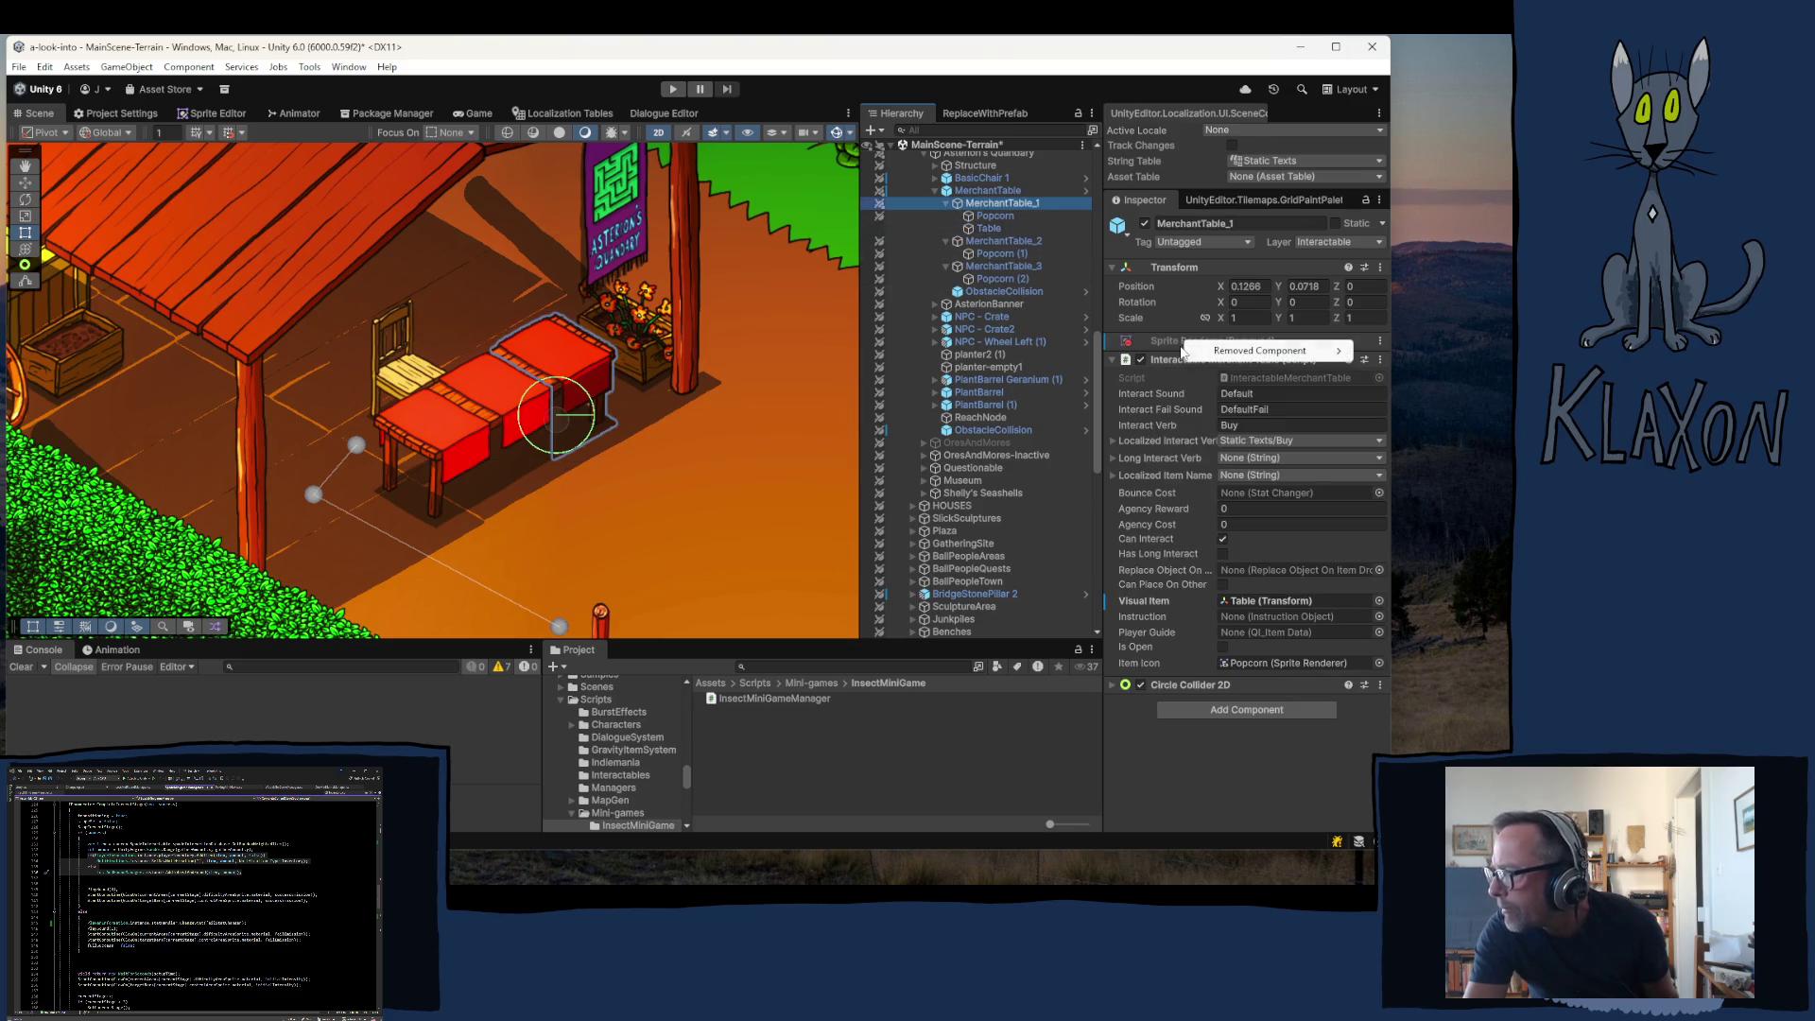
mouse_move(1194, 352)
click(1115, 352)
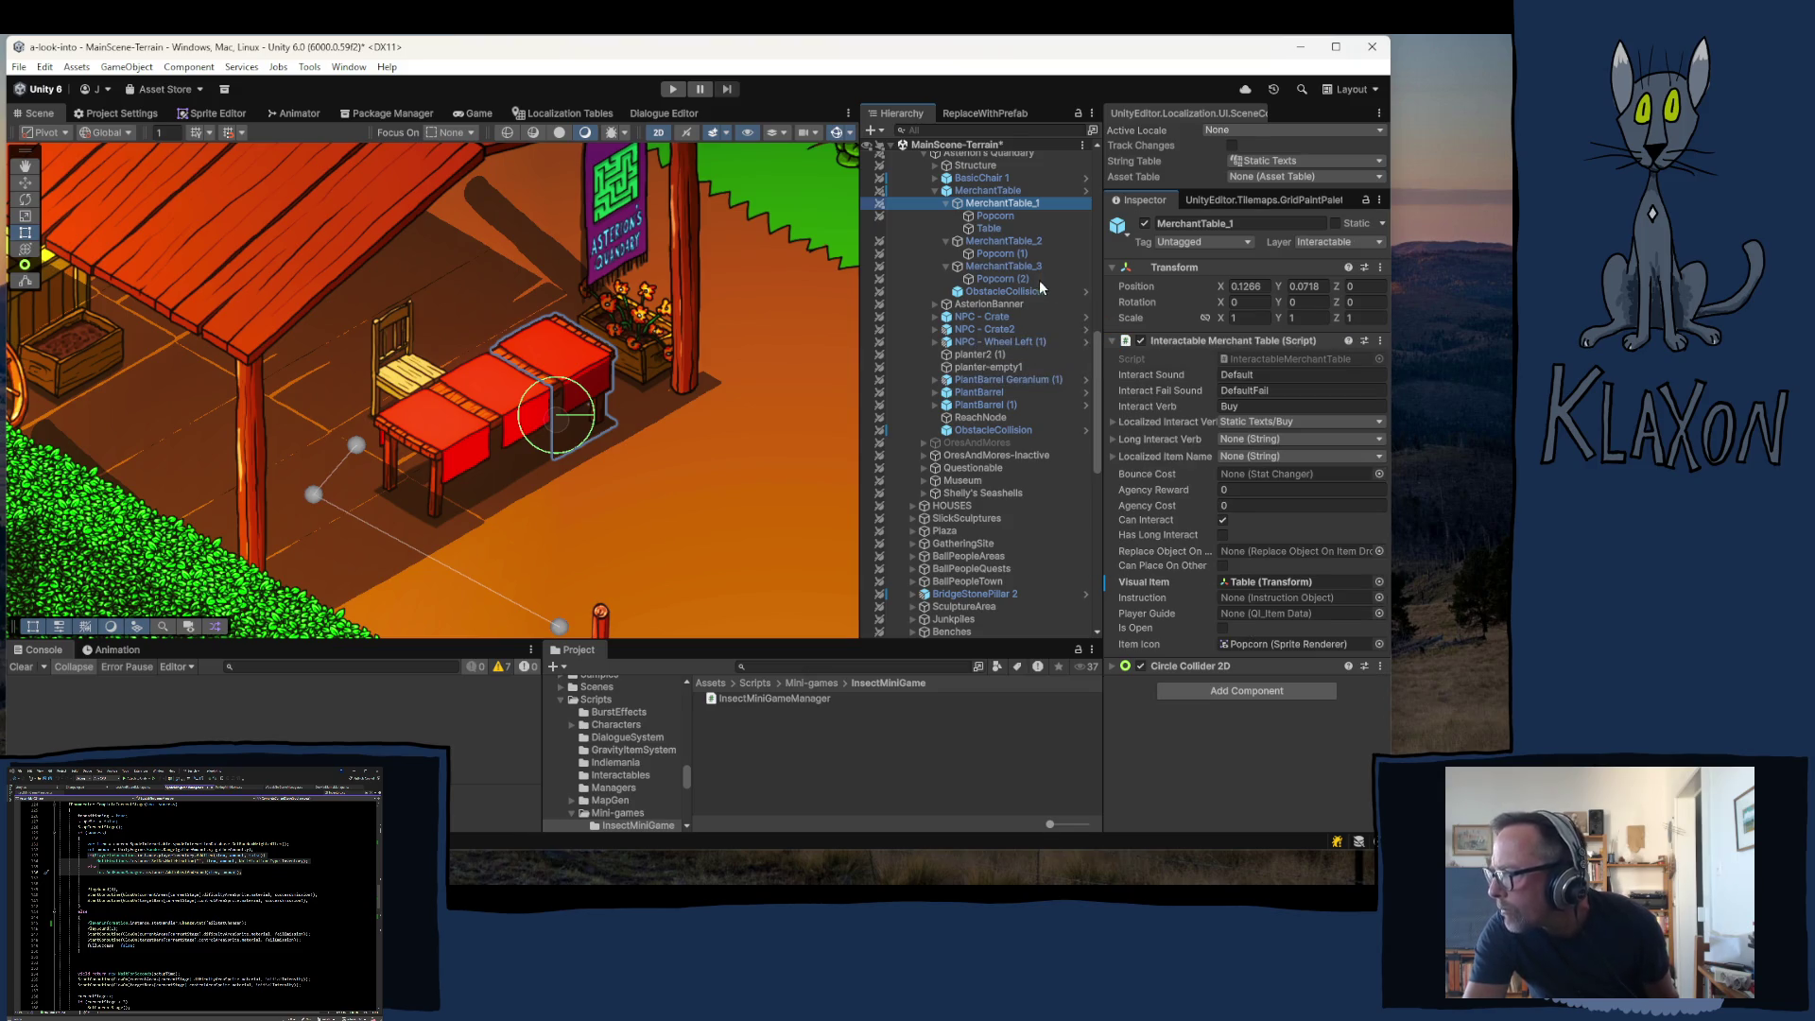
click(994, 192)
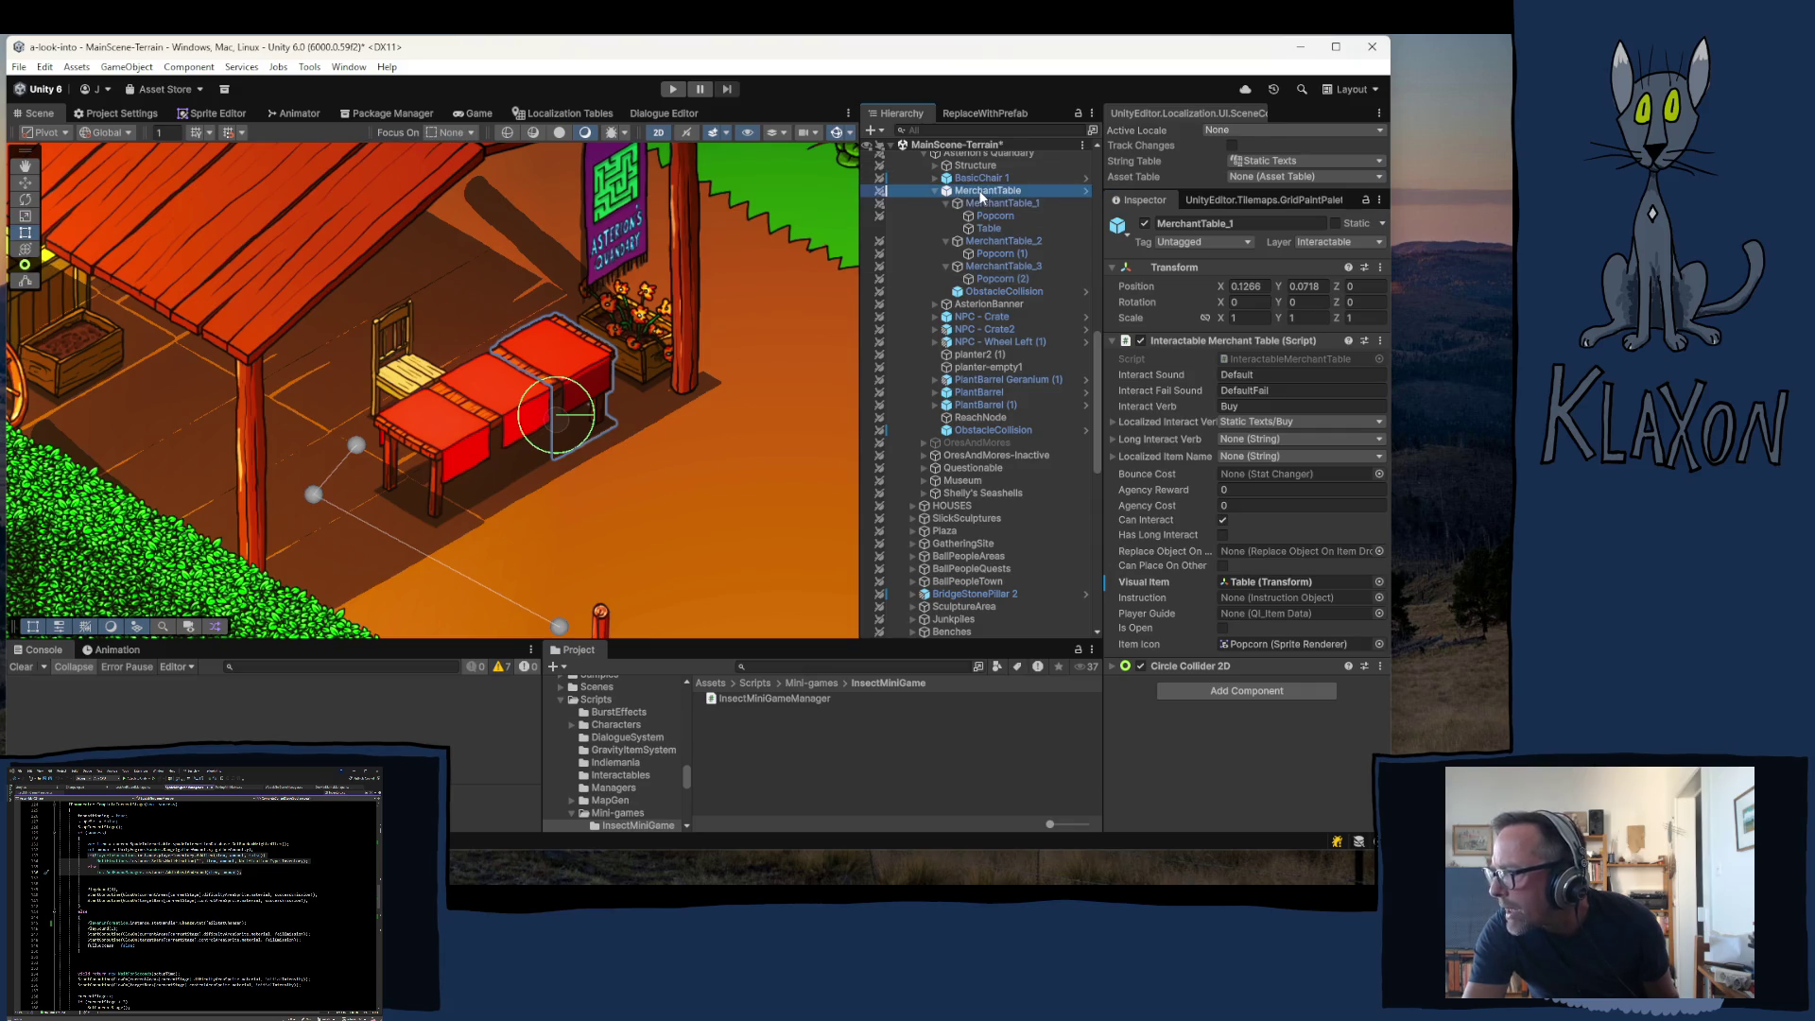
click(1199, 268)
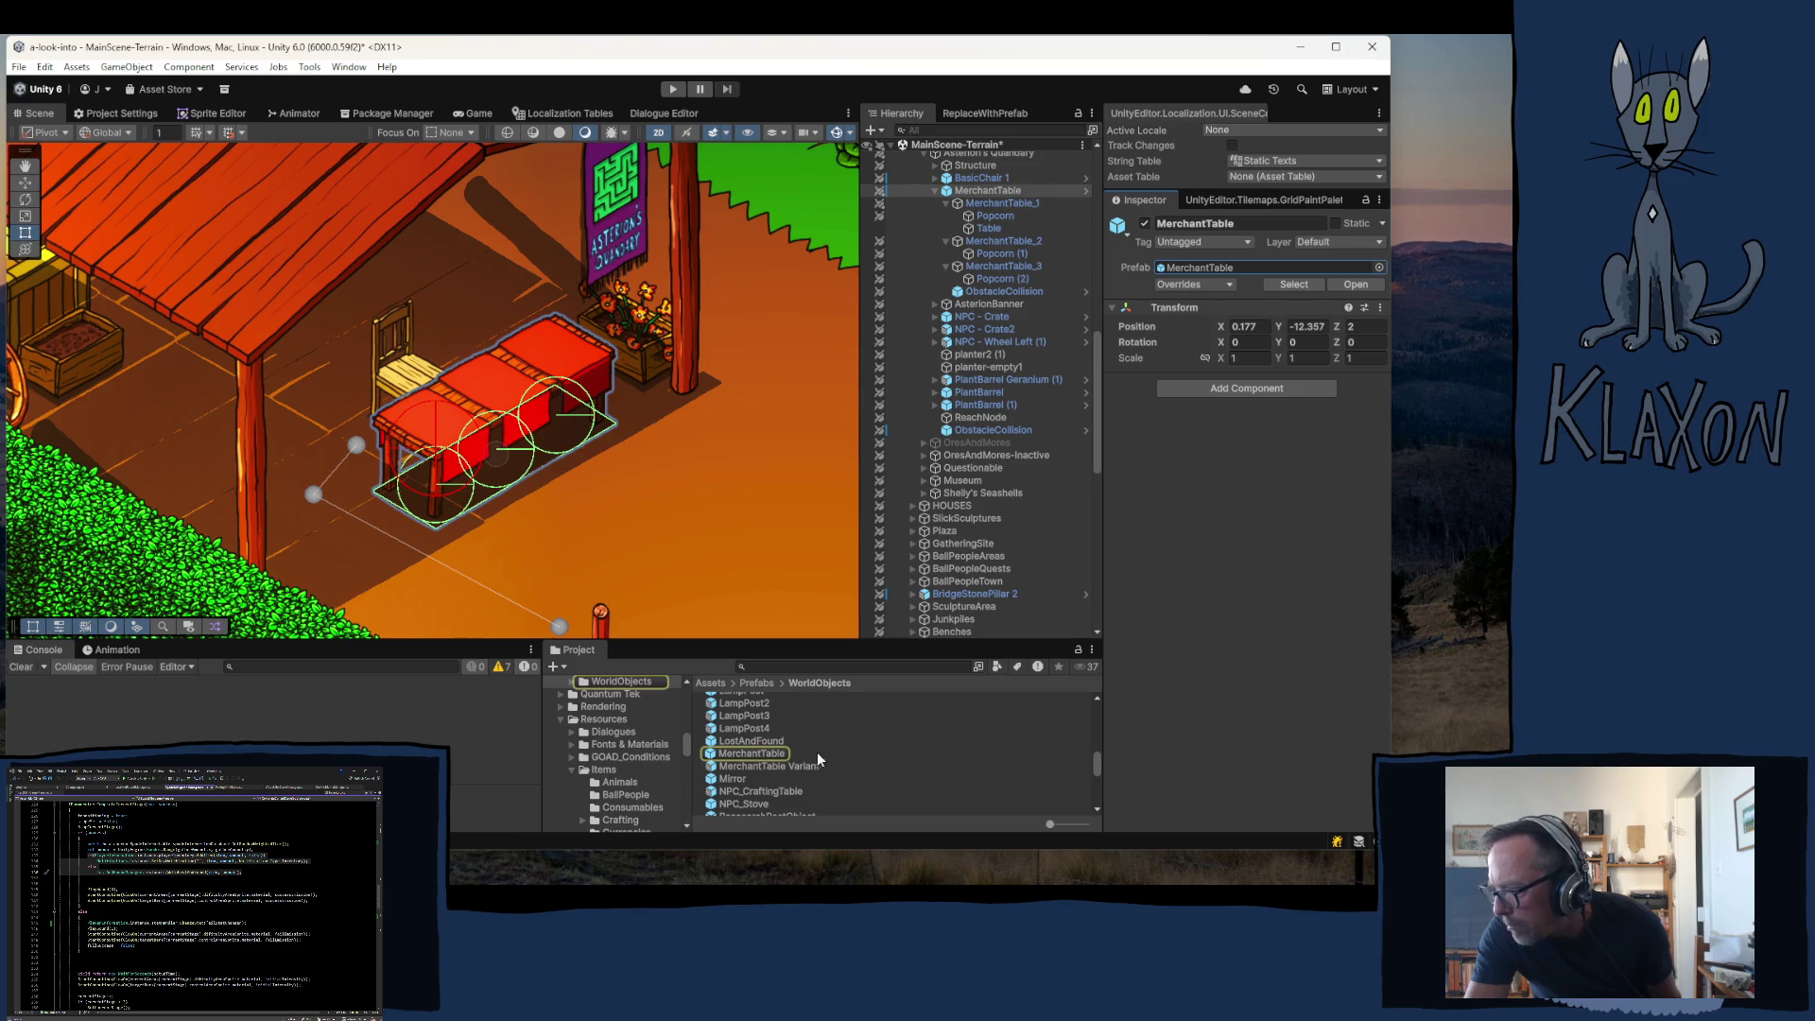
- Duplicate Popcorn (1) under MerchantTable_2 and rename the copy 'Table'
click(991, 253)
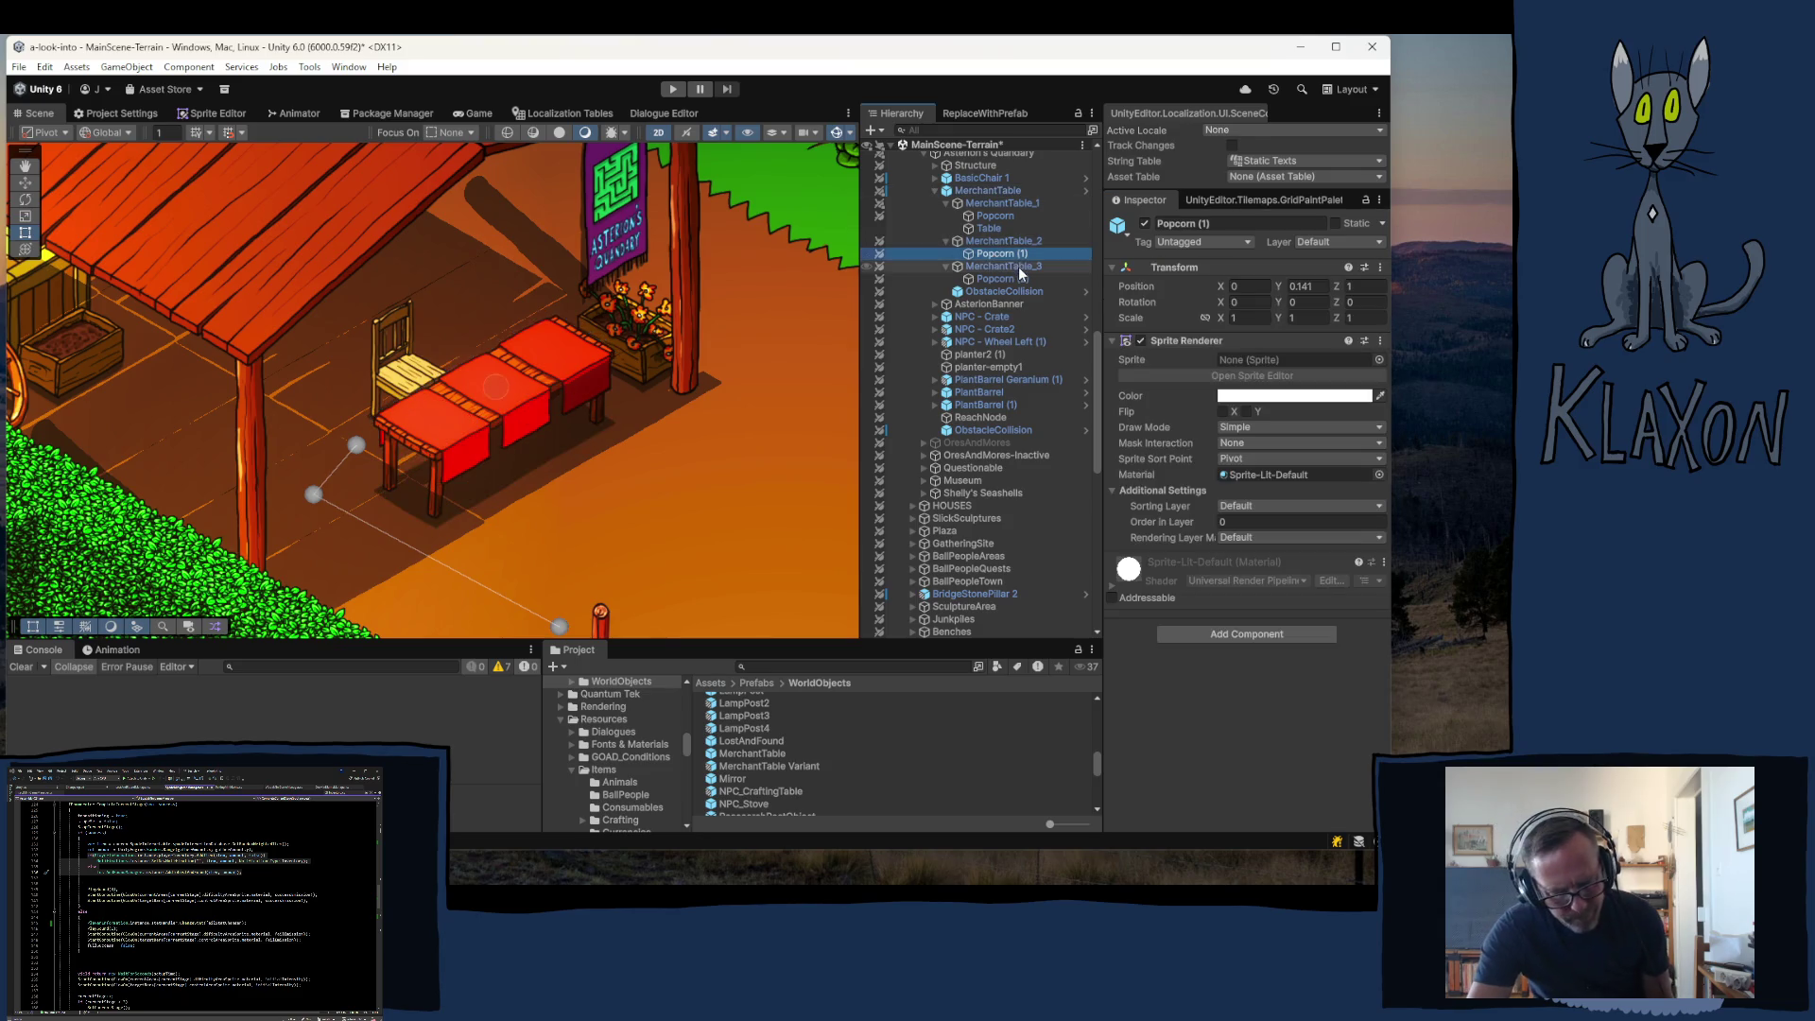
key(ctrl+d)
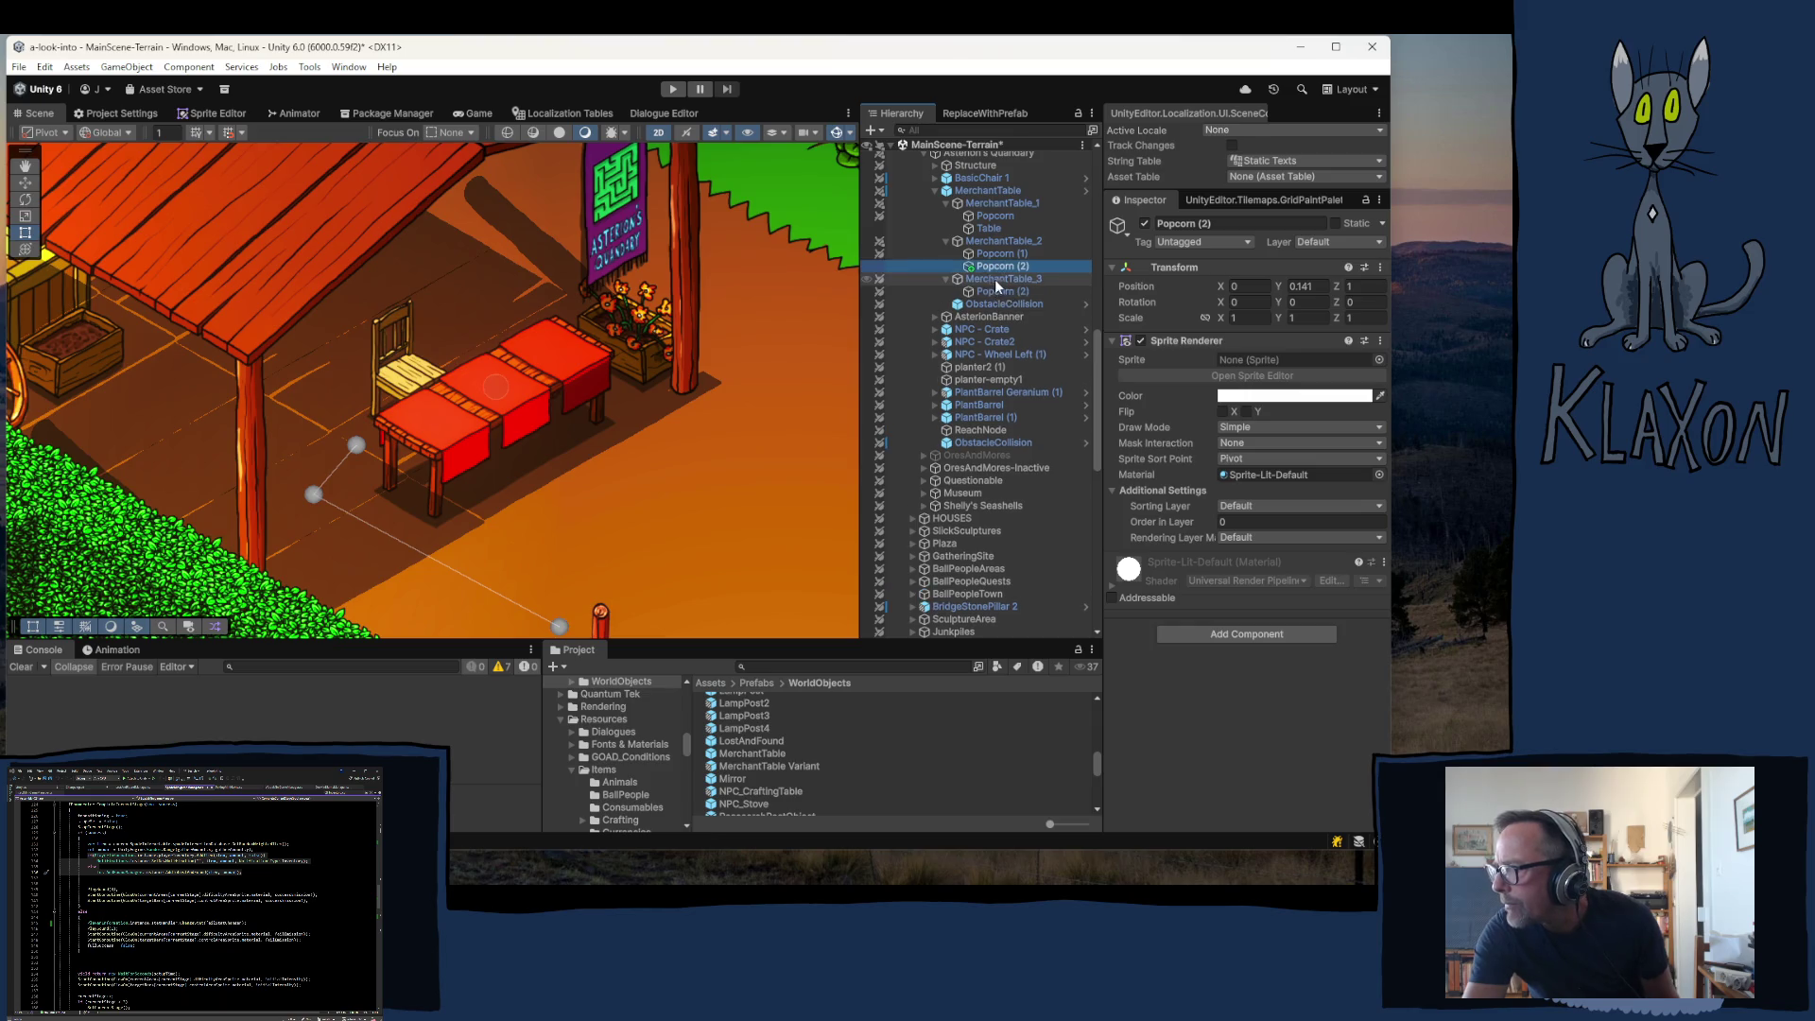
click(995, 268)
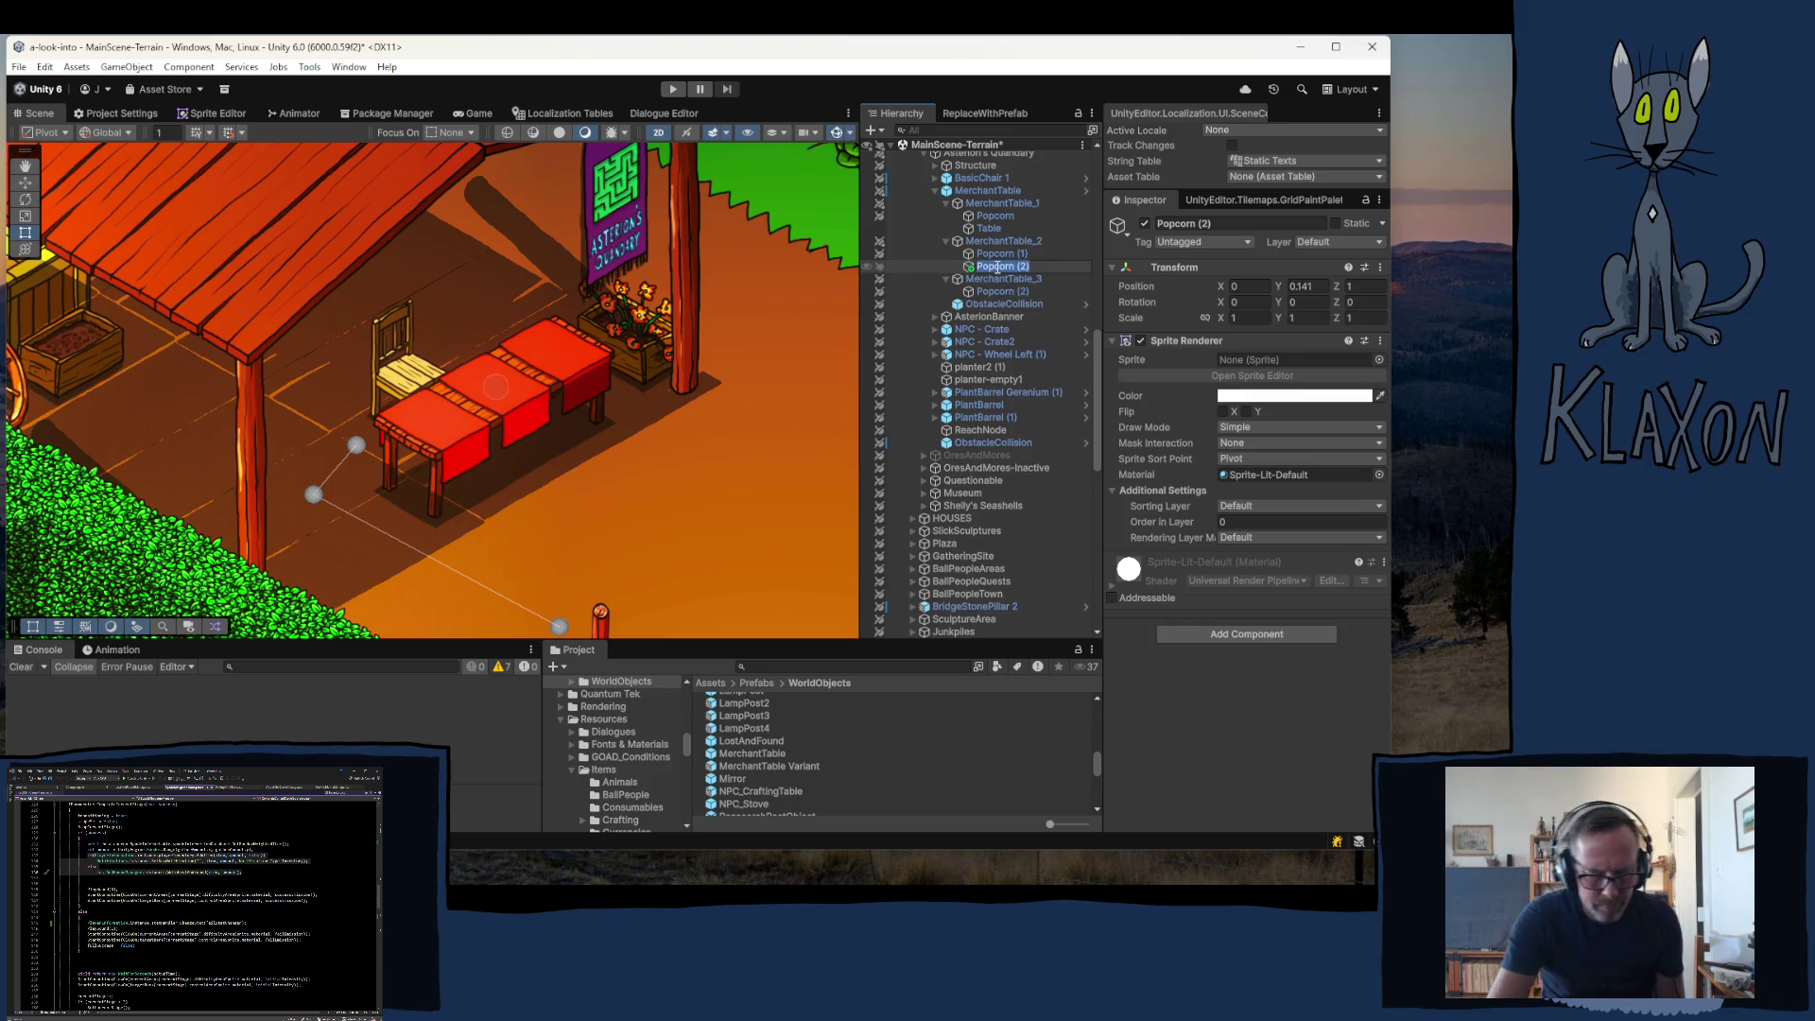
text(Tan)
key(BackSpace)
text(b)
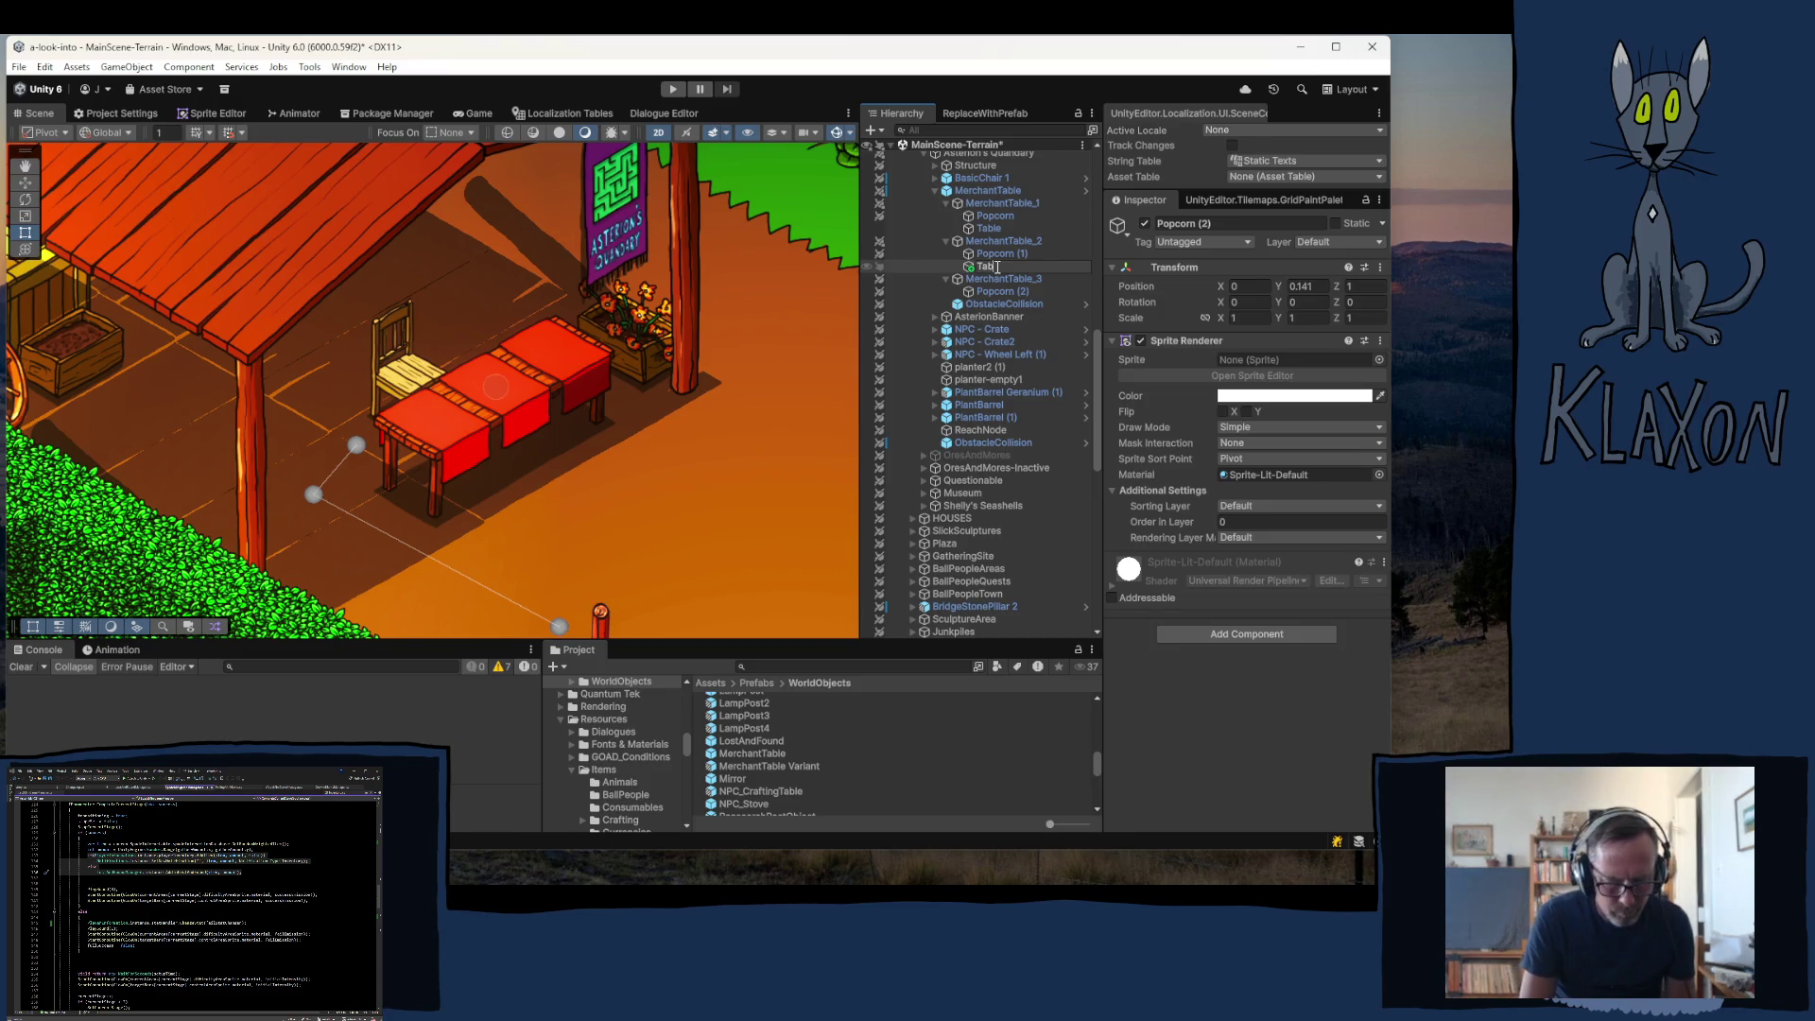
text(le)
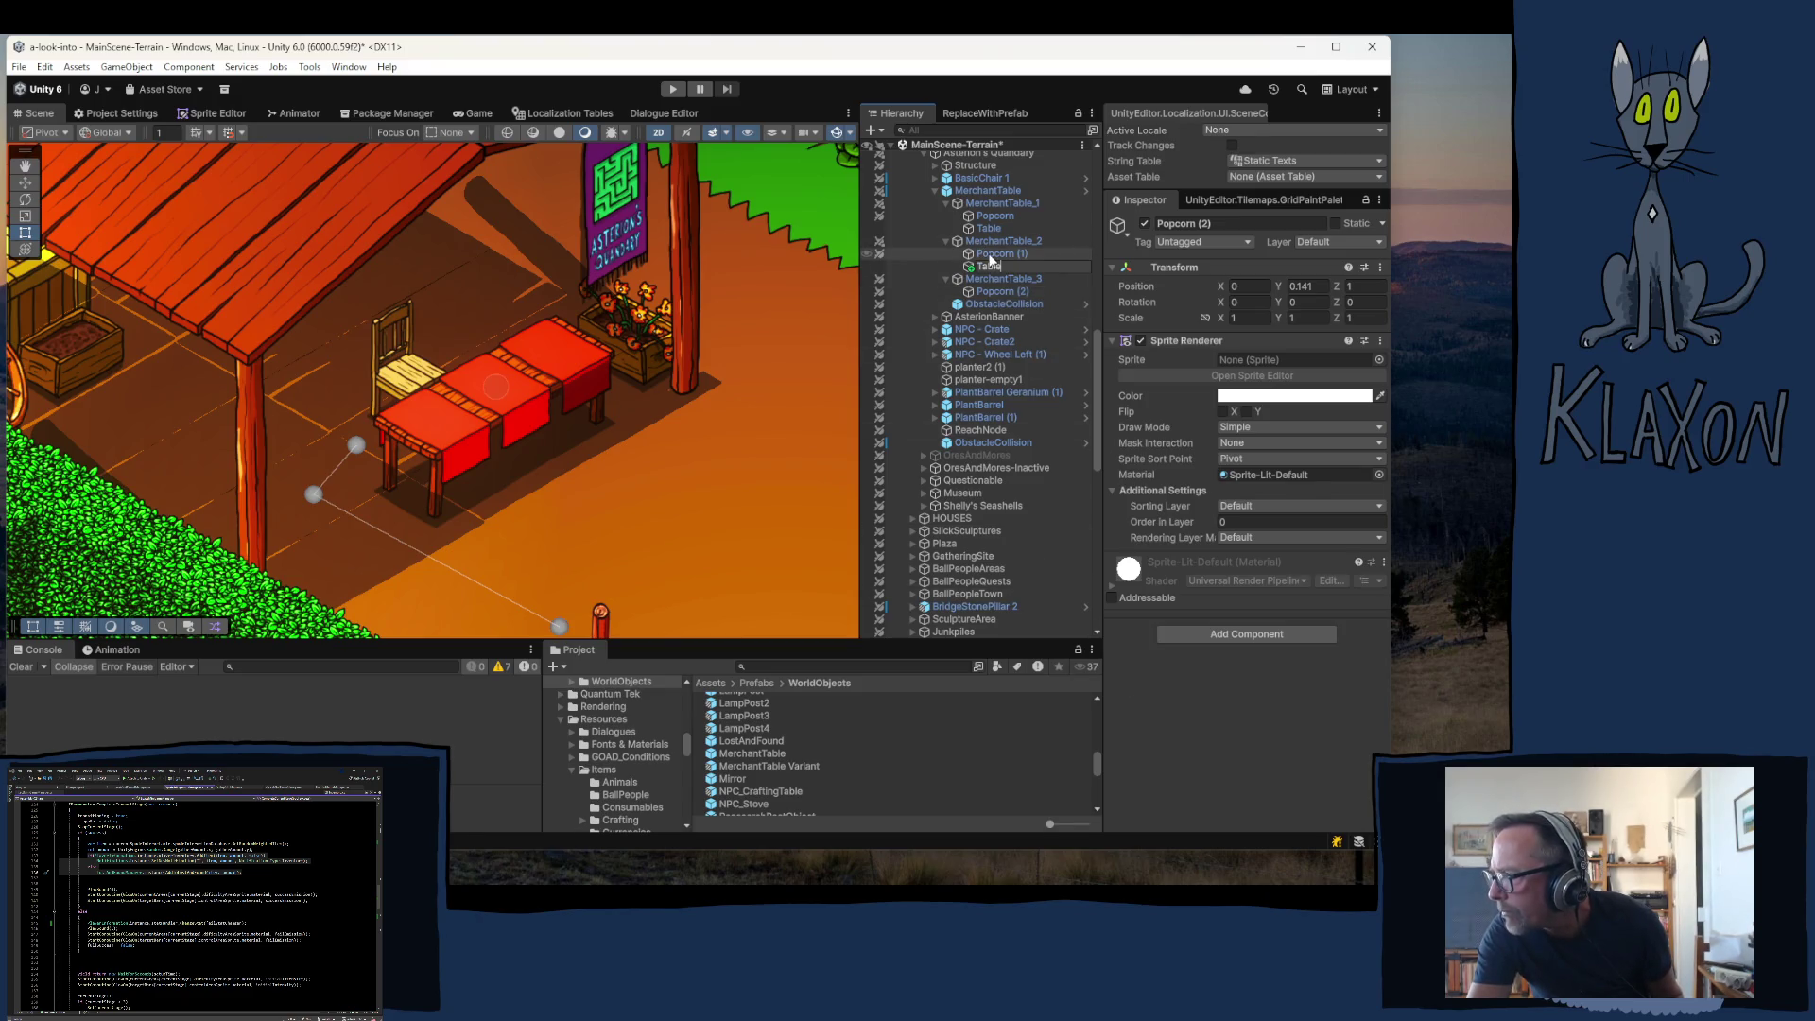
click(989, 264)
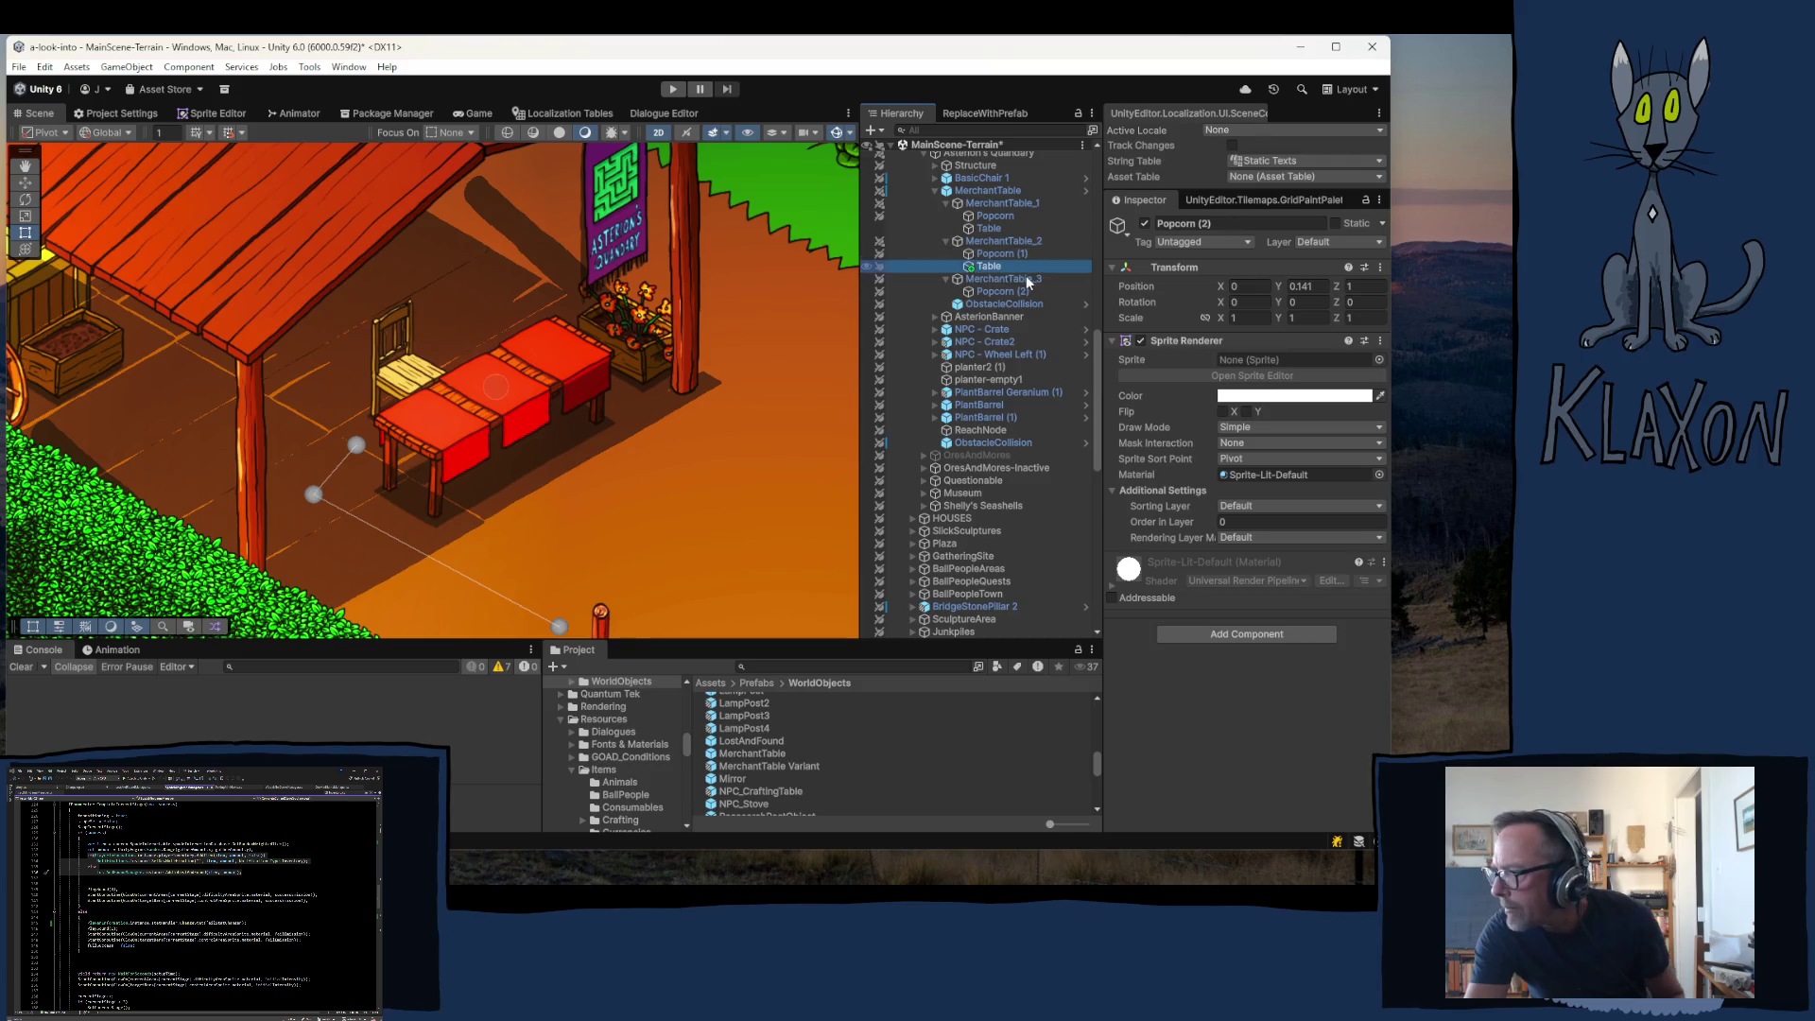
- Paste MerchantTable_2's Sprite Renderer values onto Table and set its Y position to 0
click(990, 242)
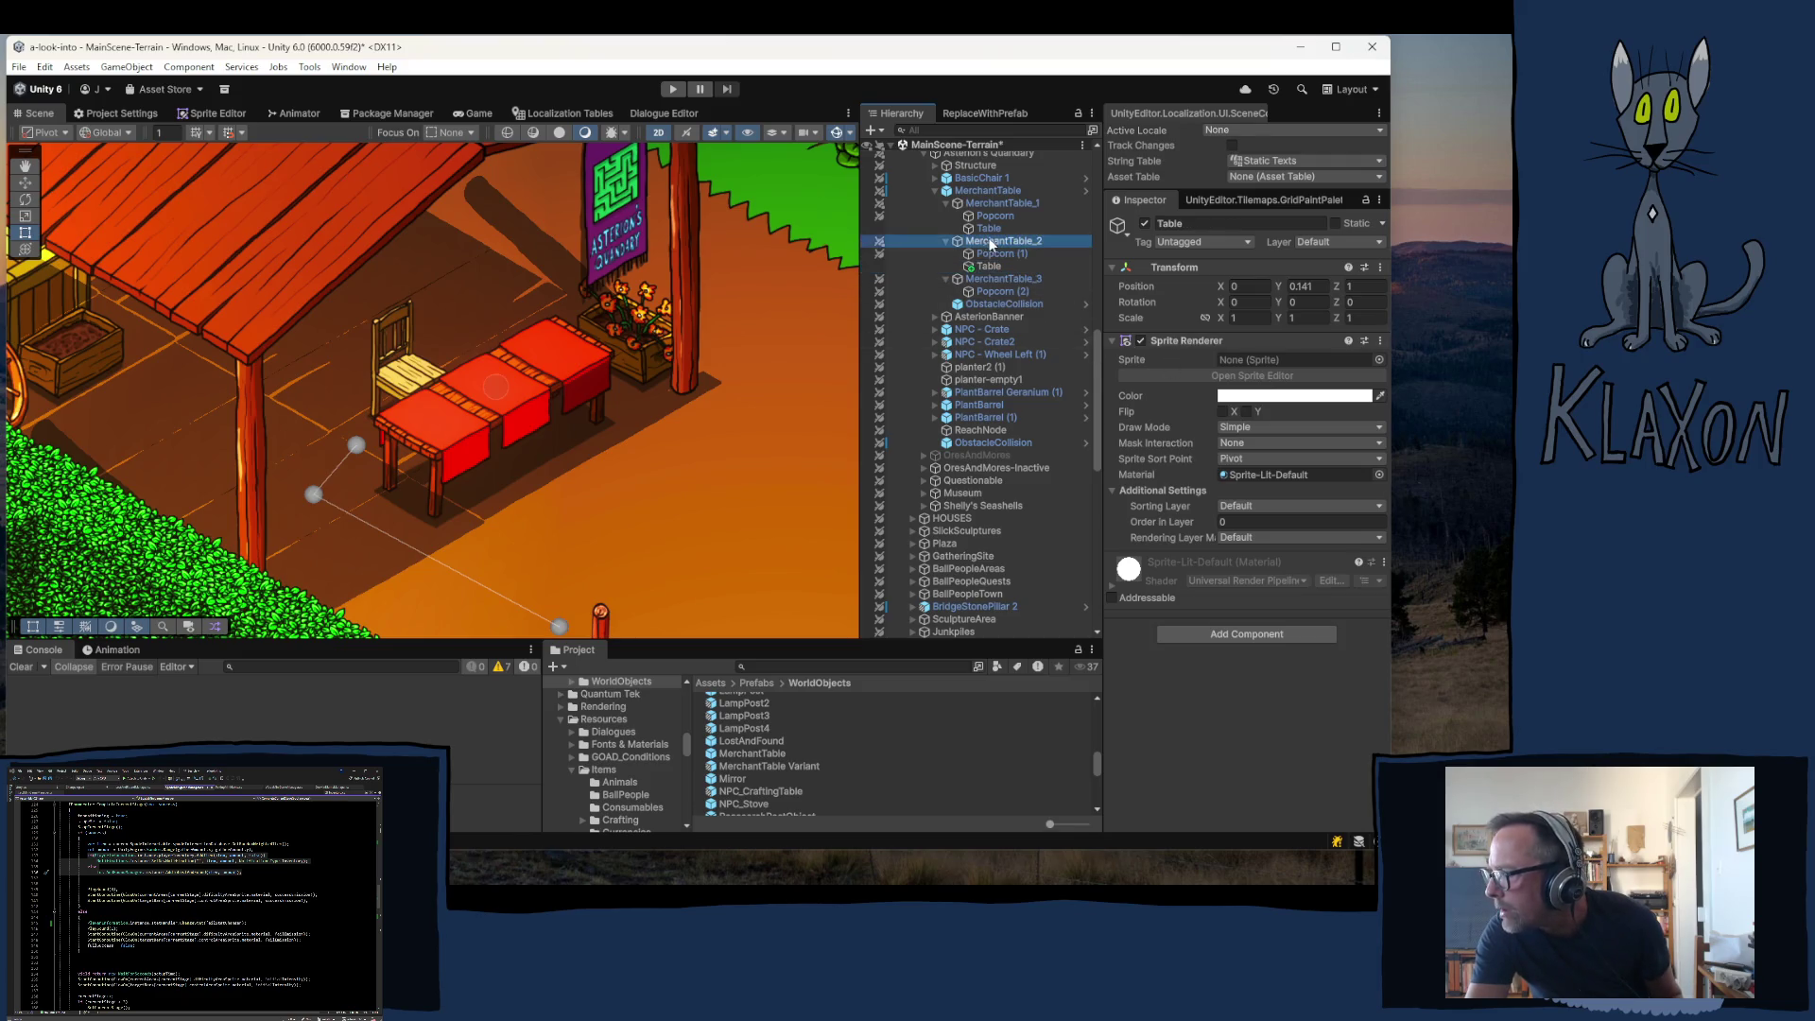
right_click(1224, 342)
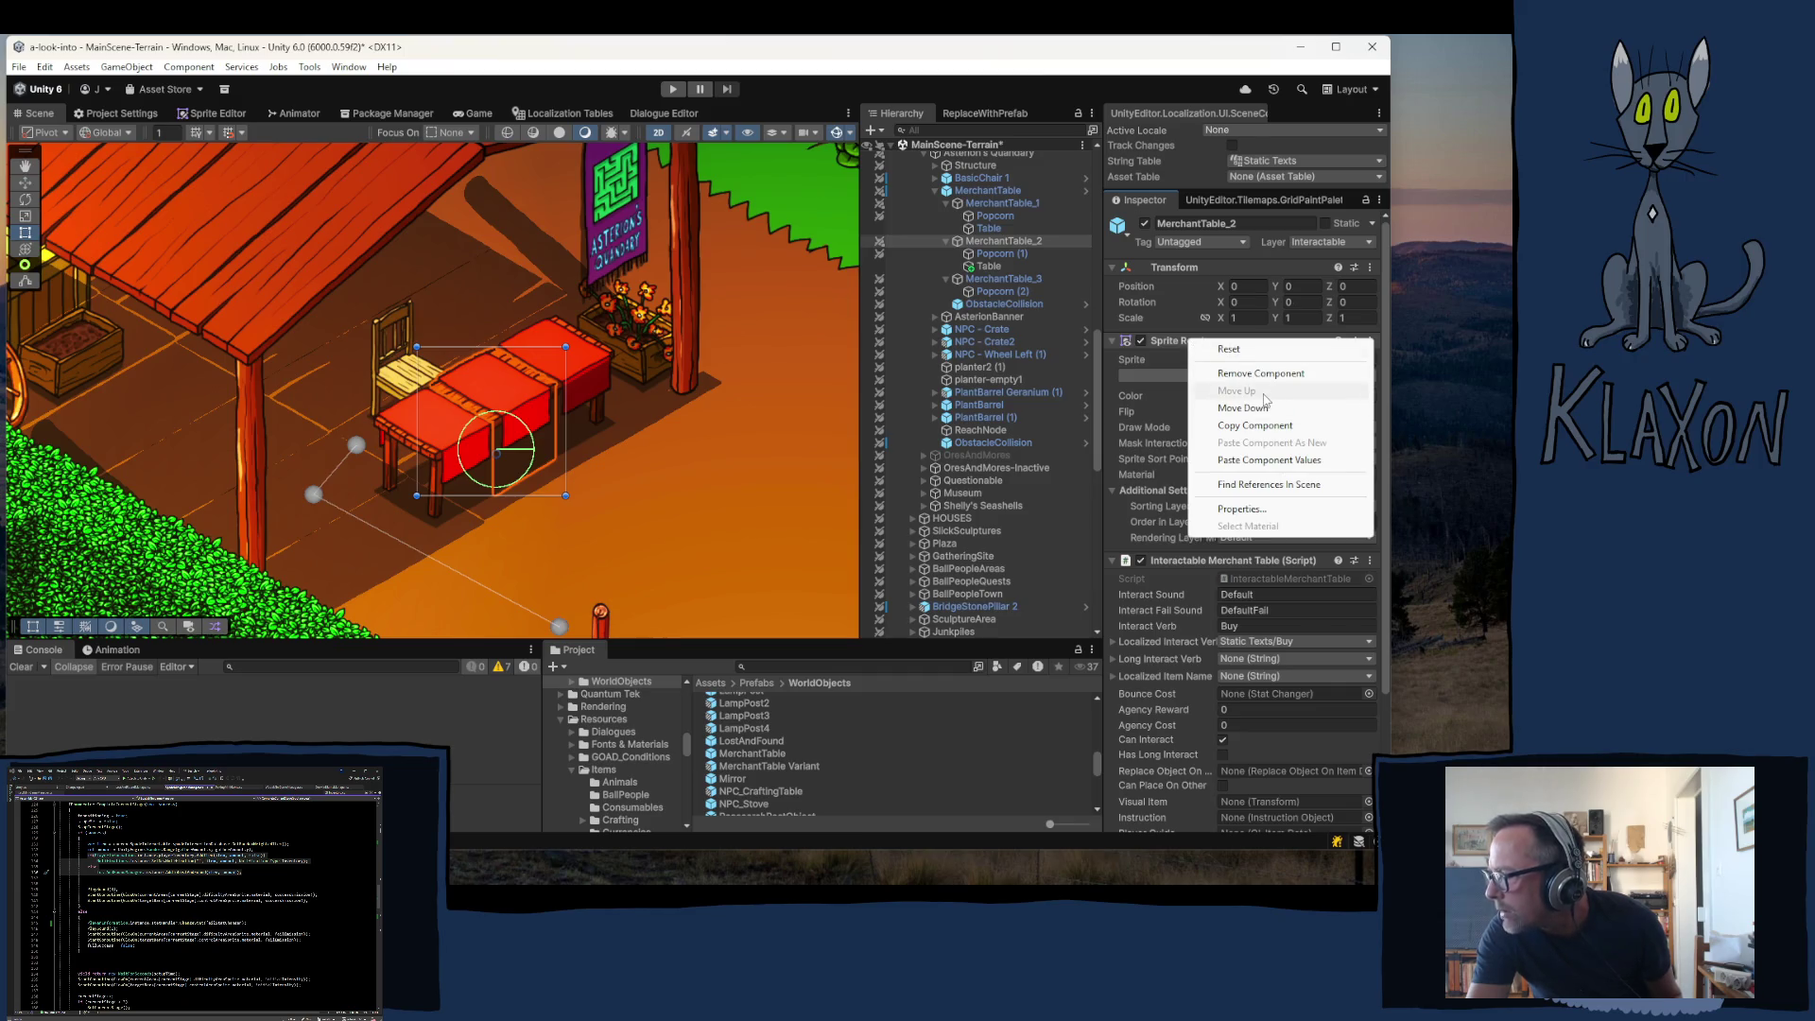
click(1254, 425)
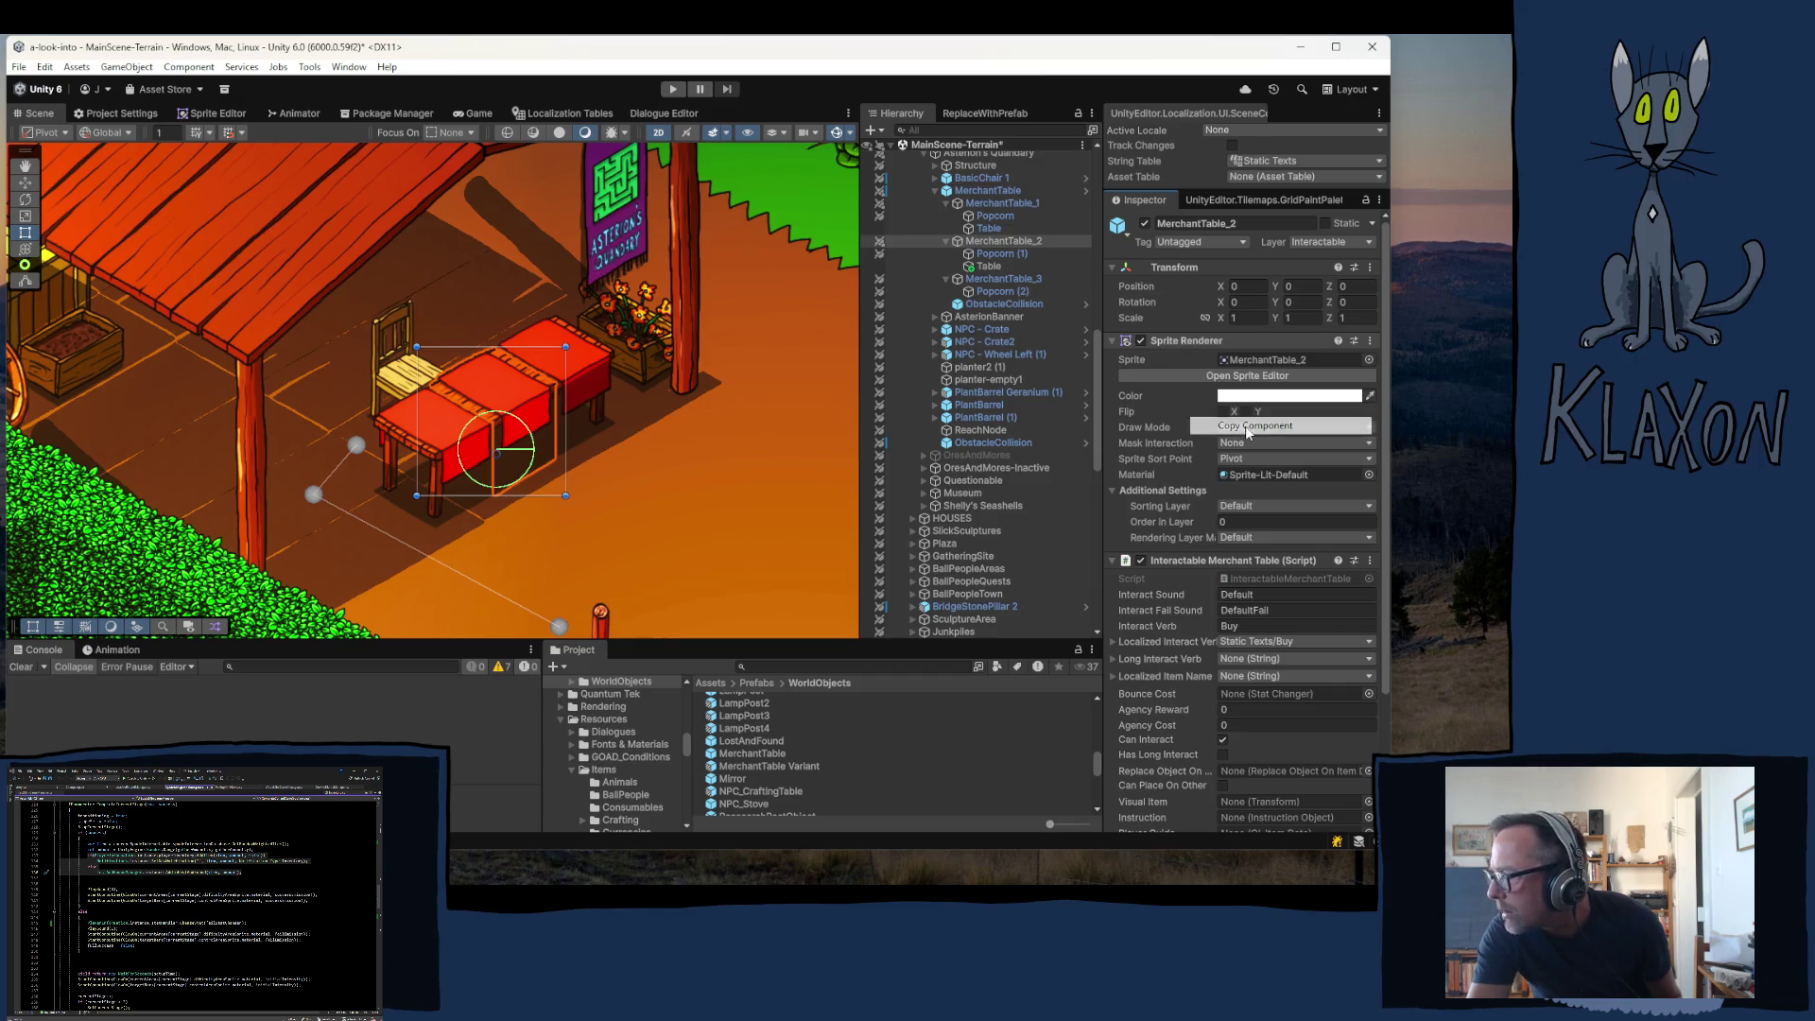
click(989, 267)
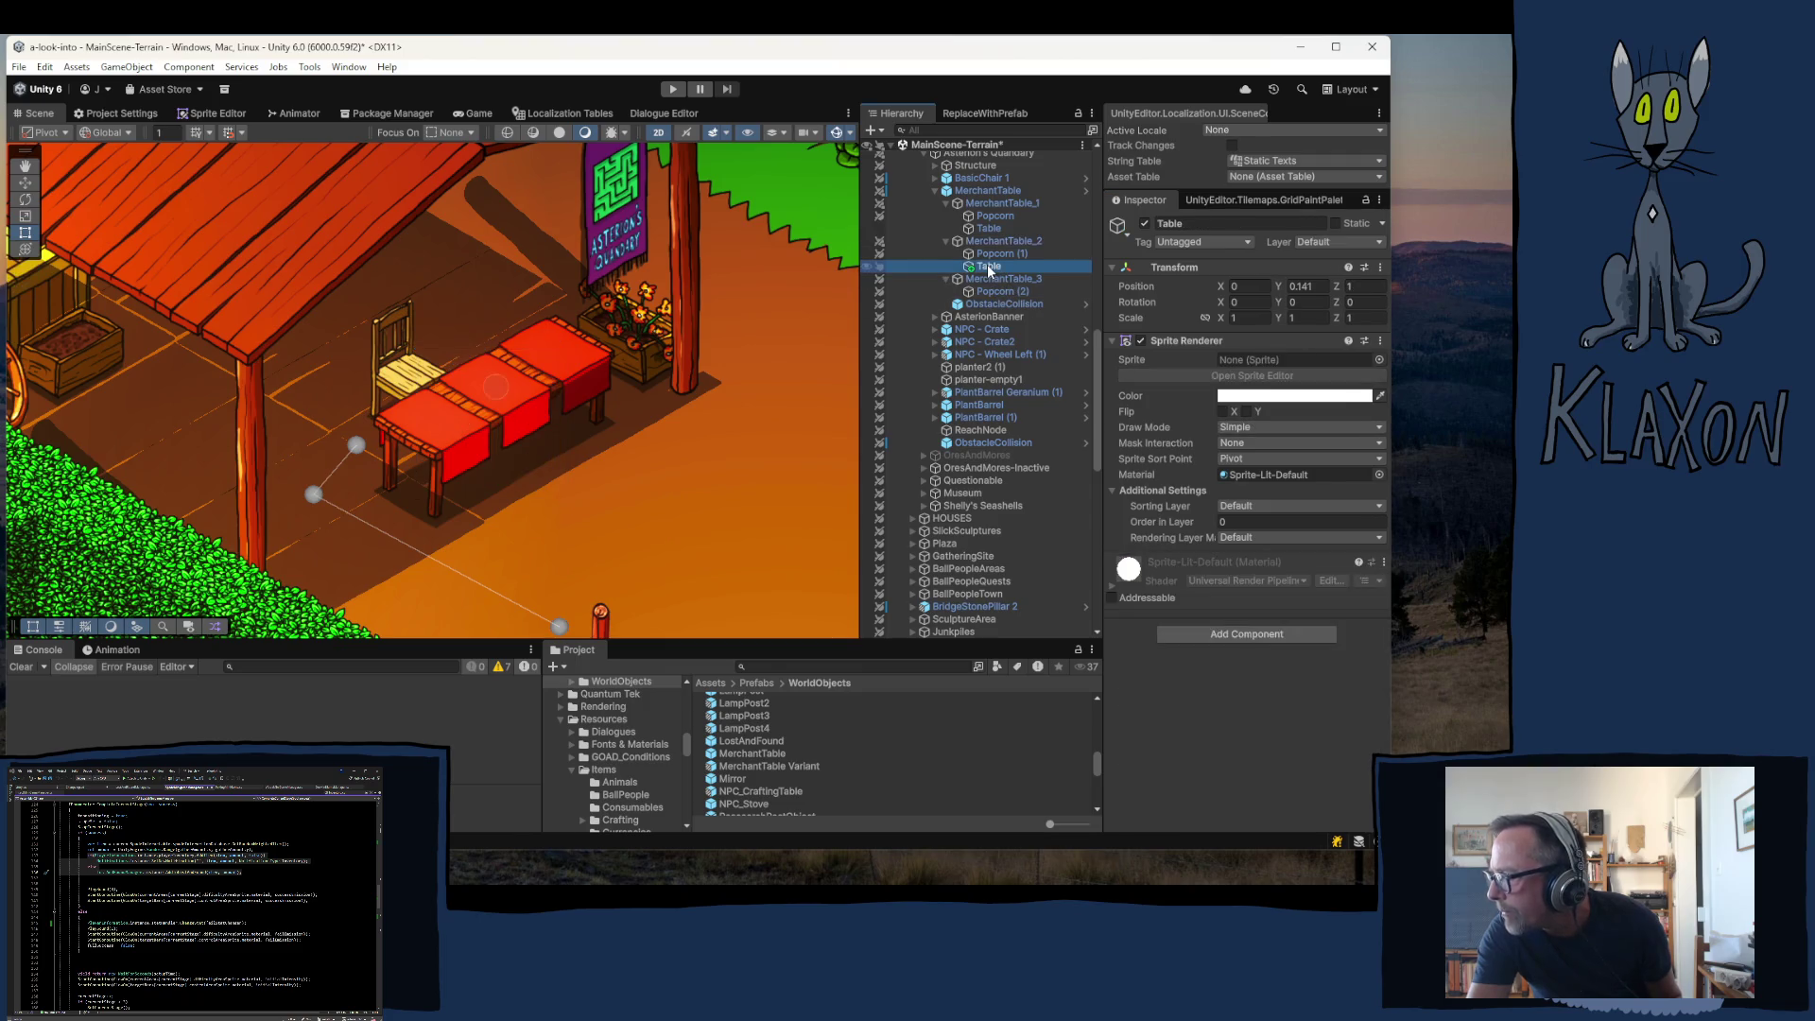
right_click(1181, 345)
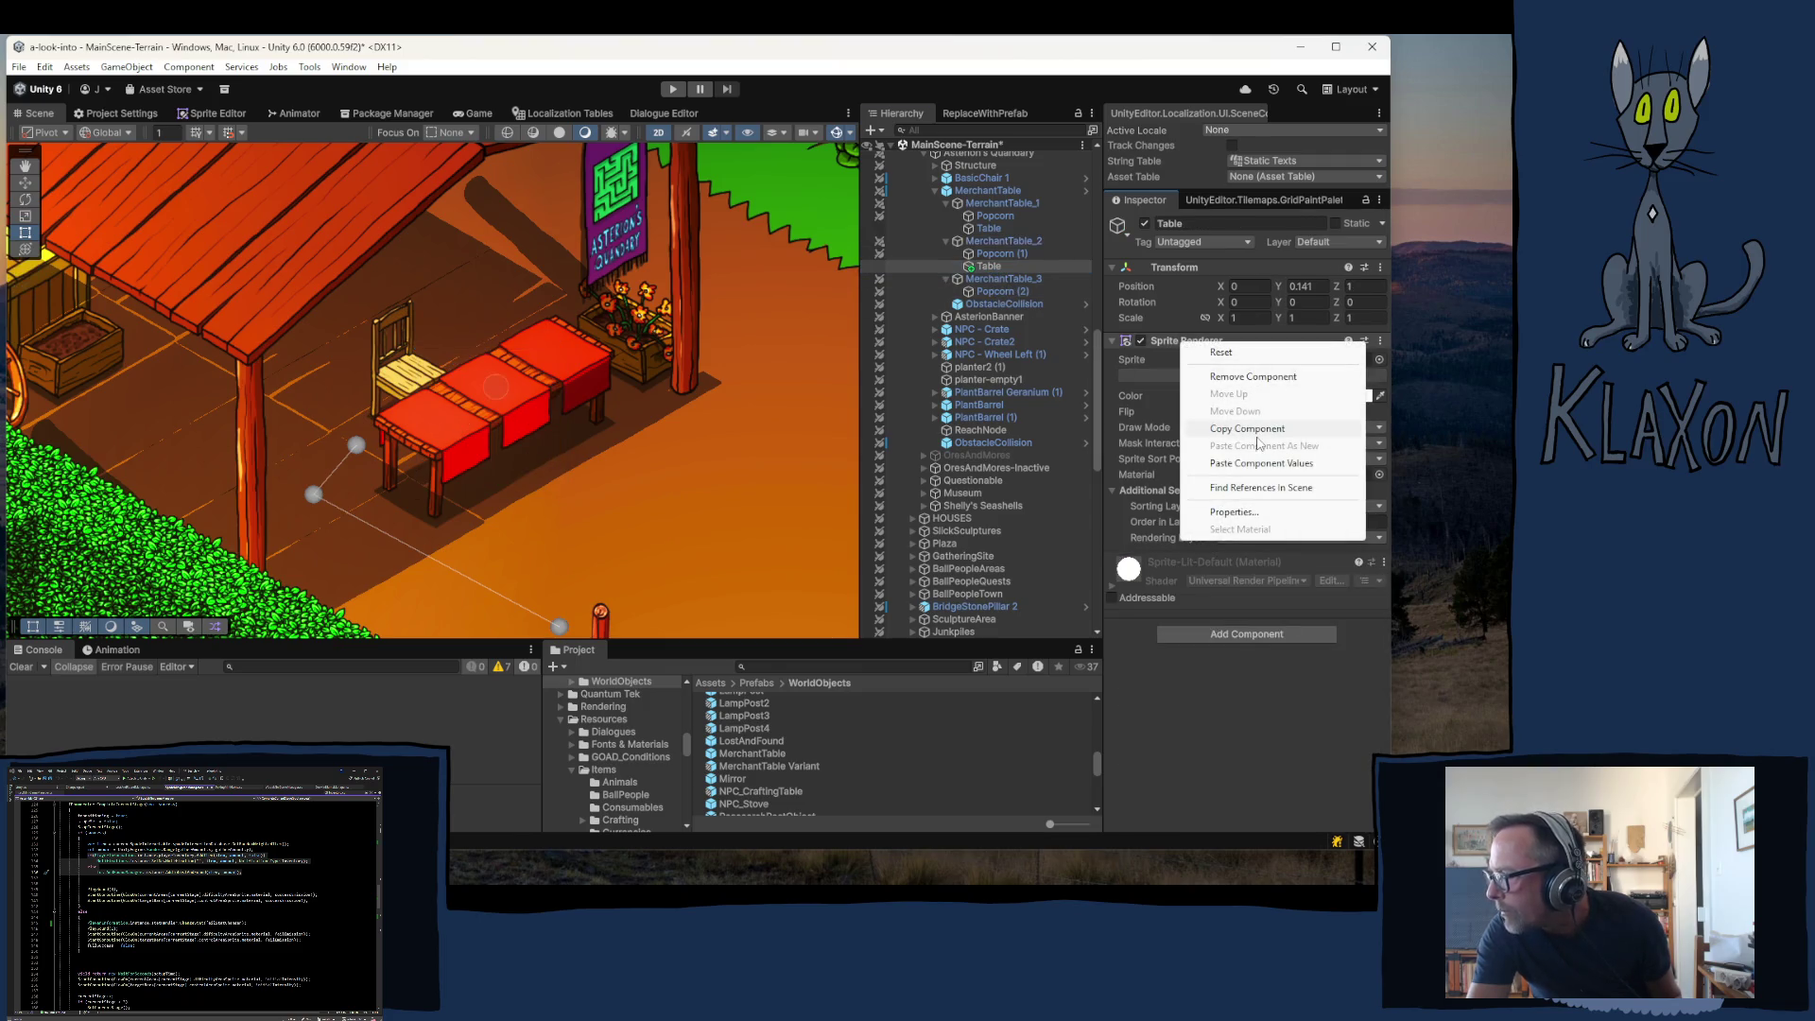
click(1245, 463)
click(1317, 286)
text(0)
key(Tab)
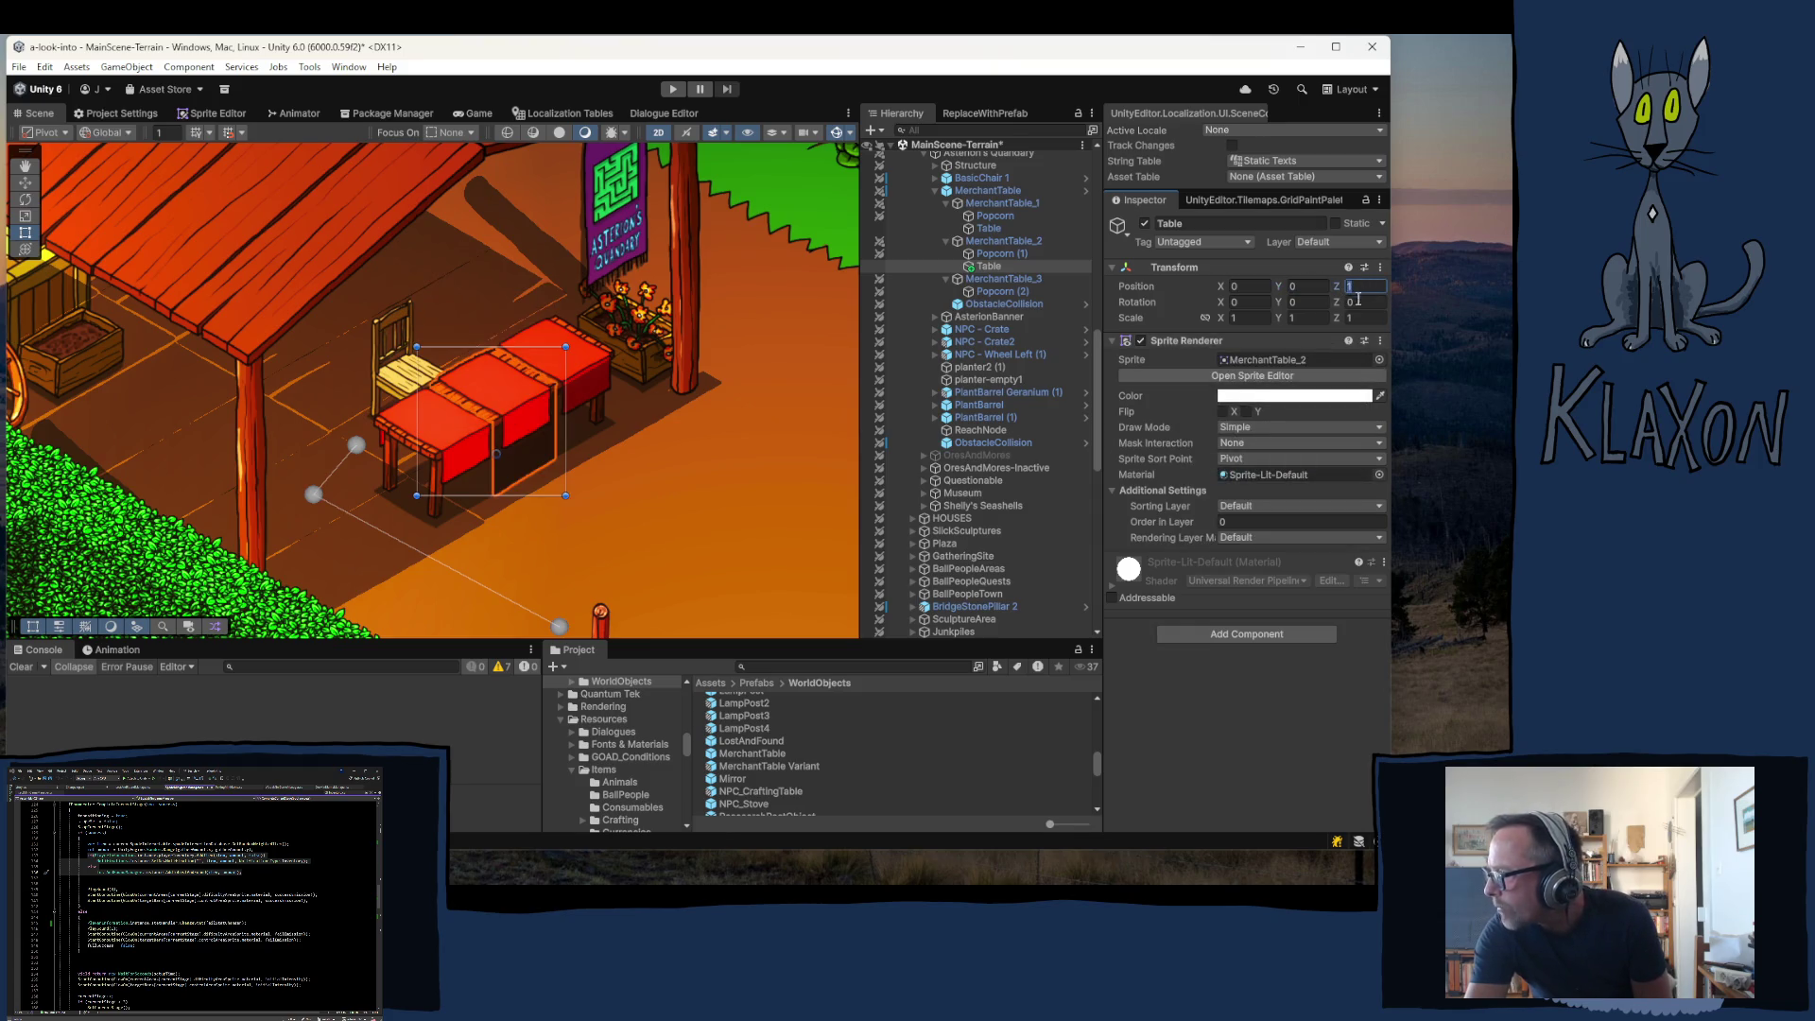
- Remove MerchantTable_2's Sprite Renderer and apply the removal to the MerchantTable prefab
click(1014, 243)
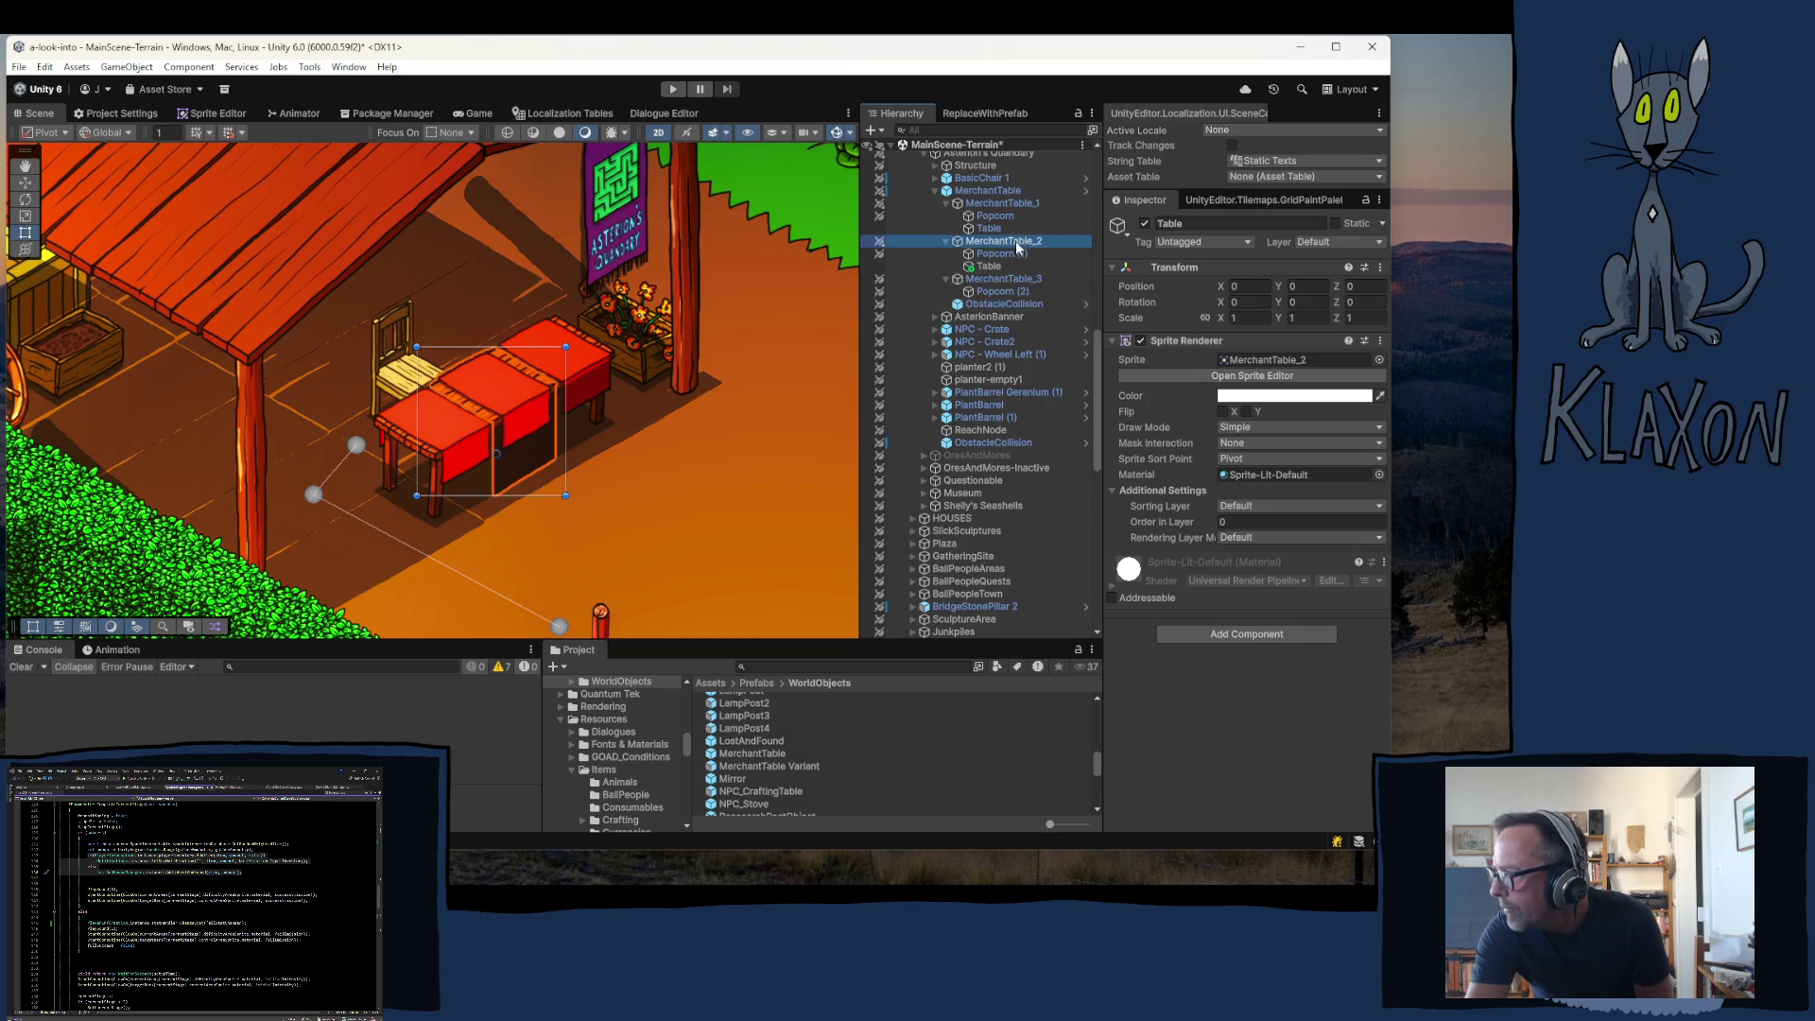
right_click(1173, 343)
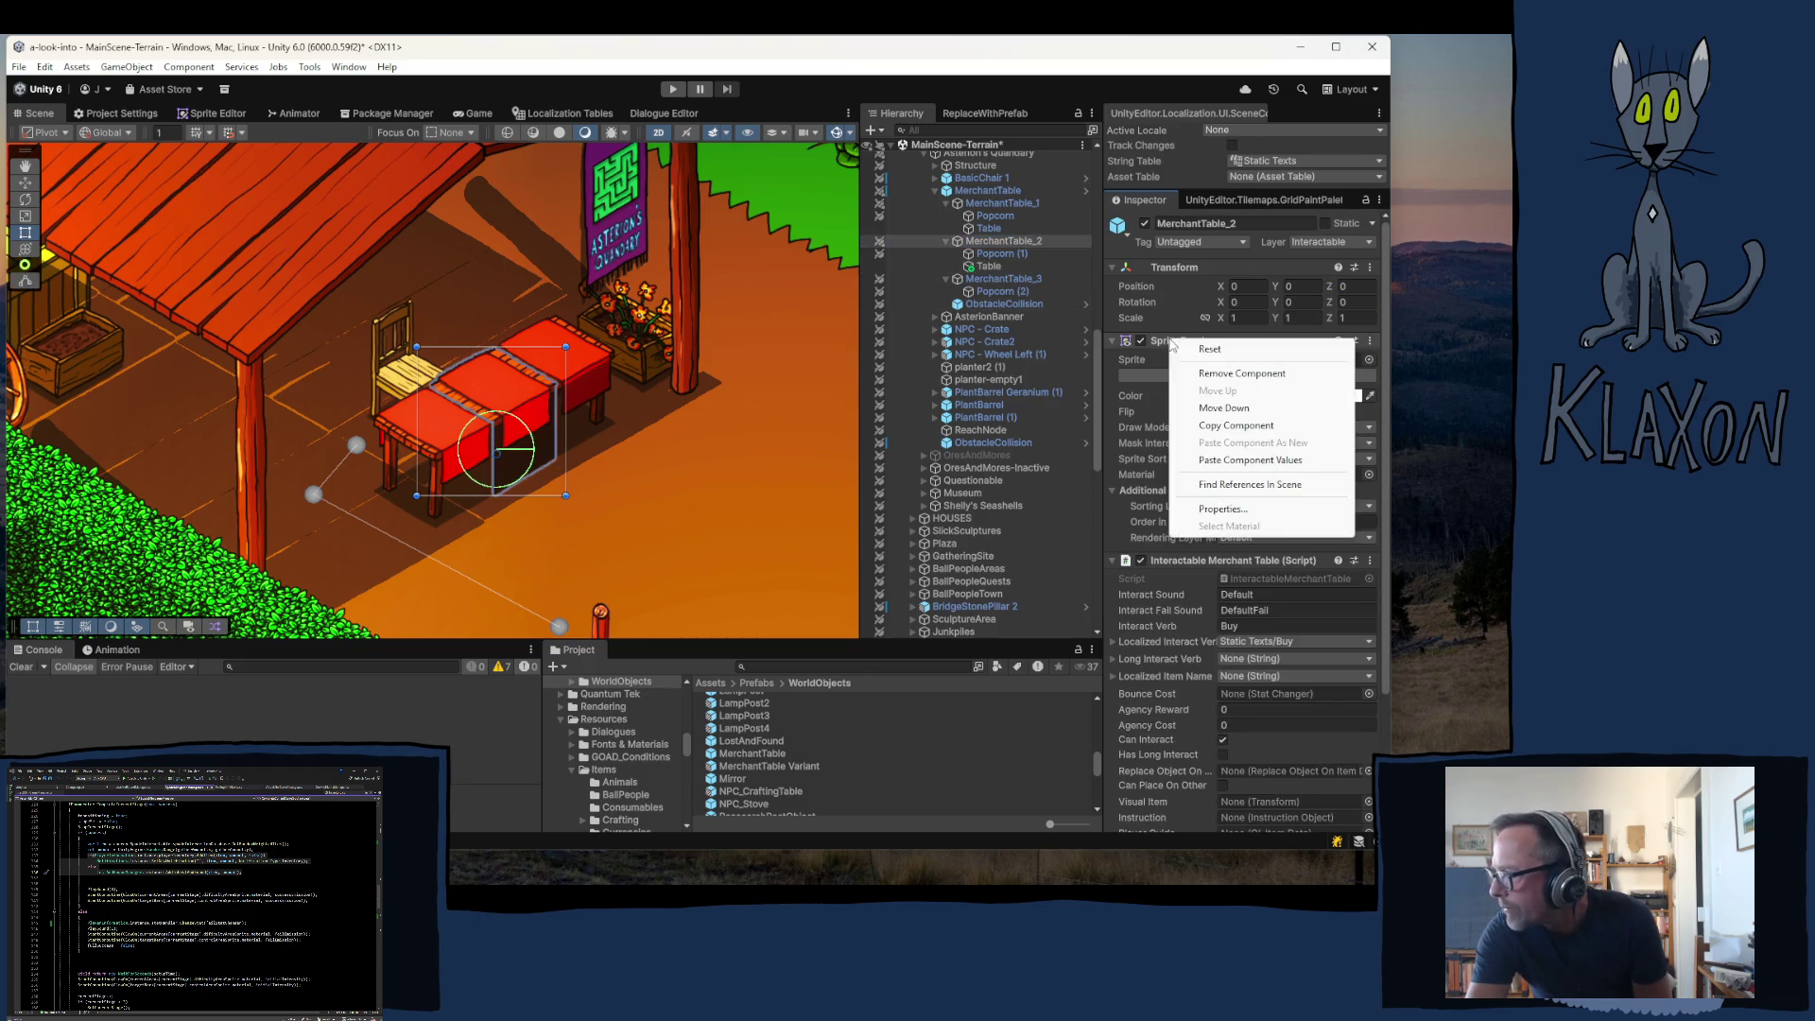
click(1242, 374)
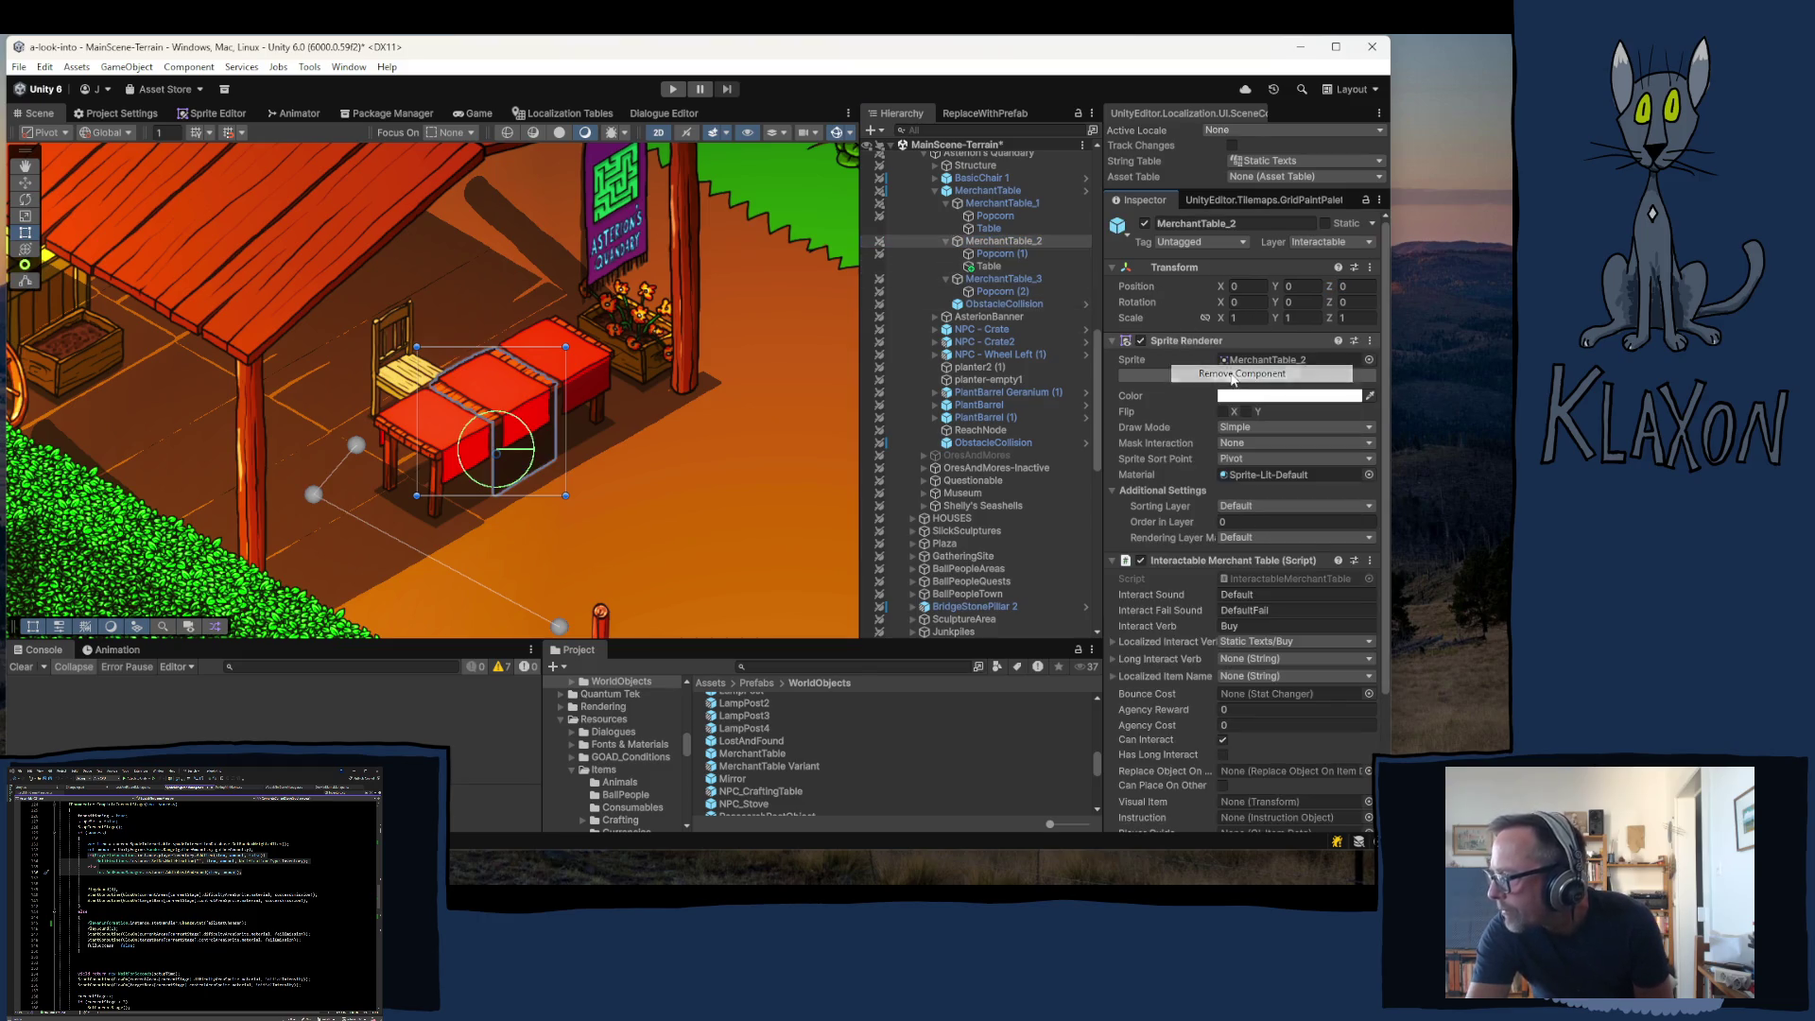
right_click(1176, 340)
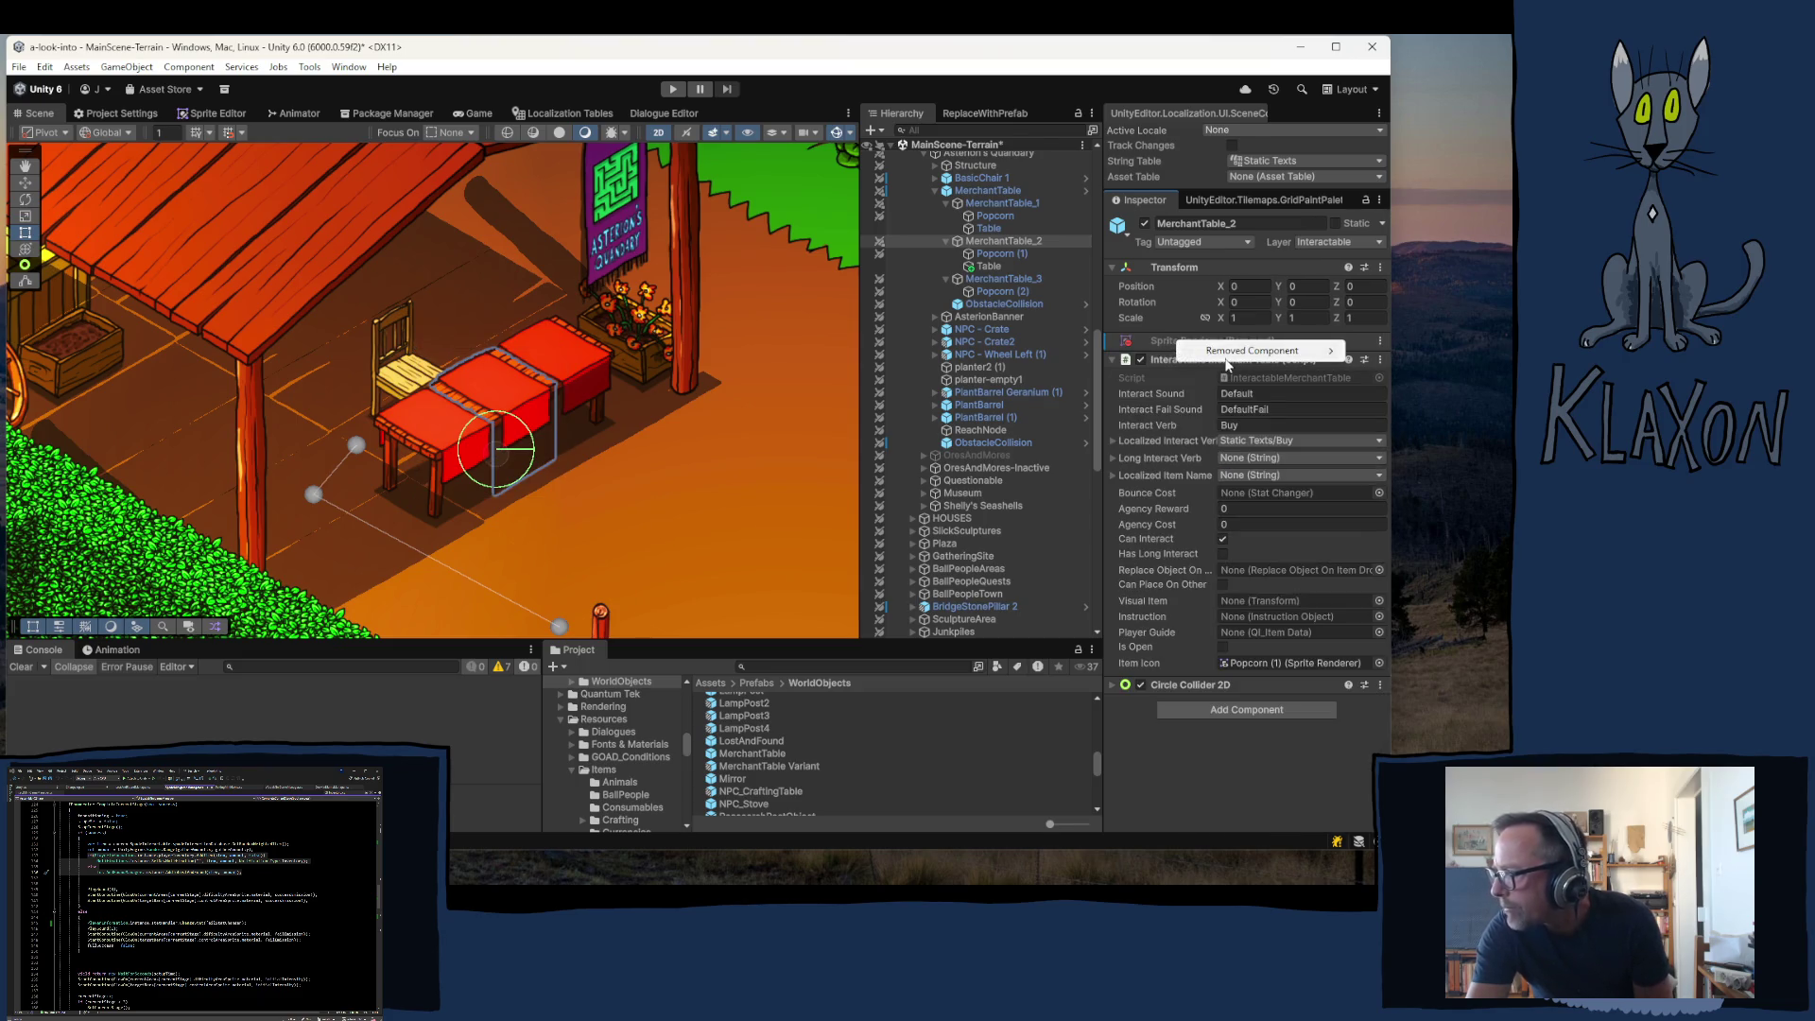
mouse_move(1229, 352)
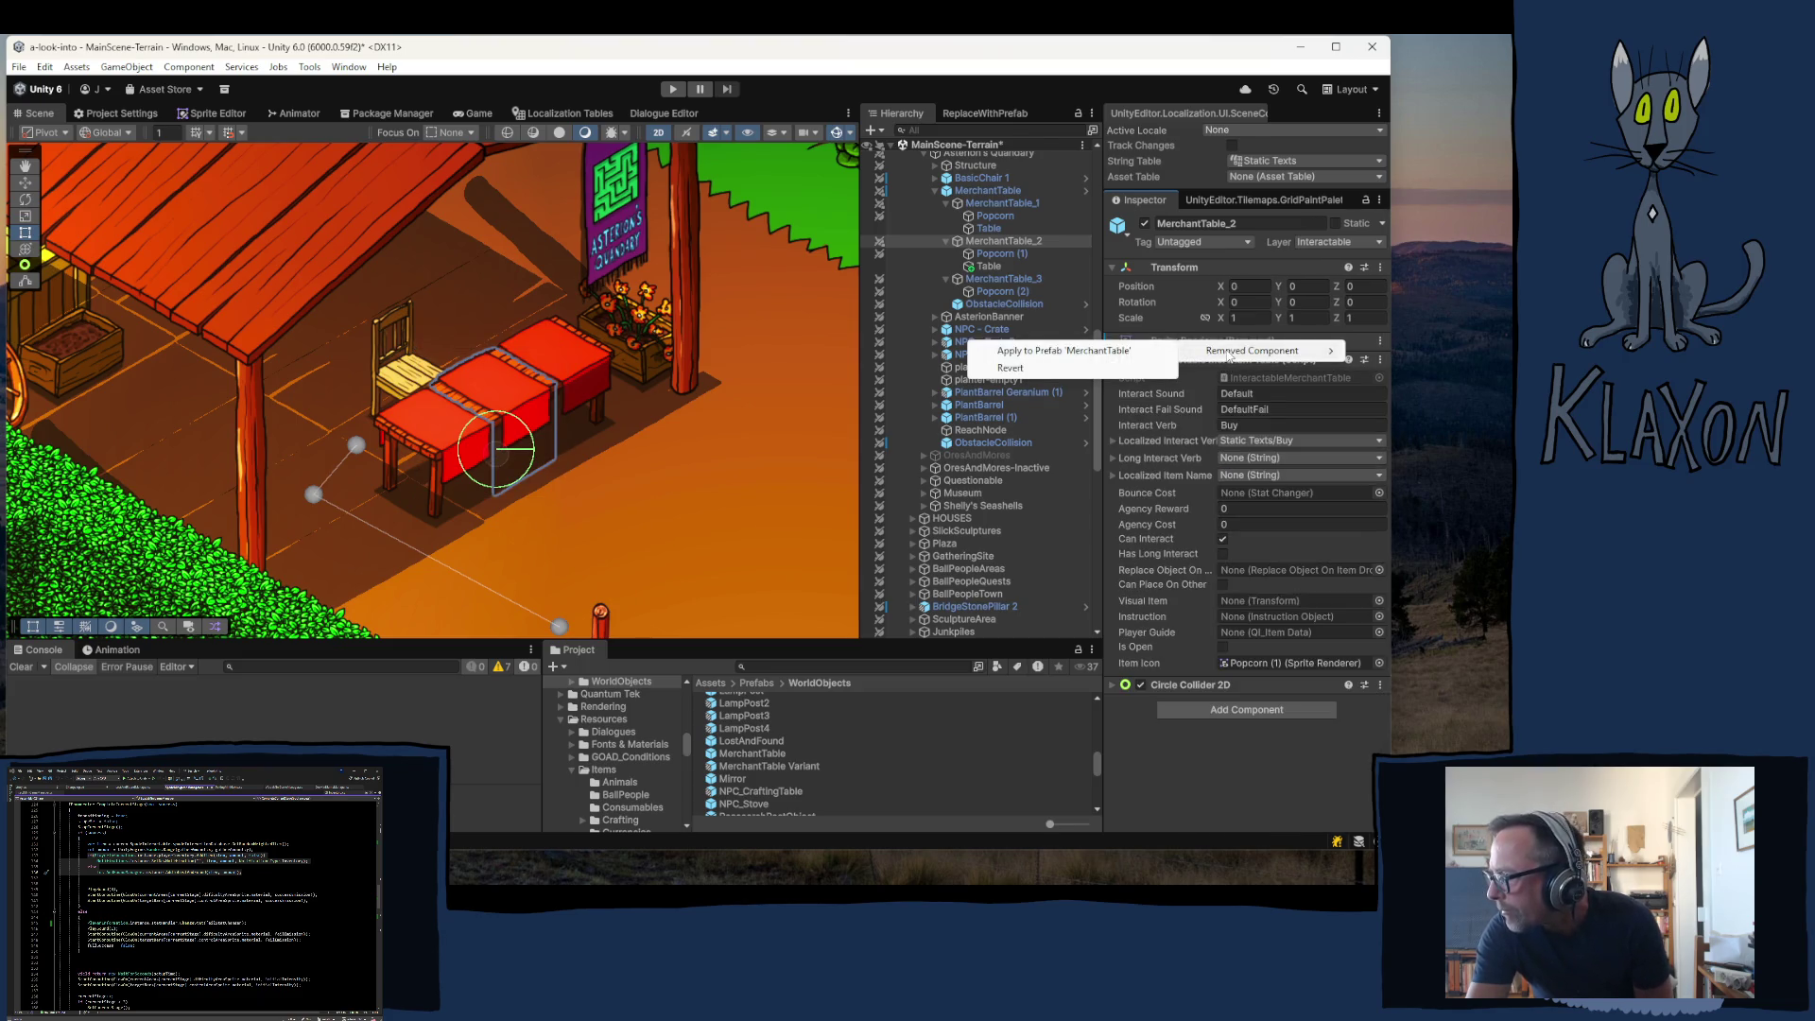
click(1090, 355)
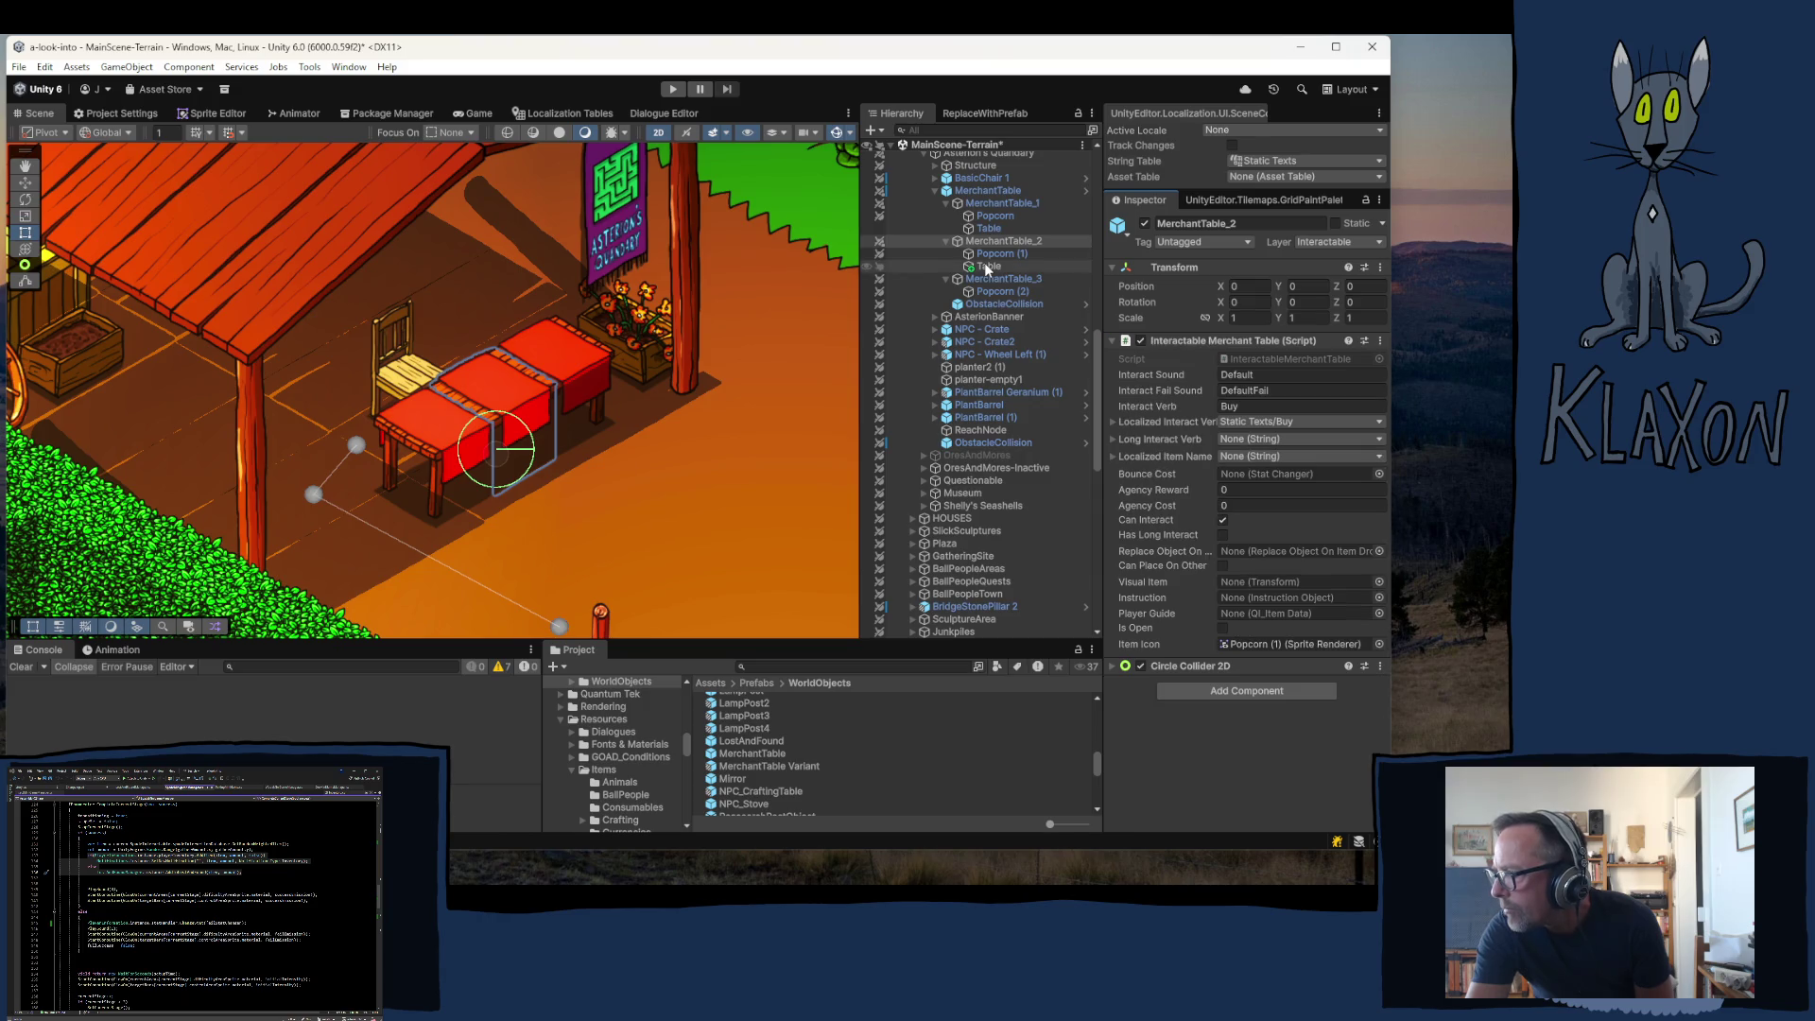
- Apply the Table child to the MerchantTable prefab and set MerchantTable_2's Visual Item to Table
right_click(987, 269)
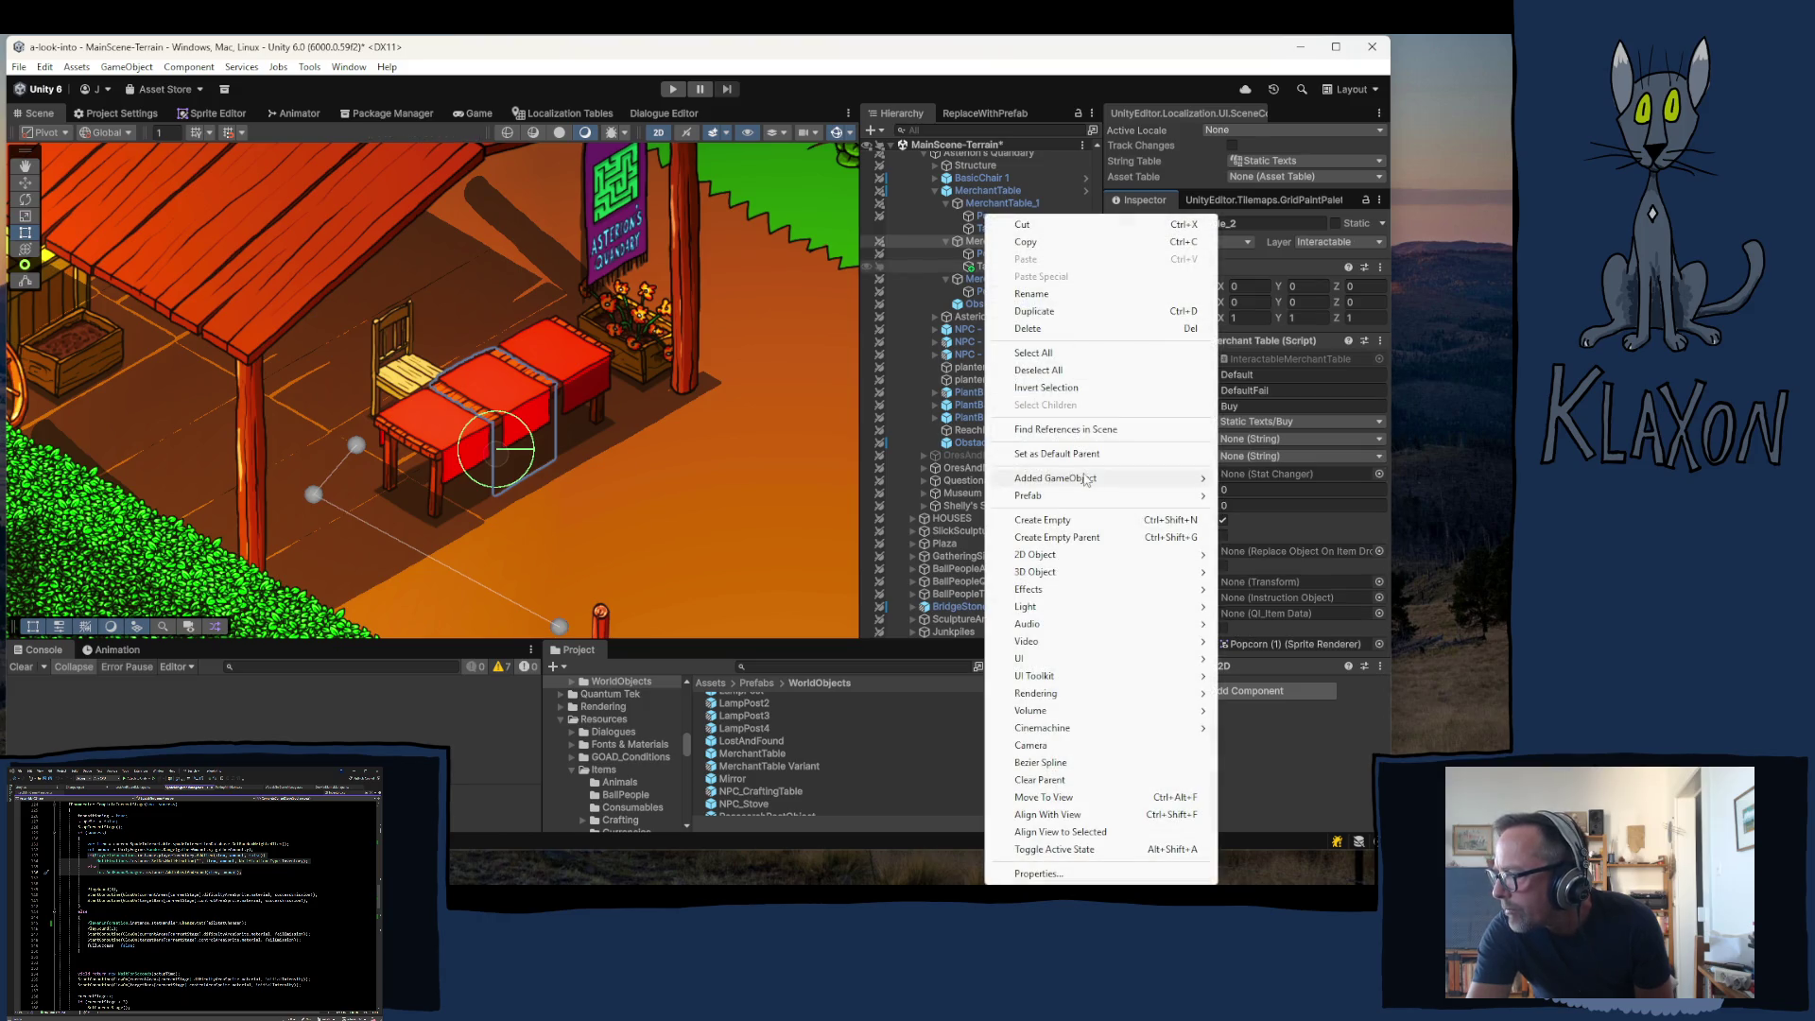
mouse_move(1065, 480)
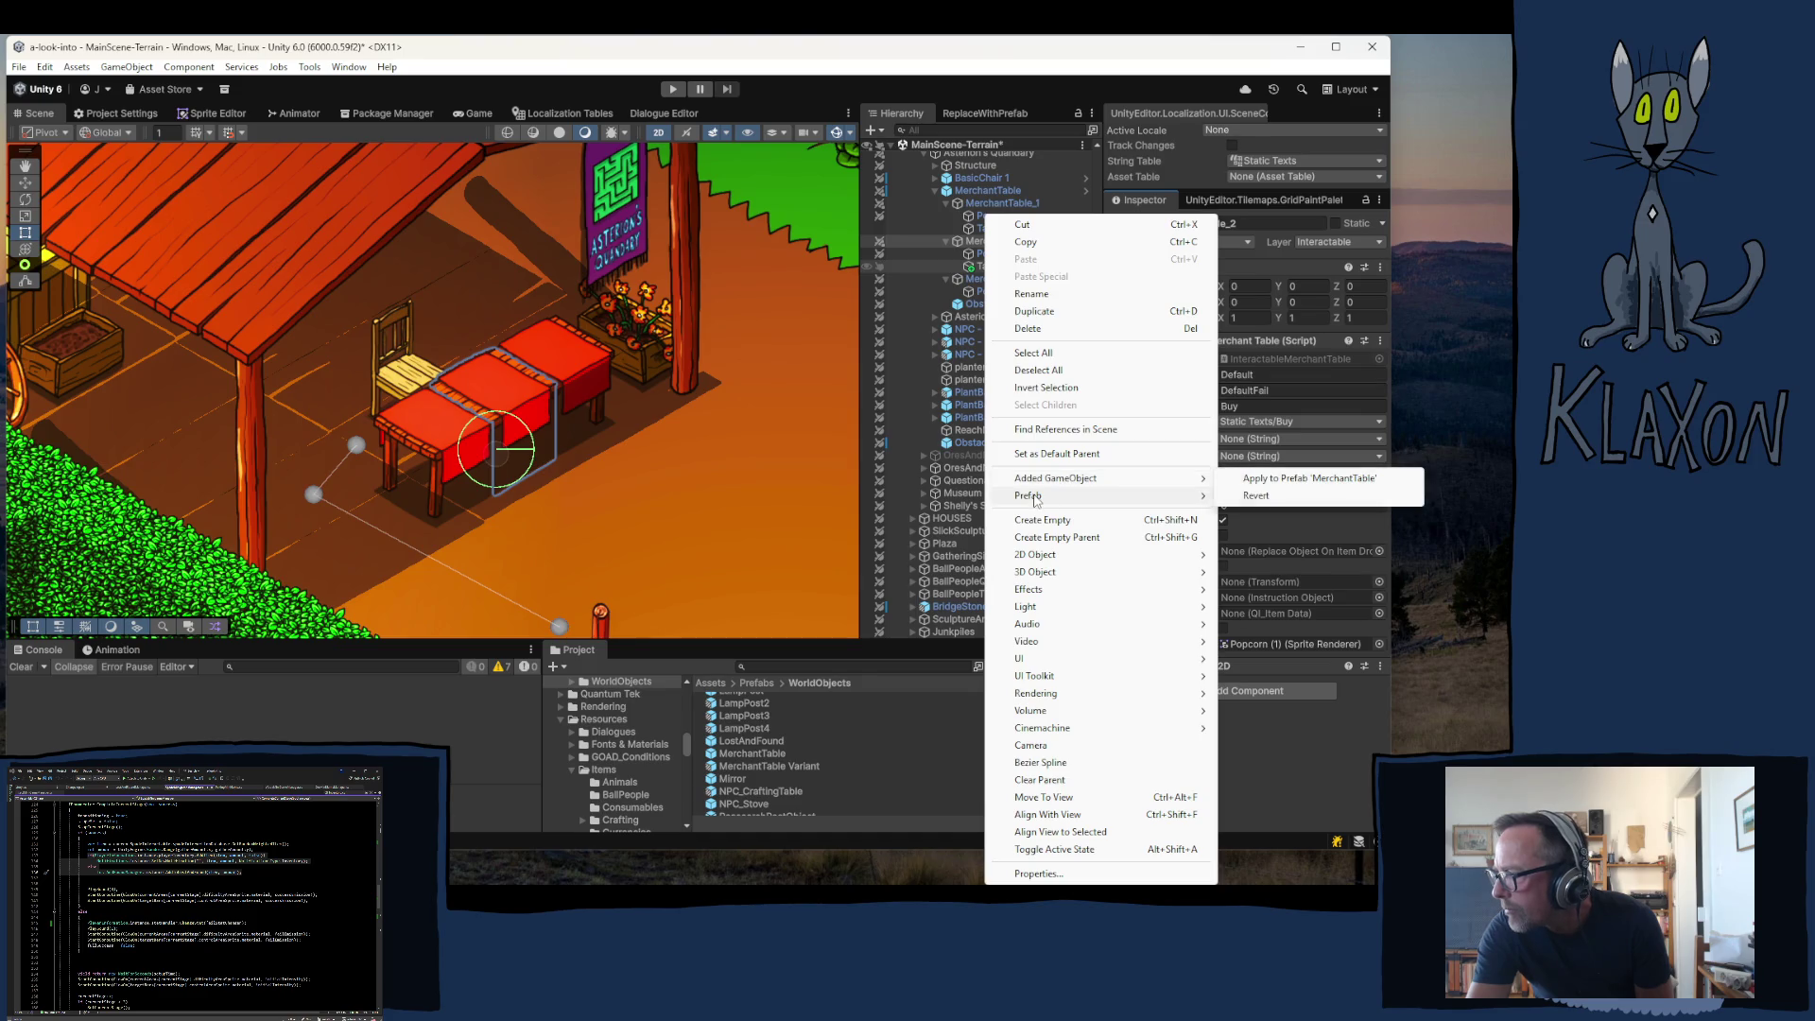
click(1281, 479)
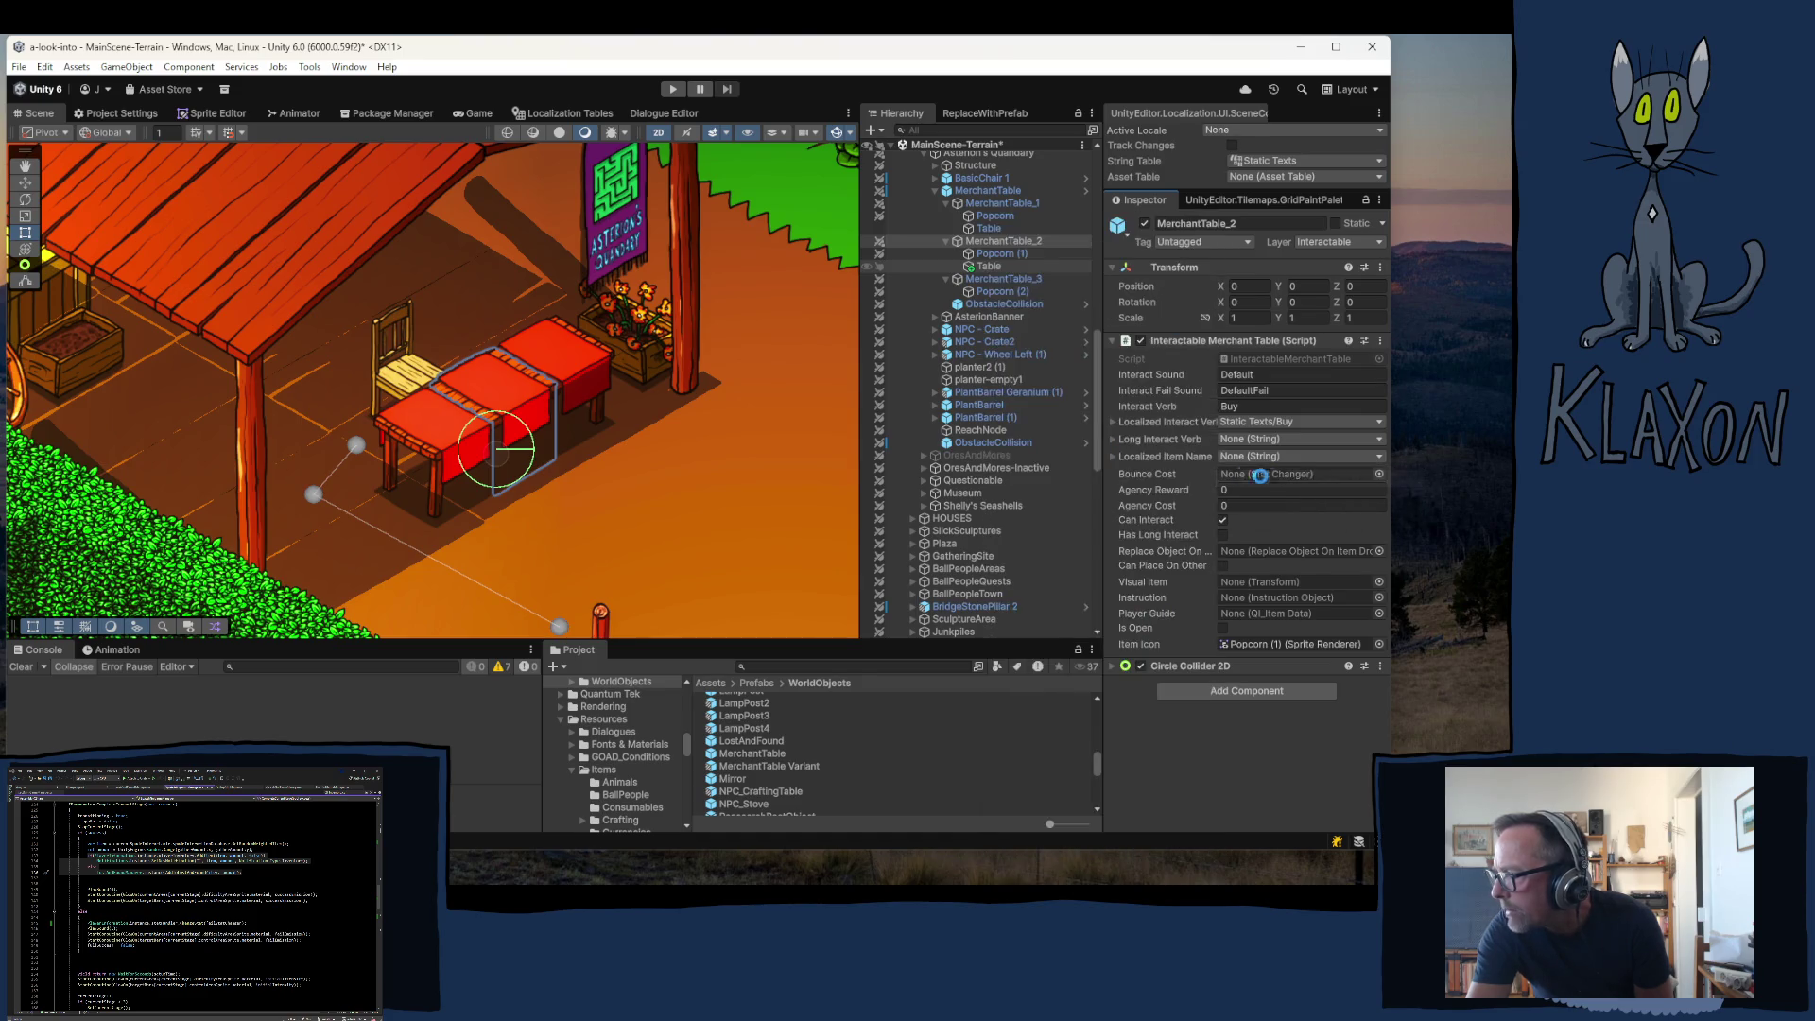
click(993, 265)
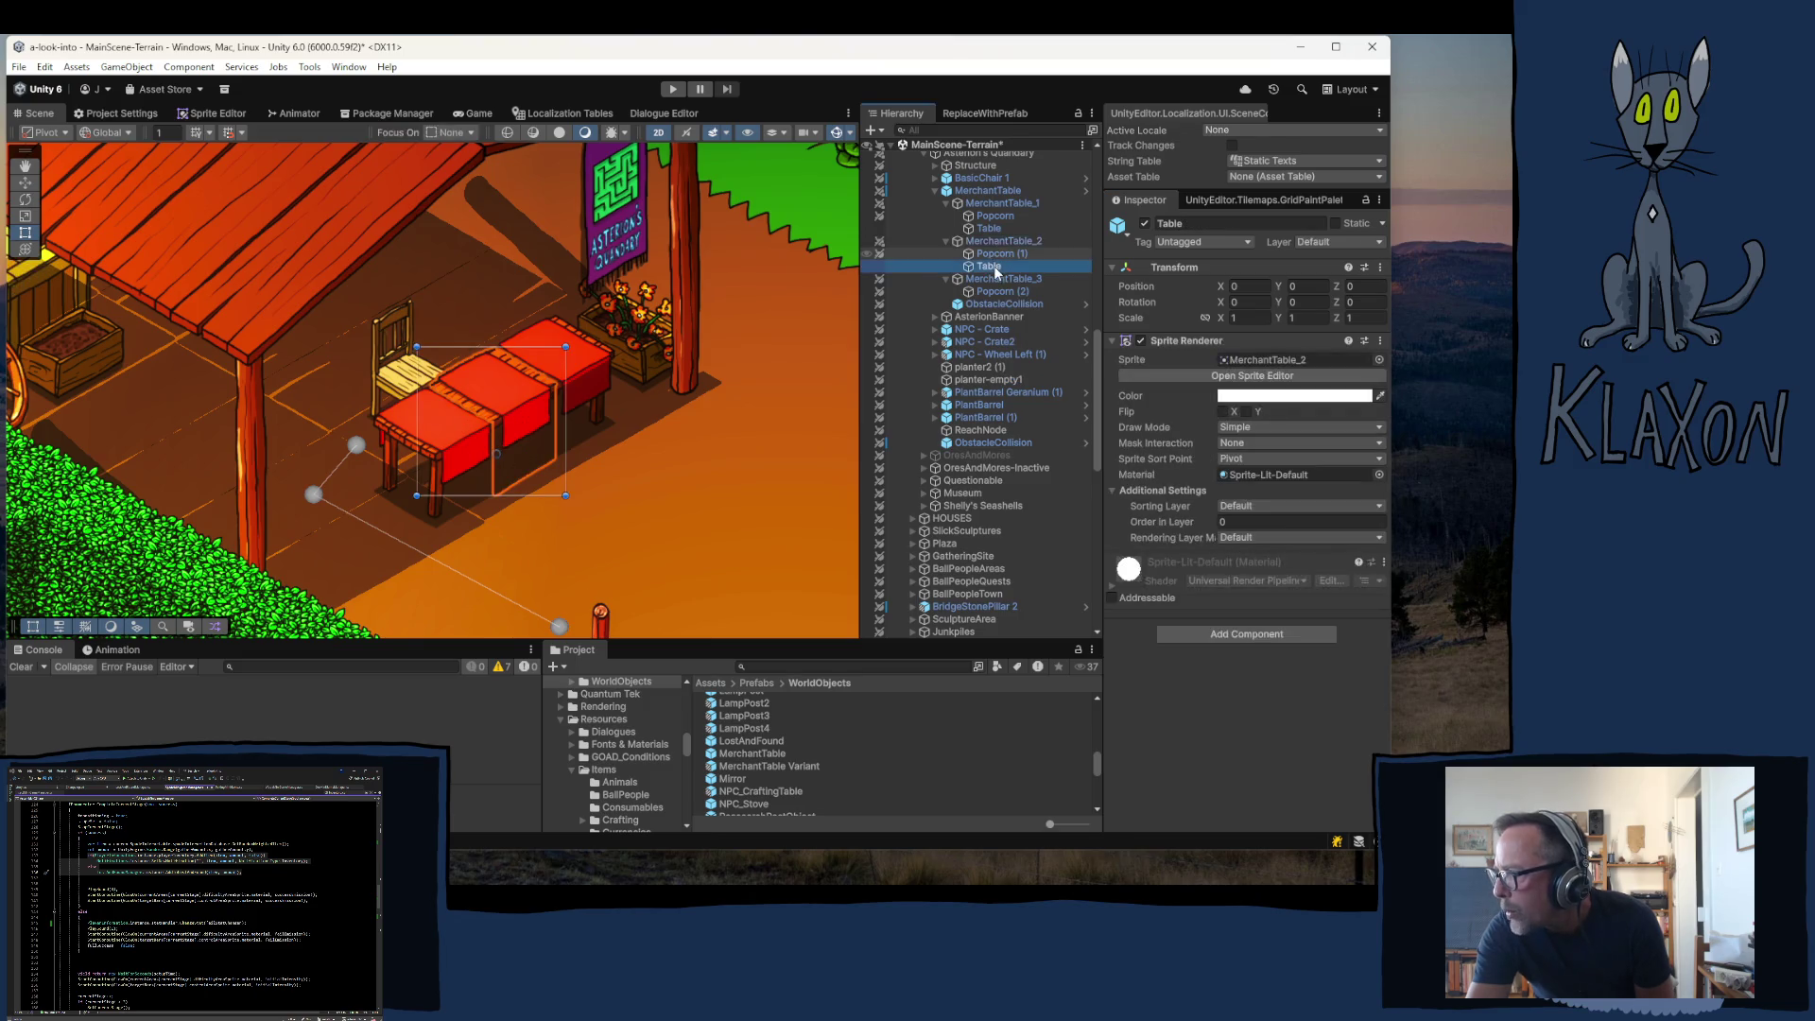
click(989, 244)
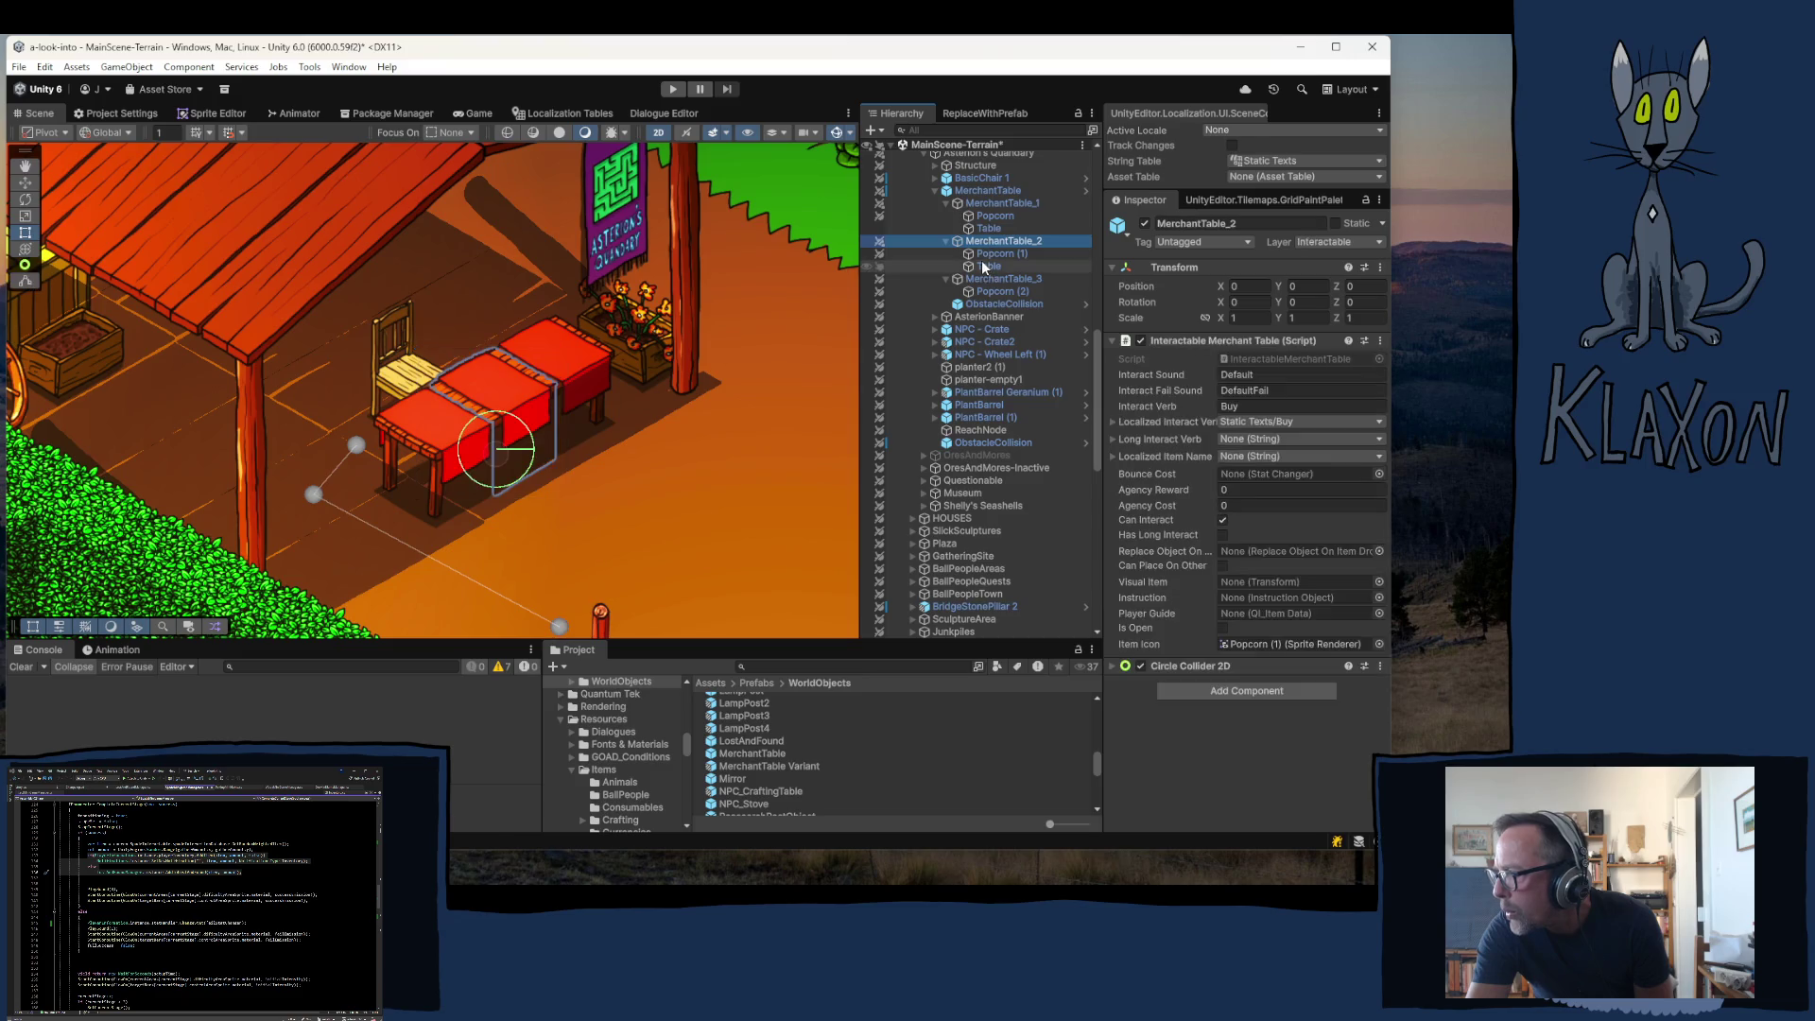
mouse_move(981, 261)
mouse_down()
mouse_move(1213, 501)
mouse_move(1259, 582)
mouse_up()
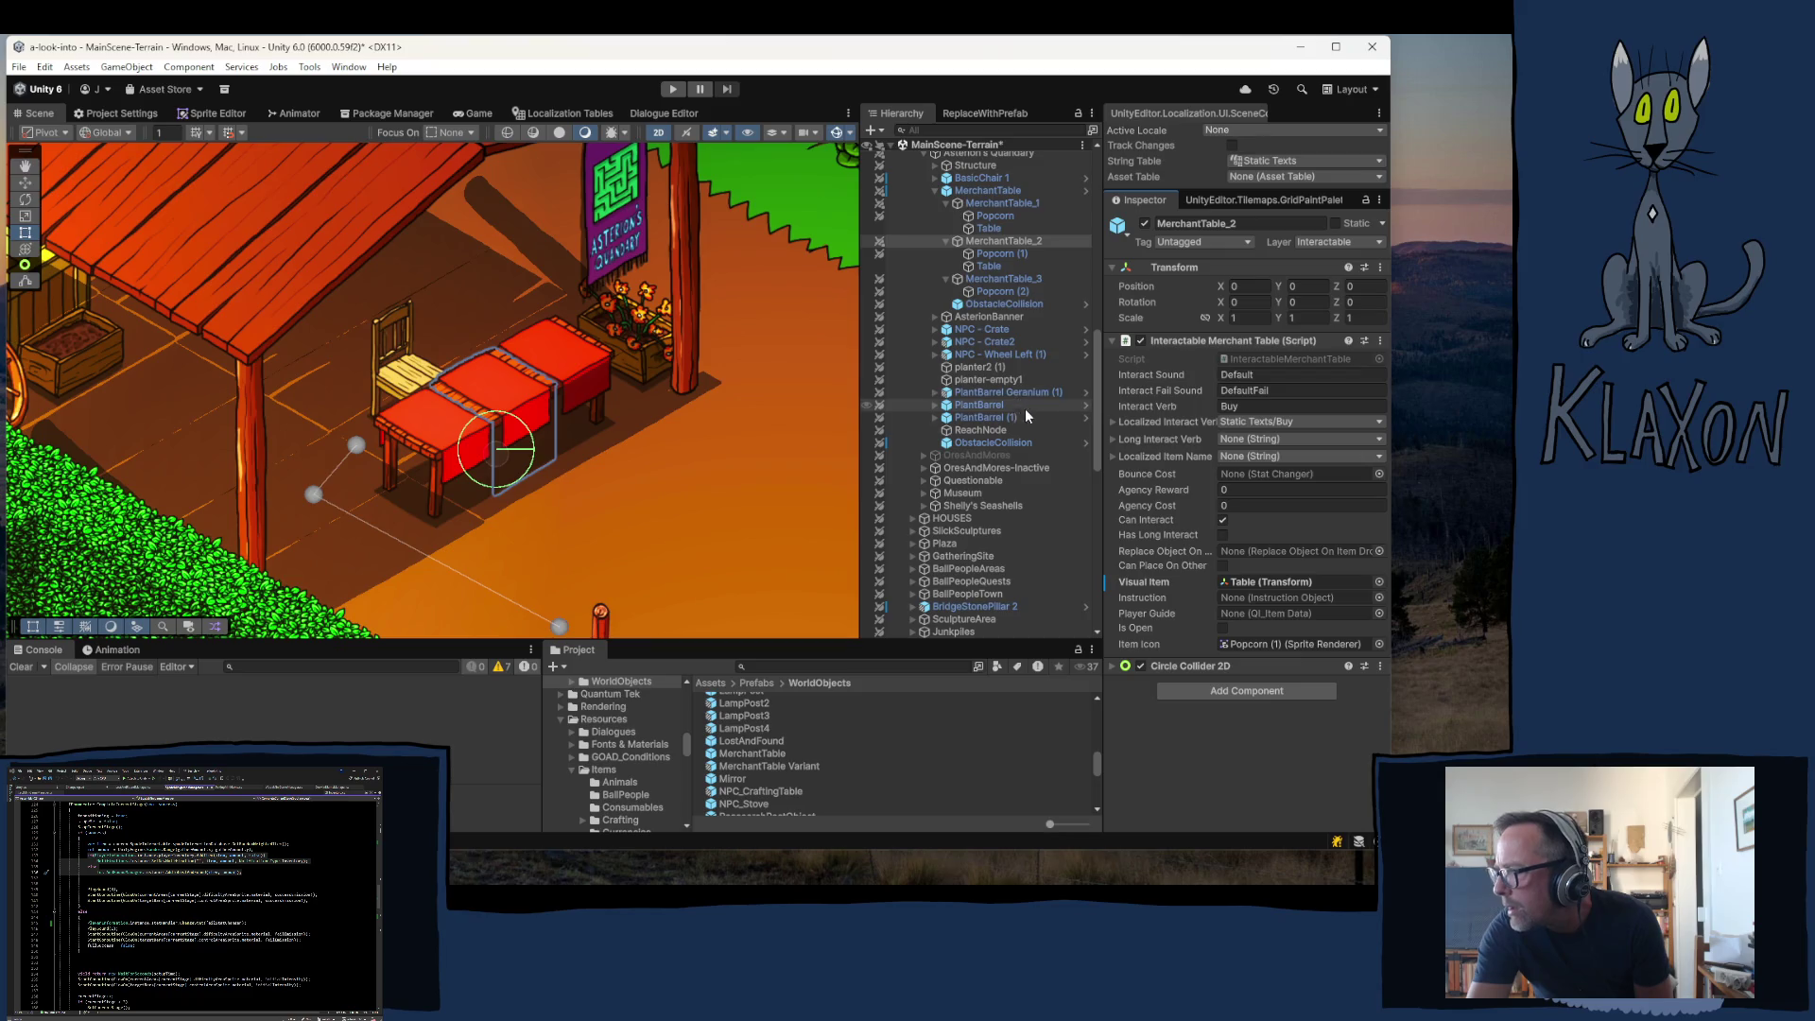
click(985, 292)
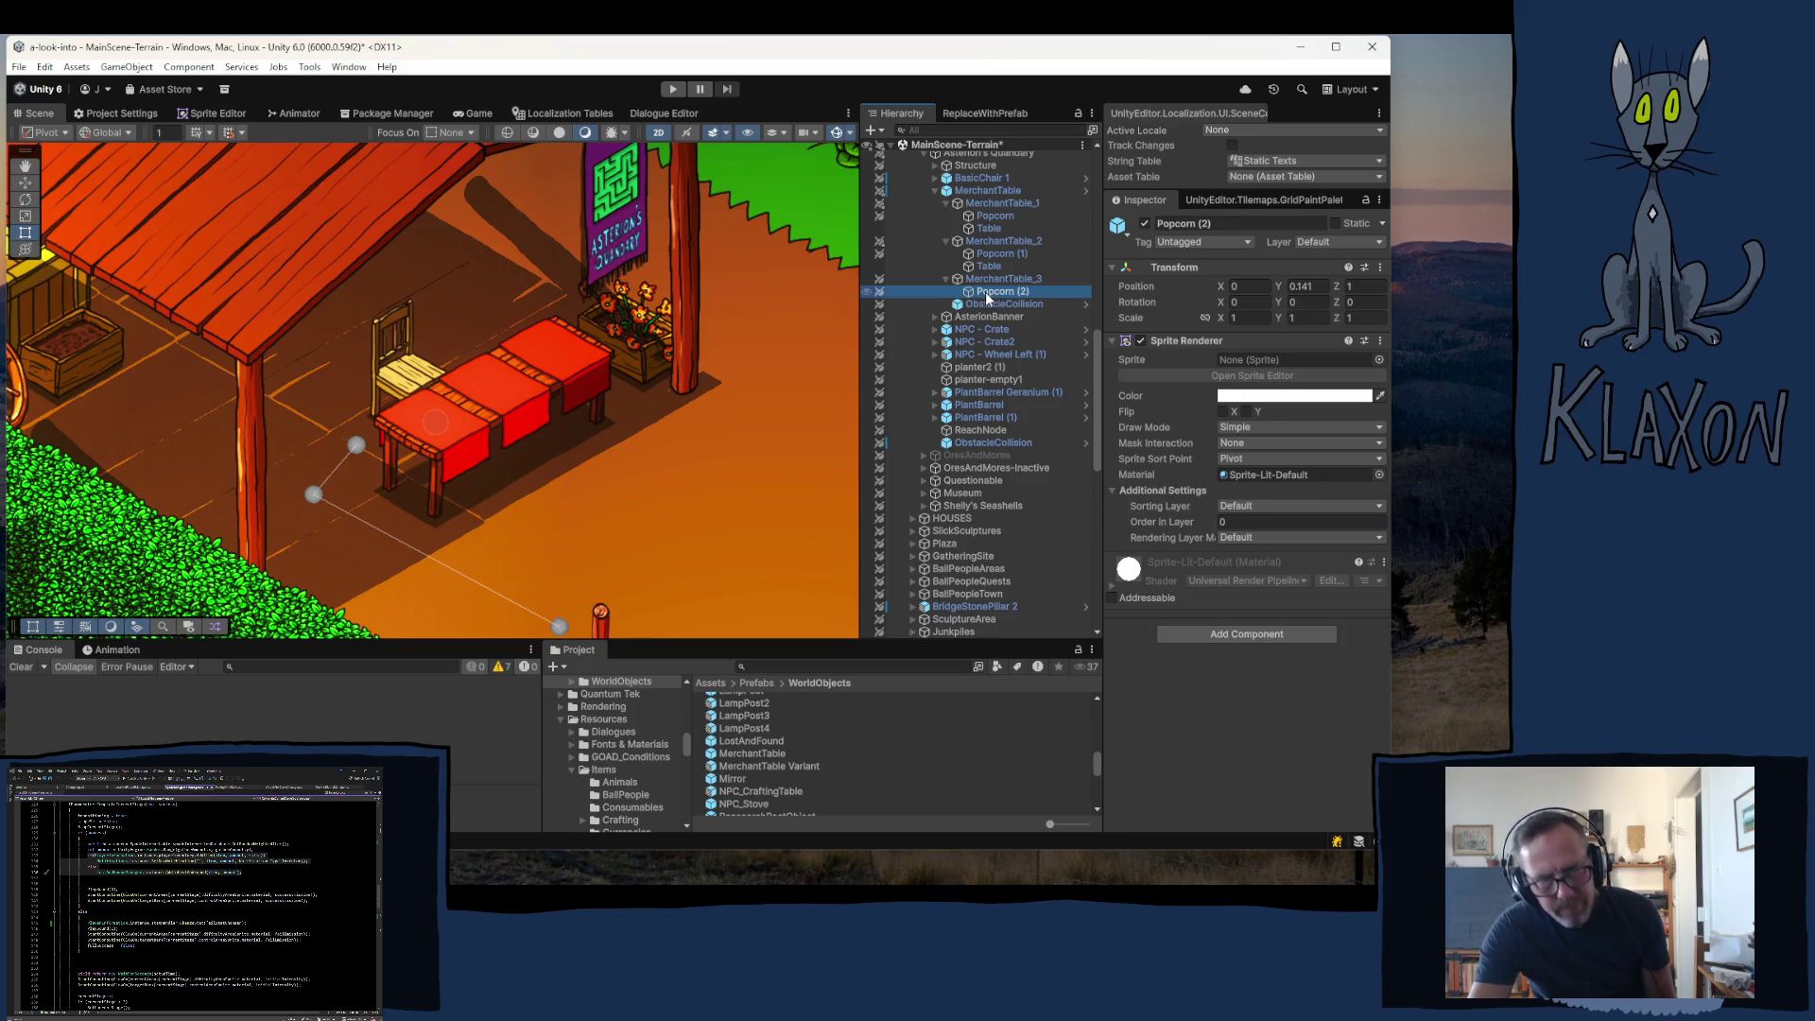
- Duplicate Popcorn (2) under MerchantTable_3 and rename the copy 'Table'
key(ctrl+d)
click(1023, 308)
text(Ta)
key(Return)
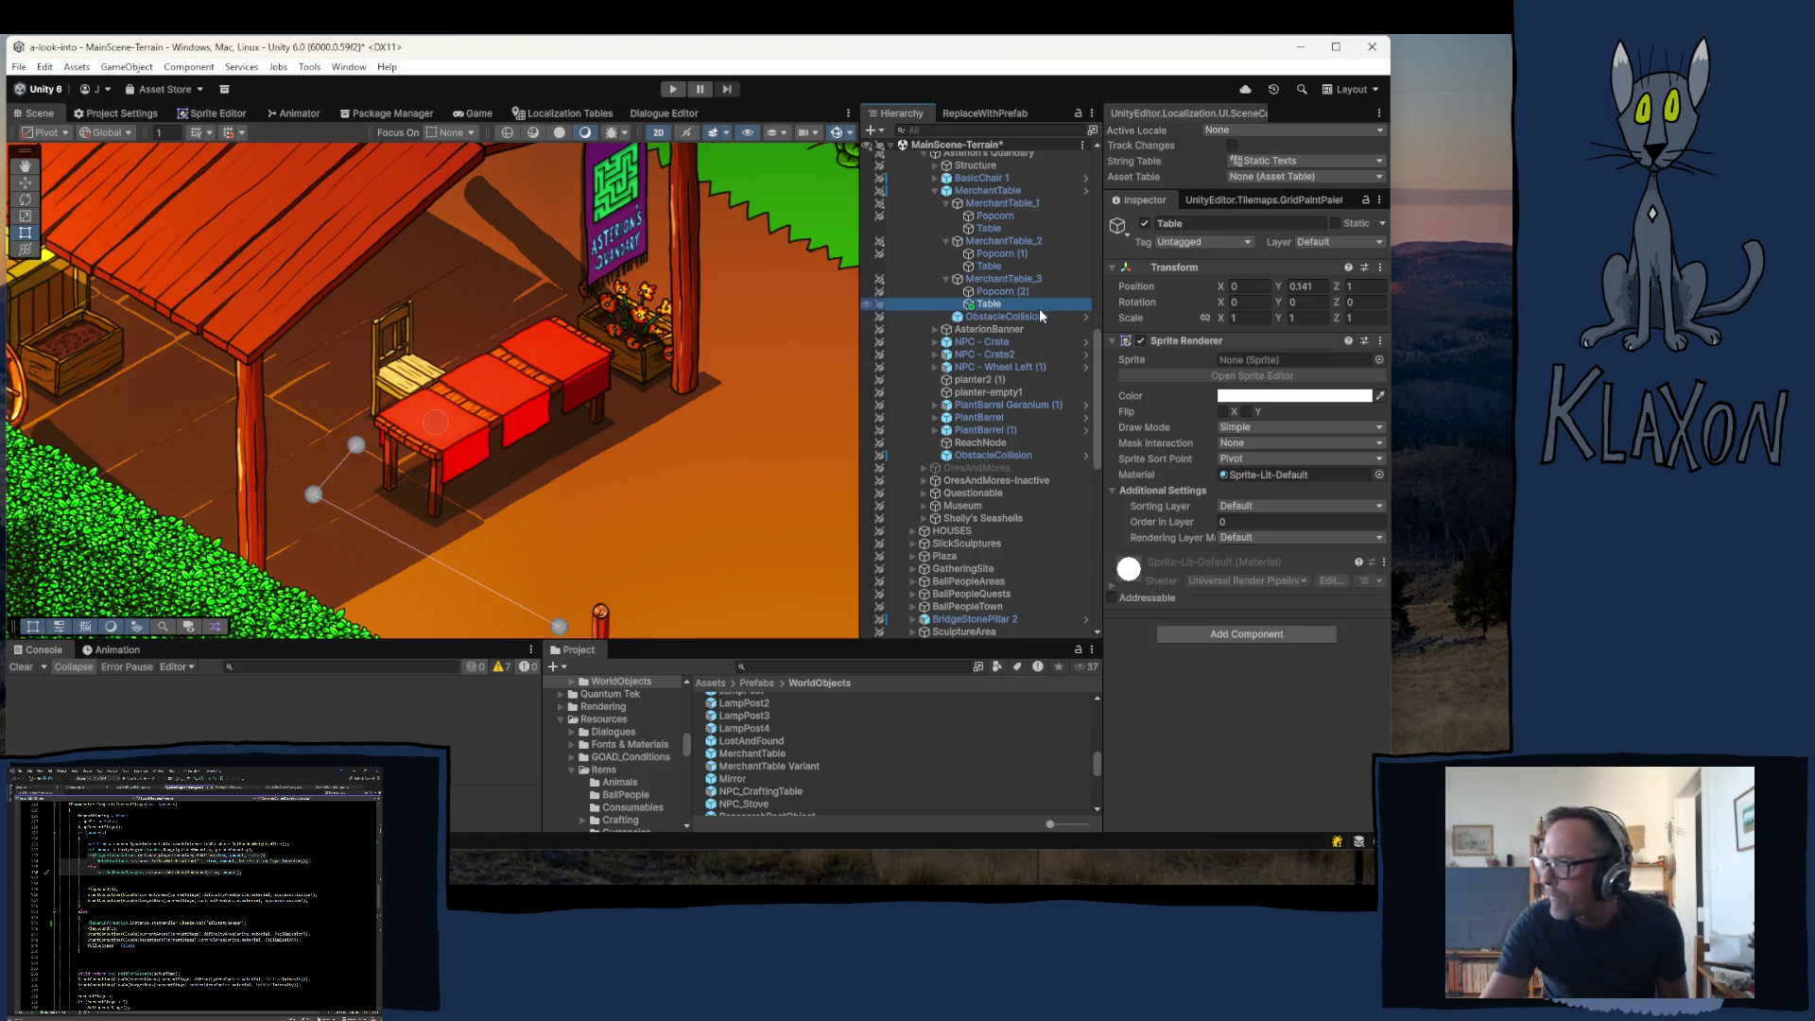
- Paste MerchantTable_3's Sprite Renderer values onto Table and set its Y position to 0
click(991, 280)
right_click(1176, 343)
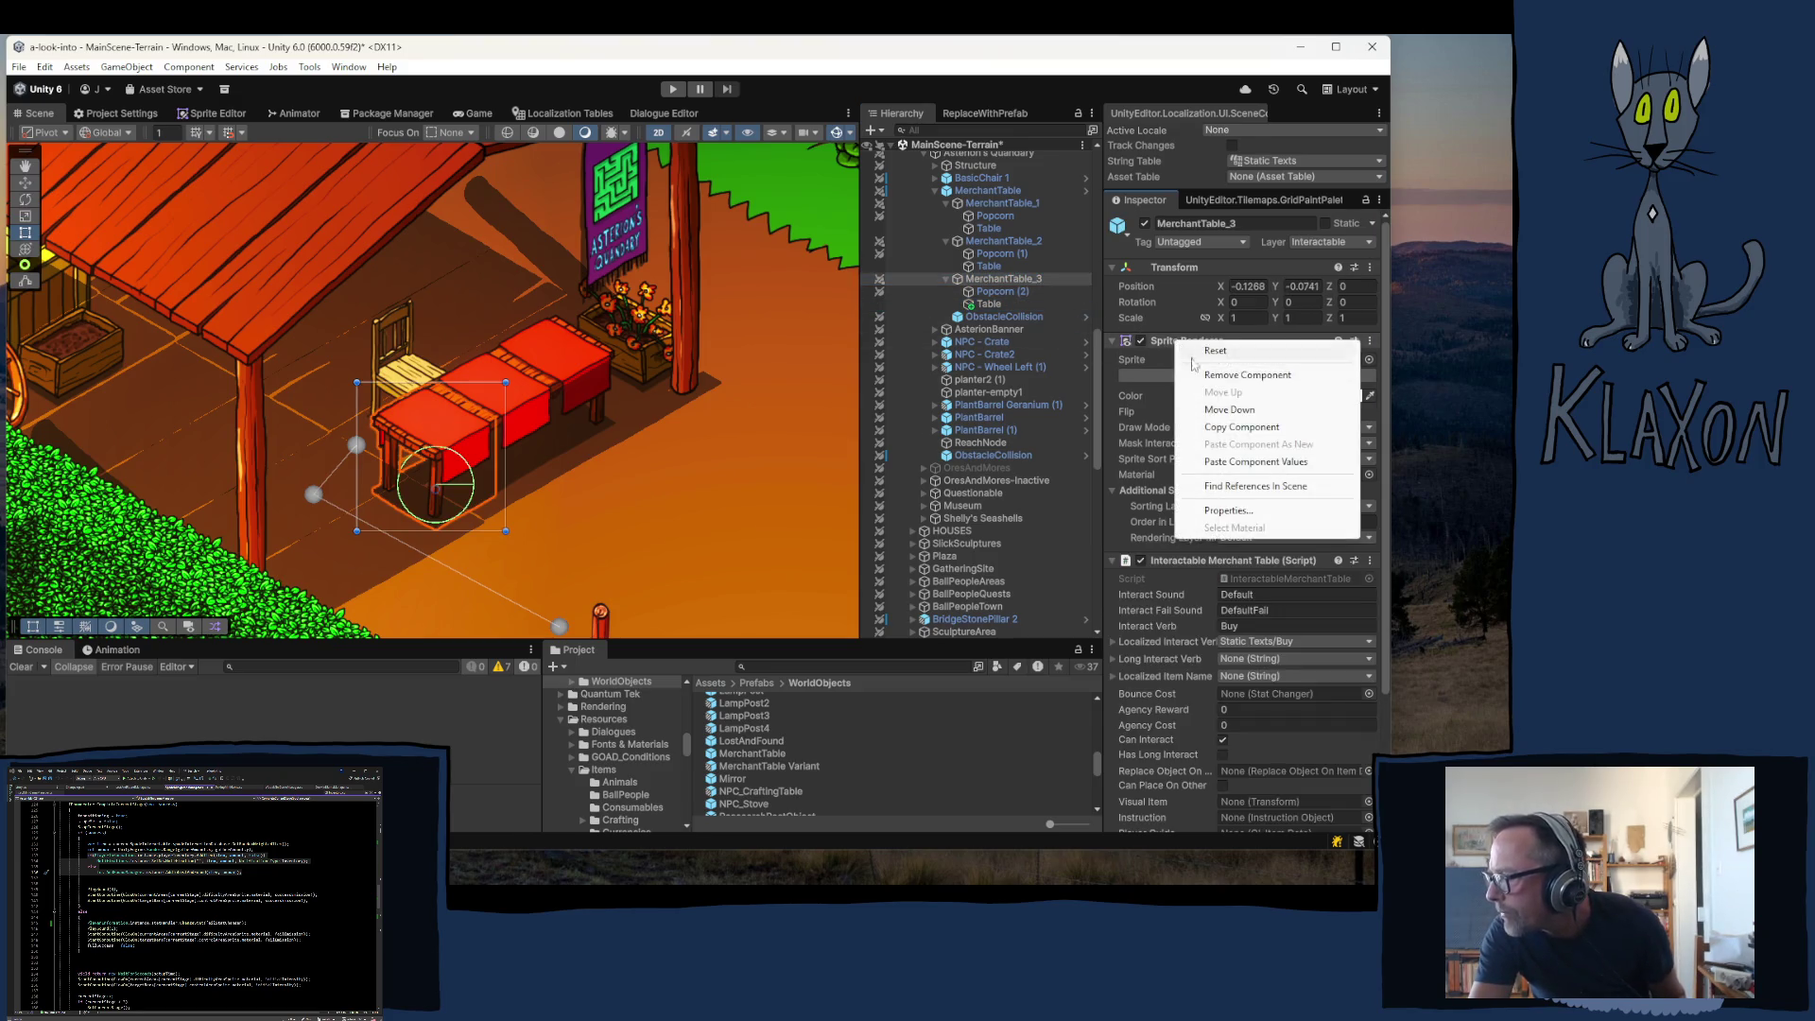
click(1251, 429)
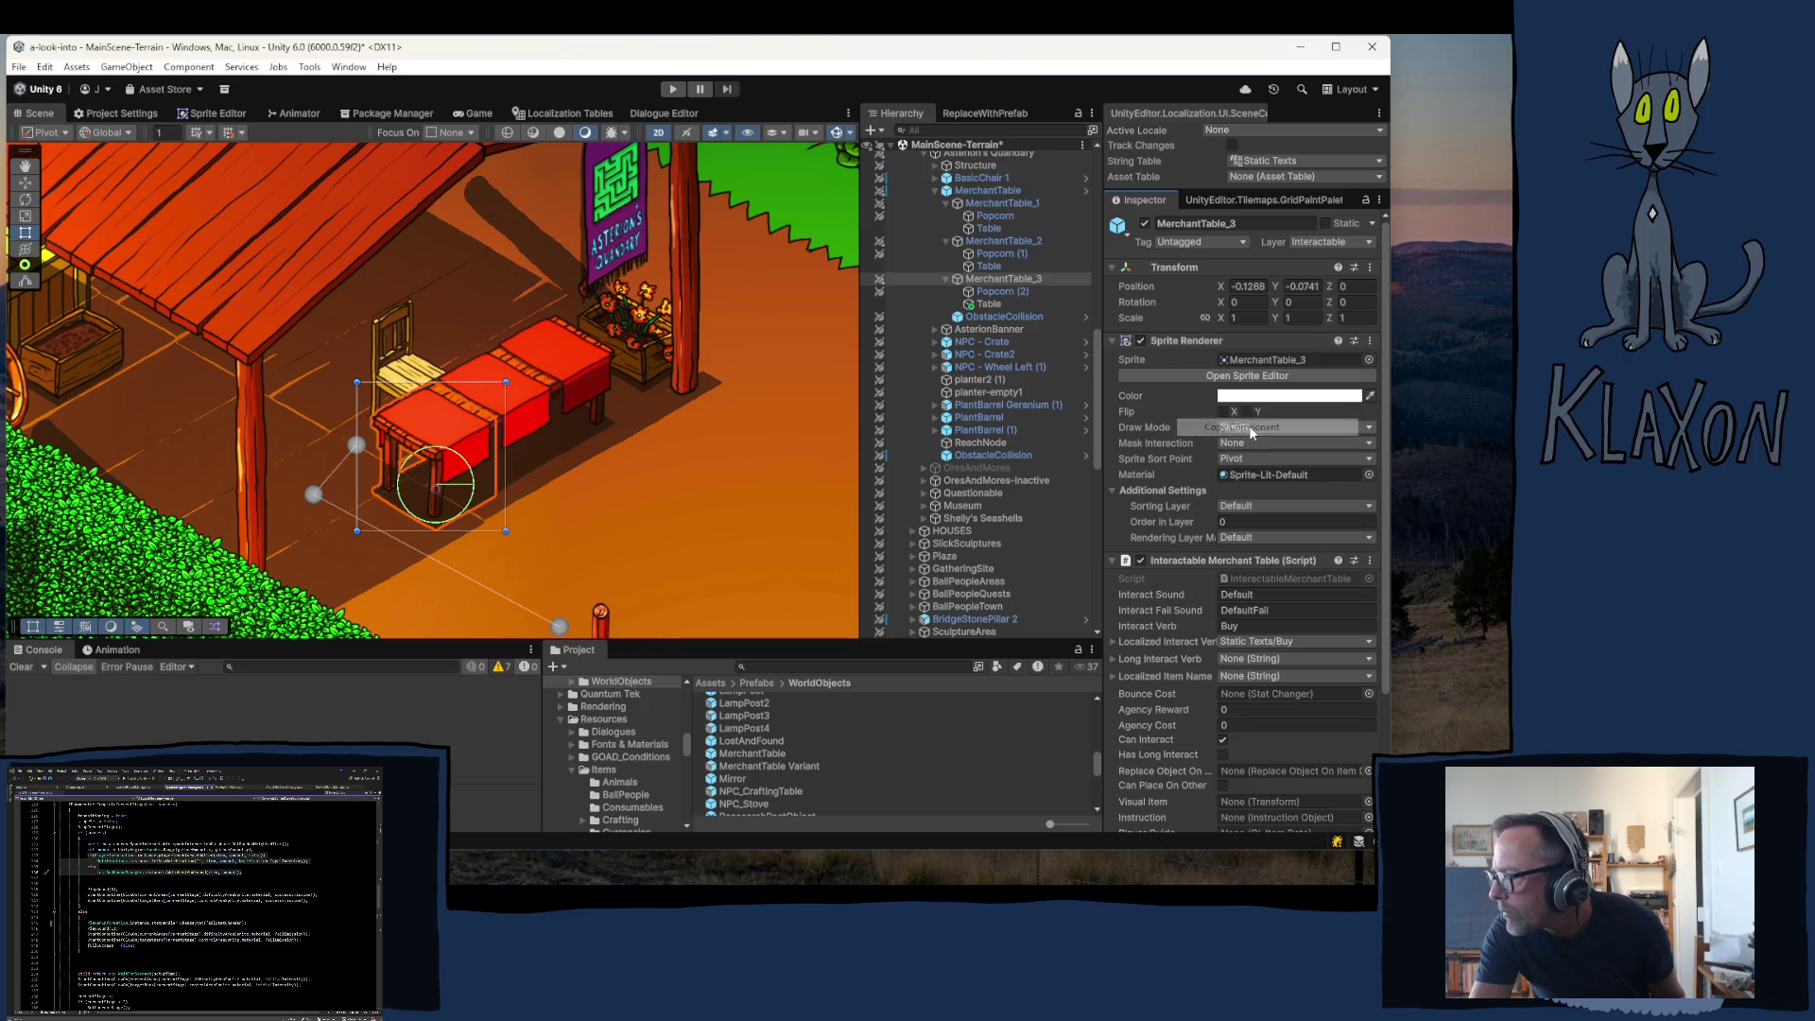
click(989, 304)
right_click(1185, 343)
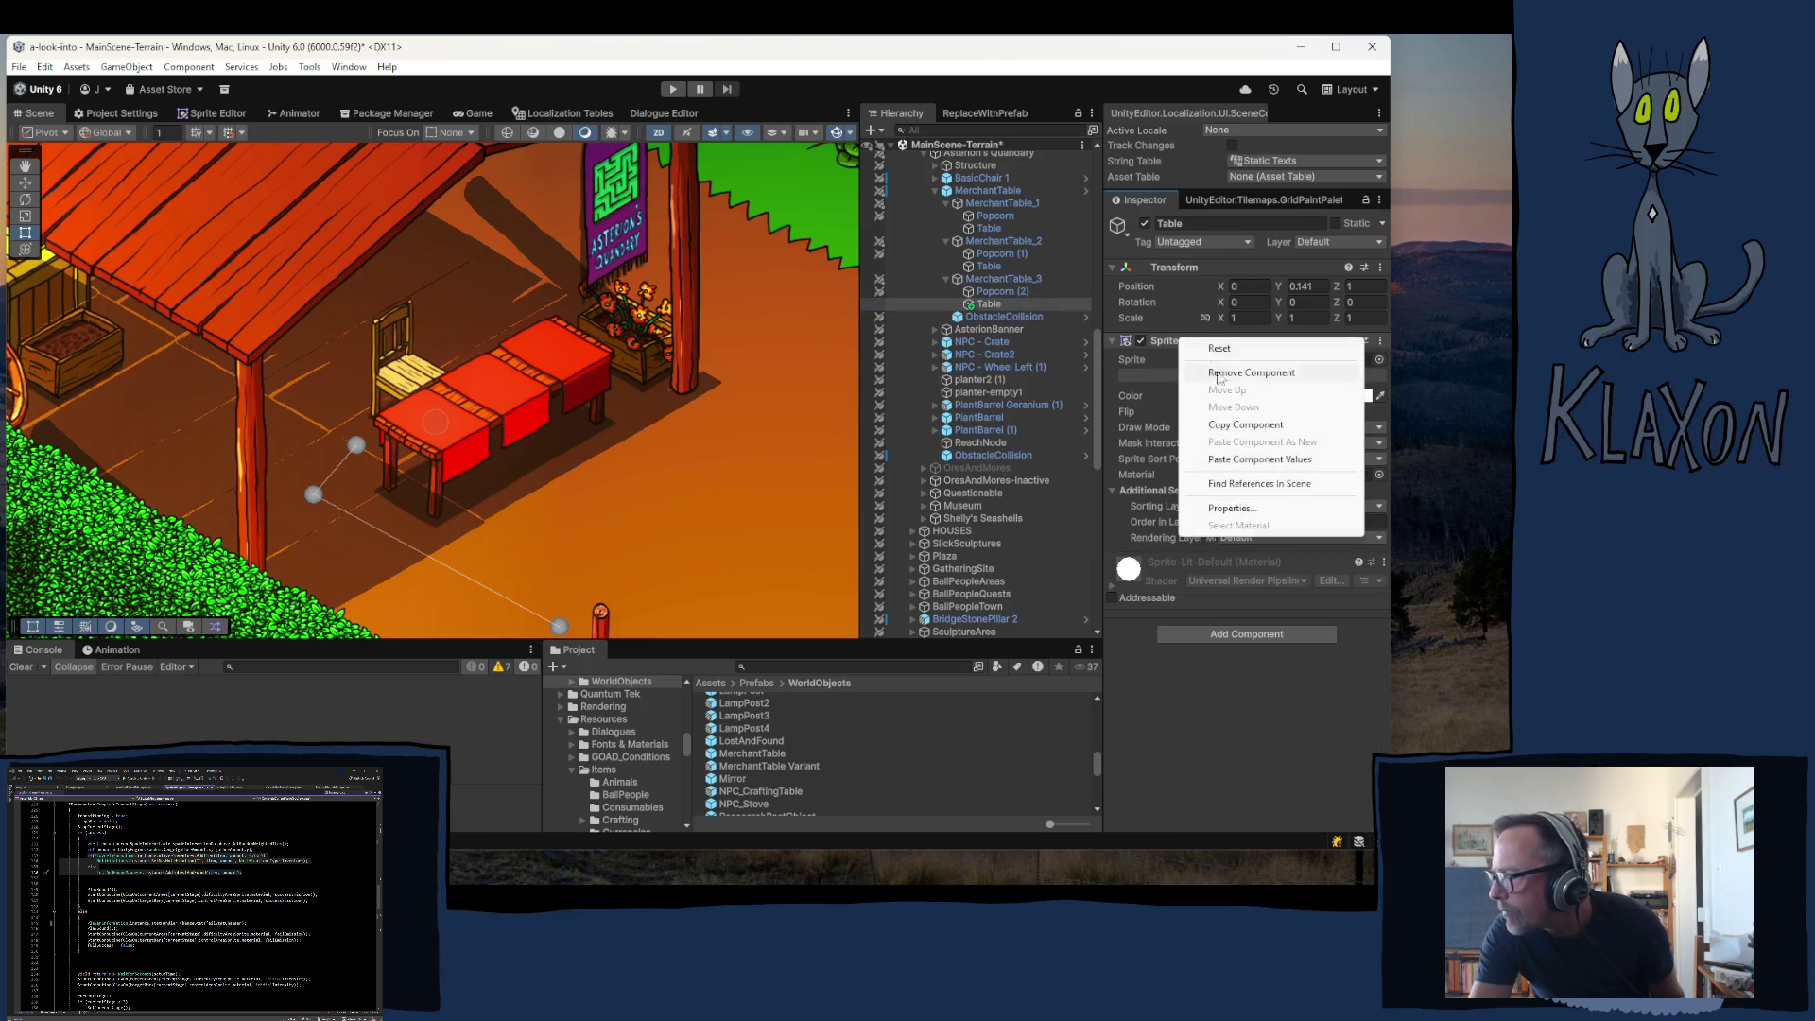
click(1249, 453)
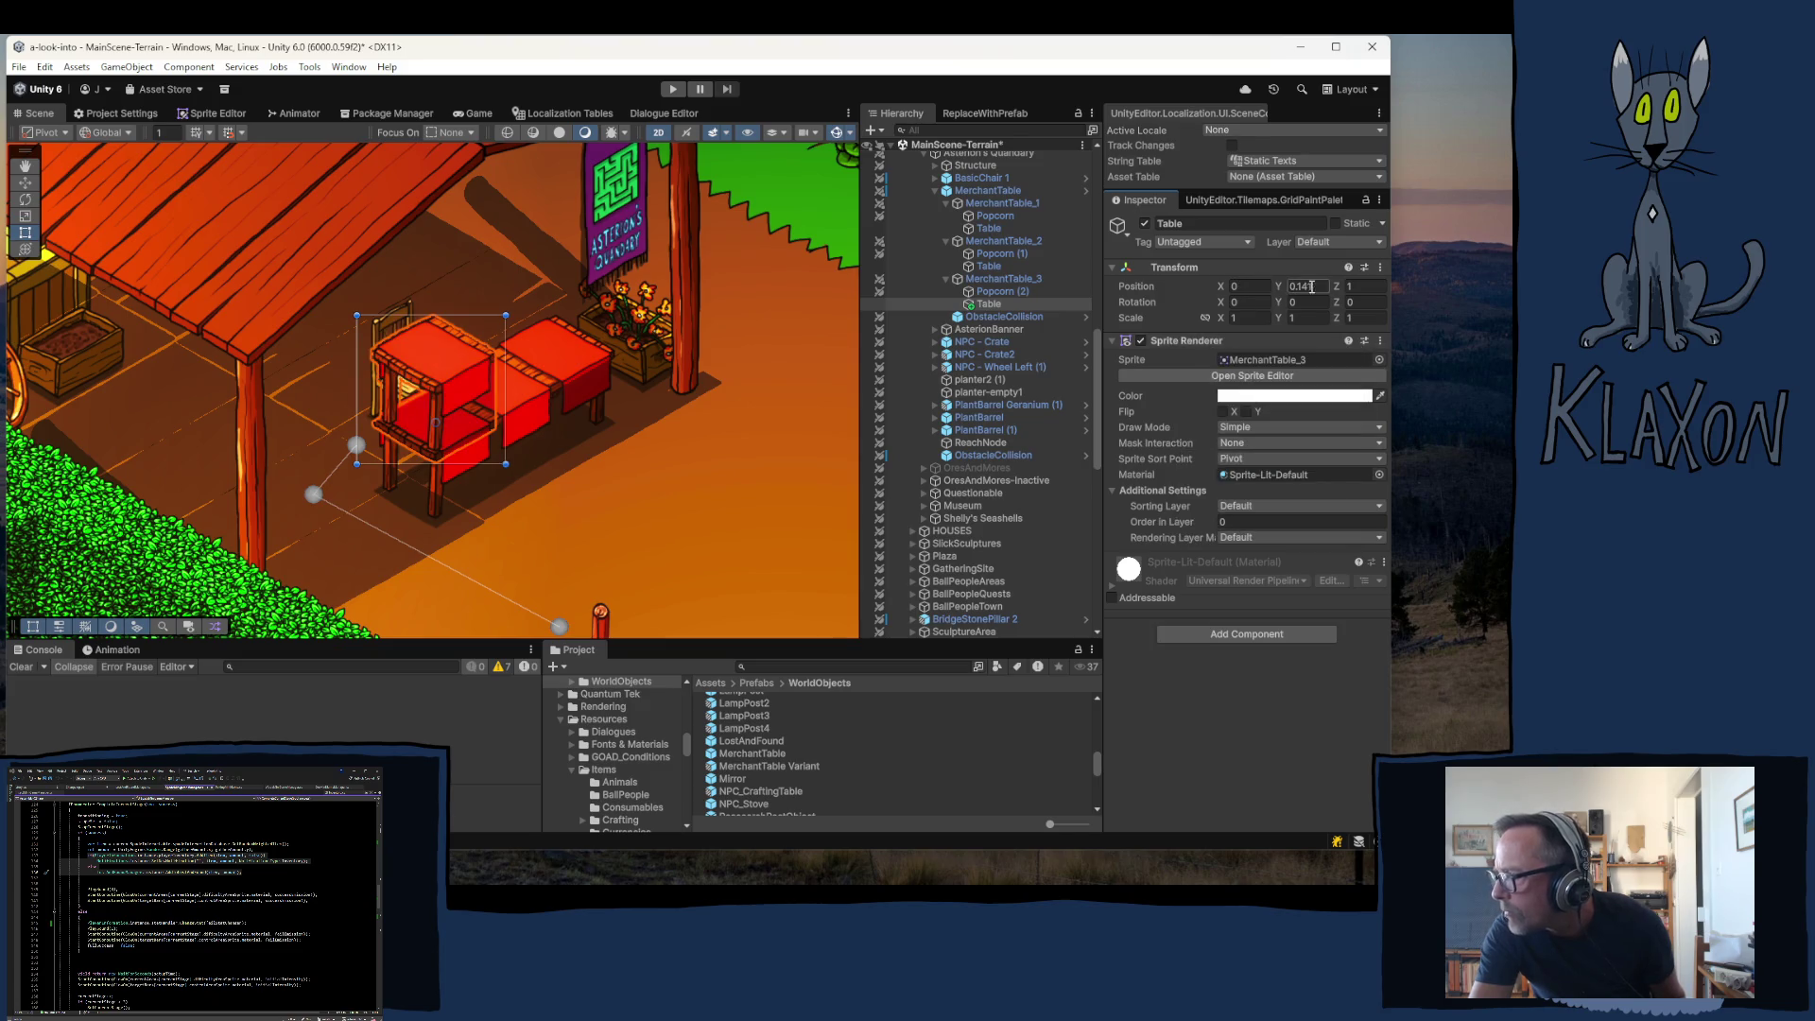
text(0)
key(Tab)
text(0)
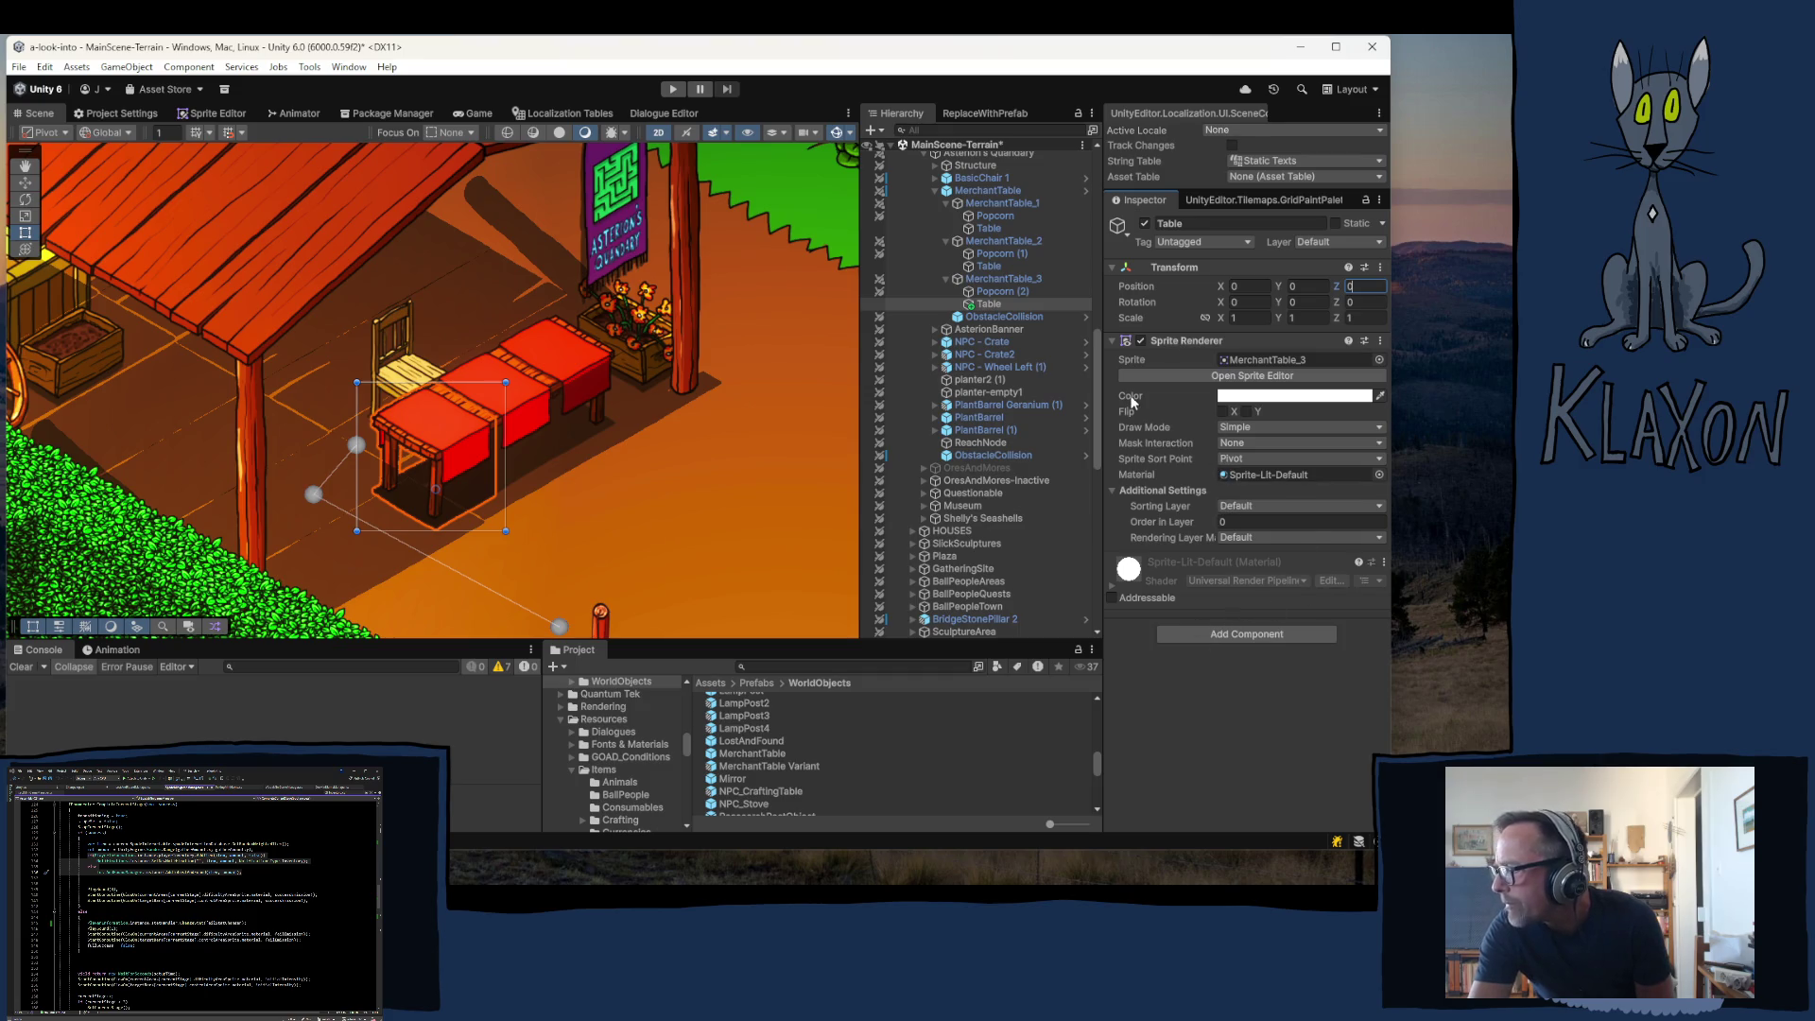
- Apply the added Table child to the 'MerchantTable' prefab
right_click(987, 305)
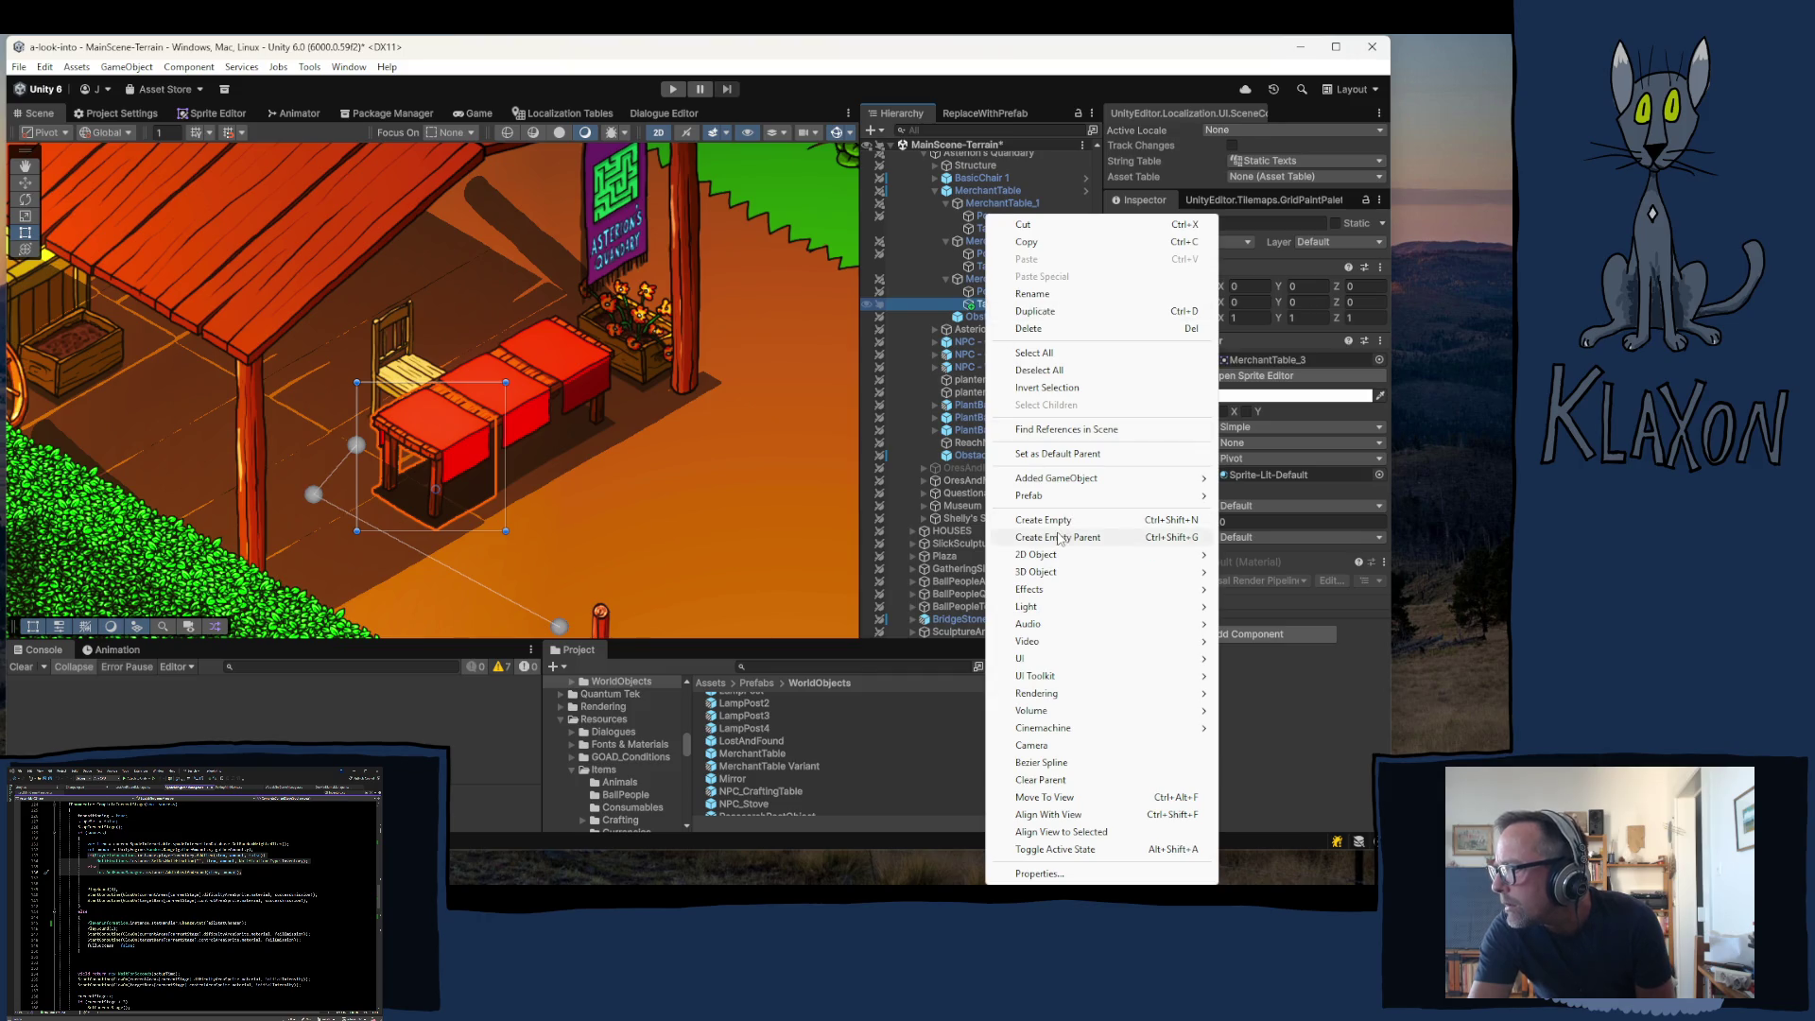
mouse_move(1134, 496)
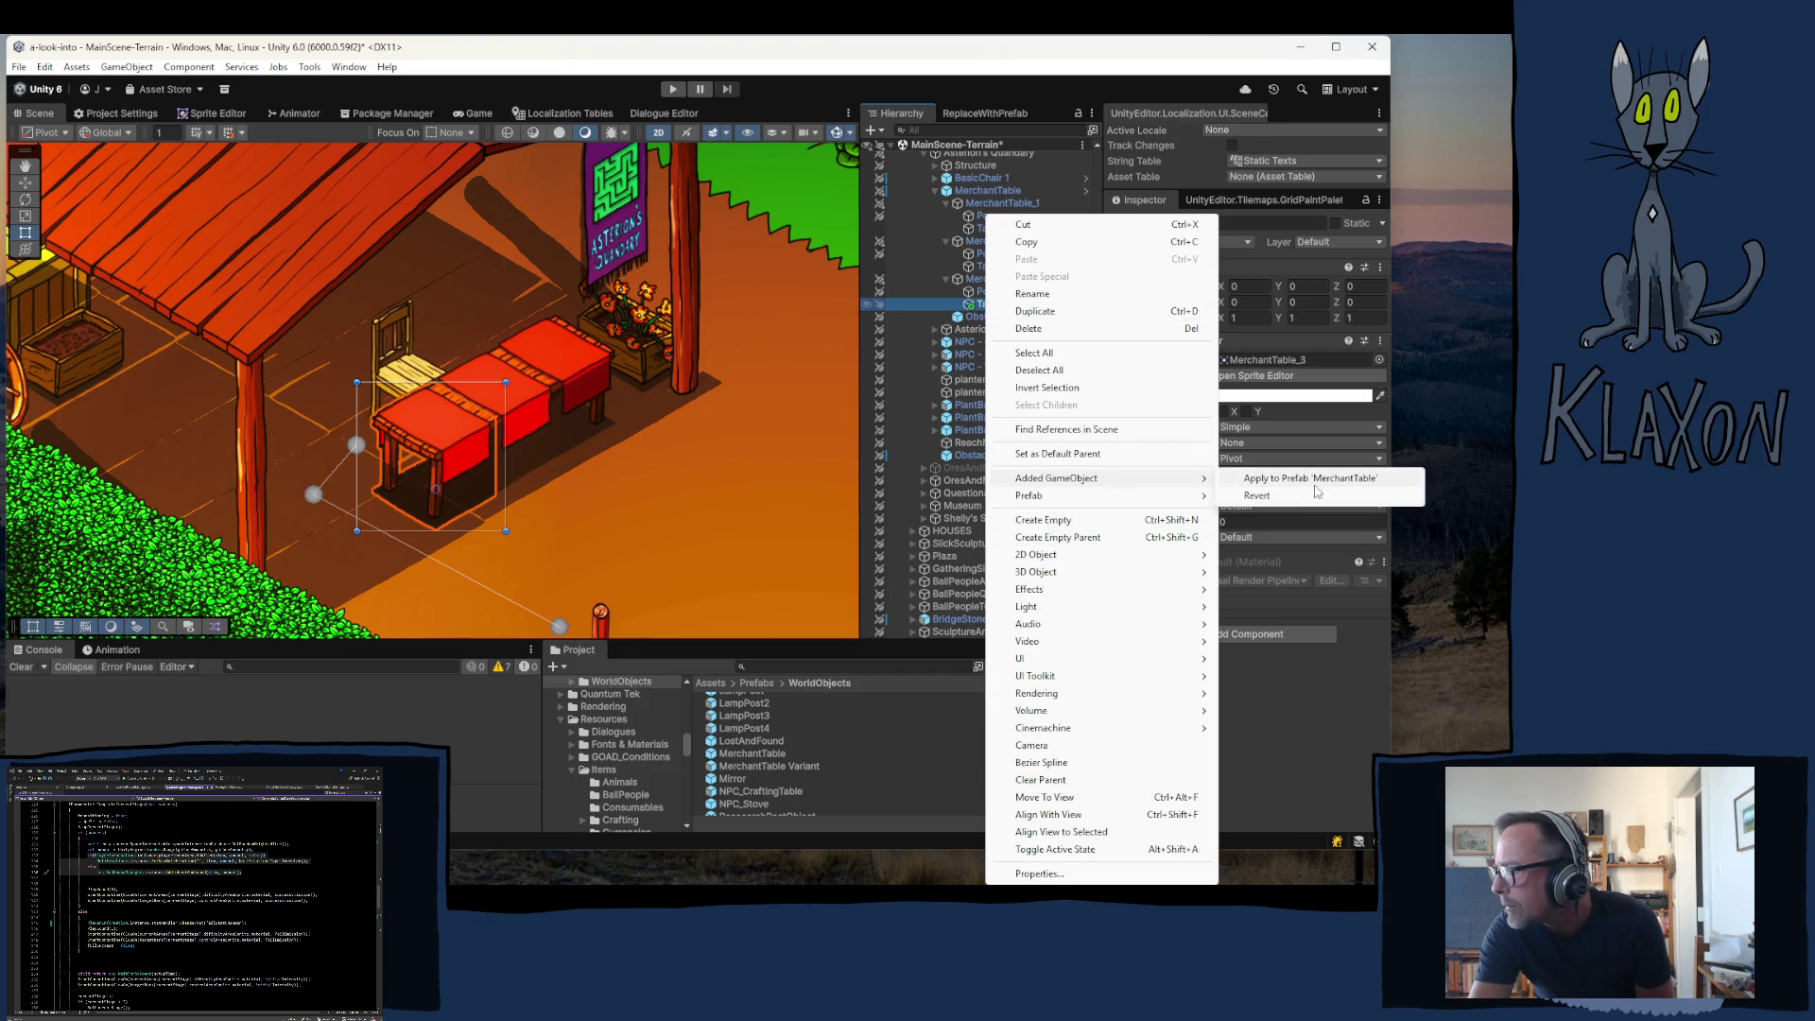
click(1305, 477)
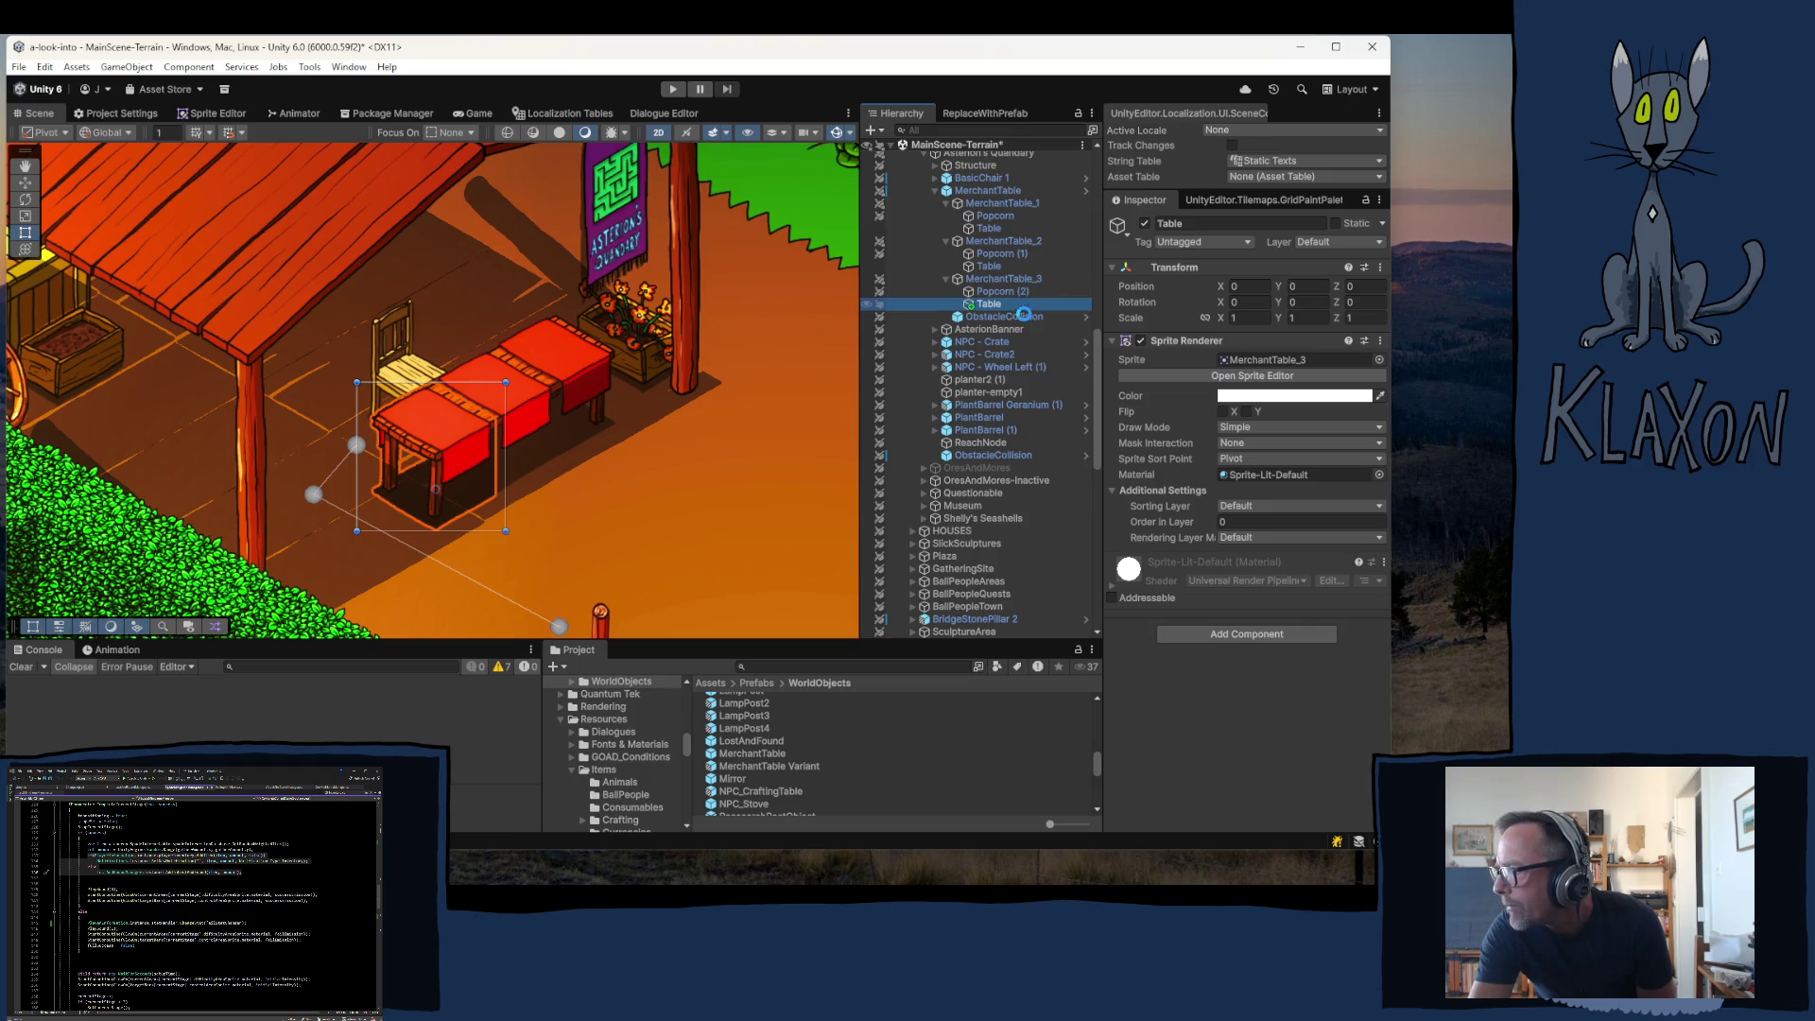
click(1004, 279)
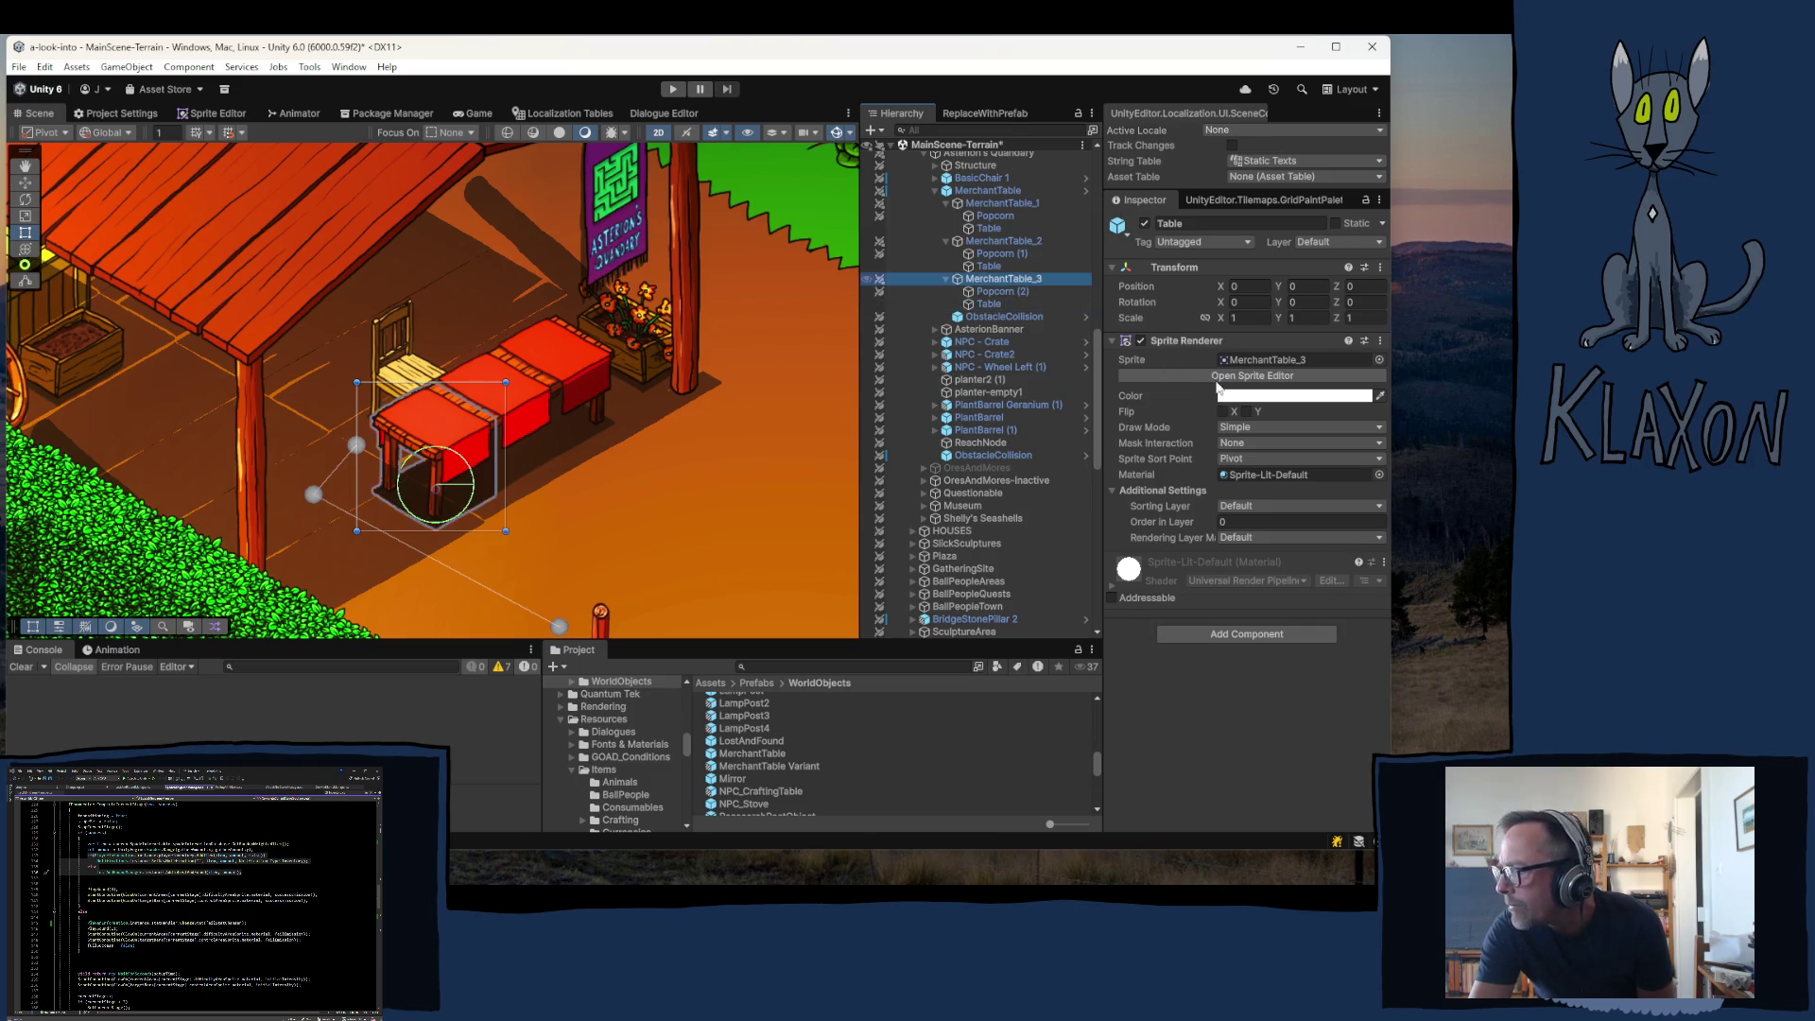
- Remove MerchantTable_3's Sprite Renderer and apply the removal to the prefab
right_click(1172, 341)
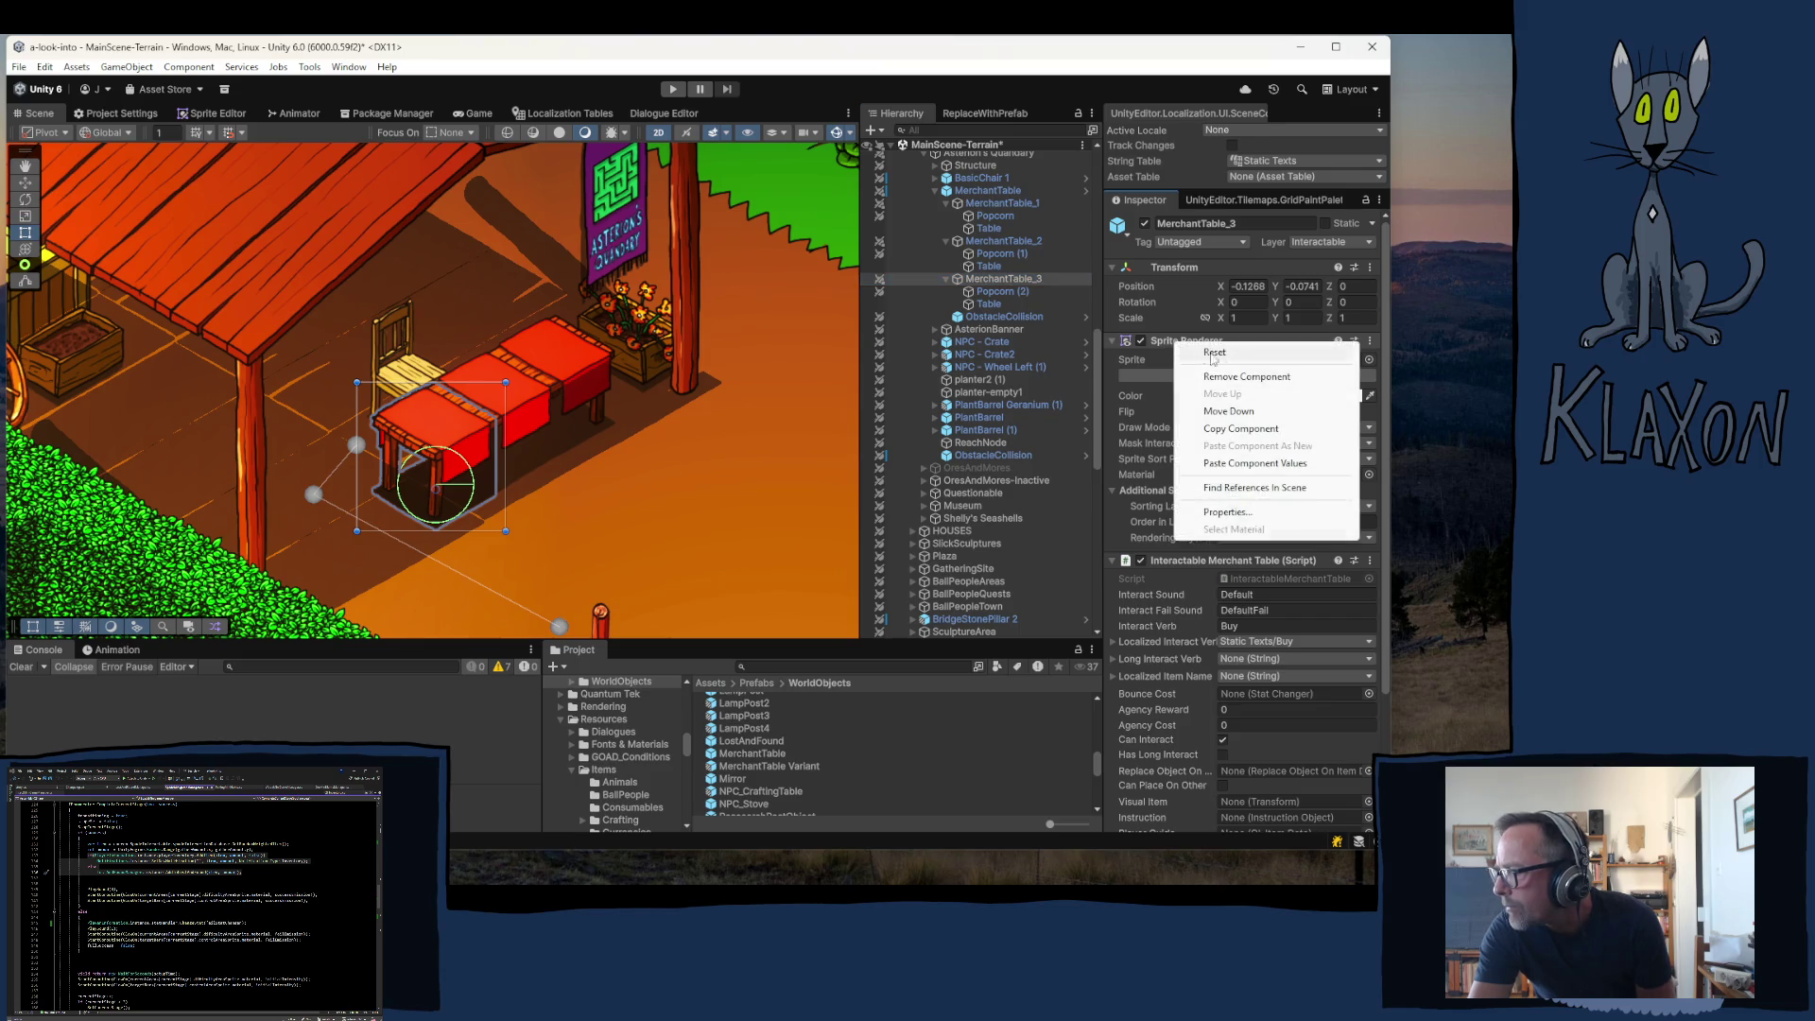
click(1190, 344)
right_click(1176, 339)
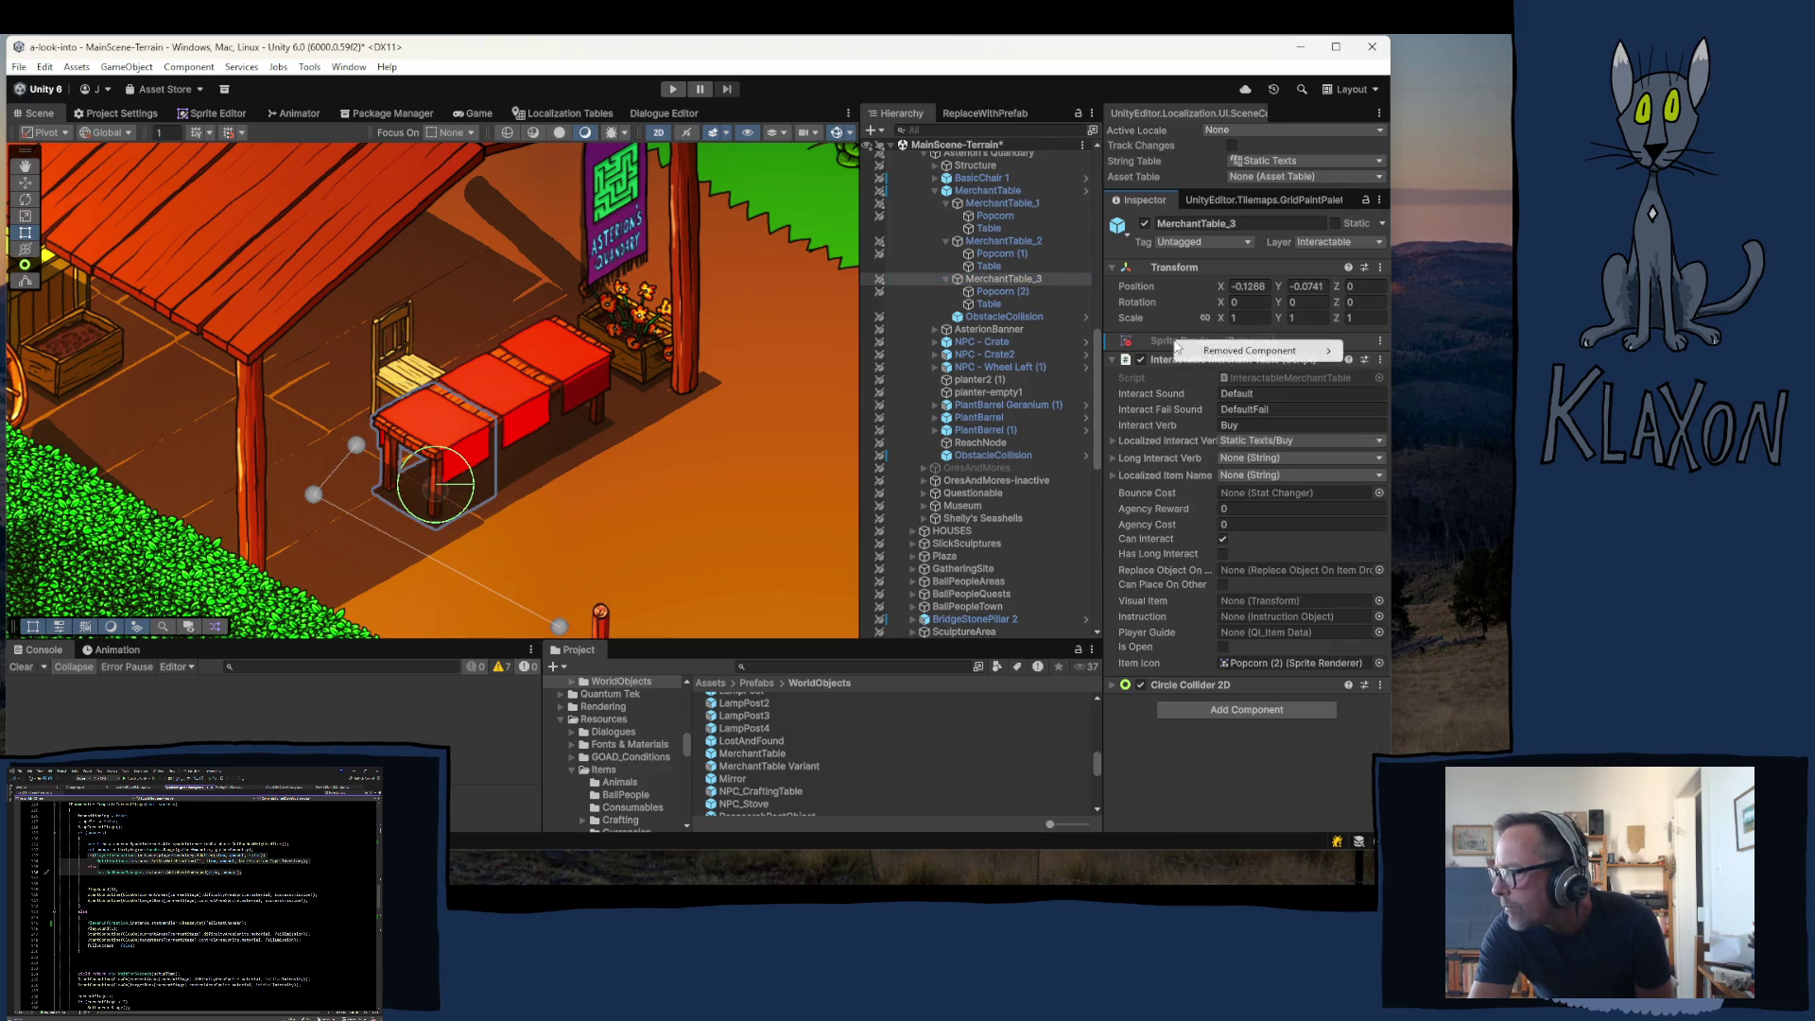
mouse_move(1229, 357)
click(1104, 349)
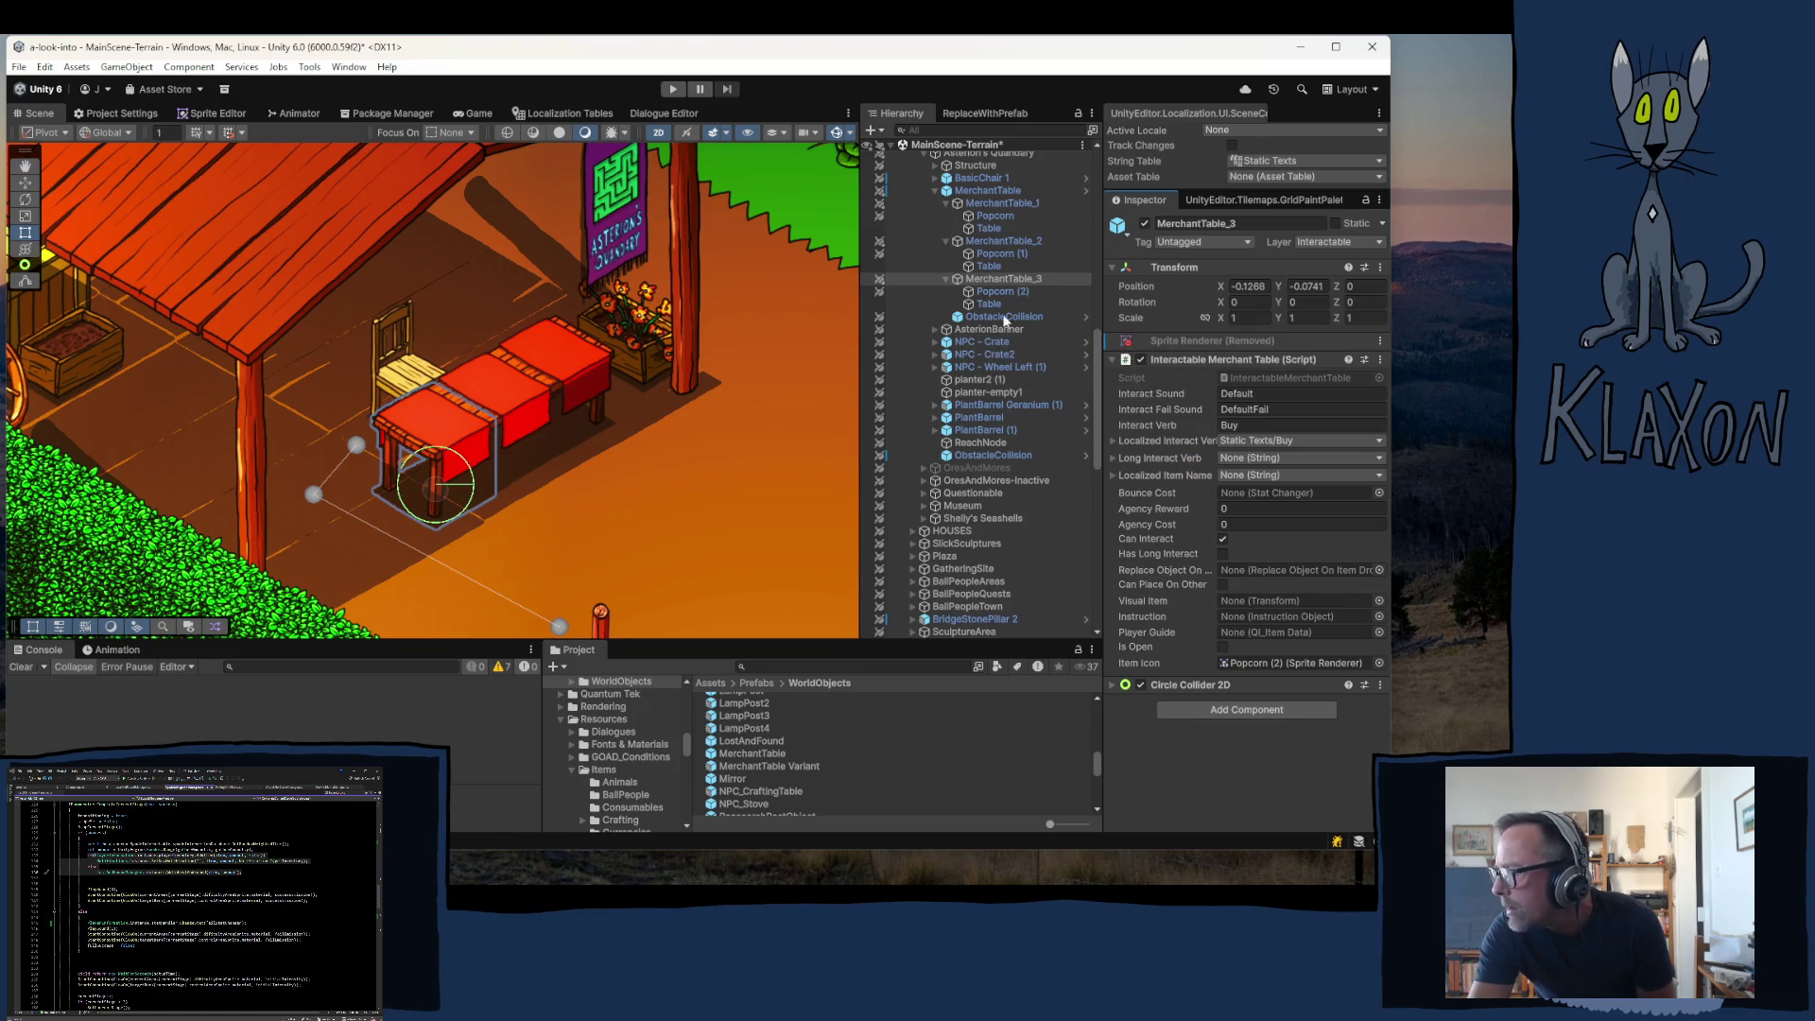
- Set MerchantTable_3's Visual Item to the Table child and apply it to the MerchantTable prefab
drag(974, 308, 1229, 584)
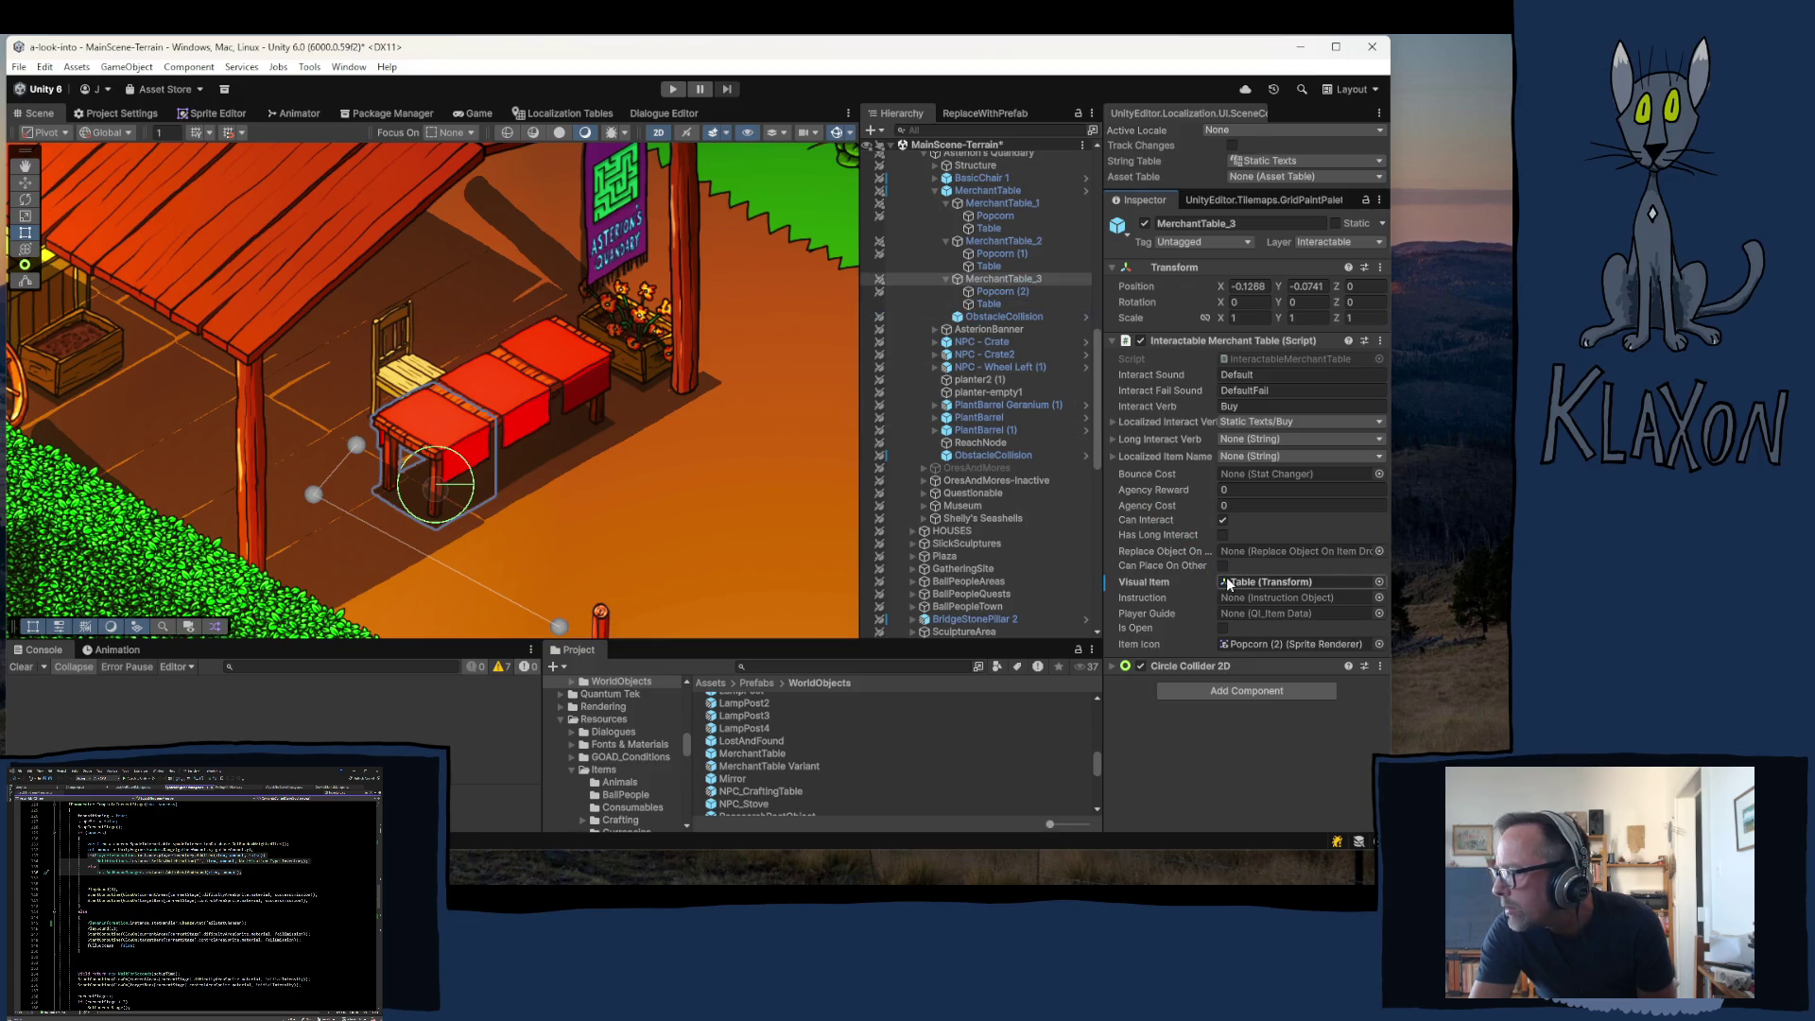
right_click(1145, 593)
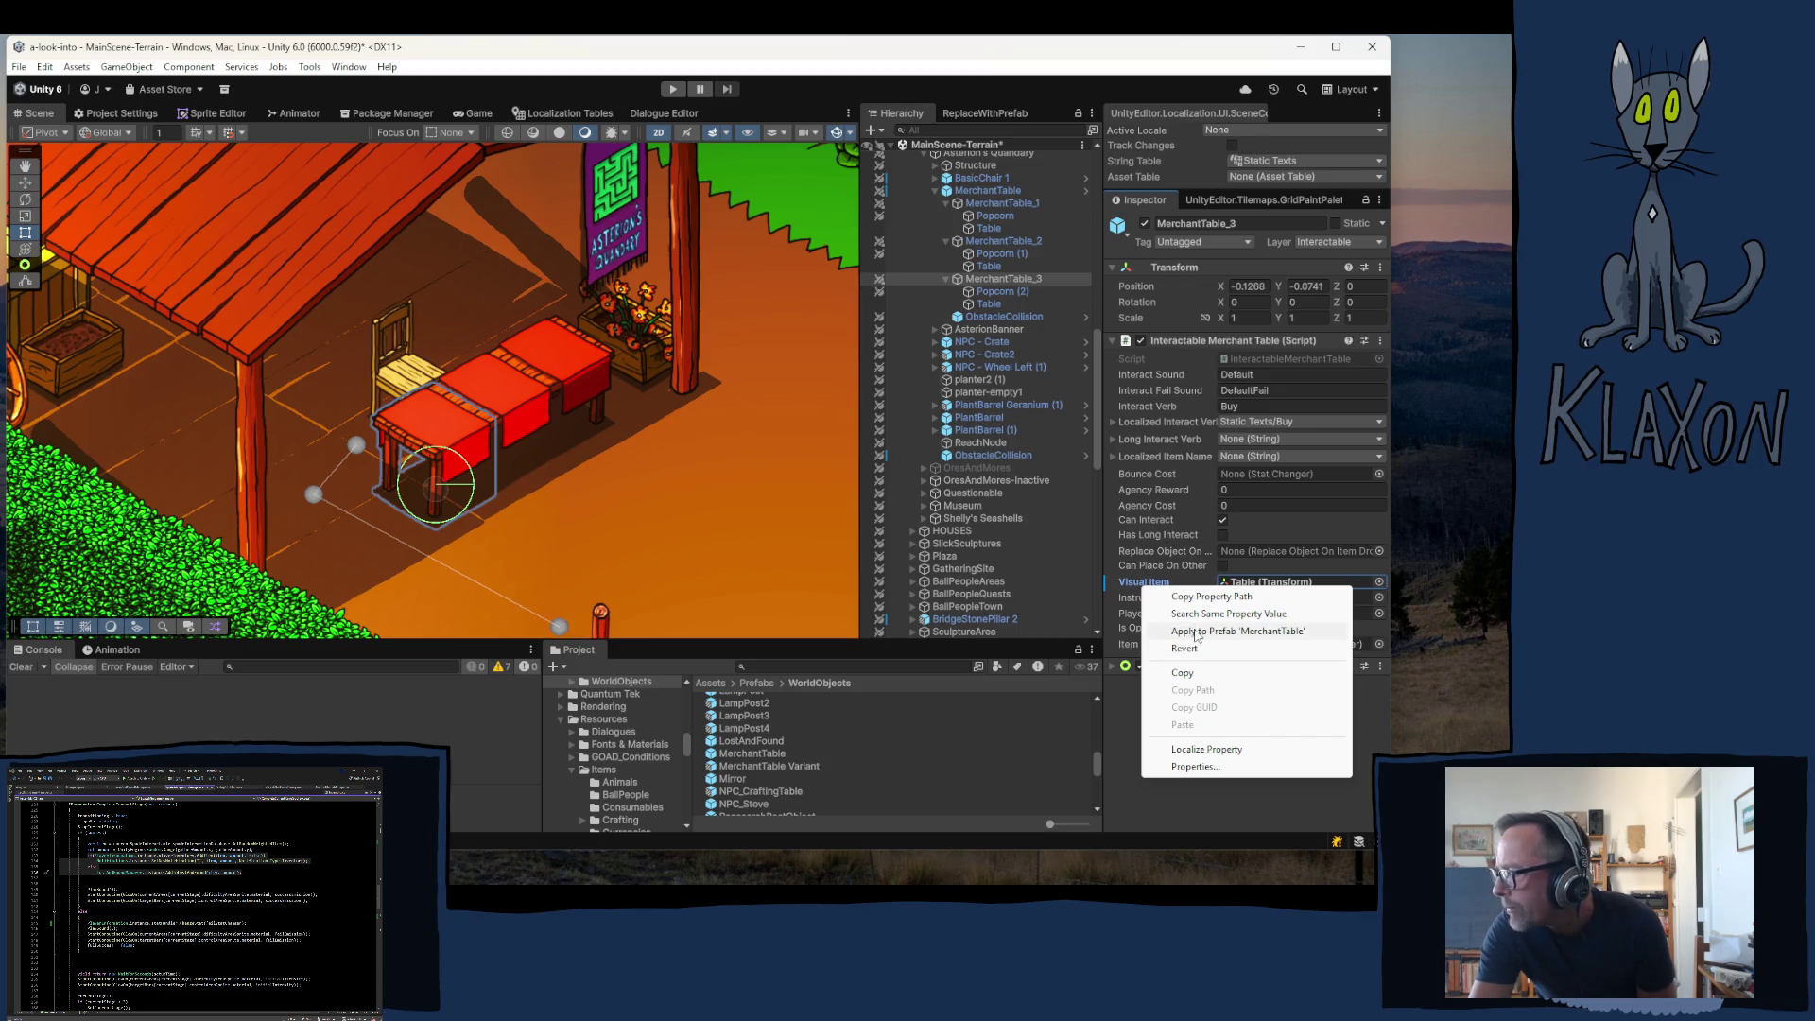
click(1197, 633)
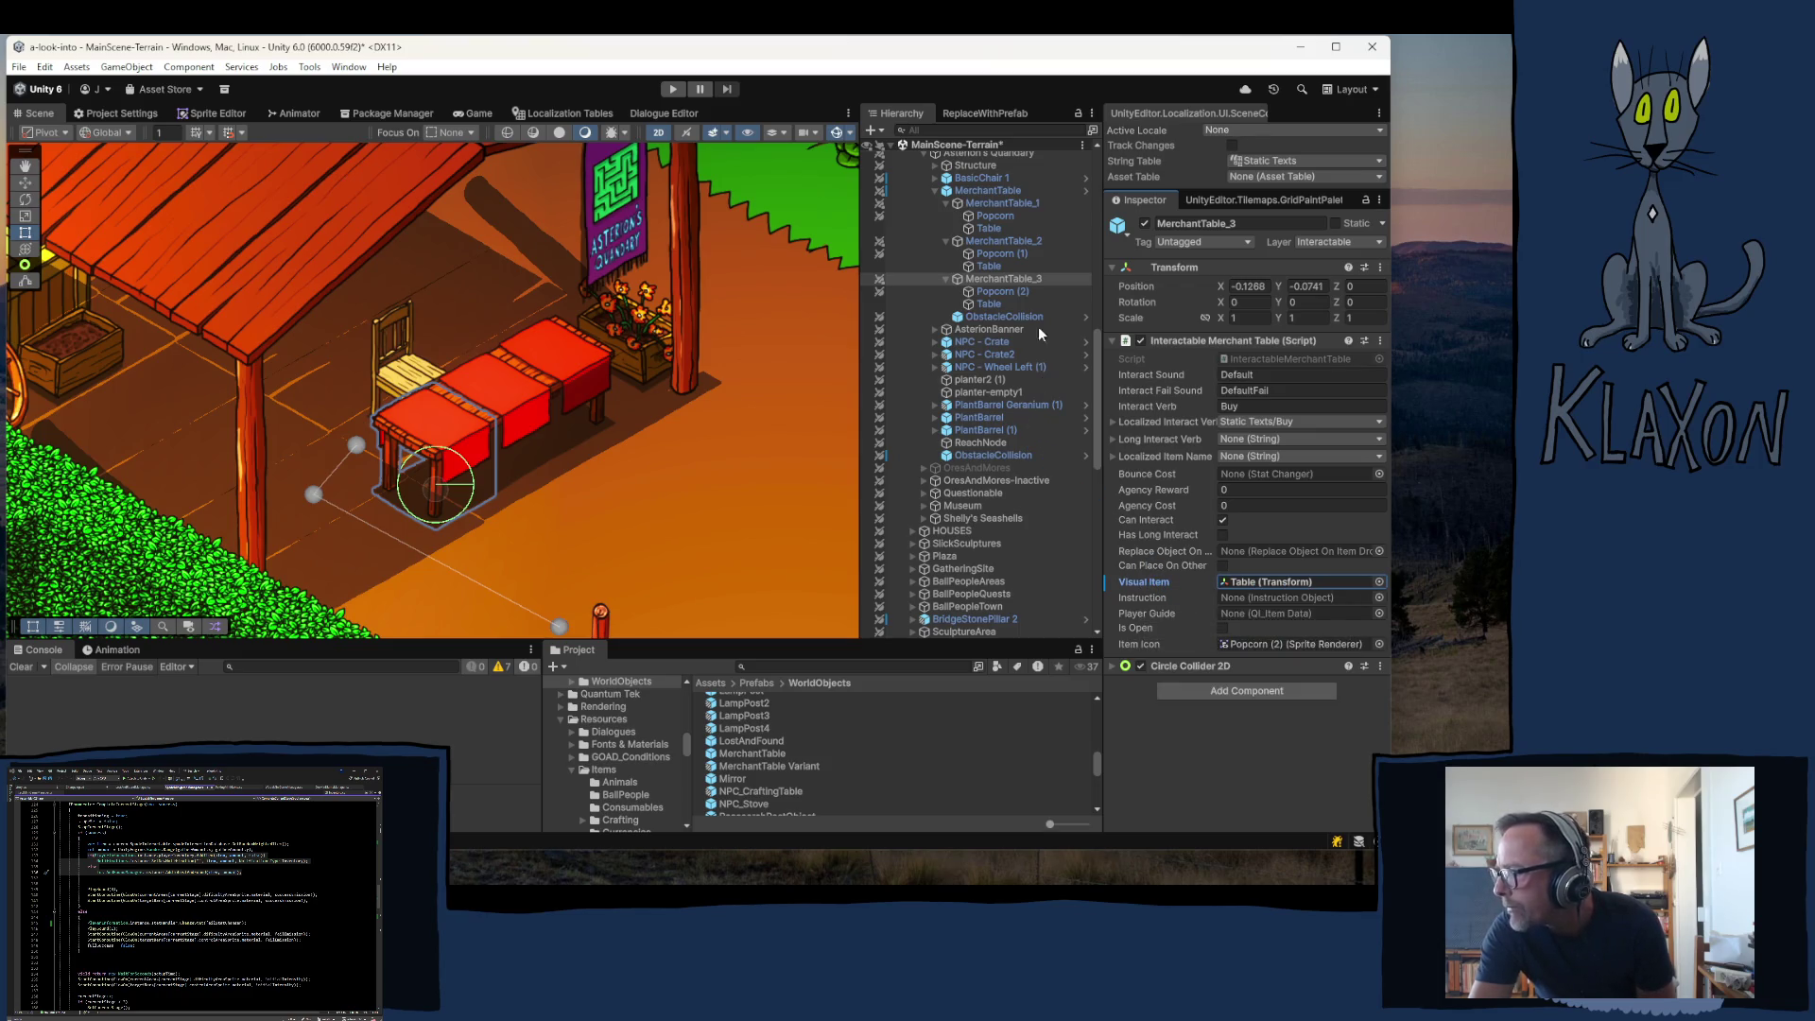
click(990, 240)
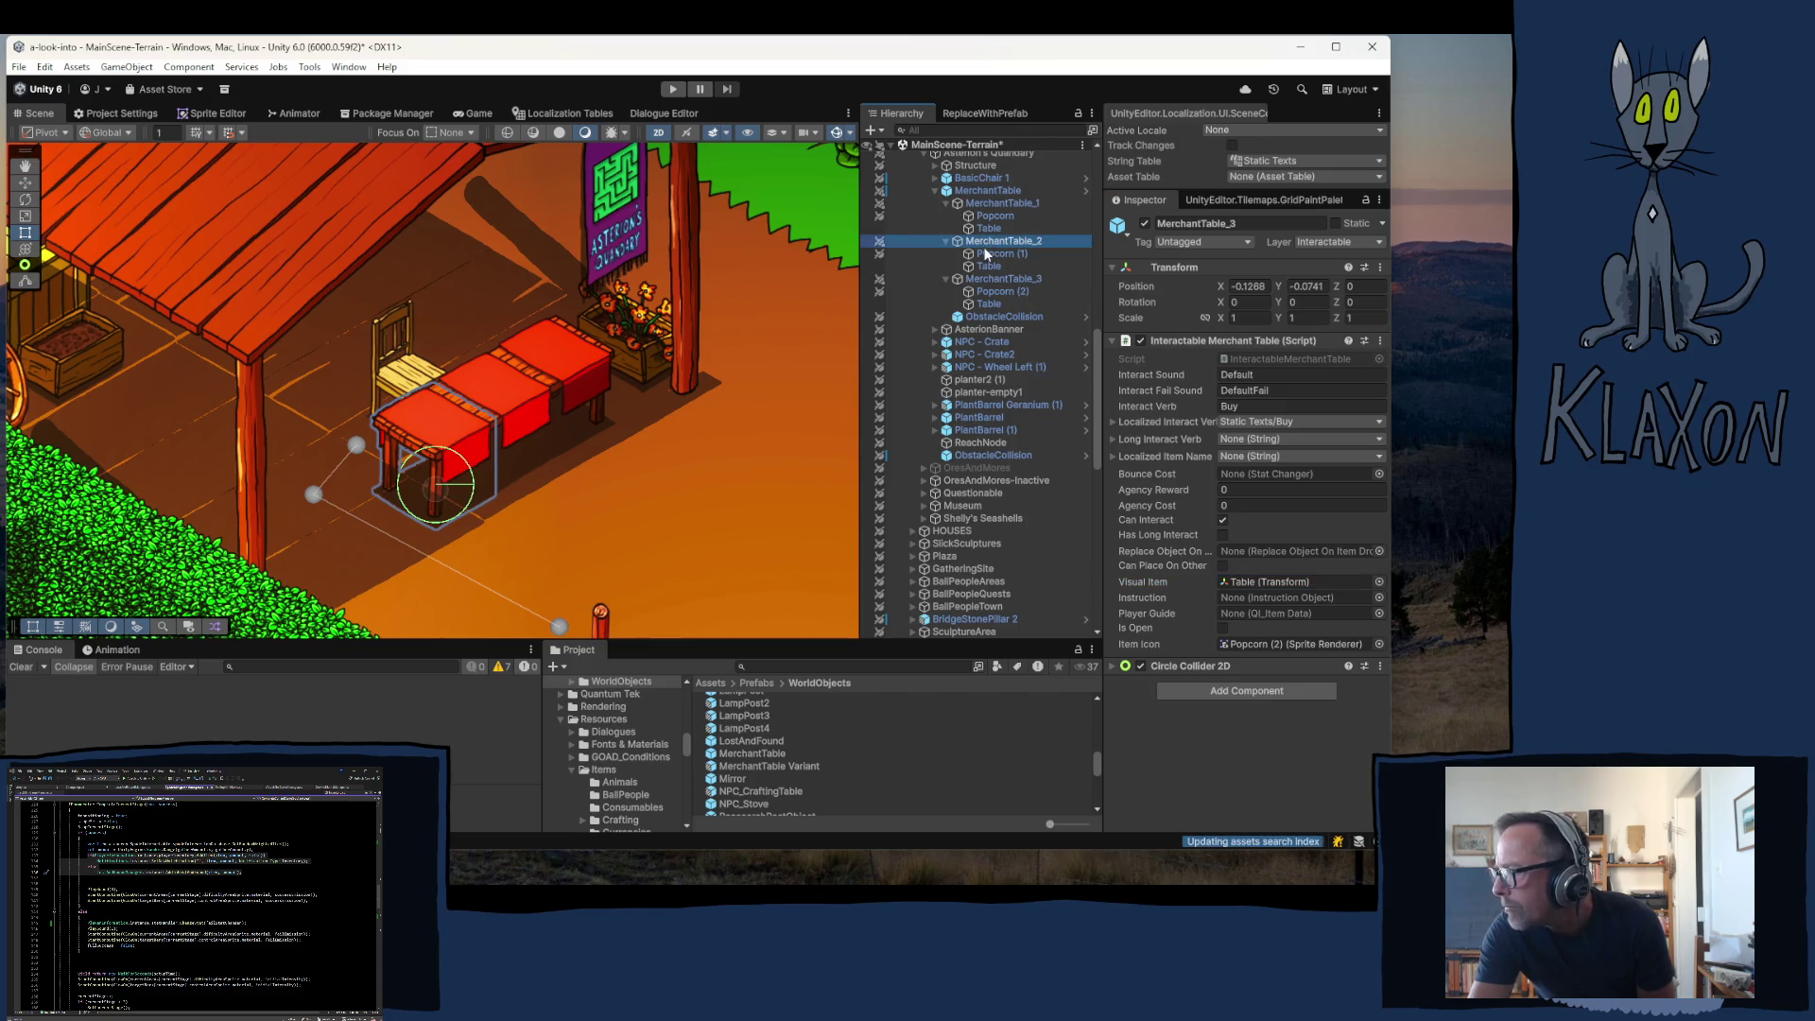
- Apply Visual Item overrides for MerchantTable_2 and MerchantTable_1 to the prefab, then enter Play mode
right_click(1138, 582)
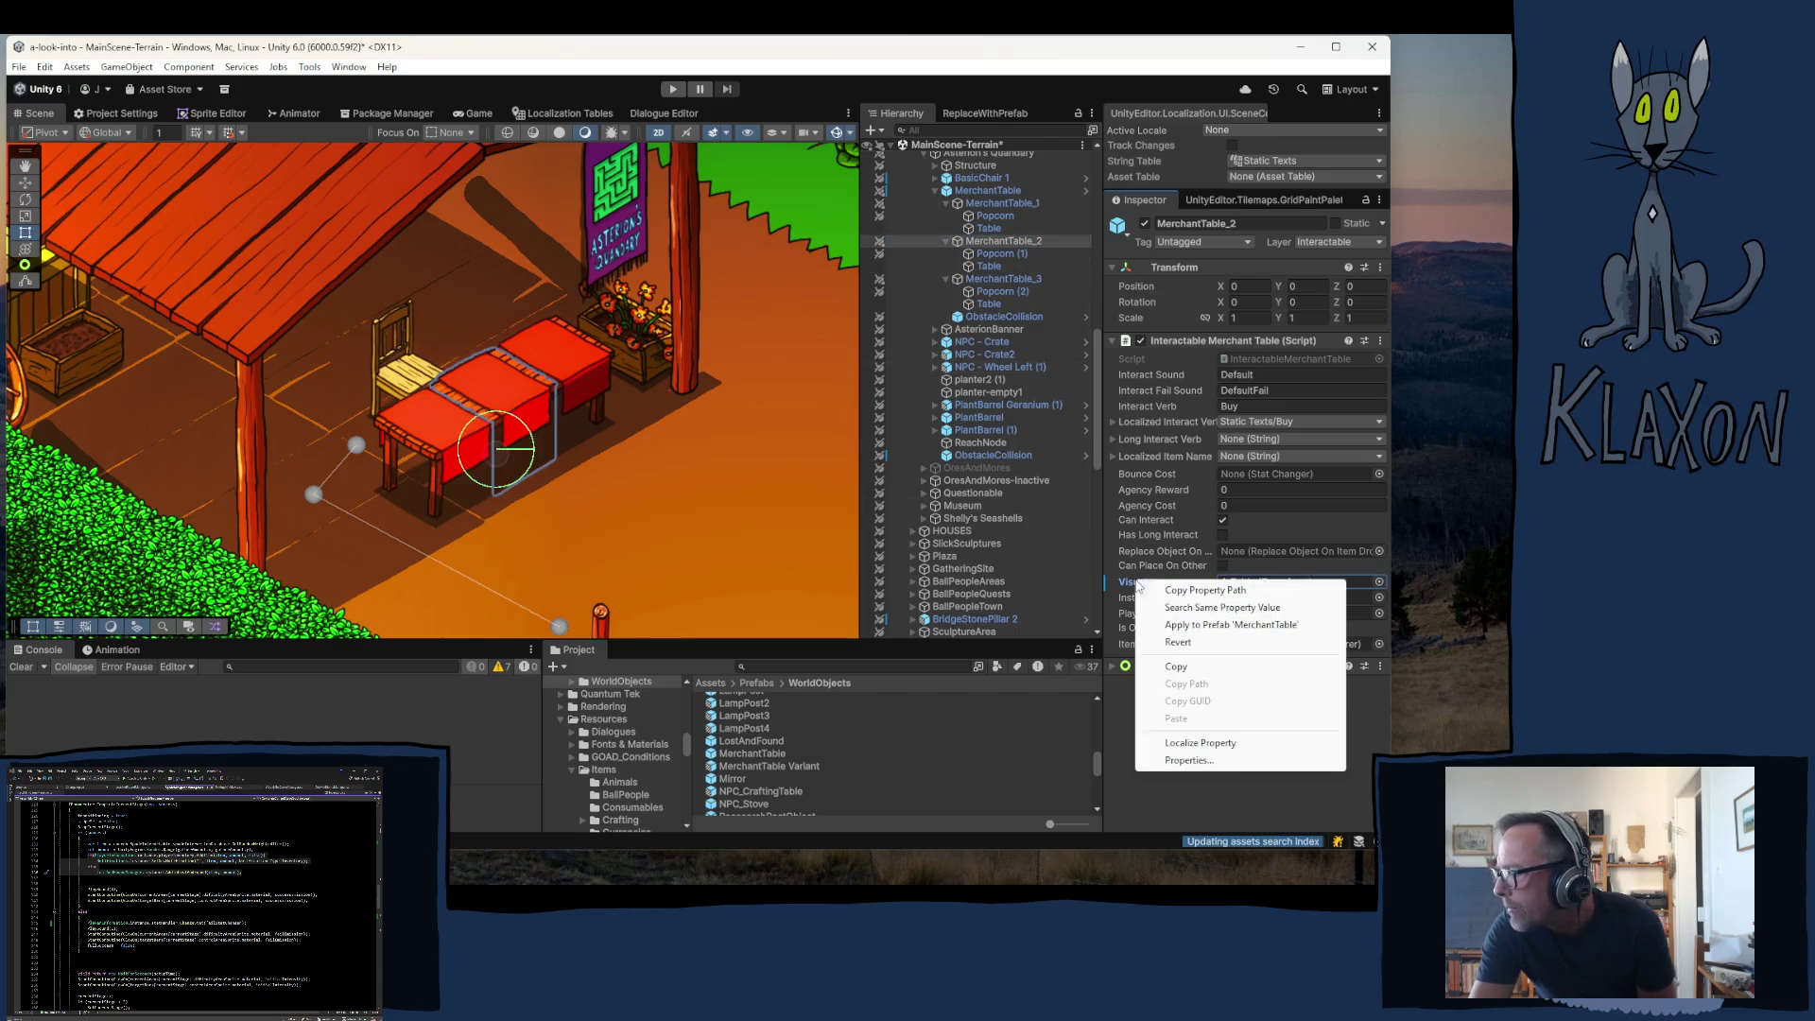
click(1194, 625)
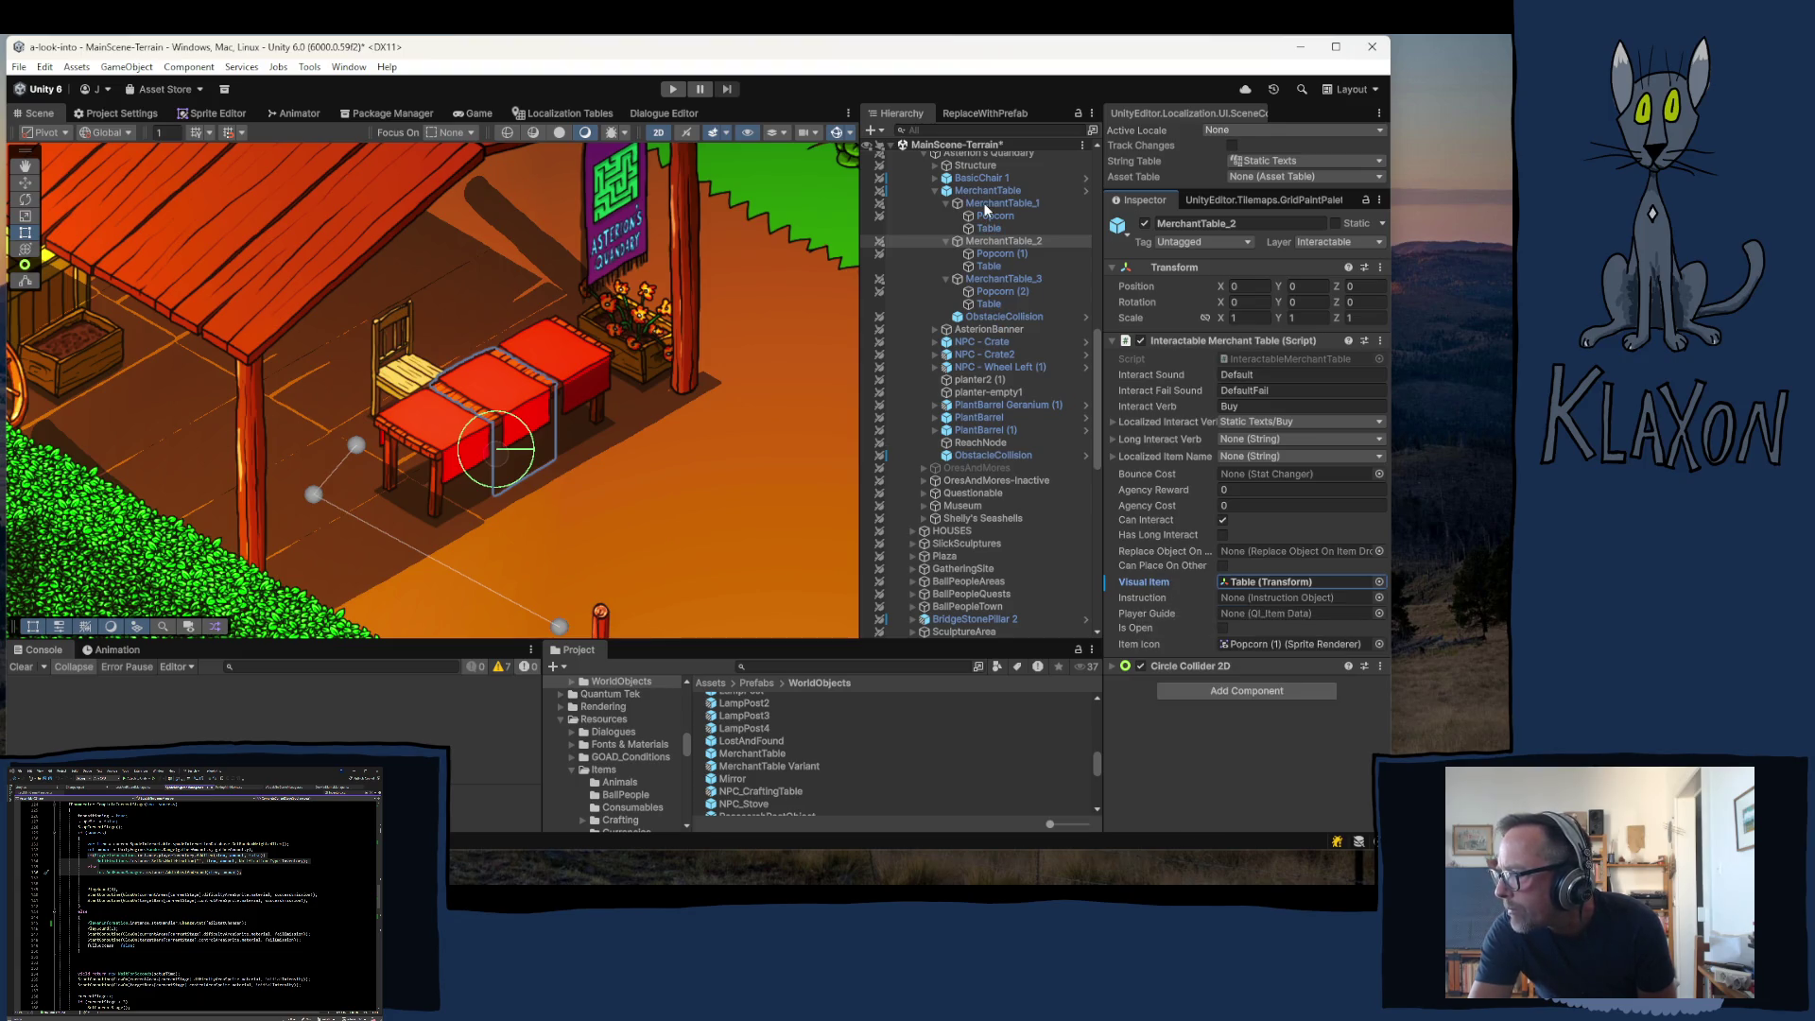
right_click(1144, 581)
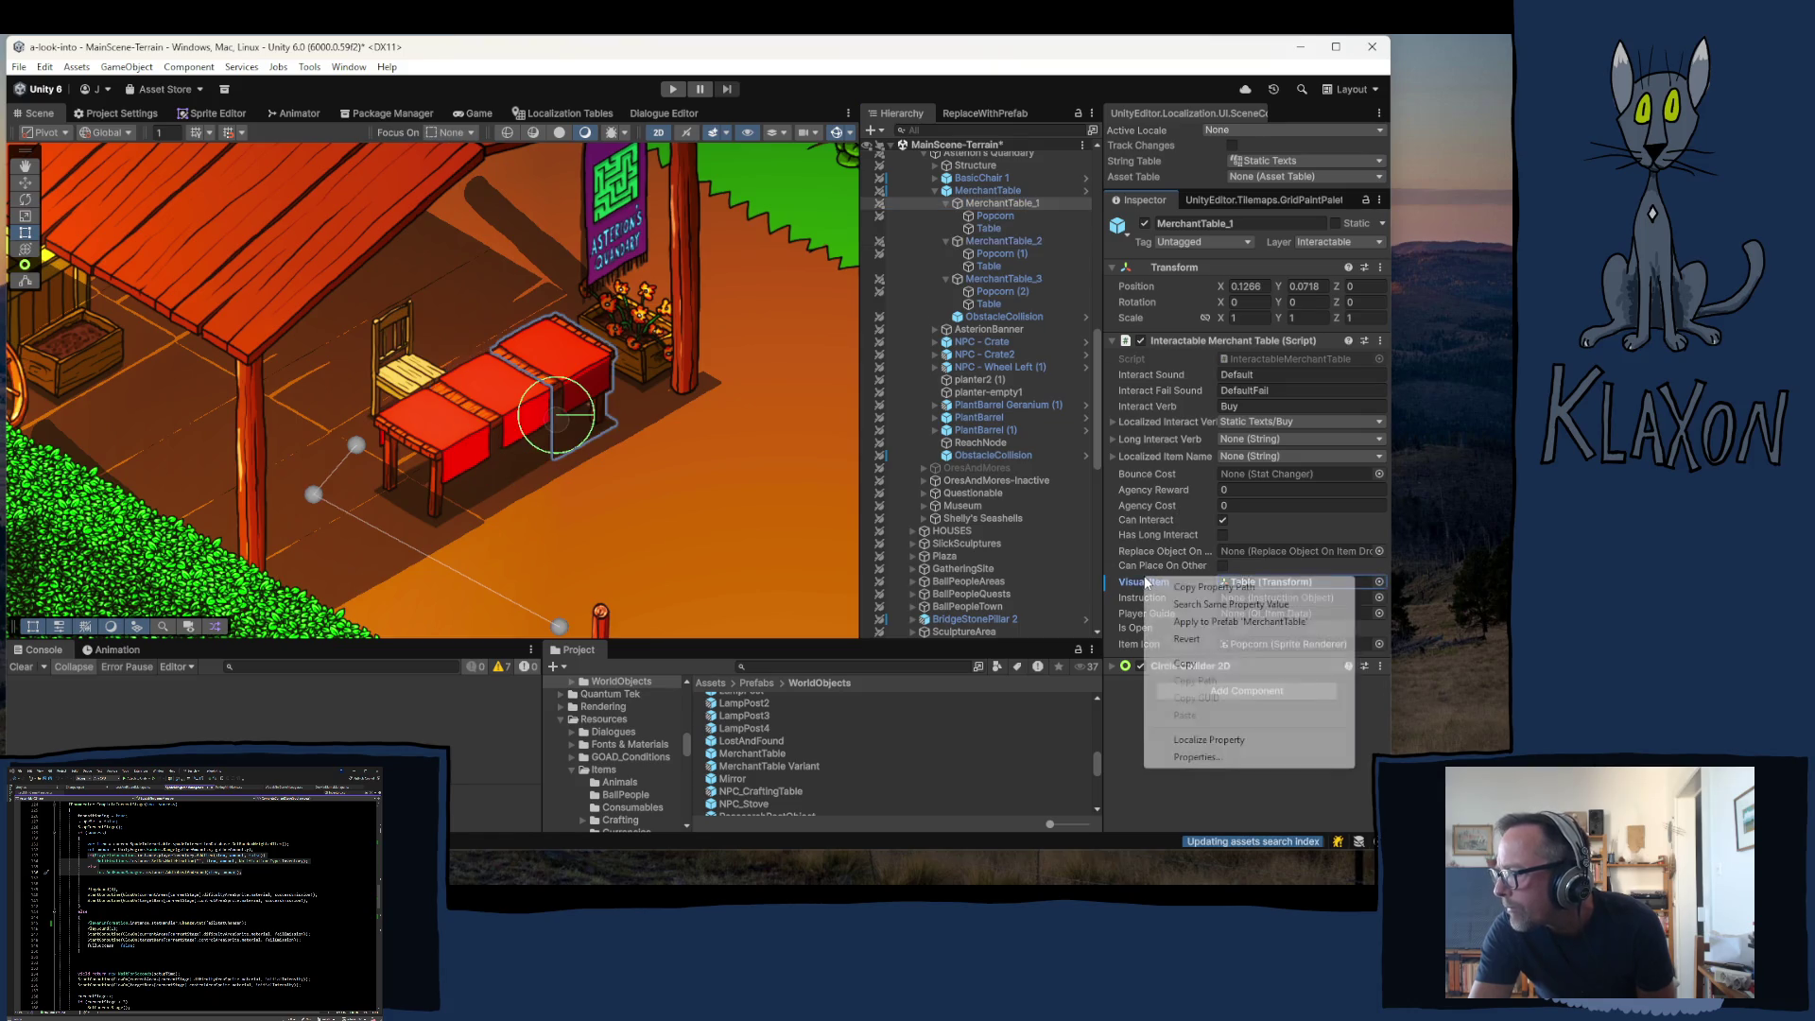
click(1221, 622)
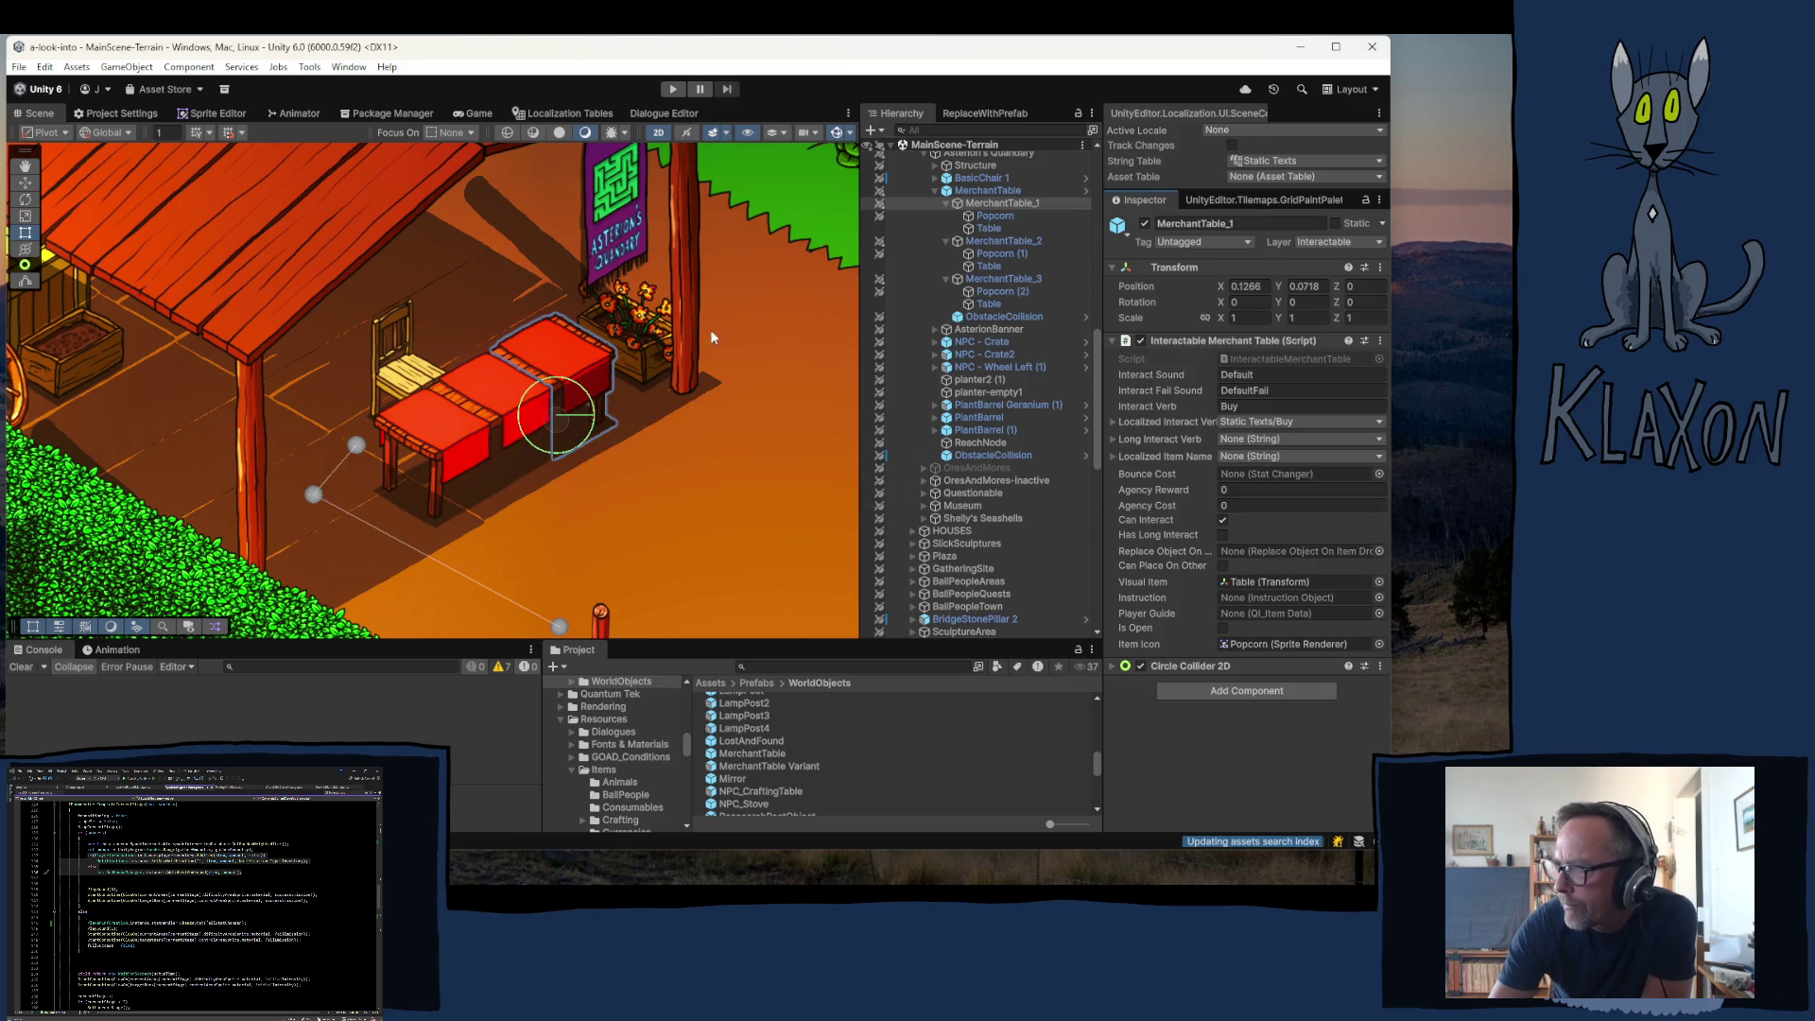
click(669, 90)
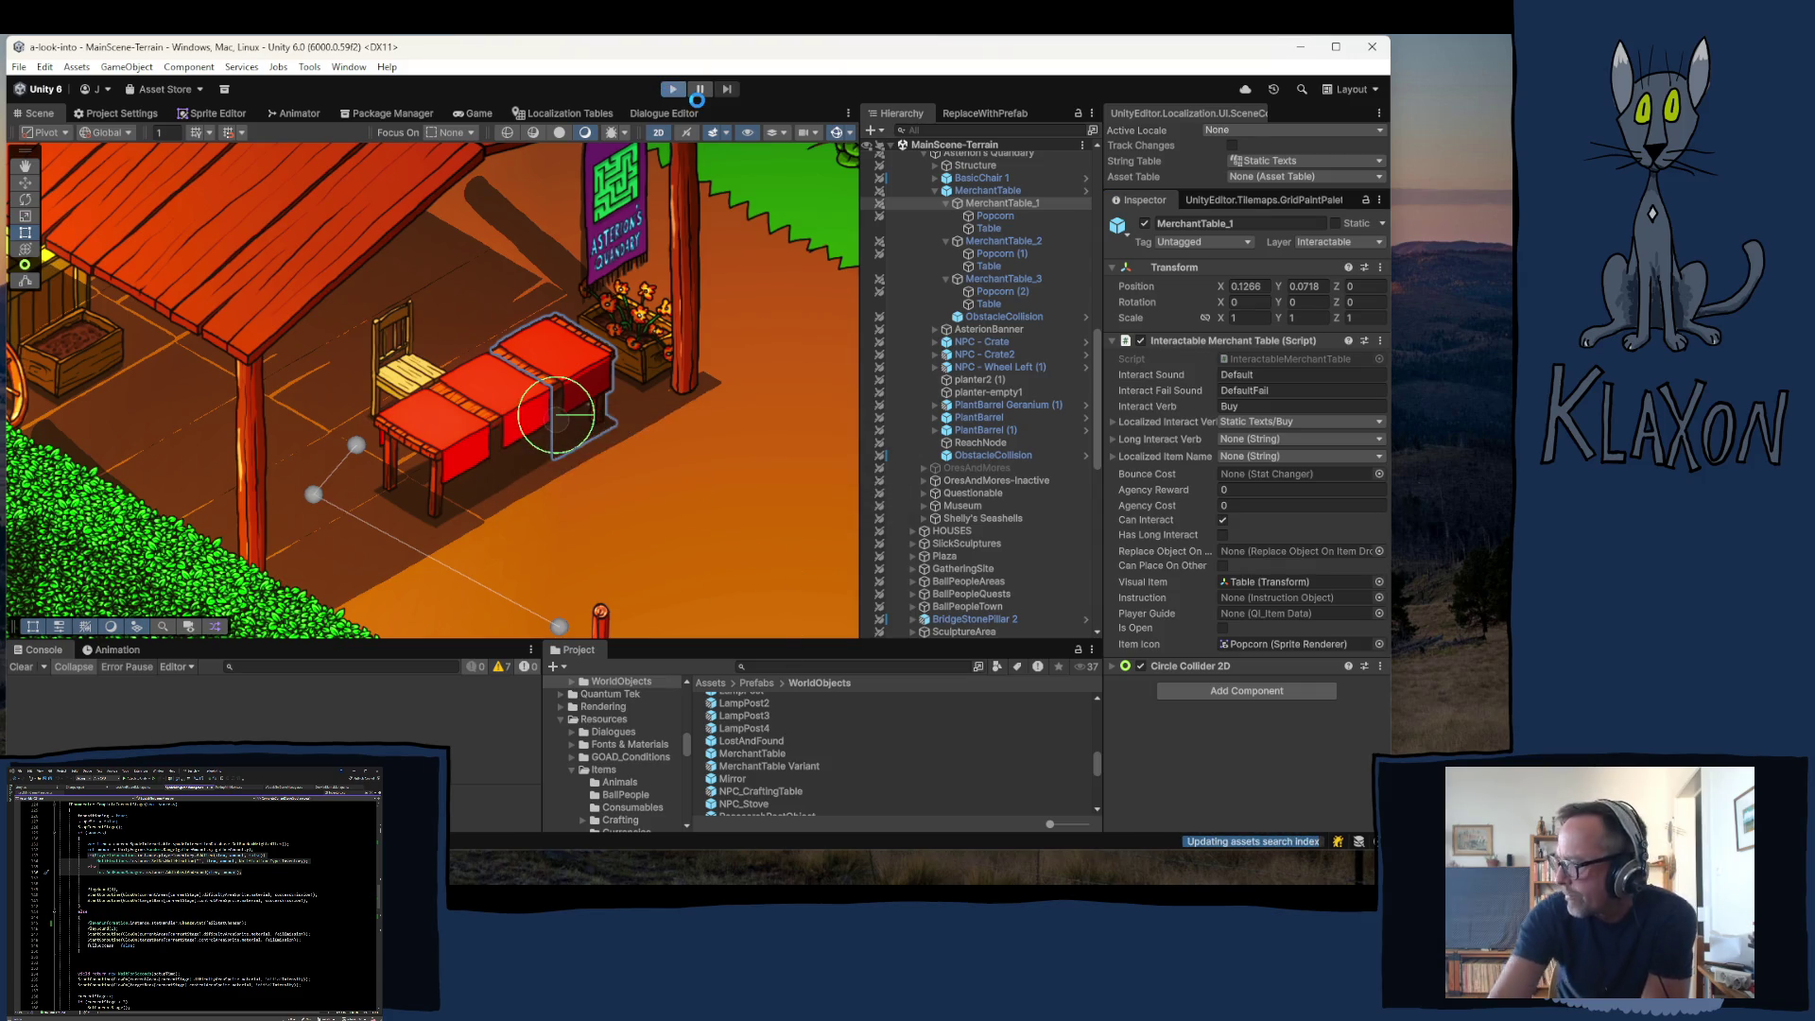
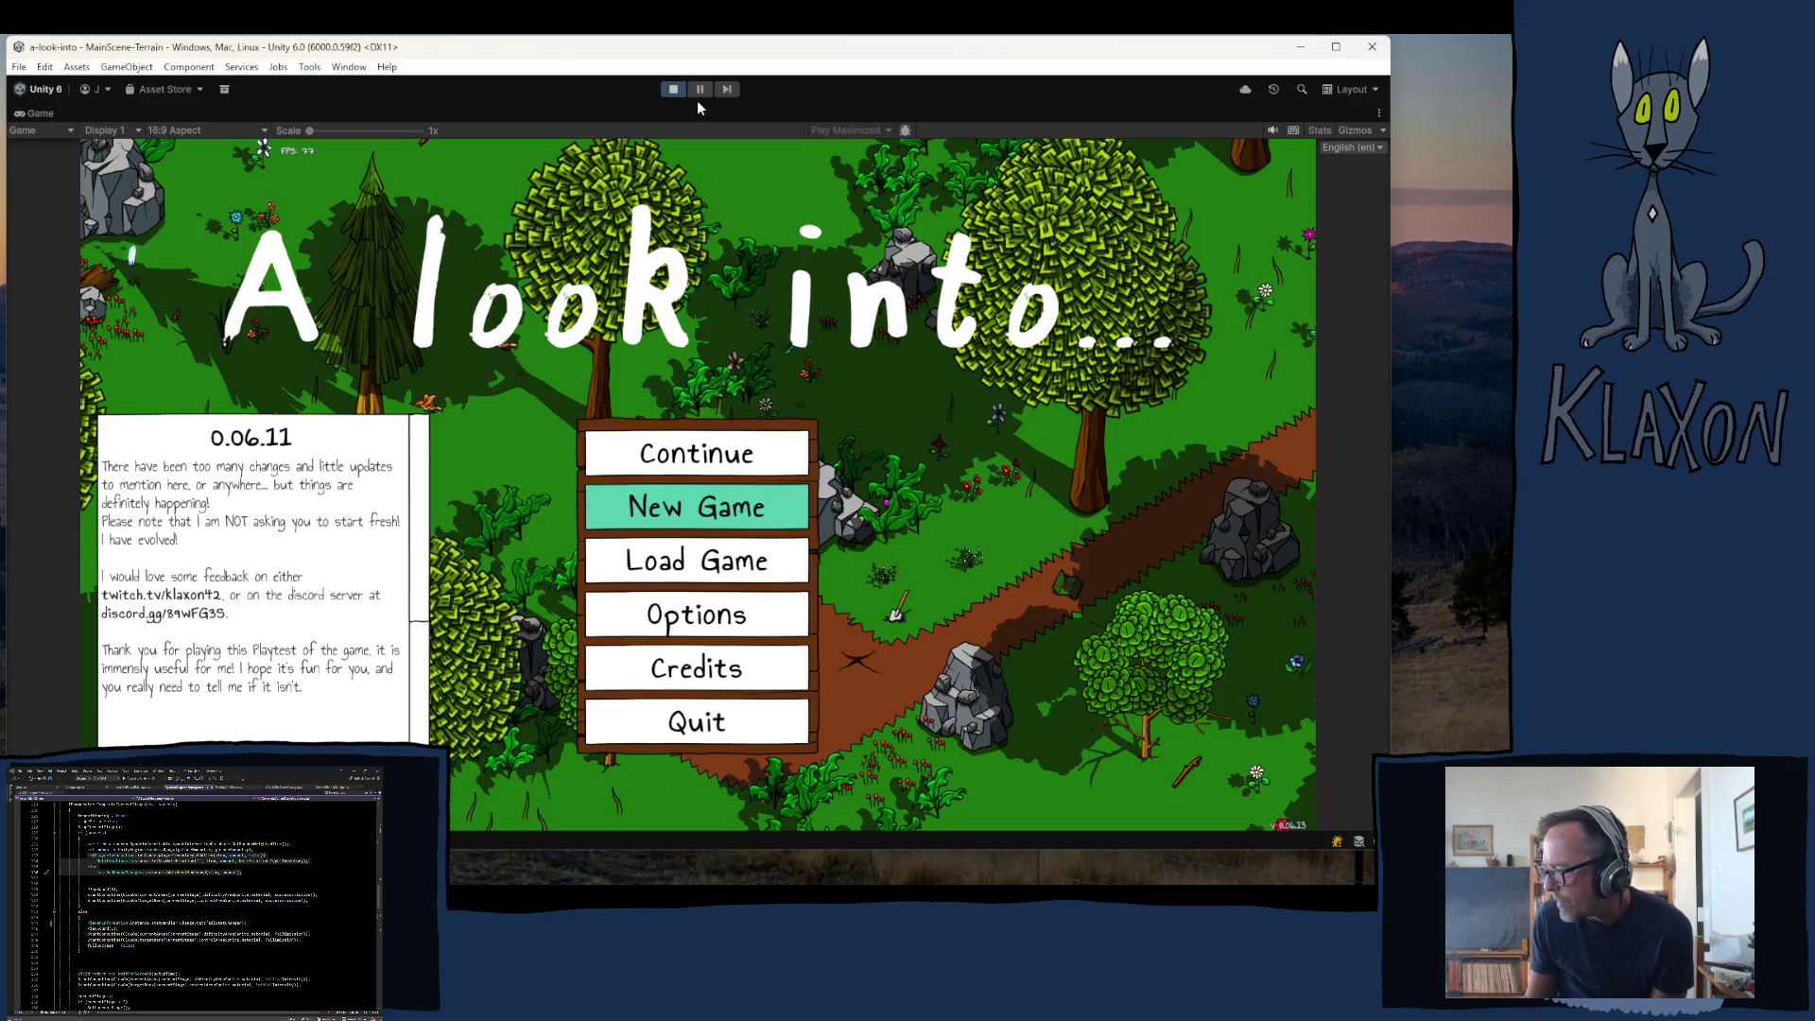
- Start a new game, accept the character, and walk over to the Stone Spade
click(711, 507)
click(677, 579)
click(701, 608)
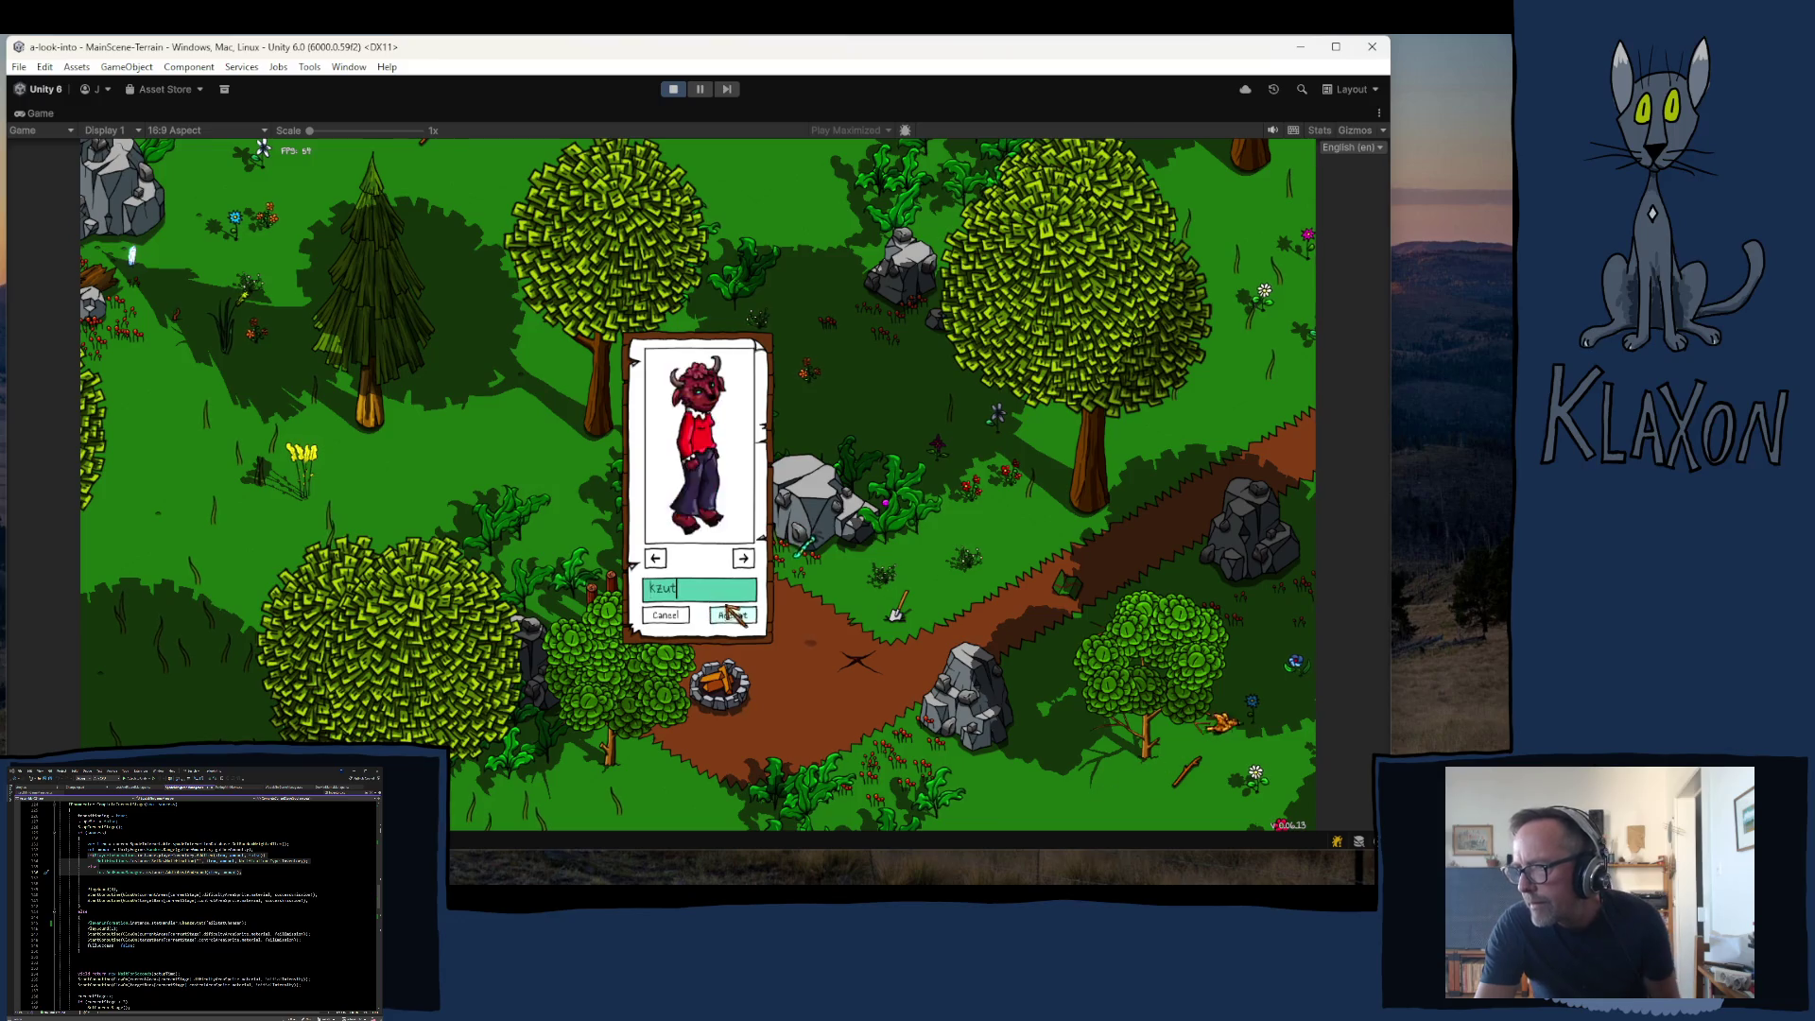
click(727, 615)
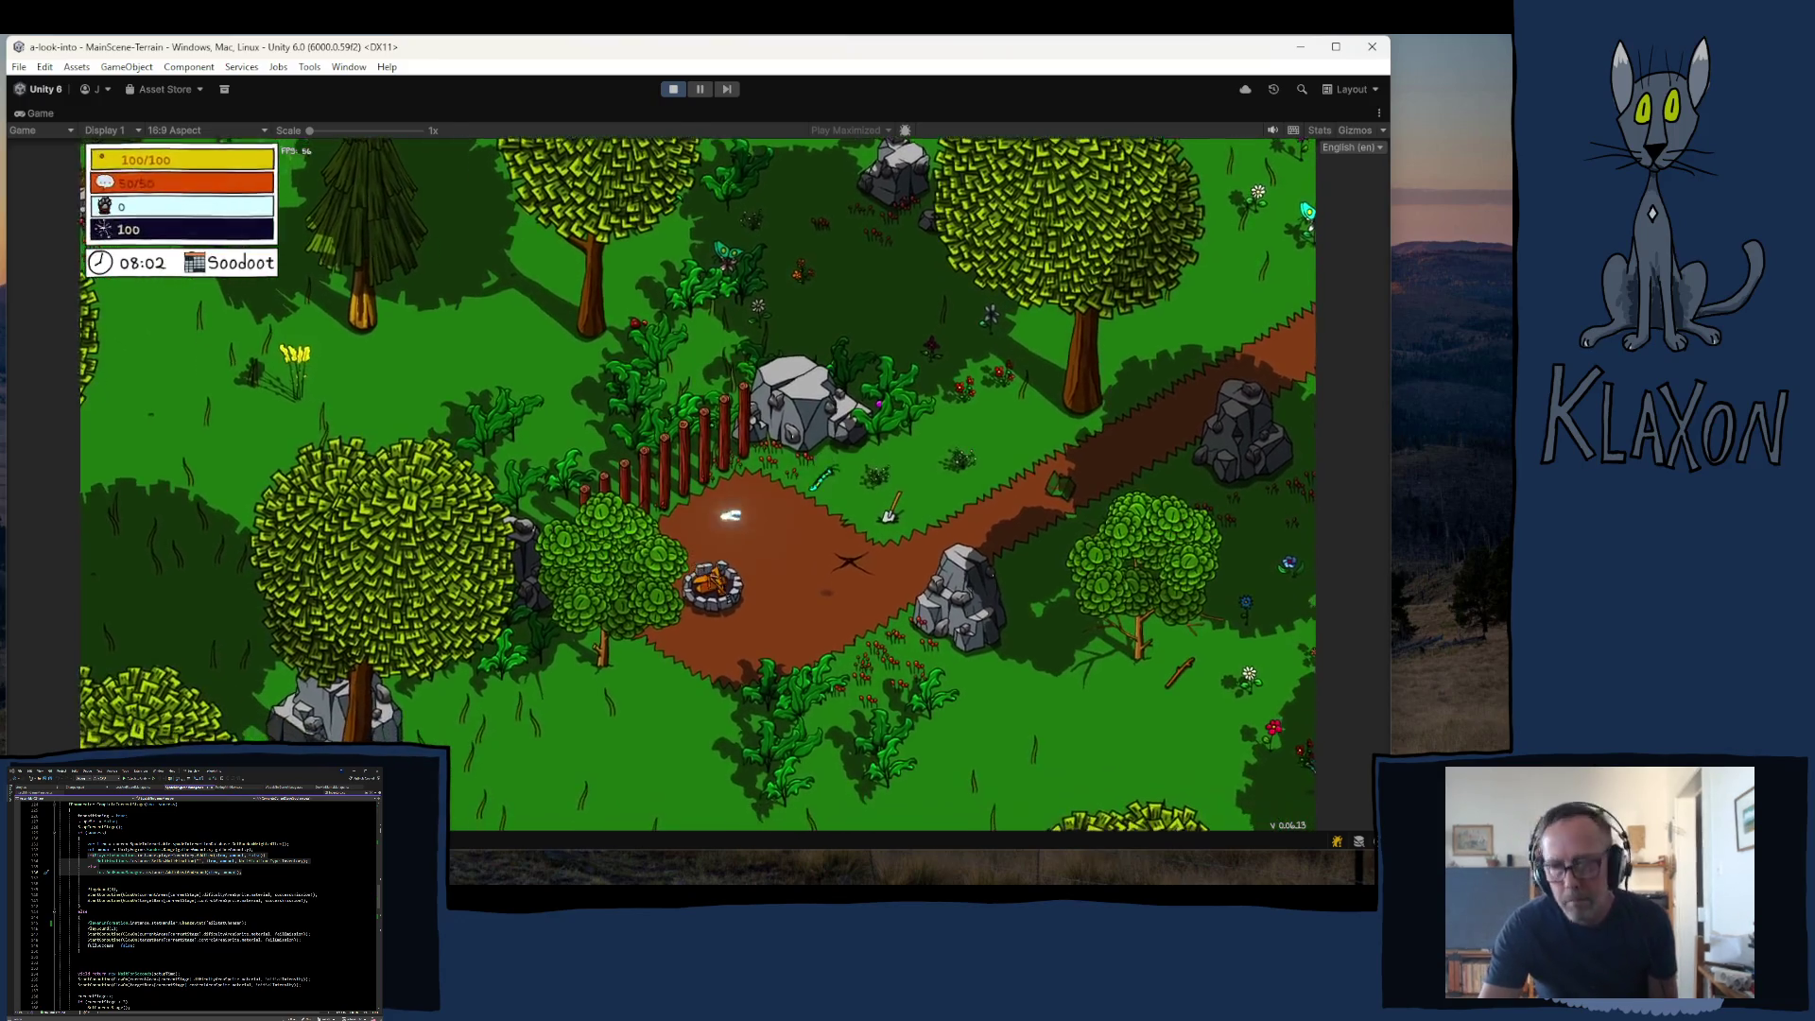
key(d)
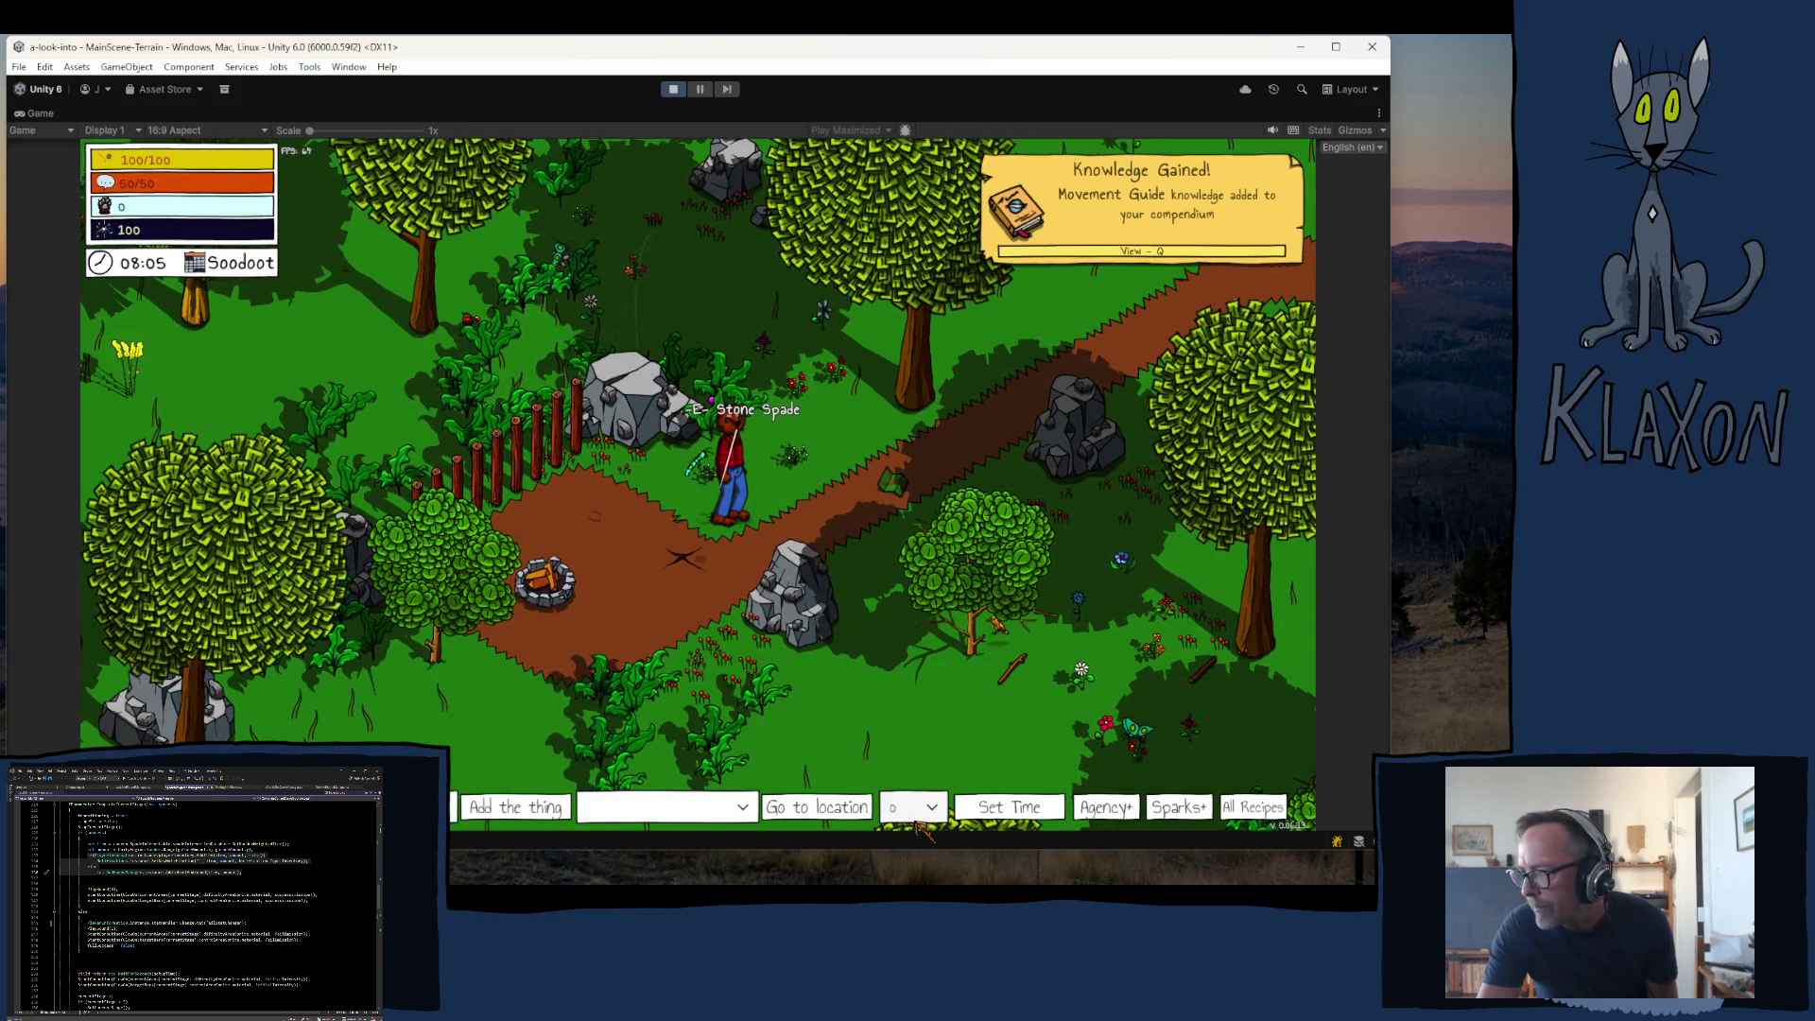
- Set the debug clock to hour 11, jumping the game time from 08:13
click(932, 811)
drag(938, 661, 950, 711)
scroll(906, 730, down, 2)
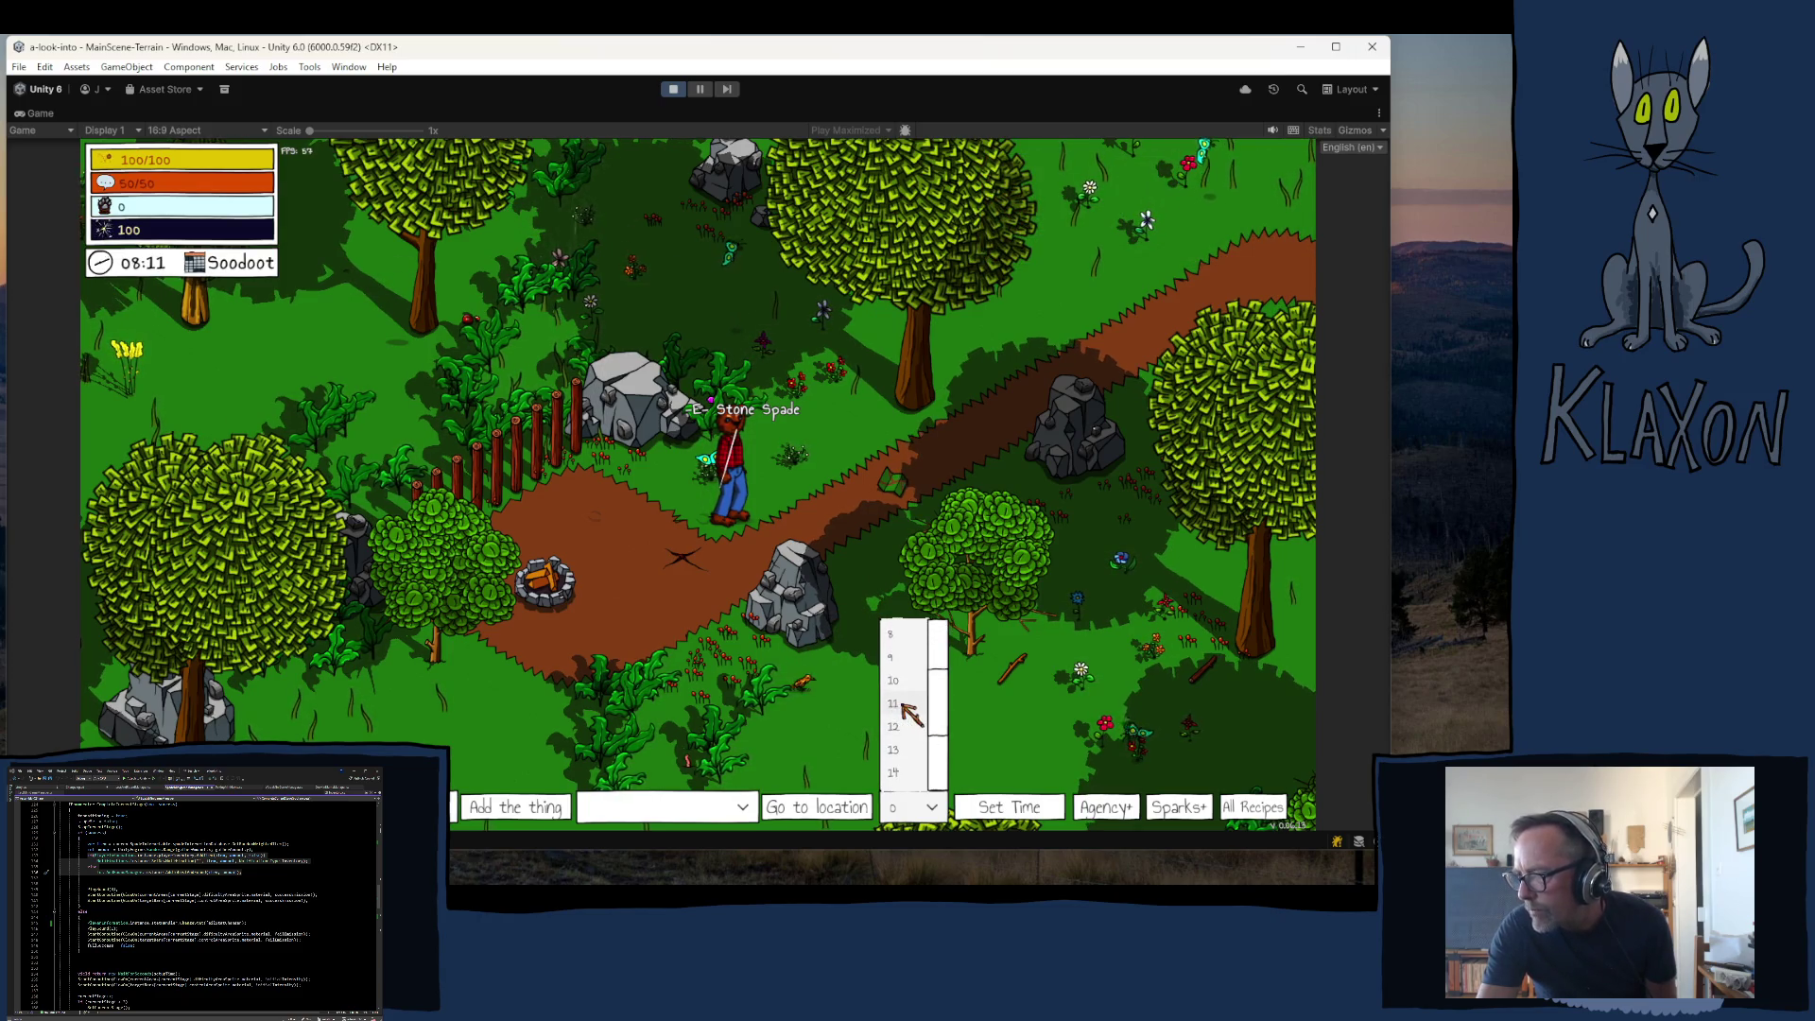
click(896, 704)
click(1002, 809)
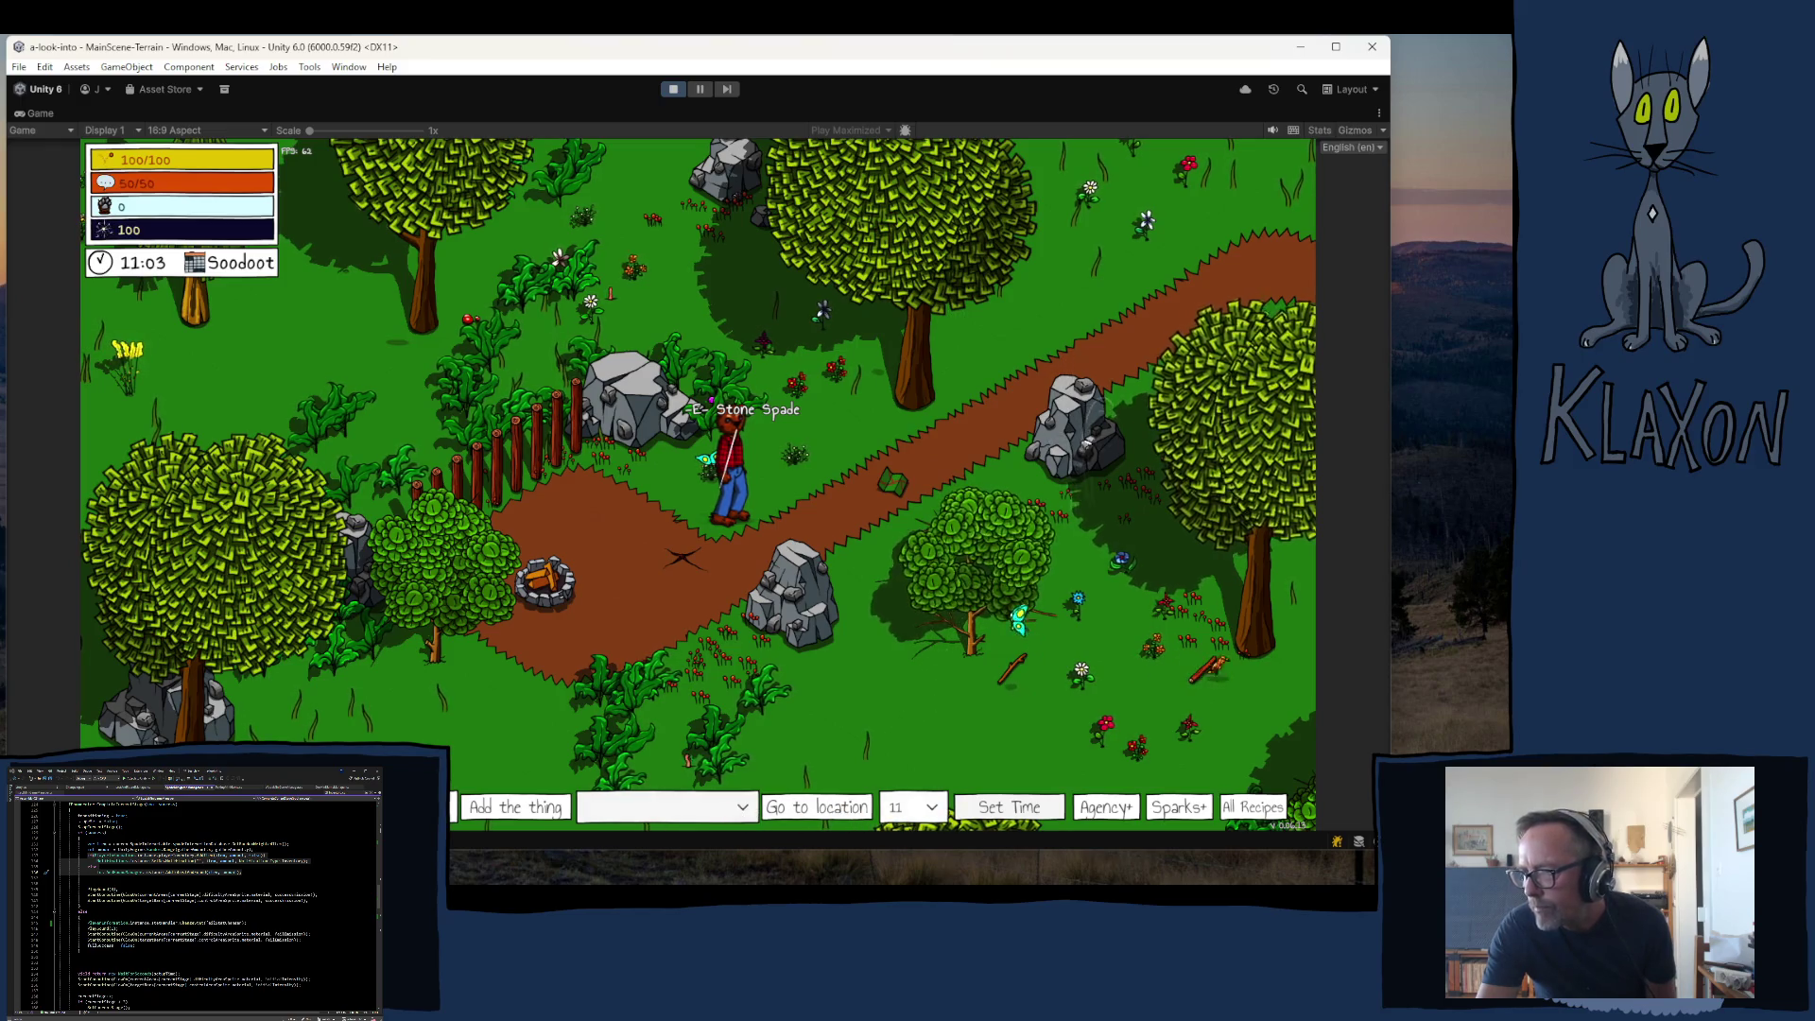
- Walk up the path to the chicken and collect its Avian Map piece
key(w)
key(d)
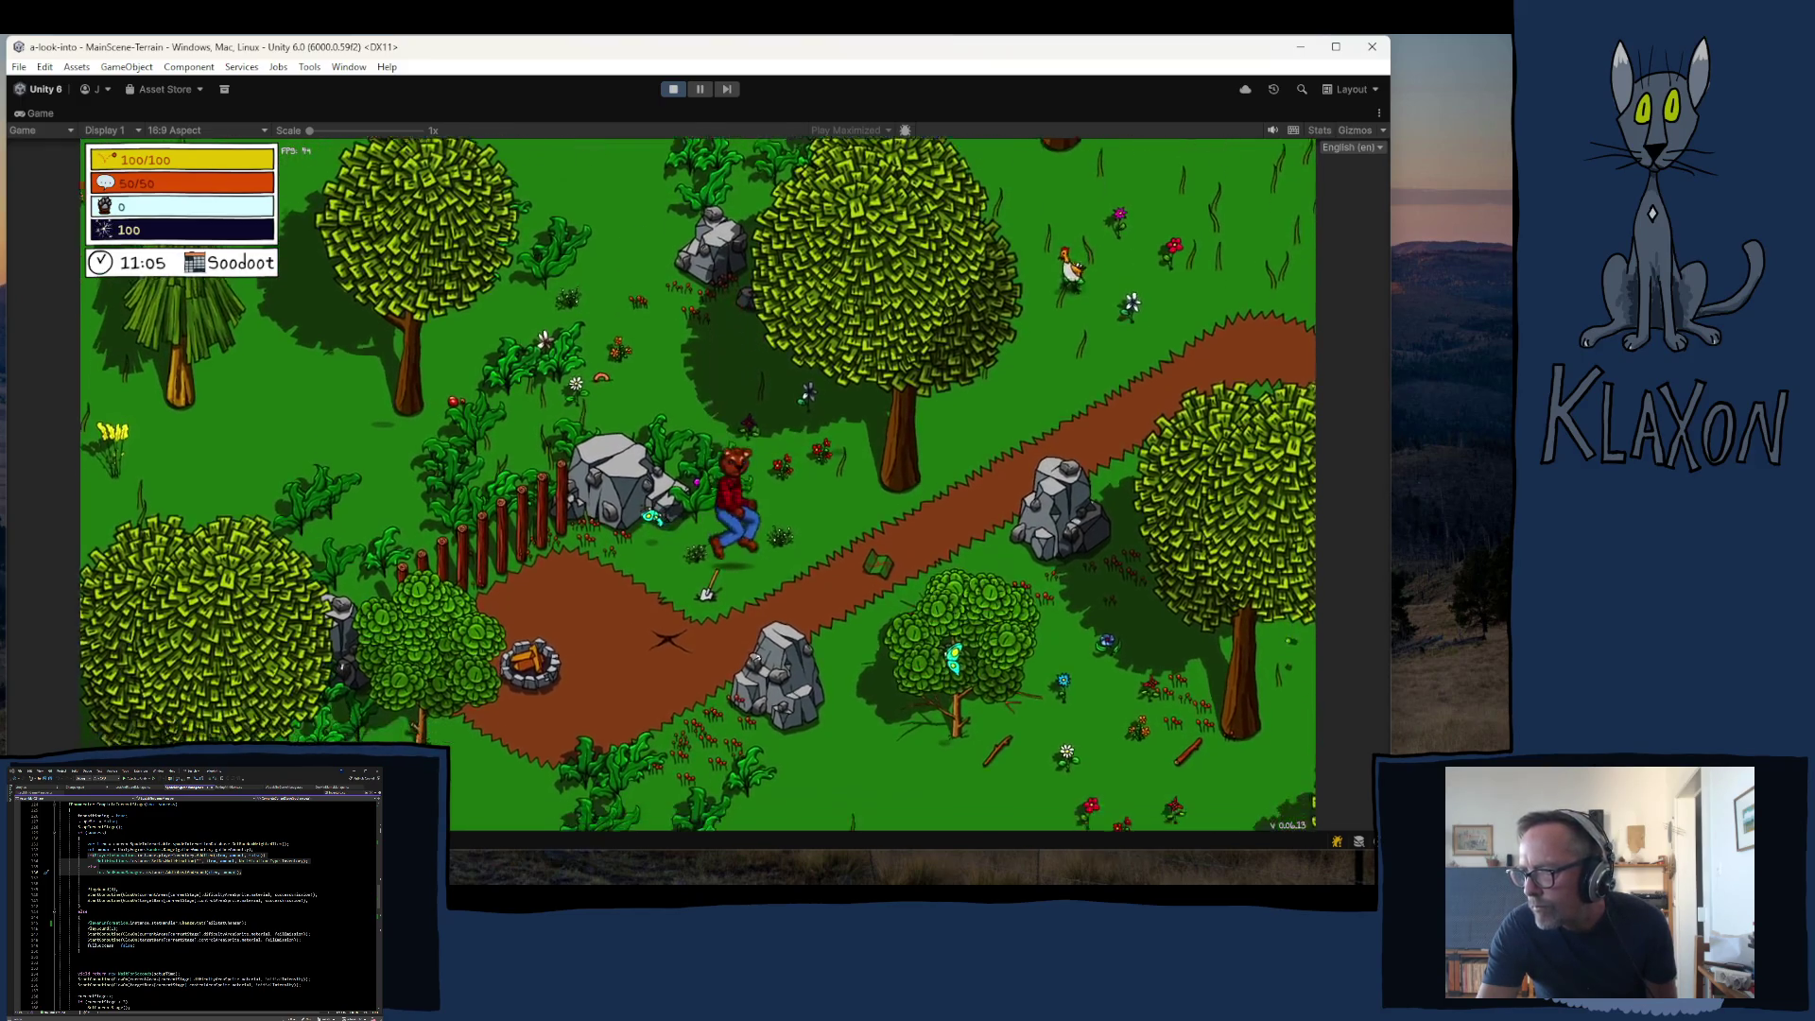
key(Tab)
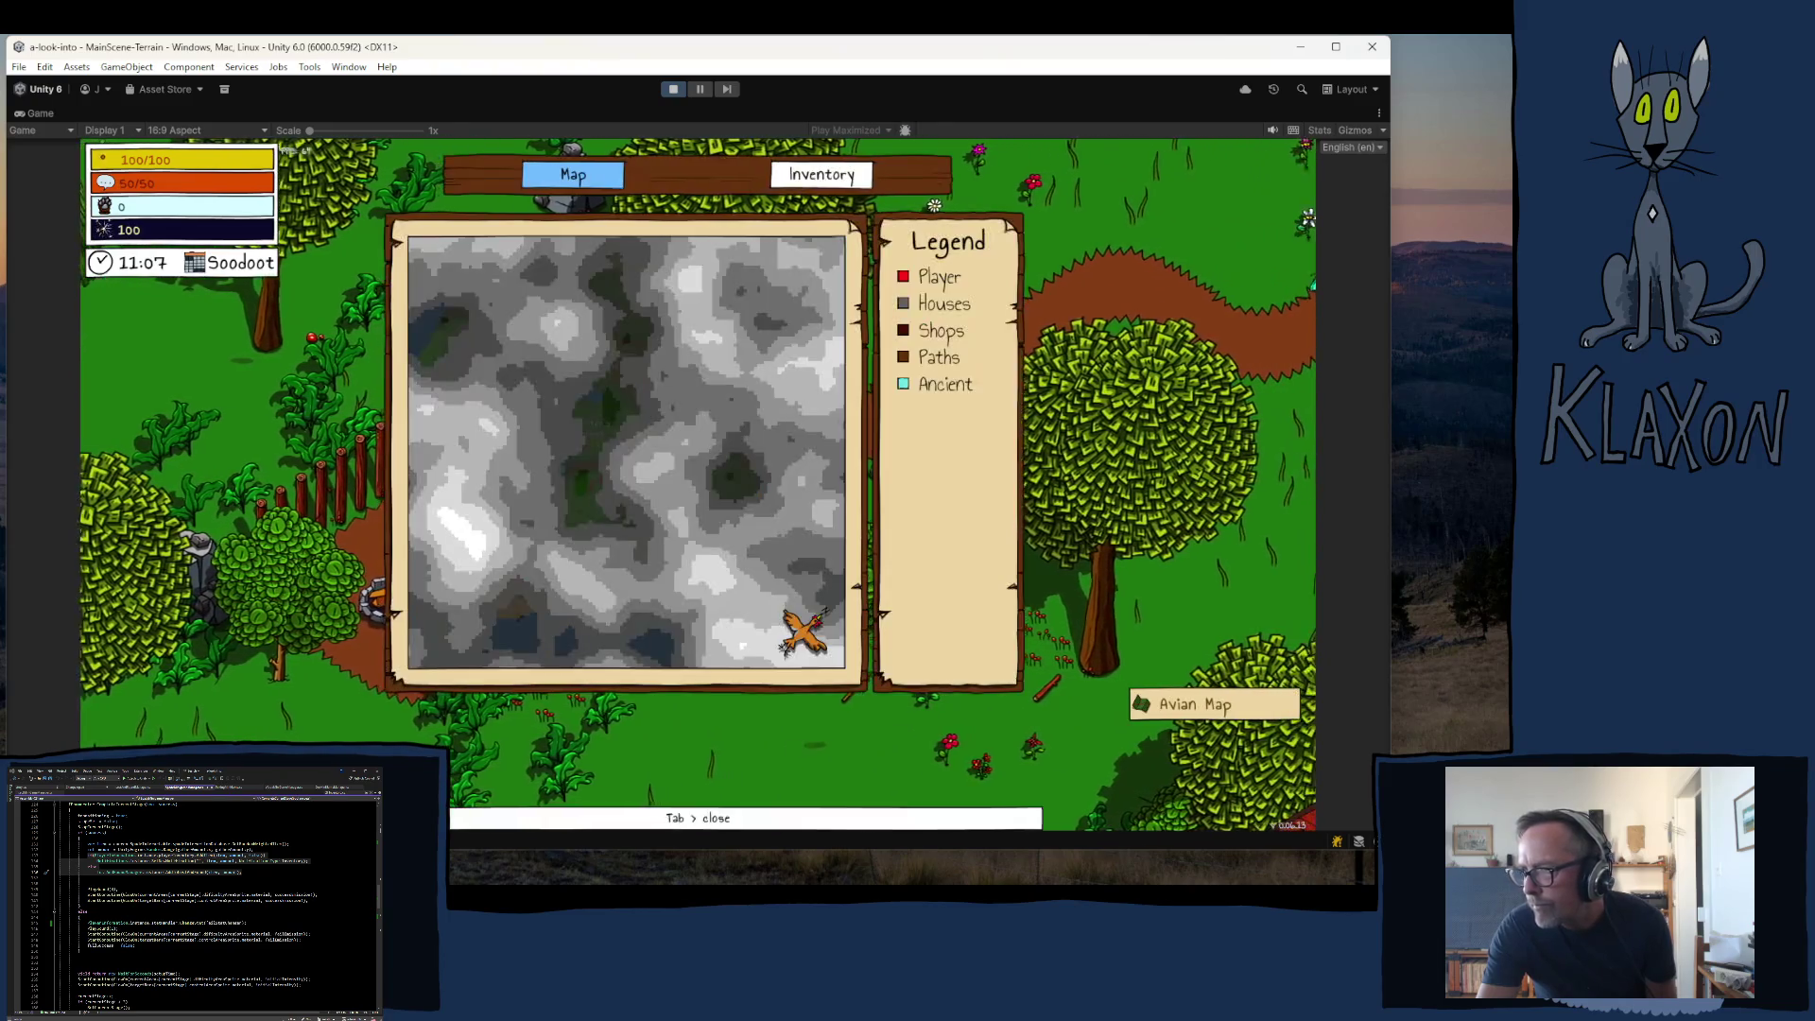
key(Tab)
key(w)
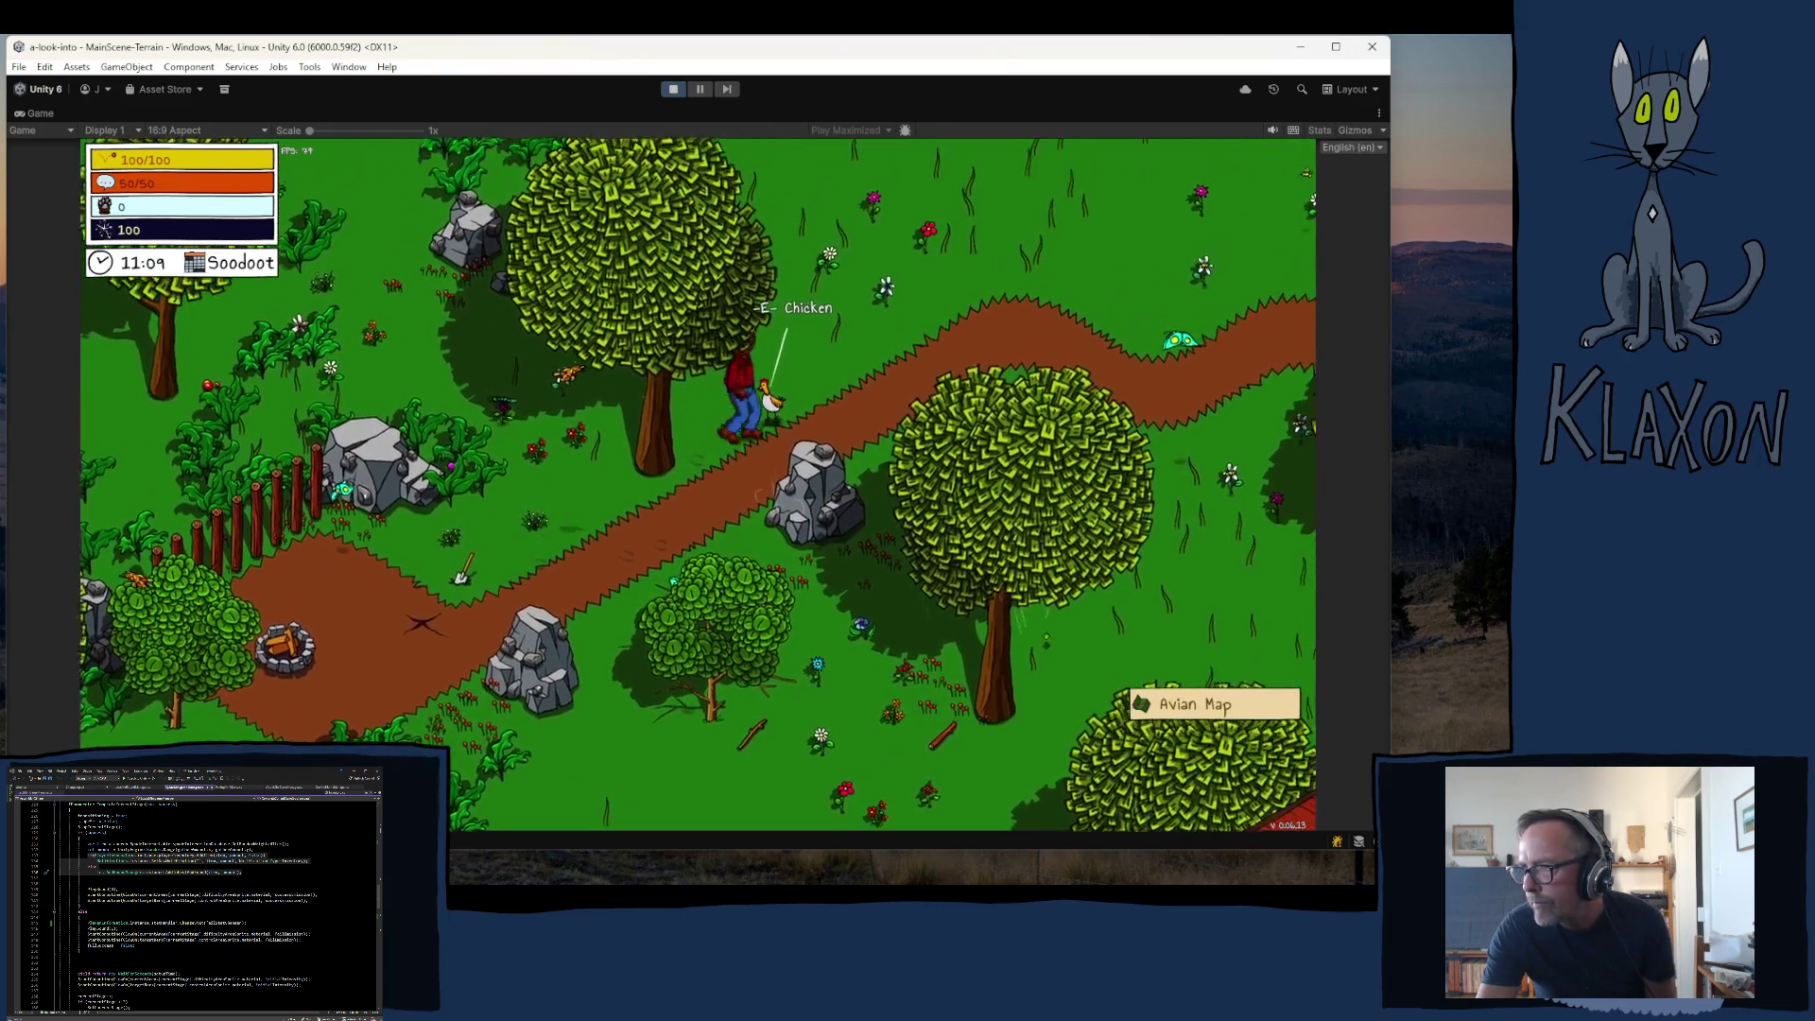
key(space)
key(space)
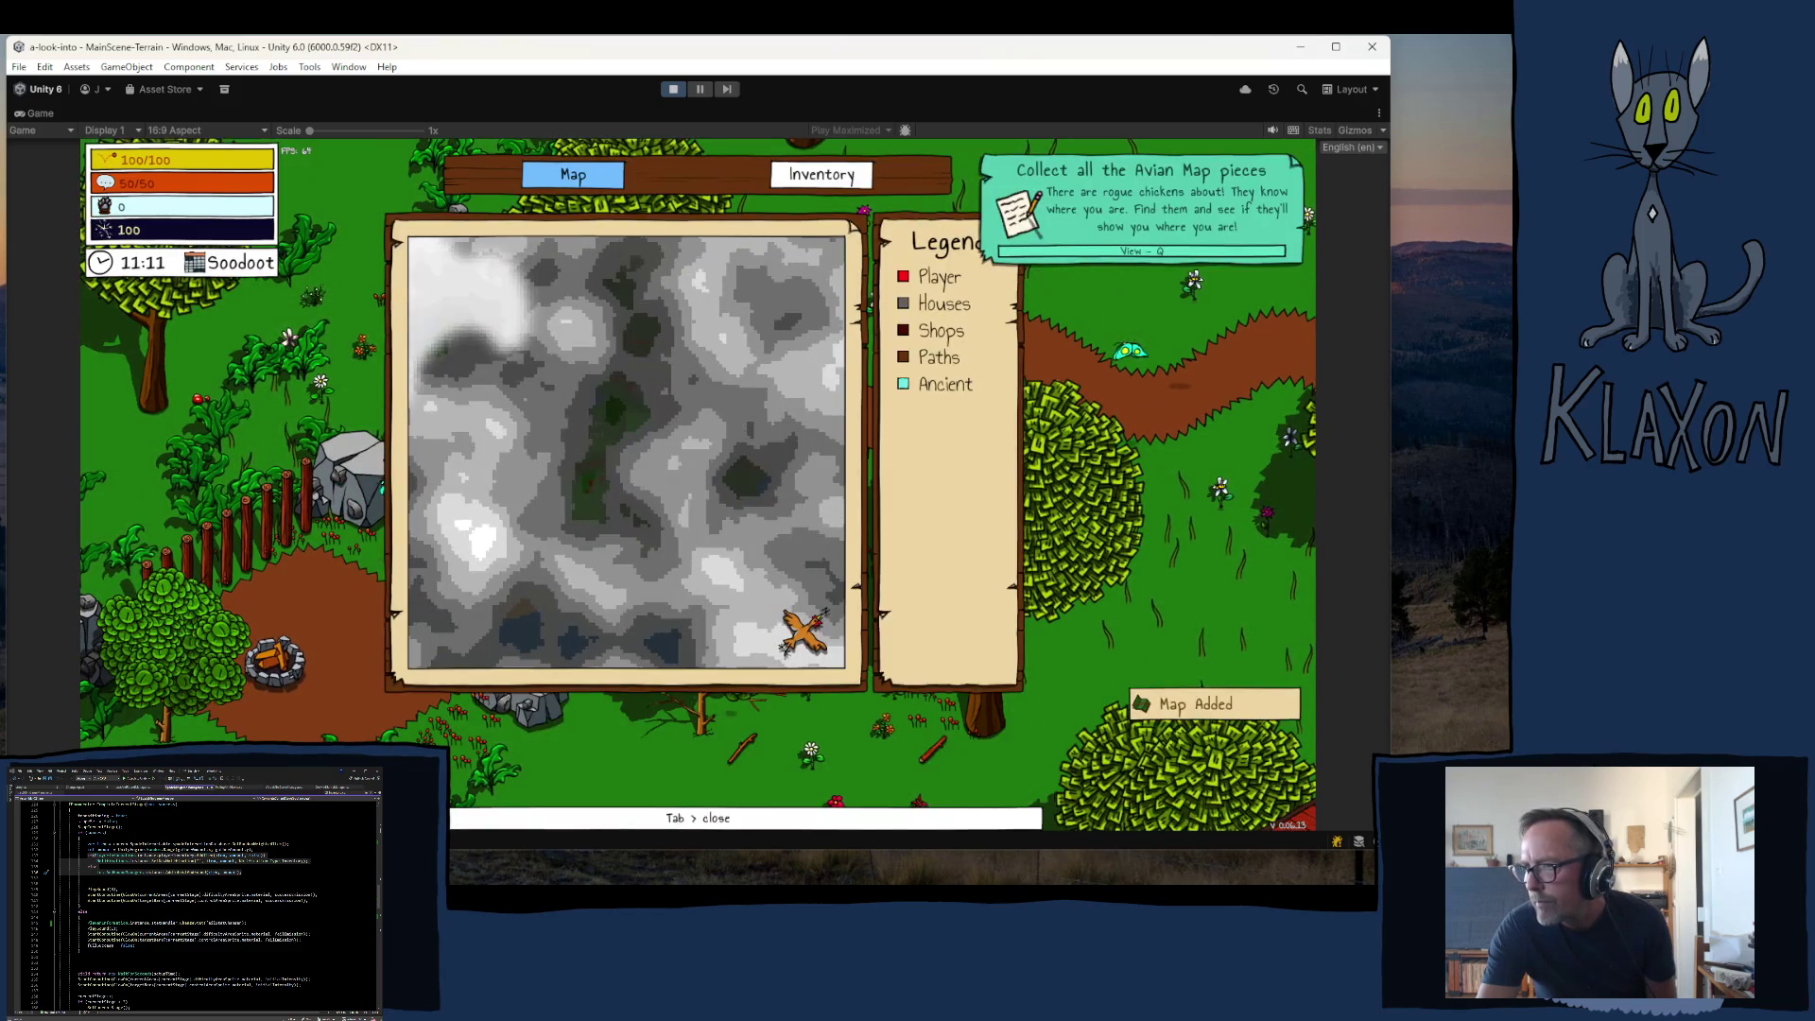
key(Tab)
- Pick up the Stone Spade and equip it from the inventory
key(s)
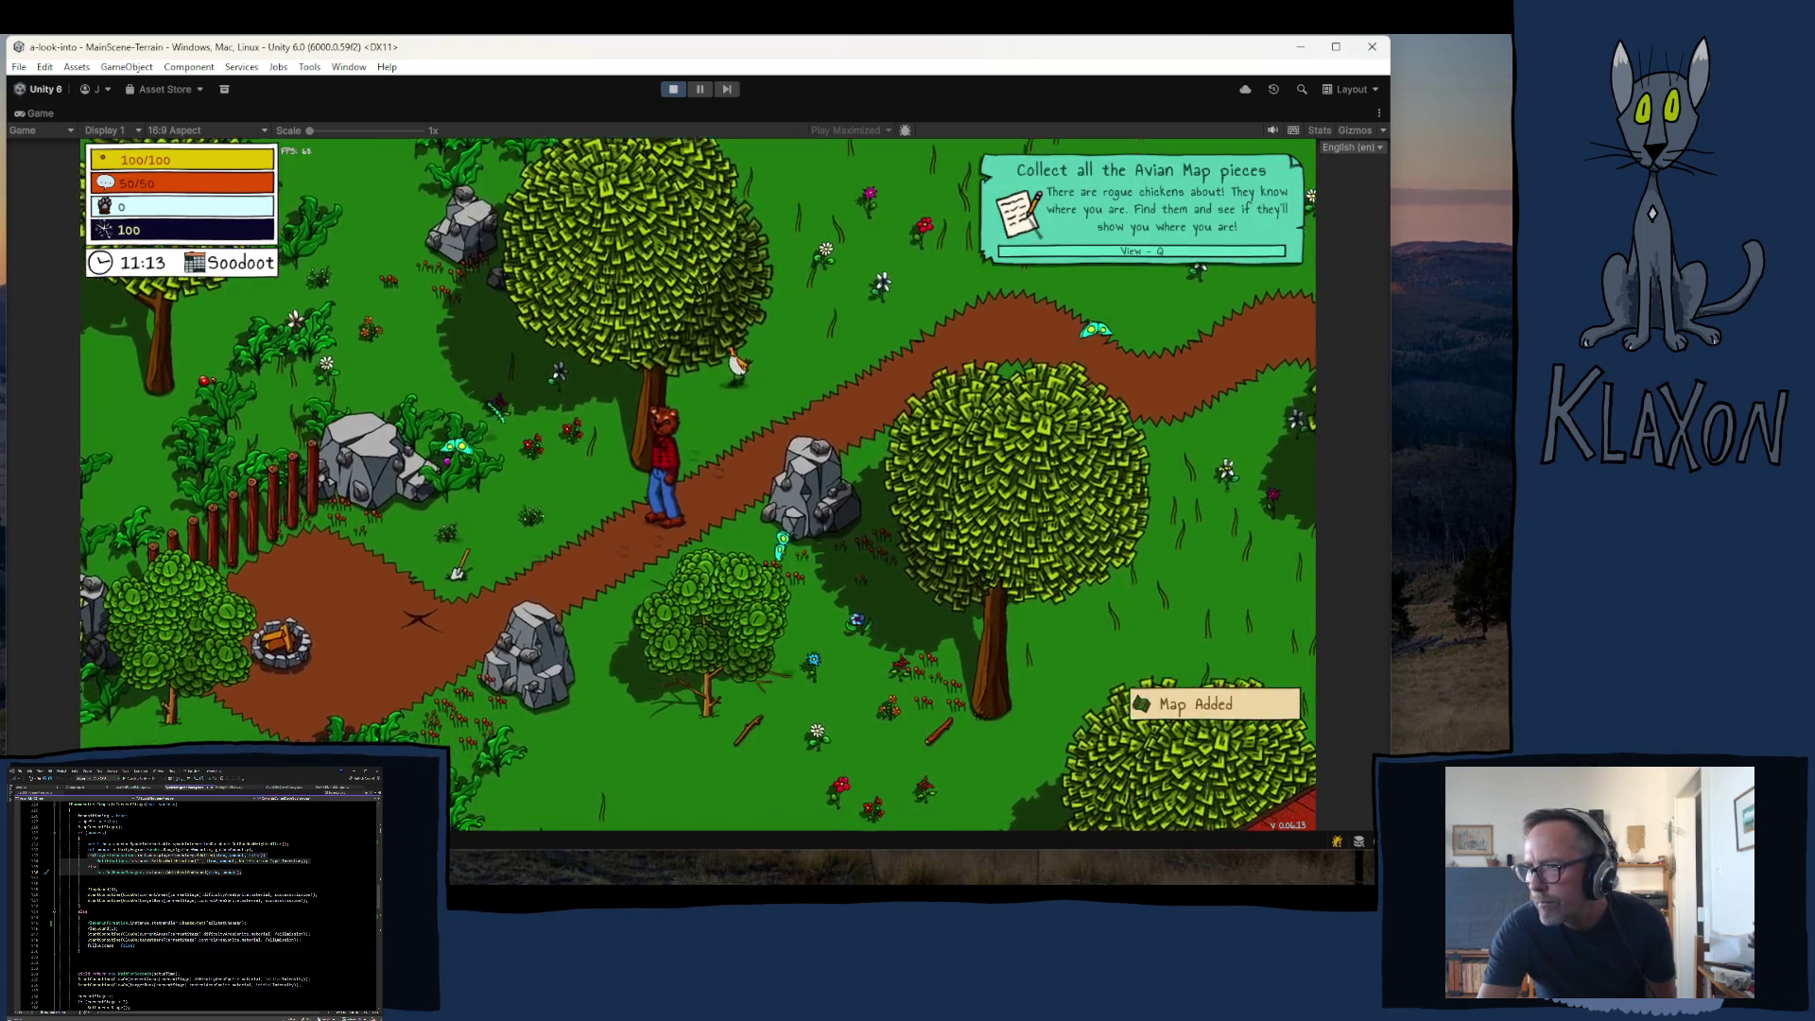
key(s)
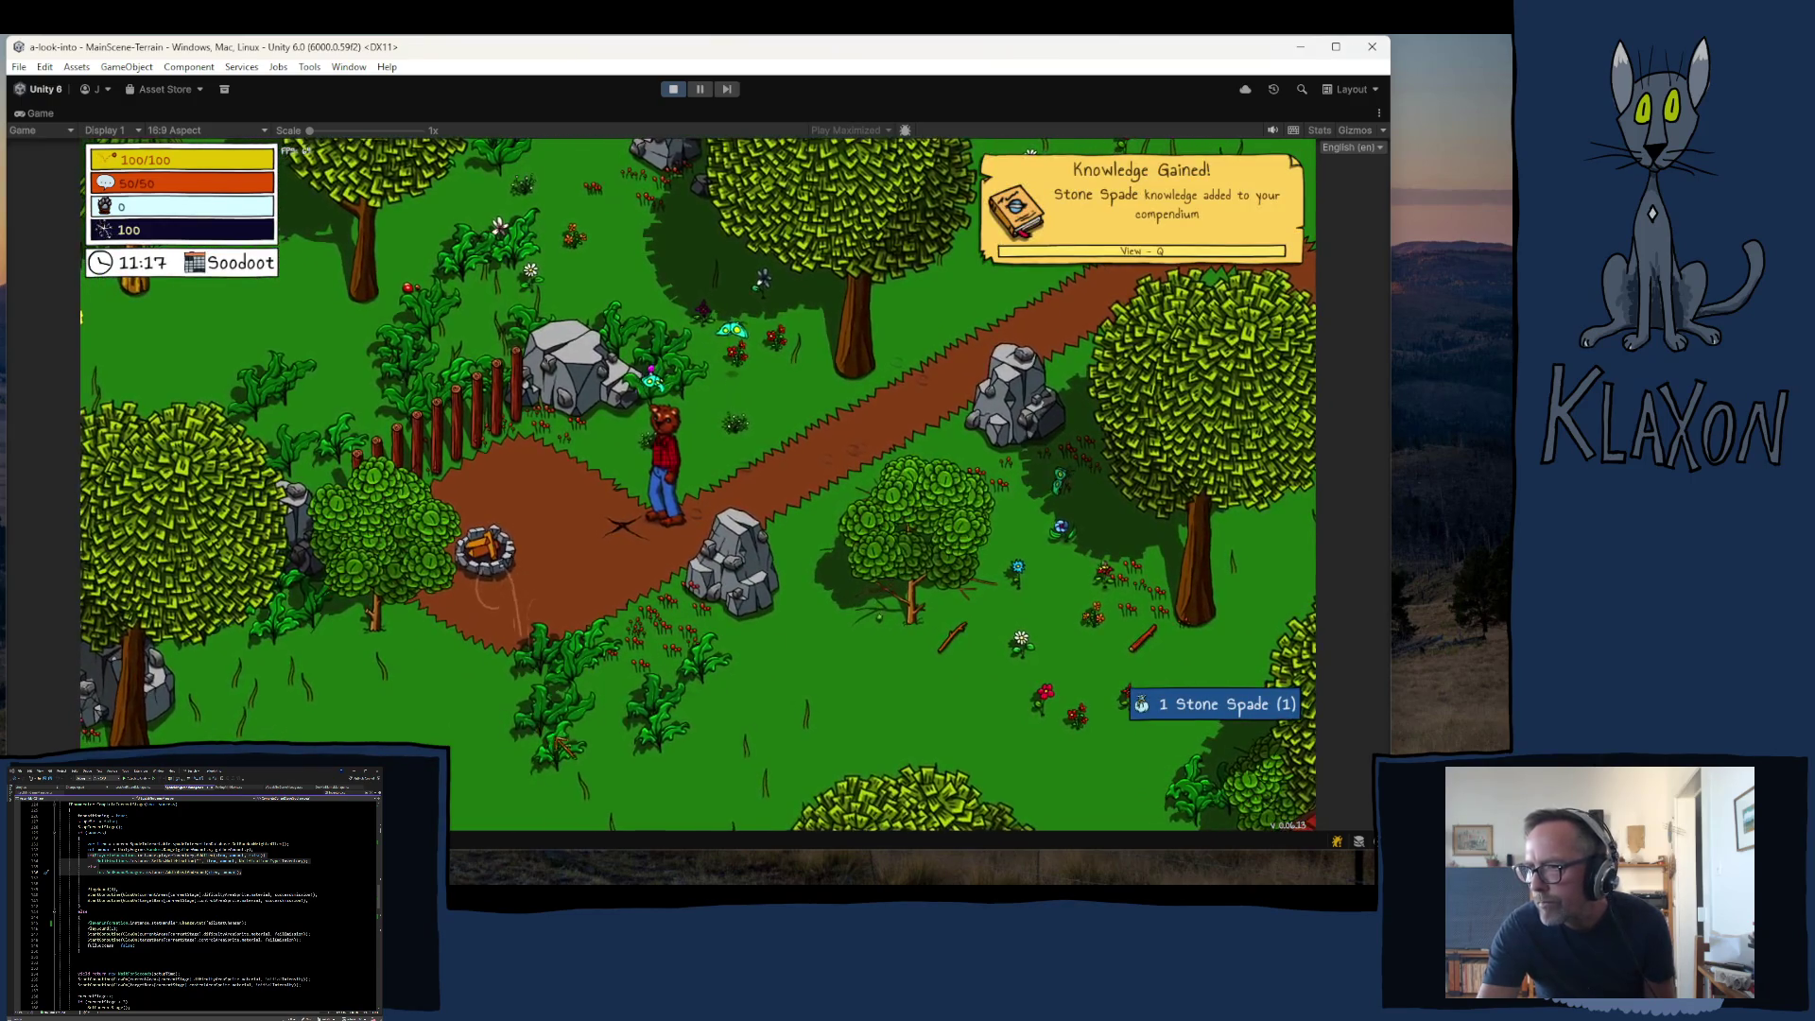
key(Tab)
click(562, 762)
key(Tab)
- Dig with the spade, stopping all three rings in the green for 2 Clay and 1 Copper
click(618, 607)
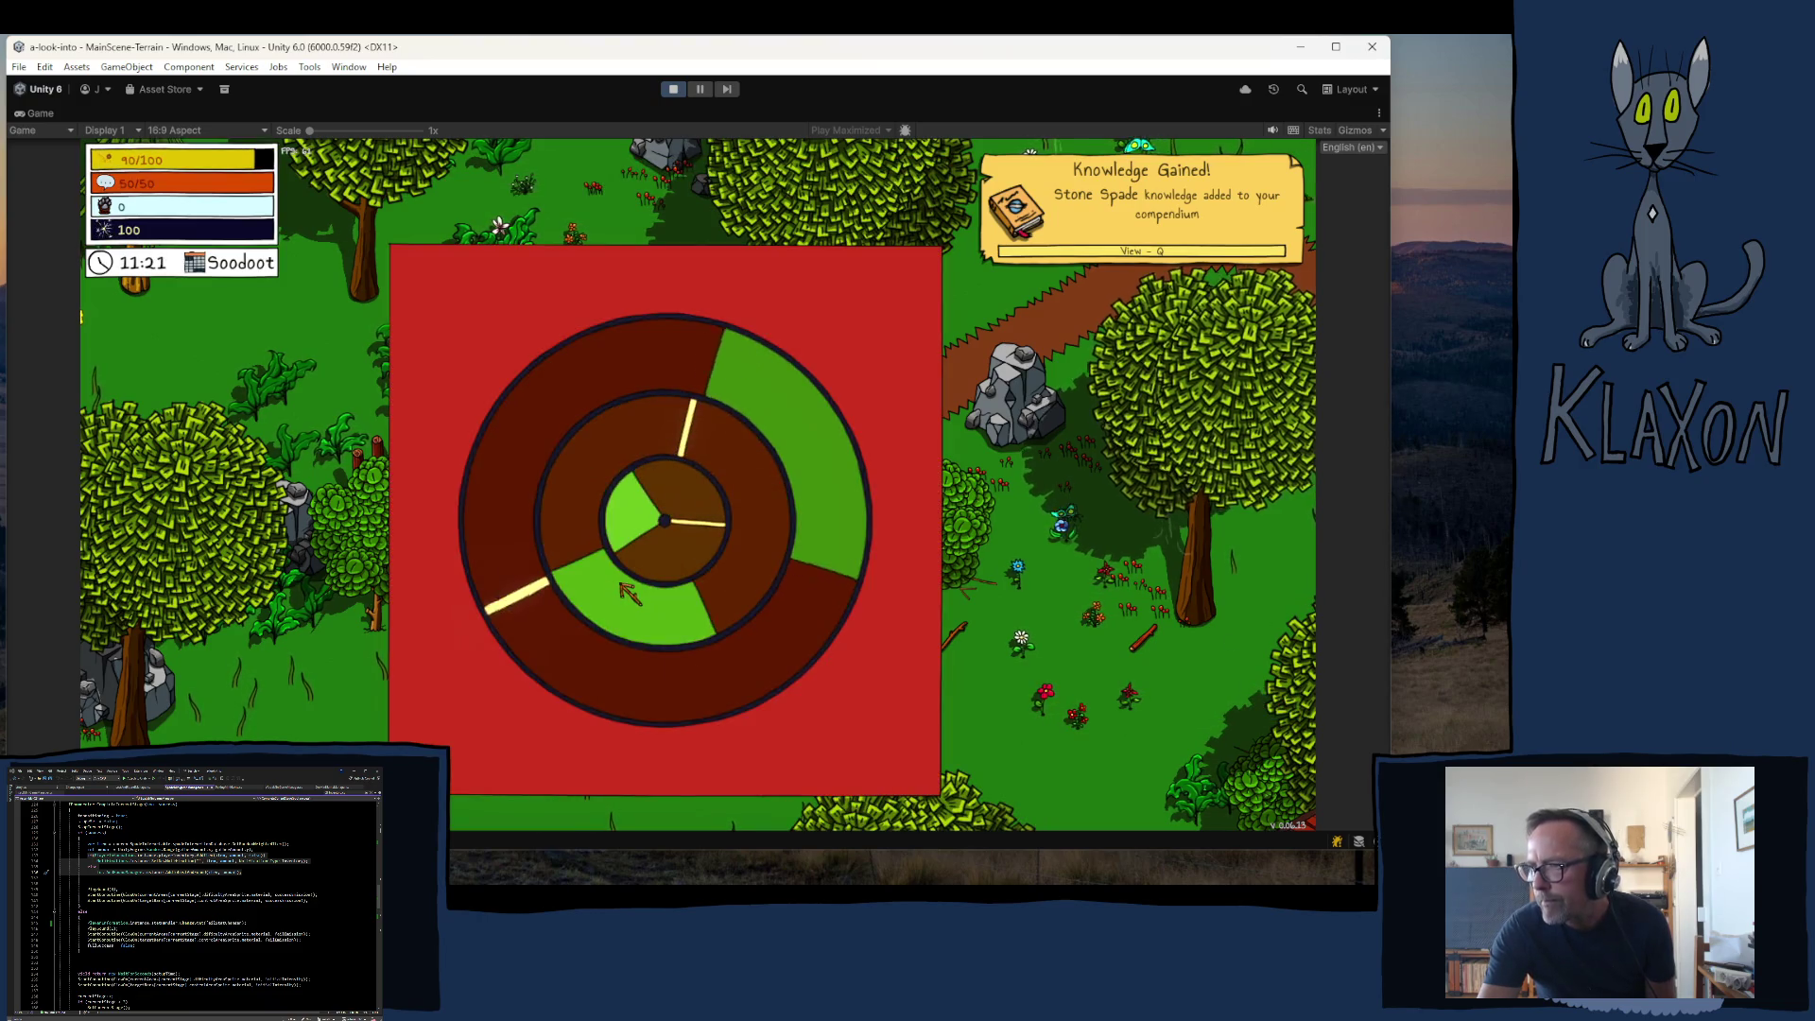
click(632, 588)
click(632, 588)
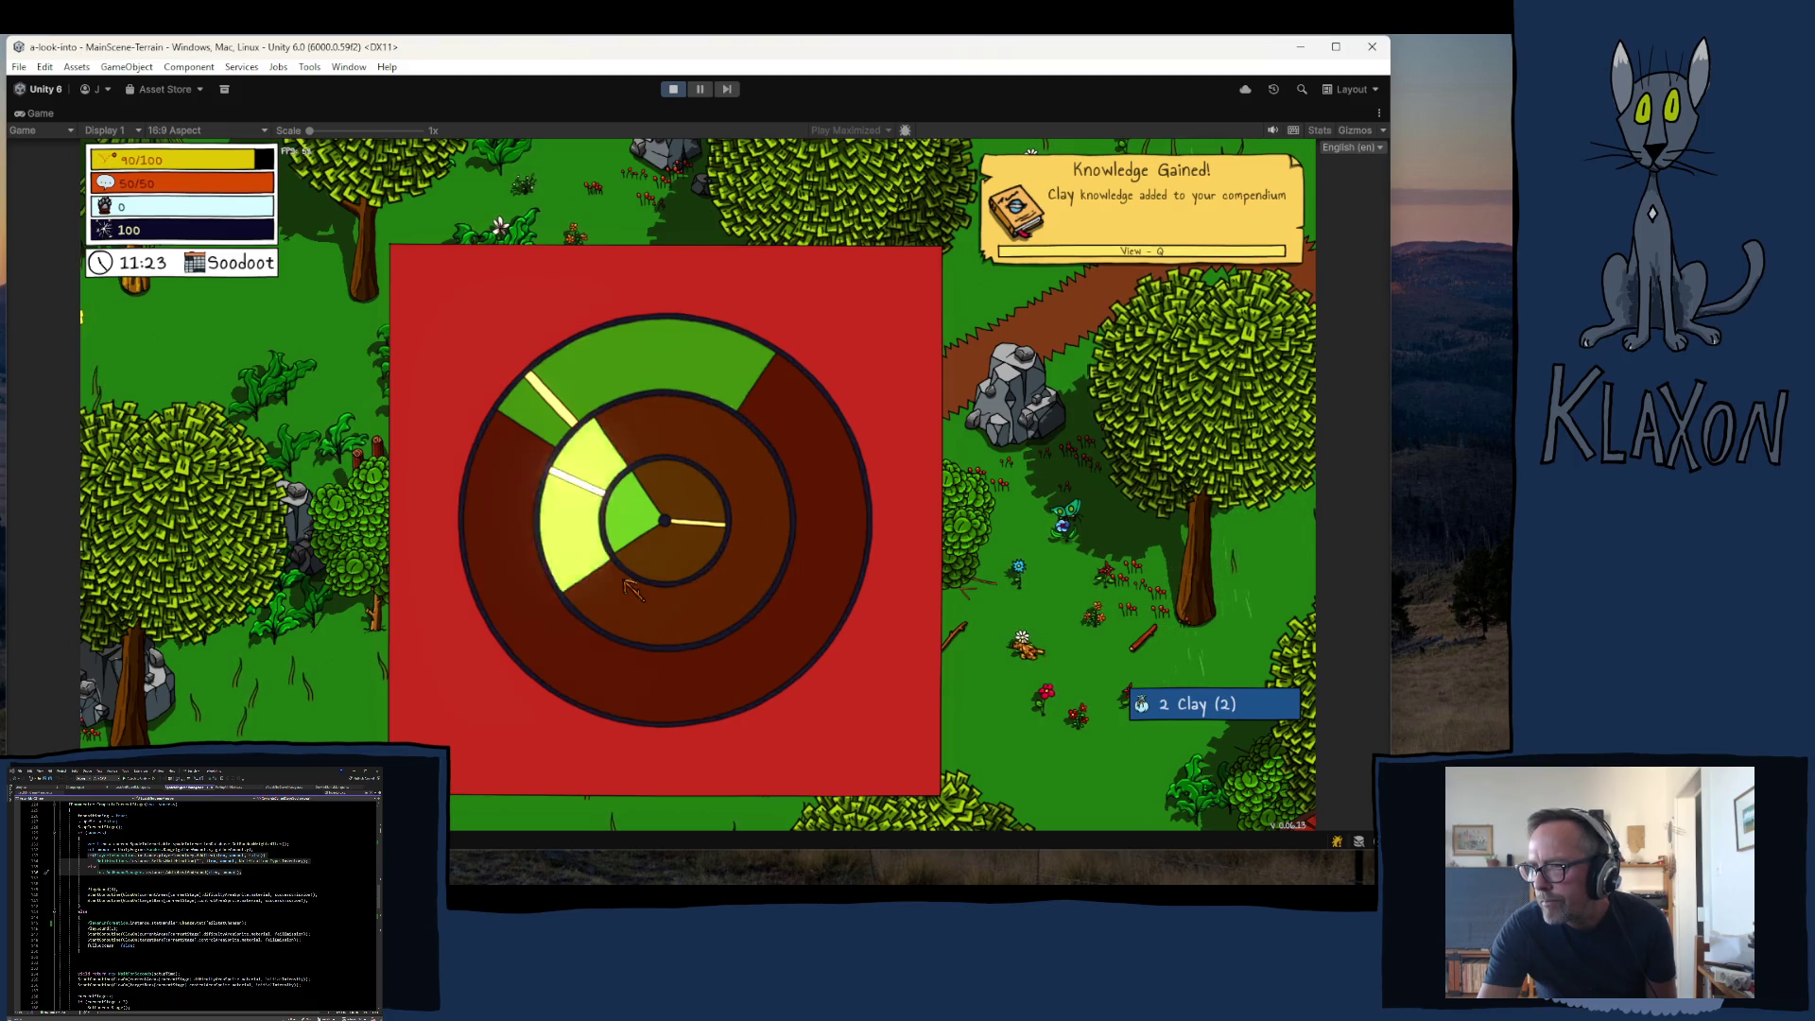
click(631, 588)
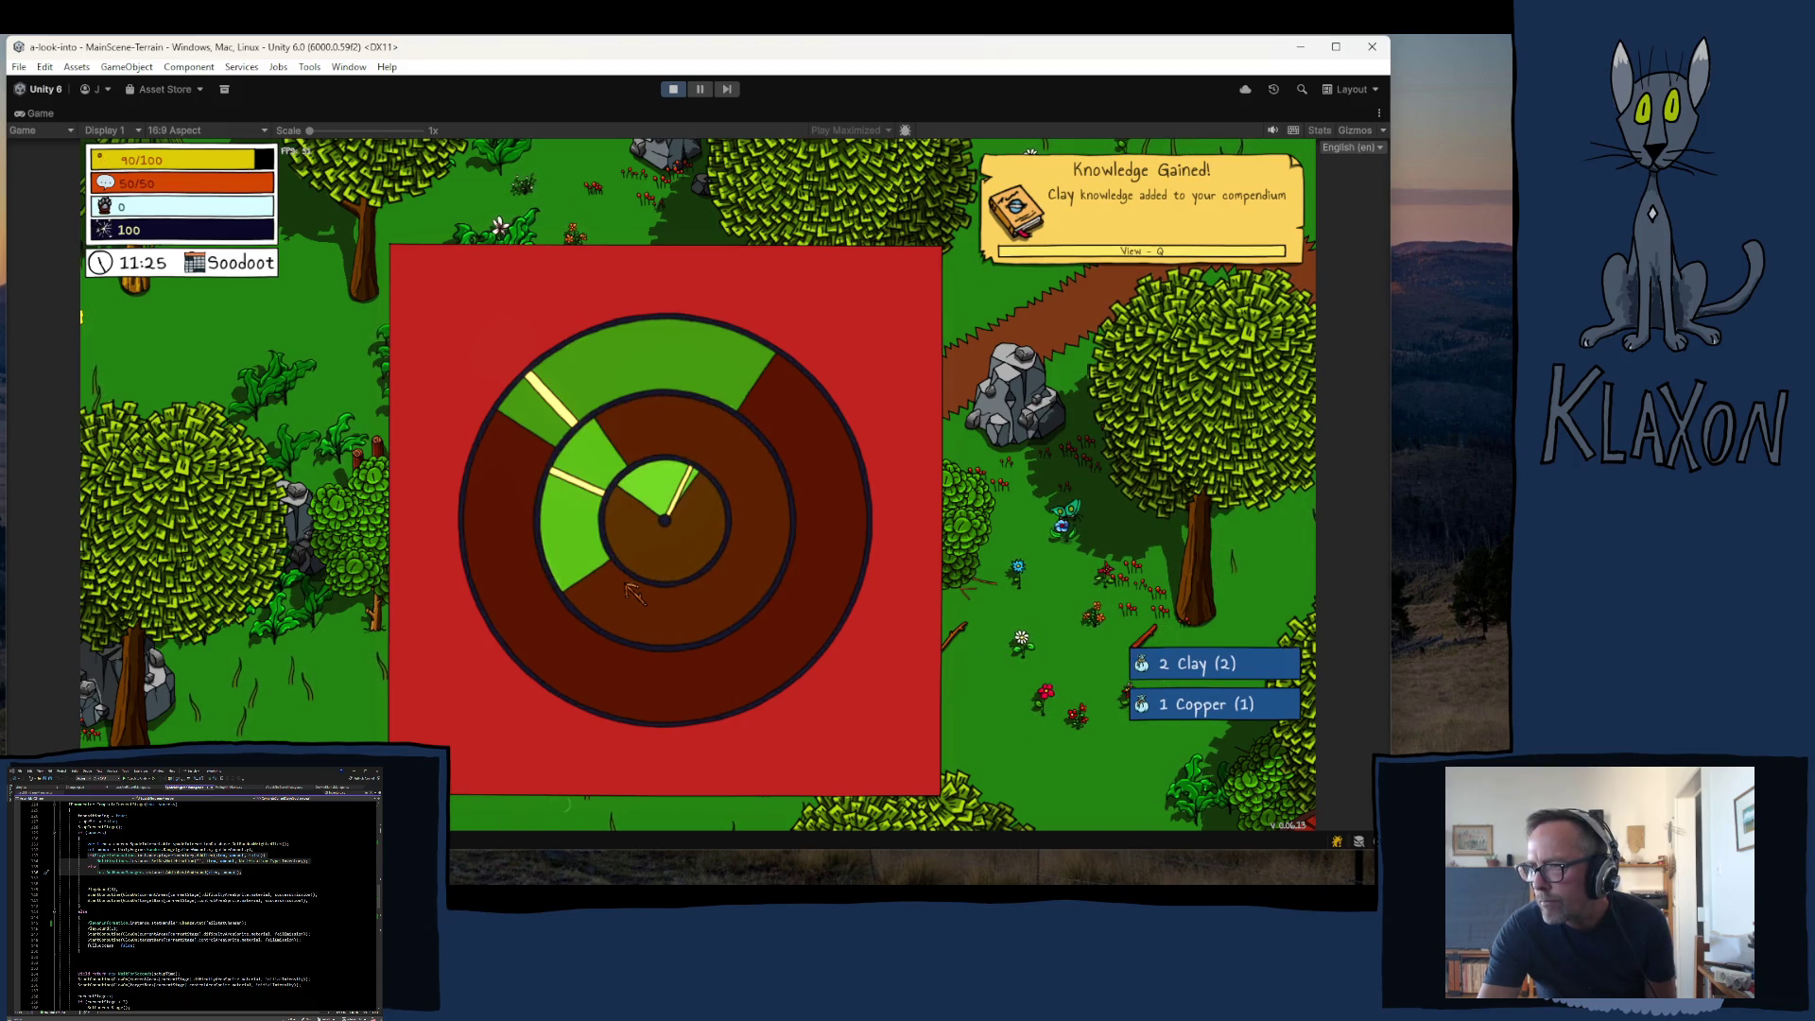
click(783, 621)
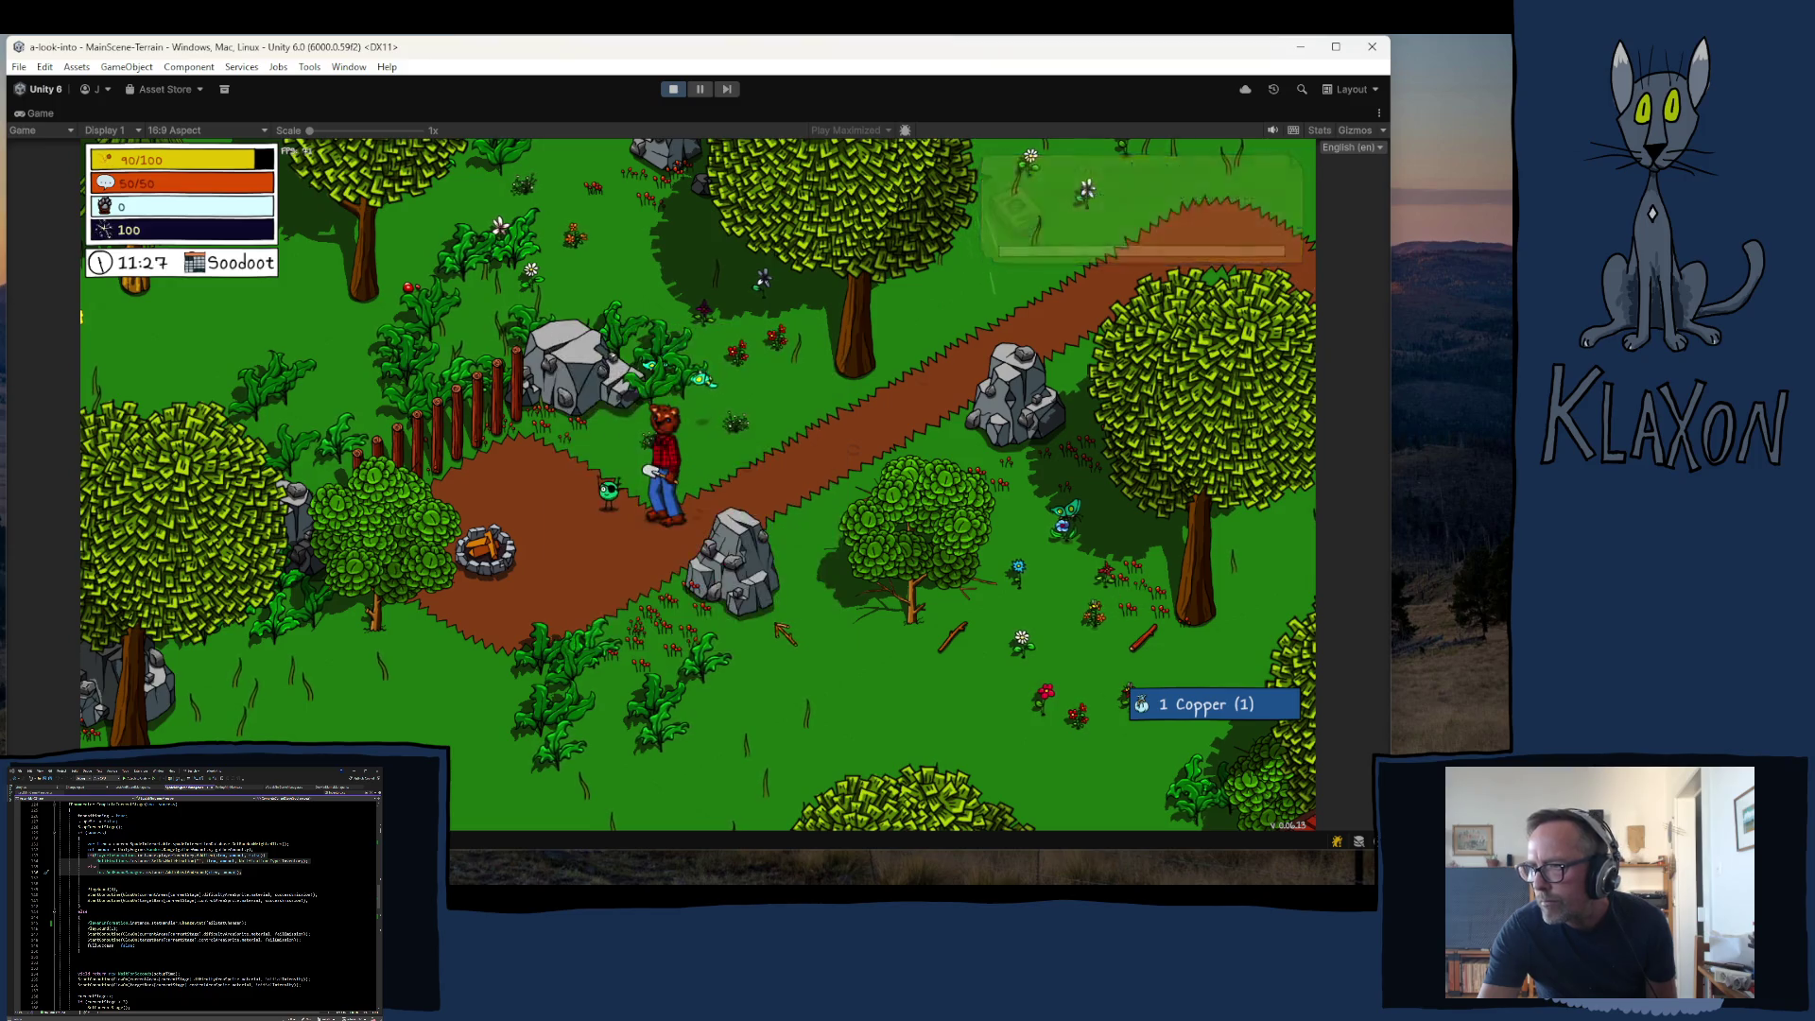
- Check the undertakings panel and the inventory
key(j)
key(Escape)
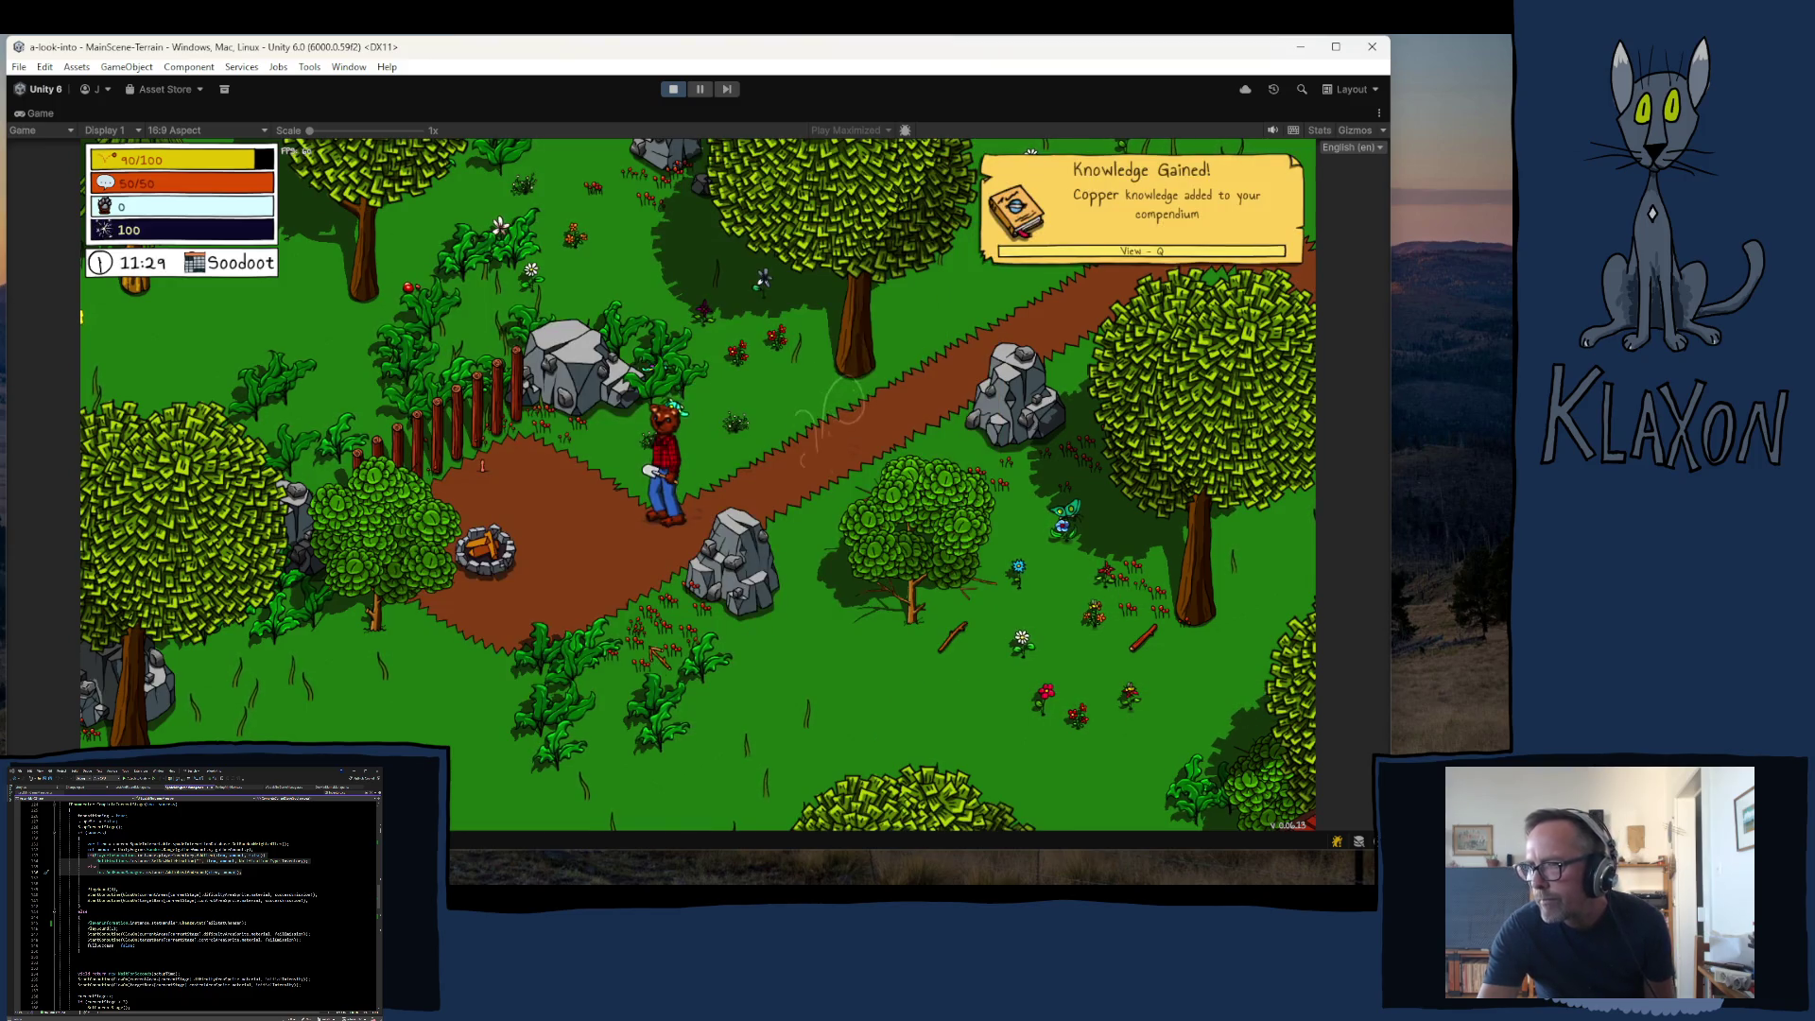
key(Tab)
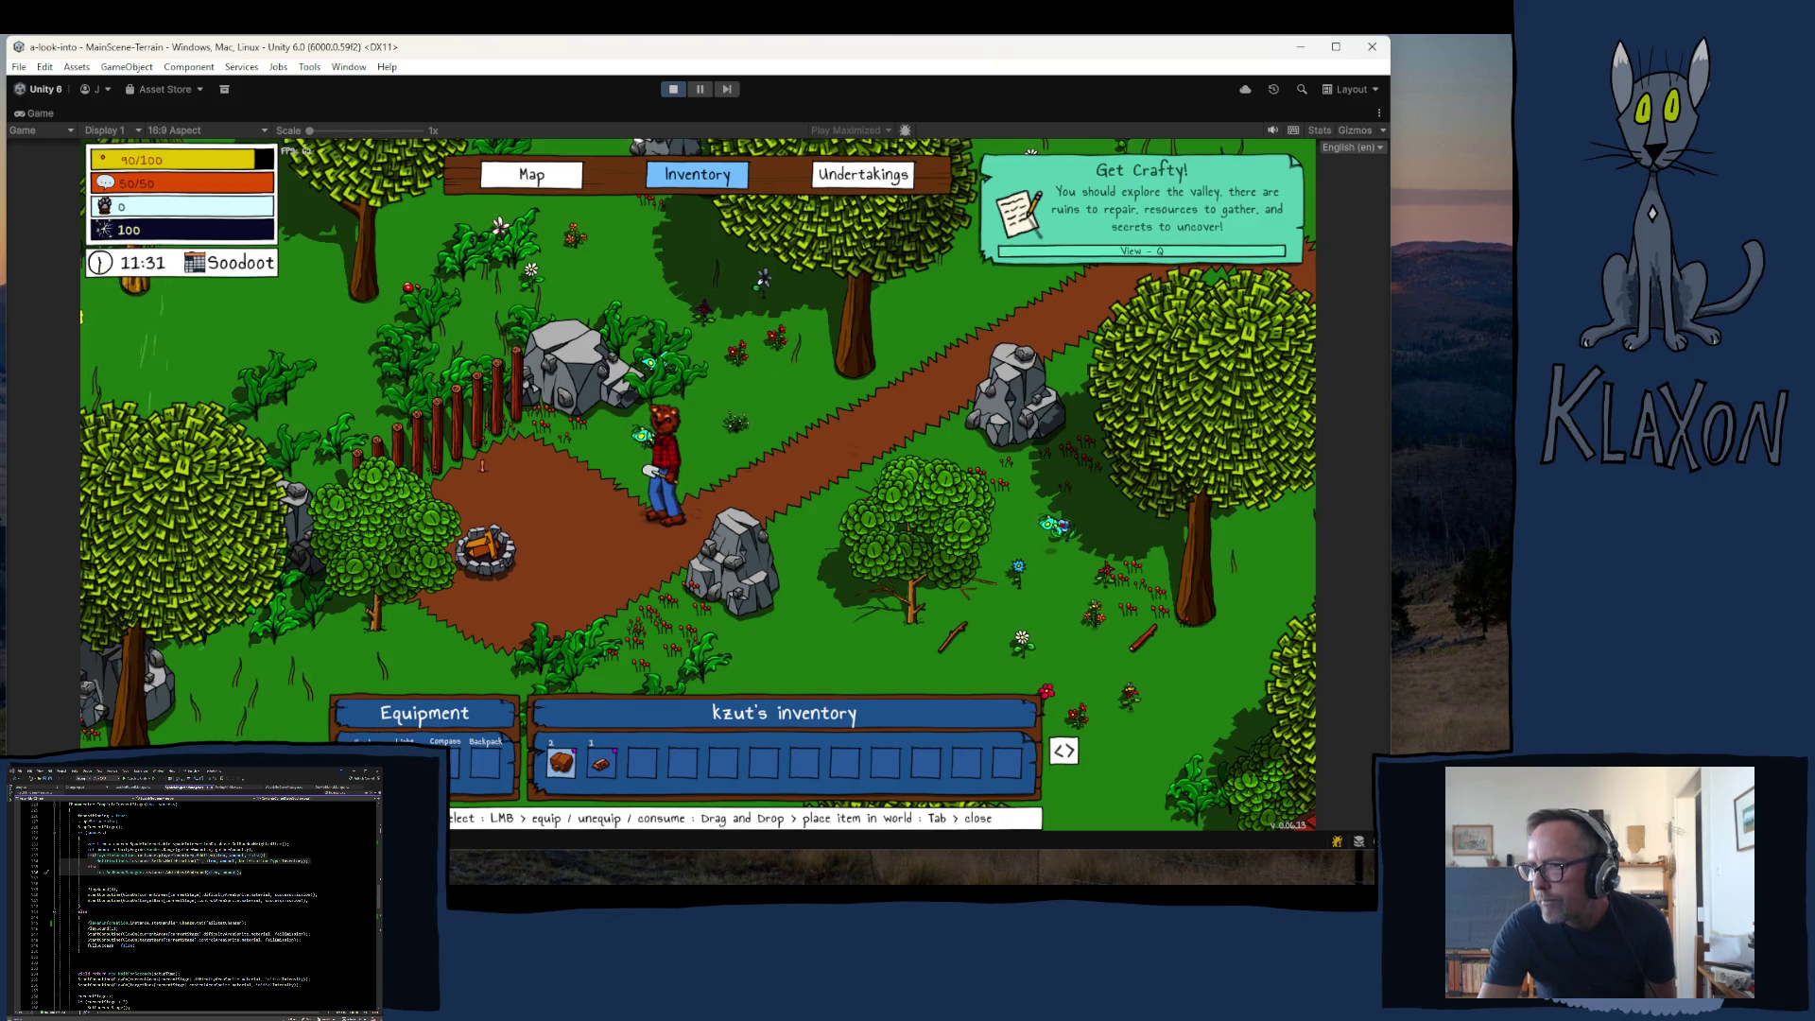
key(Tab)
- Walk north to the Editor Chest and open it
key(d)
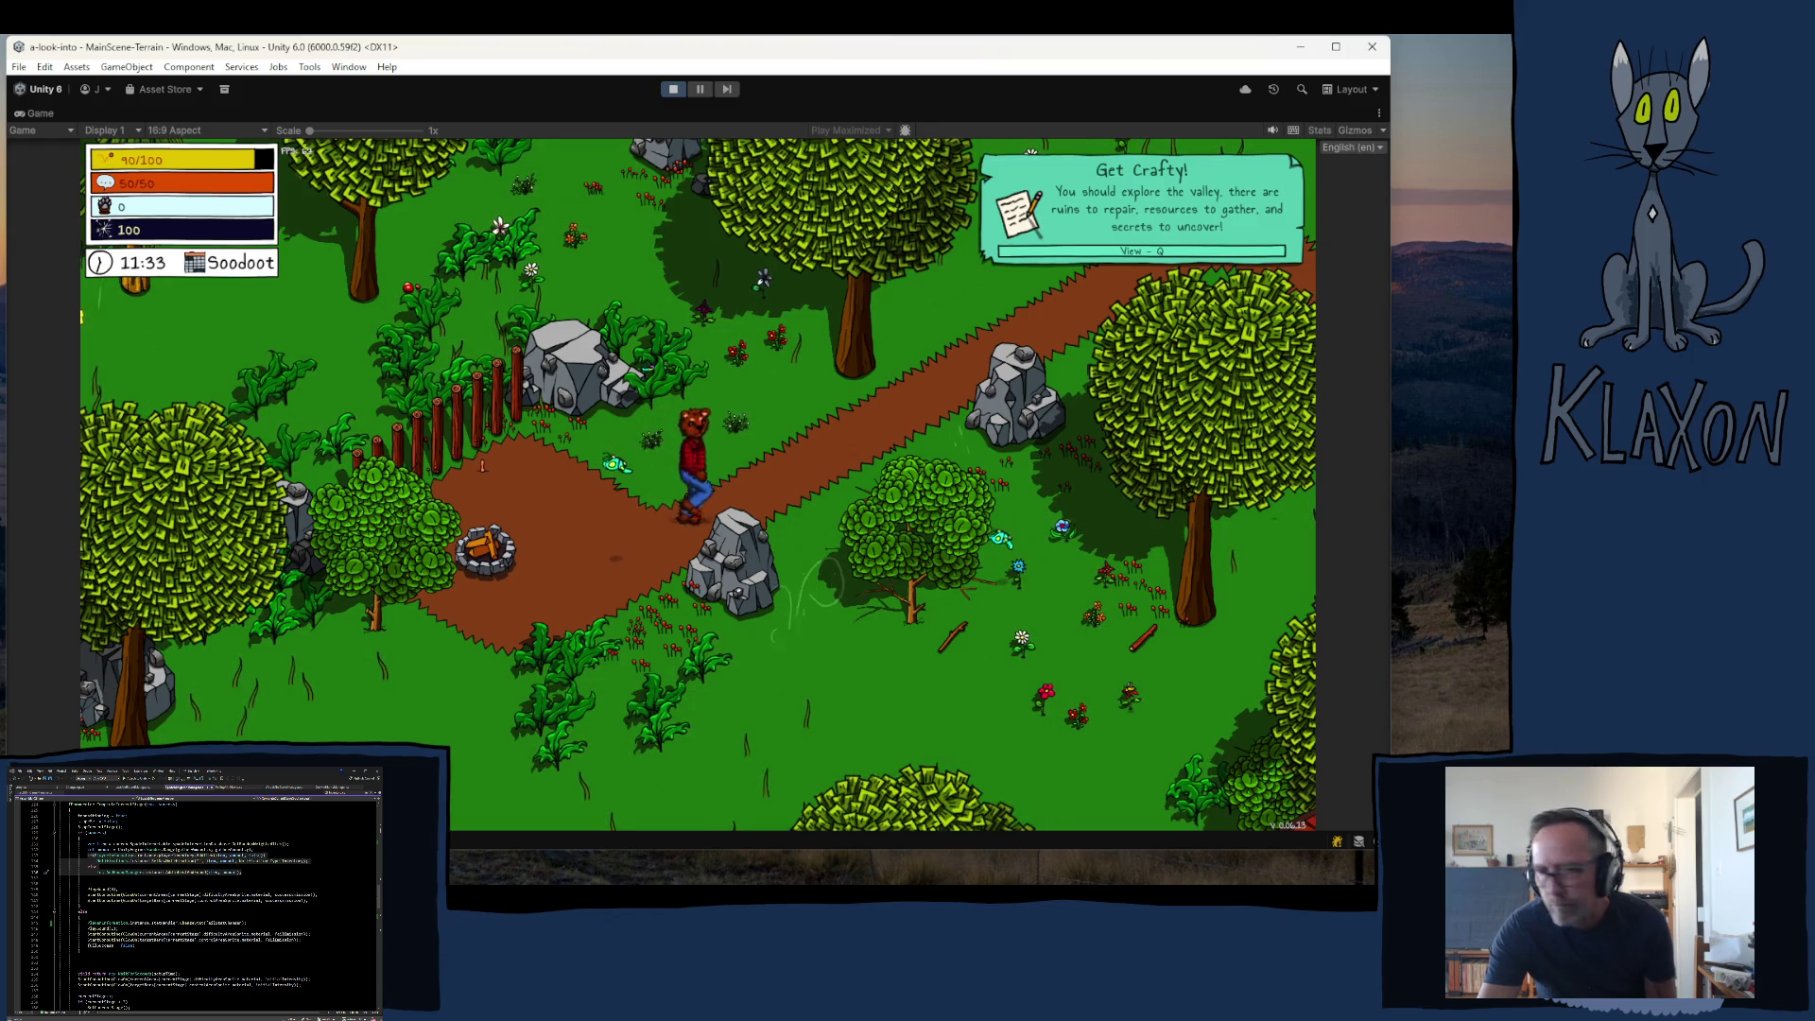
key(w)
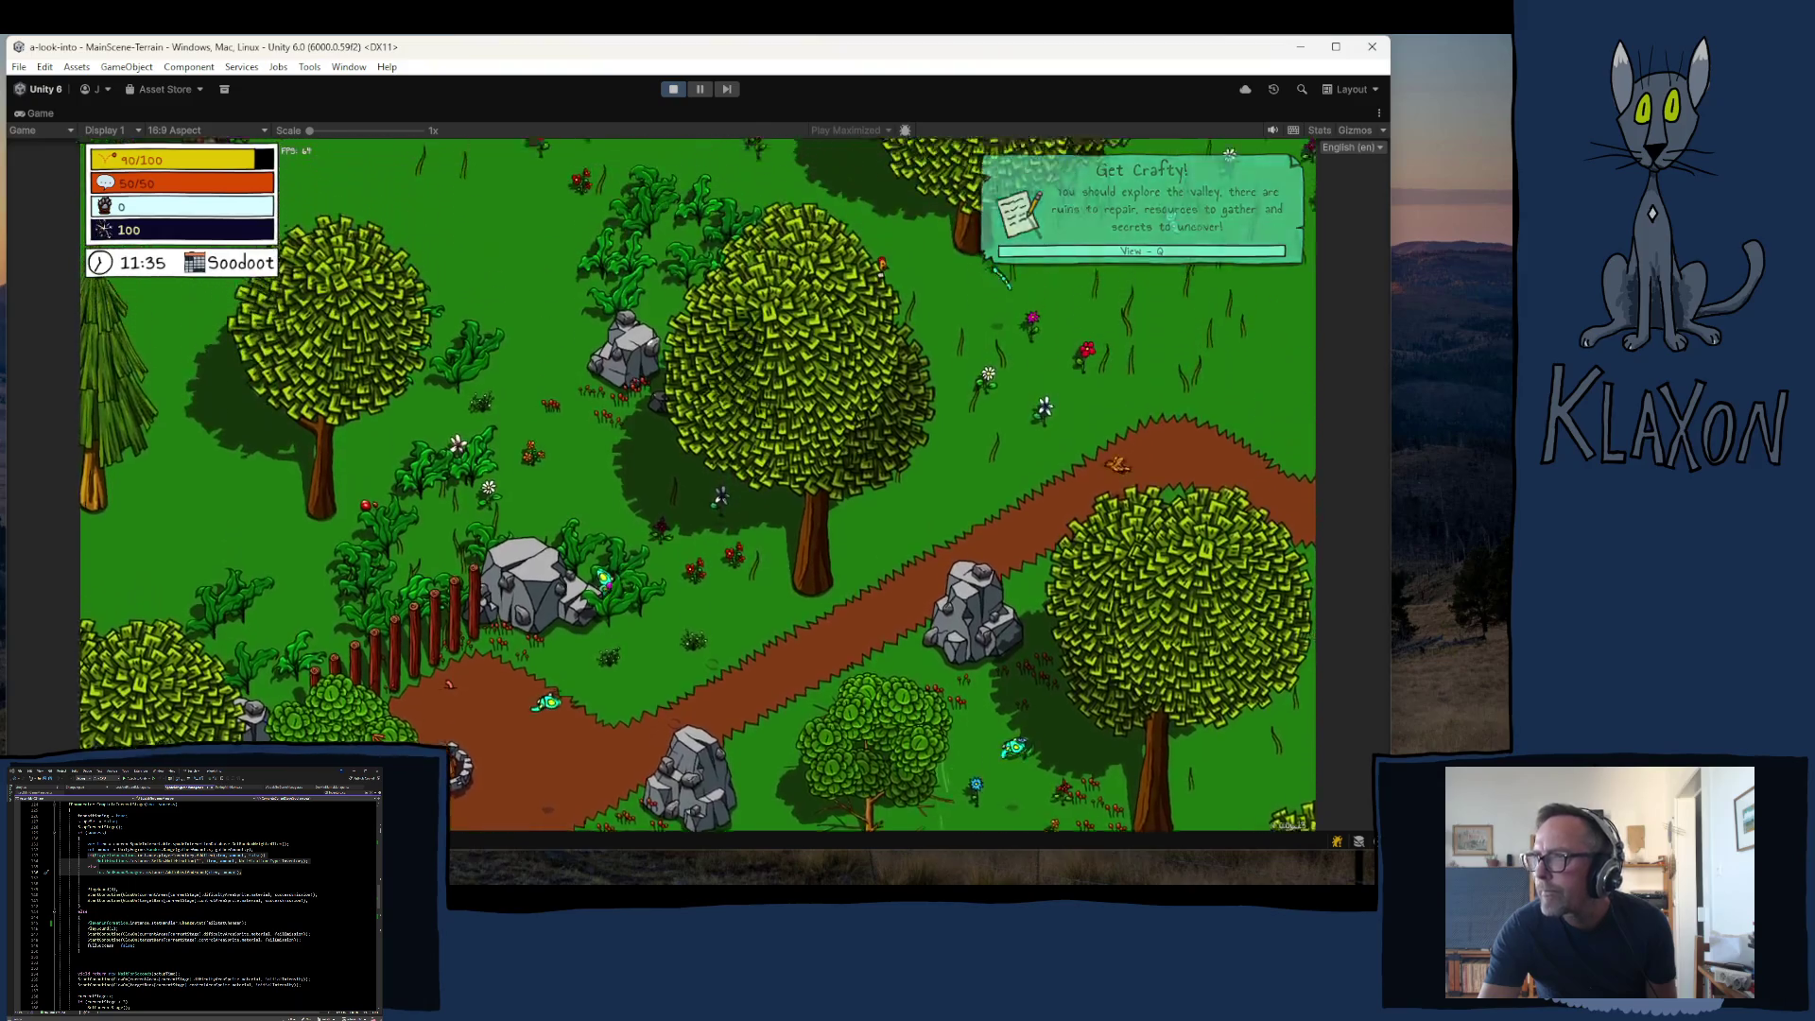
key(w)
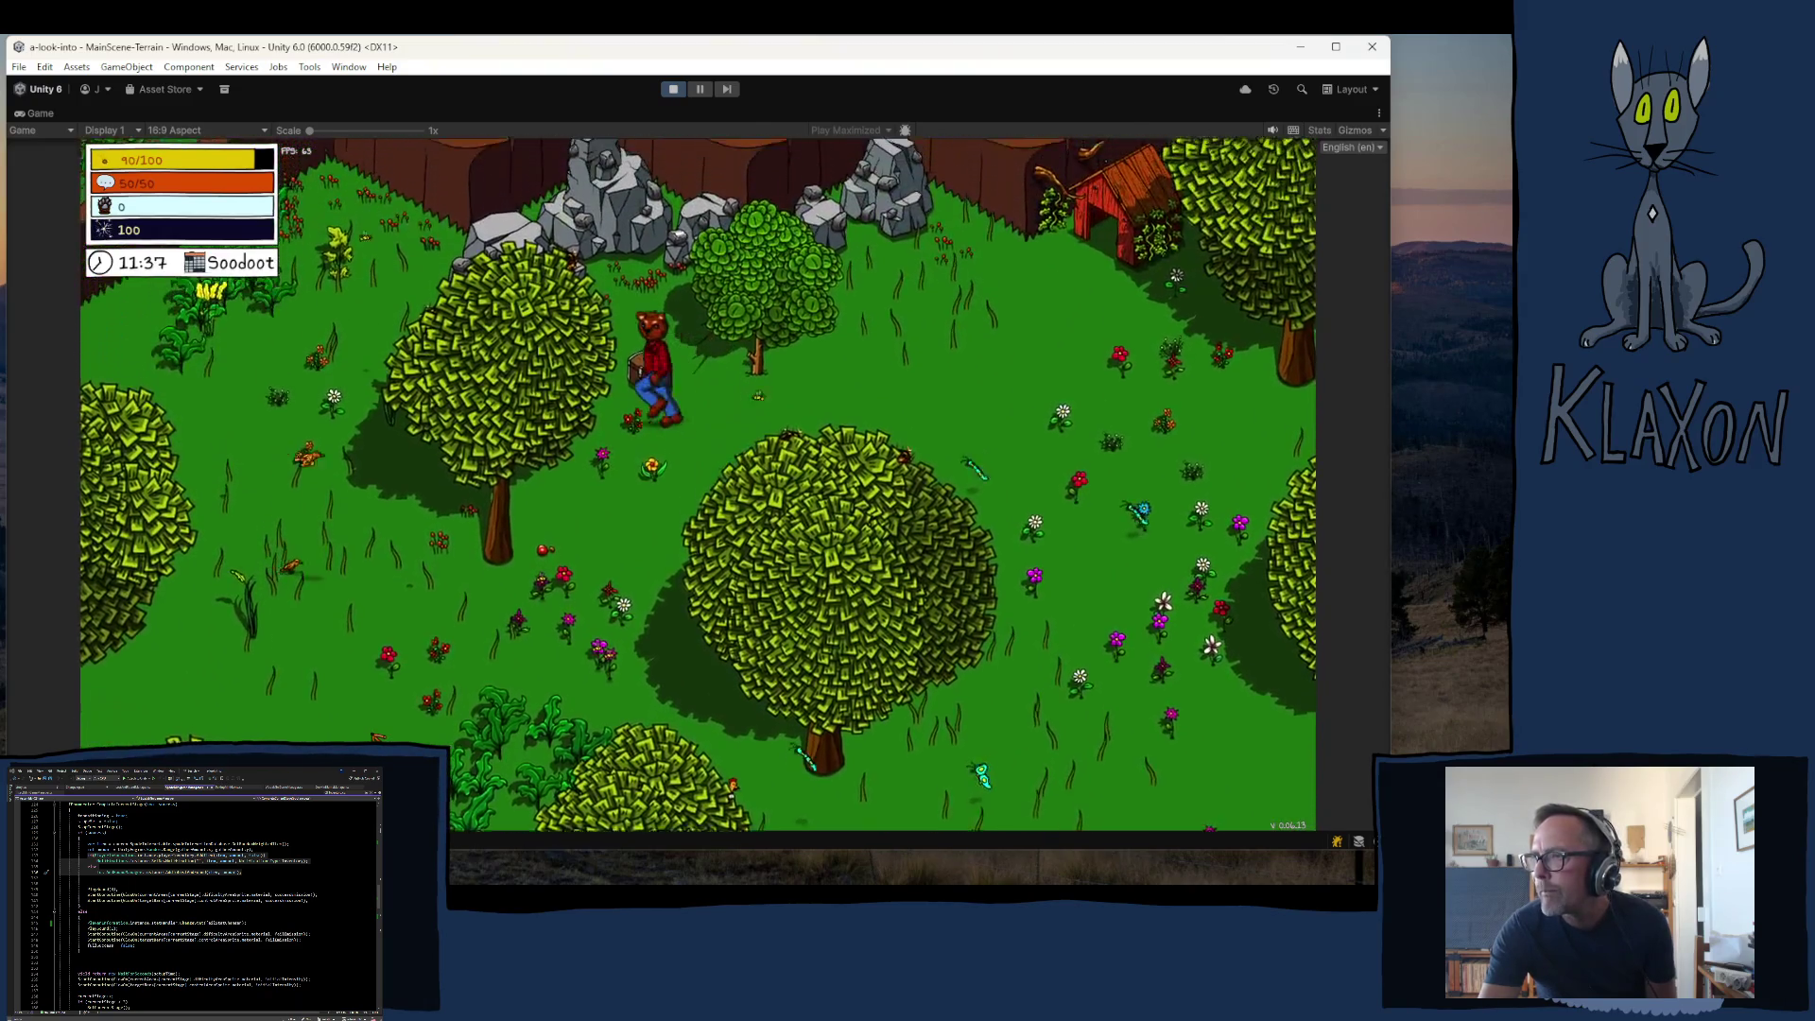
key(e)
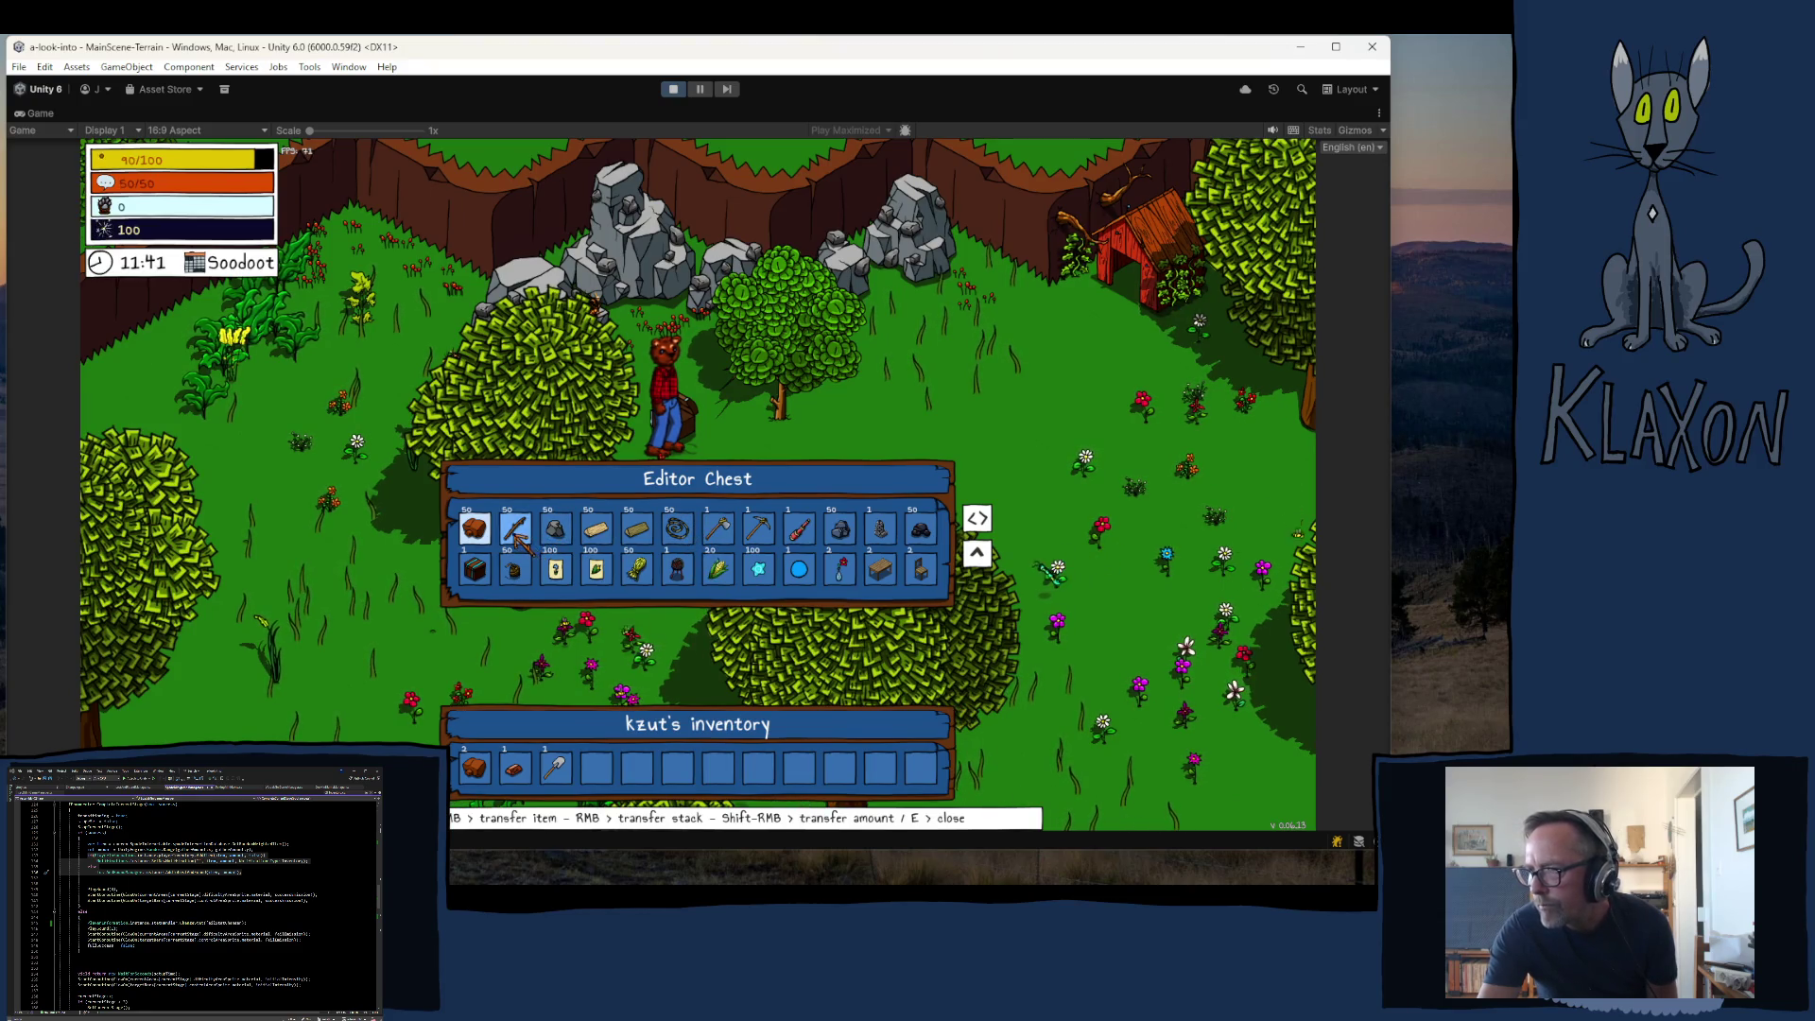
- Move the leather, stick, stone and 100-count crystal stacks from the chest into the inventory
click(476, 527)
click(475, 528)
click(476, 527)
click(515, 527)
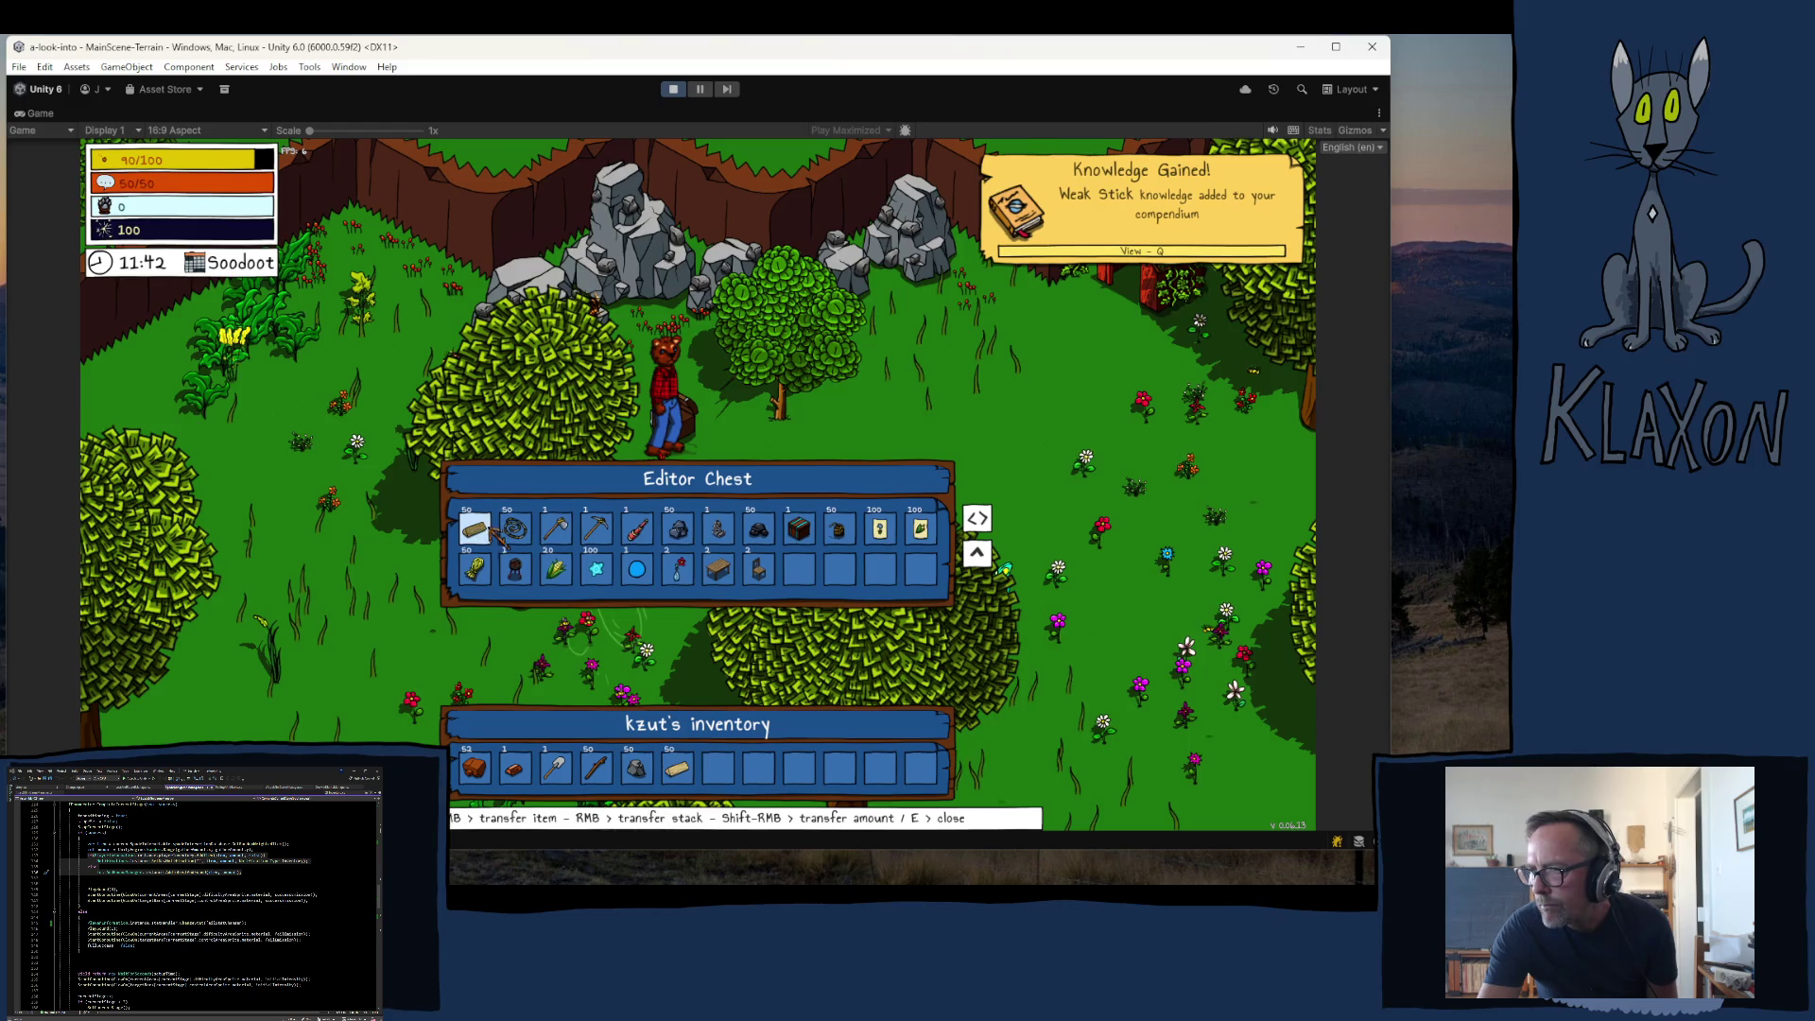
click(515, 527)
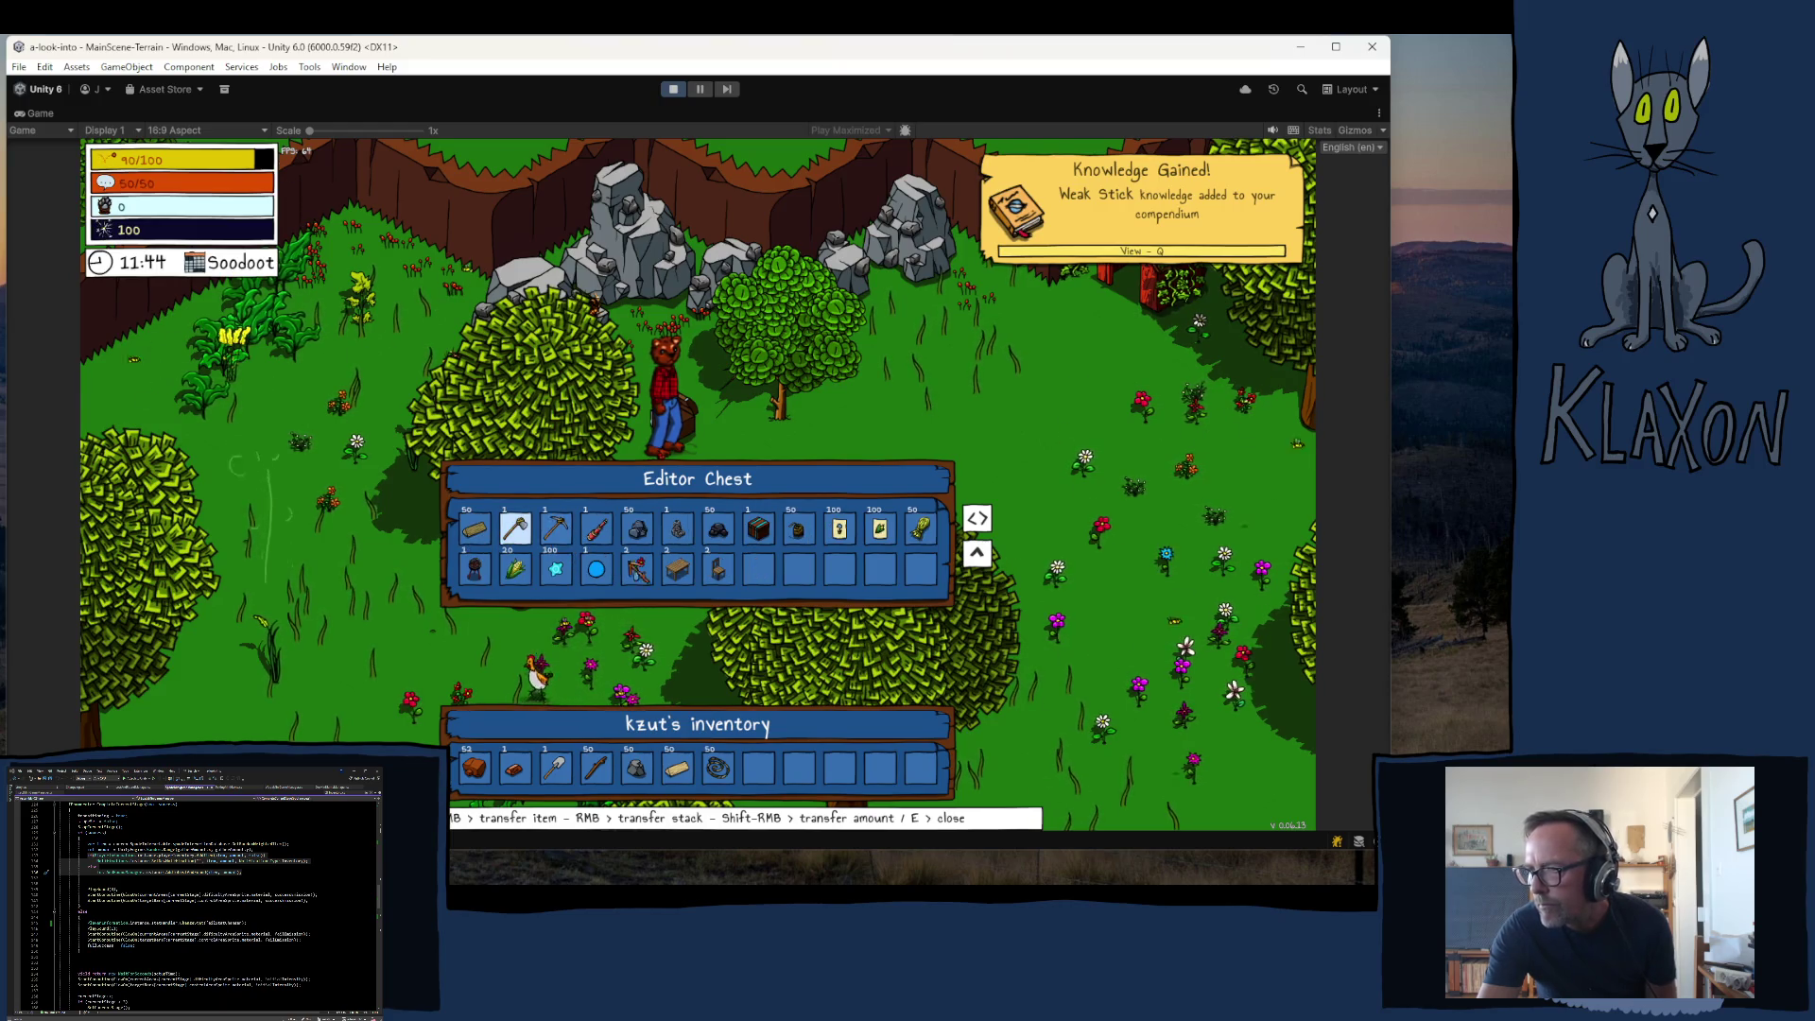
click(564, 575)
- Close the chest and bring up the teleport location list
key(e)
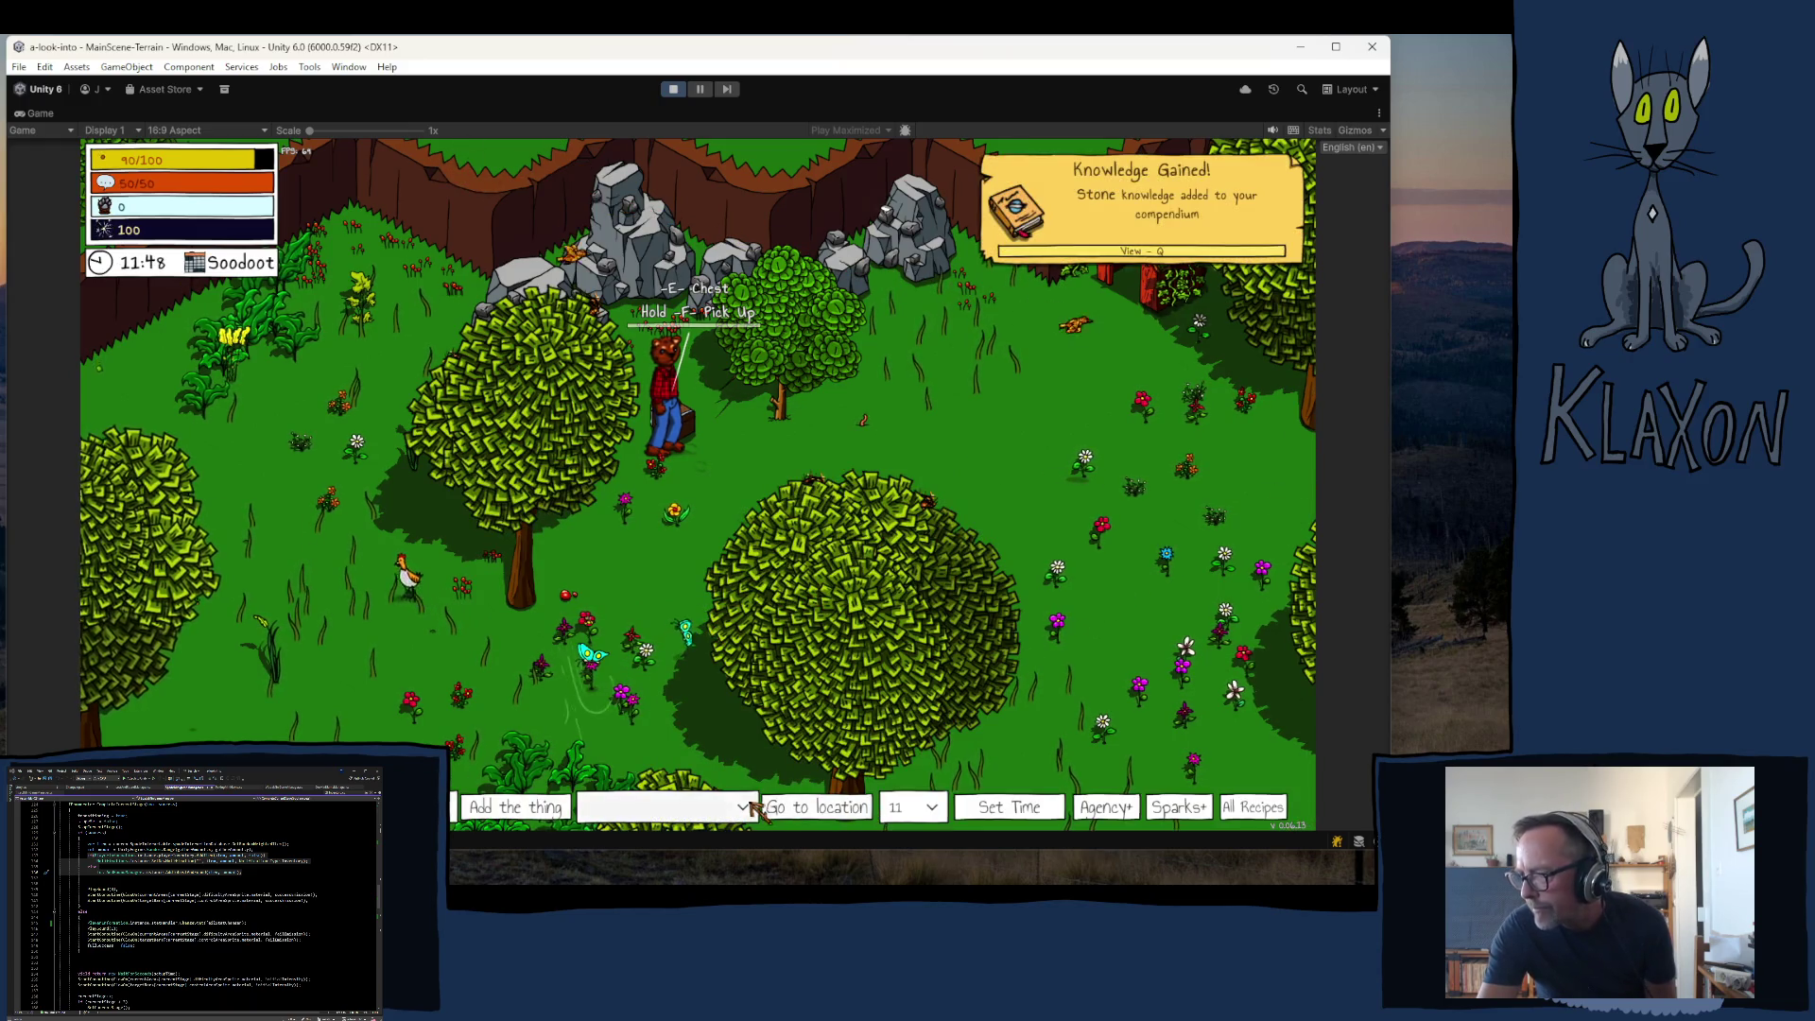
click(718, 806)
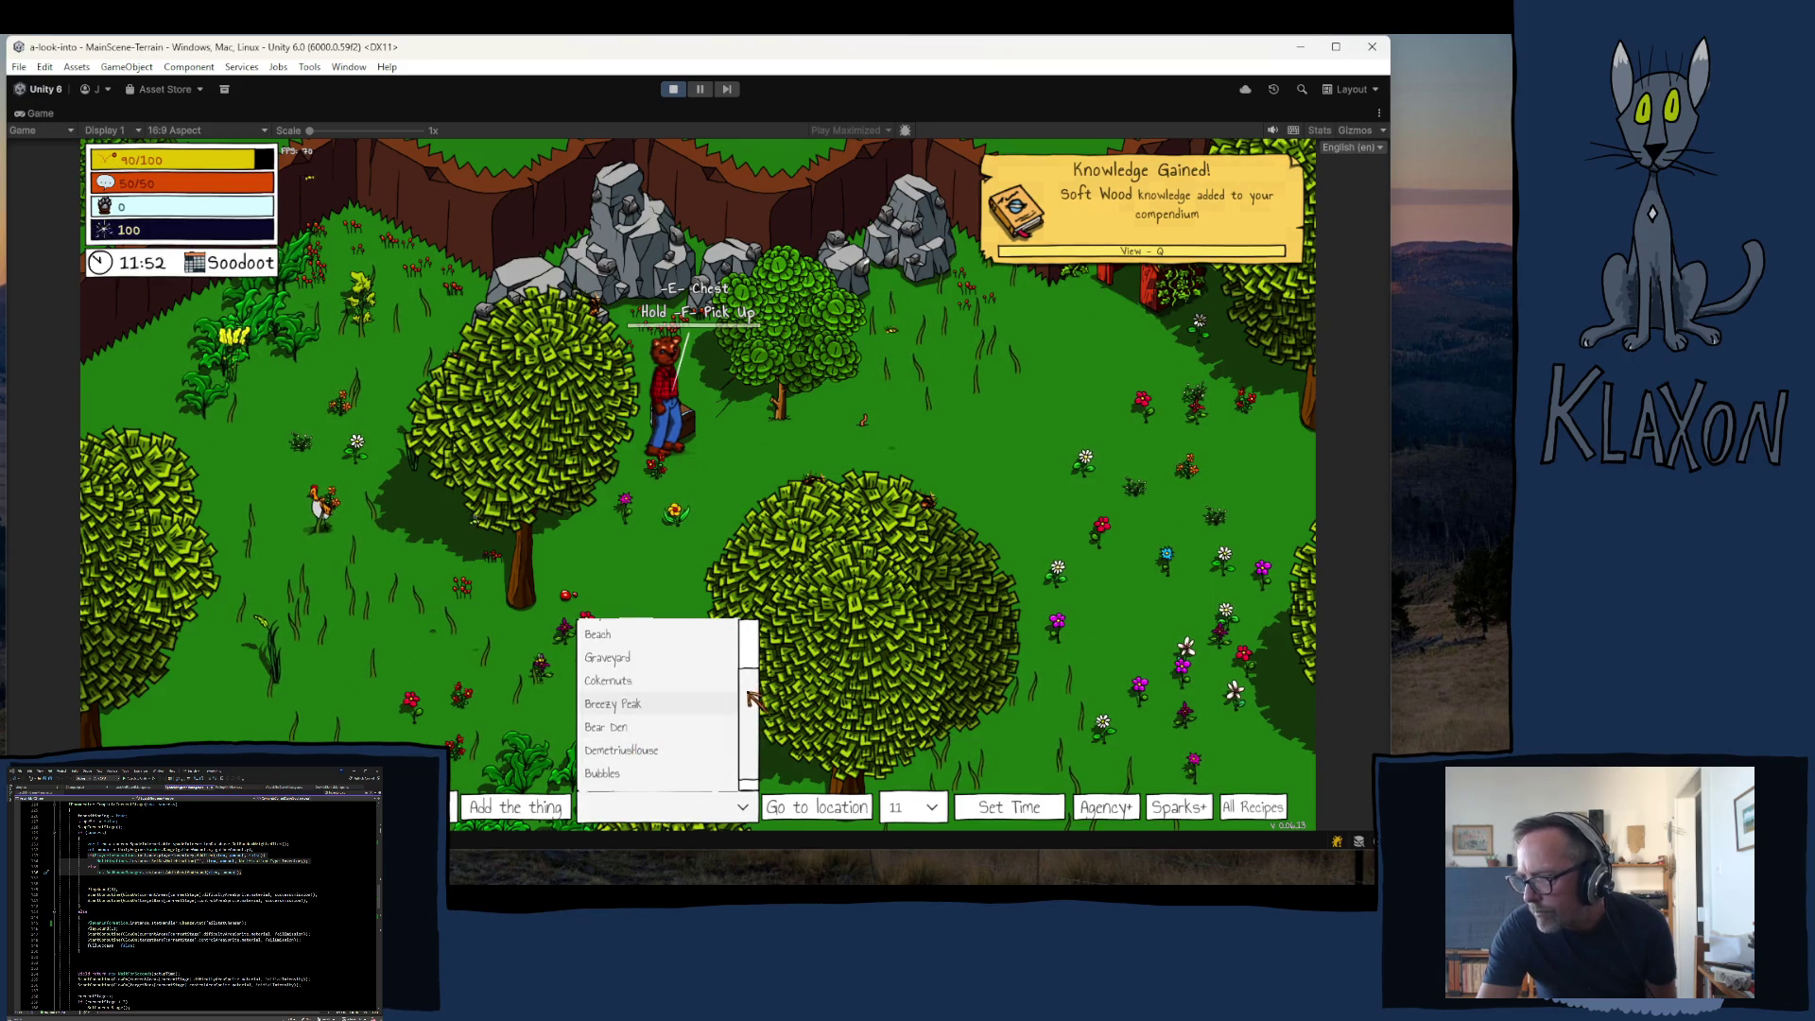
scroll(691, 700, up, 2)
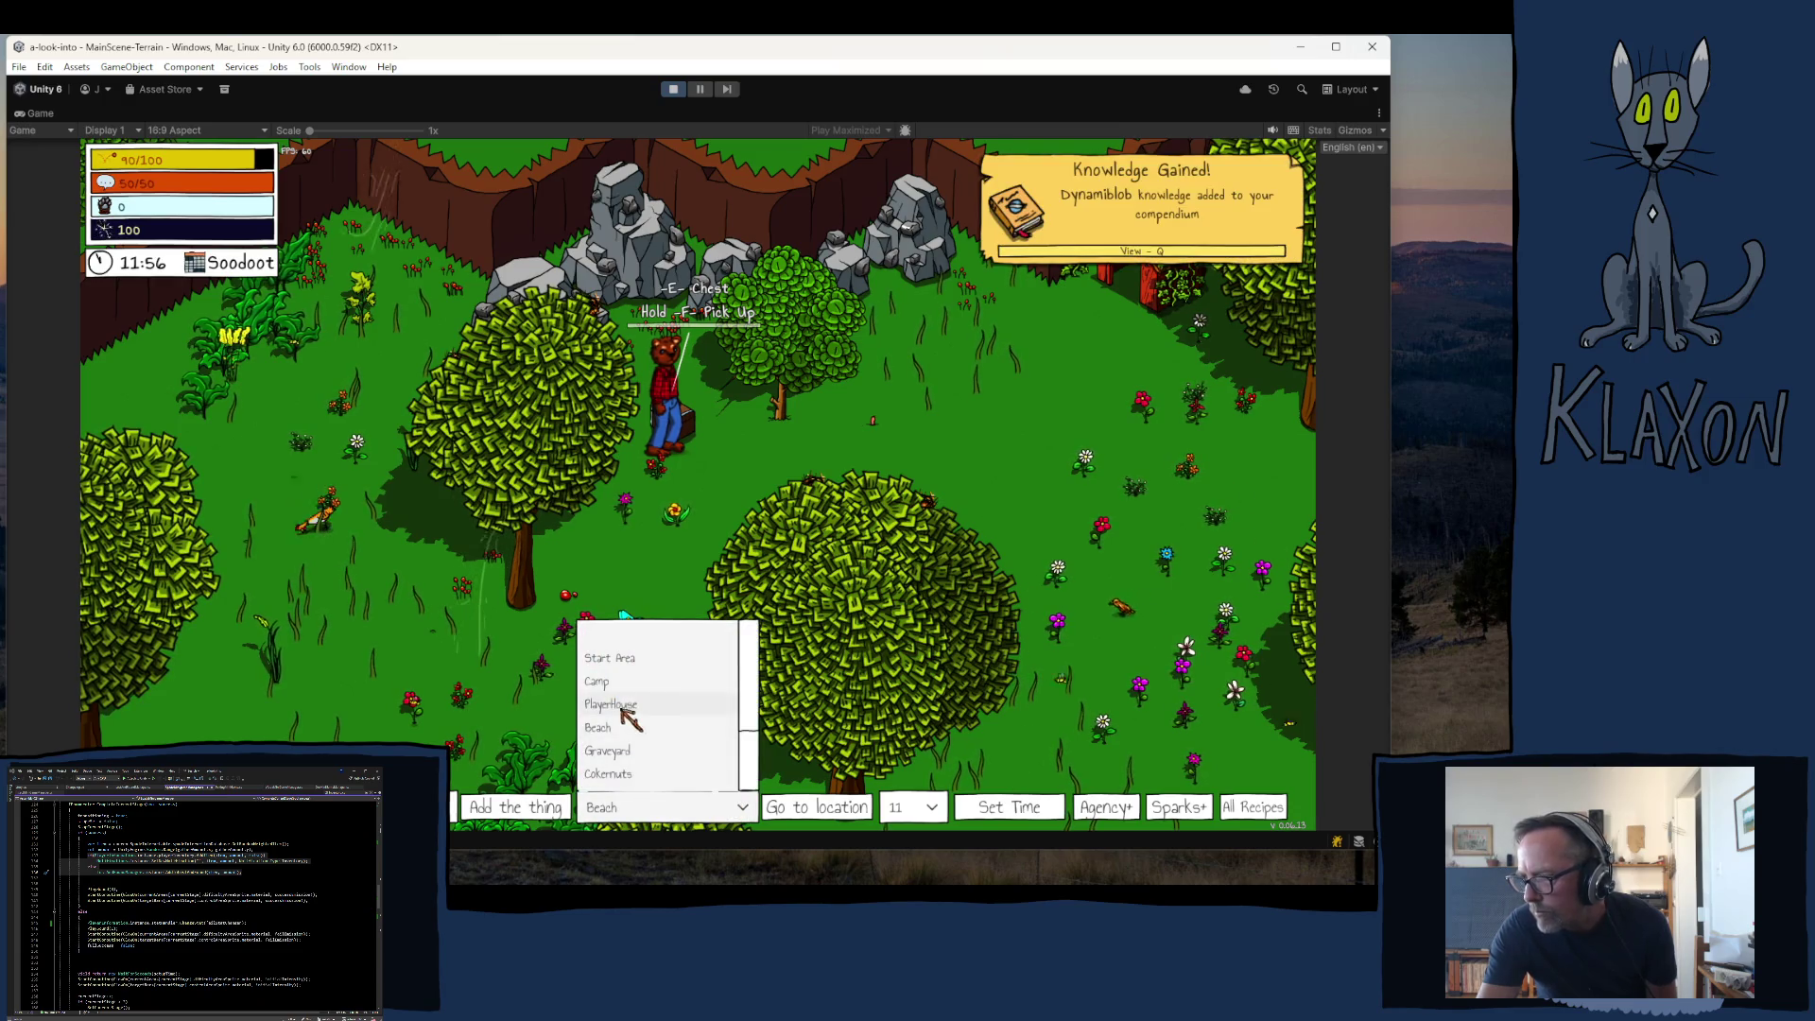
- Teleport to the Graveyard and walk up past the wall toward the Asterion merchant
click(610, 751)
click(817, 807)
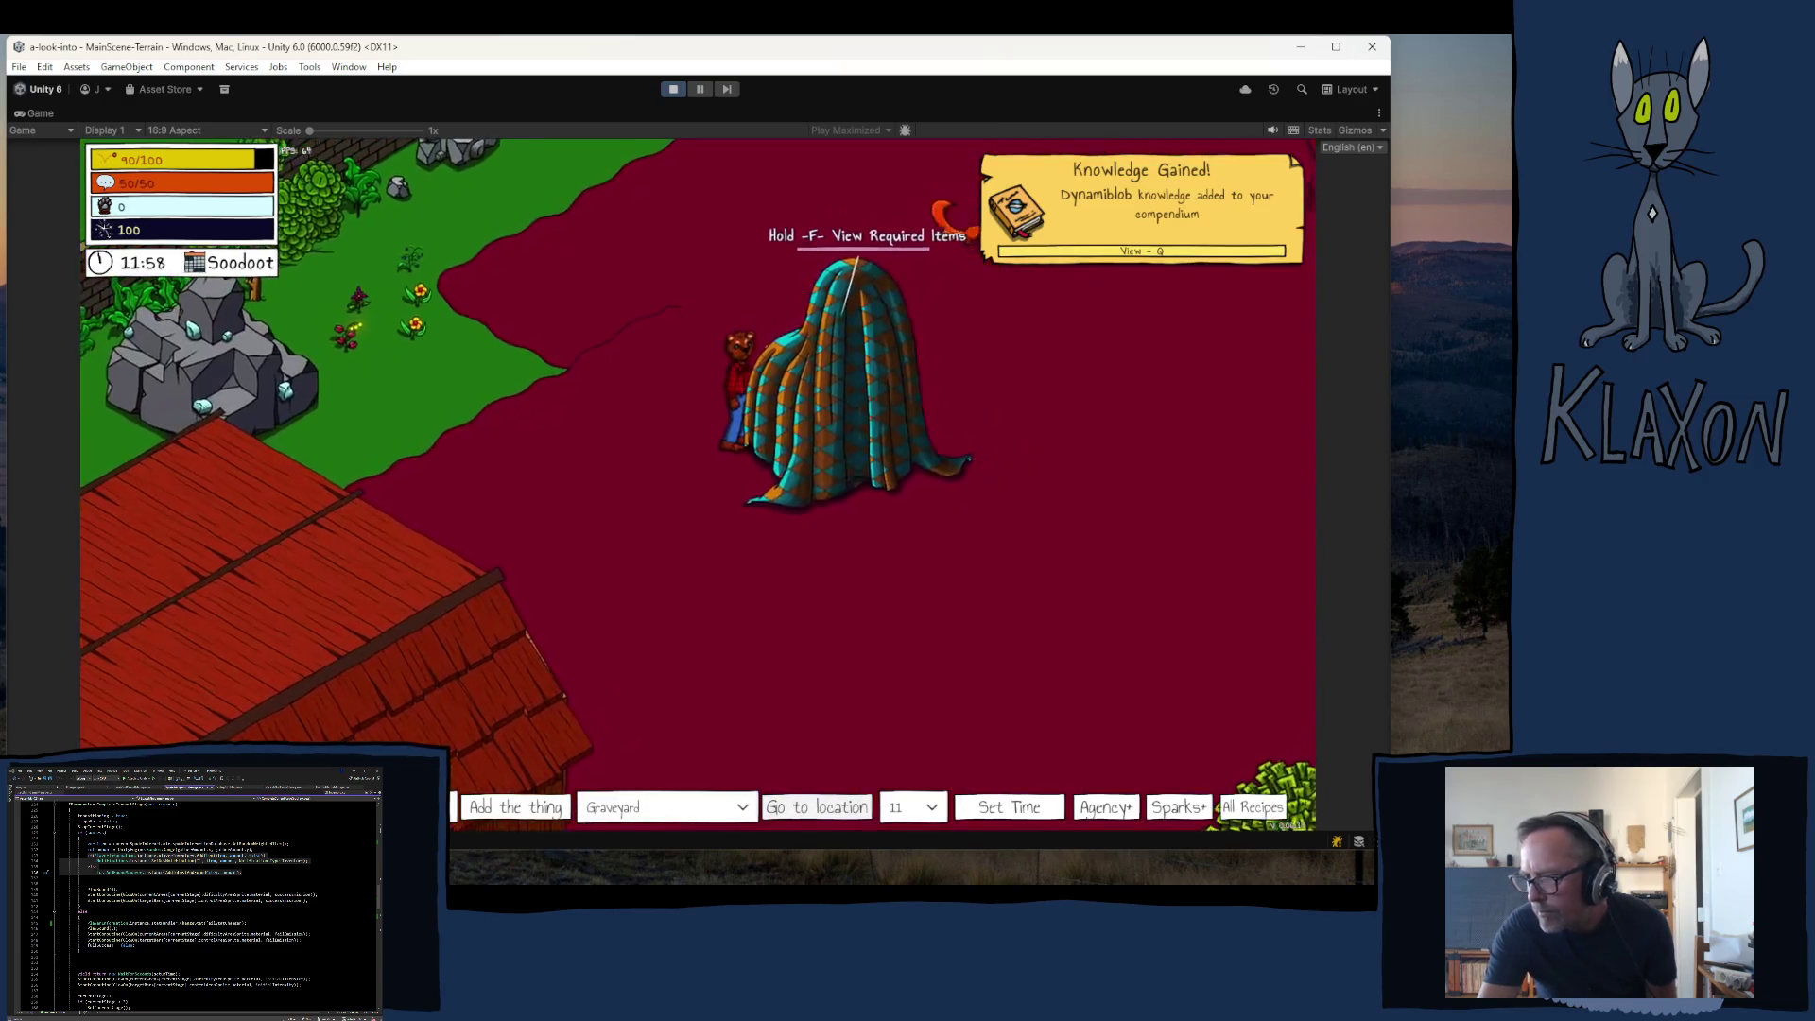
key(w)
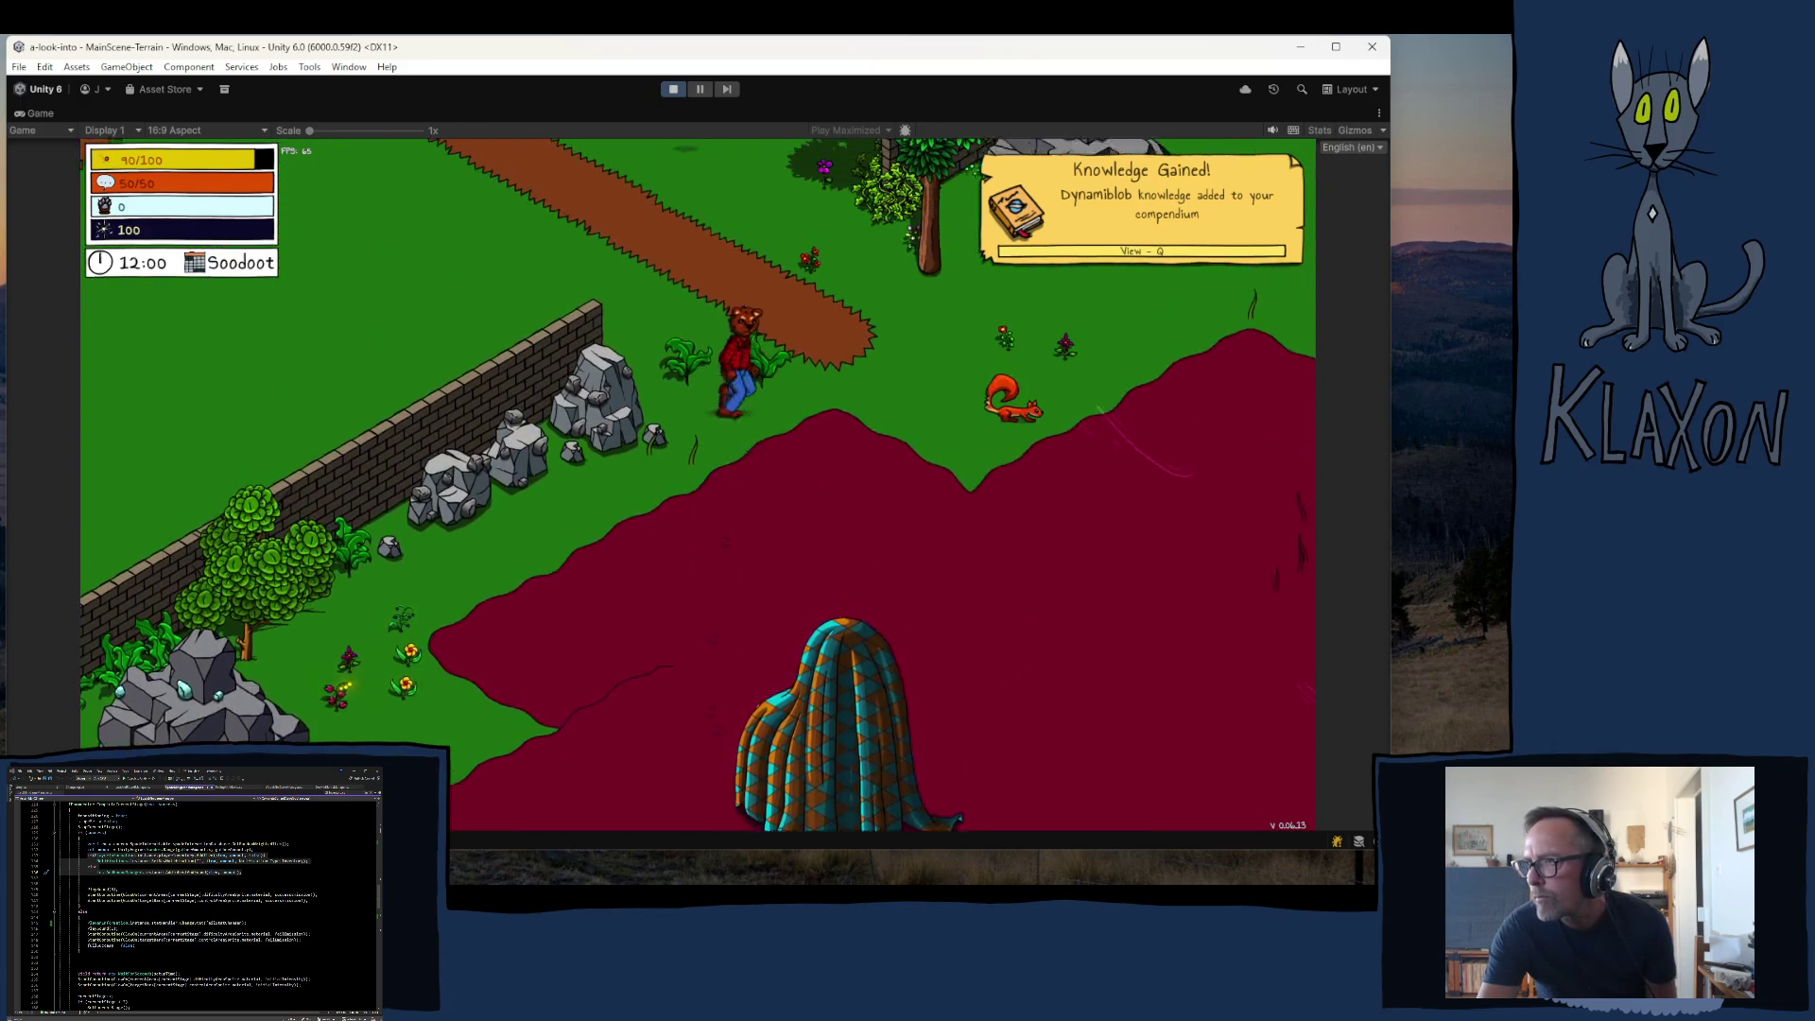
key(w)
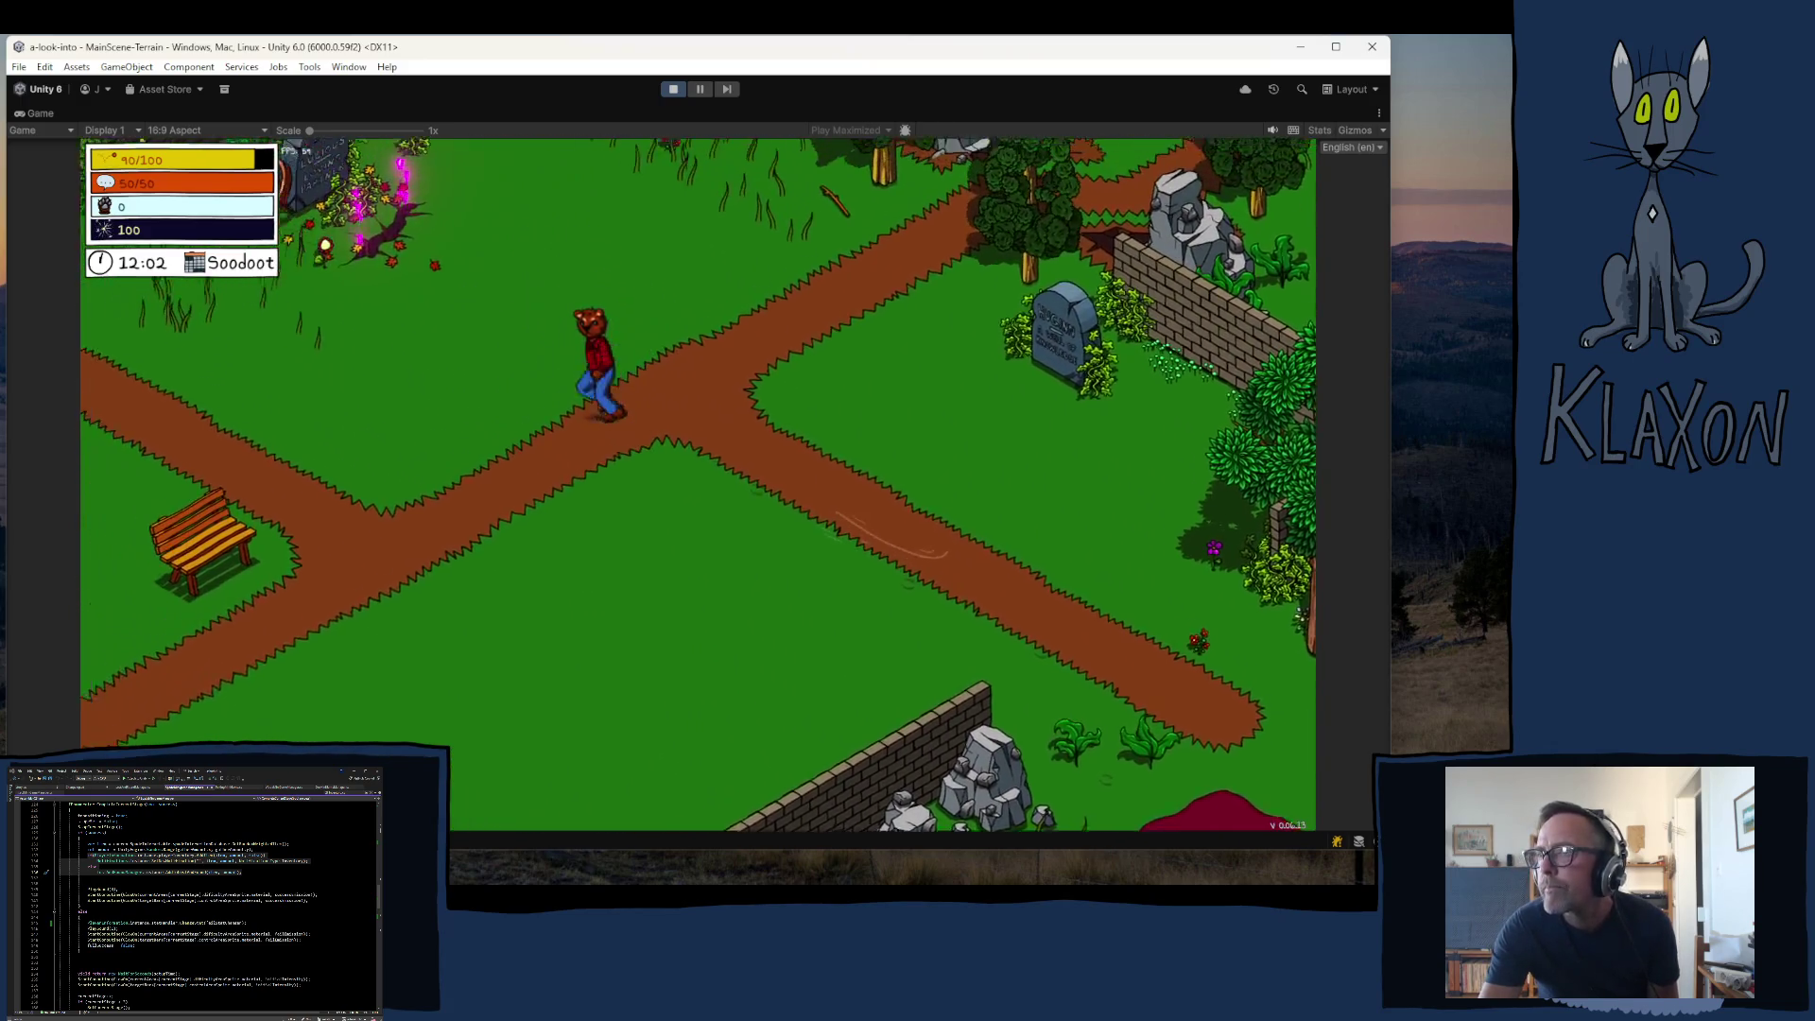
key(w)
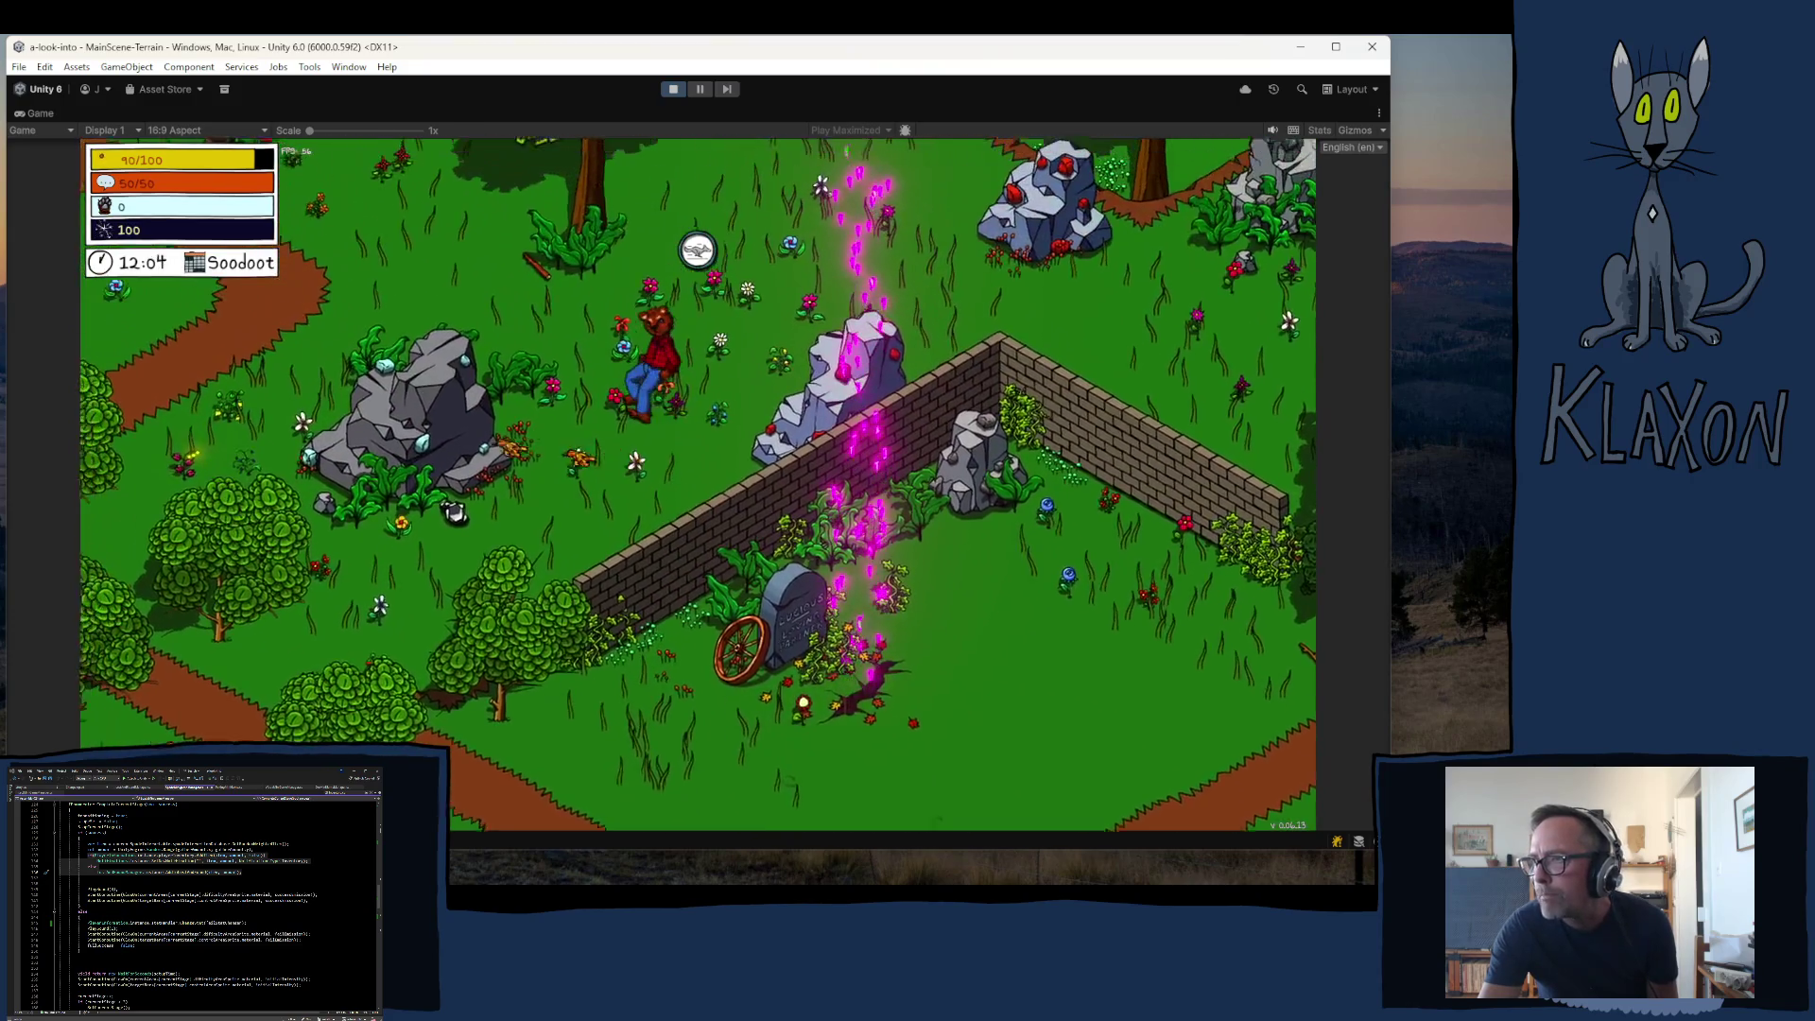
key(w)
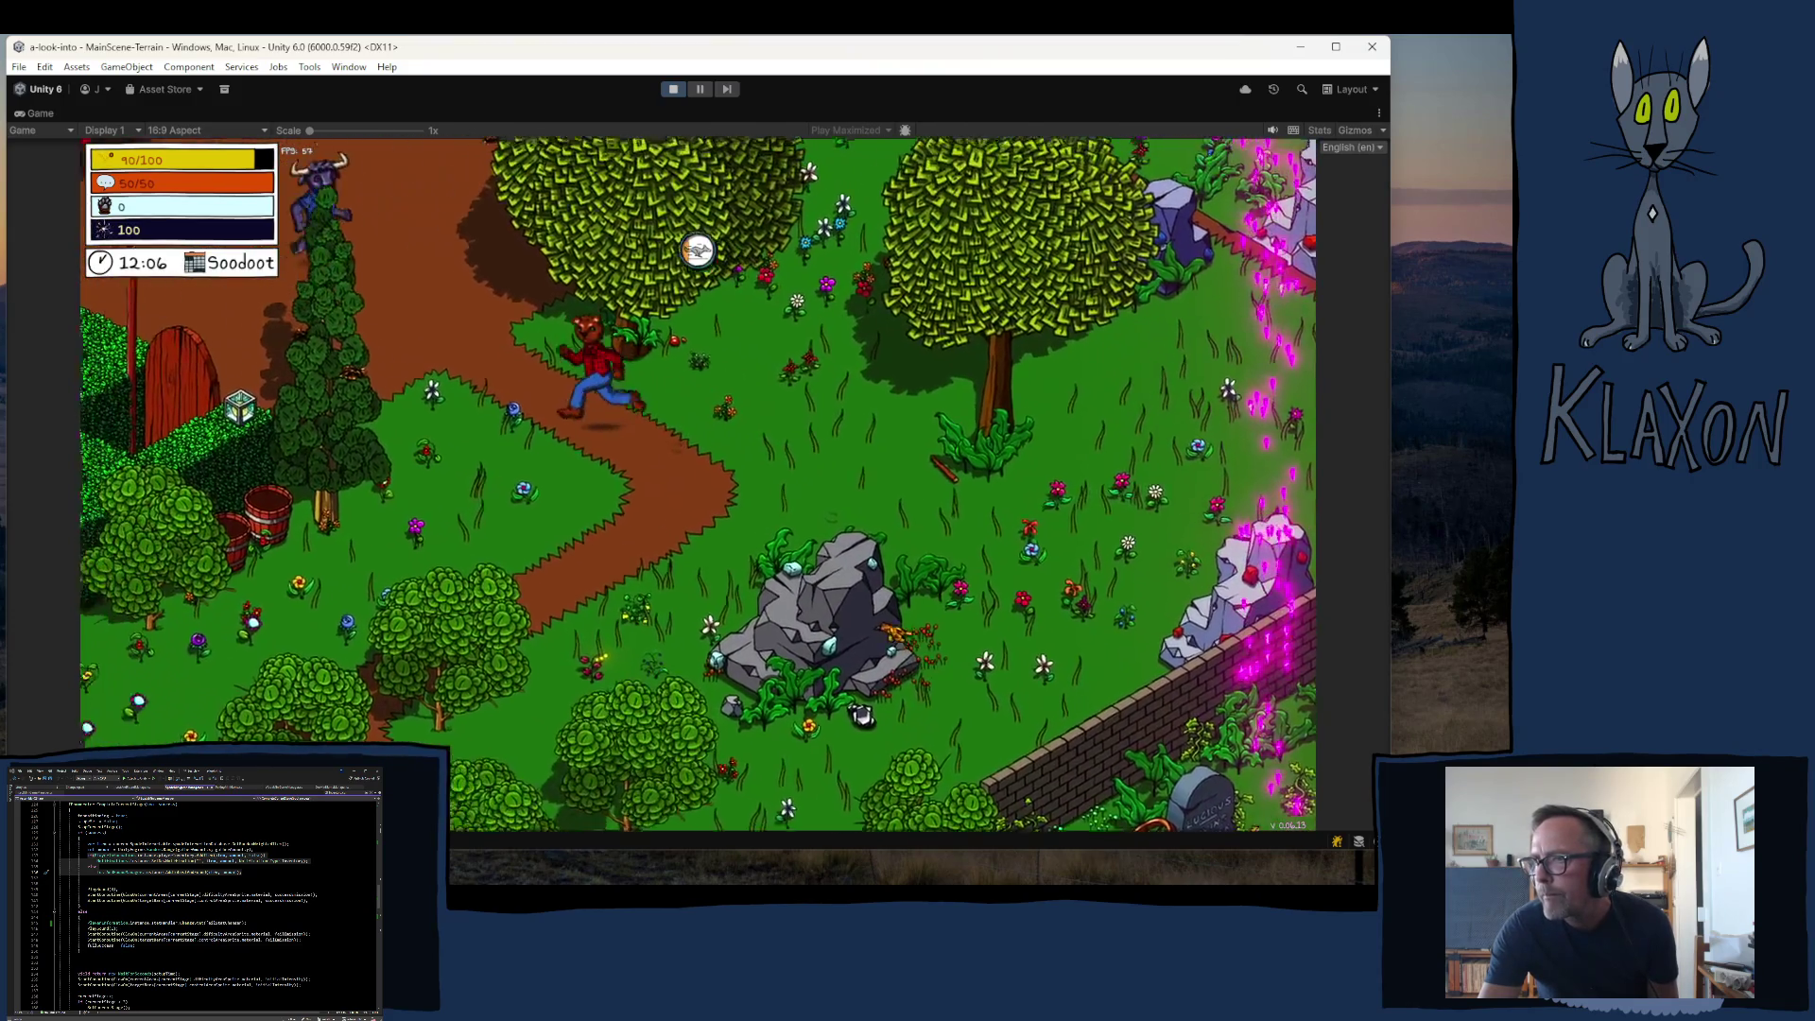
- Walk around the market stand and maze gate, ending back at Asterion's red table
key(a)
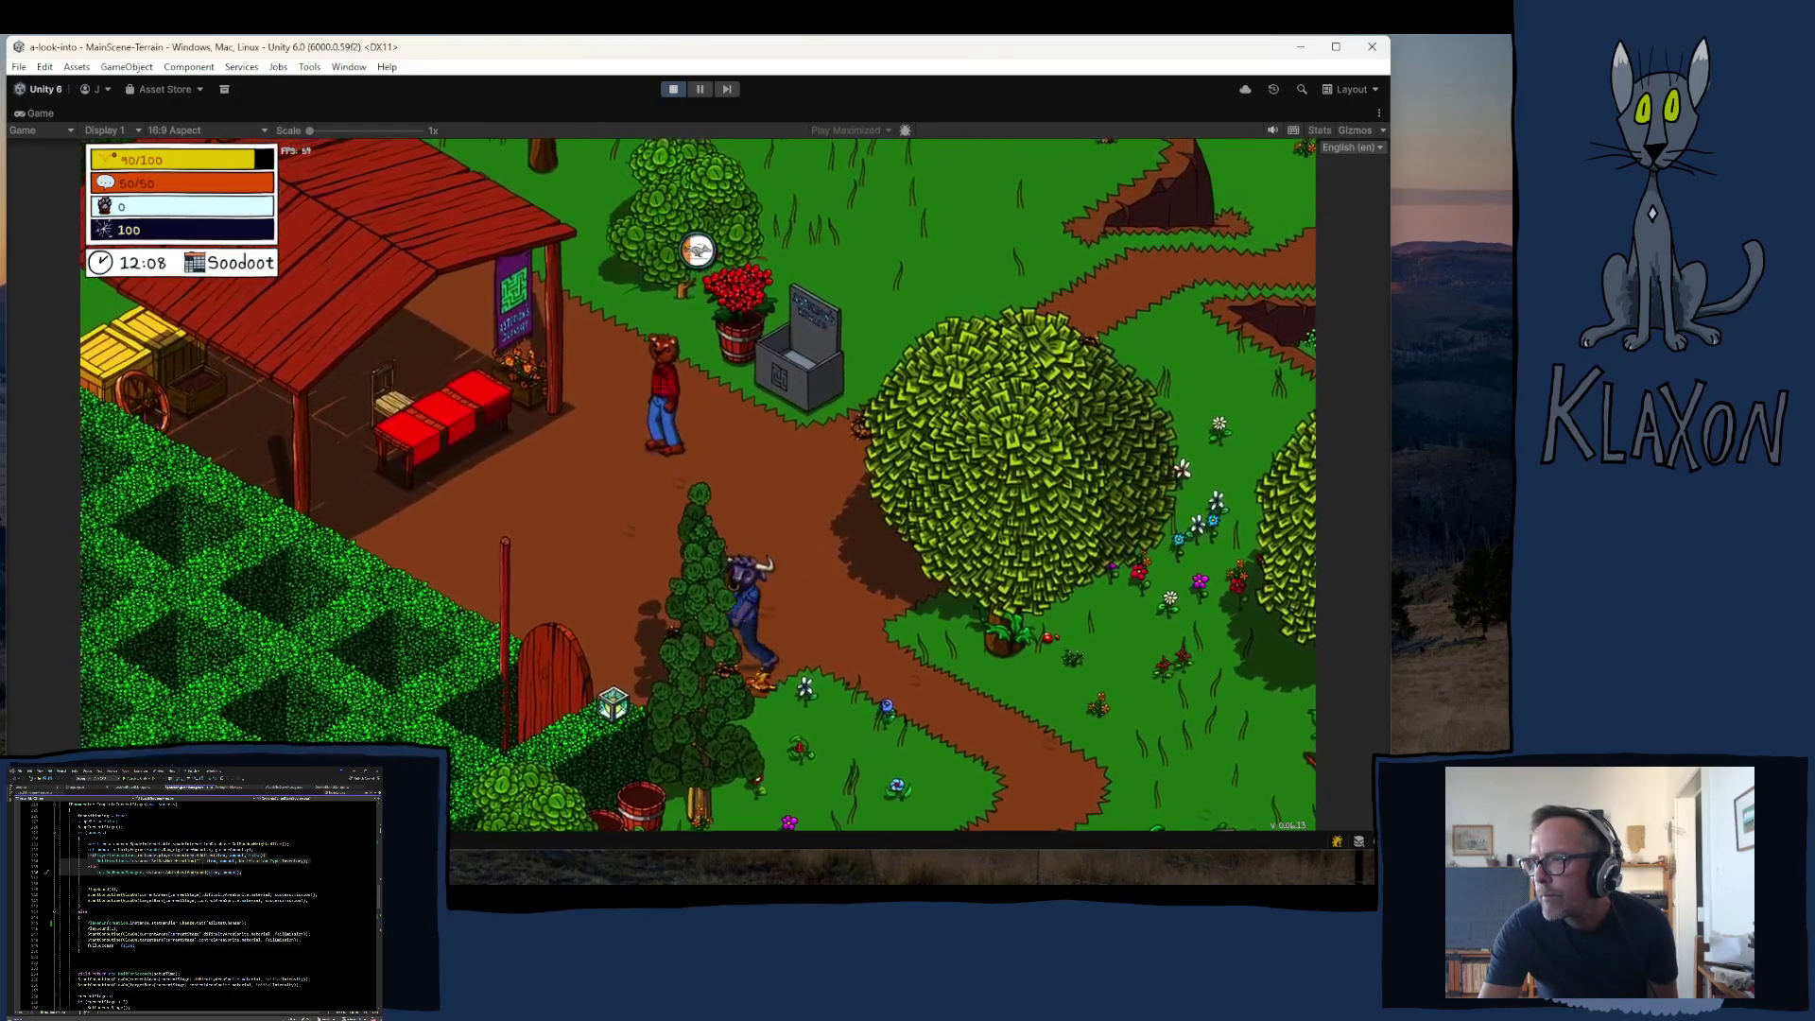
key(w)
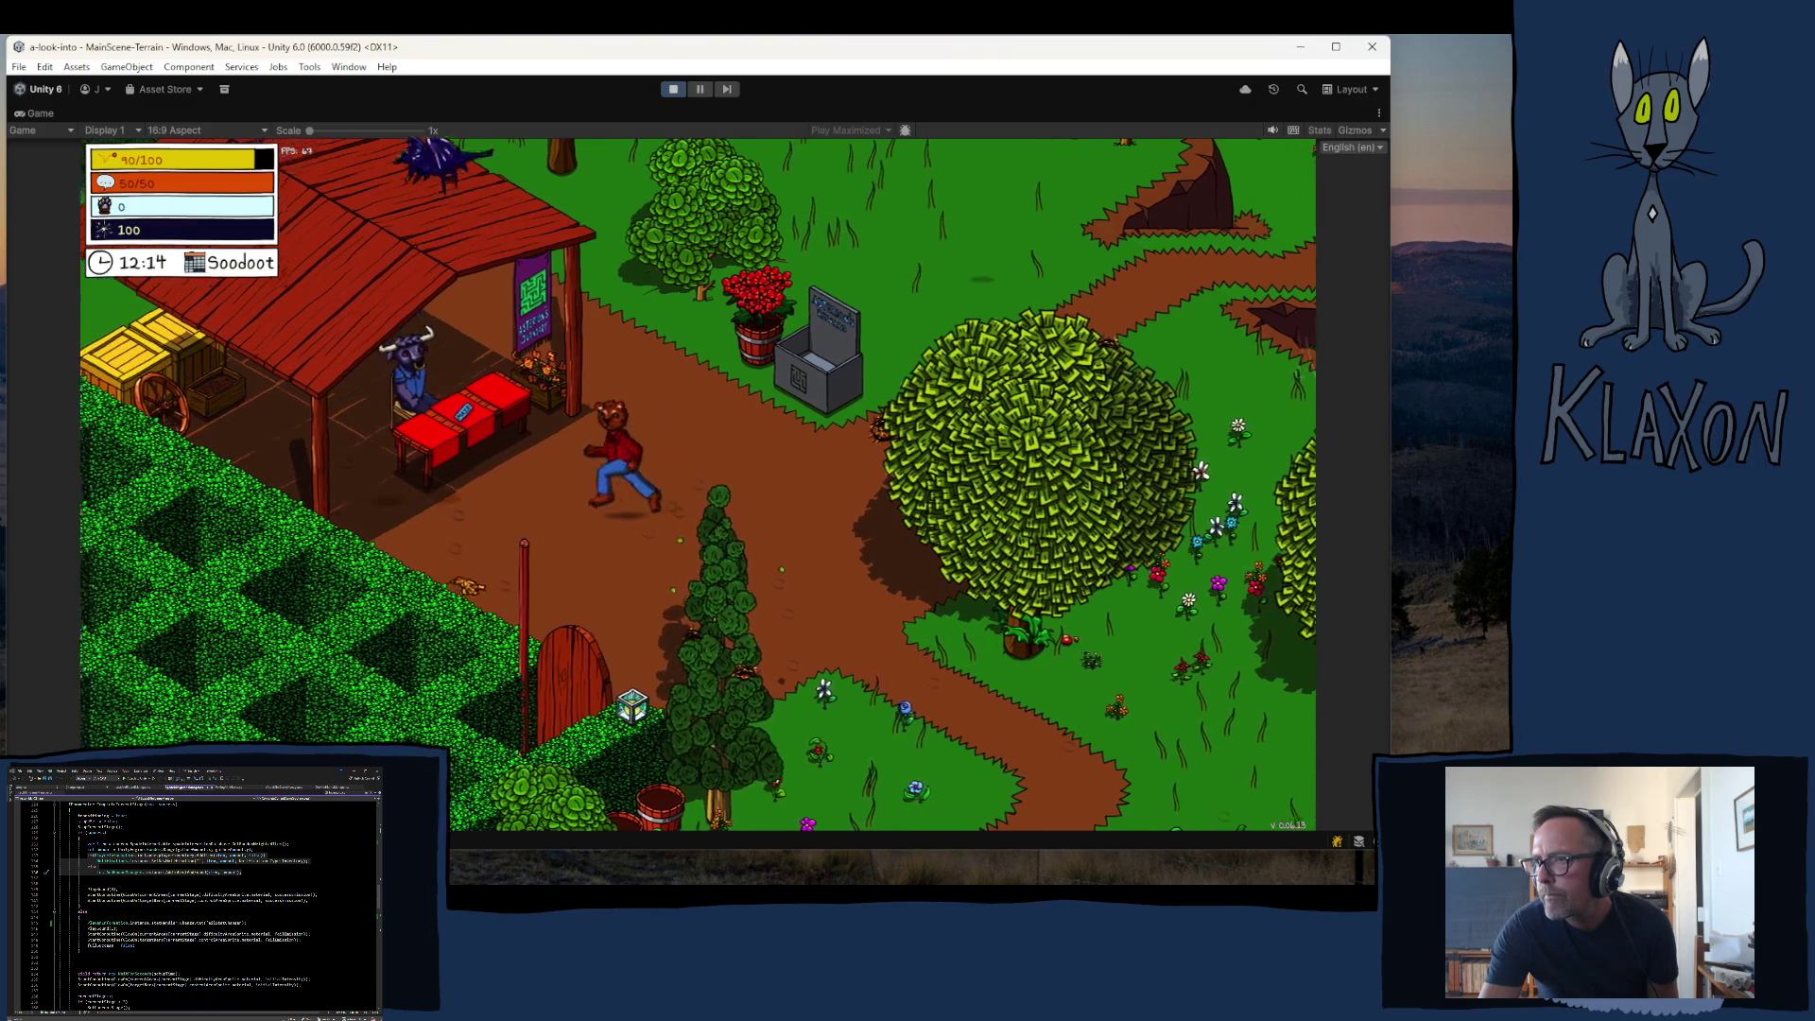
key(w)
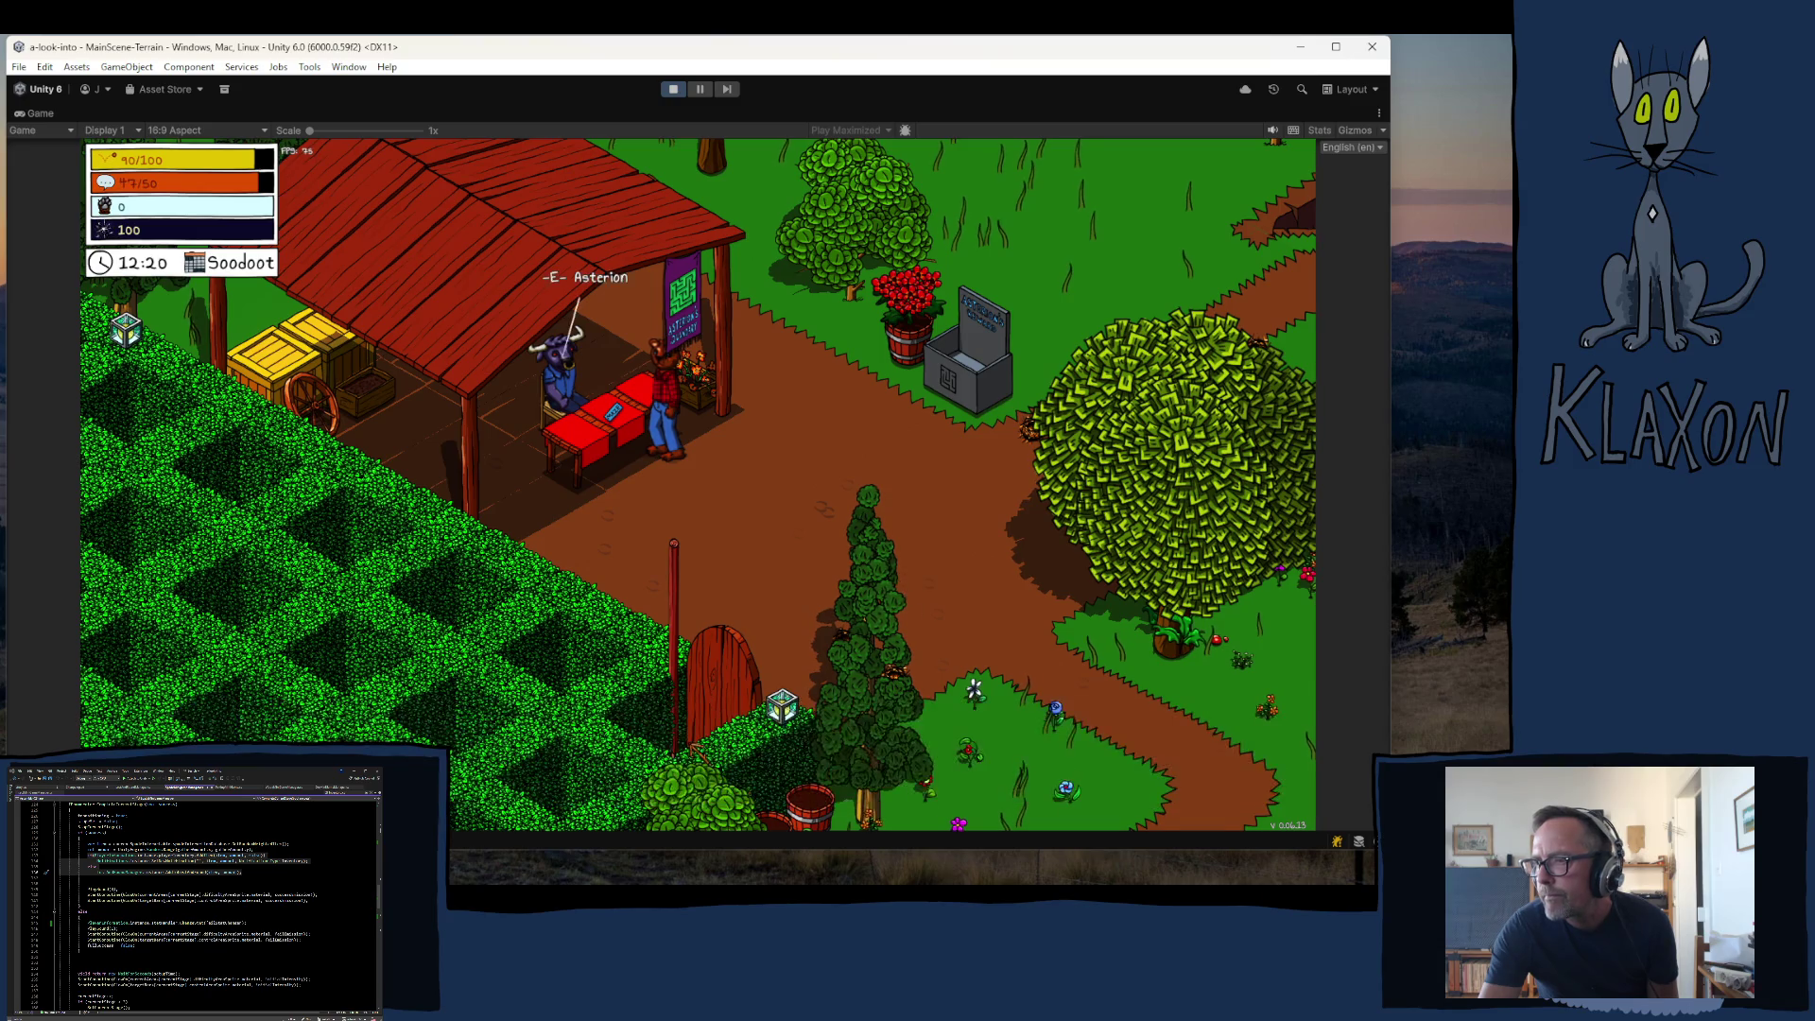
key(a)
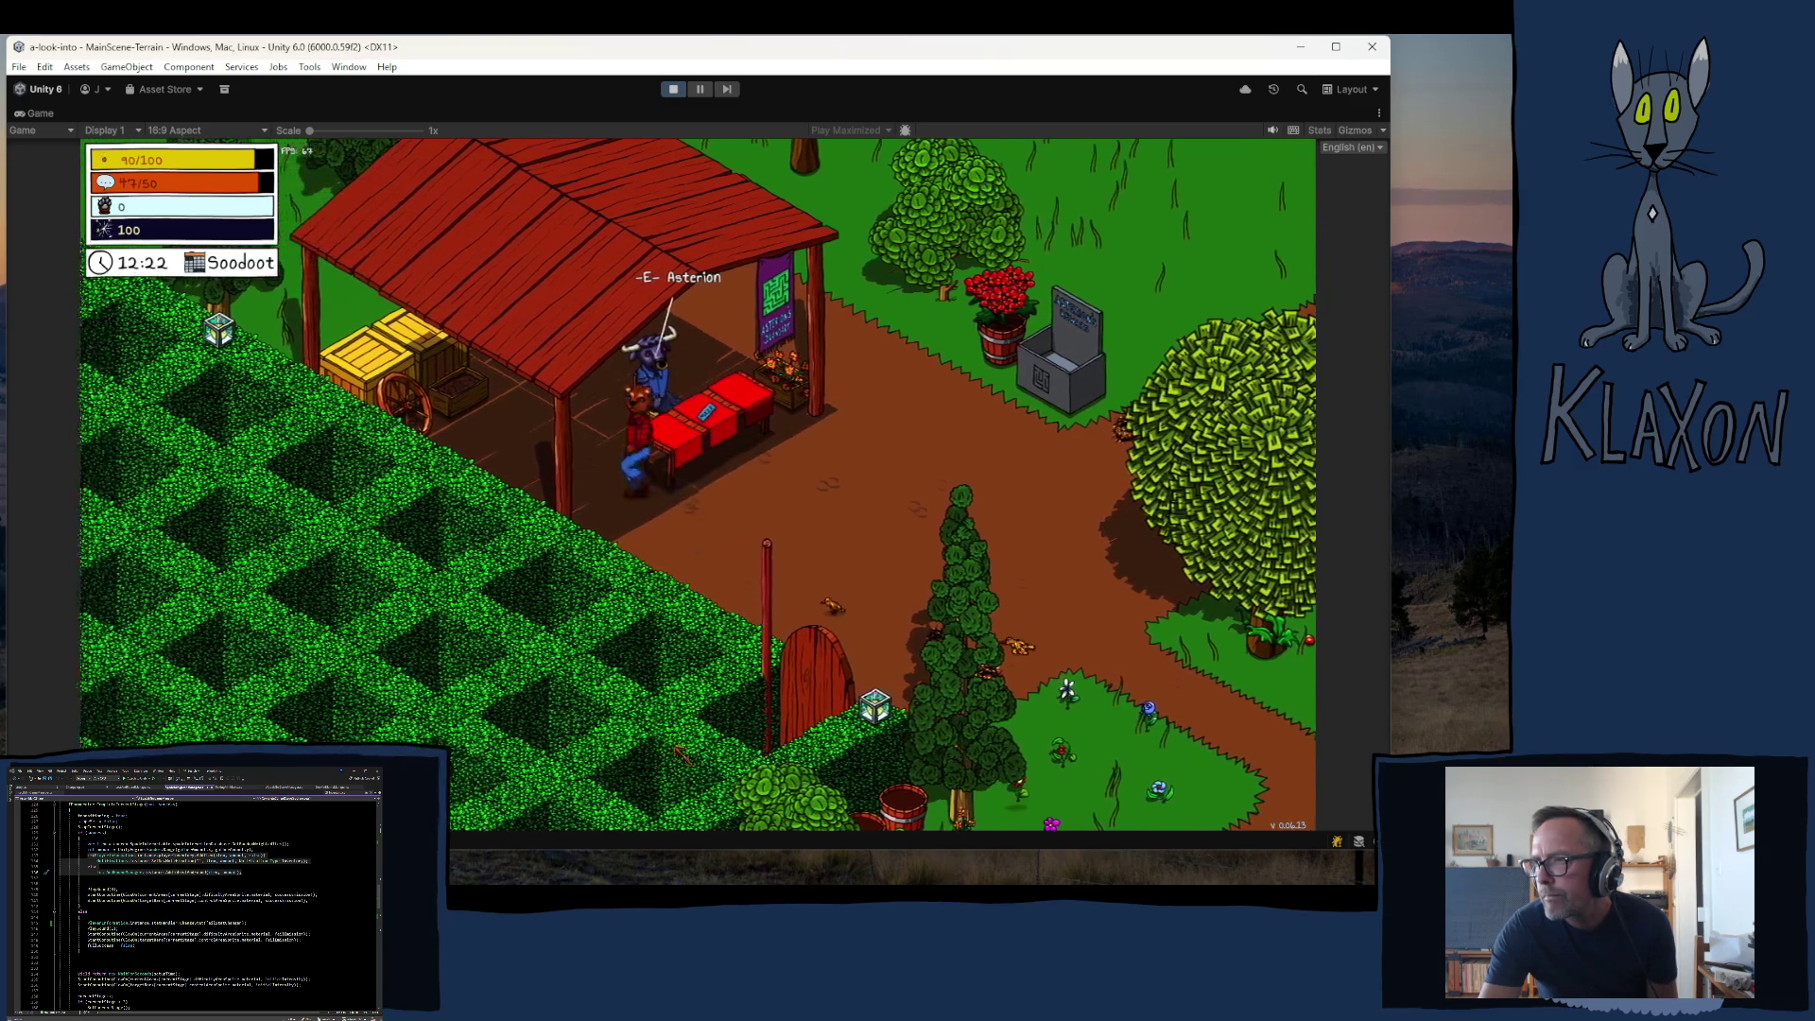
key(d)
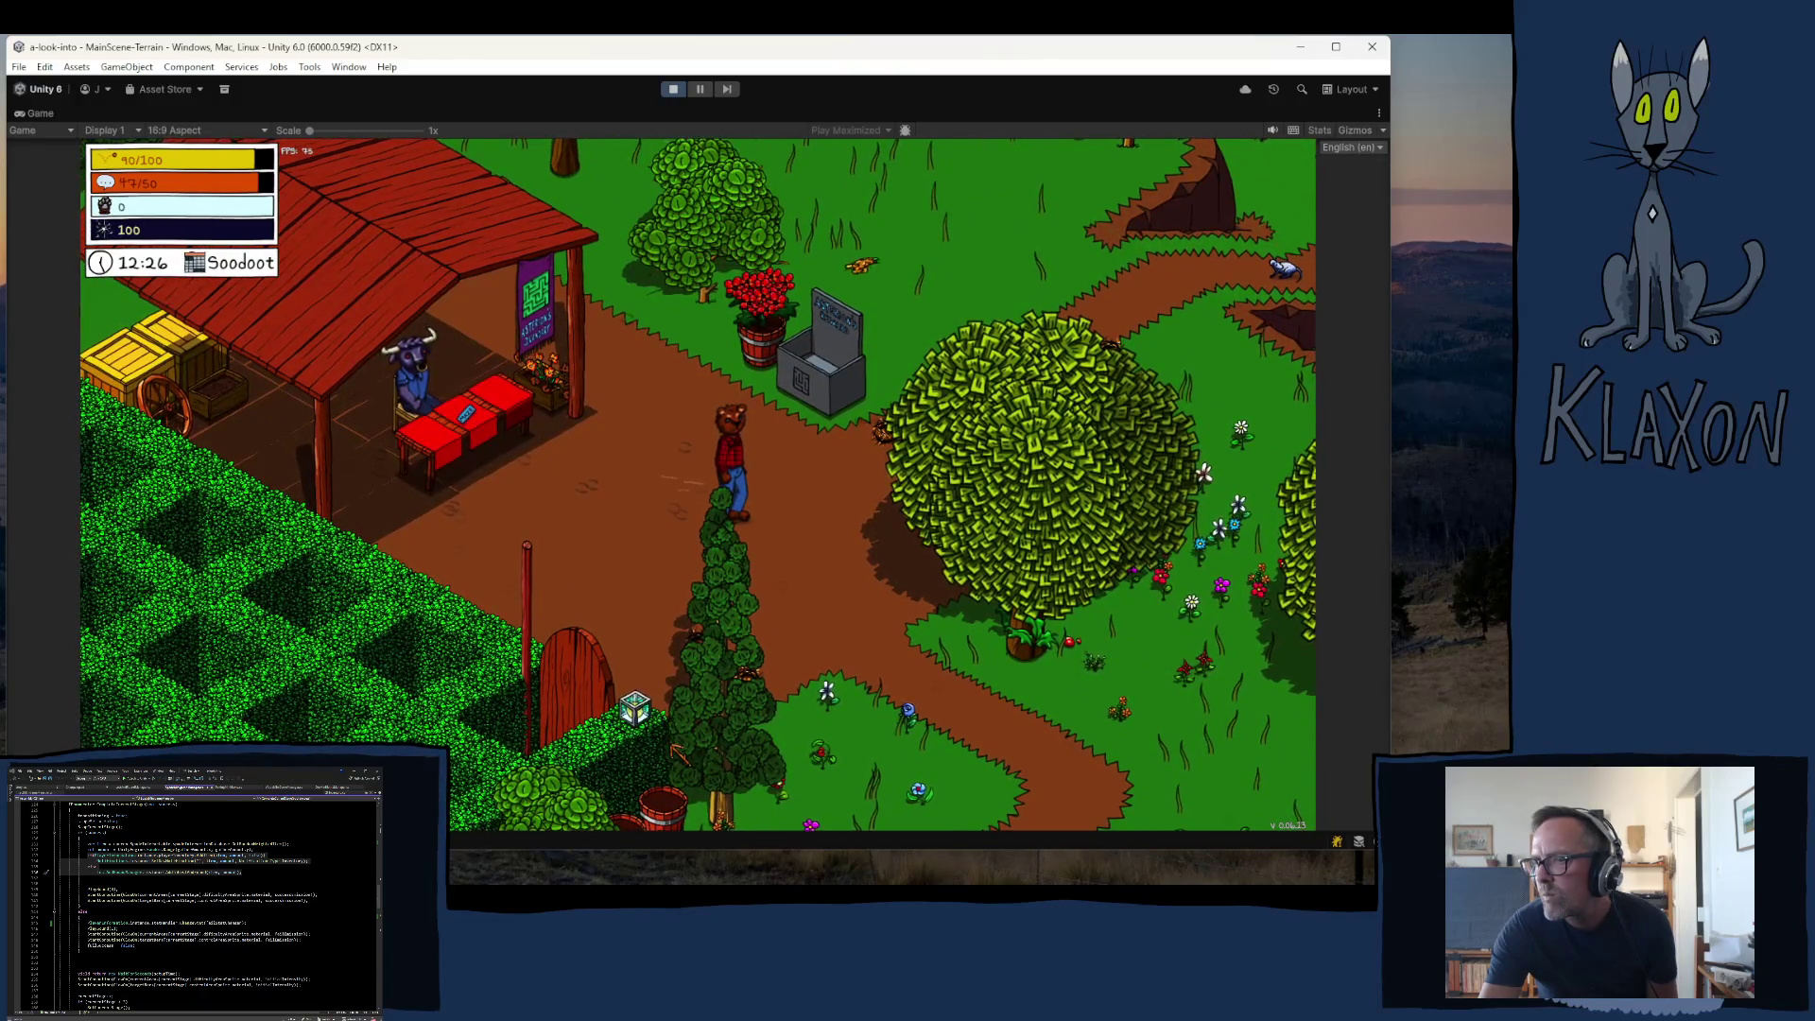
key(a)
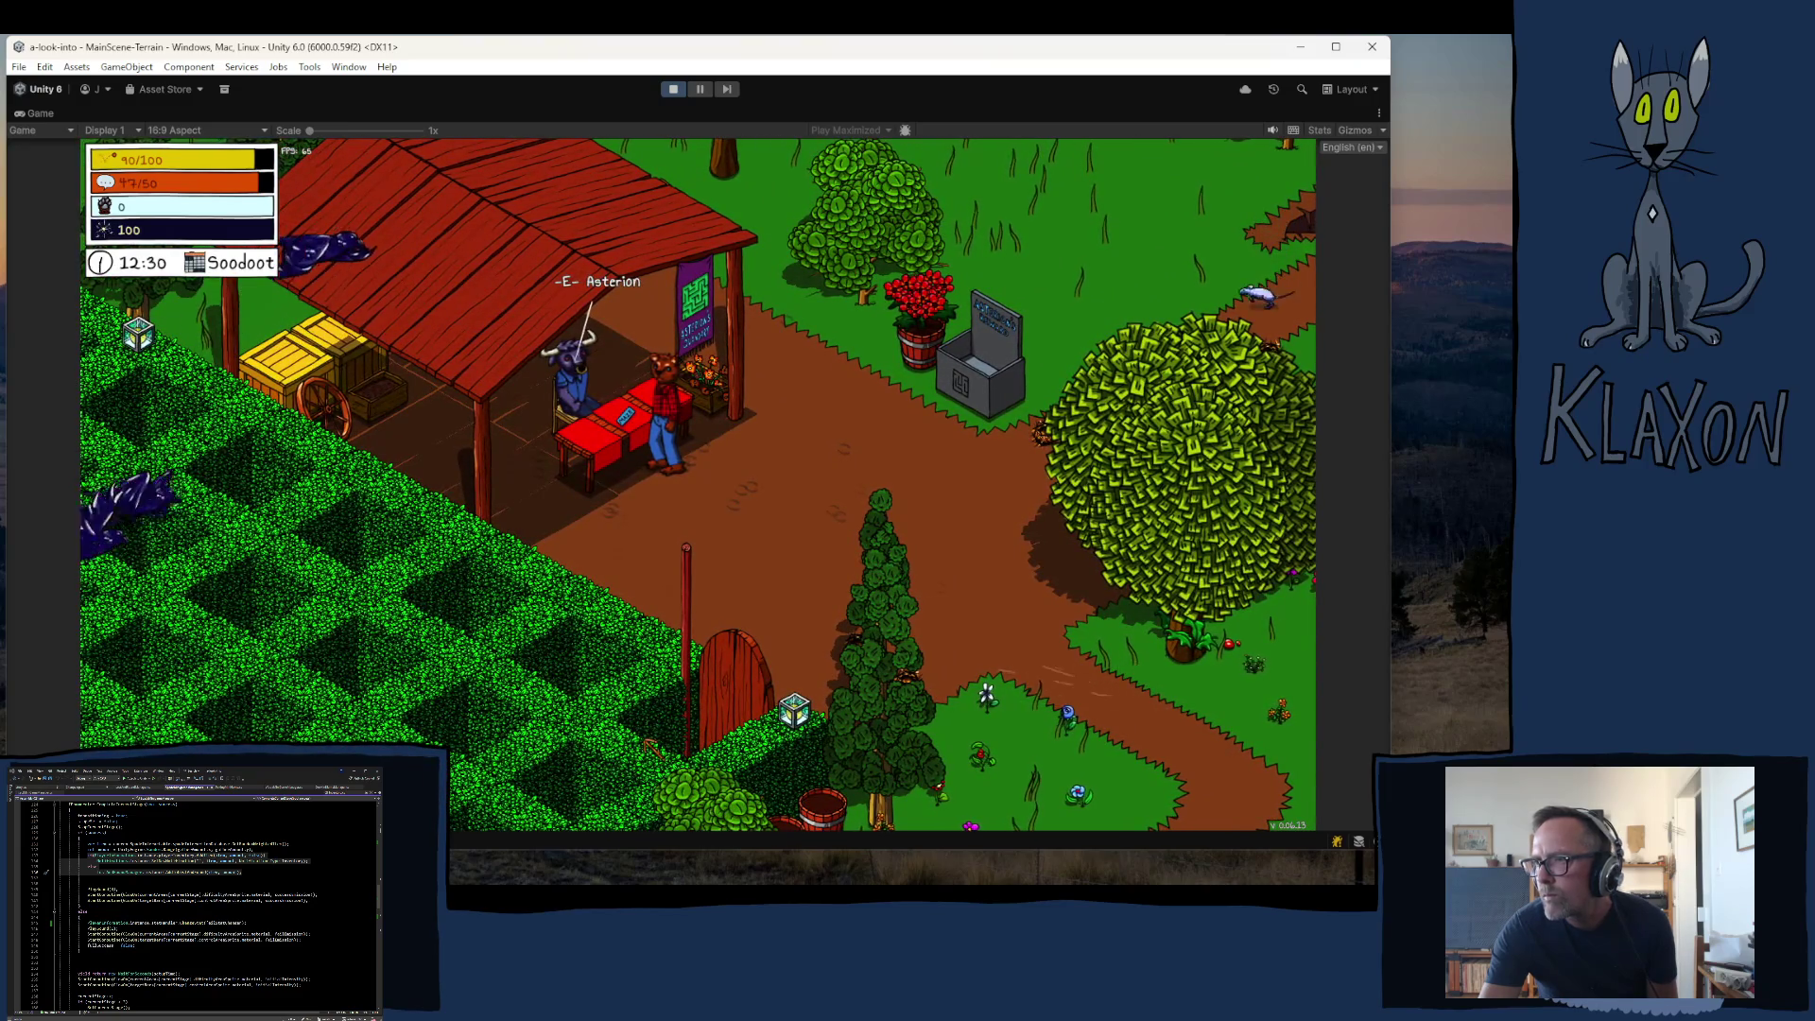
key(d)
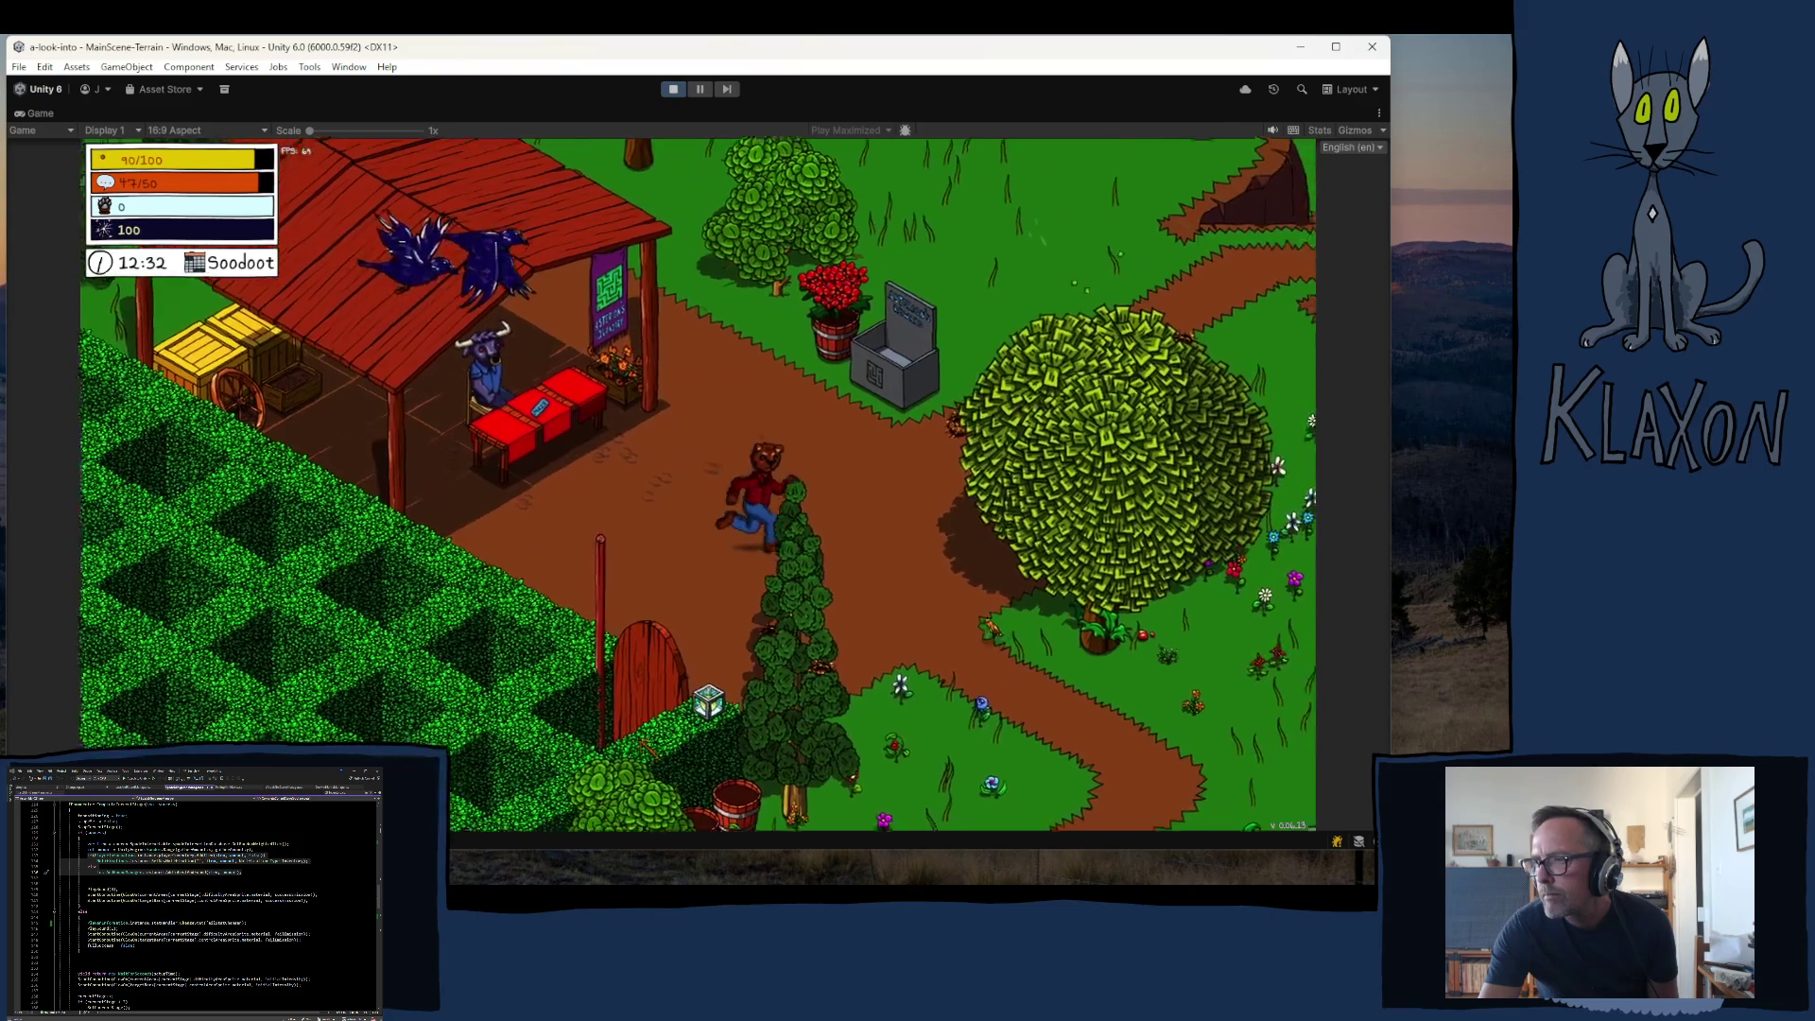
key(s)
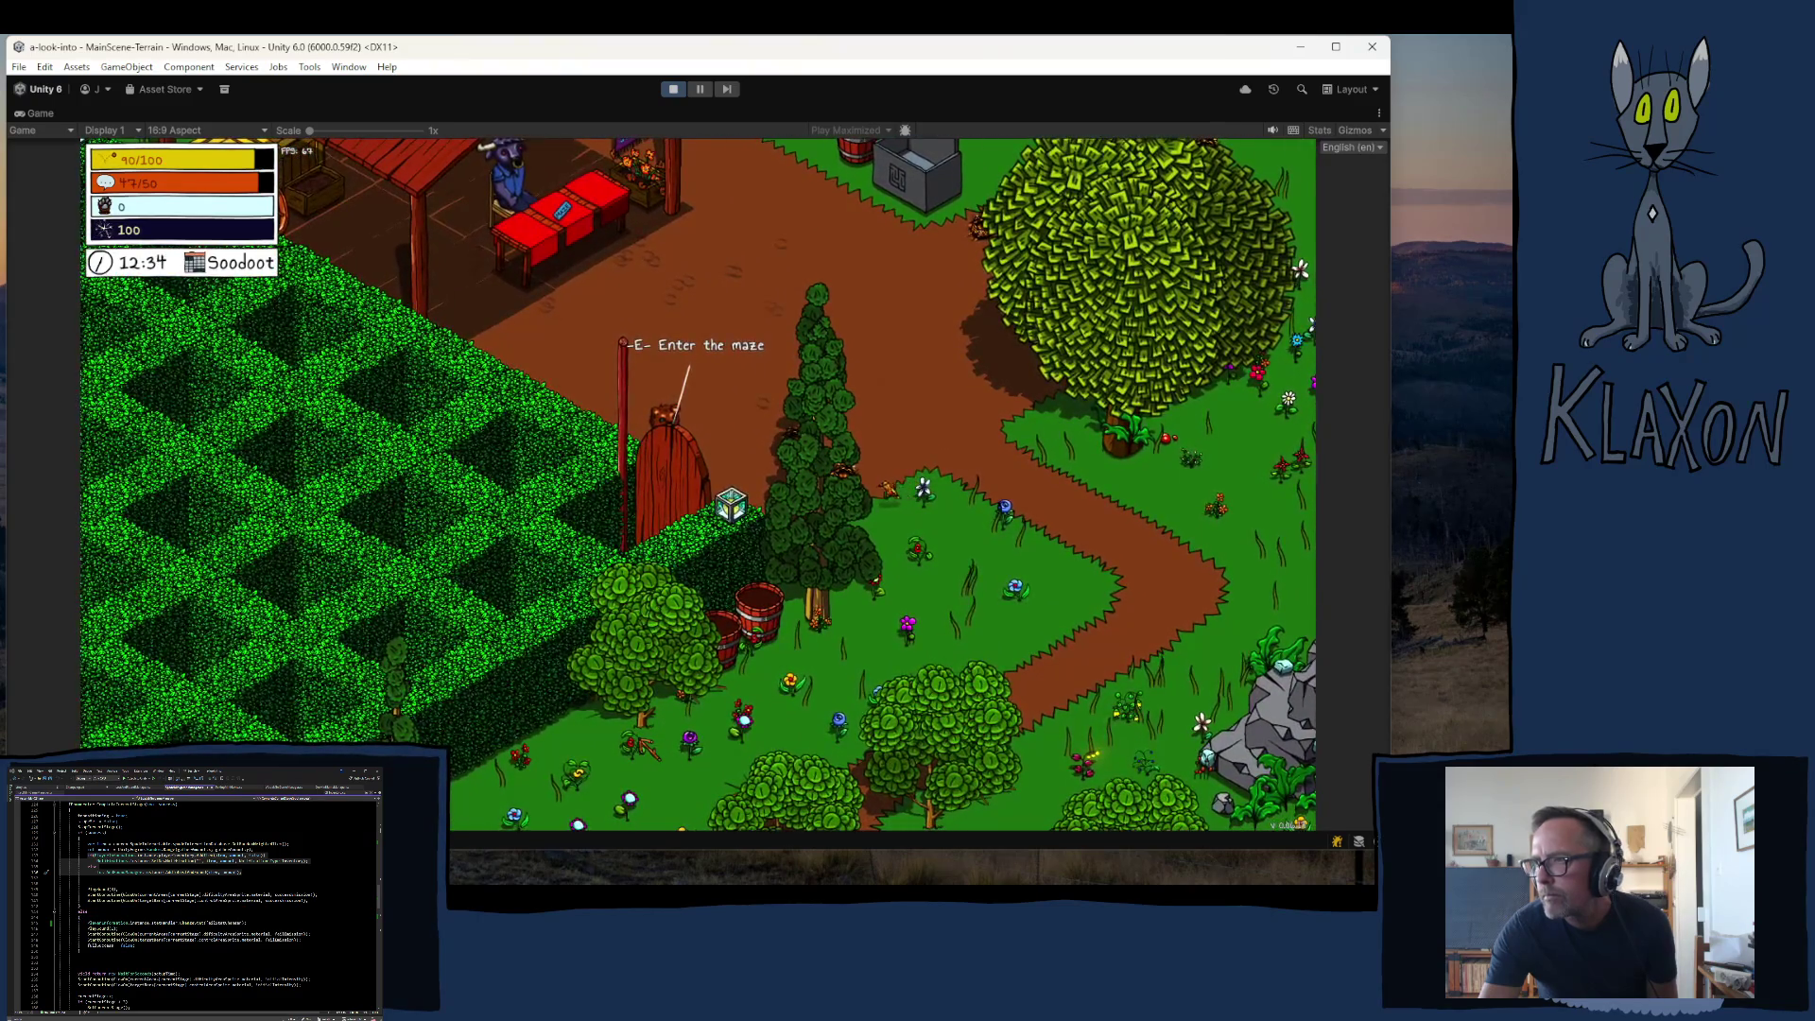
key(w)
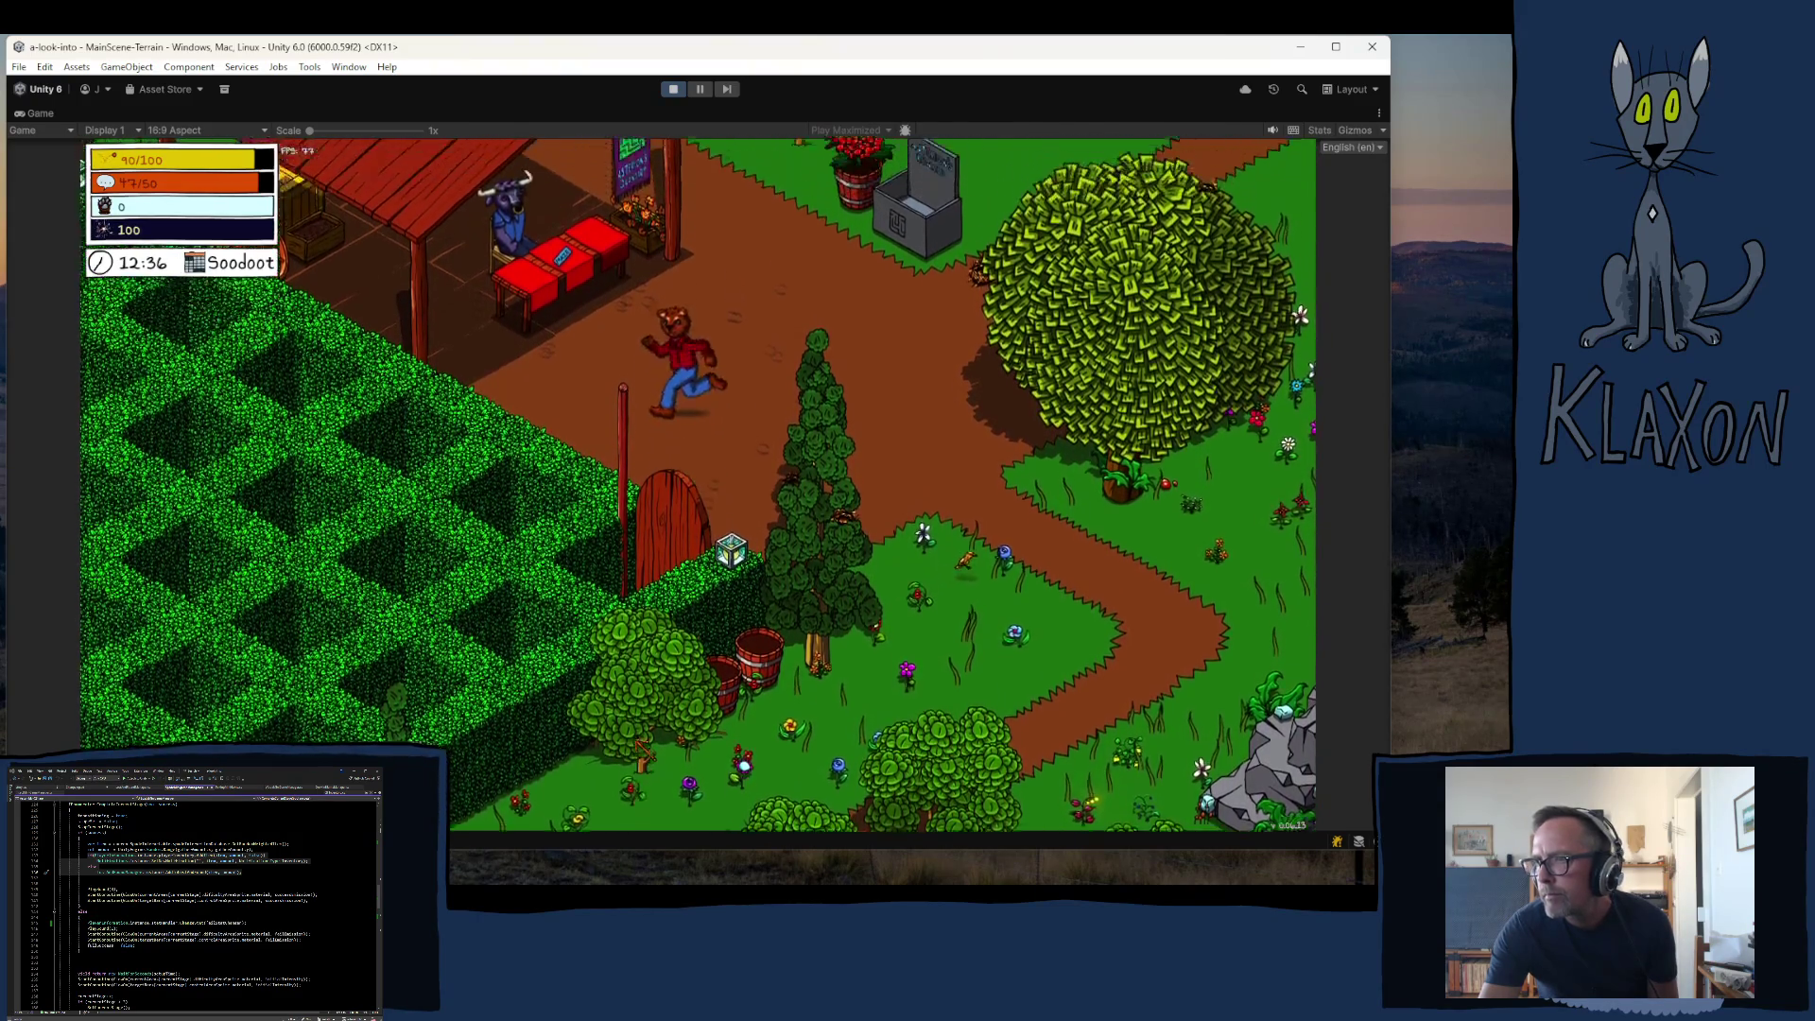
key(w)
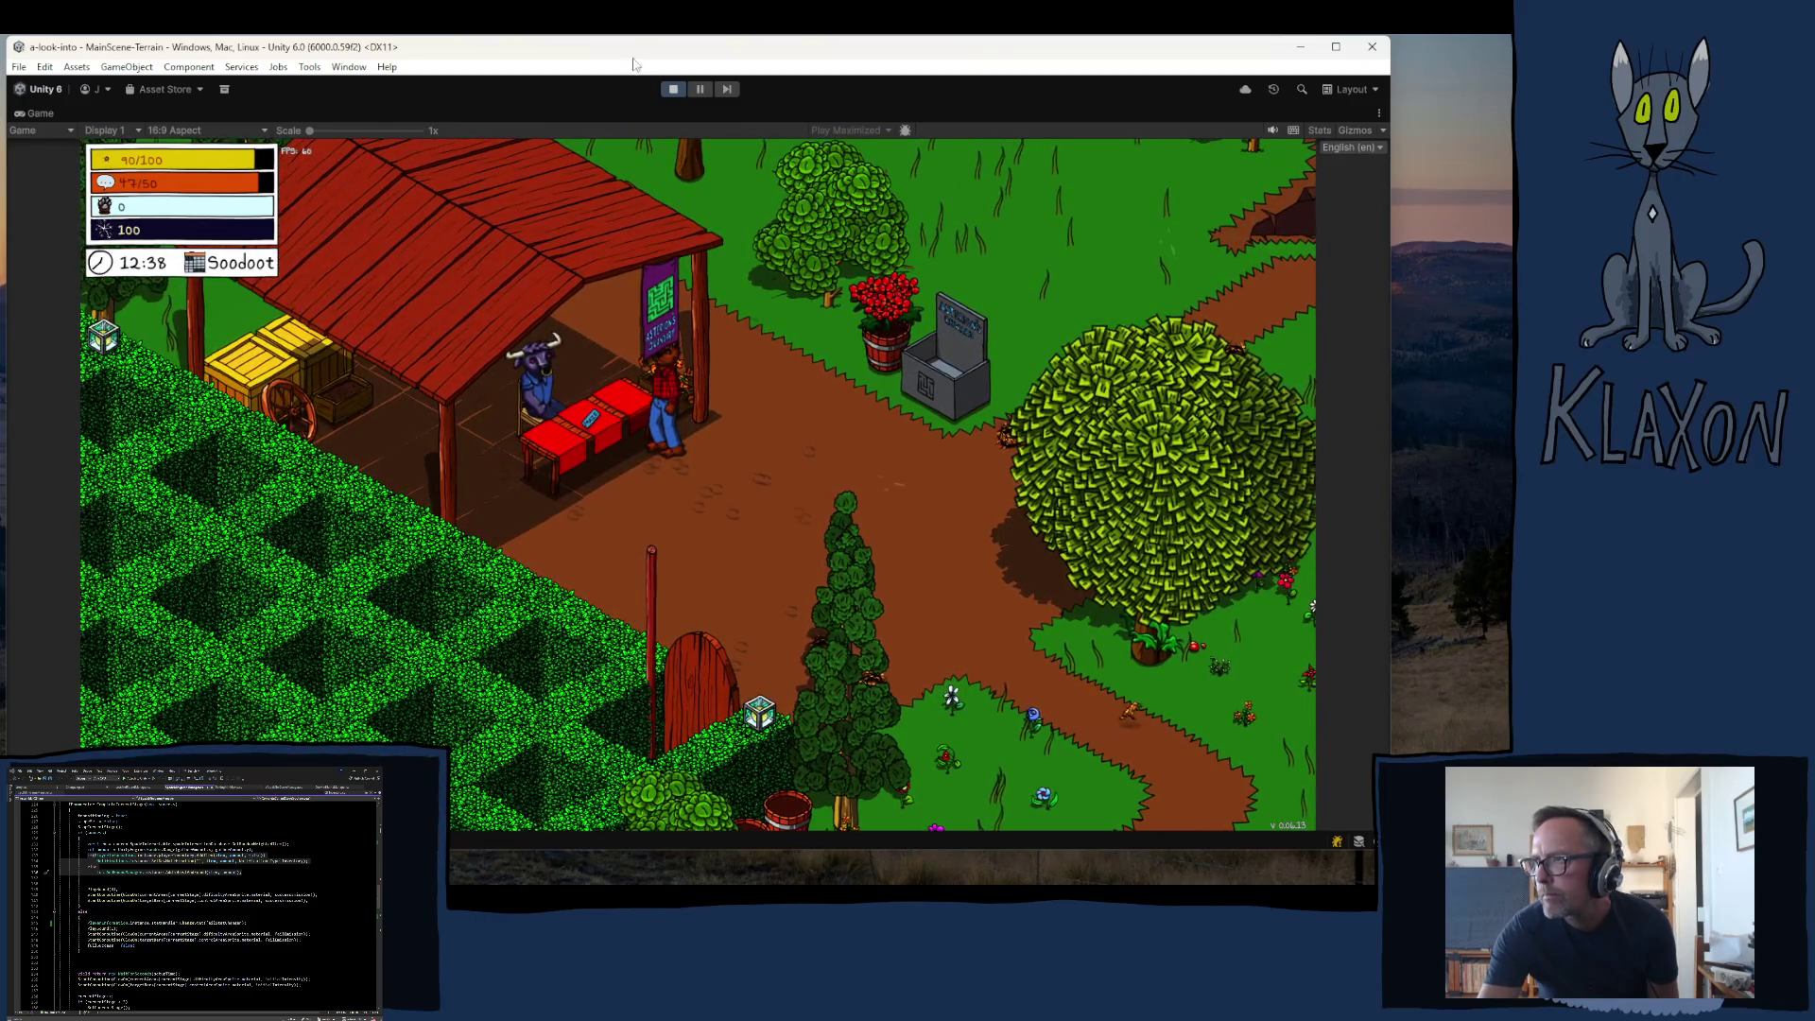
- Stop play mode to inspect MerchantTable_1's script and Circle Collider 2D, then restart play
click(672, 90)
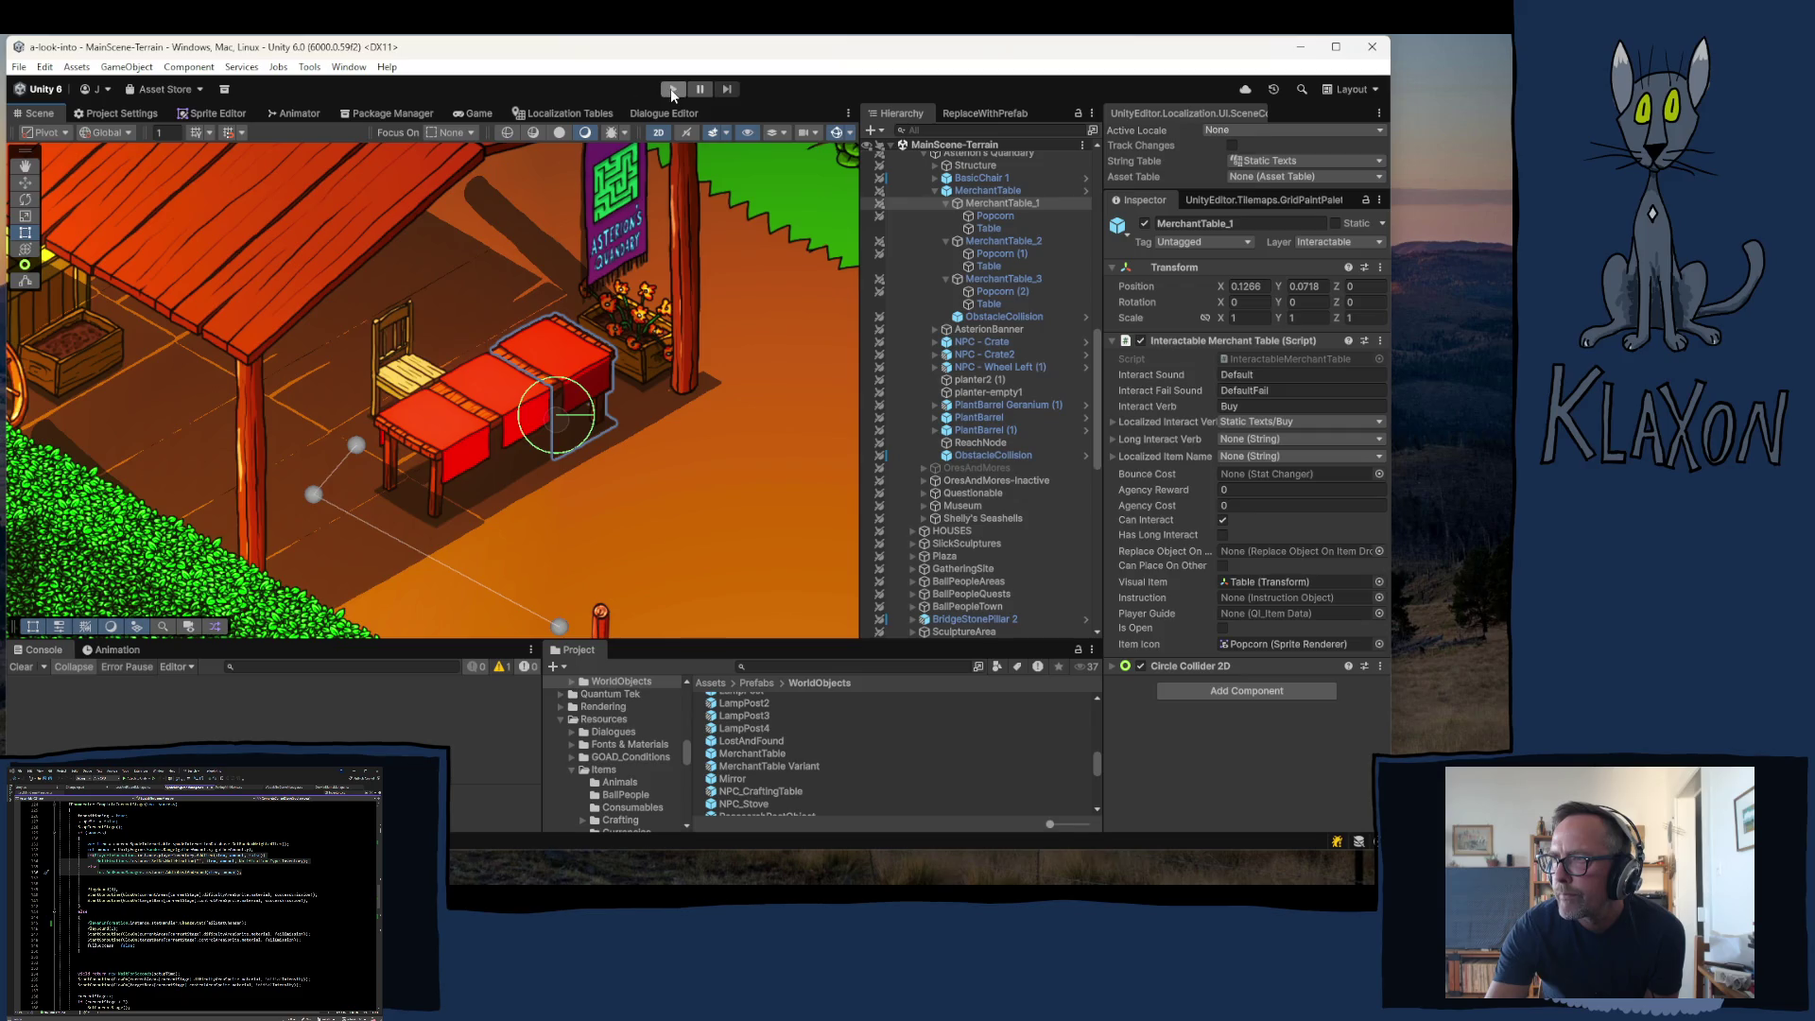
click(673, 90)
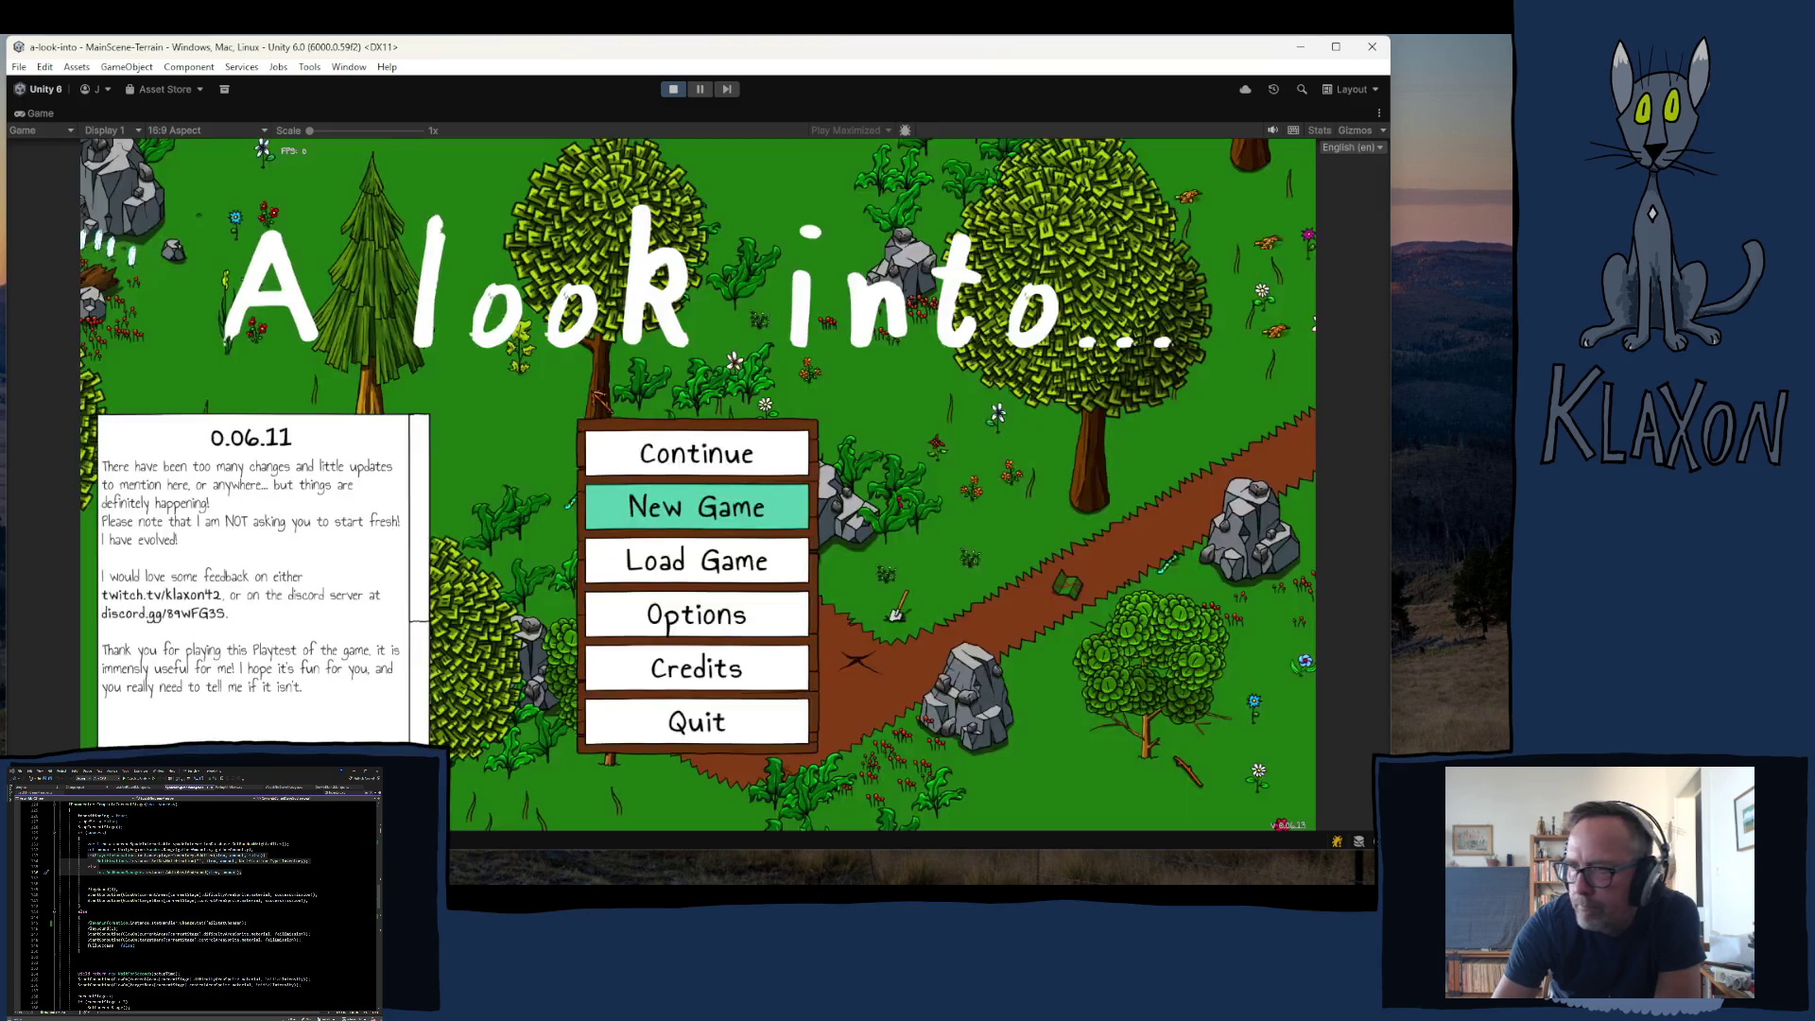
- Start a new game, name and accept the character, and walk to the spade
click(678, 511)
click(676, 597)
click(683, 597)
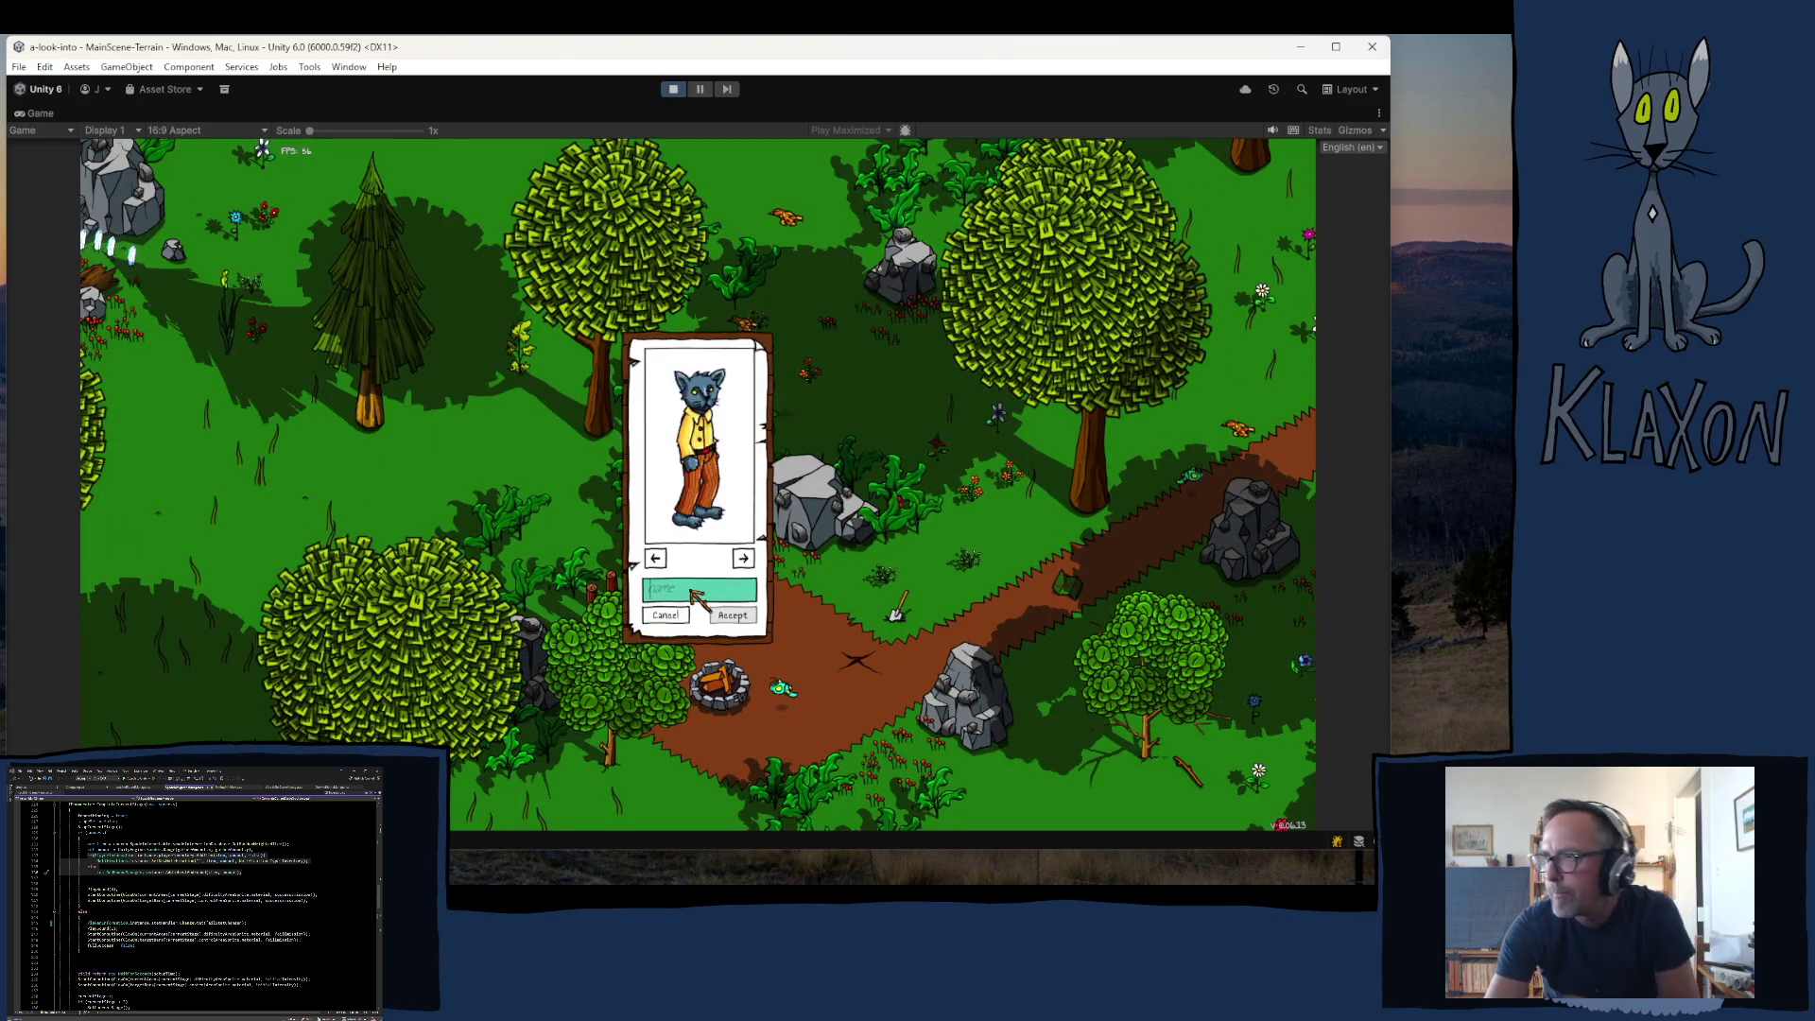
text(ghfrdet)
click(733, 615)
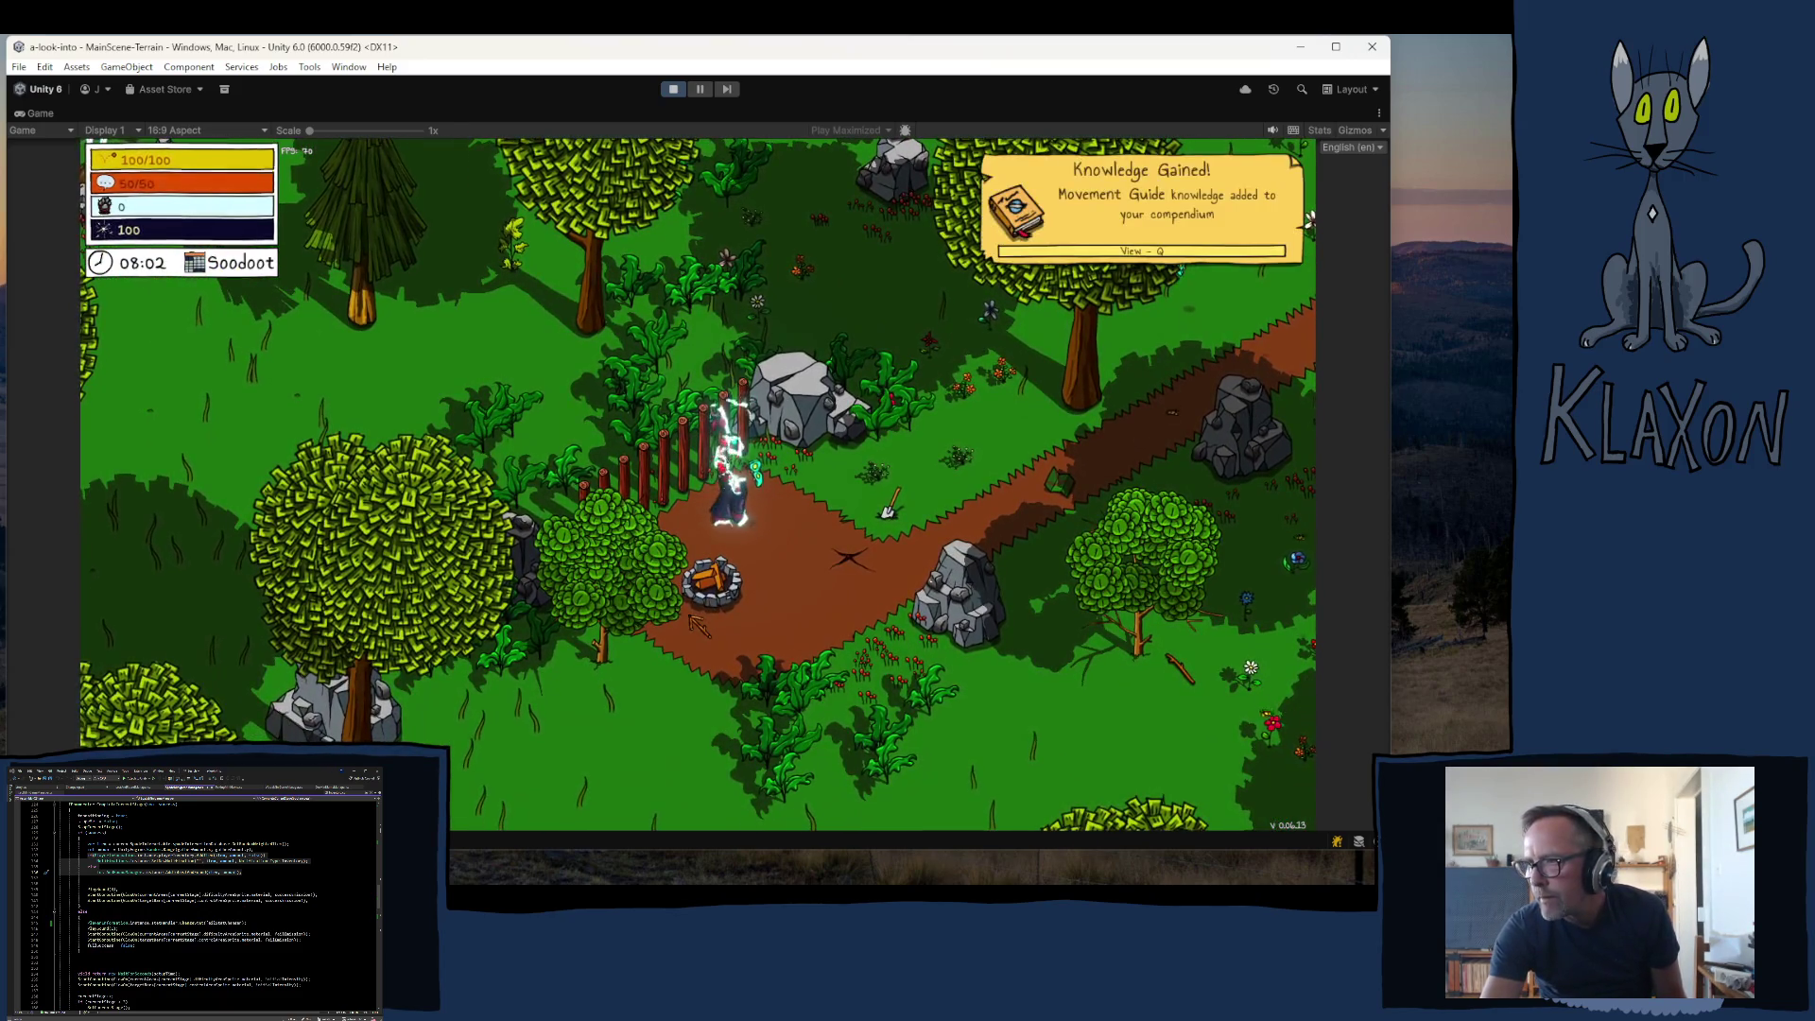
key(d)
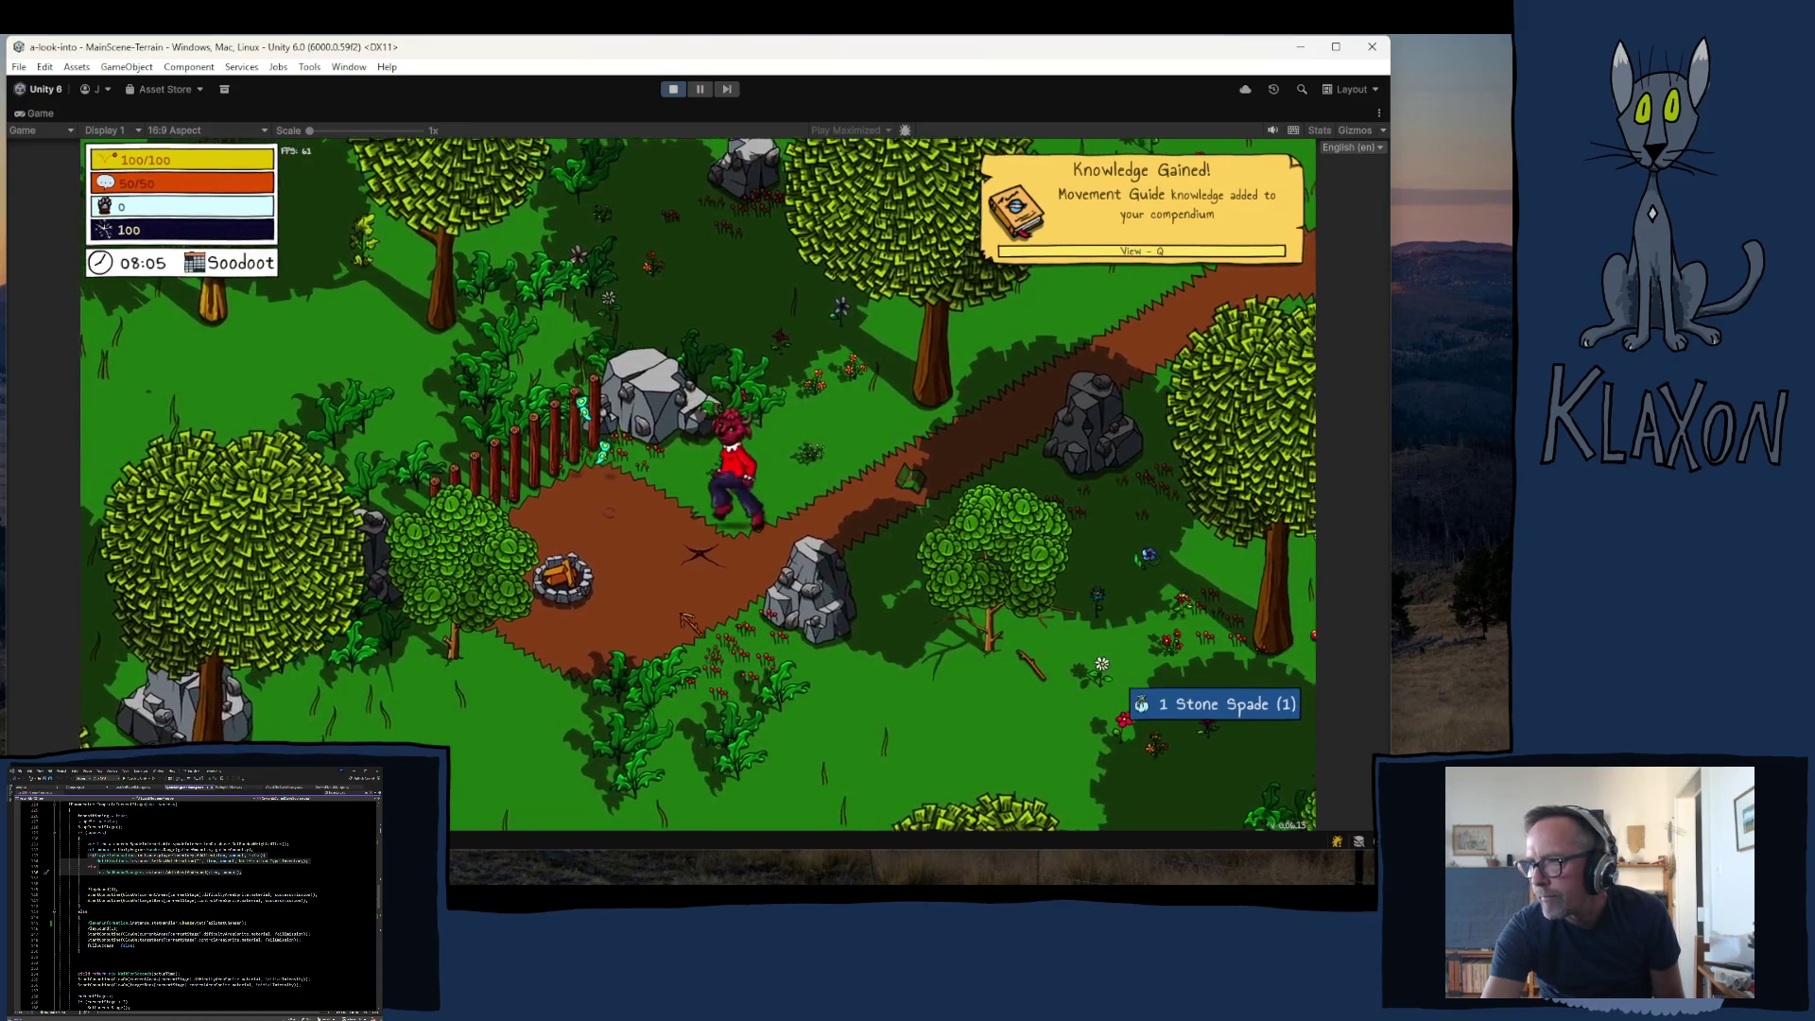
- Equip the Stone Spade and dig, stopping the rings to get 4 Coal and 2 Soft Wood
key(Tab)
click(558, 734)
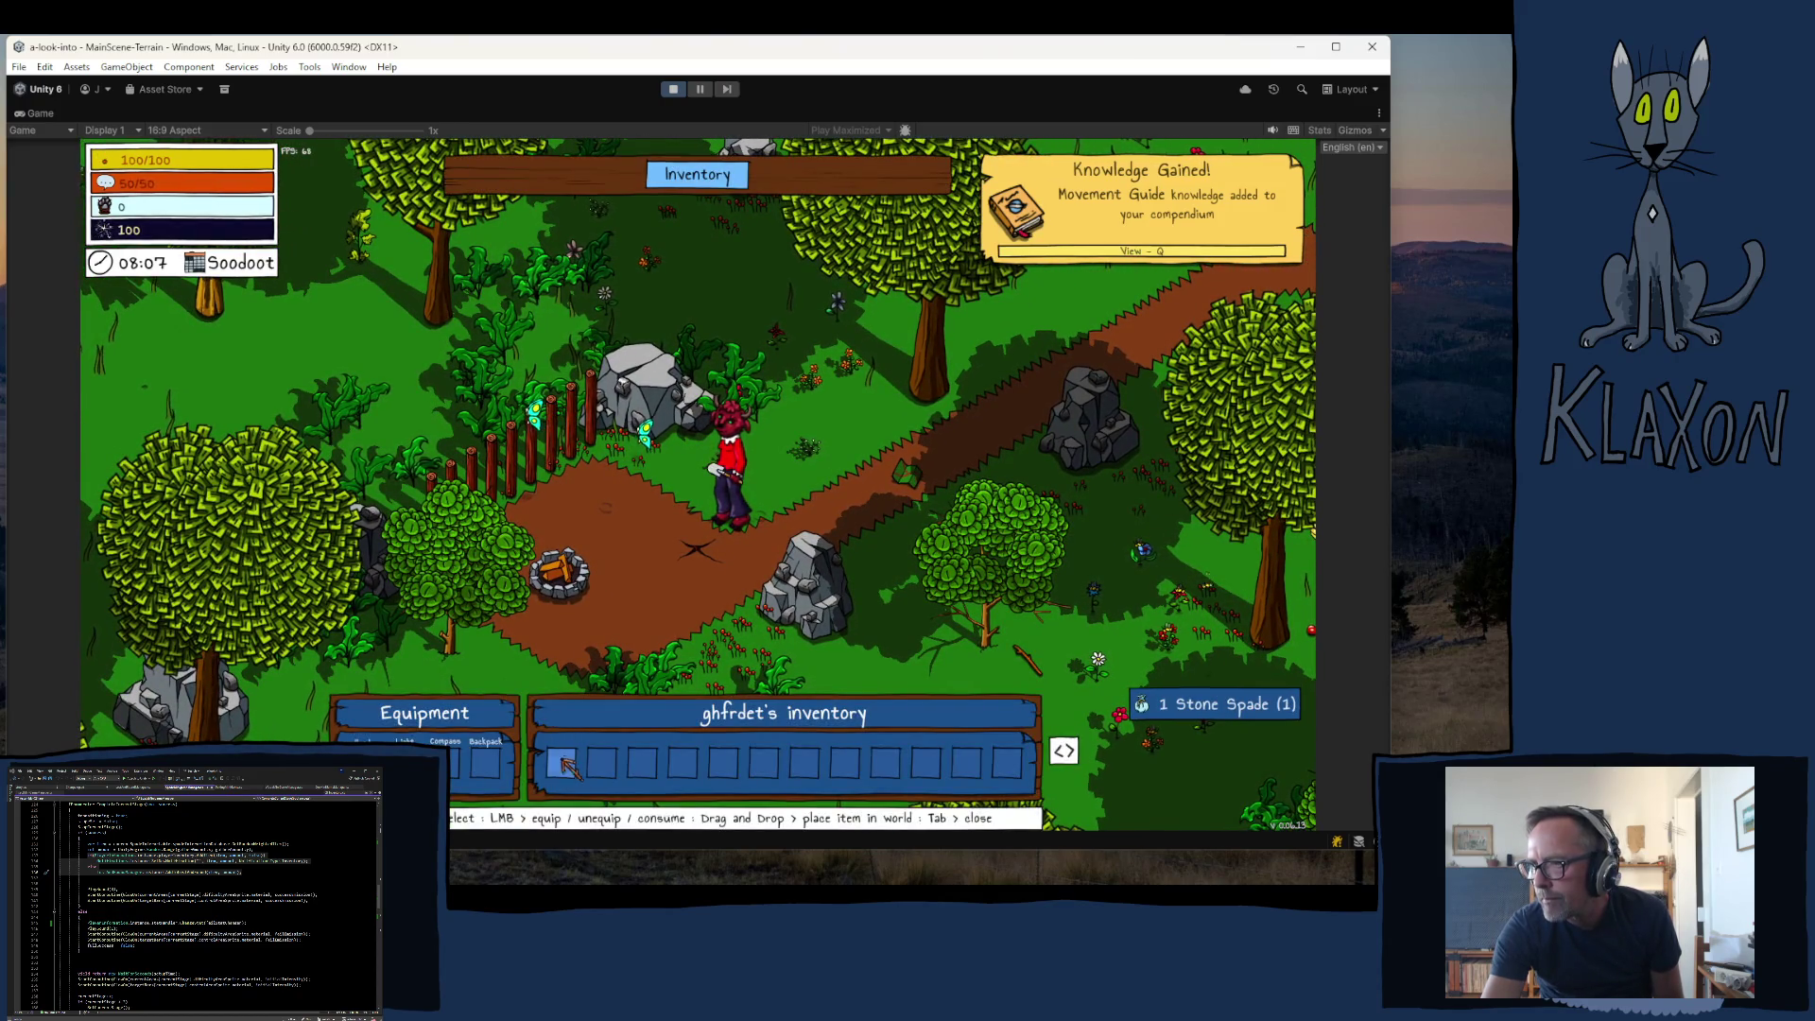
key(Tab)
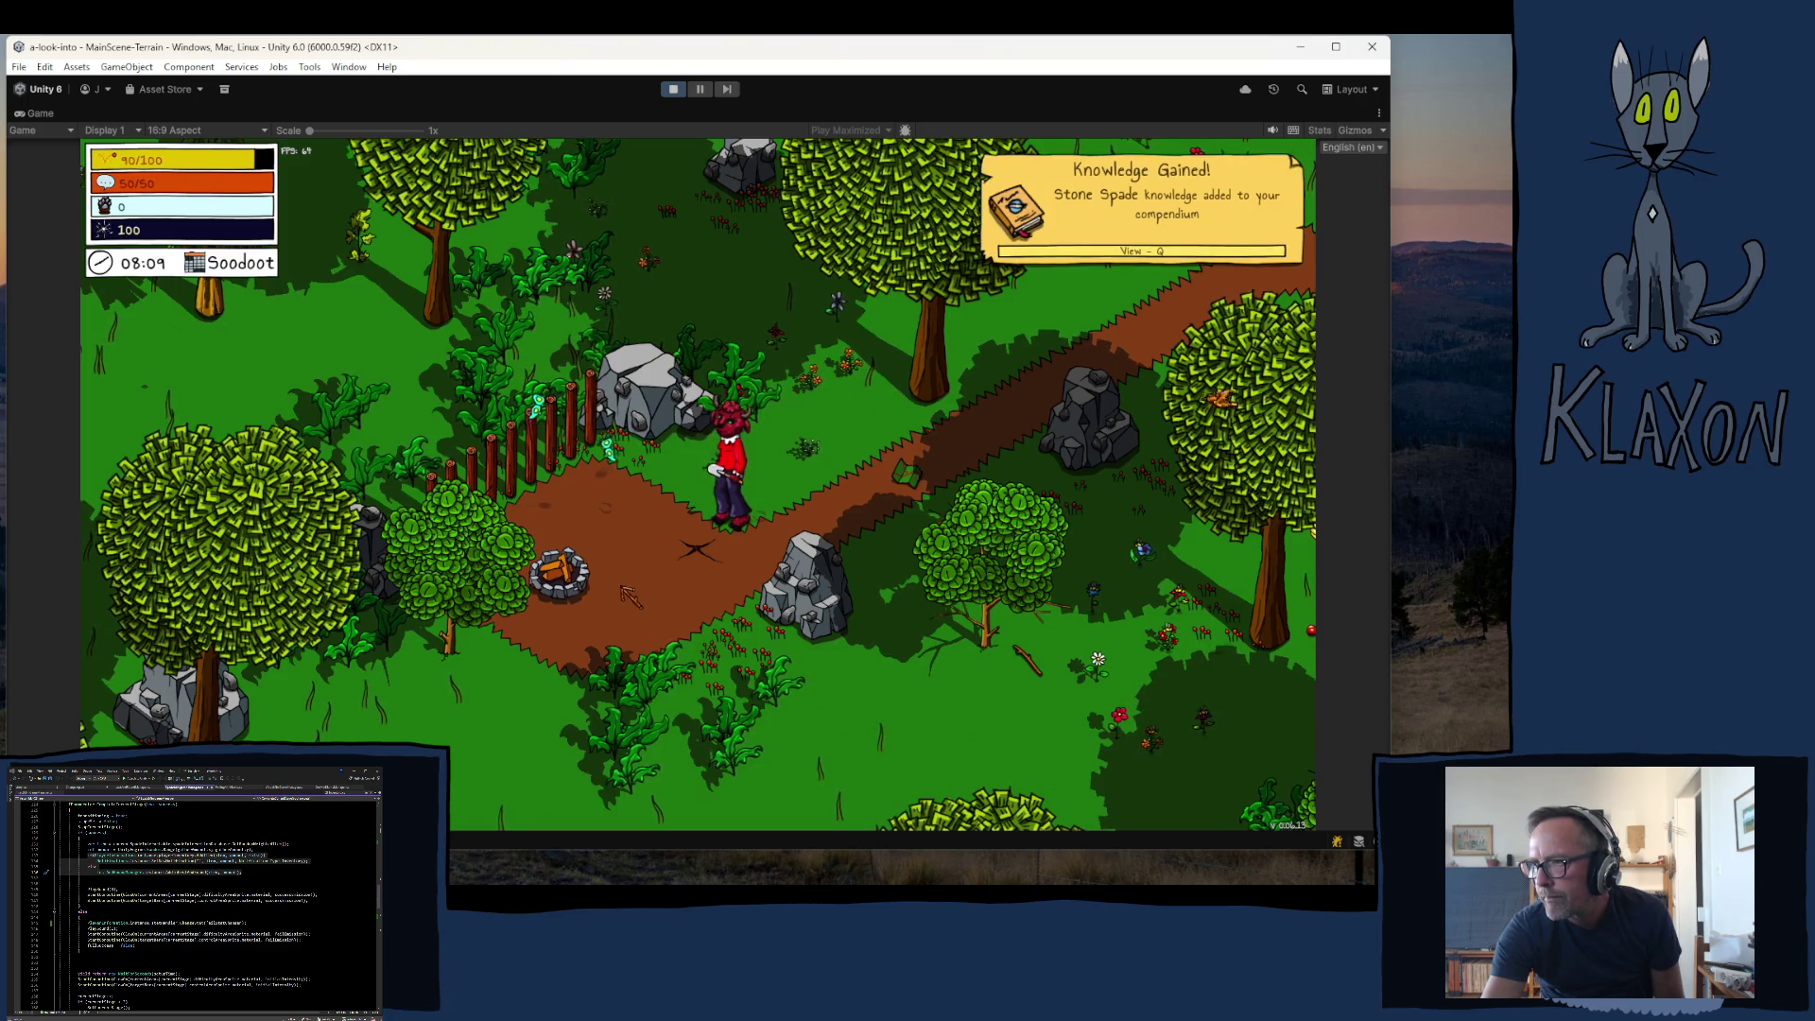
click(632, 594)
click(632, 594)
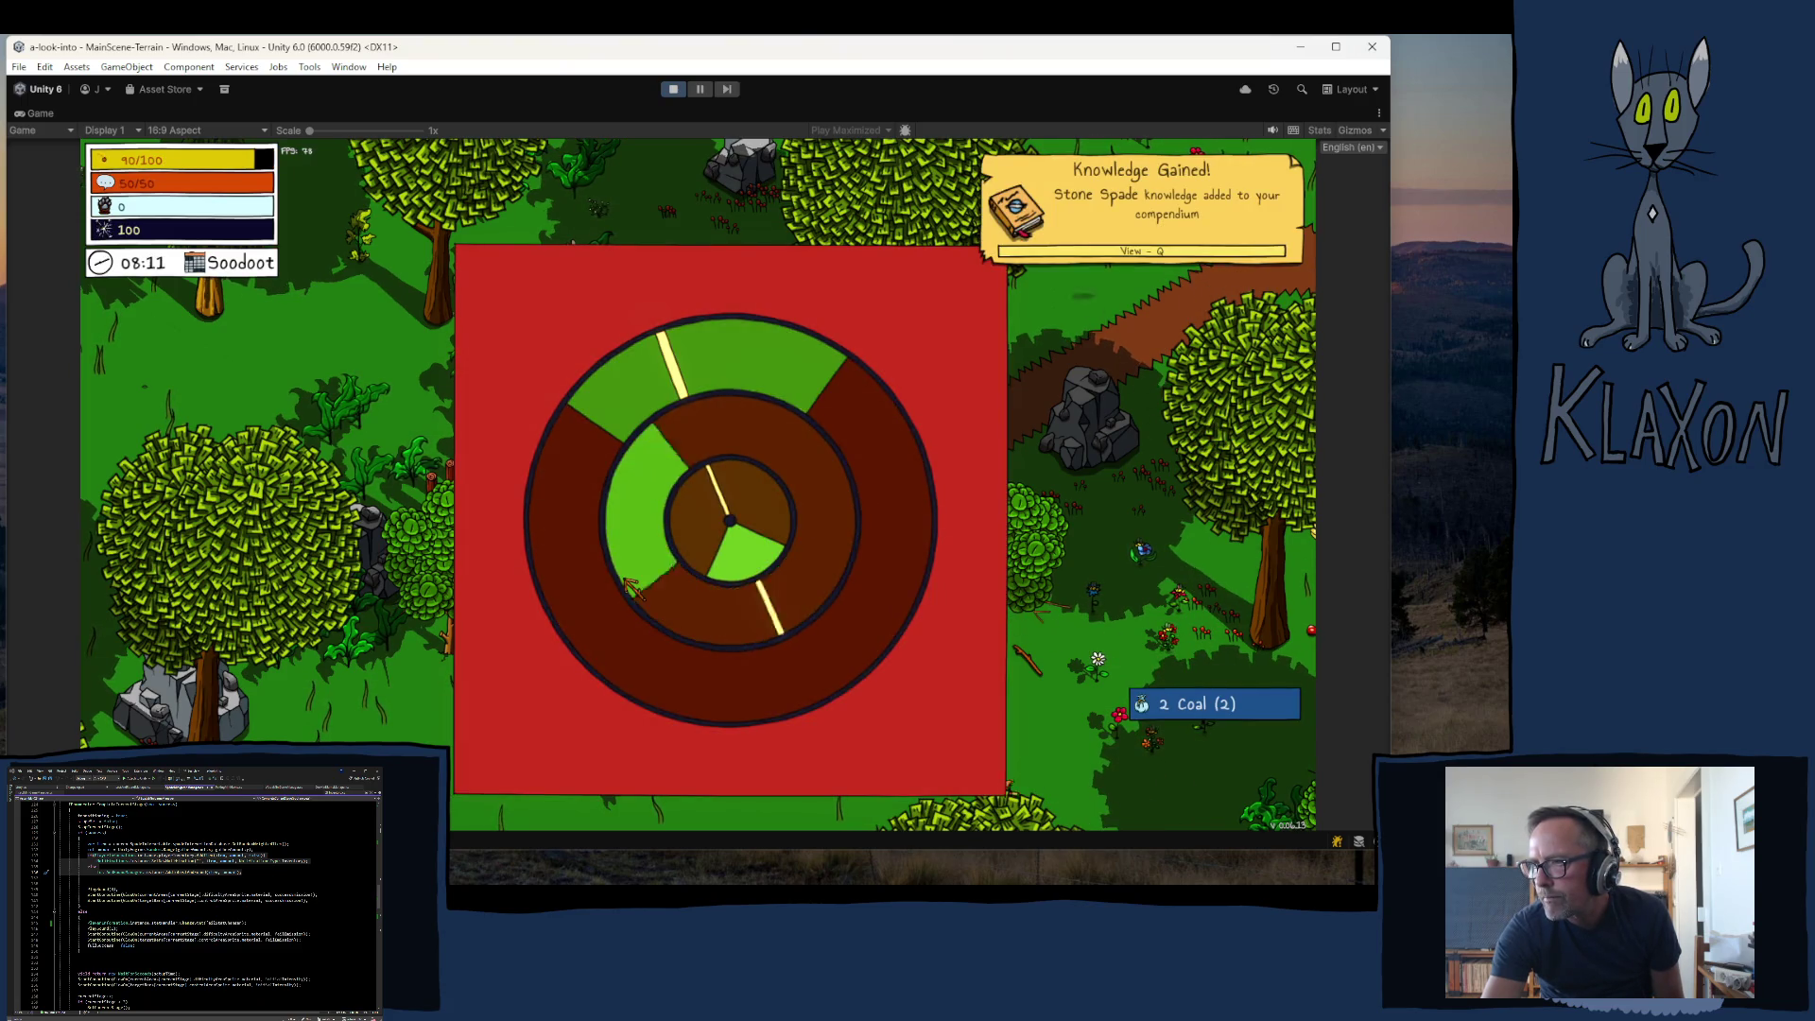
click(631, 594)
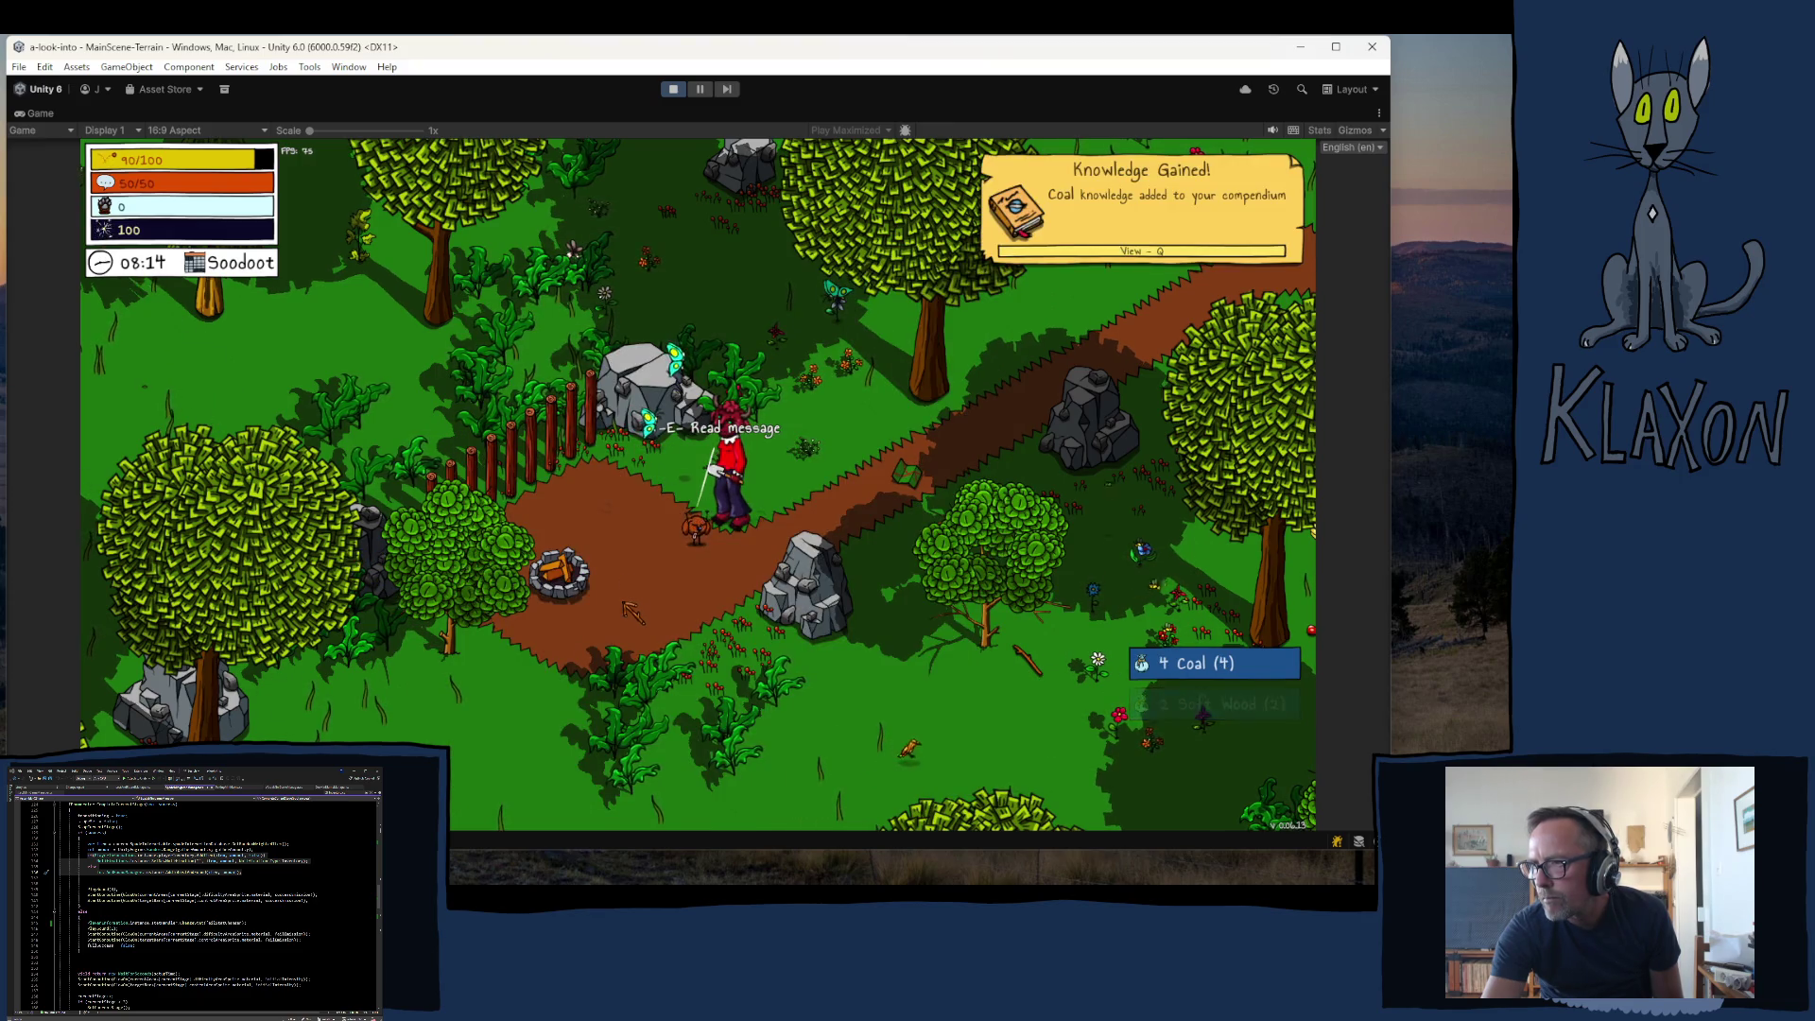
- Read and close the Get Crafty! message, then check the inventory
key(e)
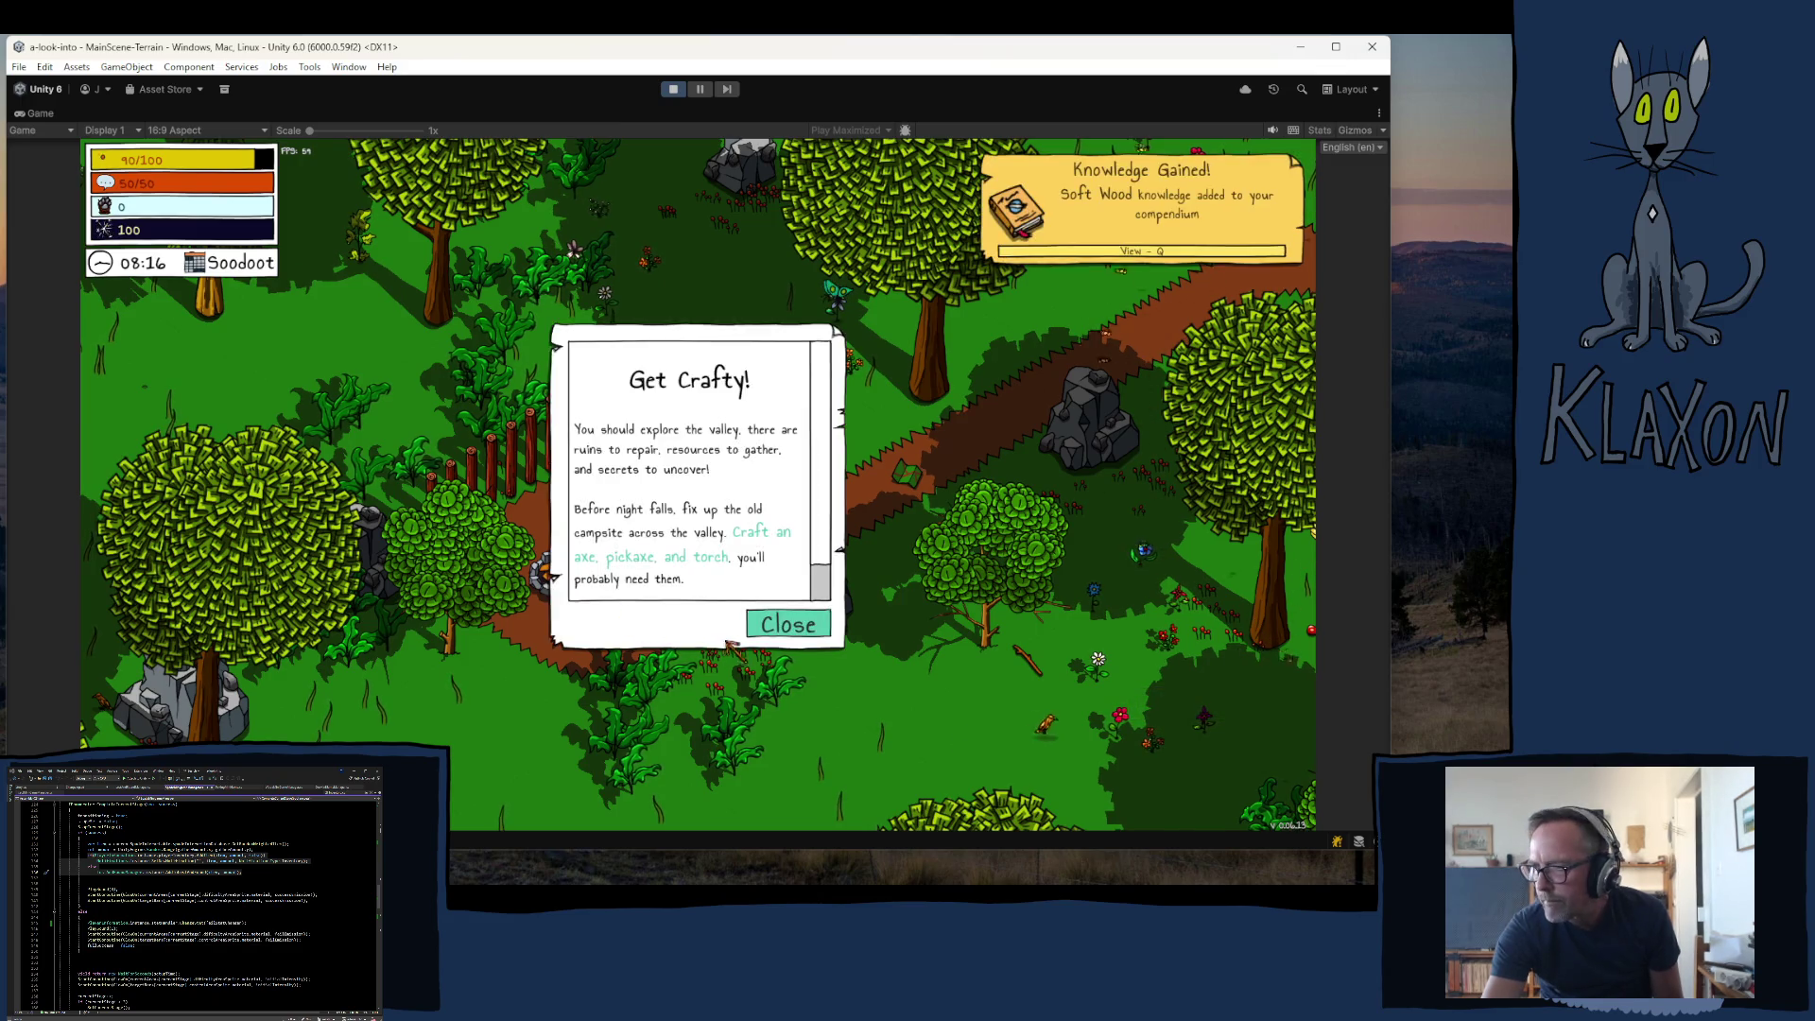
click(770, 629)
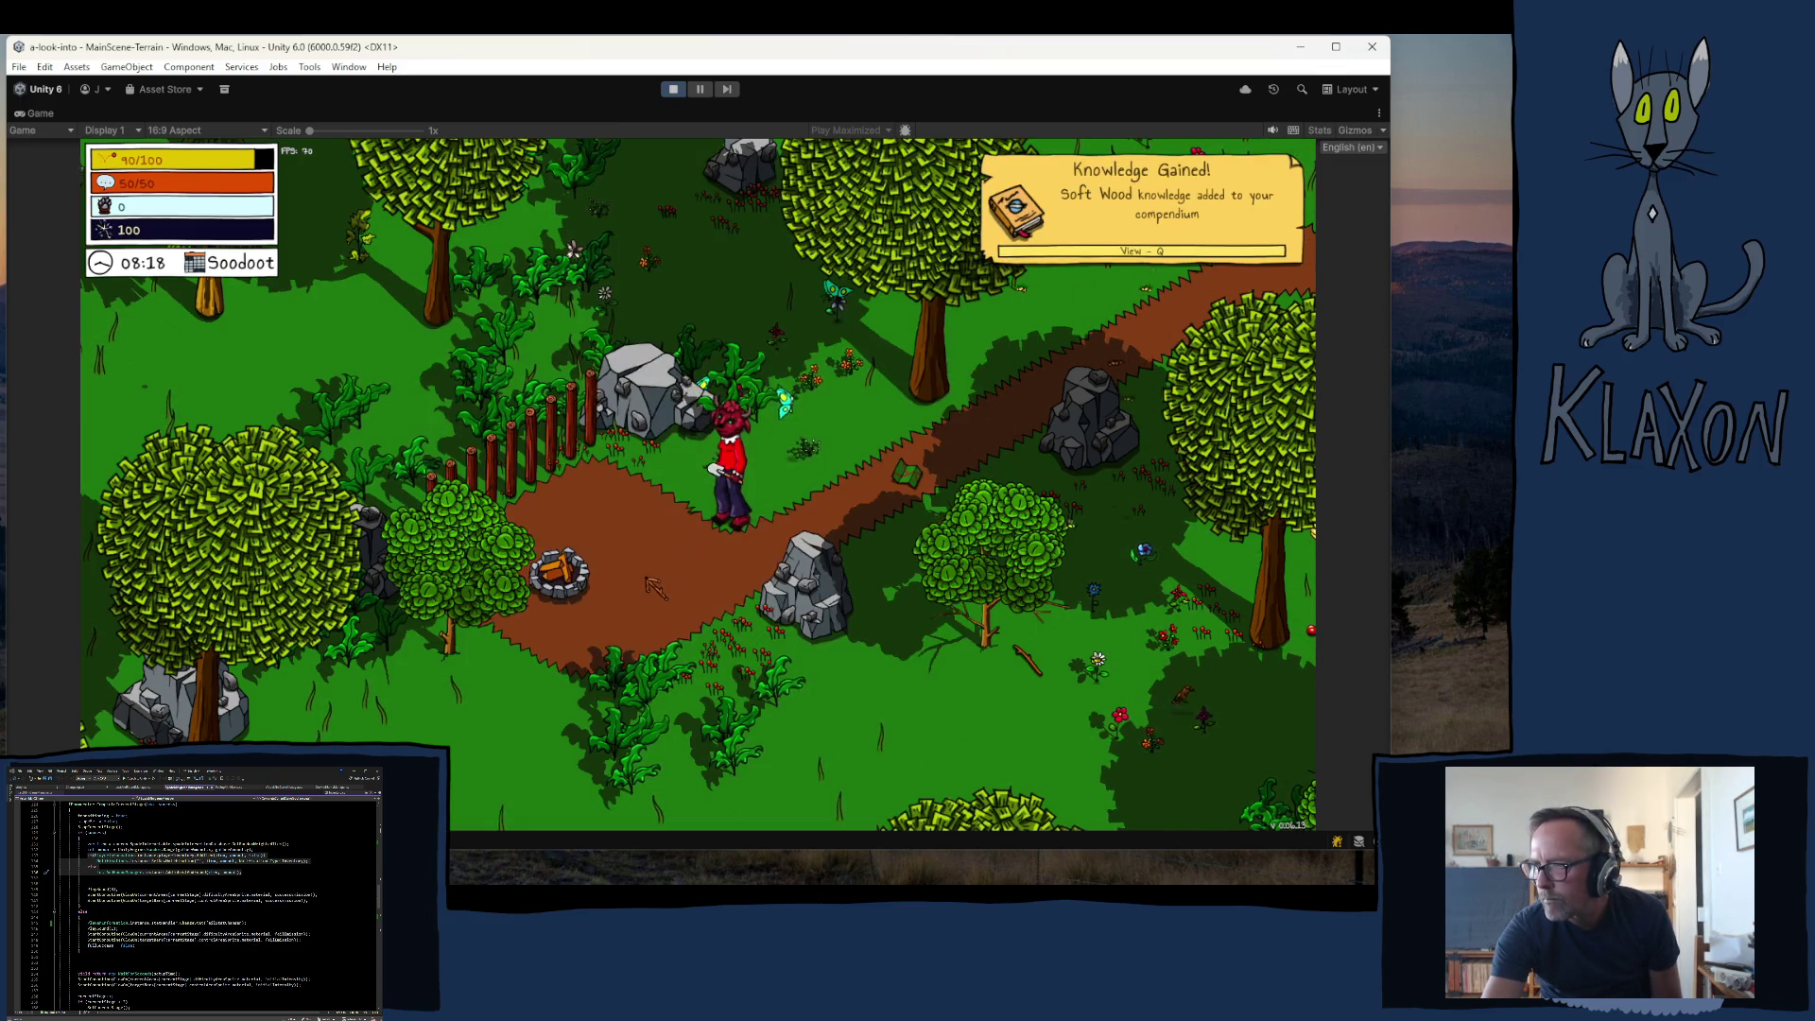
key(Tab)
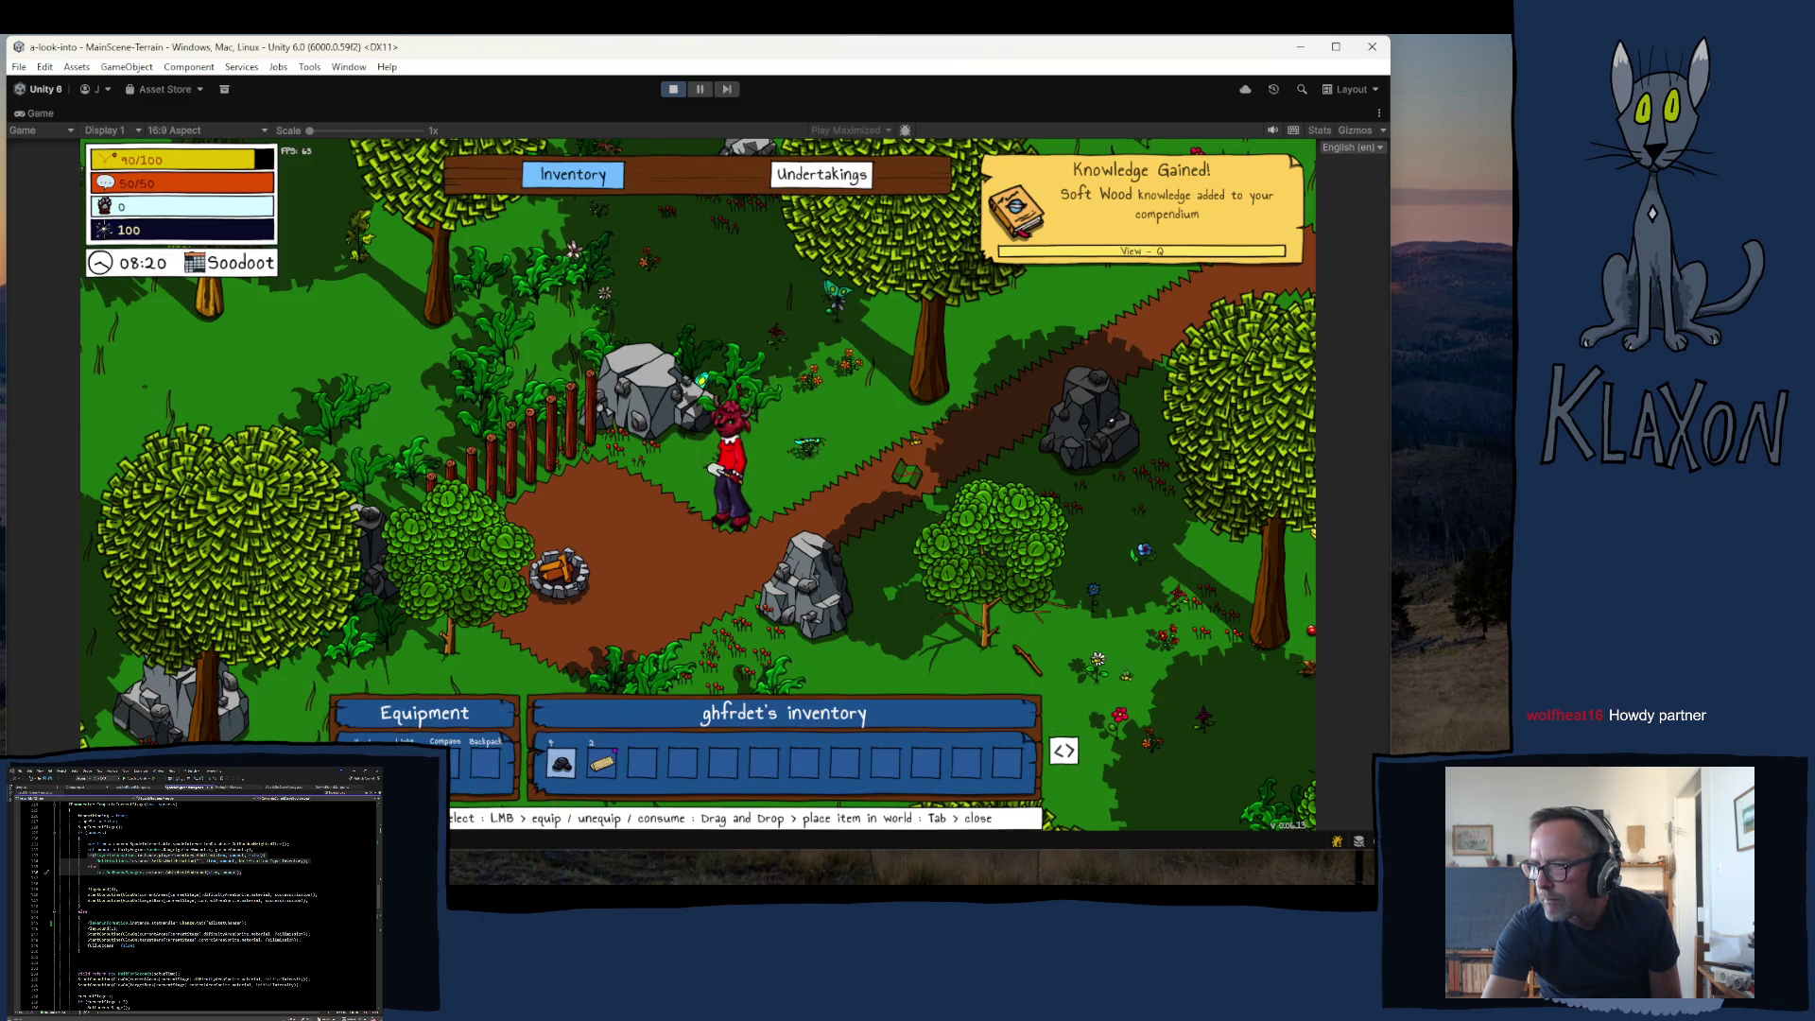
key(Tab)
- Pick up the Avian Map and view it on the map screen
key(w)
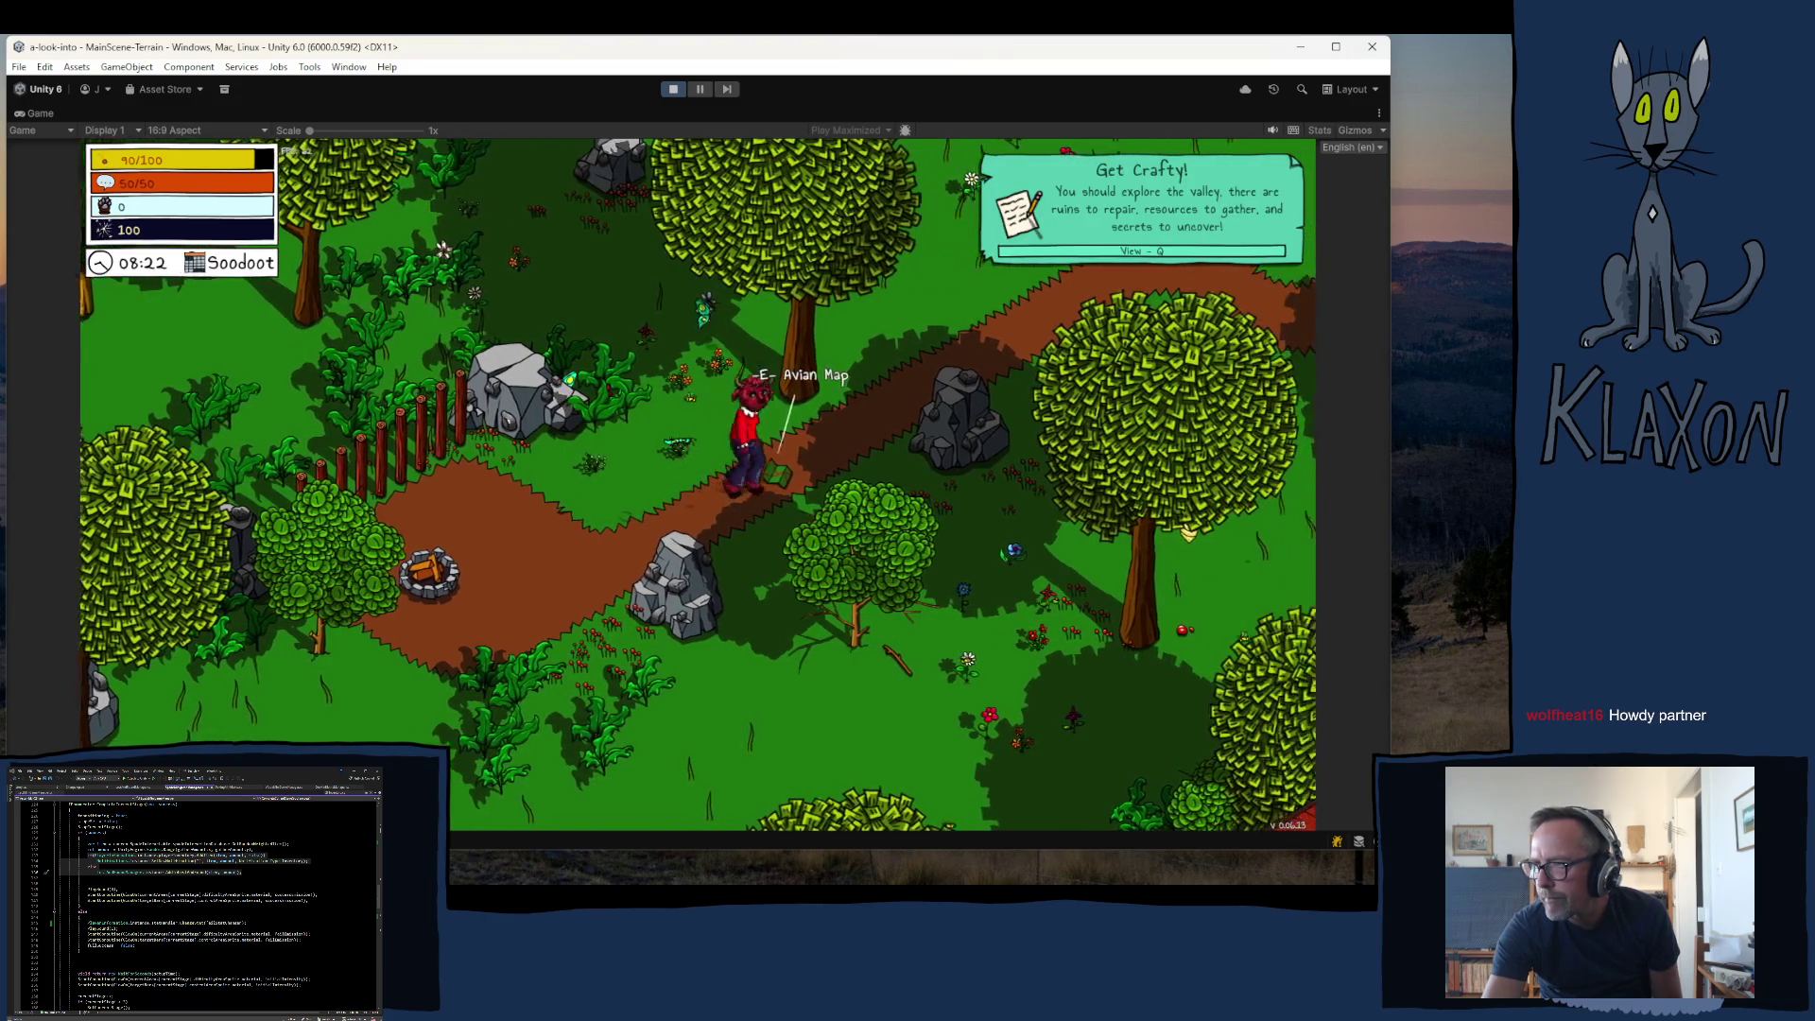
key(m)
key(Tab)
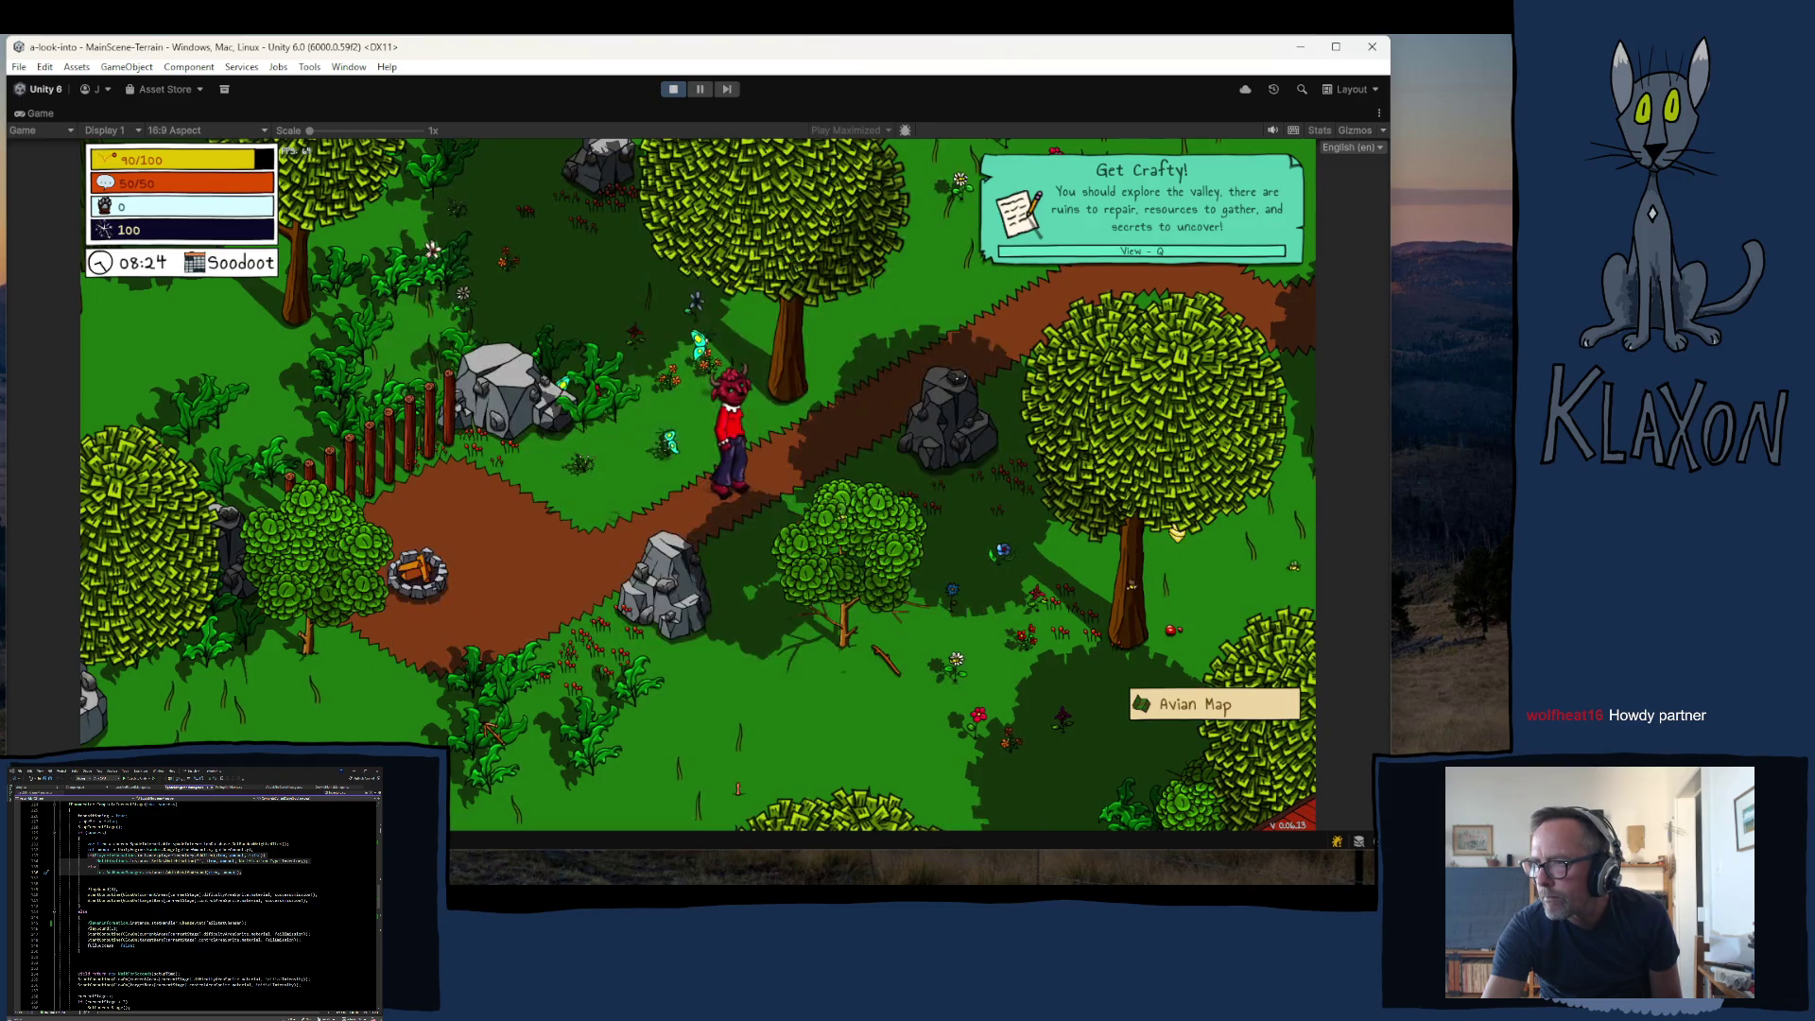
key(Tab)
key(Tab)
- Walk north past the barn, jump onto the plateau, and head east along the hill
key(w)
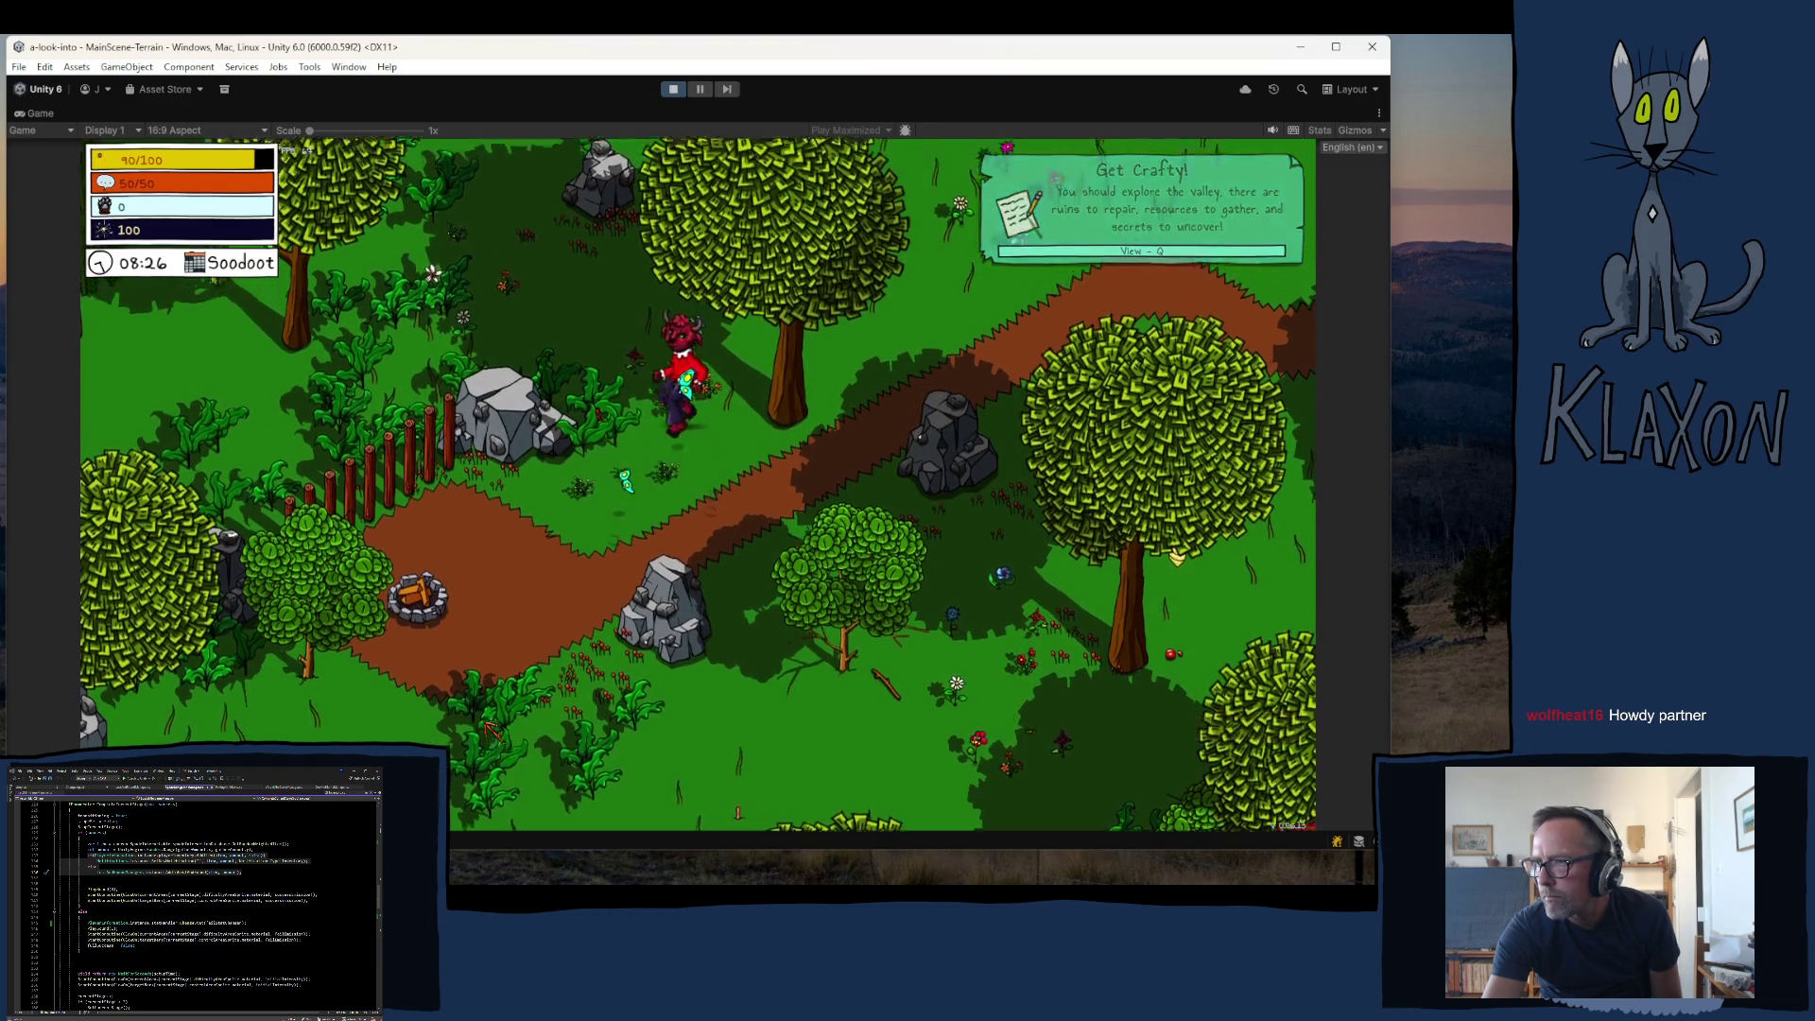
key(w)
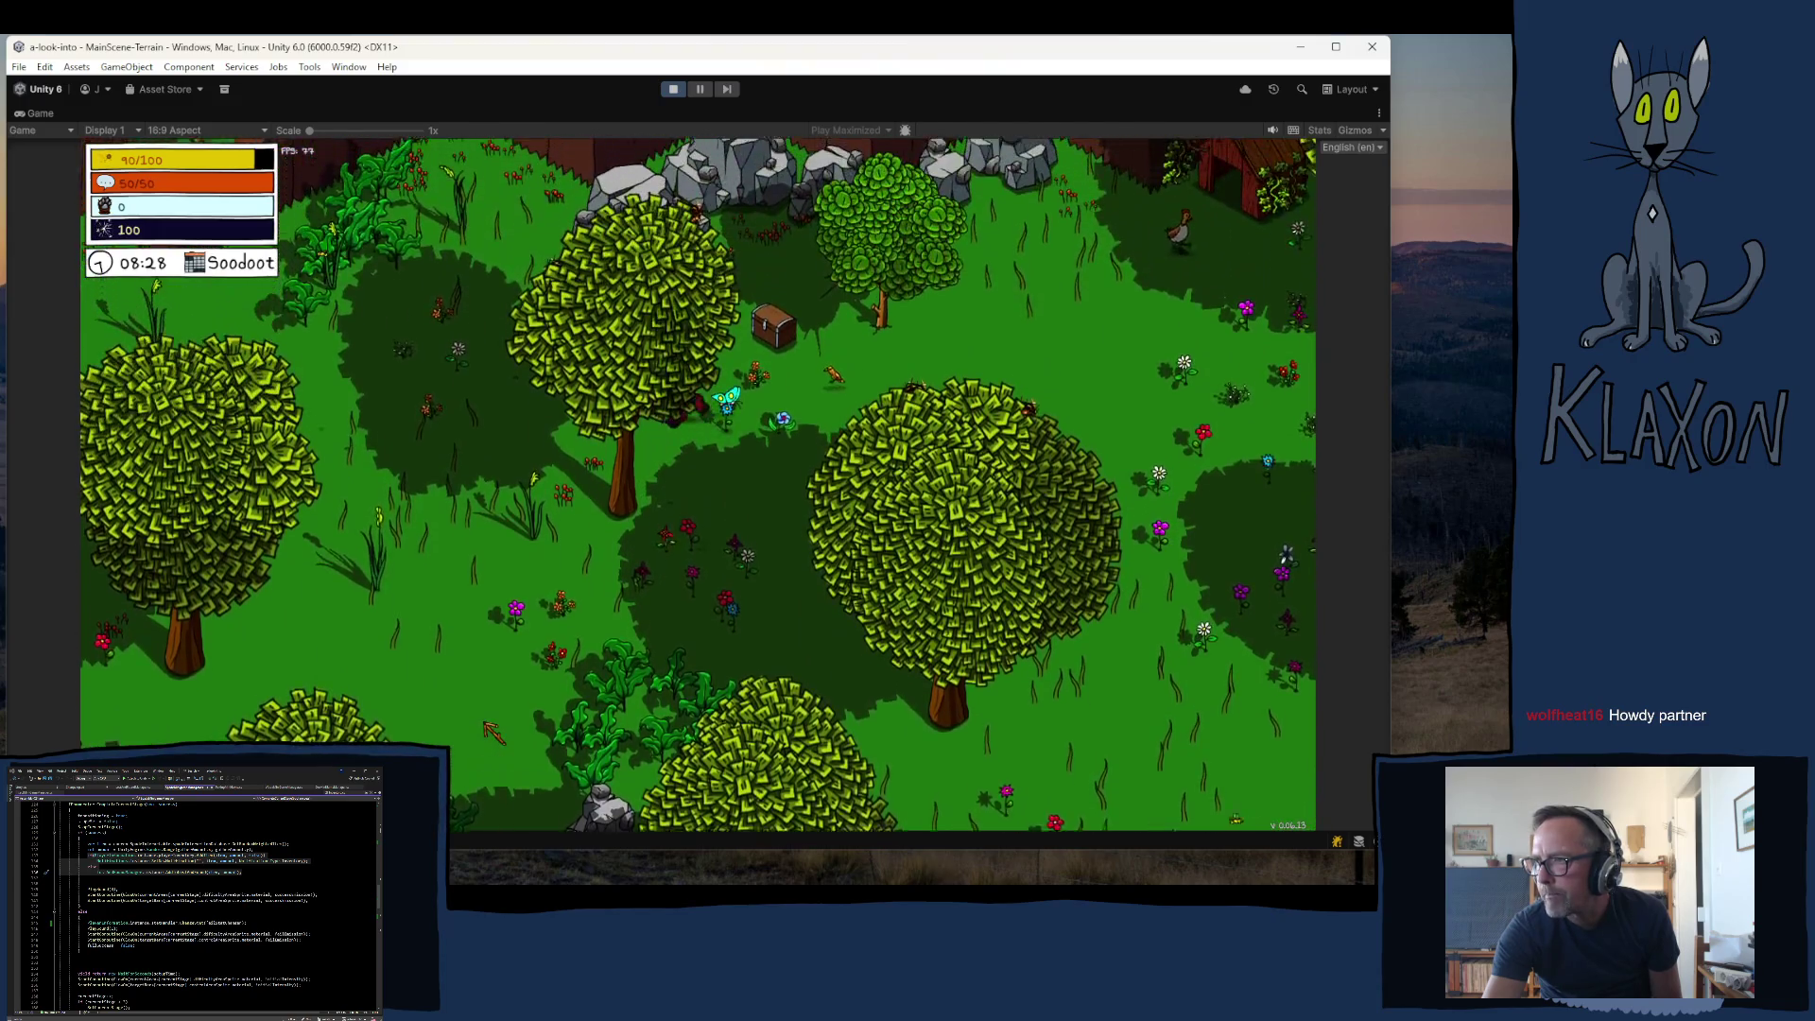
key(d)
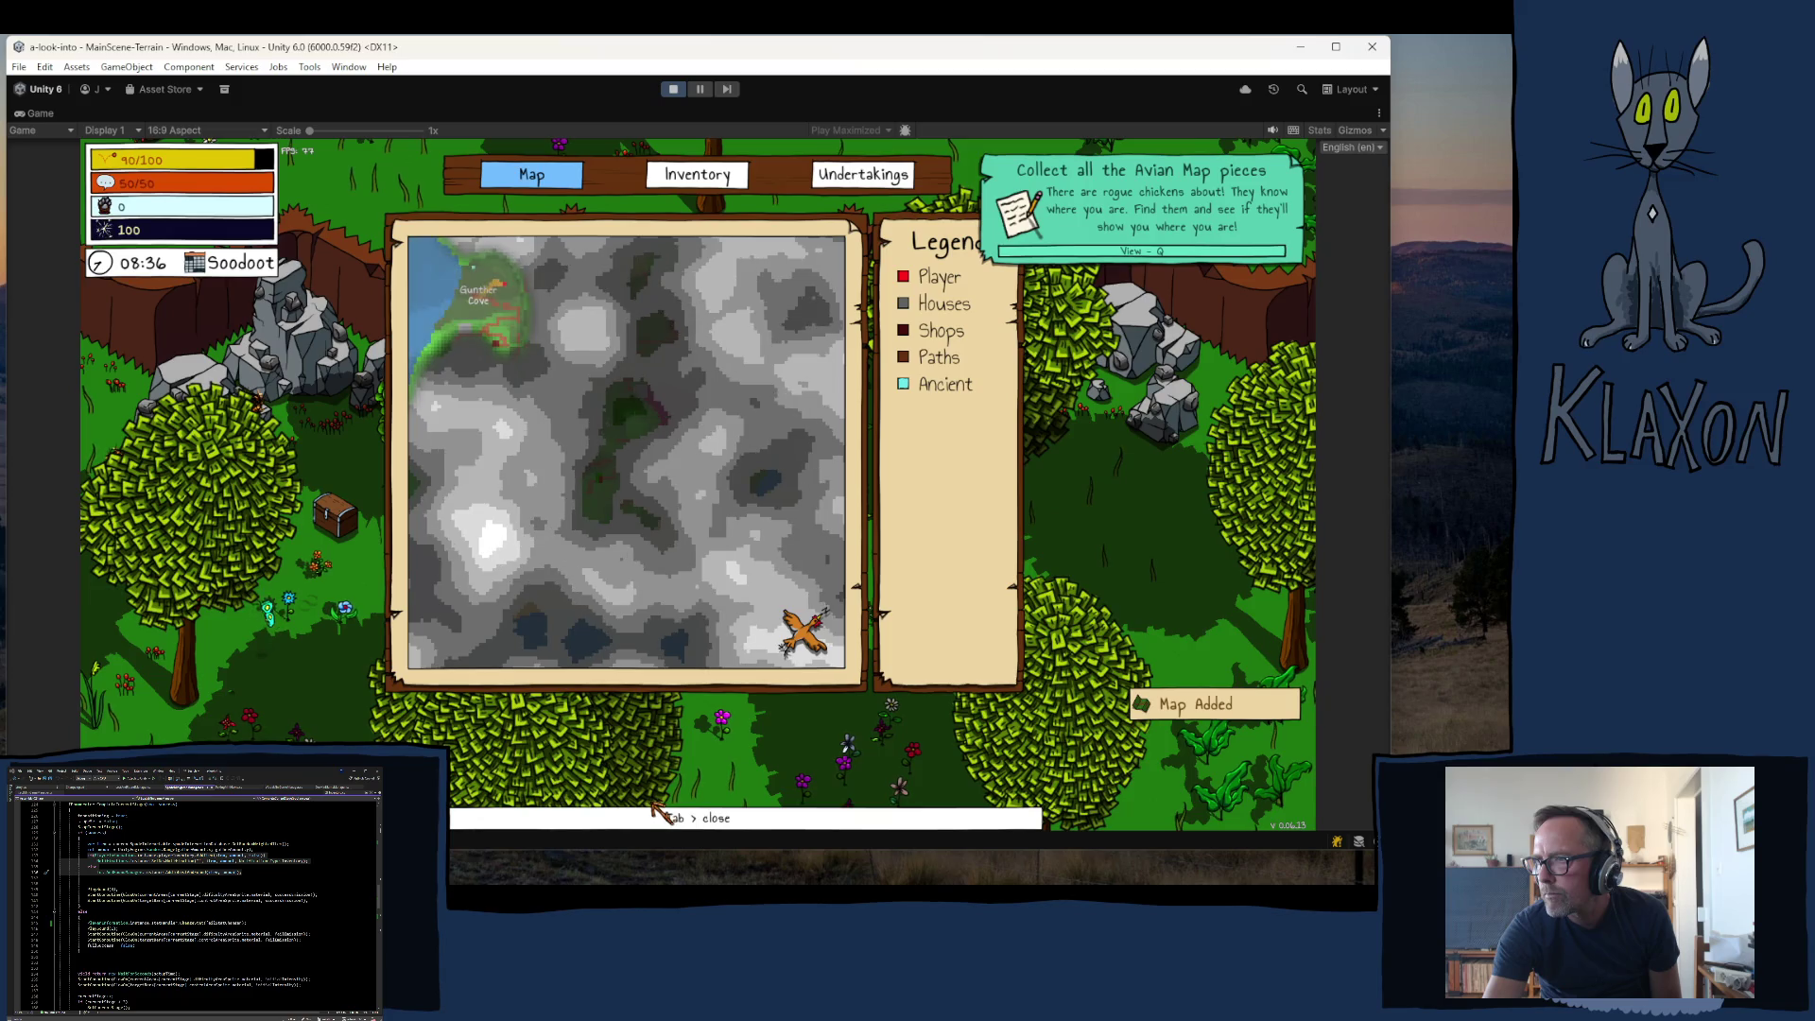
key(w)
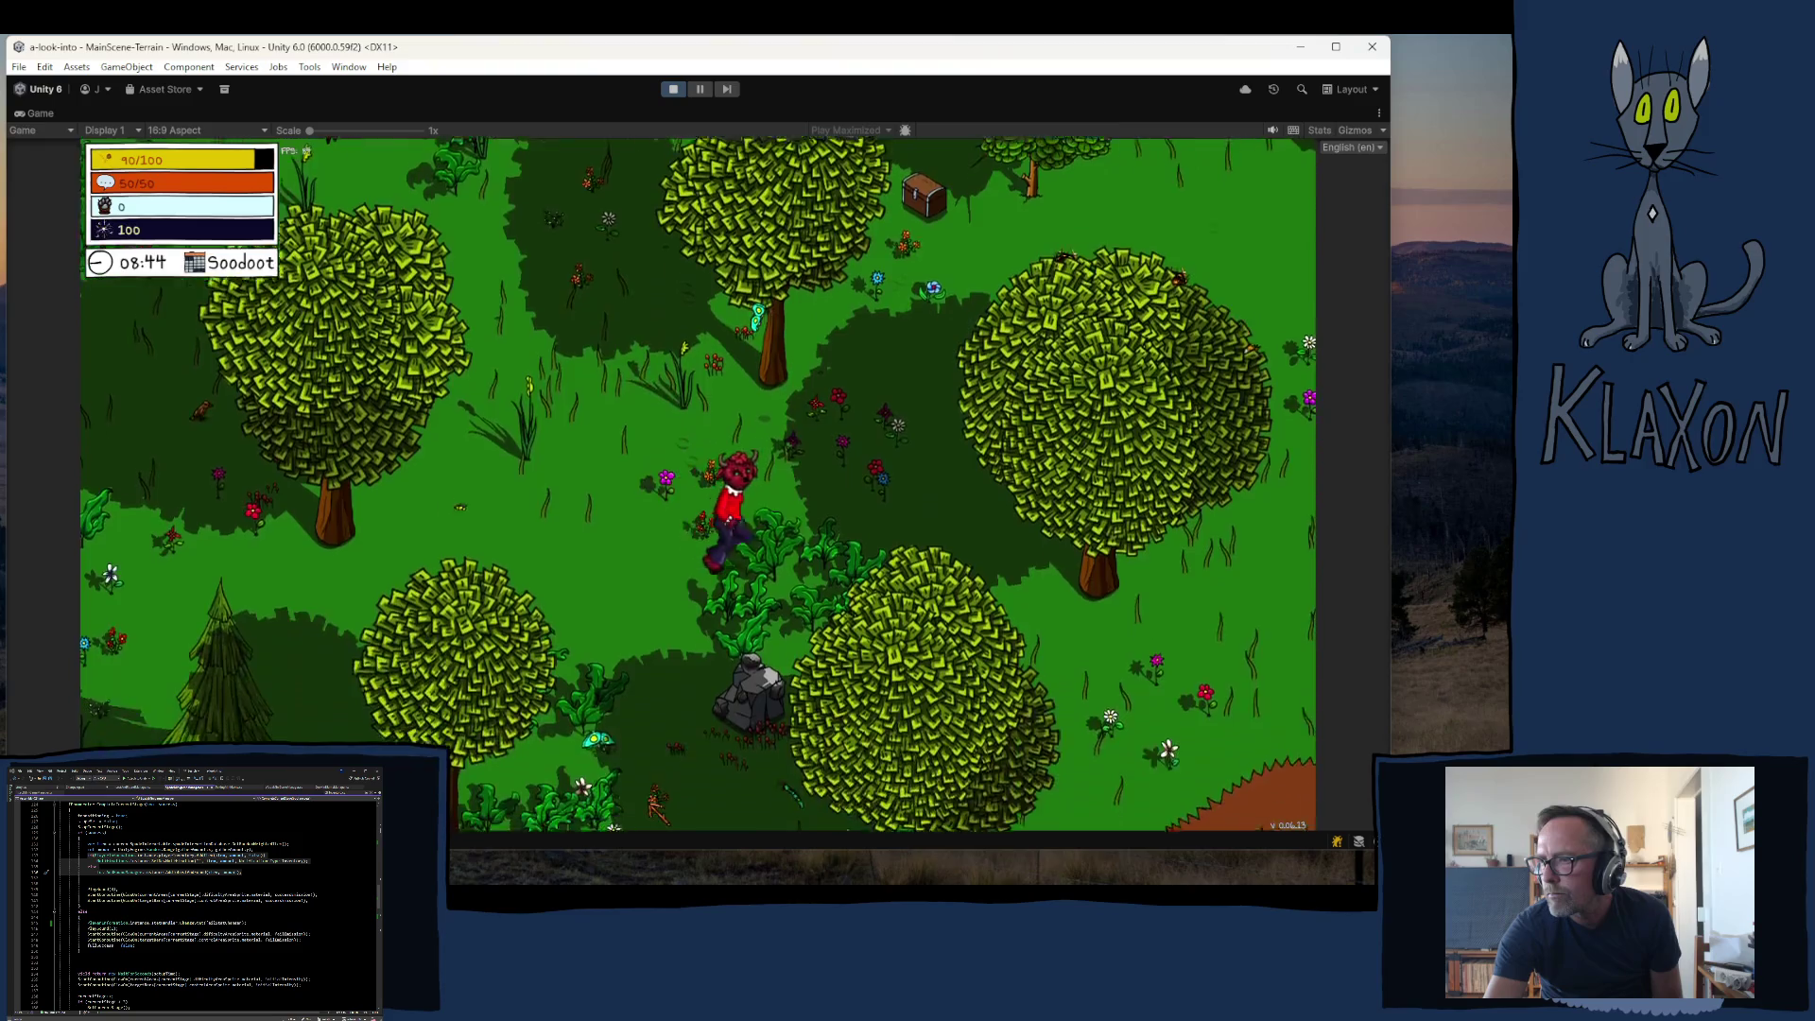
key(s)
key(d)
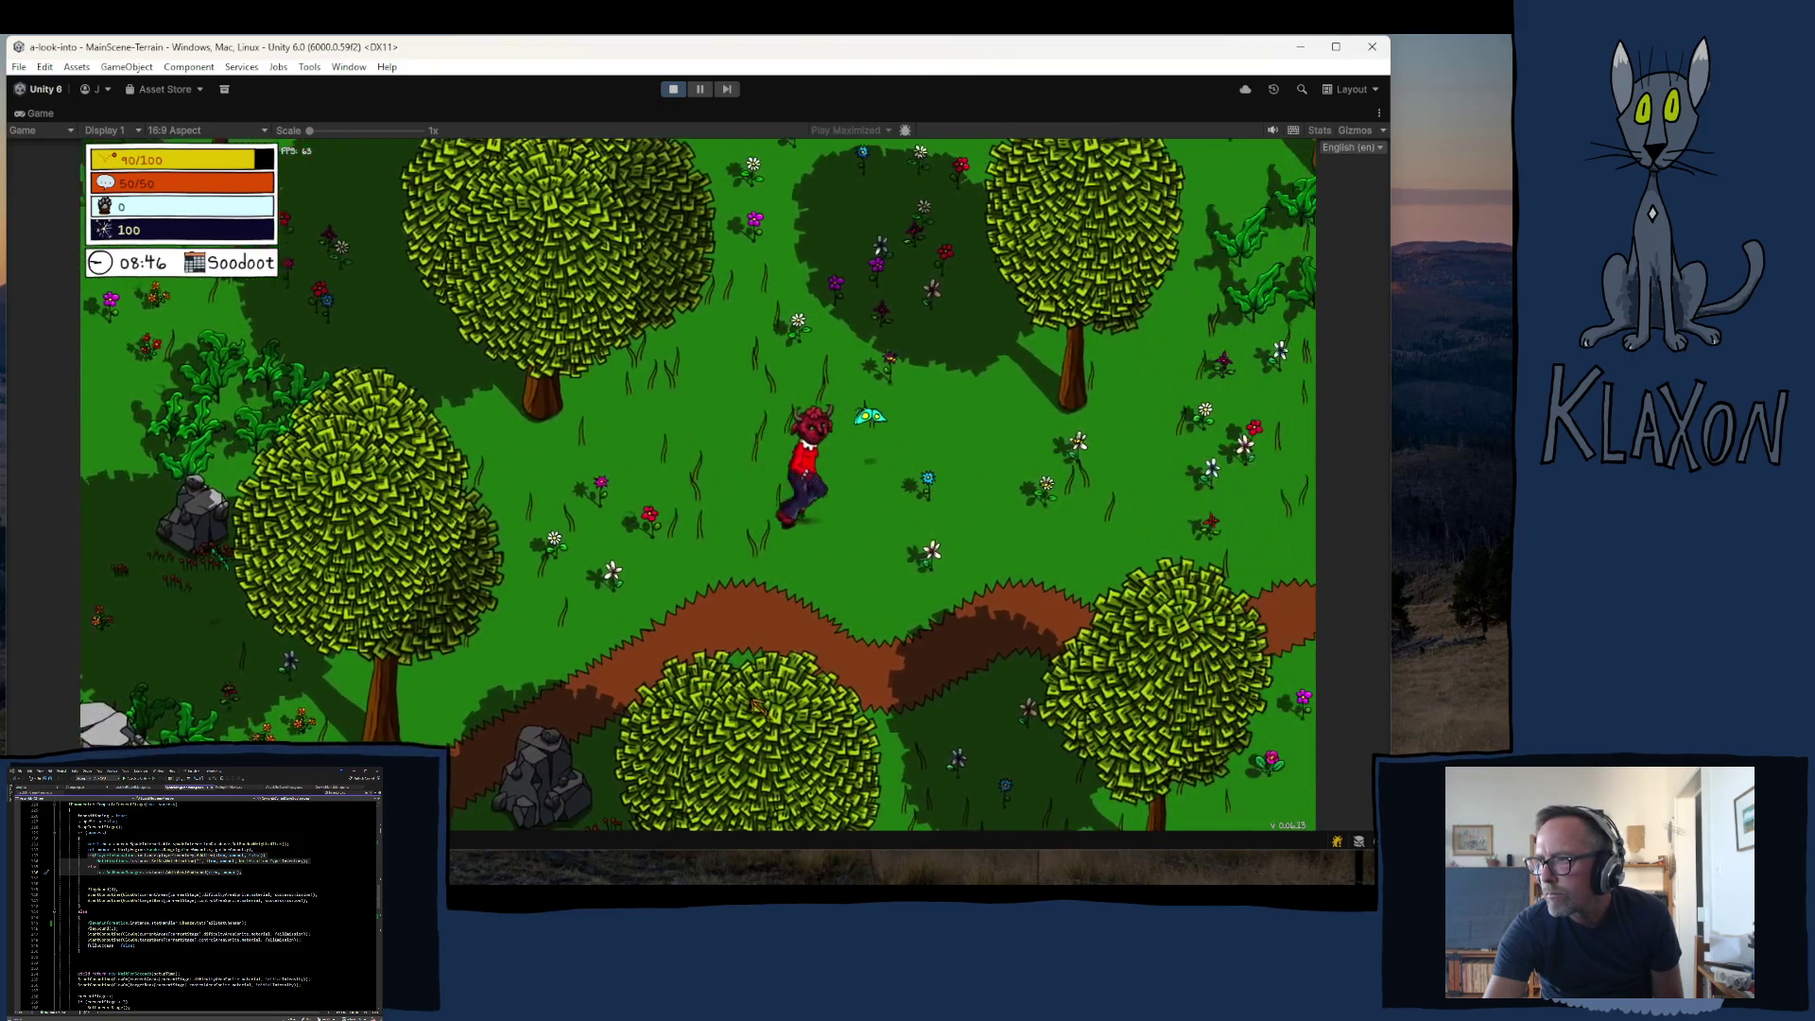
key(d)
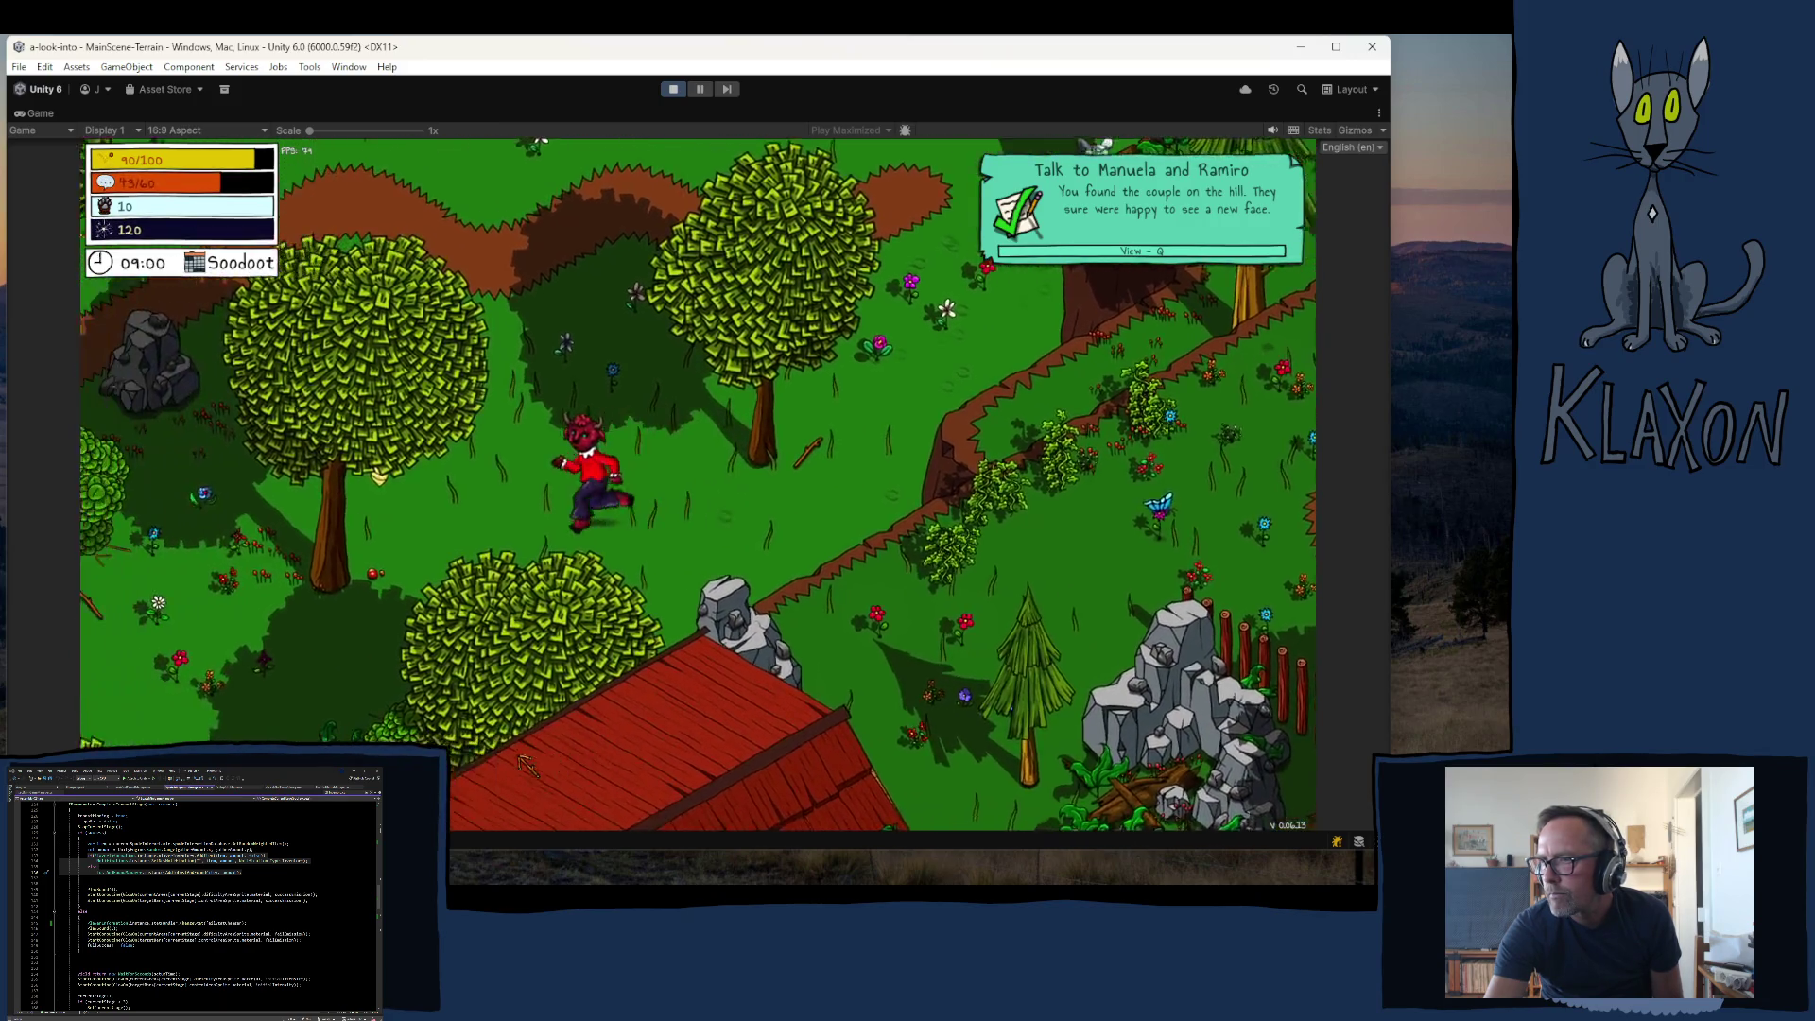
- Run left, equip the spade and dig up 2 Vase and 2 Soil
key(a)
key(a)
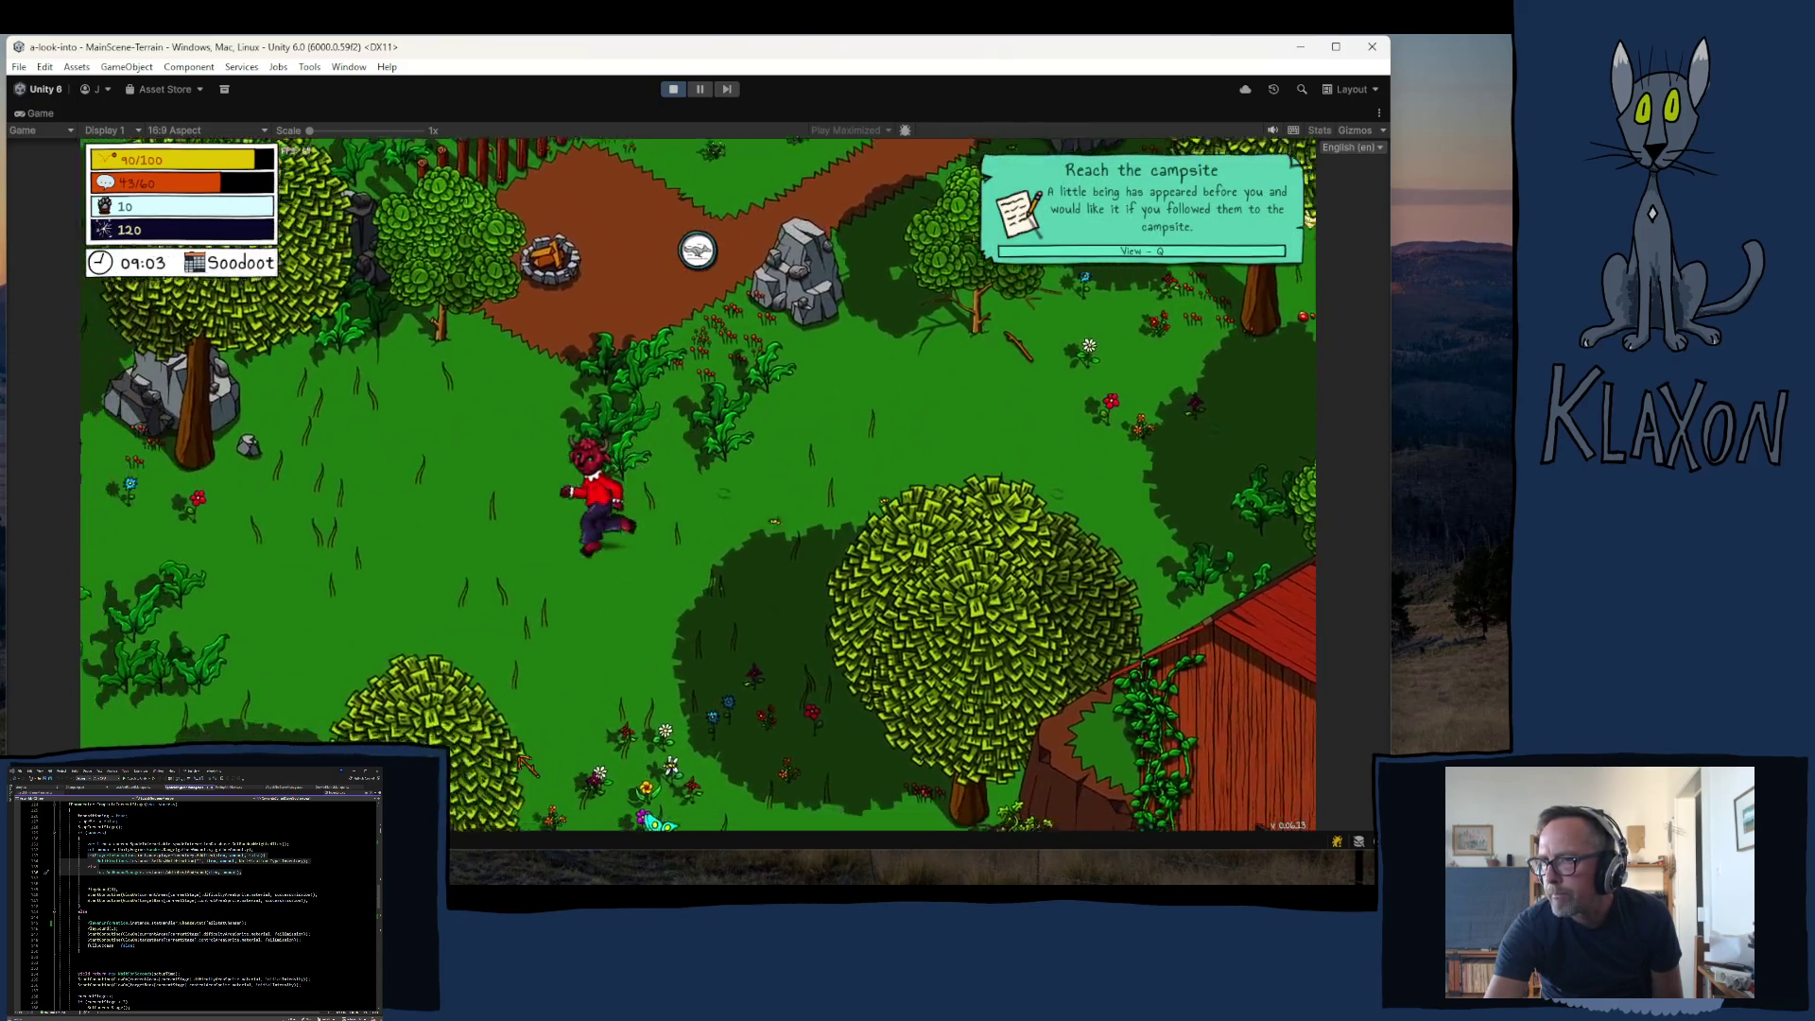
key(a)
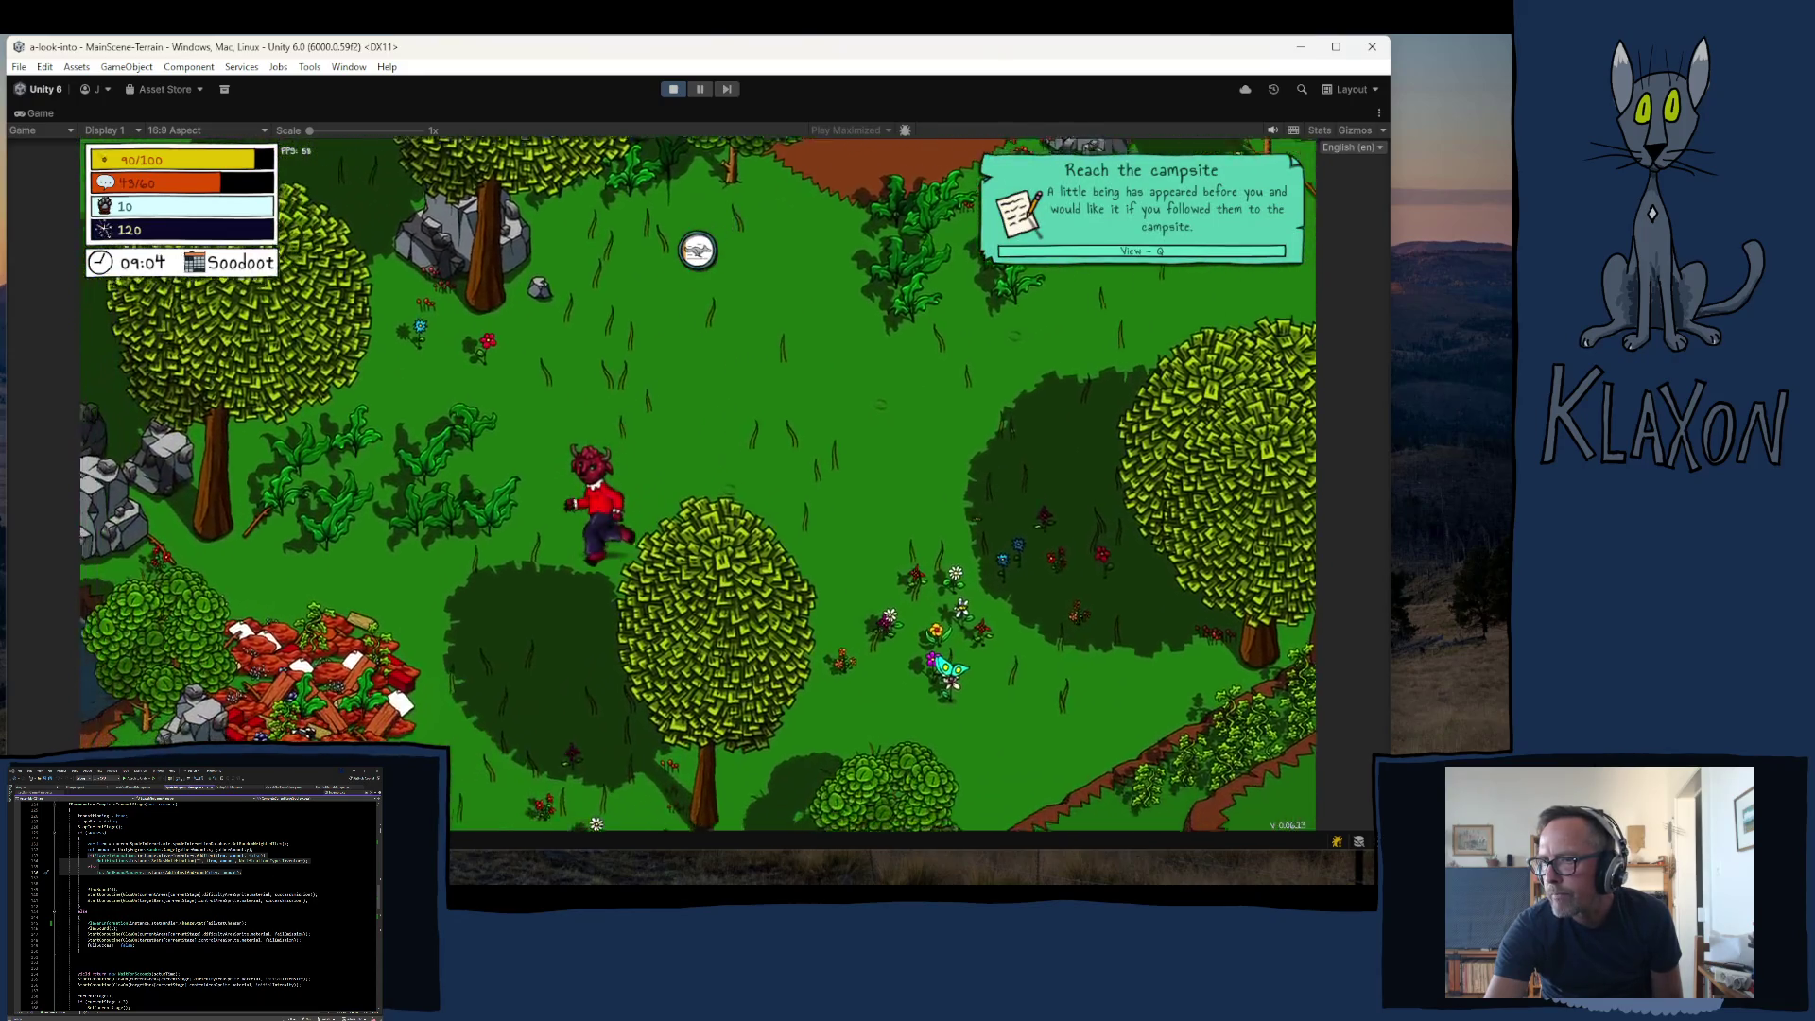
key(Tab)
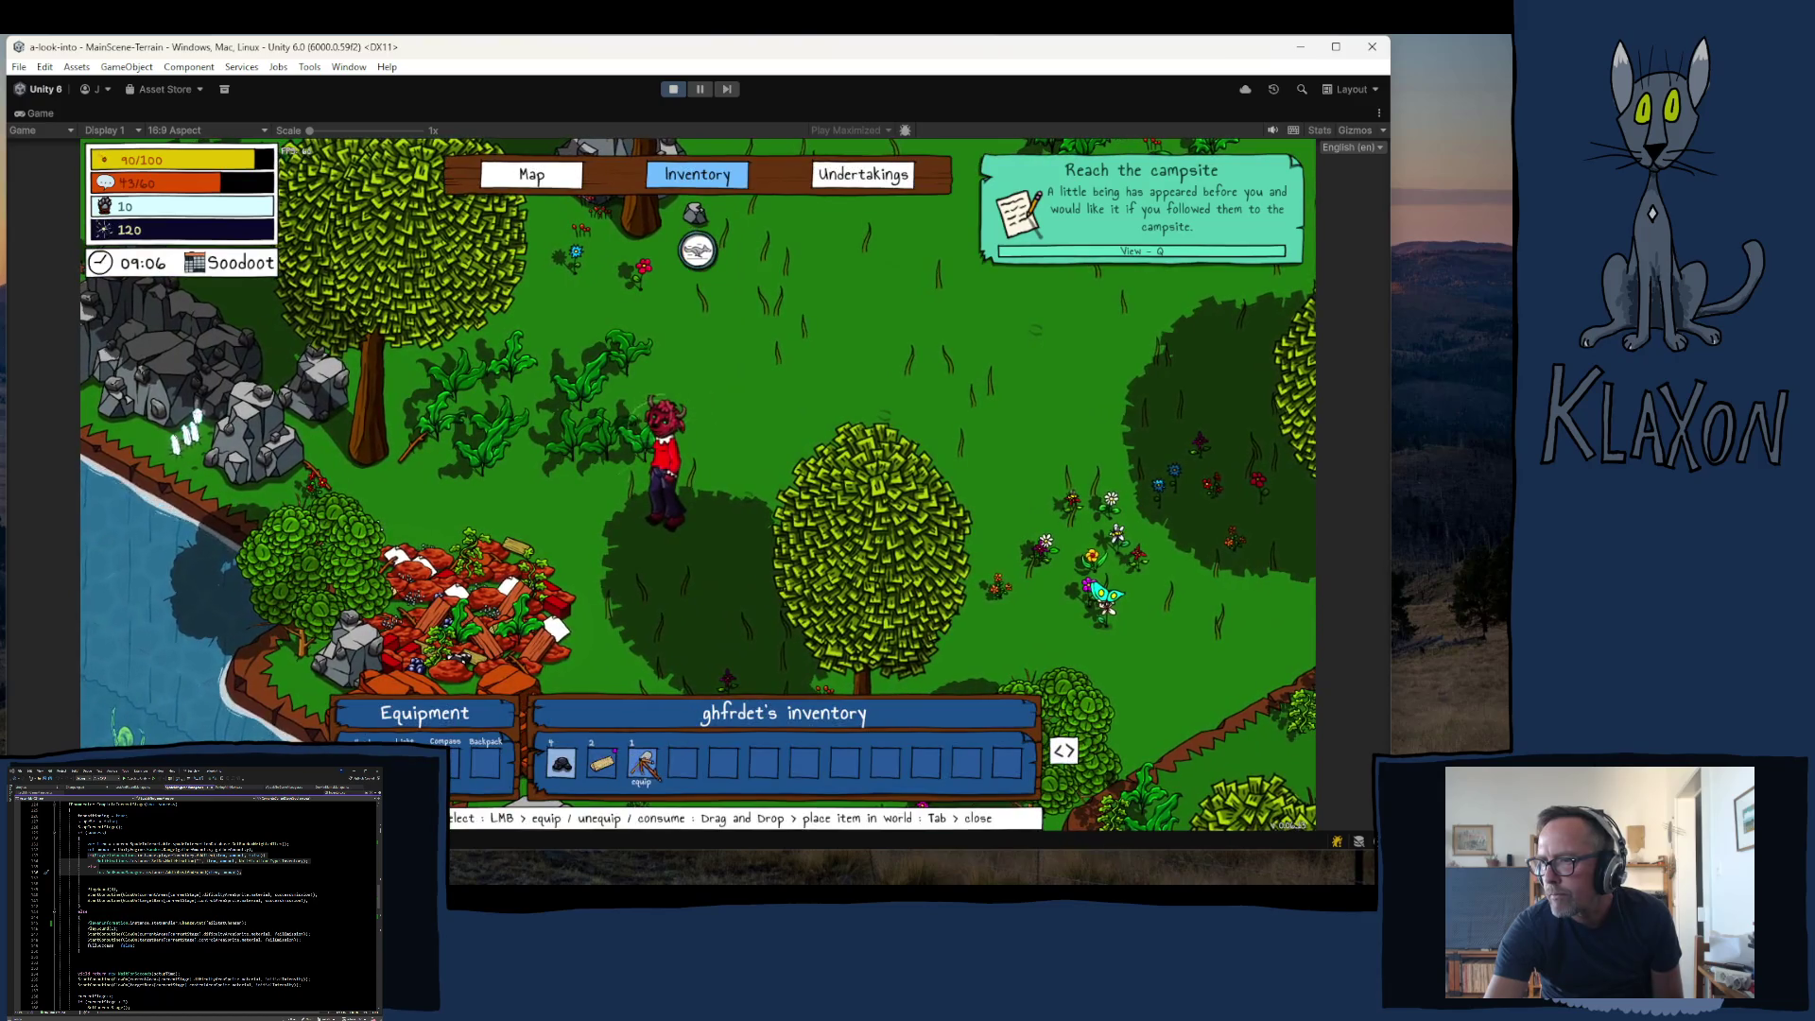
click(643, 764)
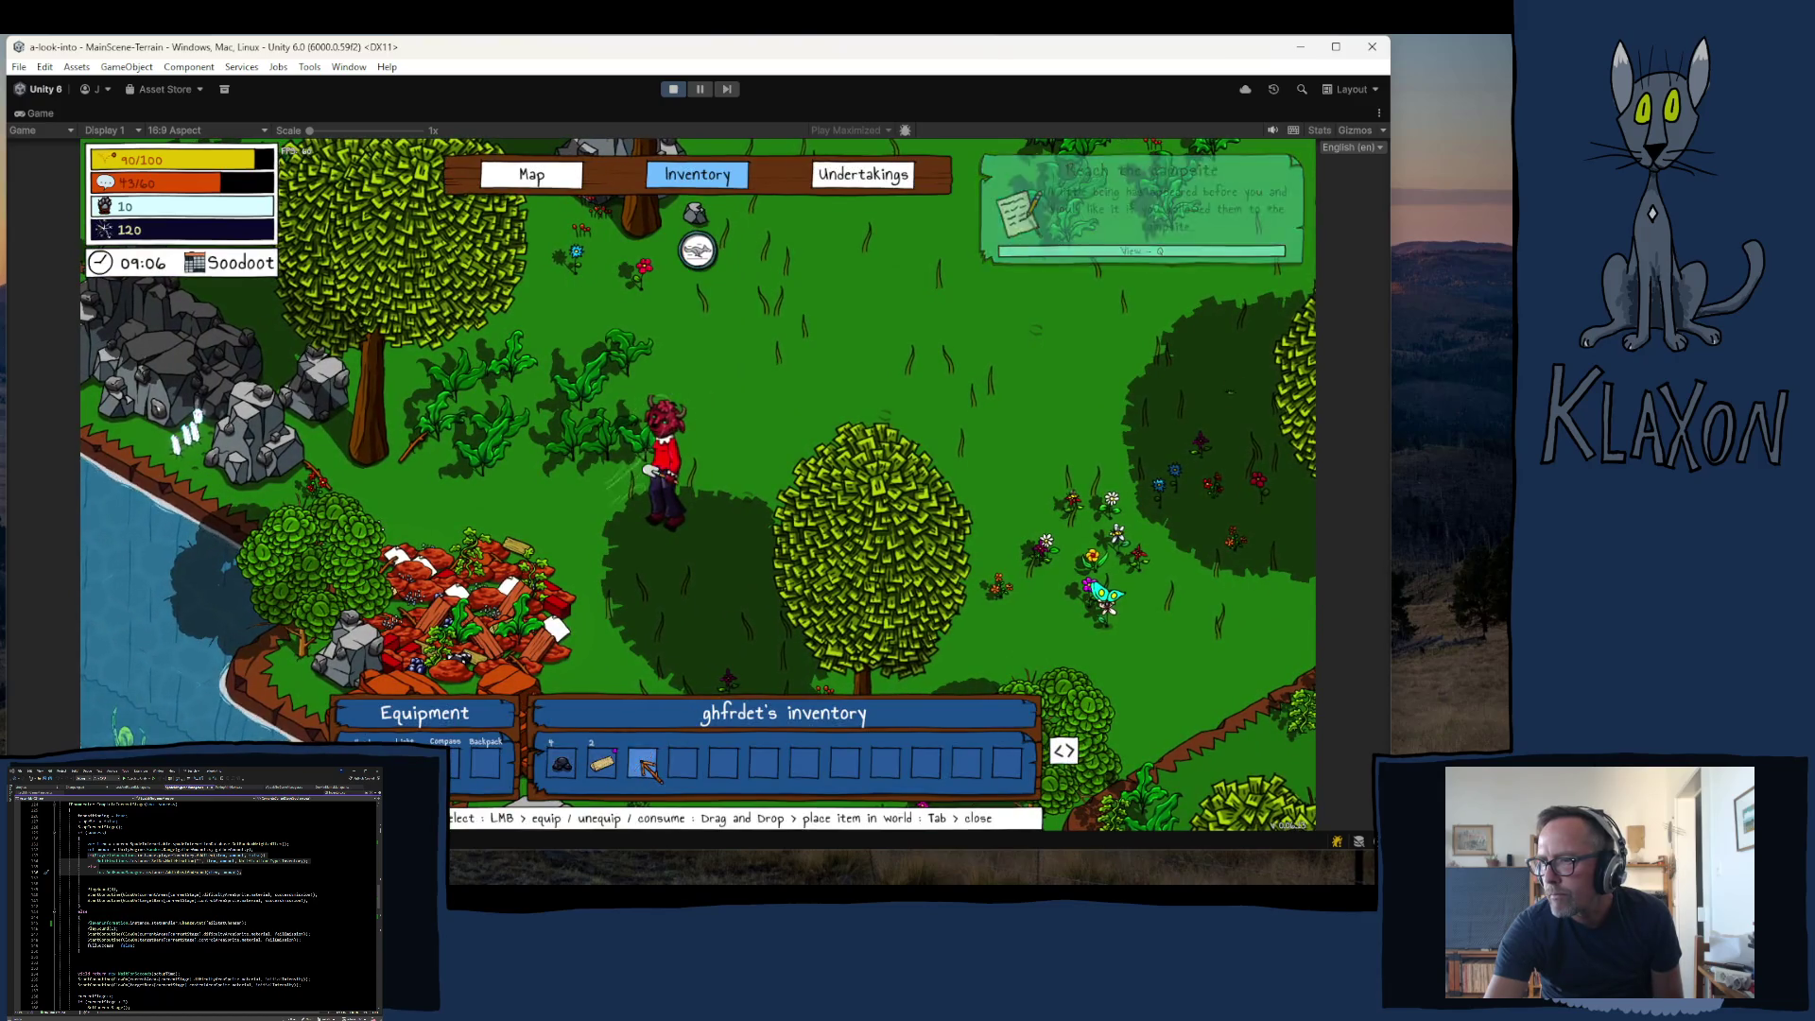
key(Tab)
key(a)
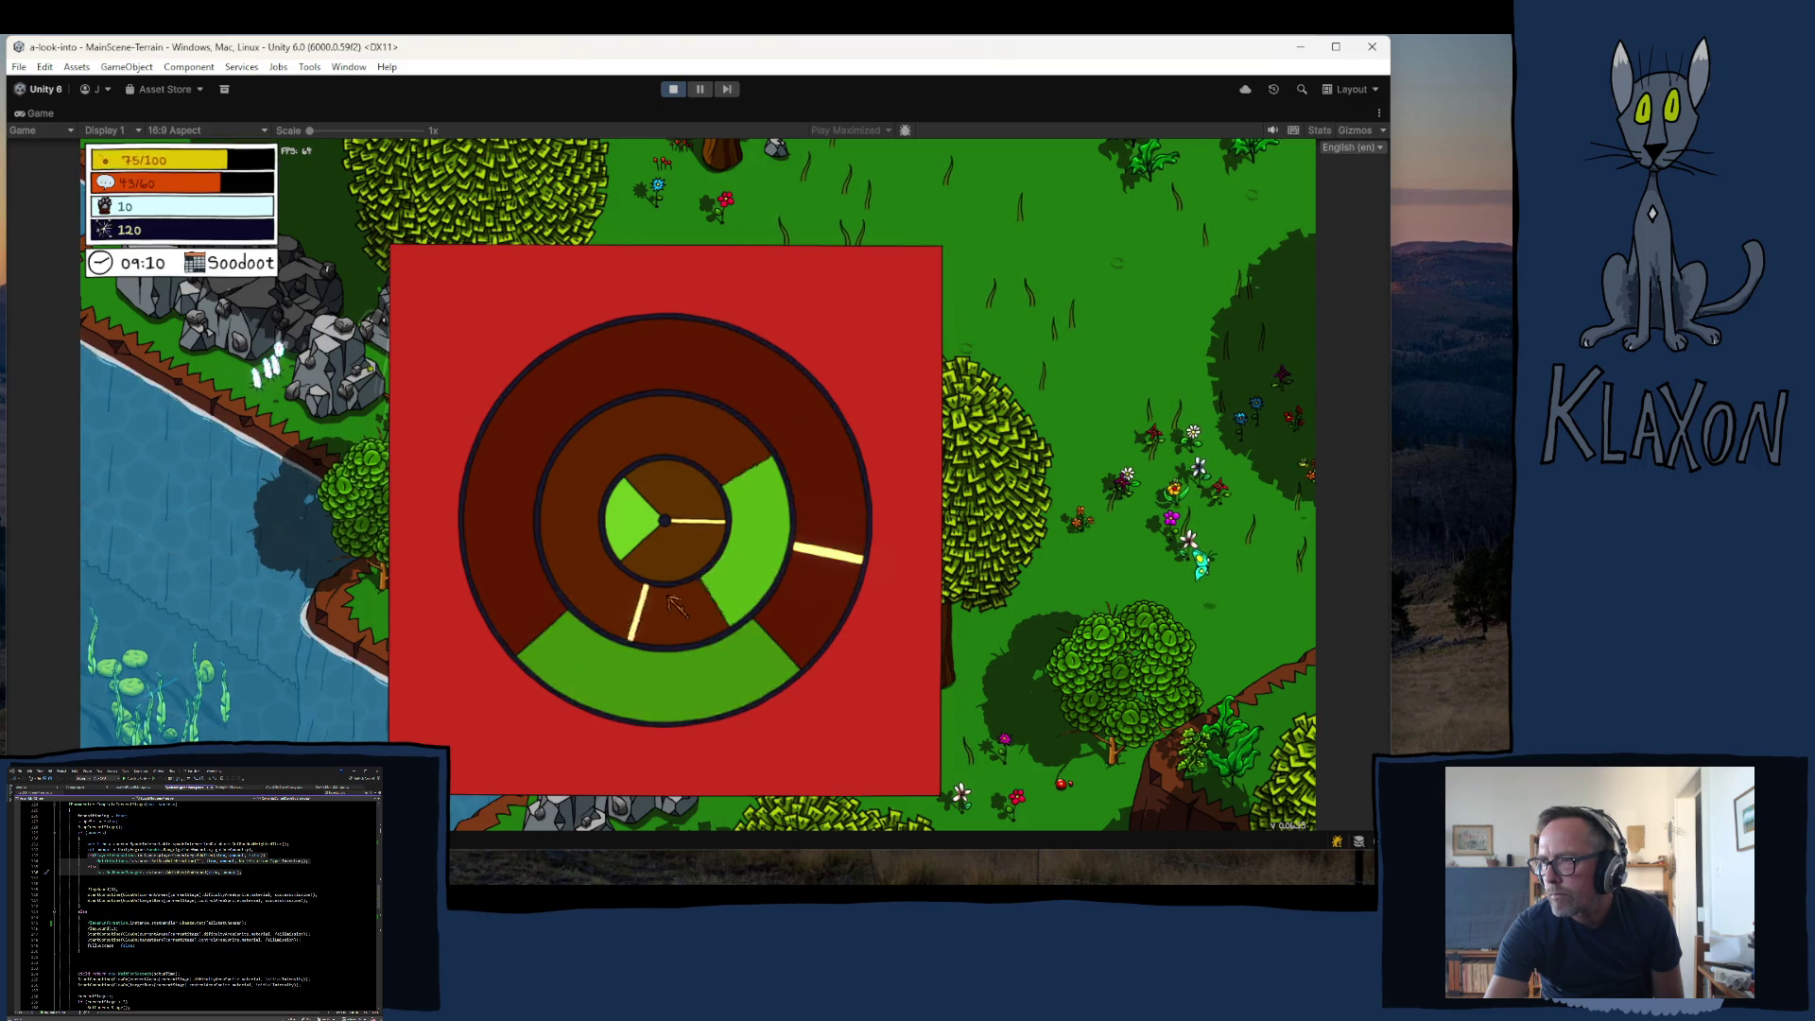
click(670, 605)
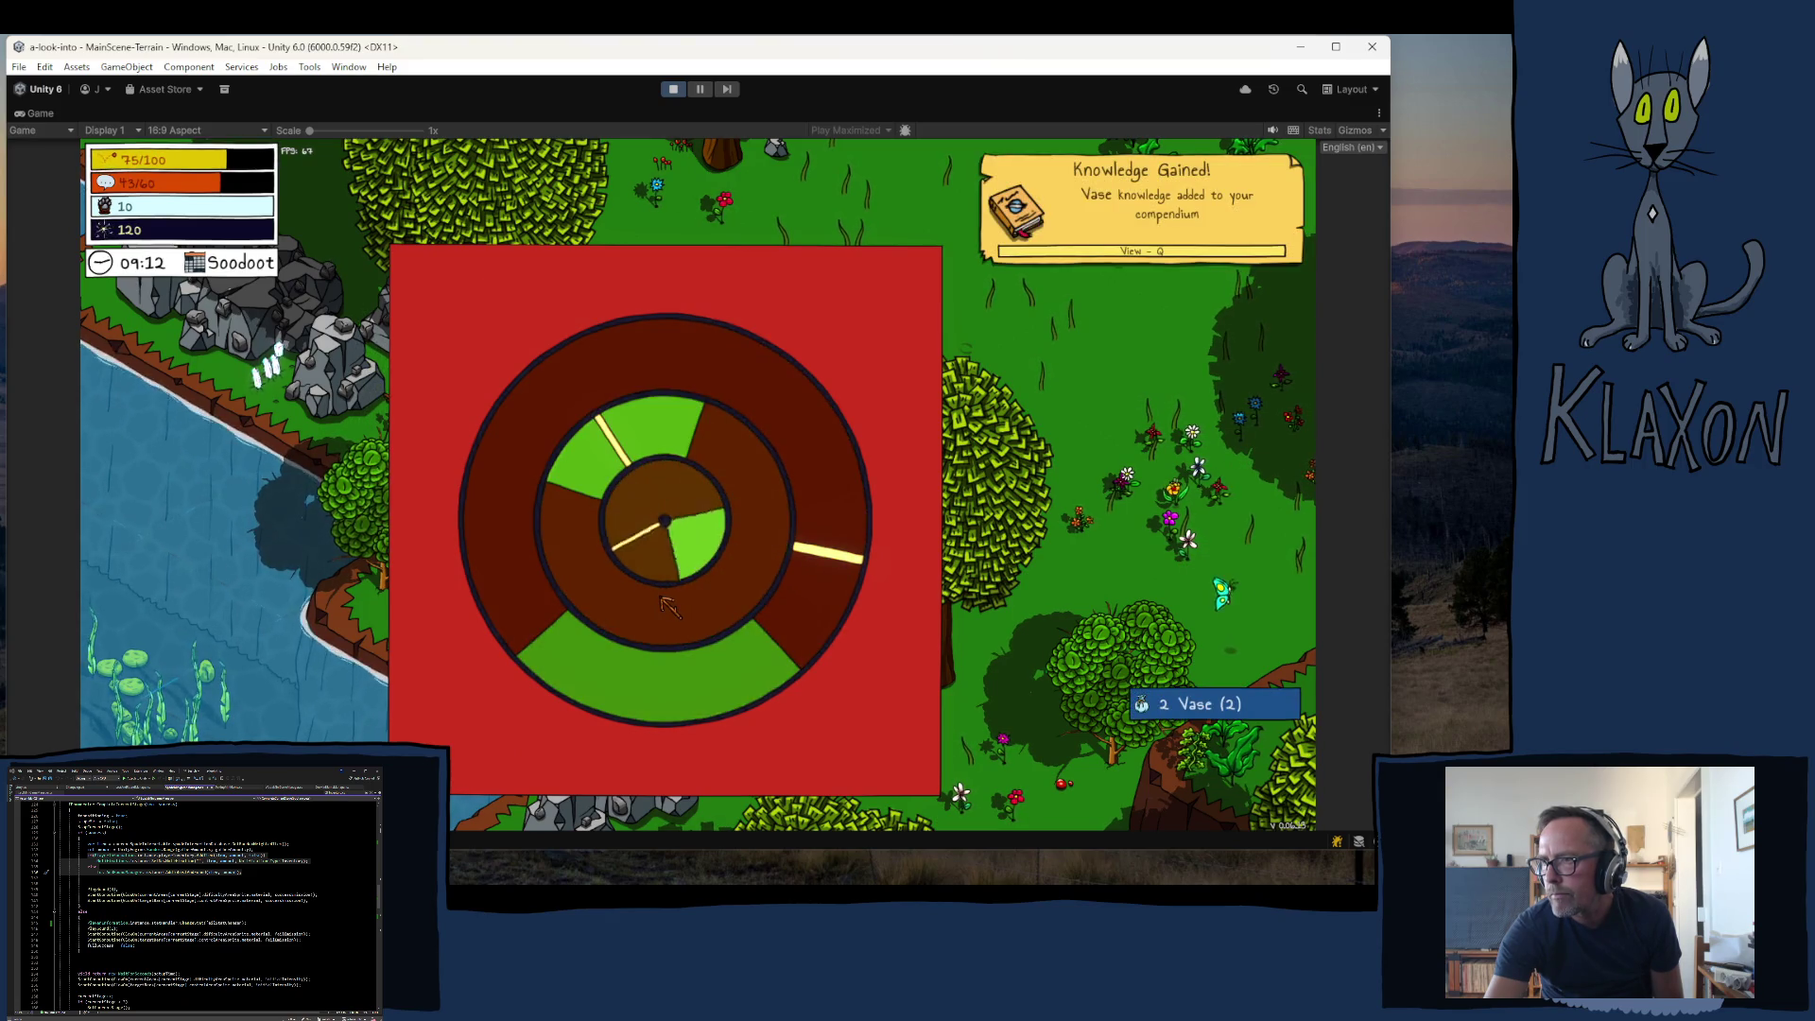
click(669, 605)
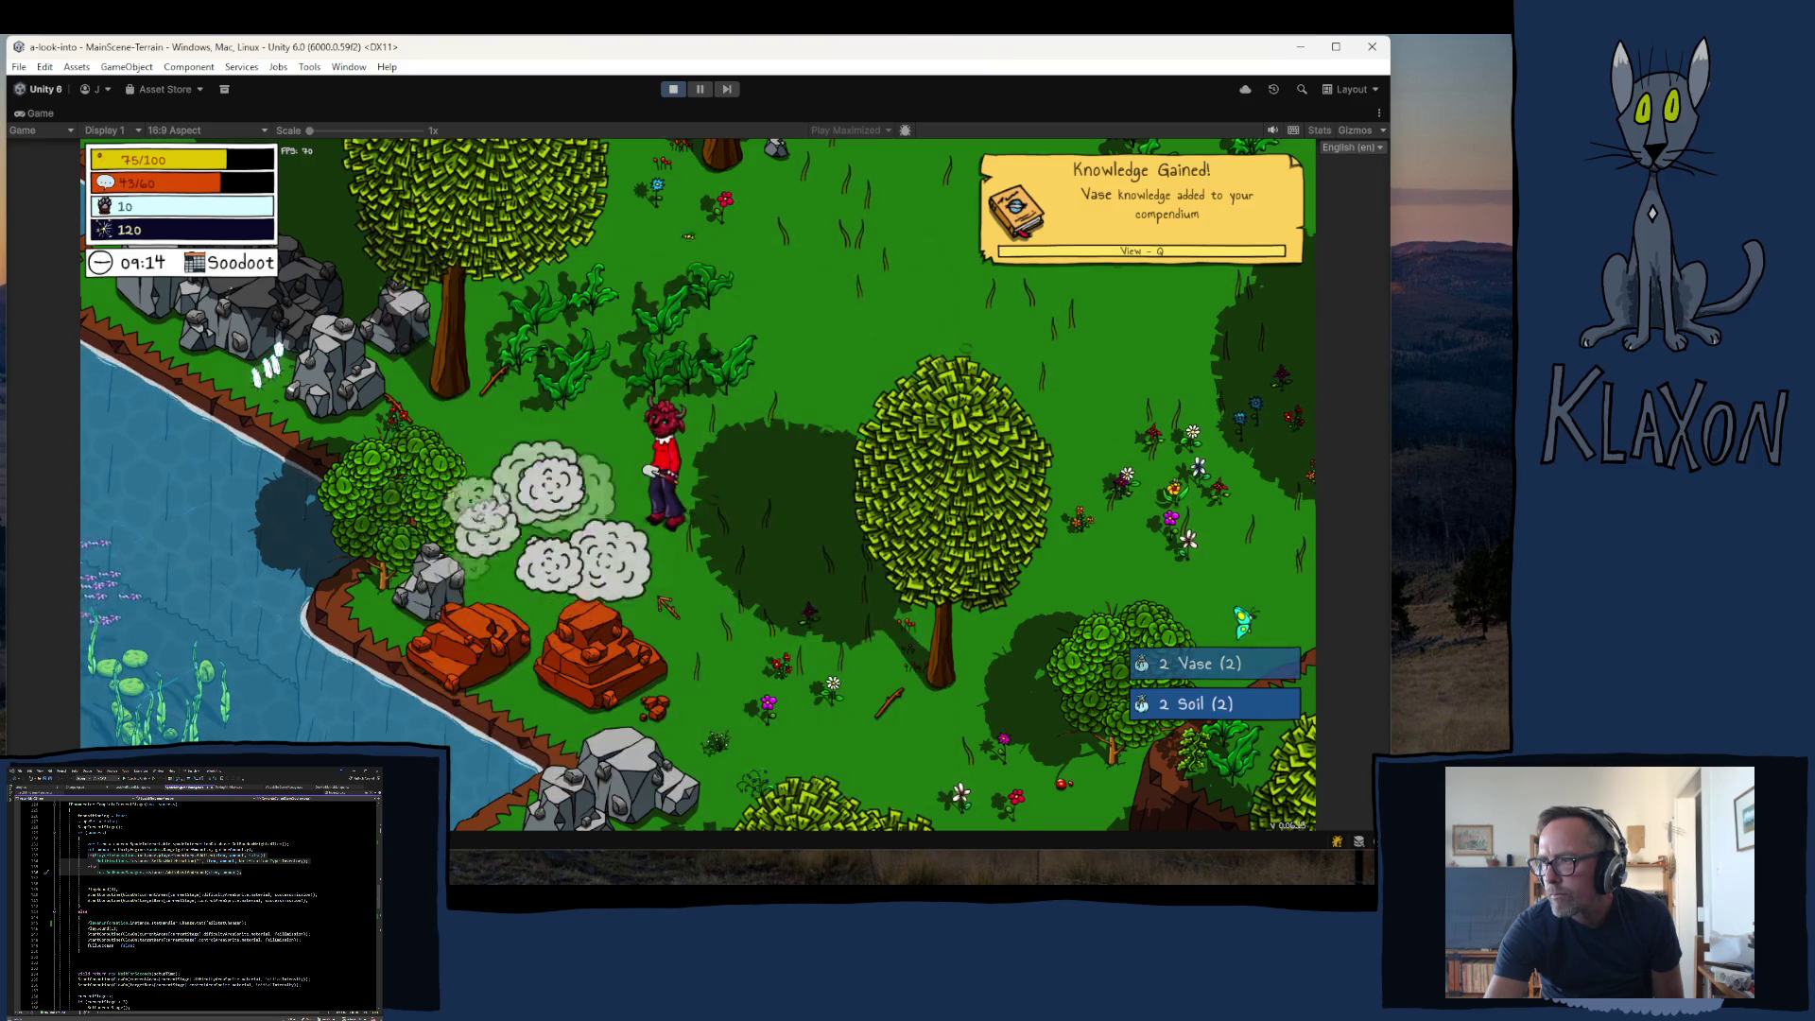
- Walk up through the forest to the Editor Chest and open it
key(w)
key(w)
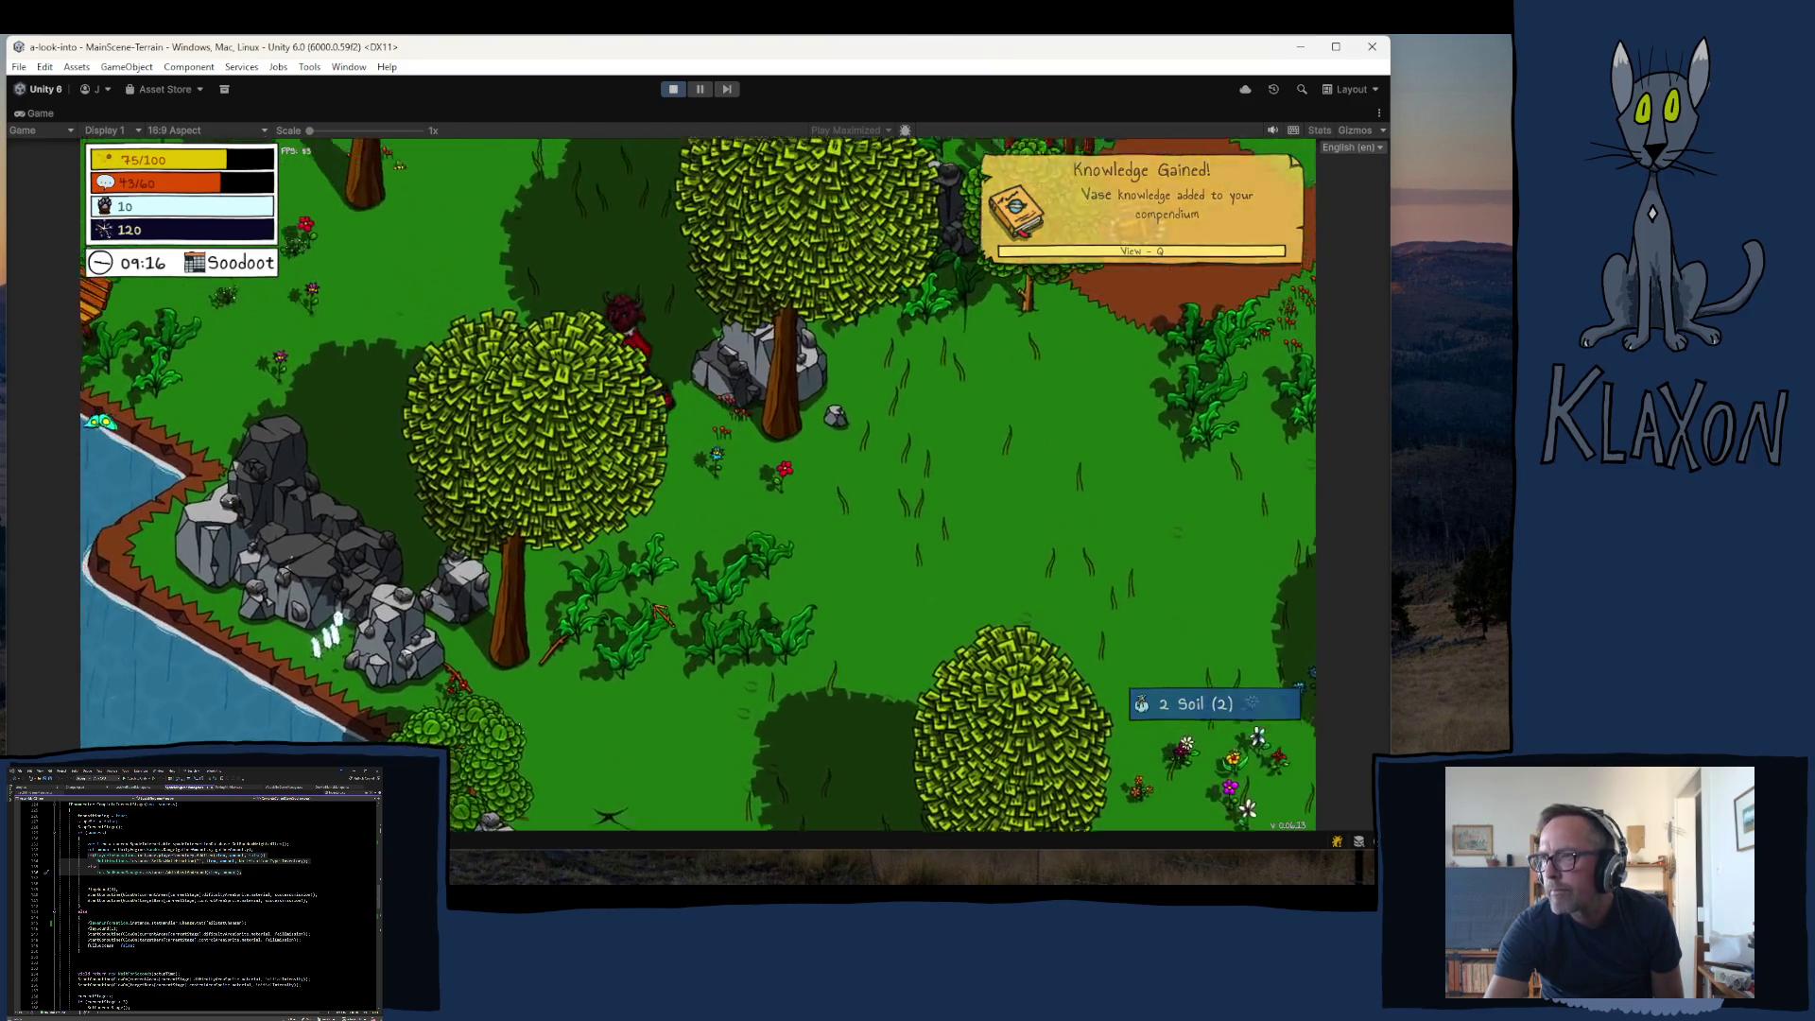
key(w)
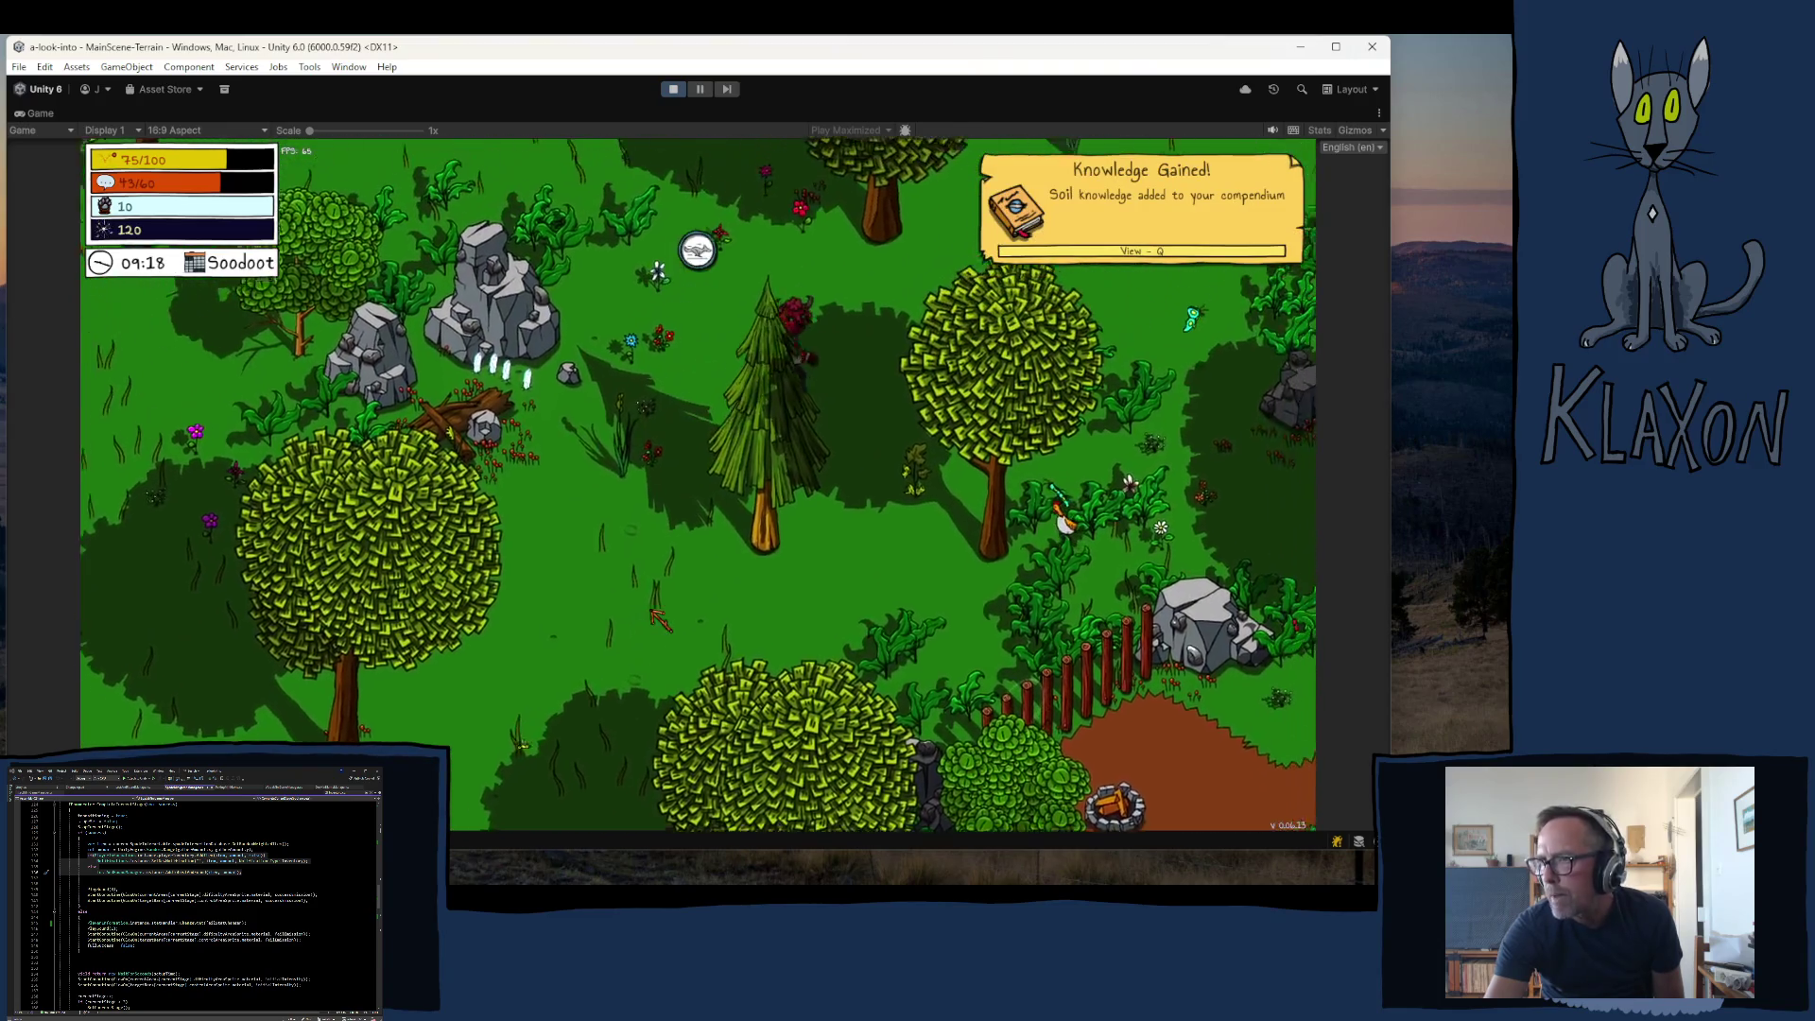
key(w)
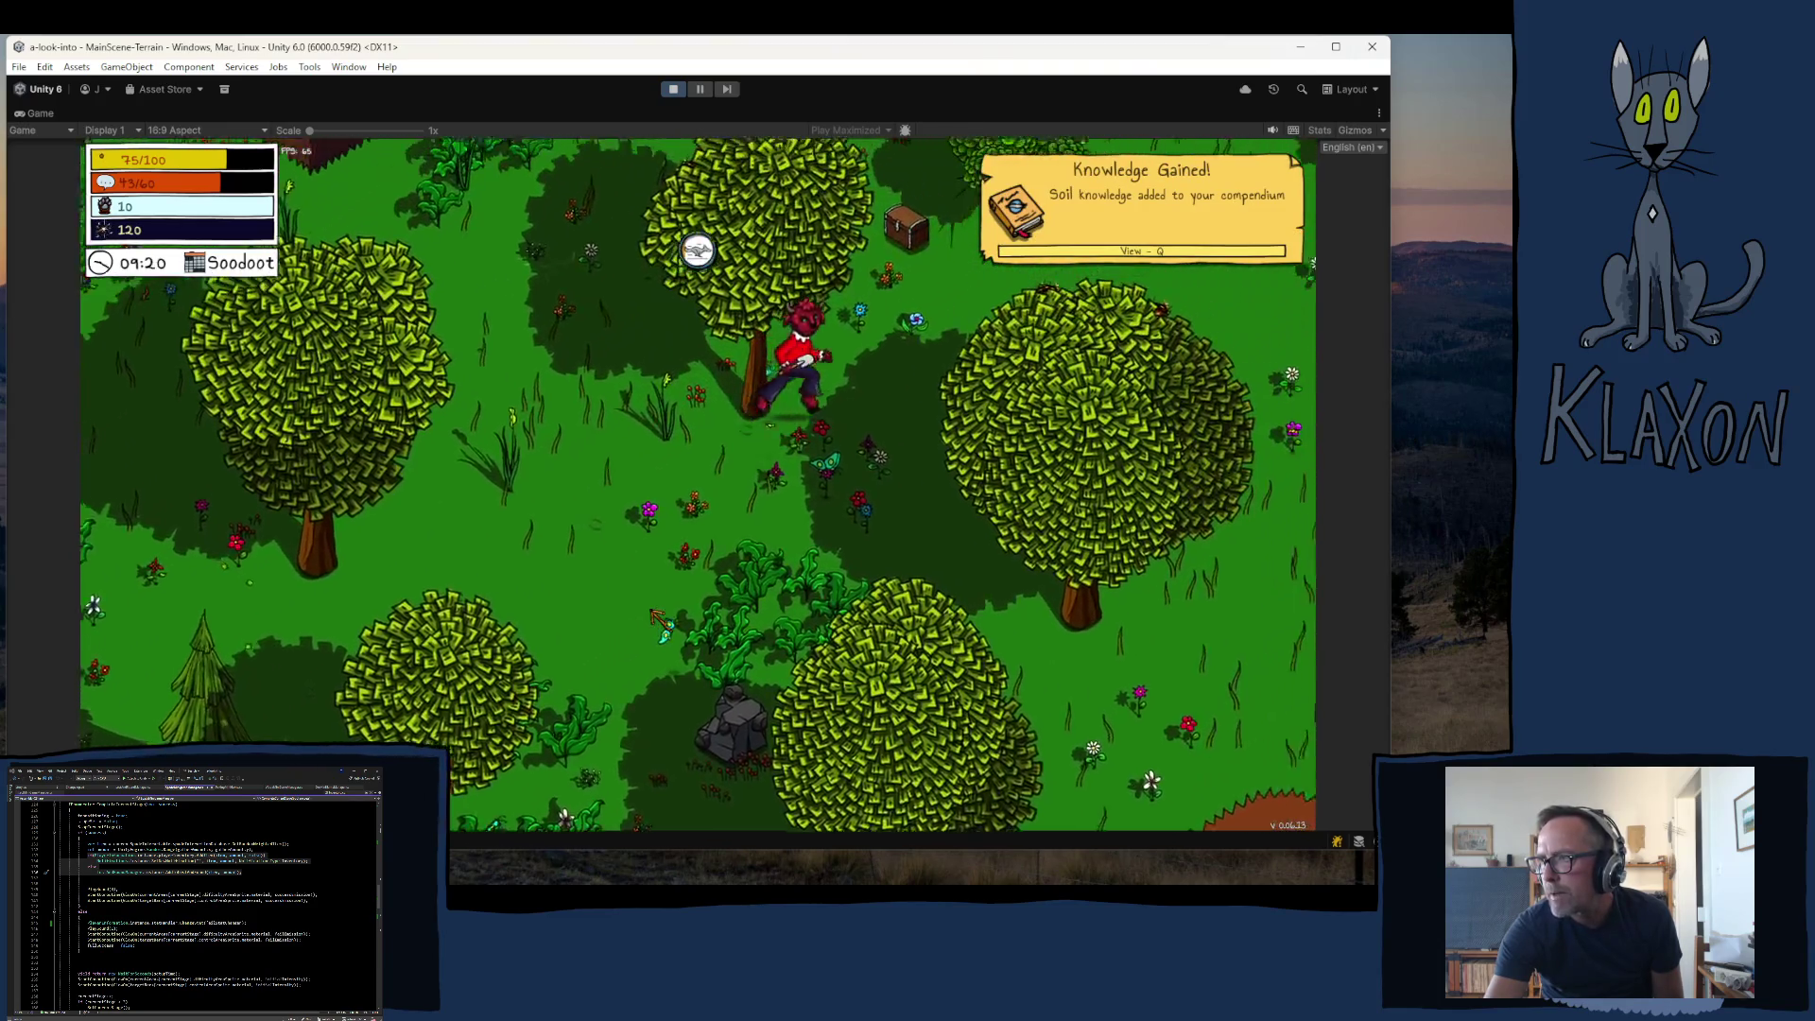
key(e)
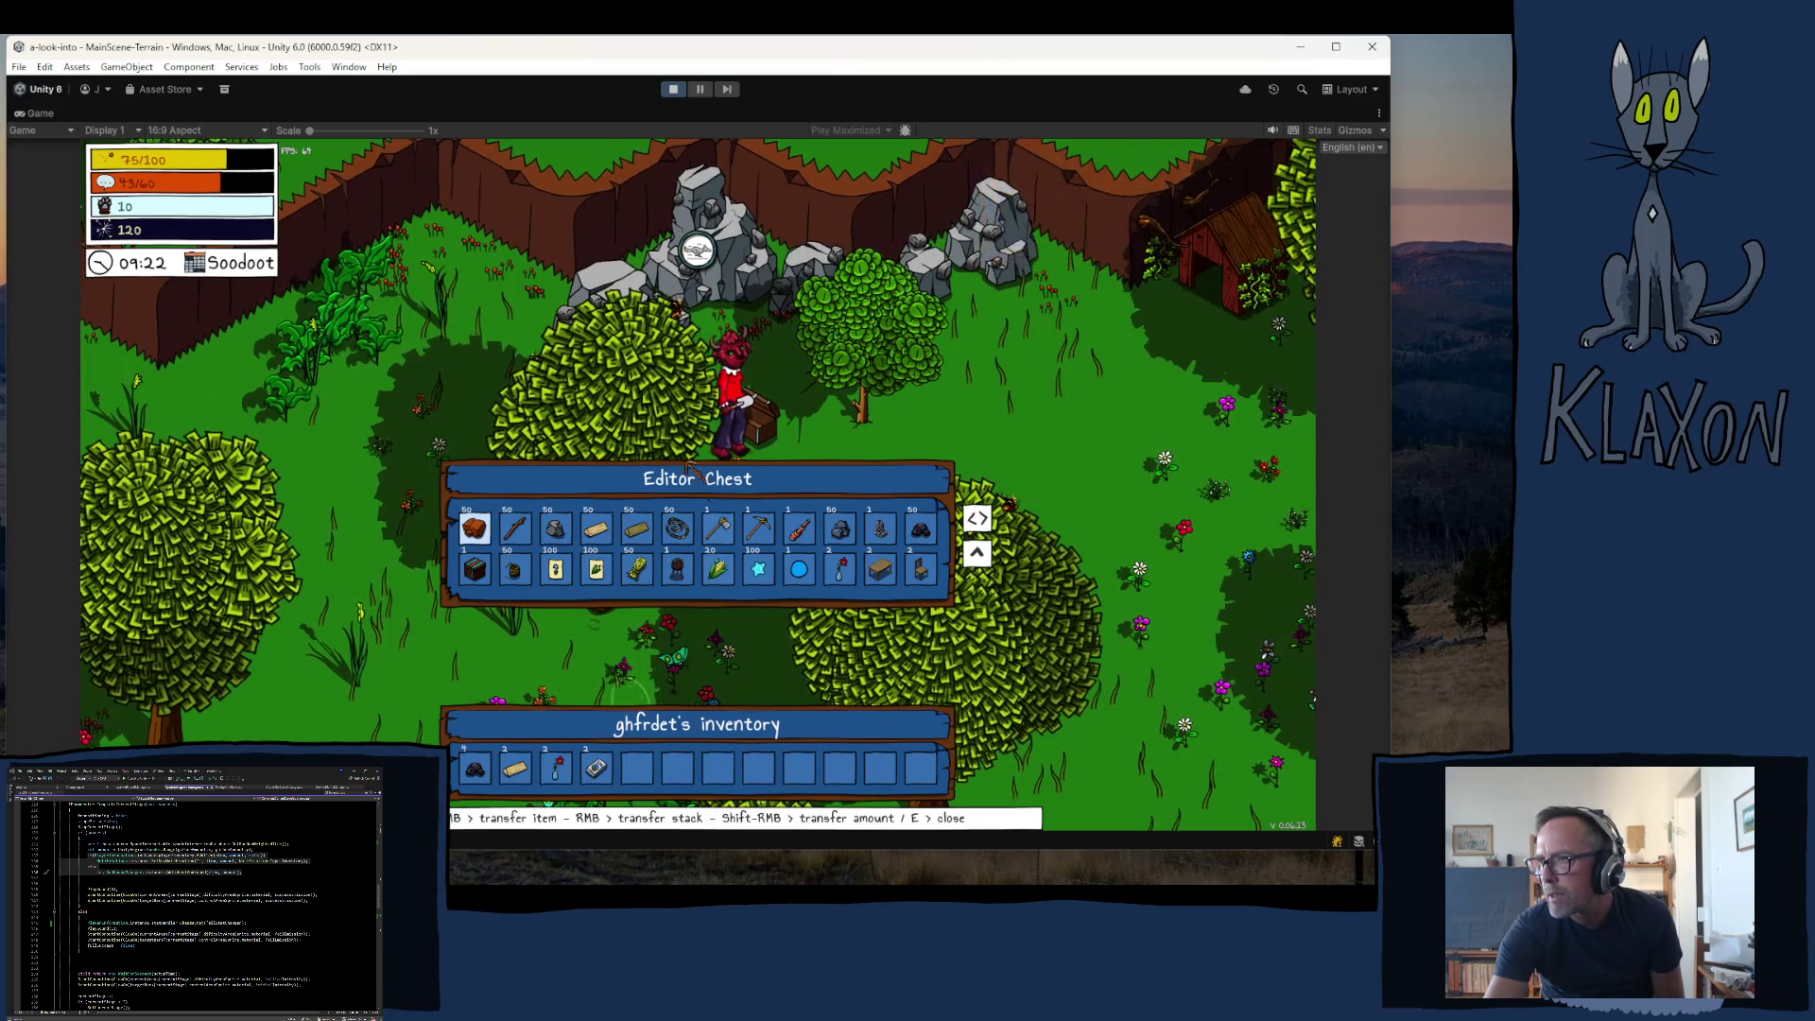
- Swap items with the chest: take clay, sticks, stone, string, hammer and pickaxe; store two small stacks
click(476, 533)
click(476, 532)
click(476, 533)
click(475, 532)
click(516, 531)
click(518, 532)
click(518, 532)
click(556, 768)
click(556, 768)
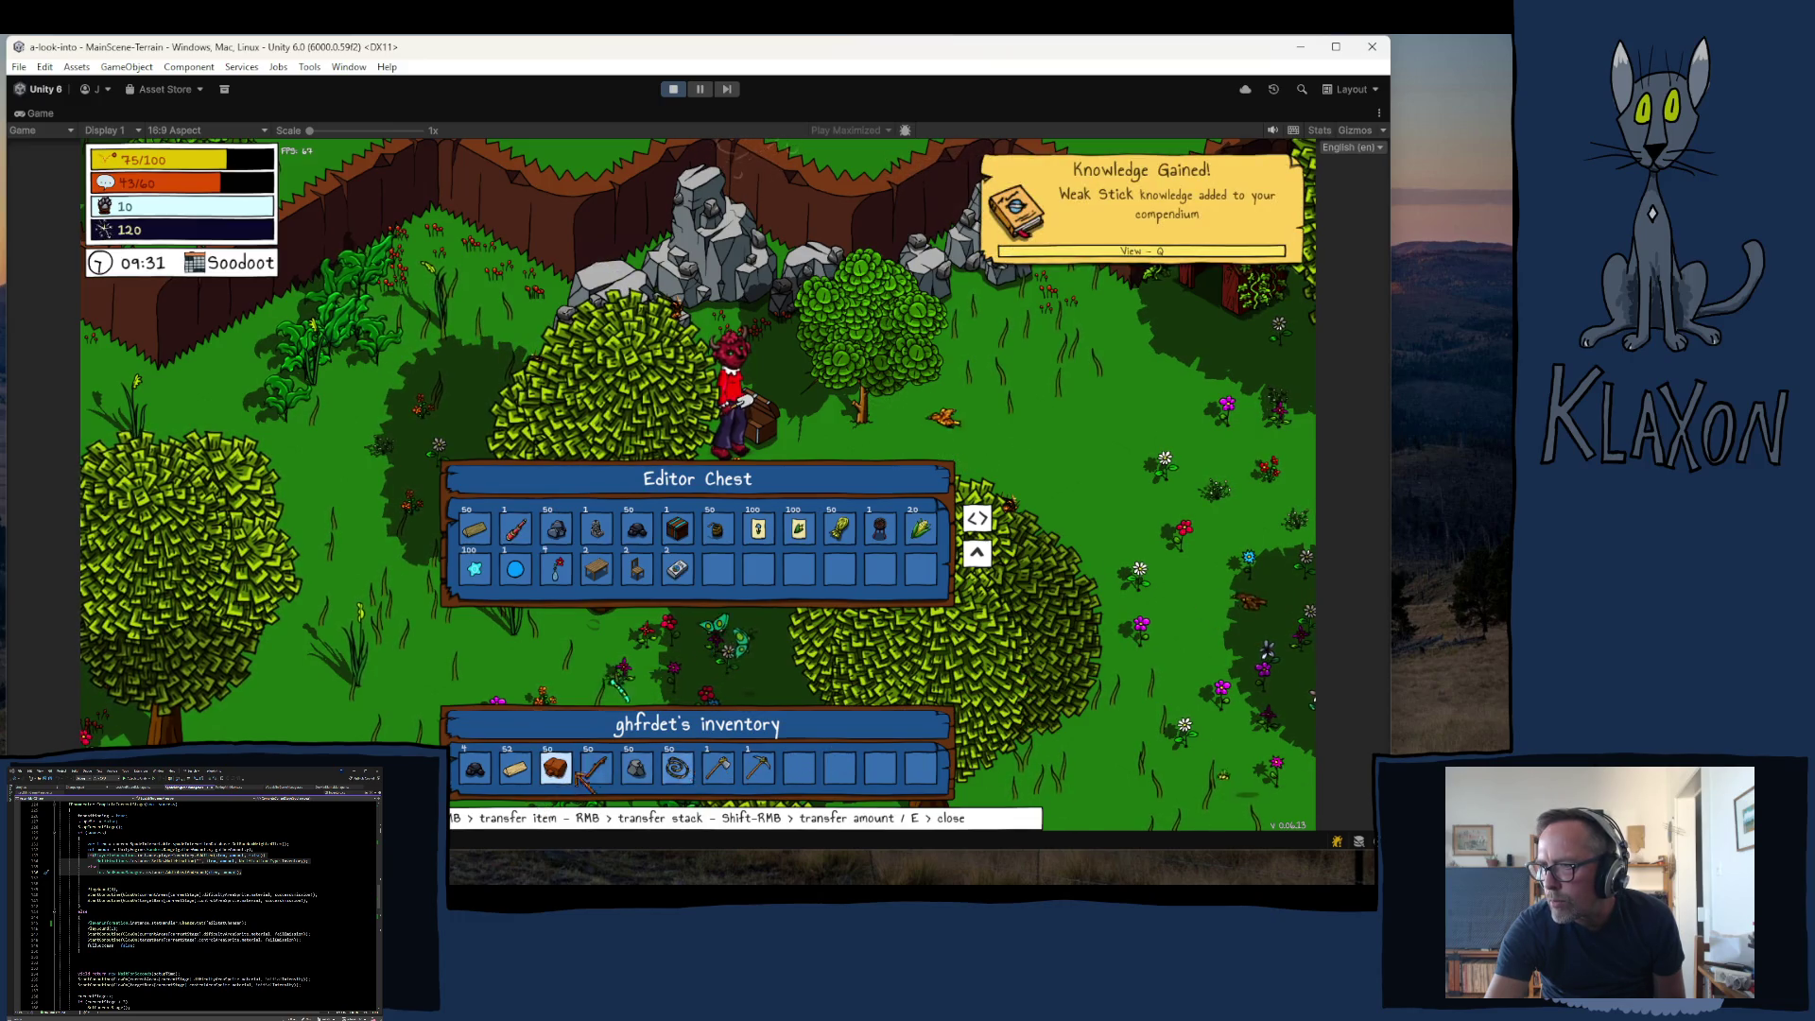
- Close the chest, equip the pickaxe, and start chopping a nearby tree
key(e)
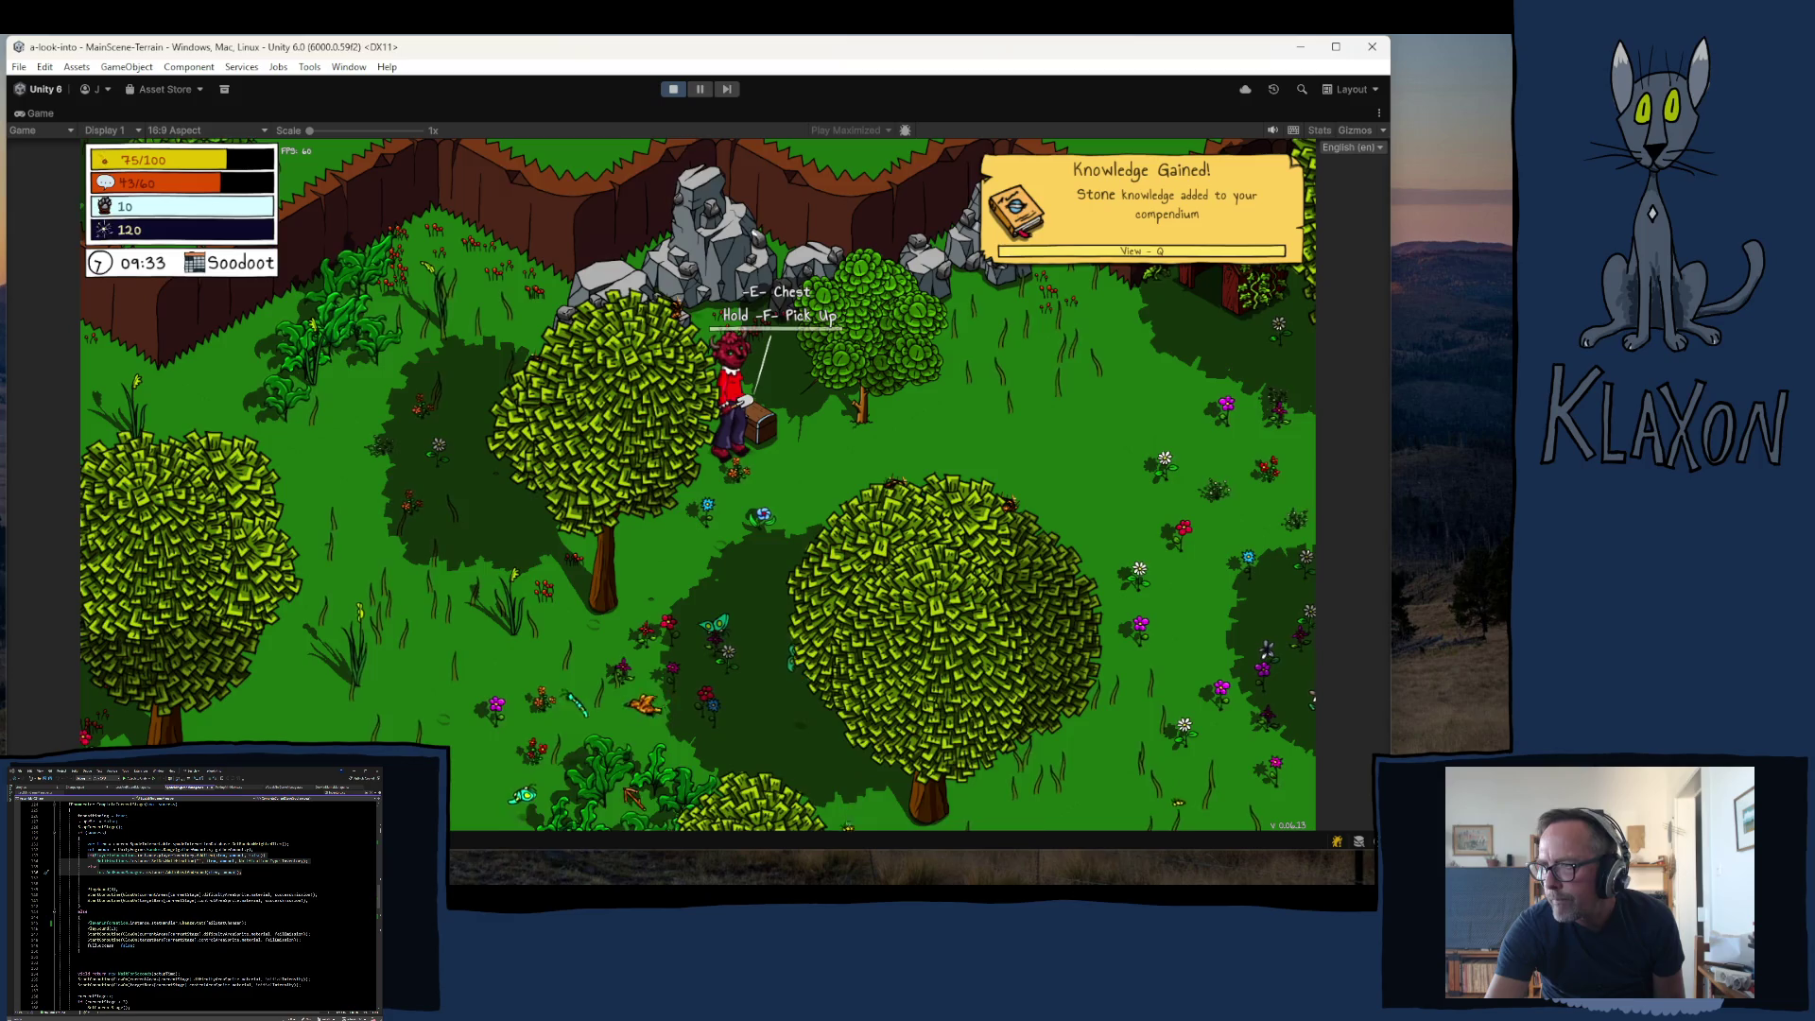
key(Tab)
click(804, 767)
key(Tab)
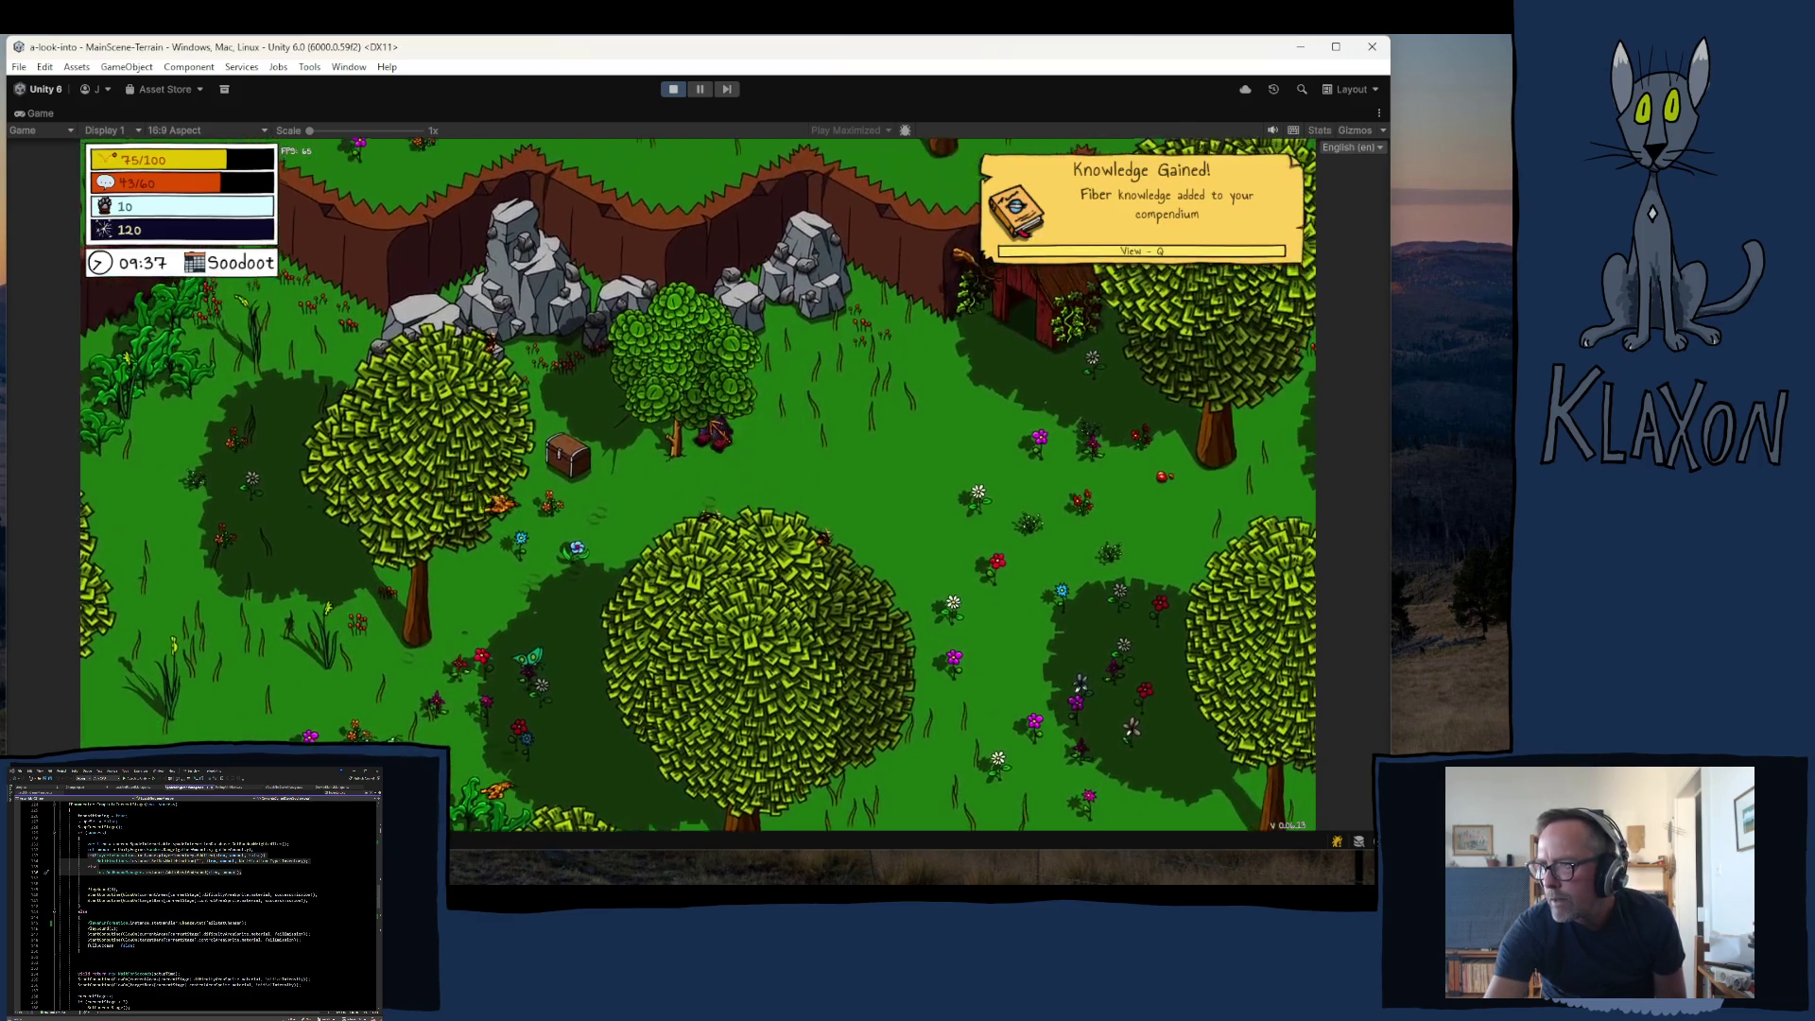
click(641, 507)
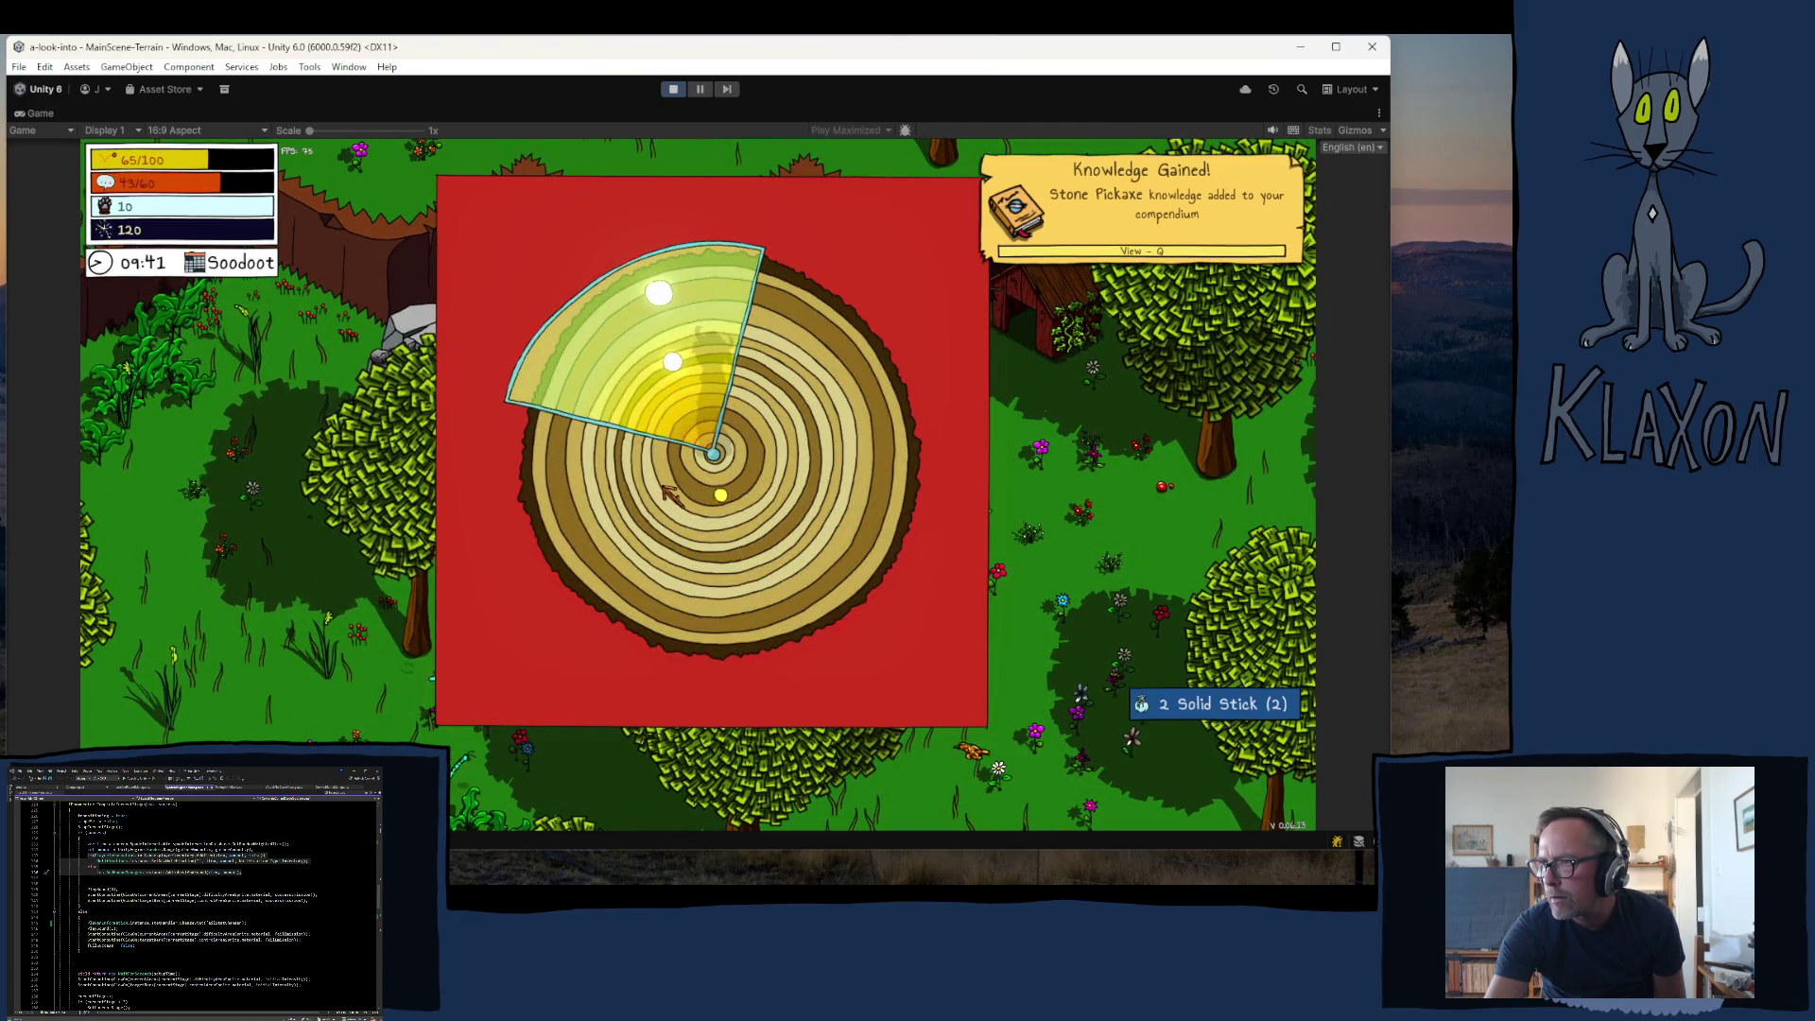
- Chop the tree in the ring minigame for Solid Sticks and check the inventory
click(689, 495)
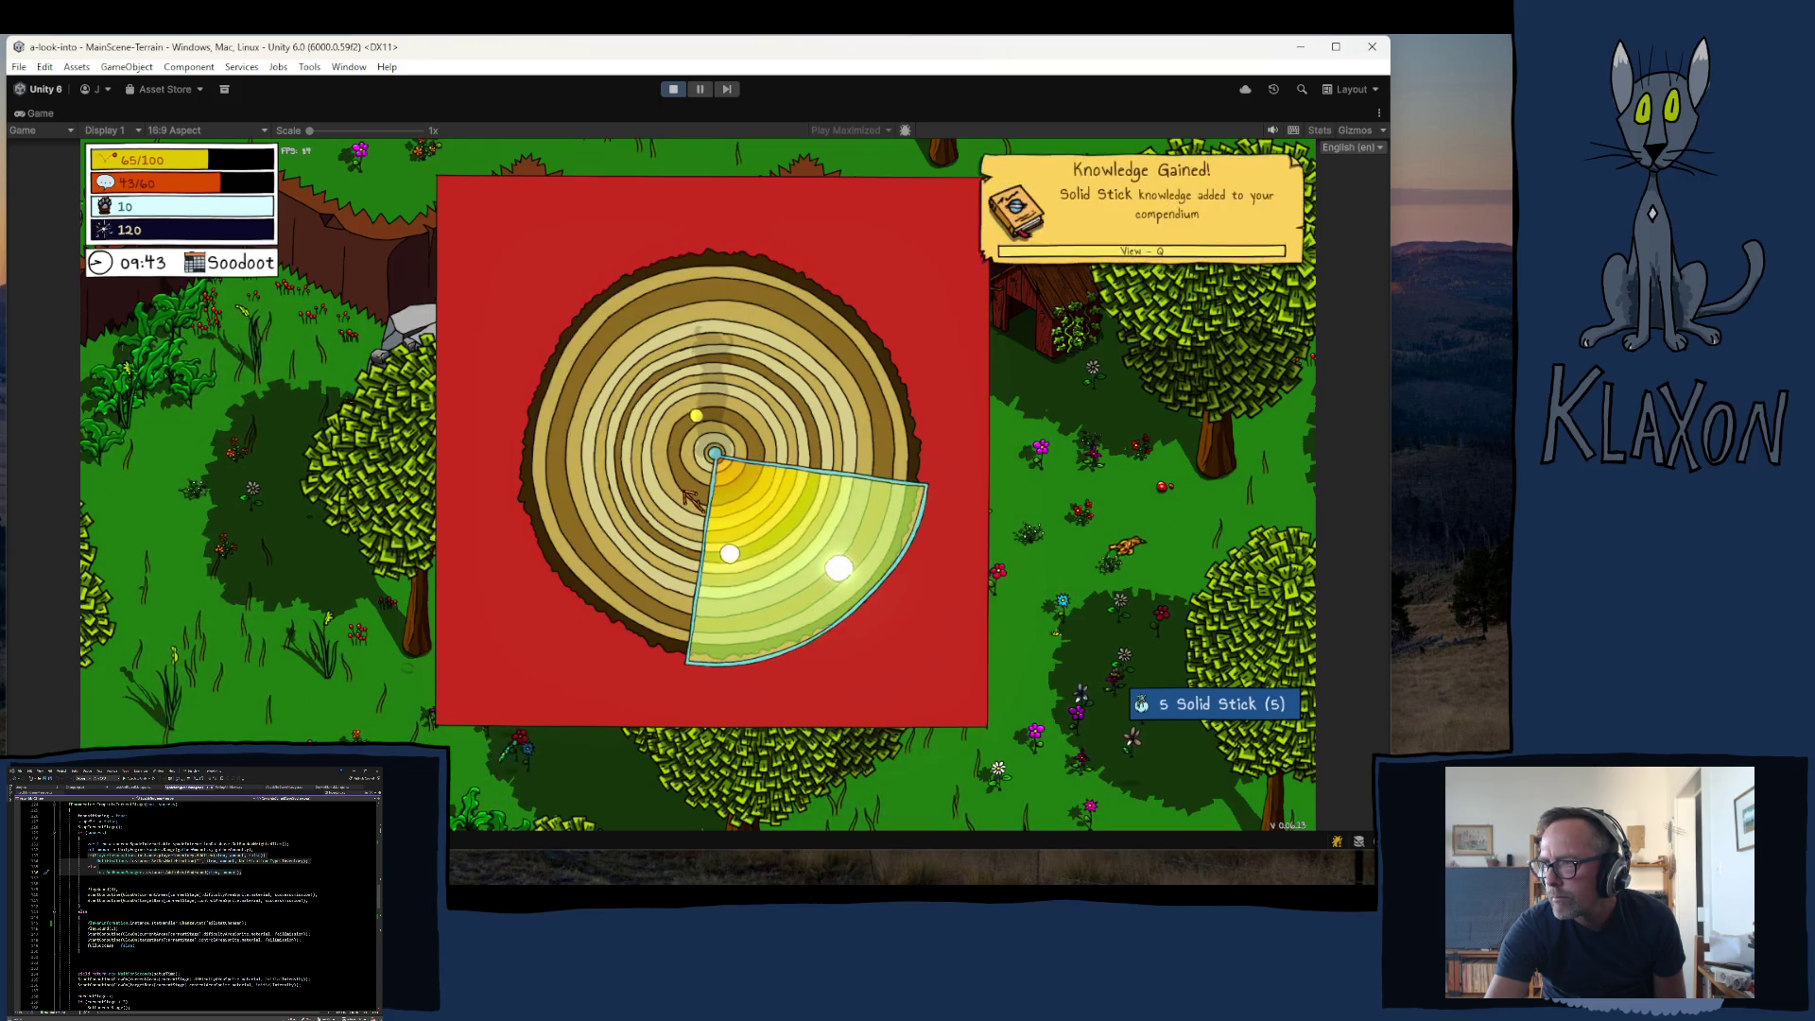
click(691, 497)
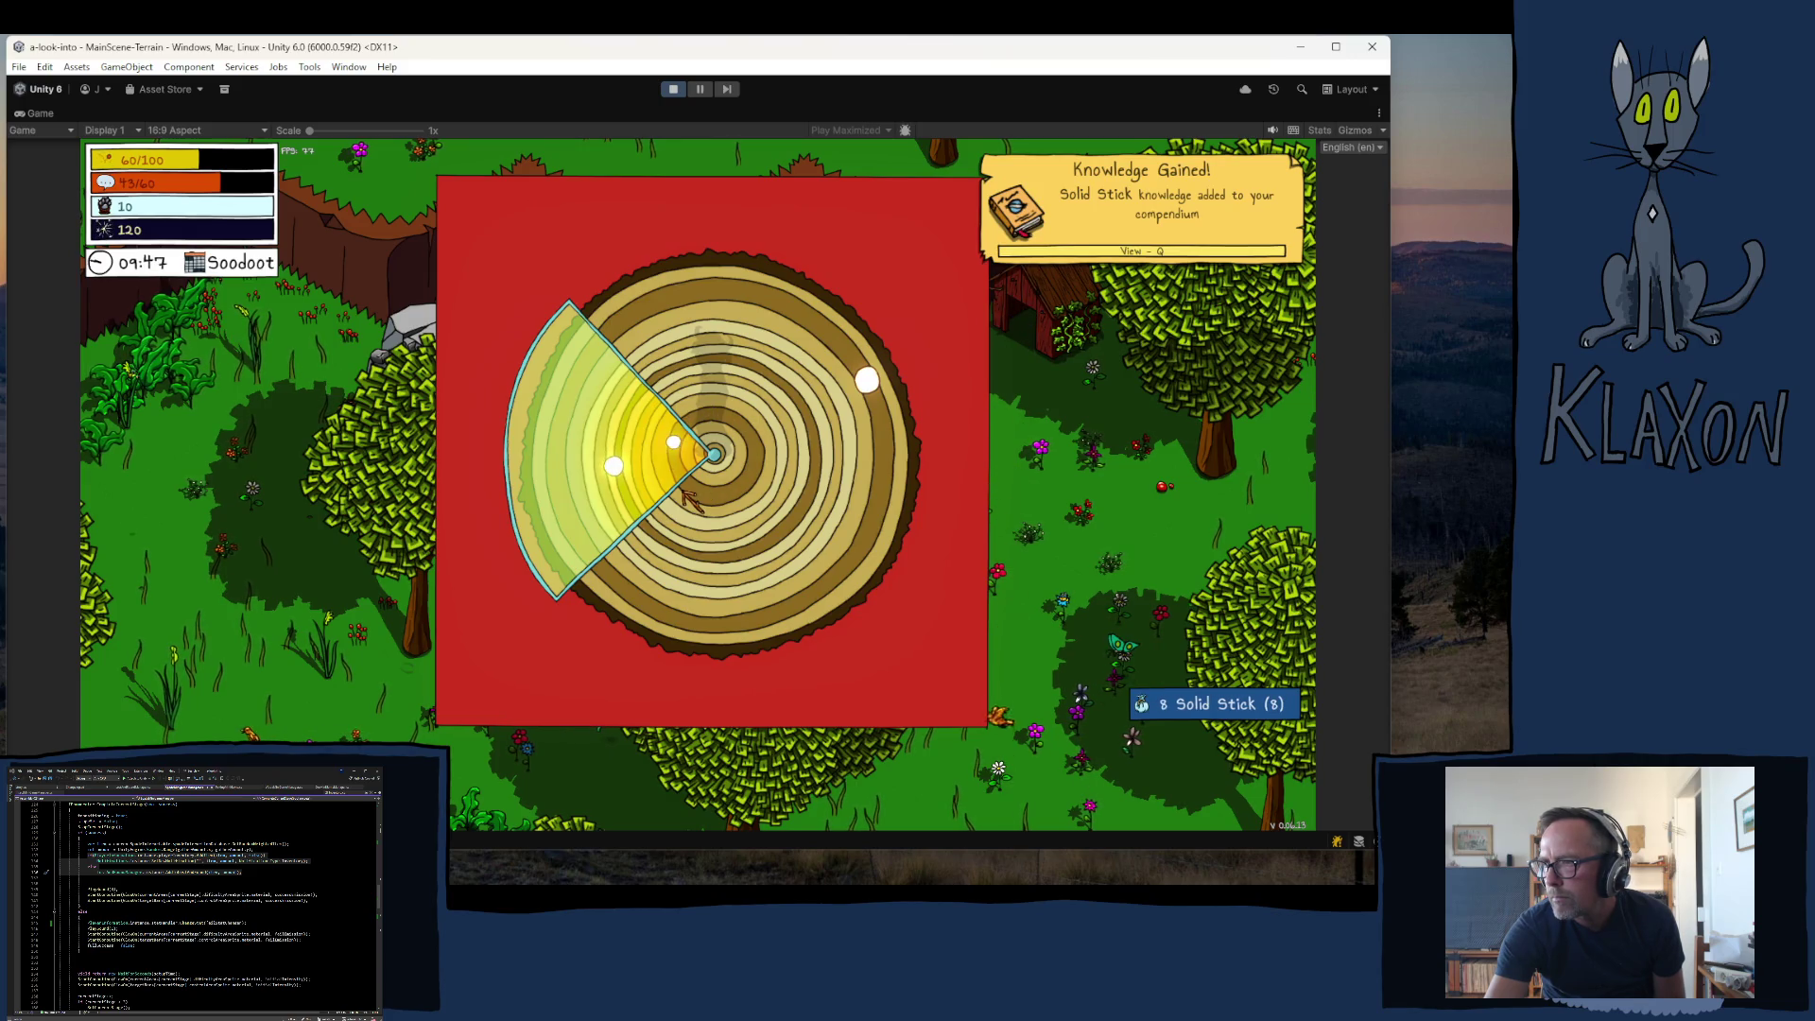
key(Tab)
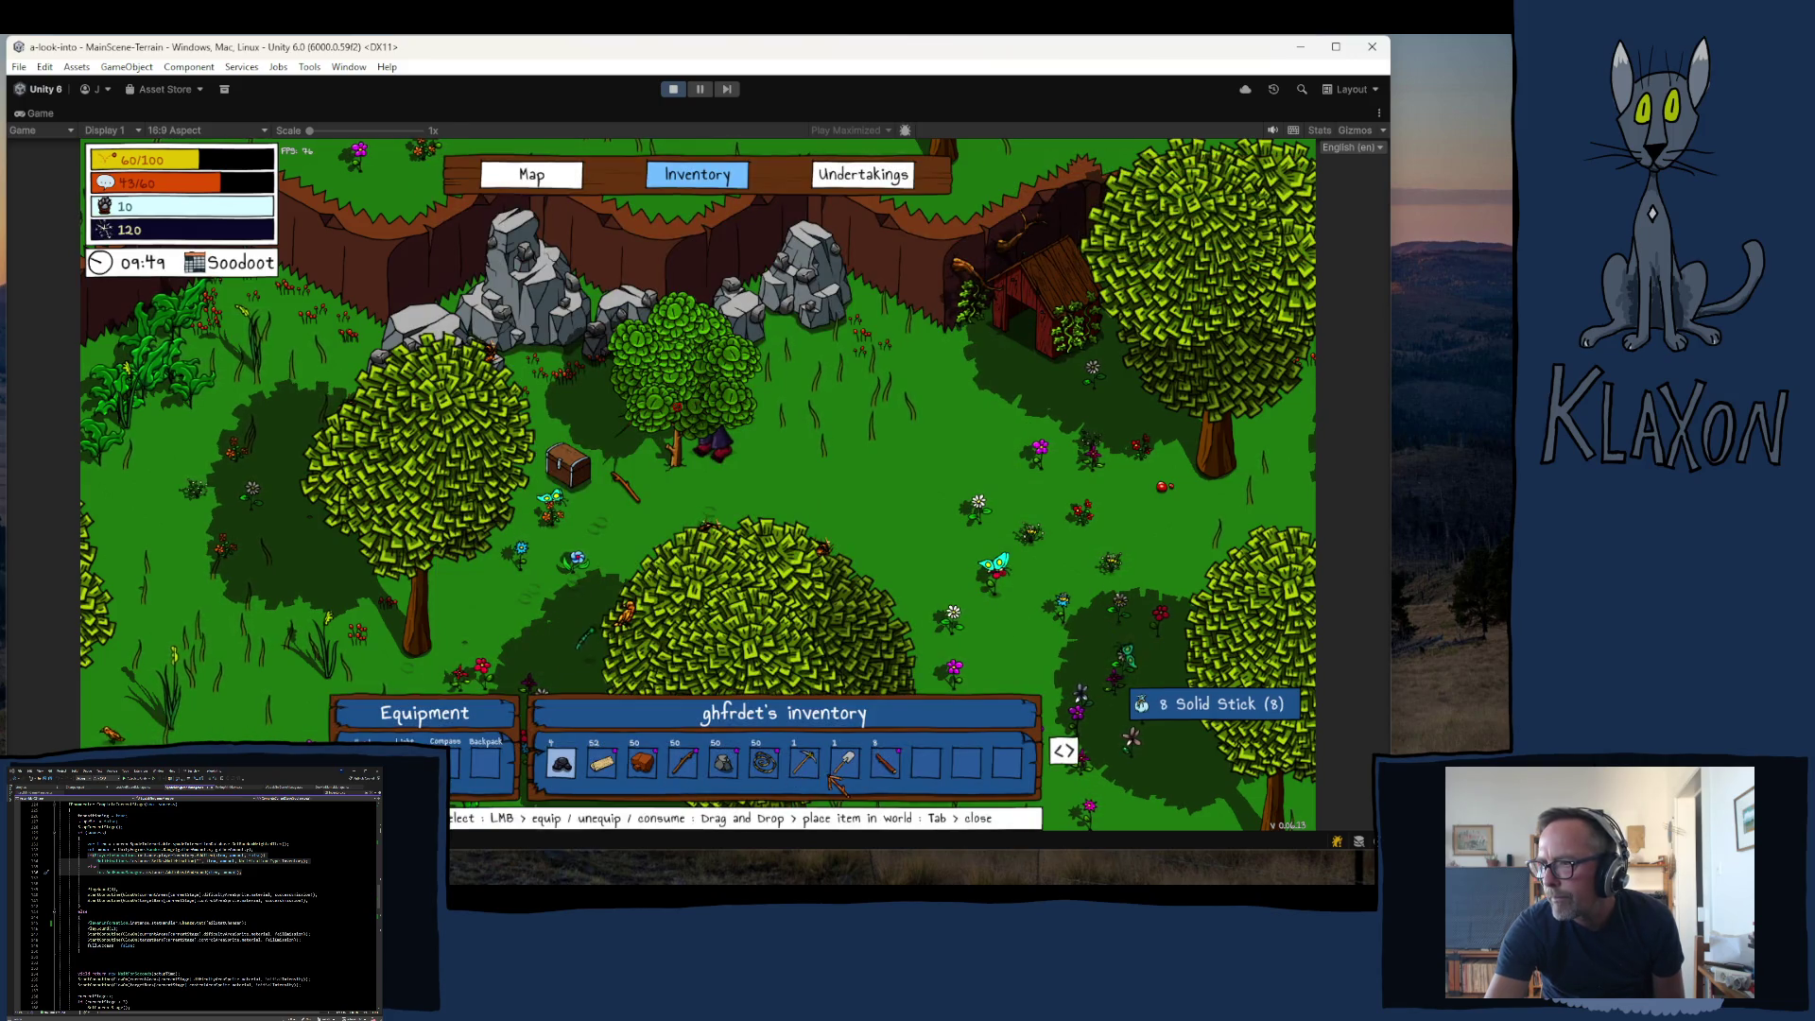
key(Tab)
- Run to the cliff rocks and mine 4 more Stone, bringing the total to 54
key(w)
key(w)
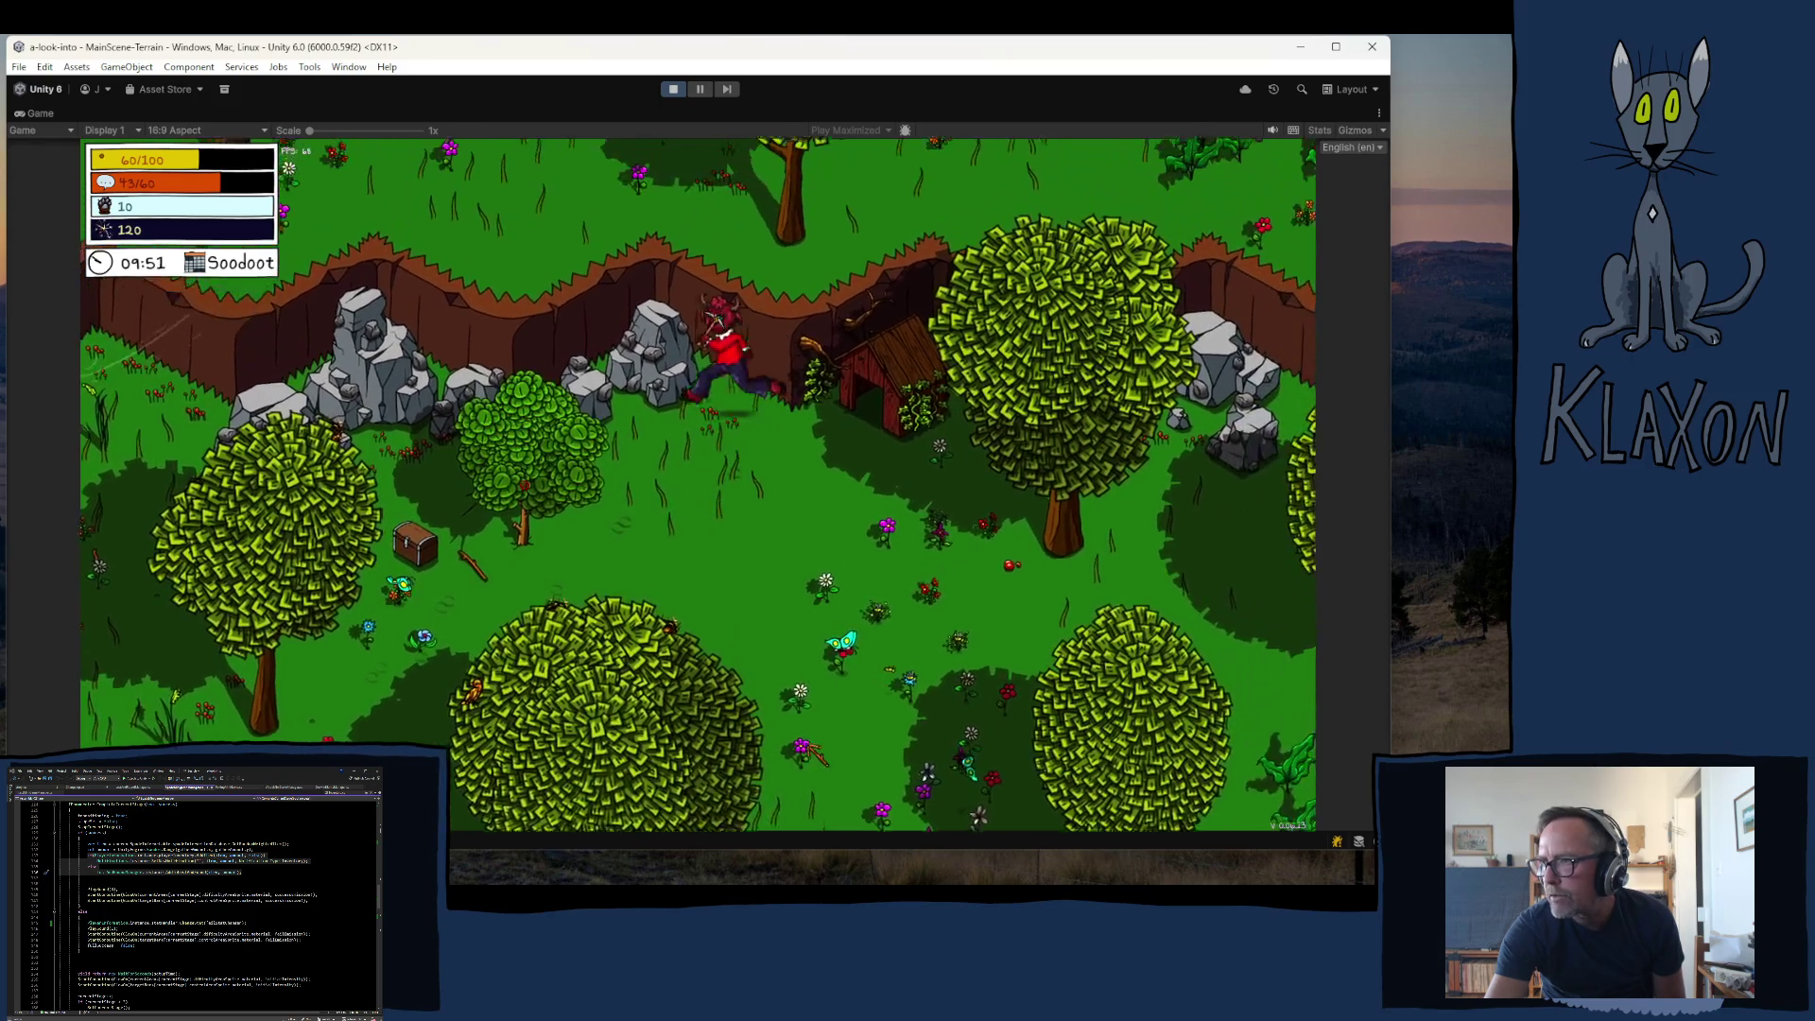
key(e)
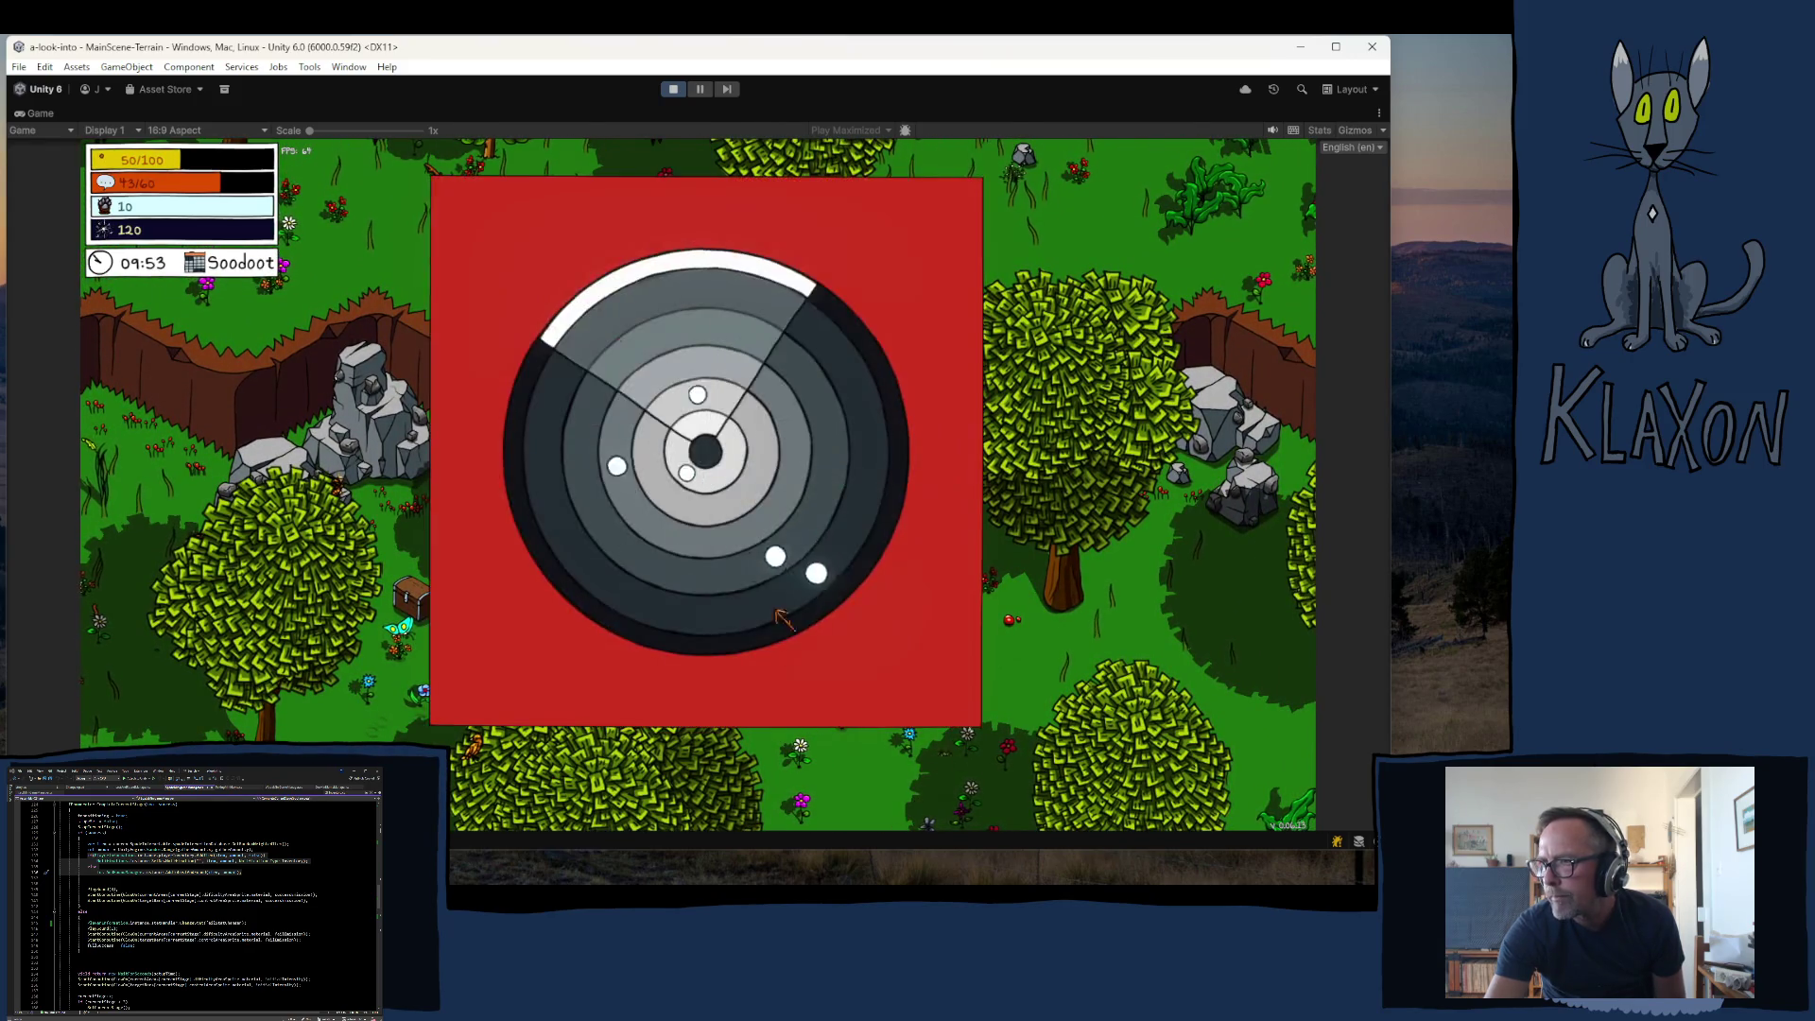
key(e)
key(e)
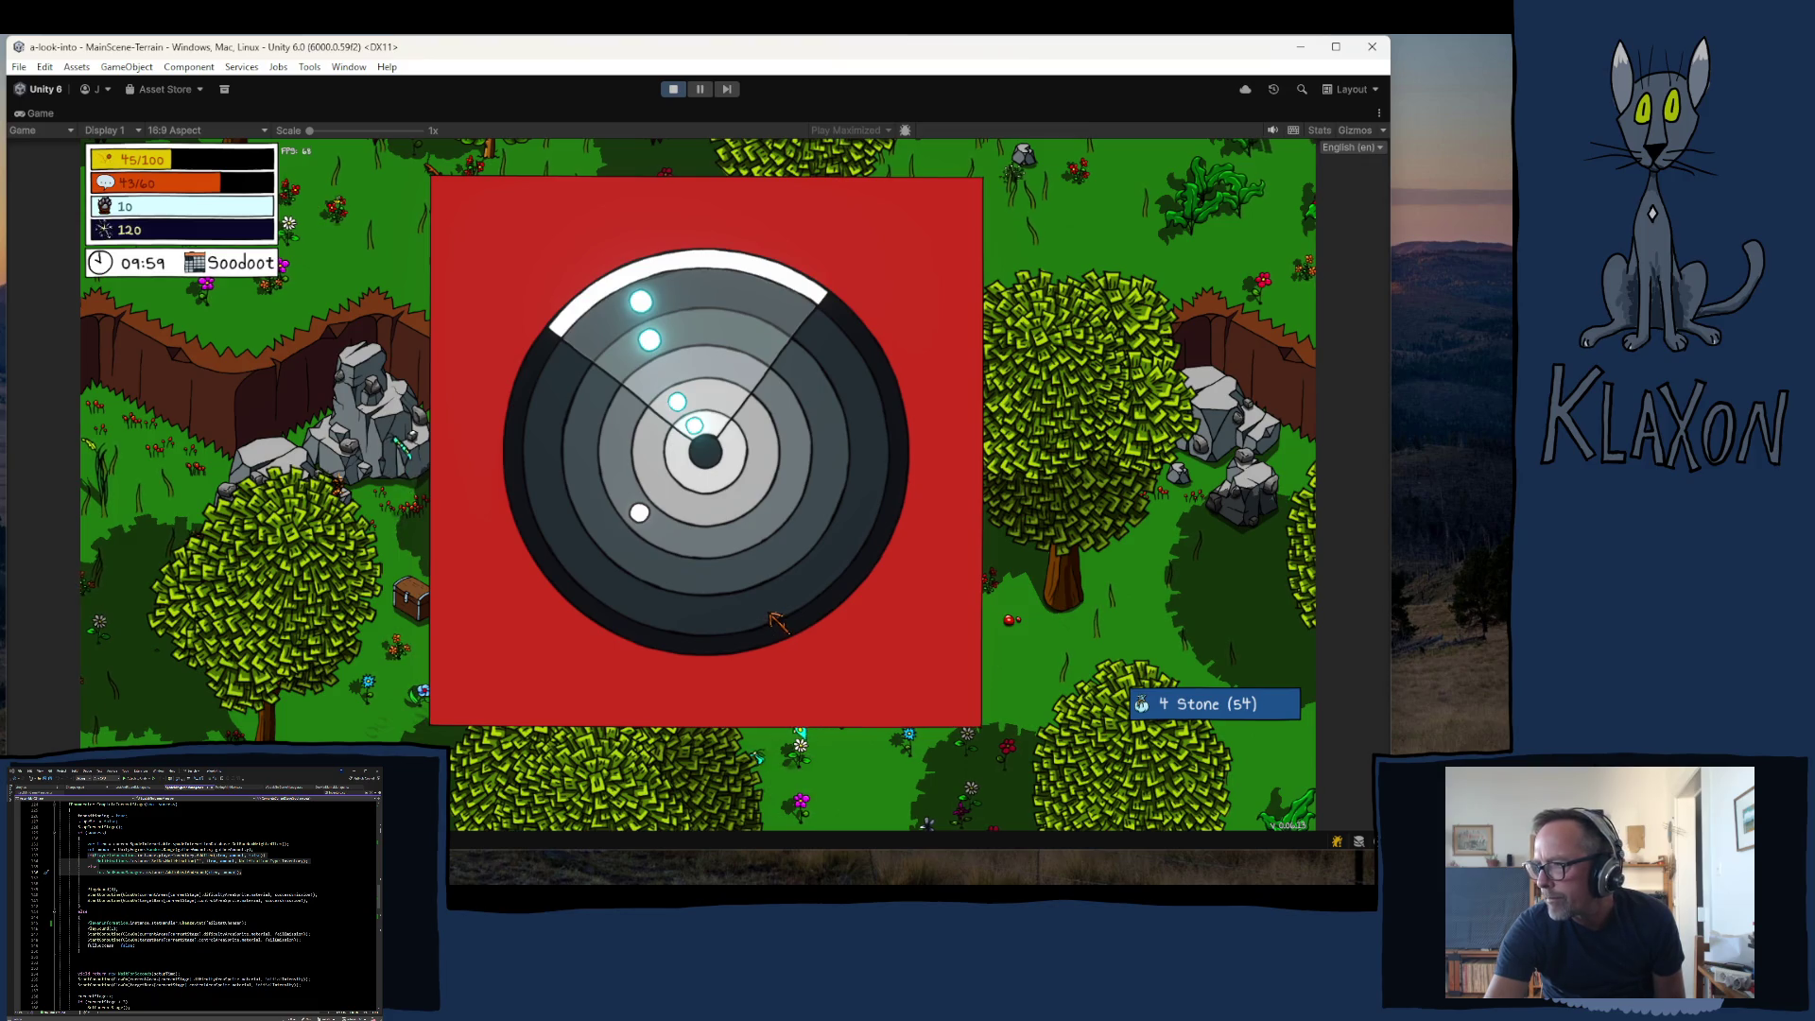
key(i)
key(i)
key(d)
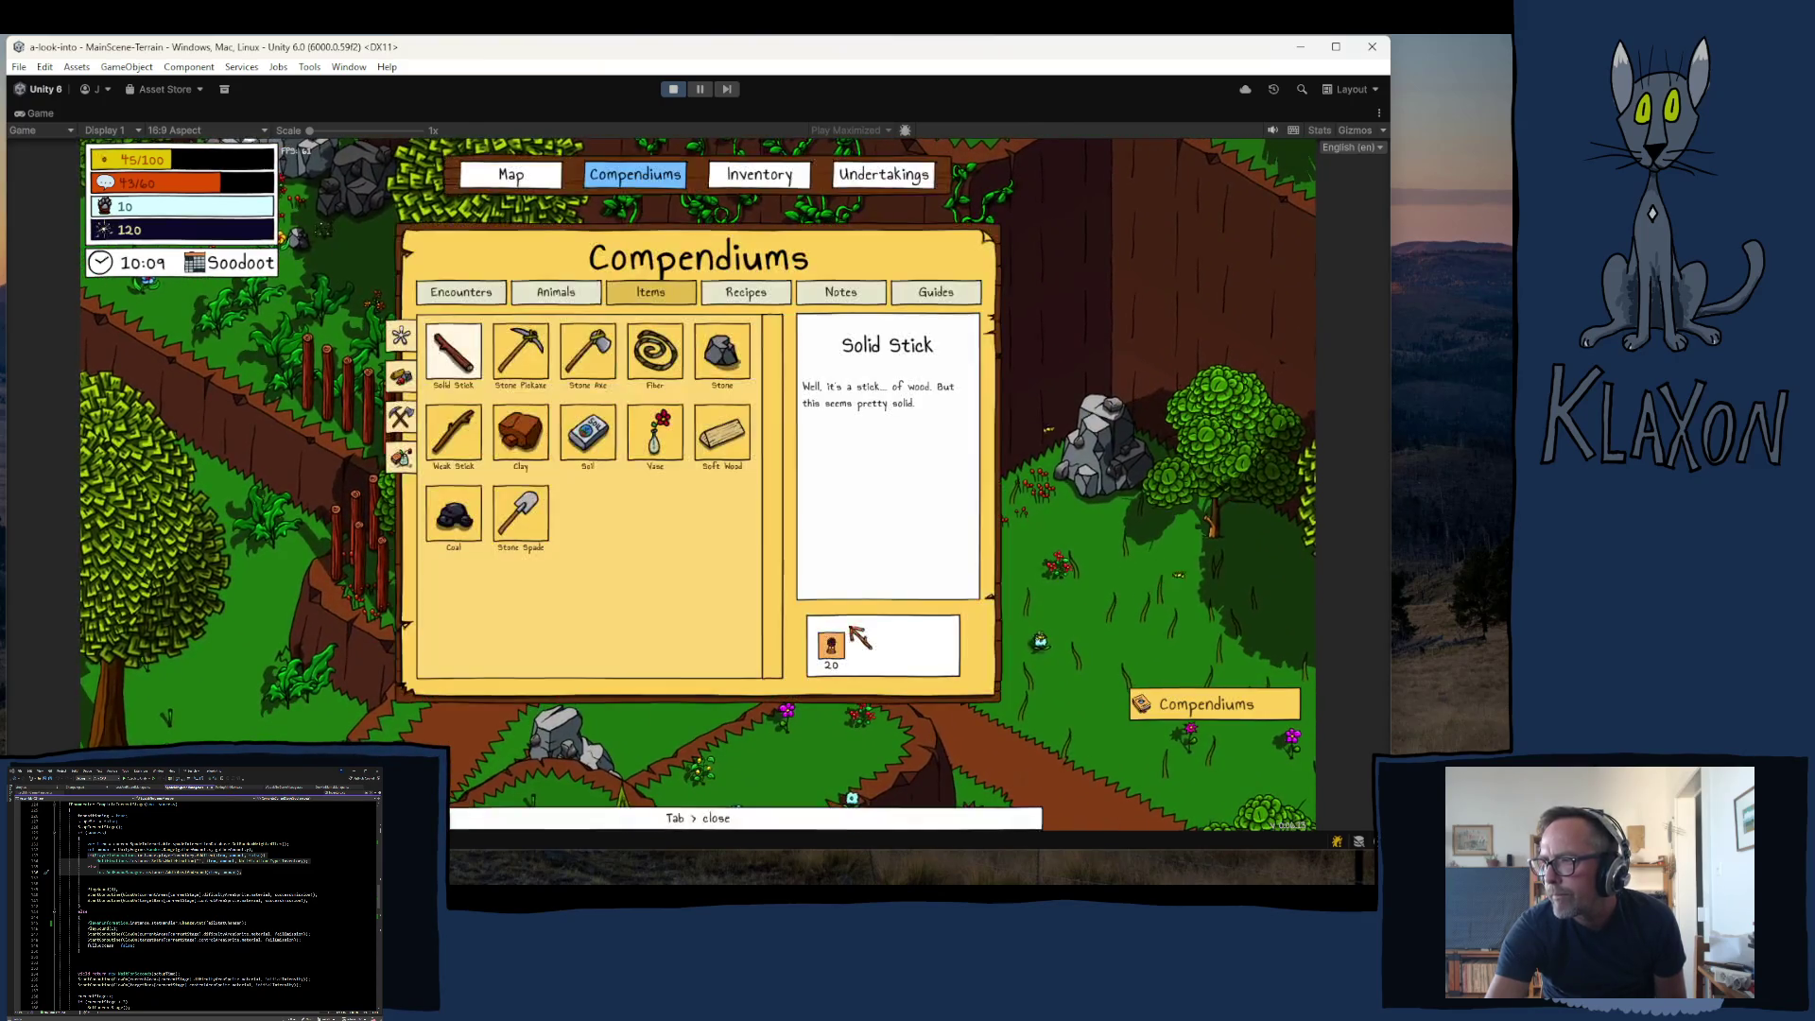
- Run down-right along the path past the bridge to the Lost and Found box
key(d)
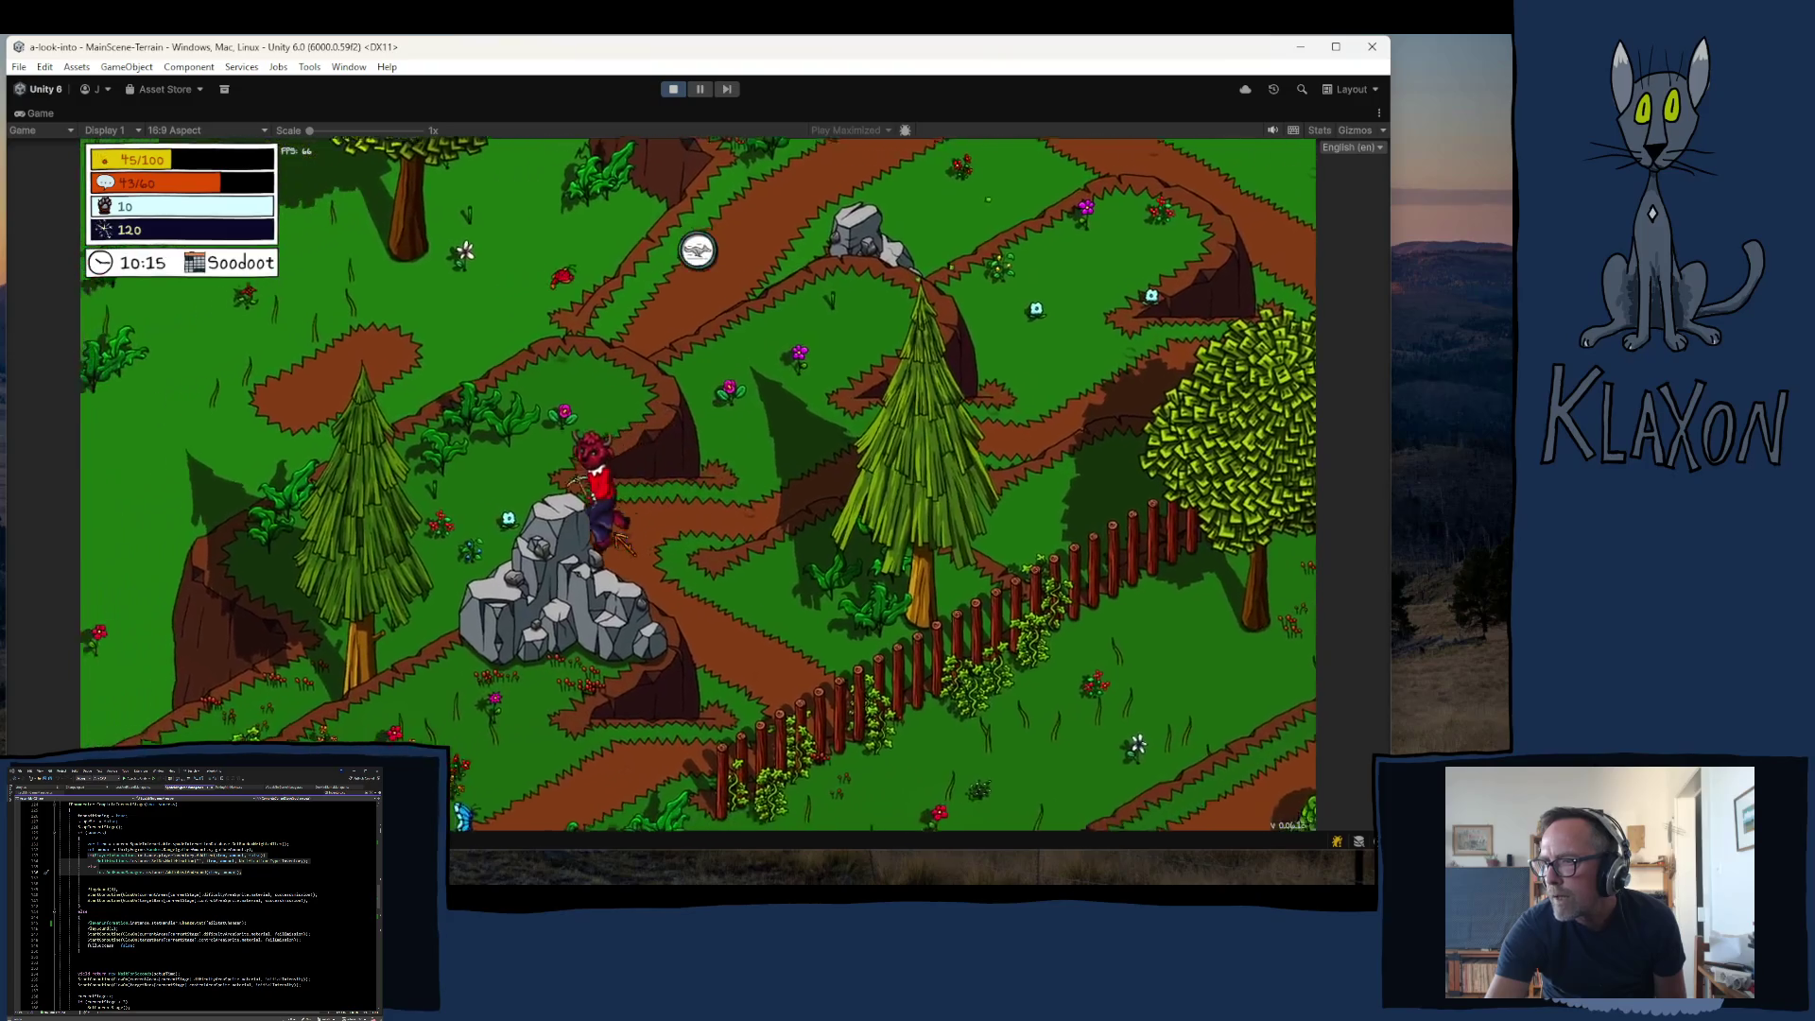
key(d)
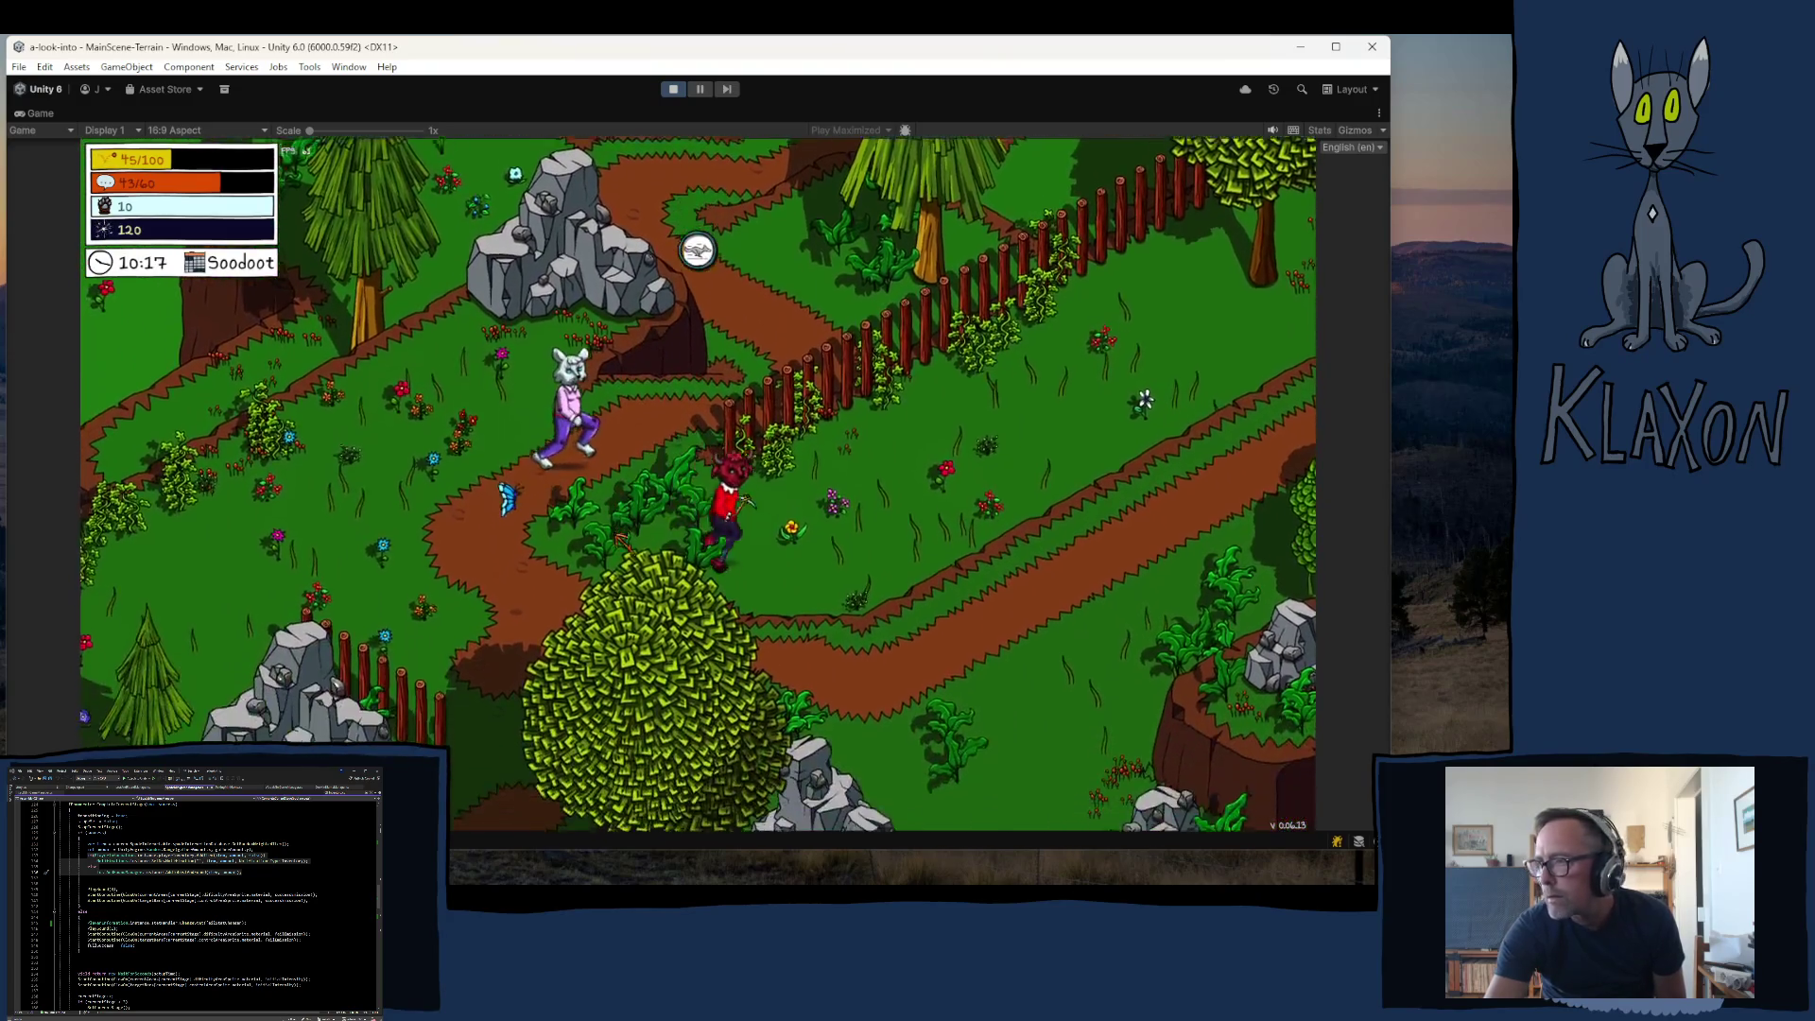
key(d)
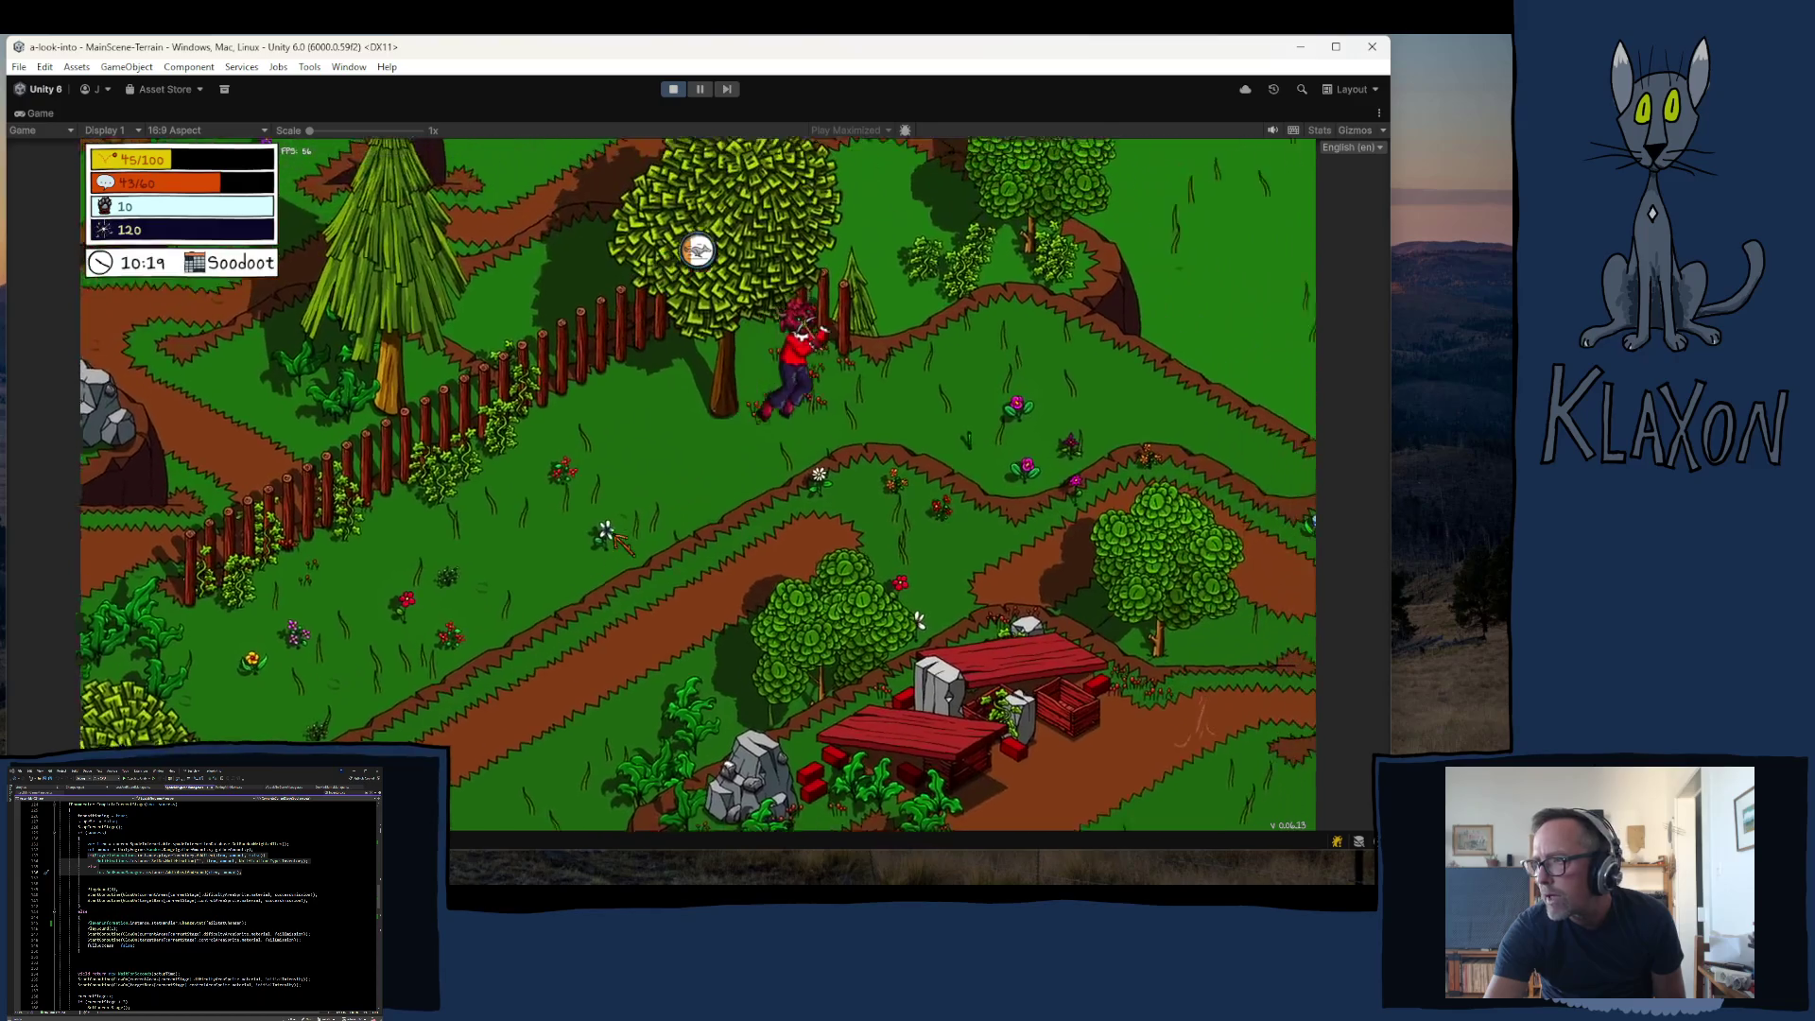
key(d)
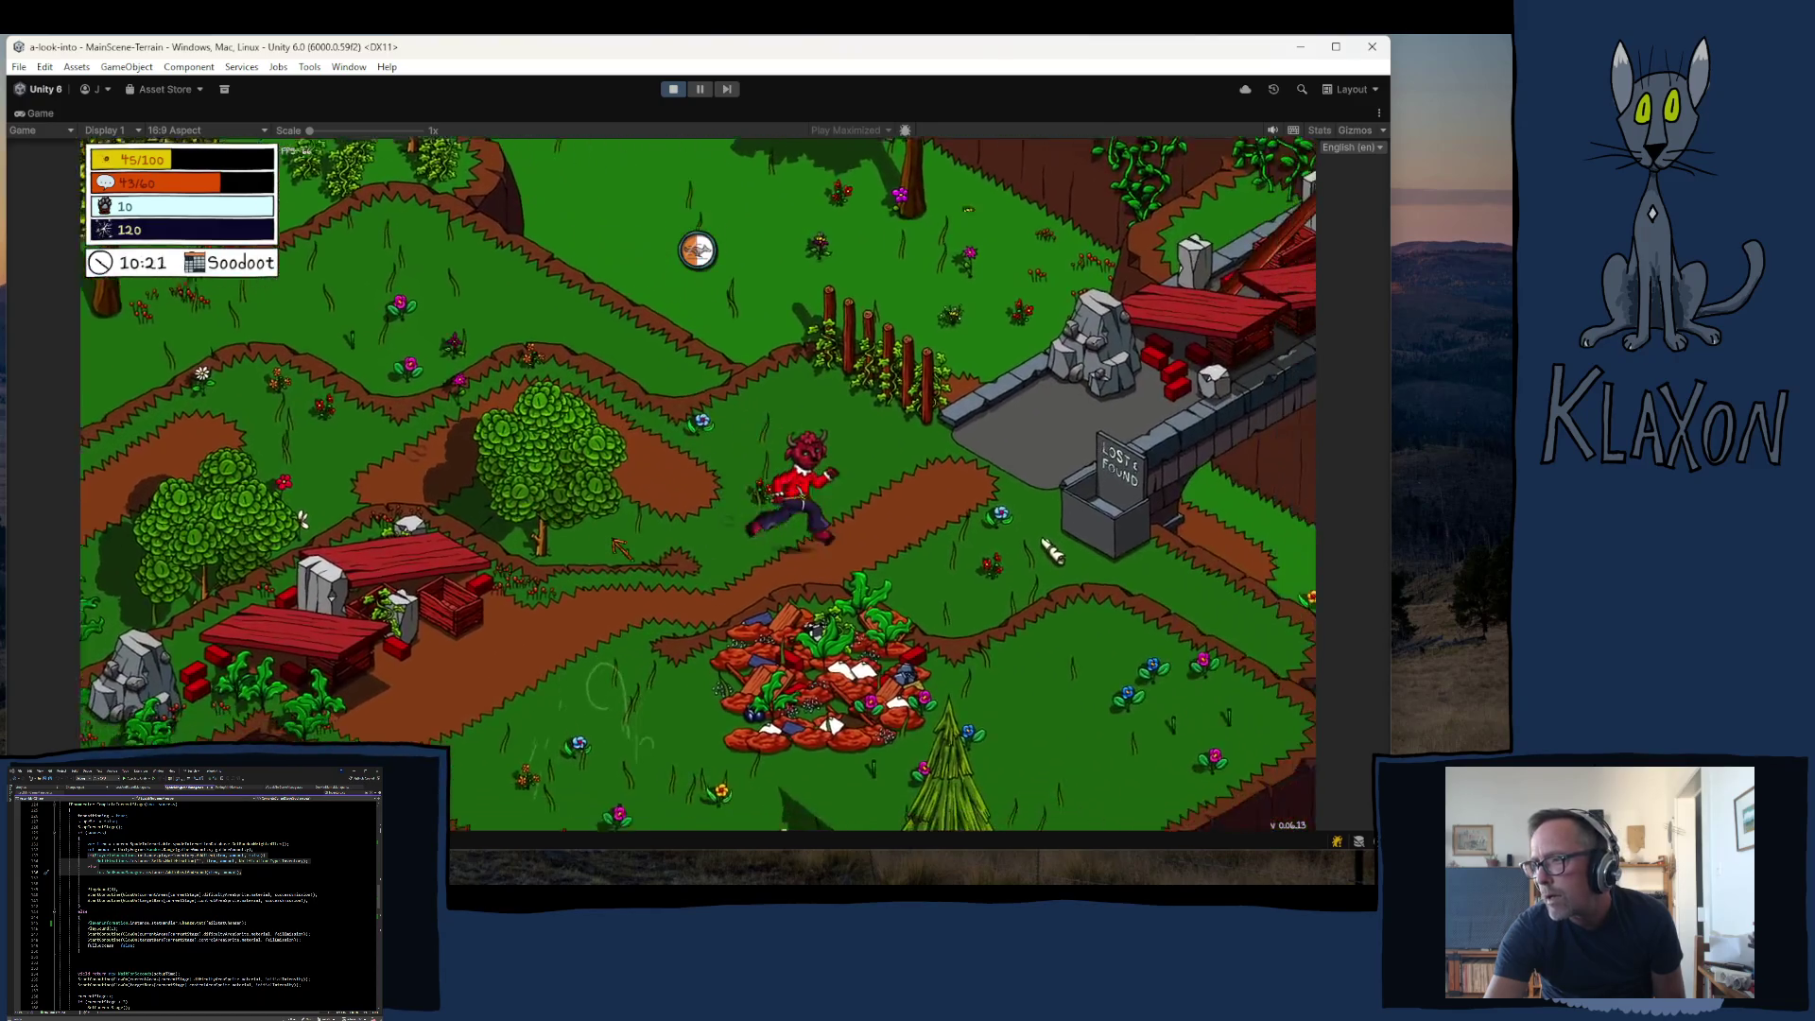
key(d)
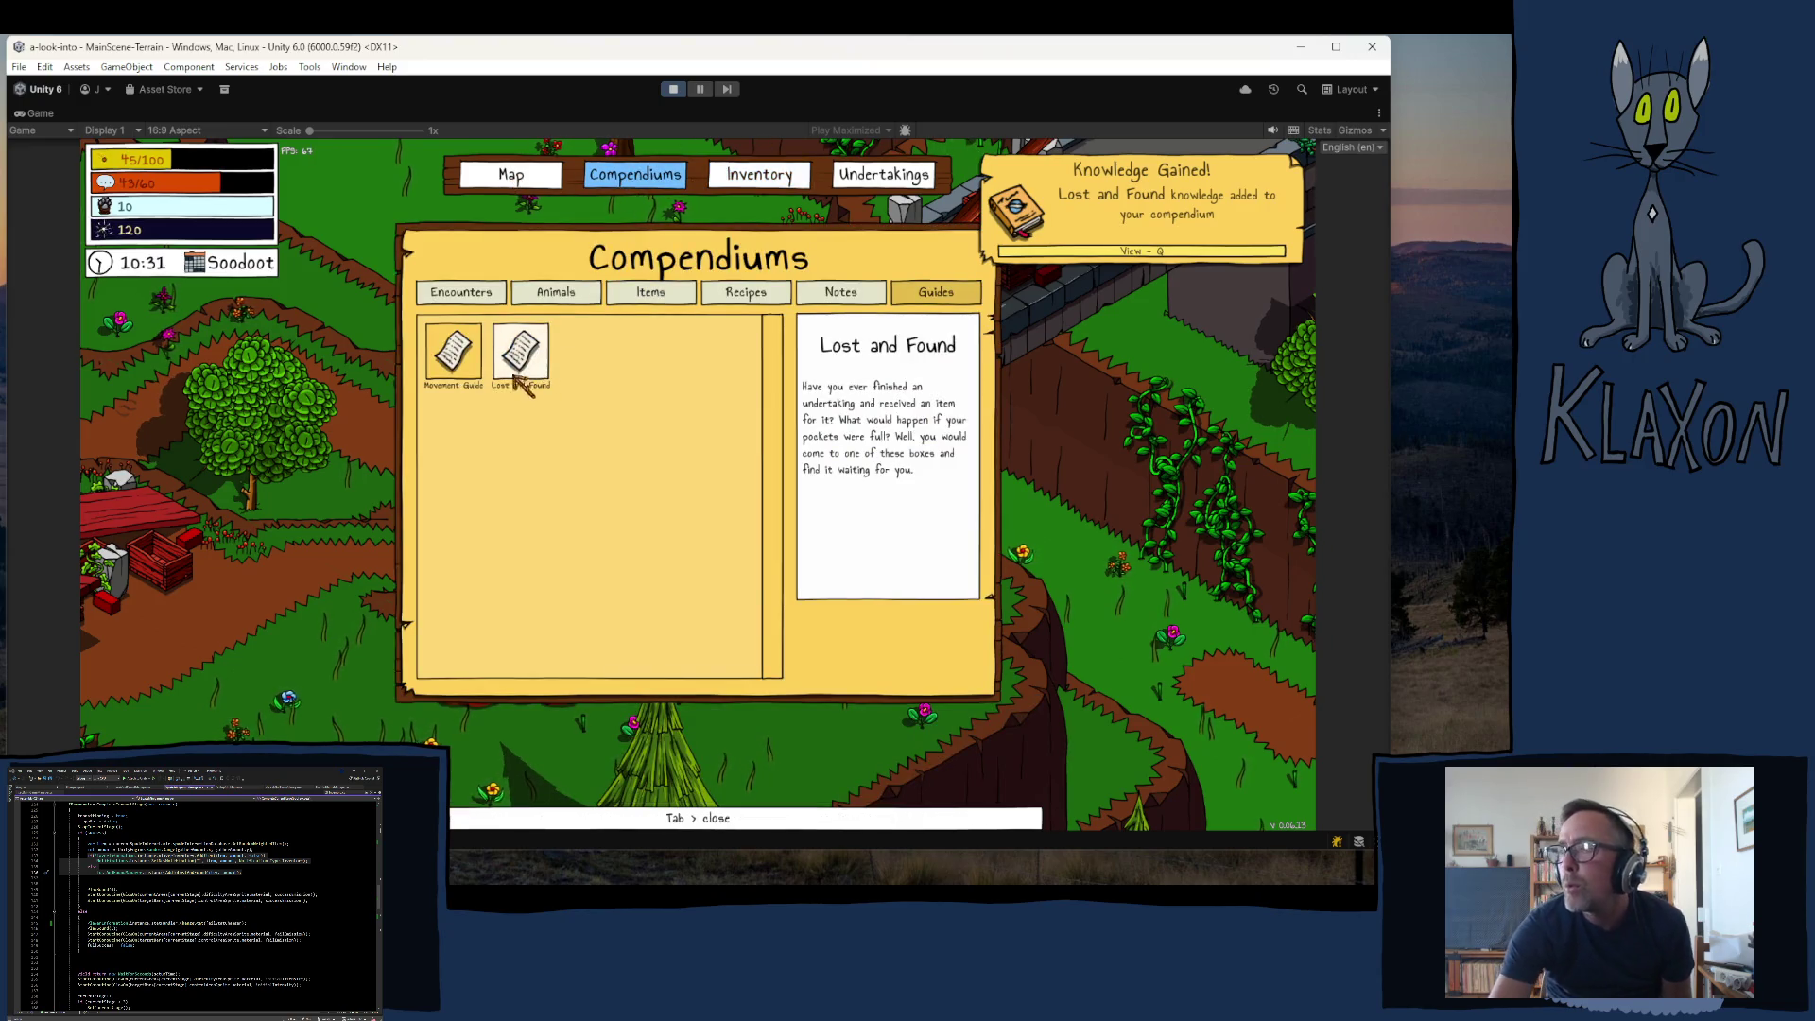
- View the Movement Guide entry, then the Notes page, and close the Compendiums window
click(454, 355)
click(840, 292)
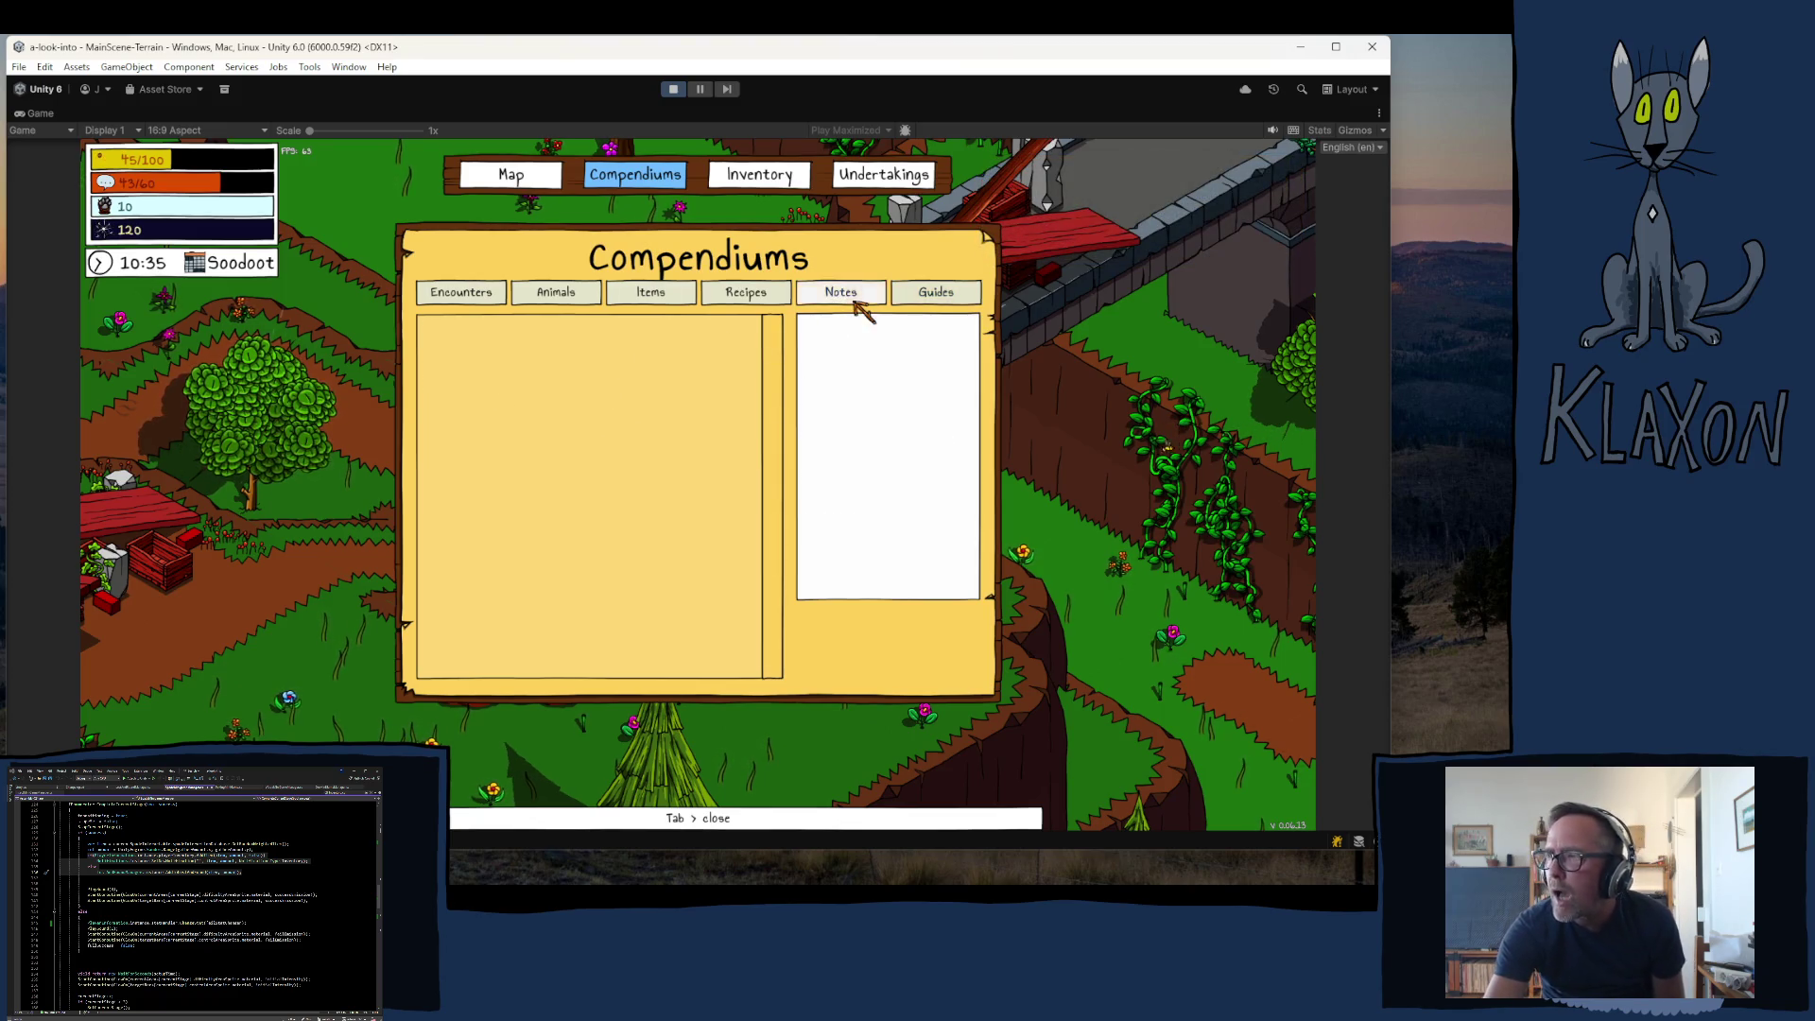
key(Tab)
- Walk the character west past the picnic tables to the bench by the cliff
key(a)
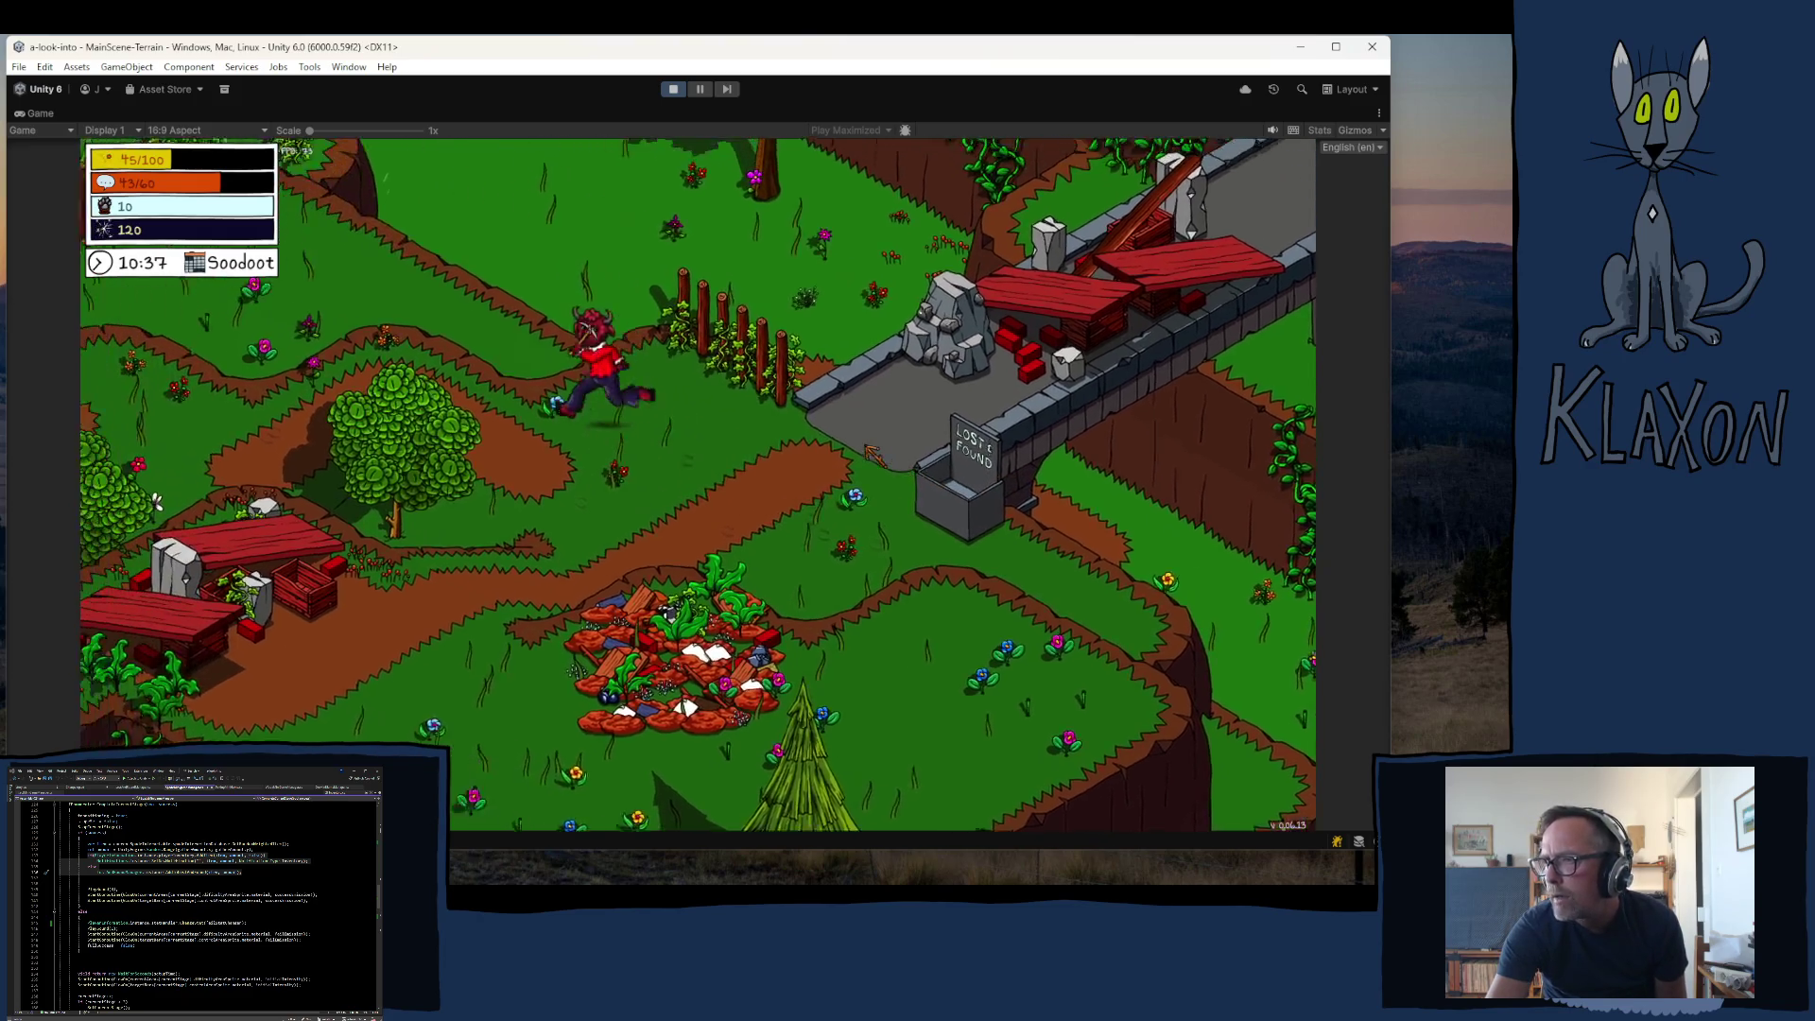
key(a)
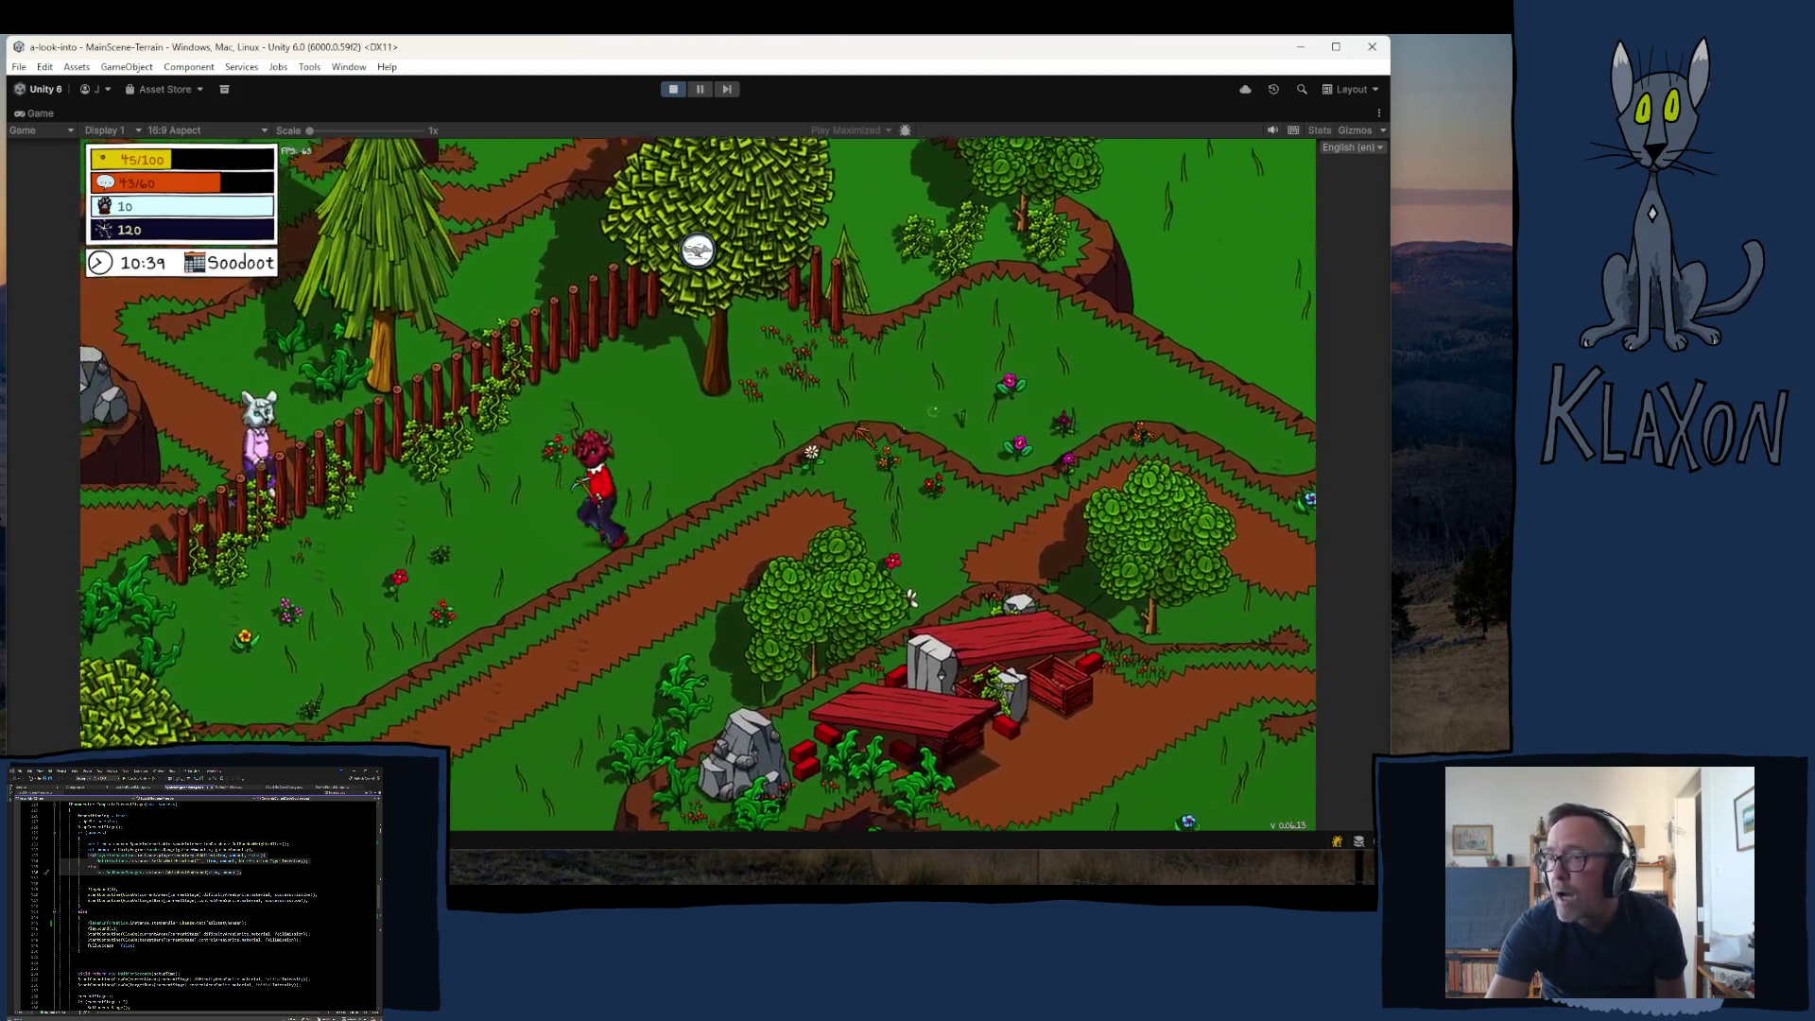
key(a)
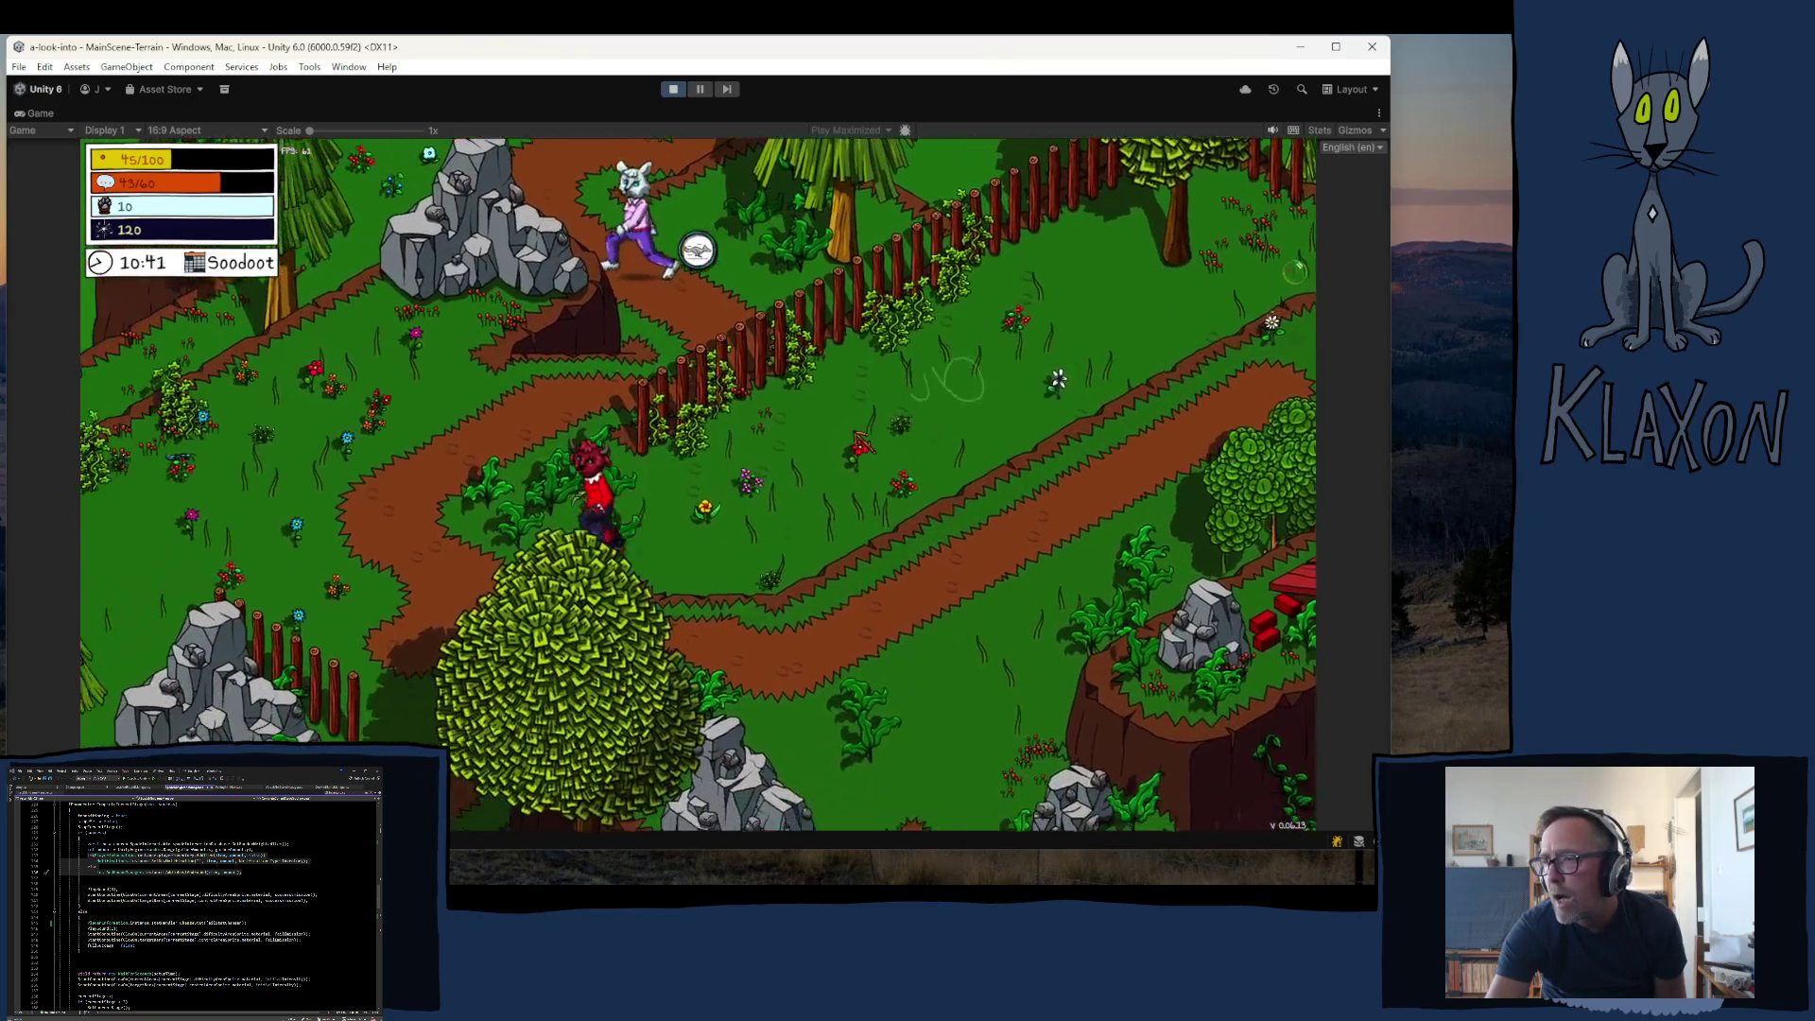
key(a)
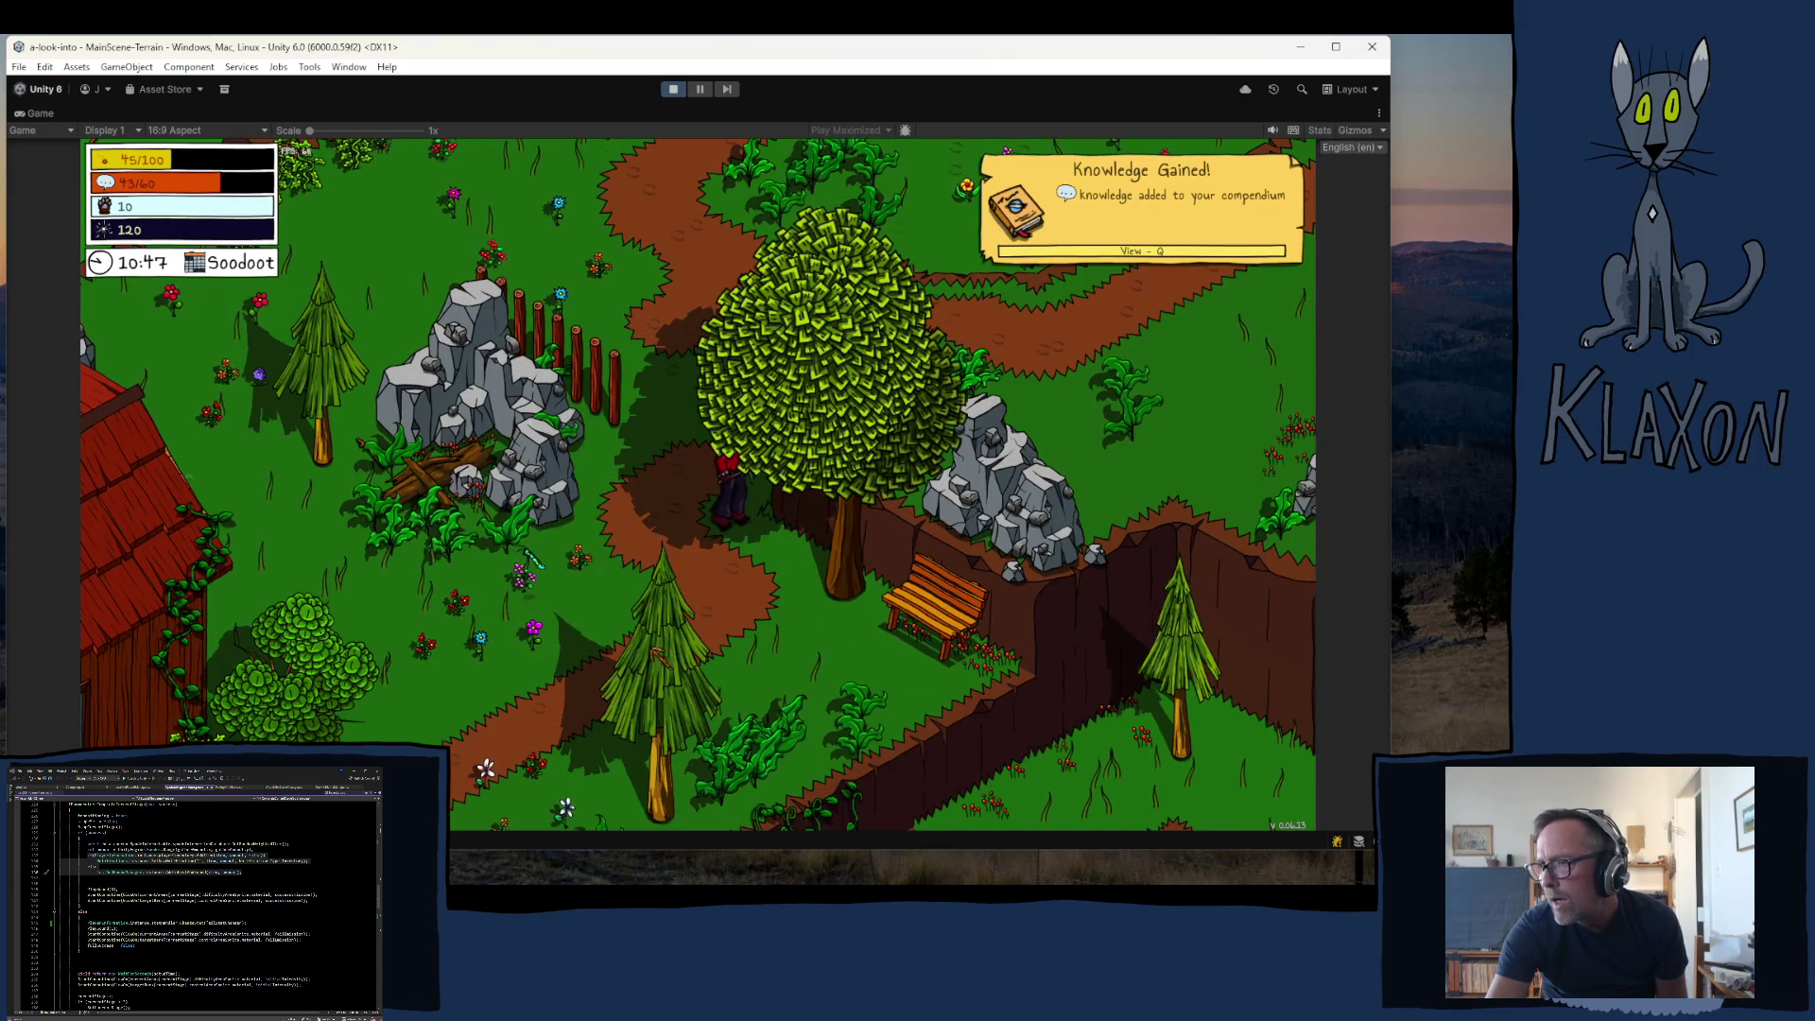
- Run from the farm plots up-left past the house toward the forest path
key(d)
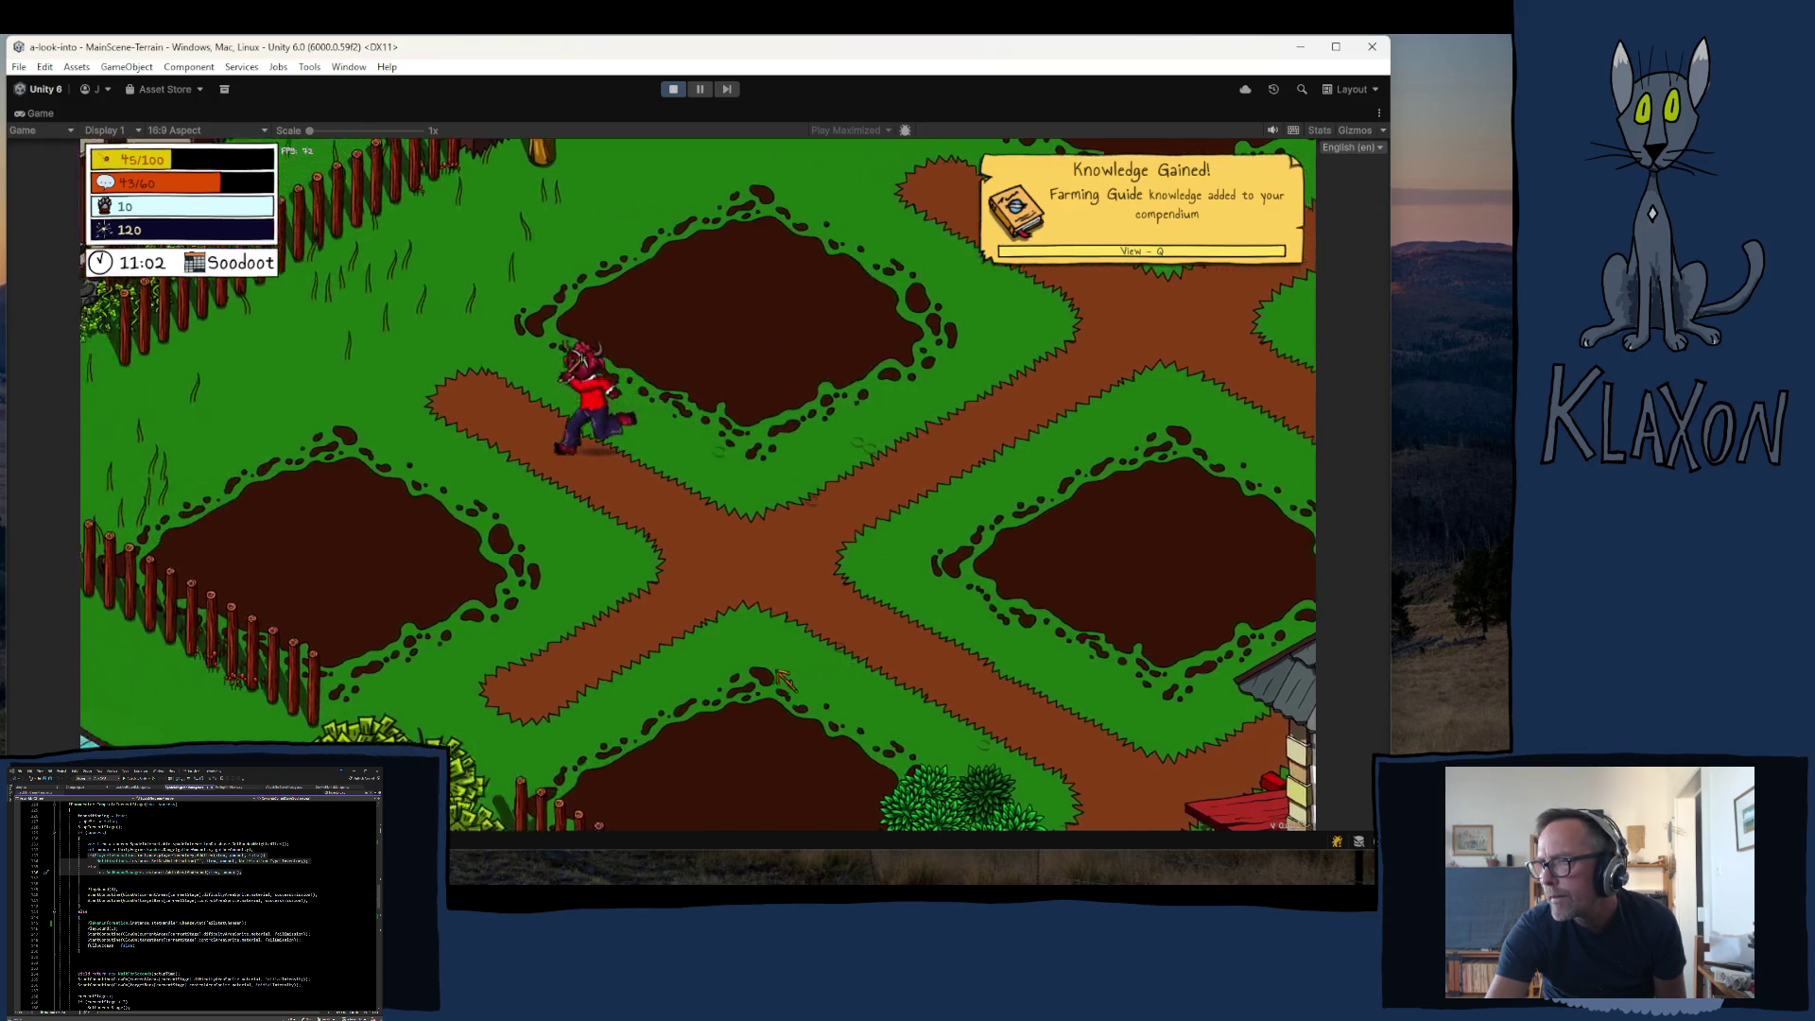
key(a)
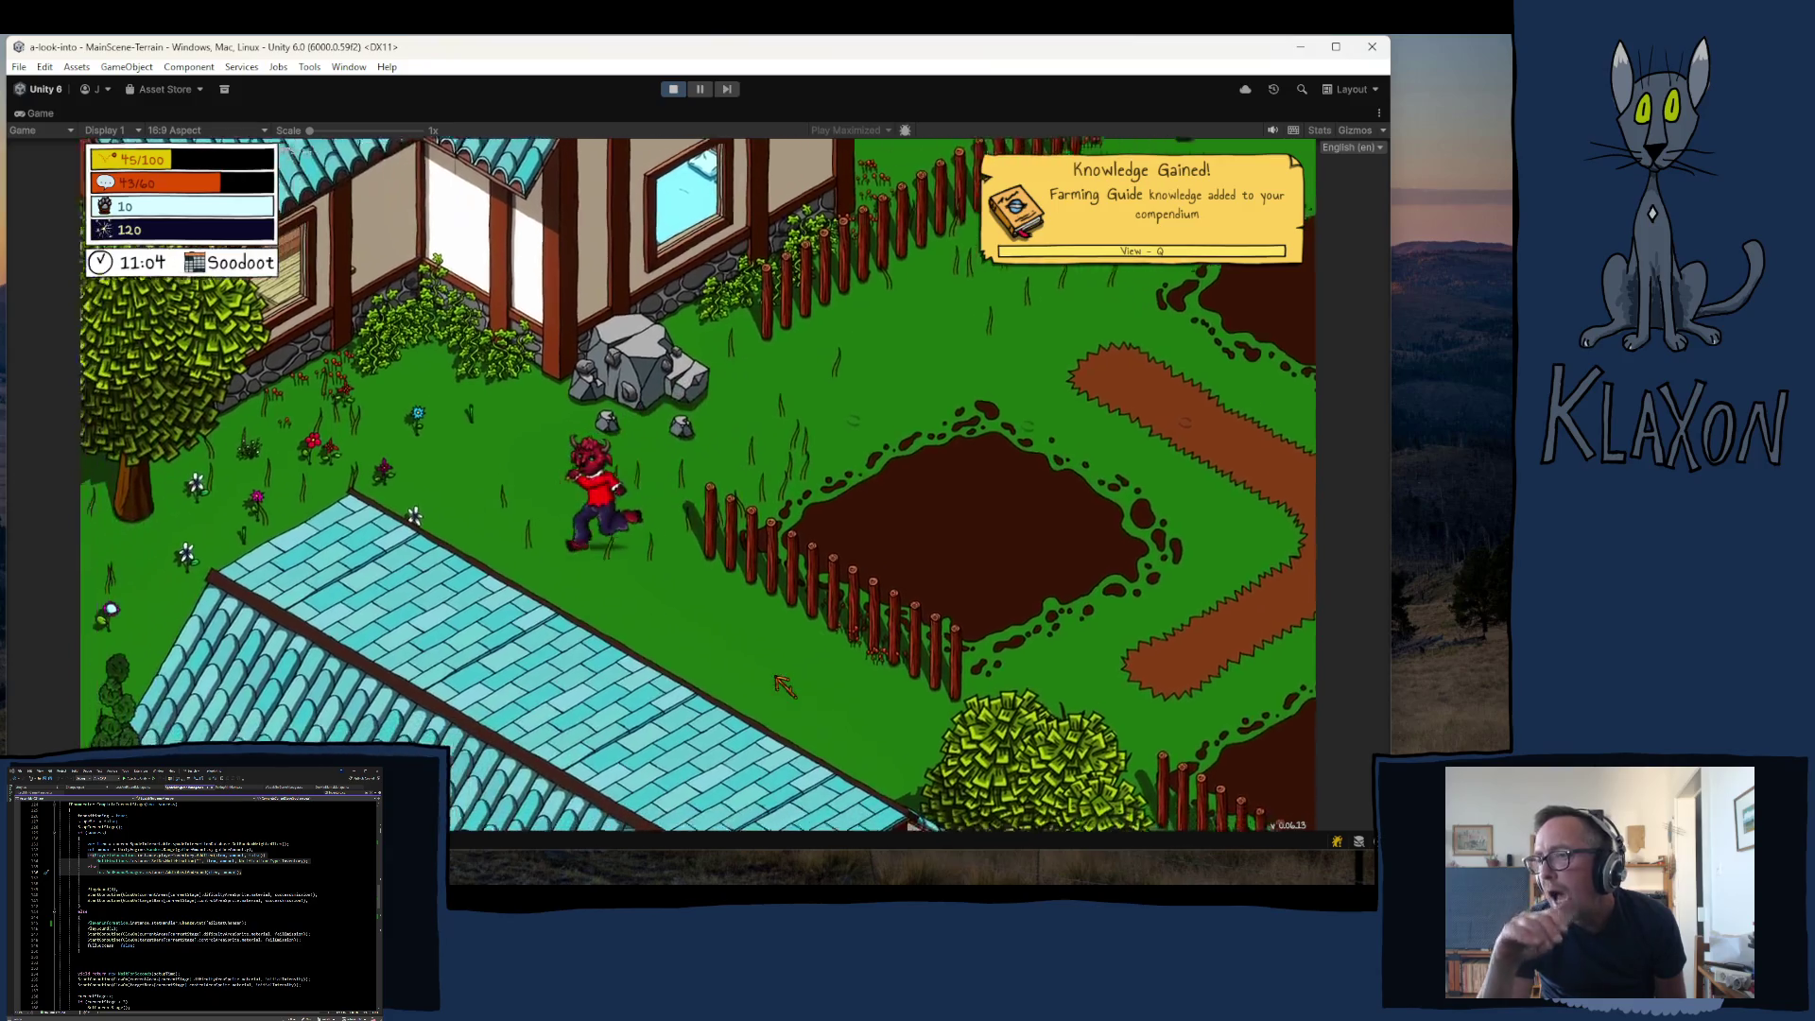
key(a)
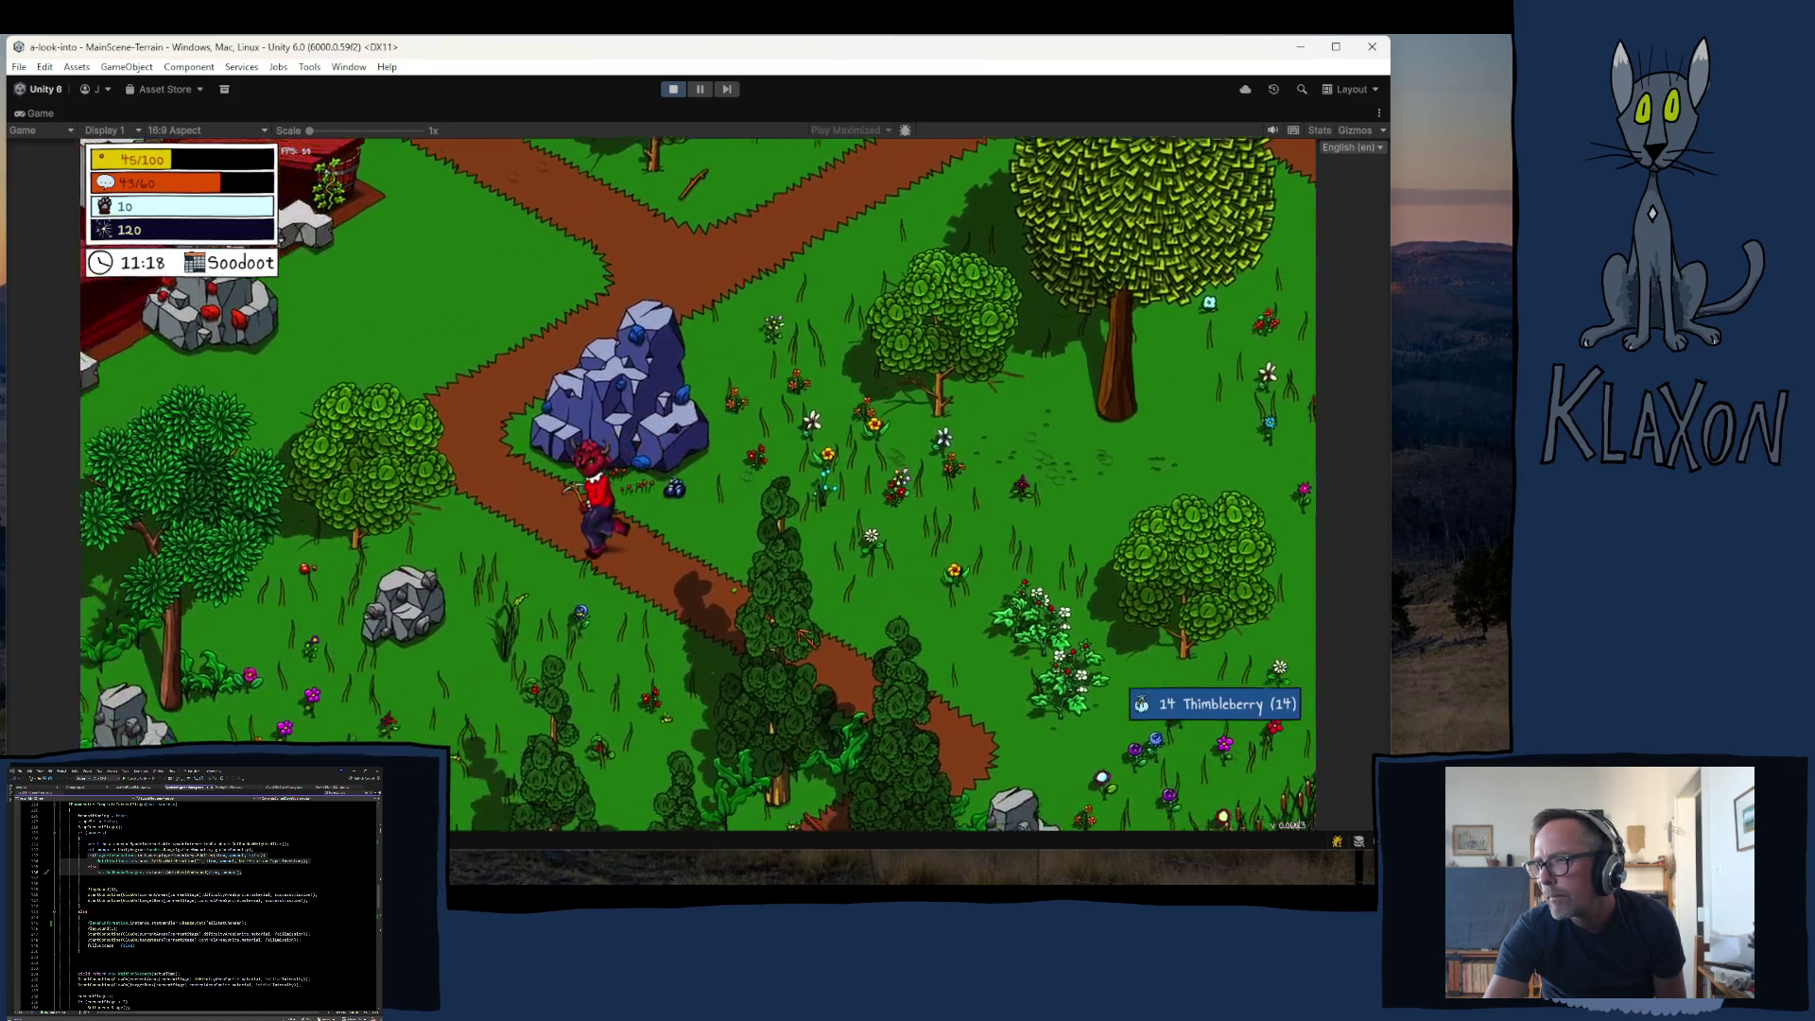
- Walk the character down-left through the forest, then north and east along the path
key(s)
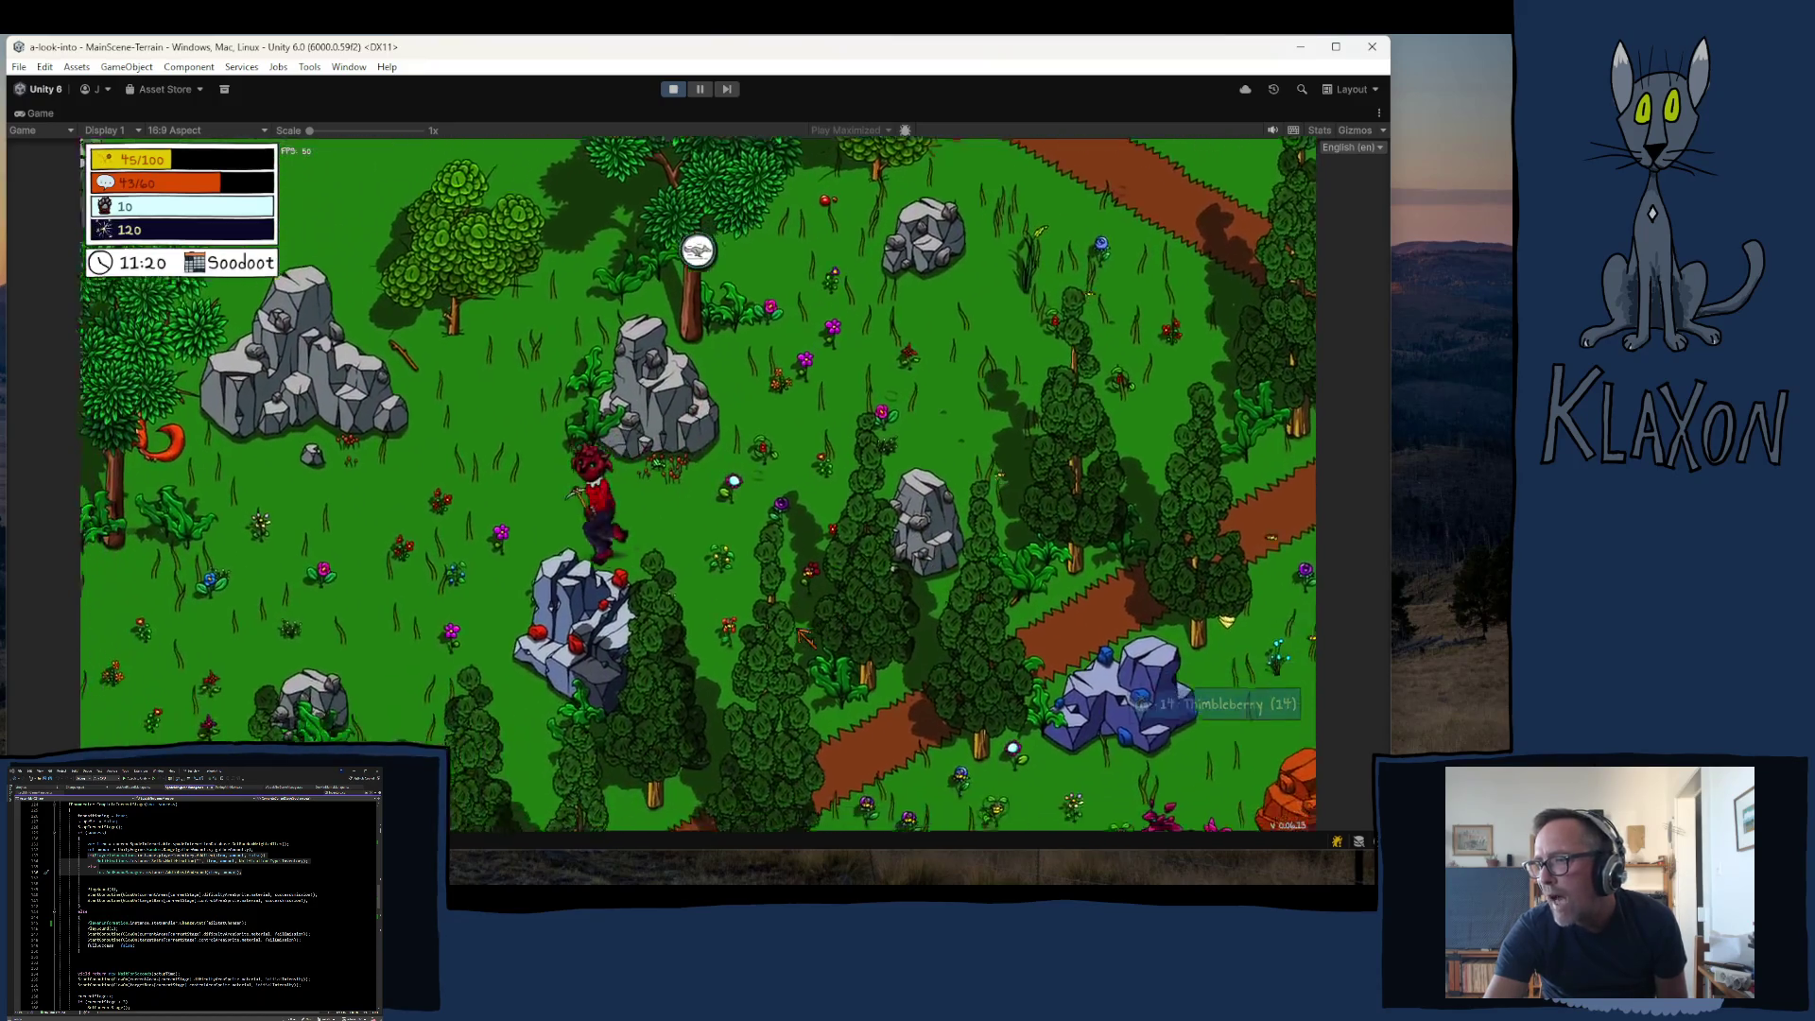
key(s)
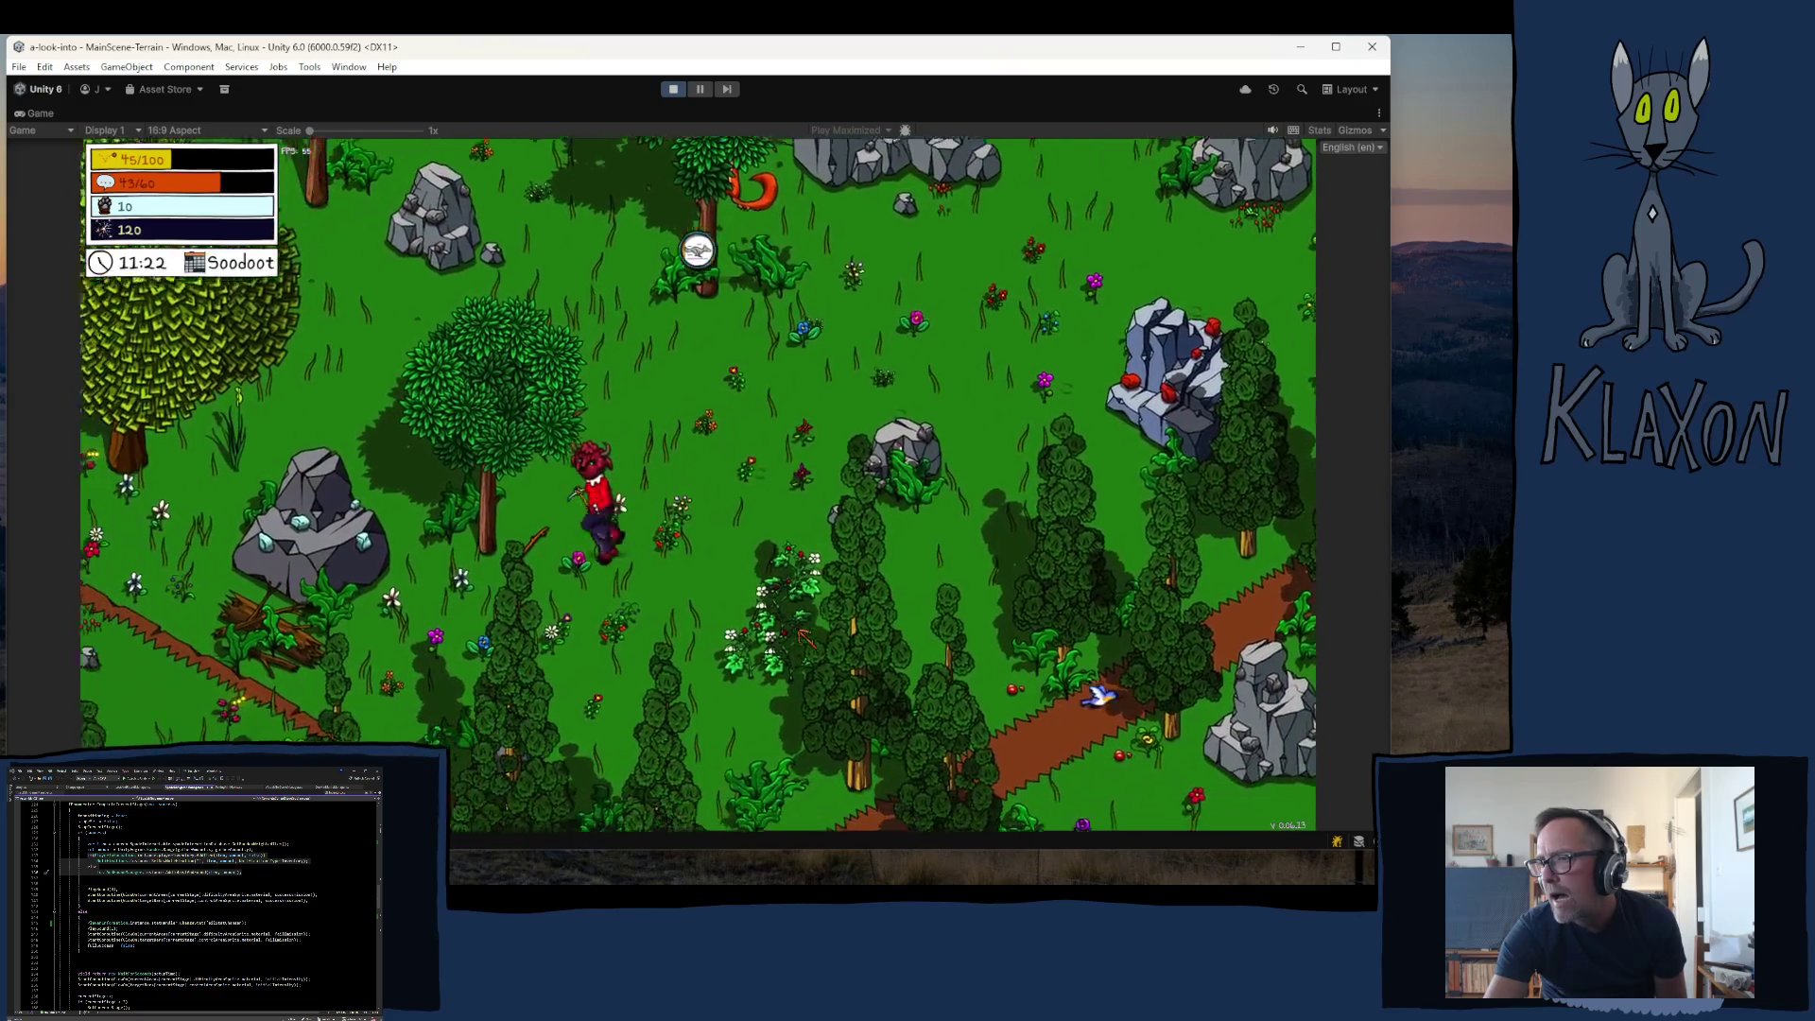
key(s)
key(s)
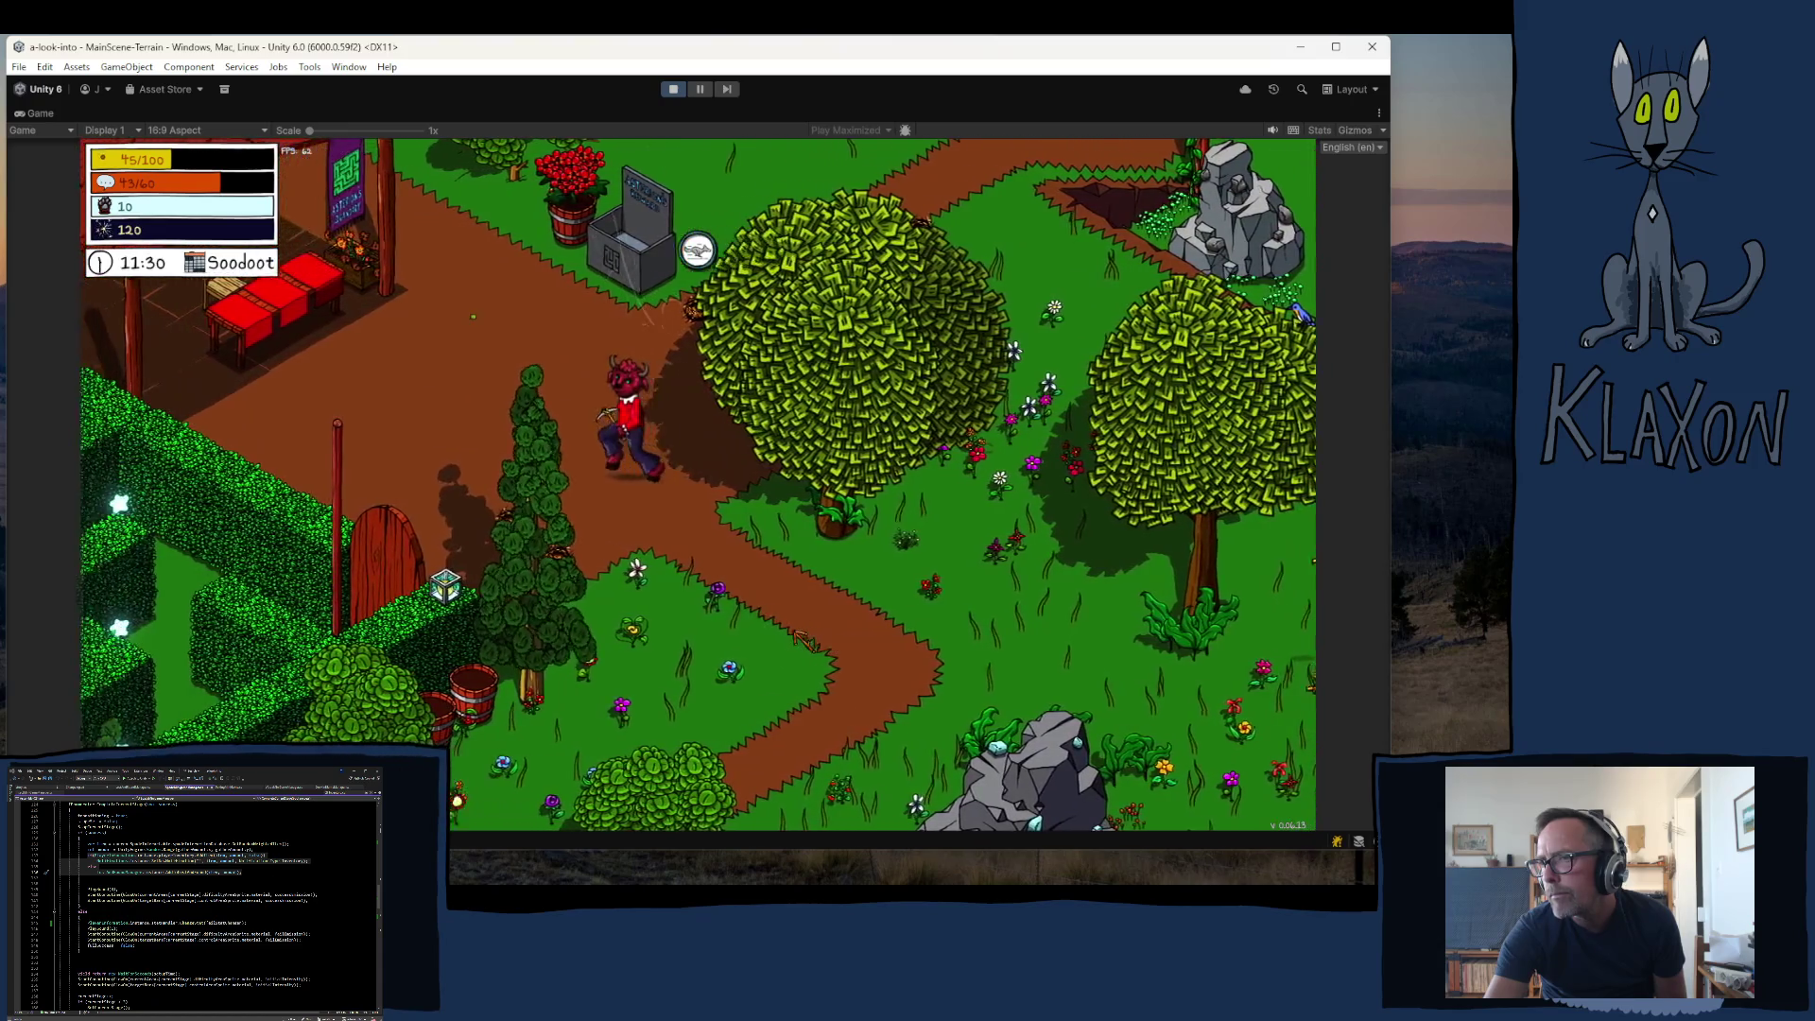
key(a)
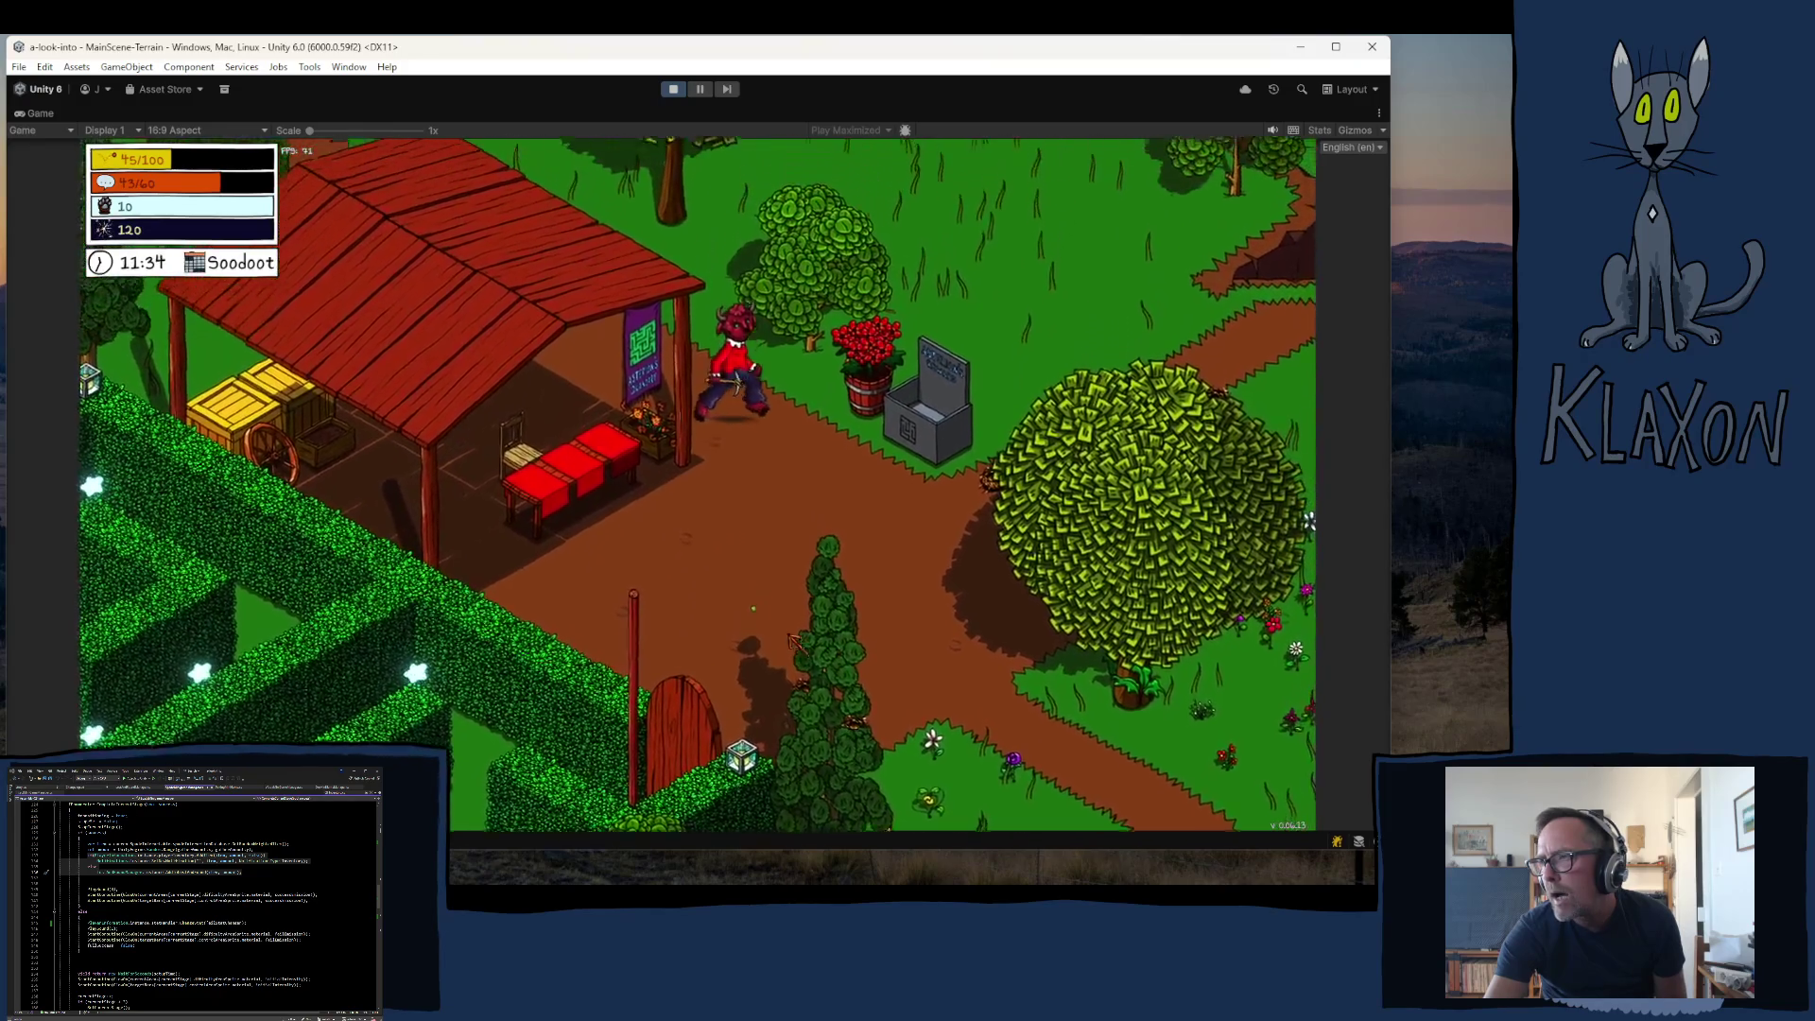
key(w)
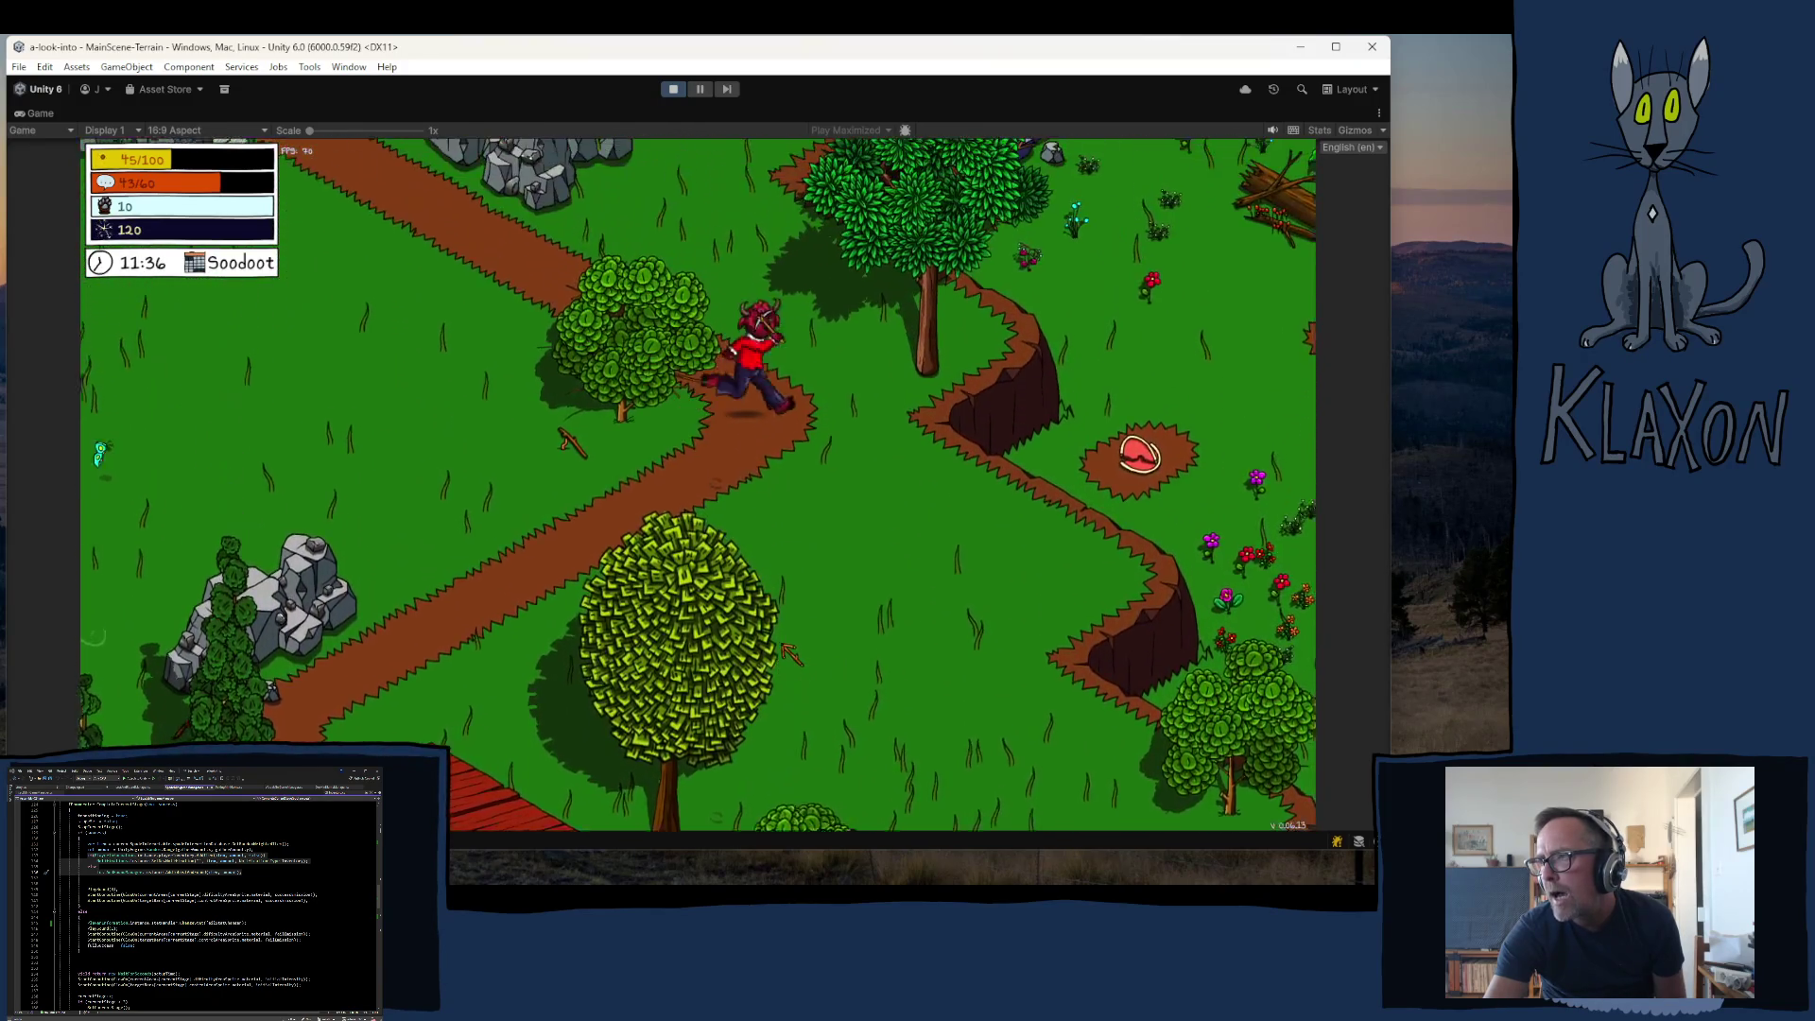
key(d)
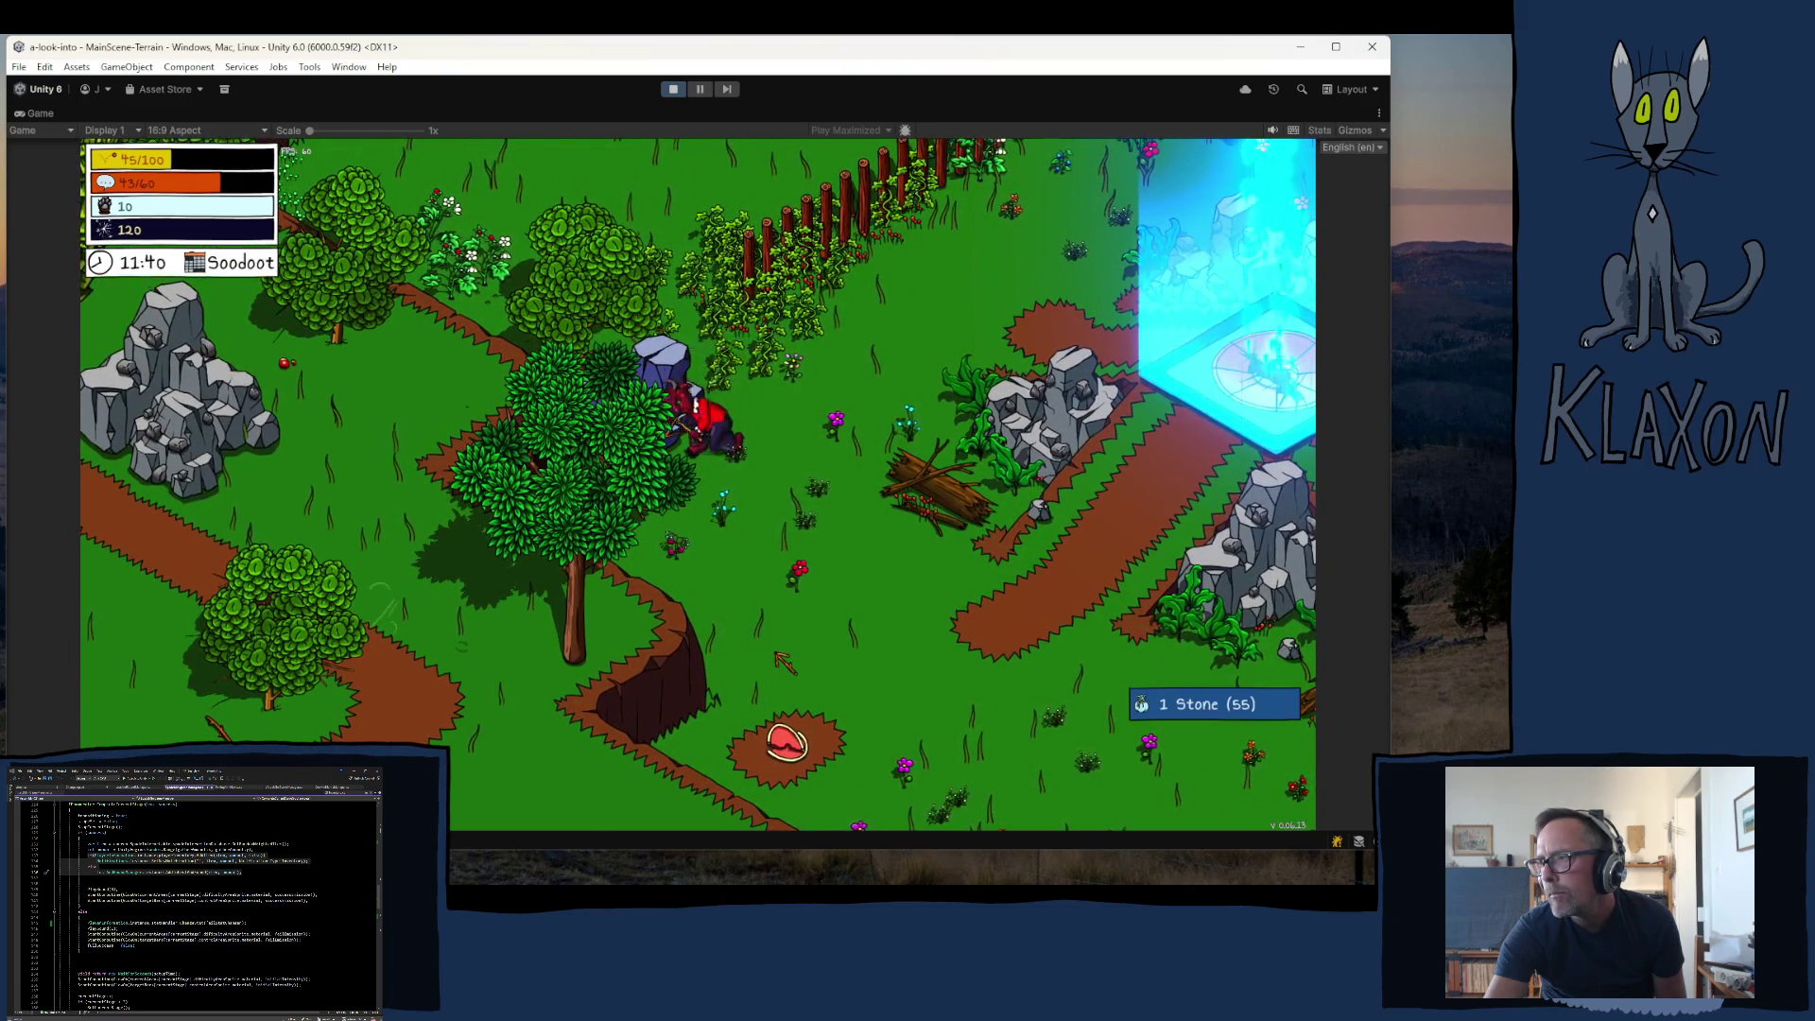
- Mine the rocks for stone and pick up the Weak Stick
key(d)
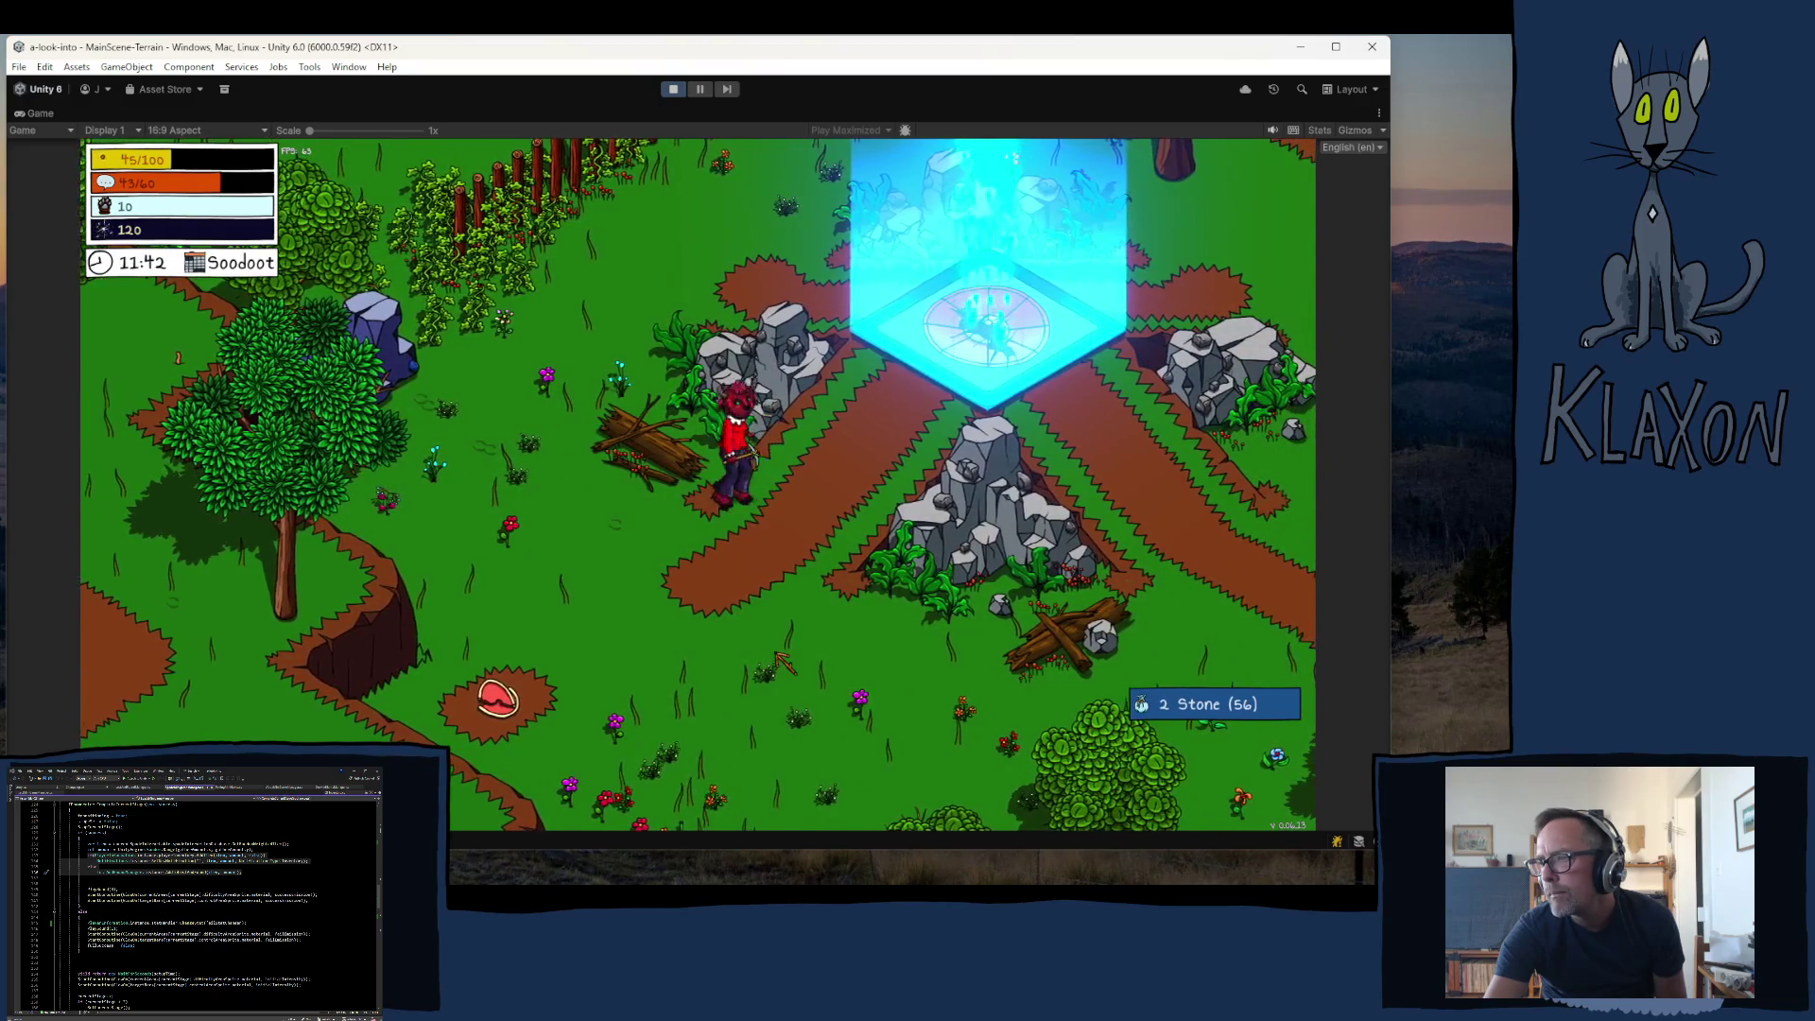
key(s)
key(d)
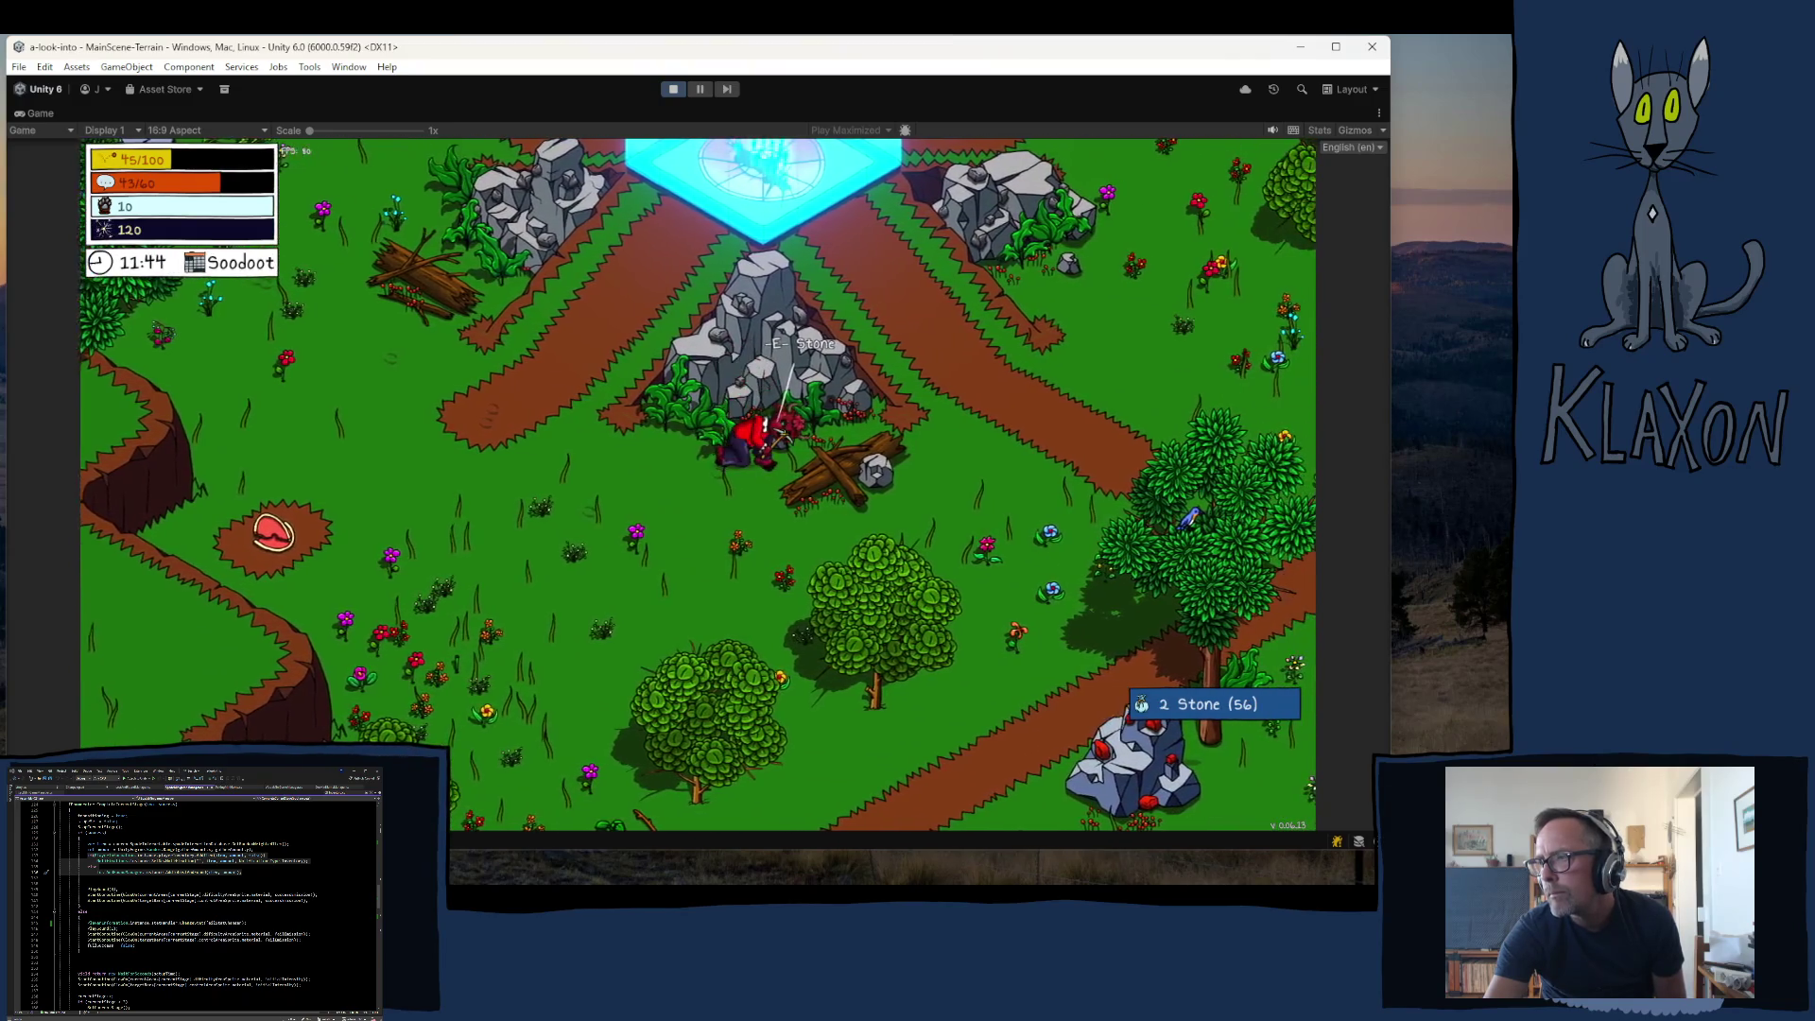
key(s)
key(e)
key(s)
key(d)
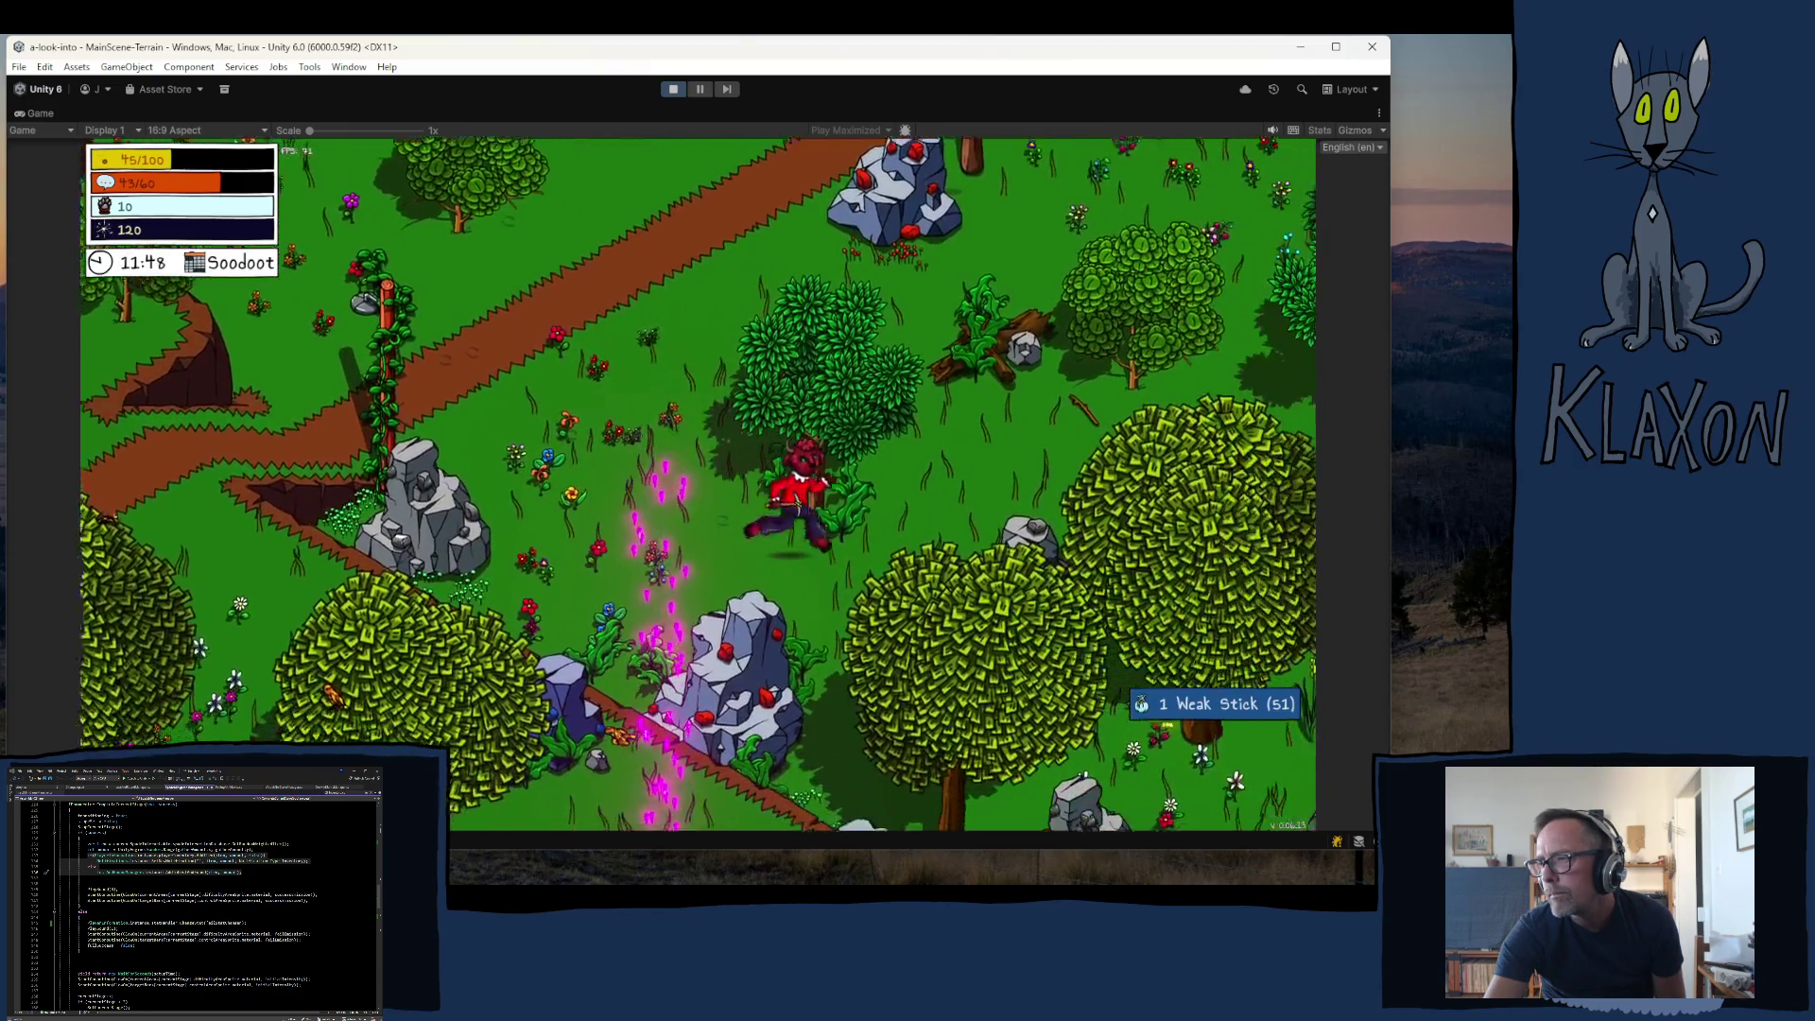
- Walk south-west past the rocks and back north-west to the market stall
key(s)
key(a)
key(a)
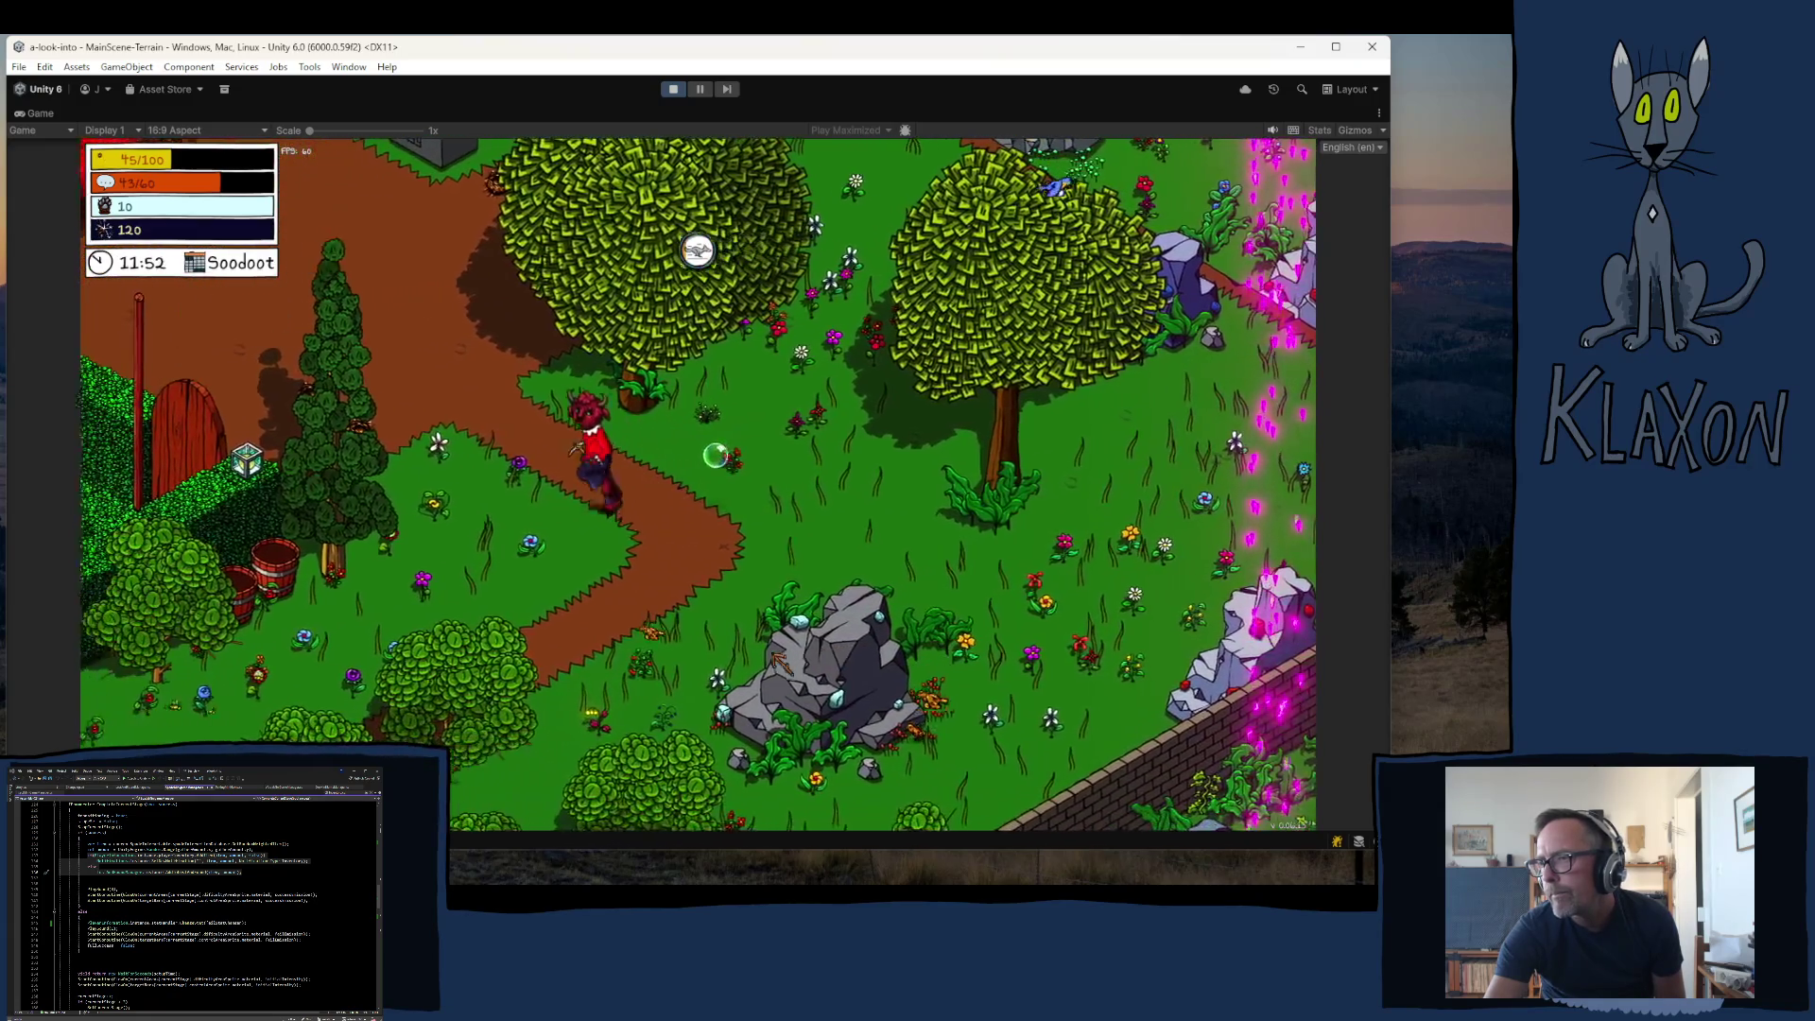
key(a)
key(w)
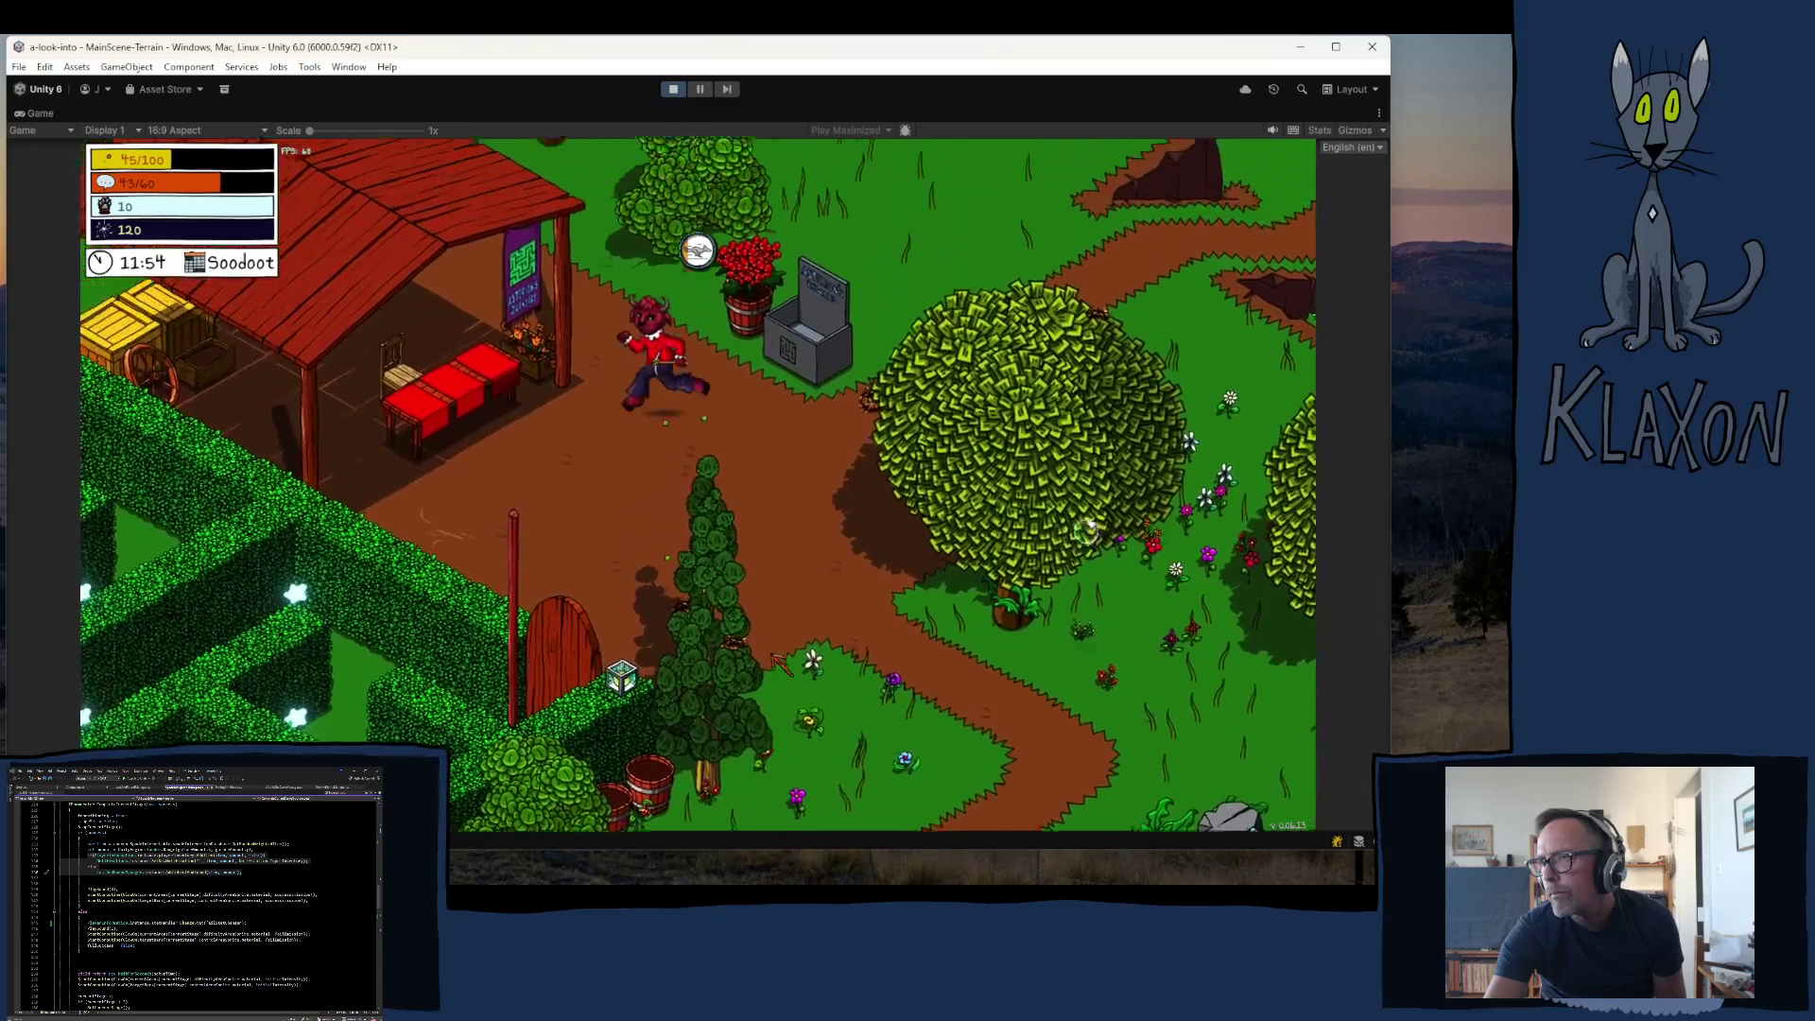
key(w)
key(a)
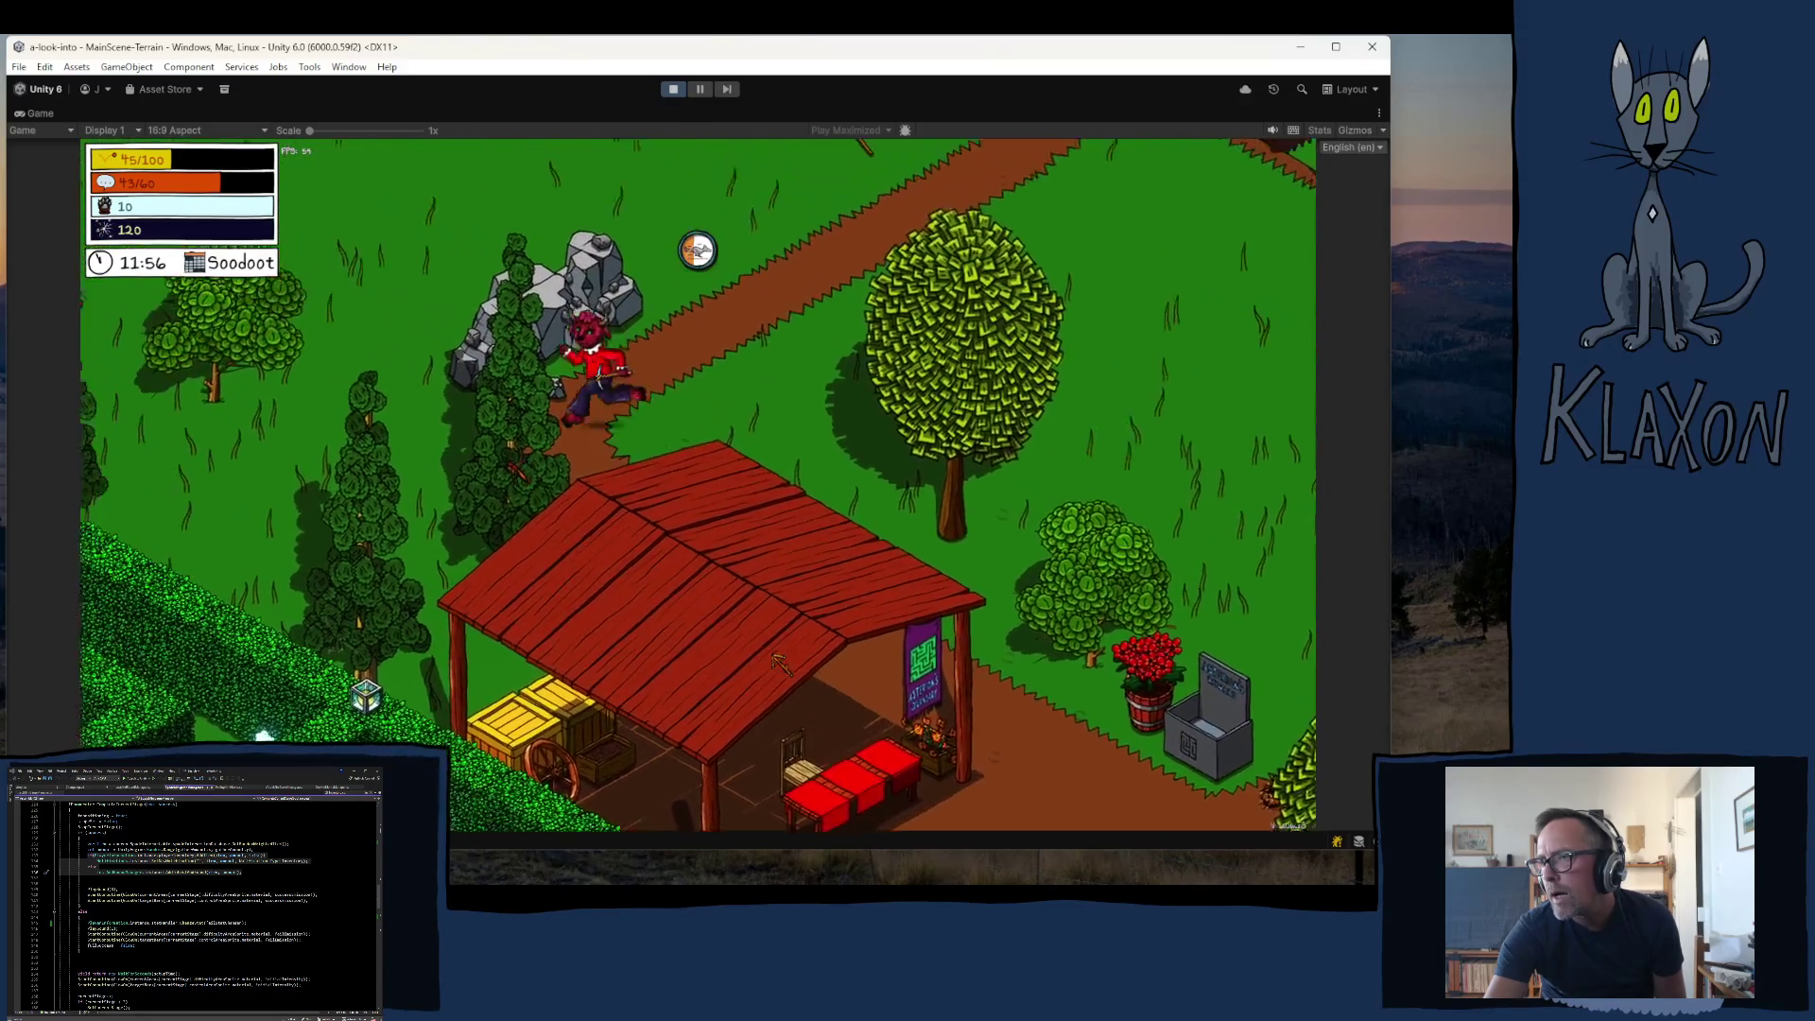
key(w)
key(Tab)
- Unequip the pickaxe, eat all the Thimbleberries to refill energy, and close the inventory
click(492, 766)
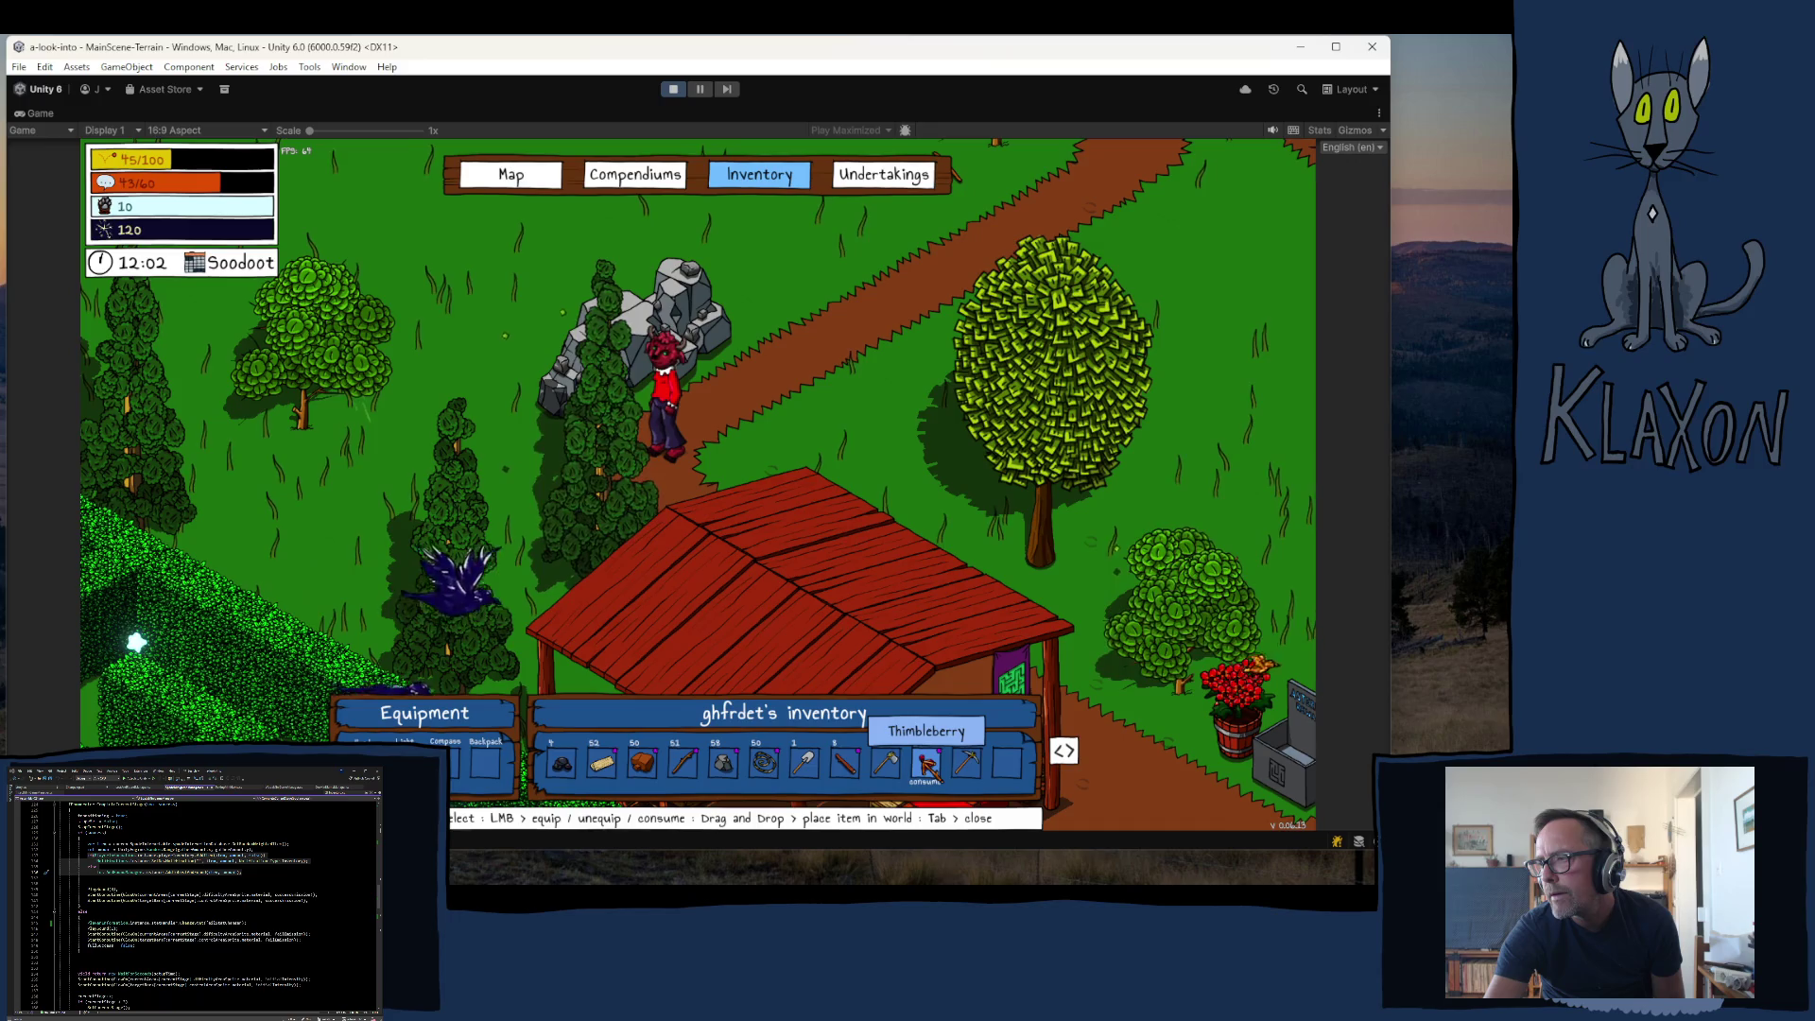
click(929, 766)
click(929, 766)
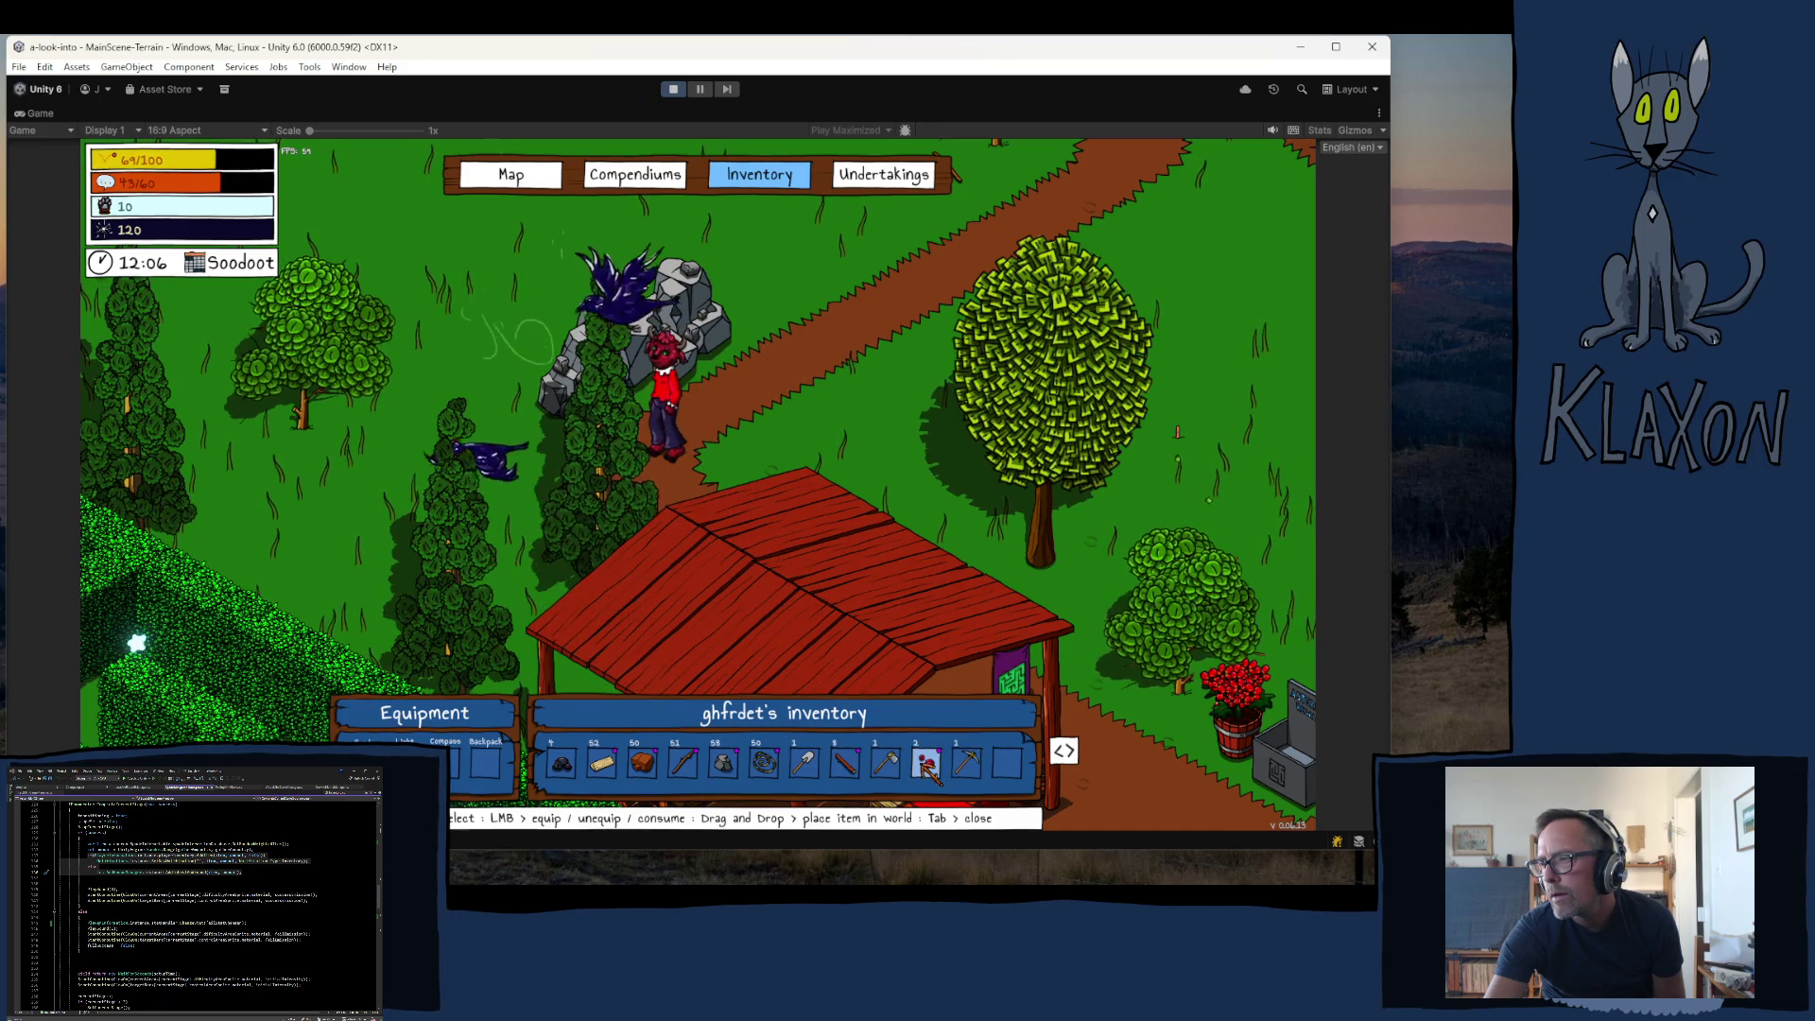
click(929, 771)
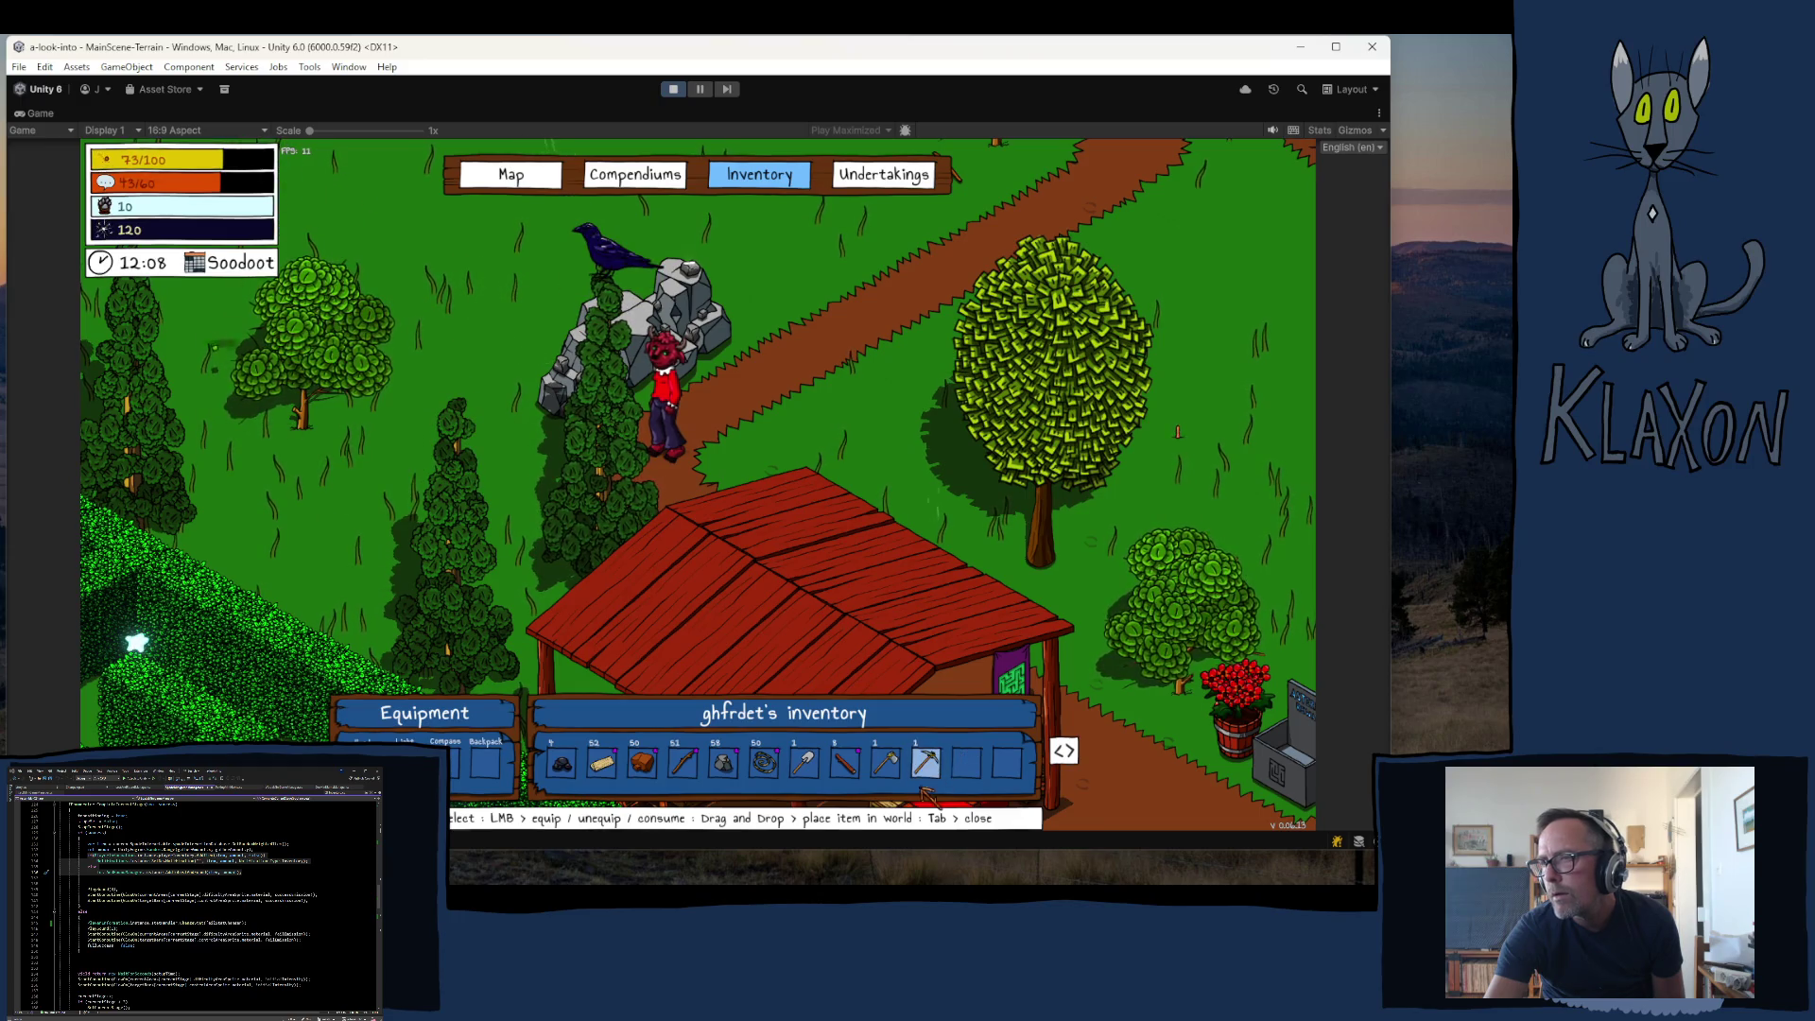
key(Tab)
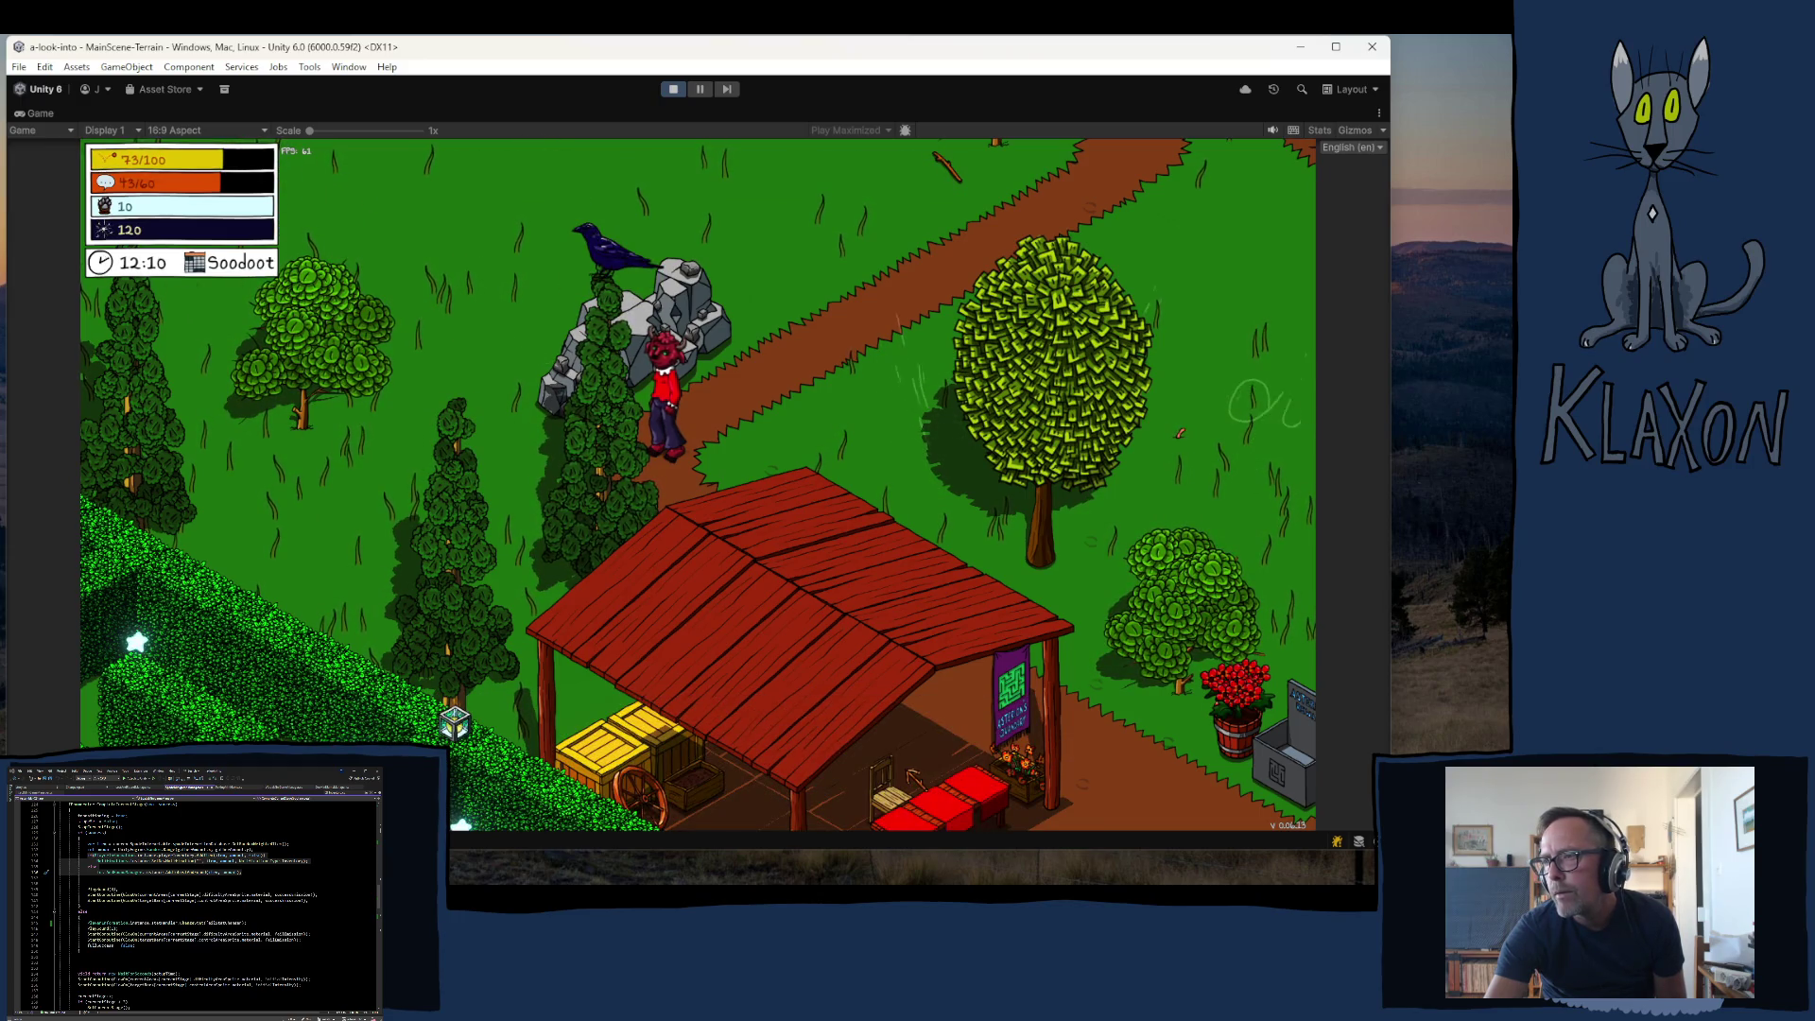
- Walk around the stall and through the flower meadow north to the vine-covered porch's Dynamiblob
key(d)
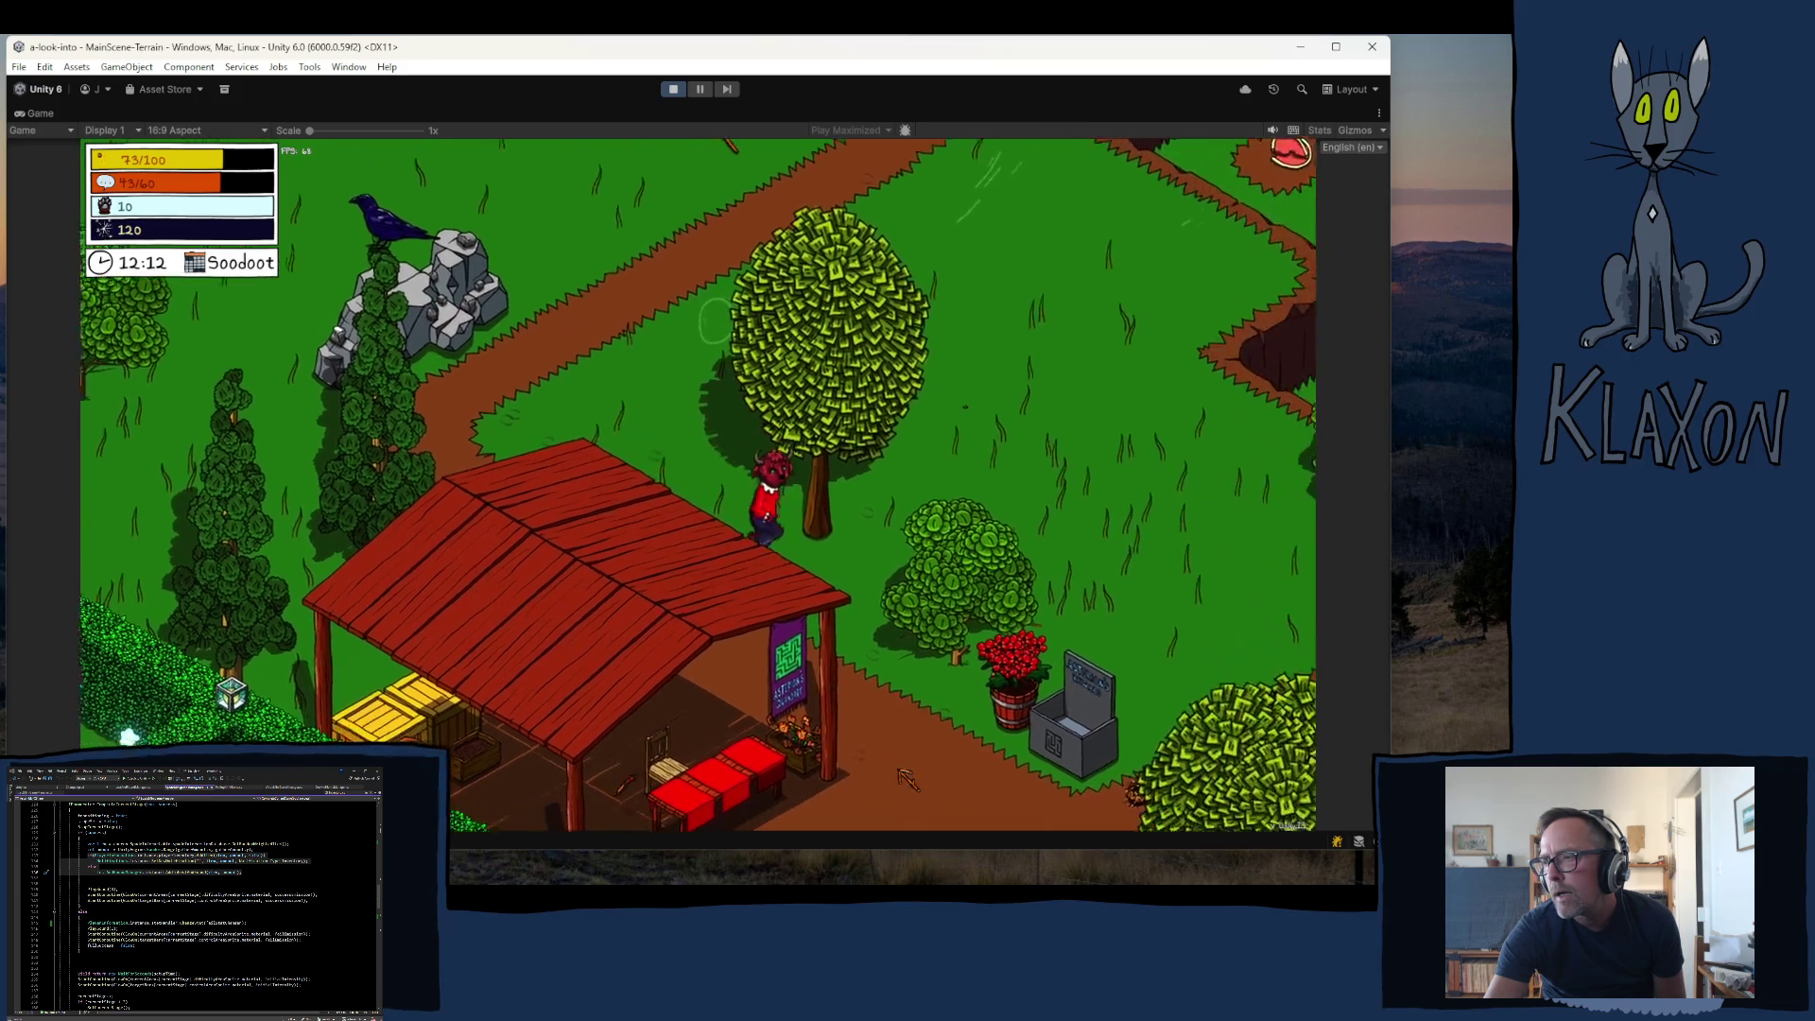
key(s)
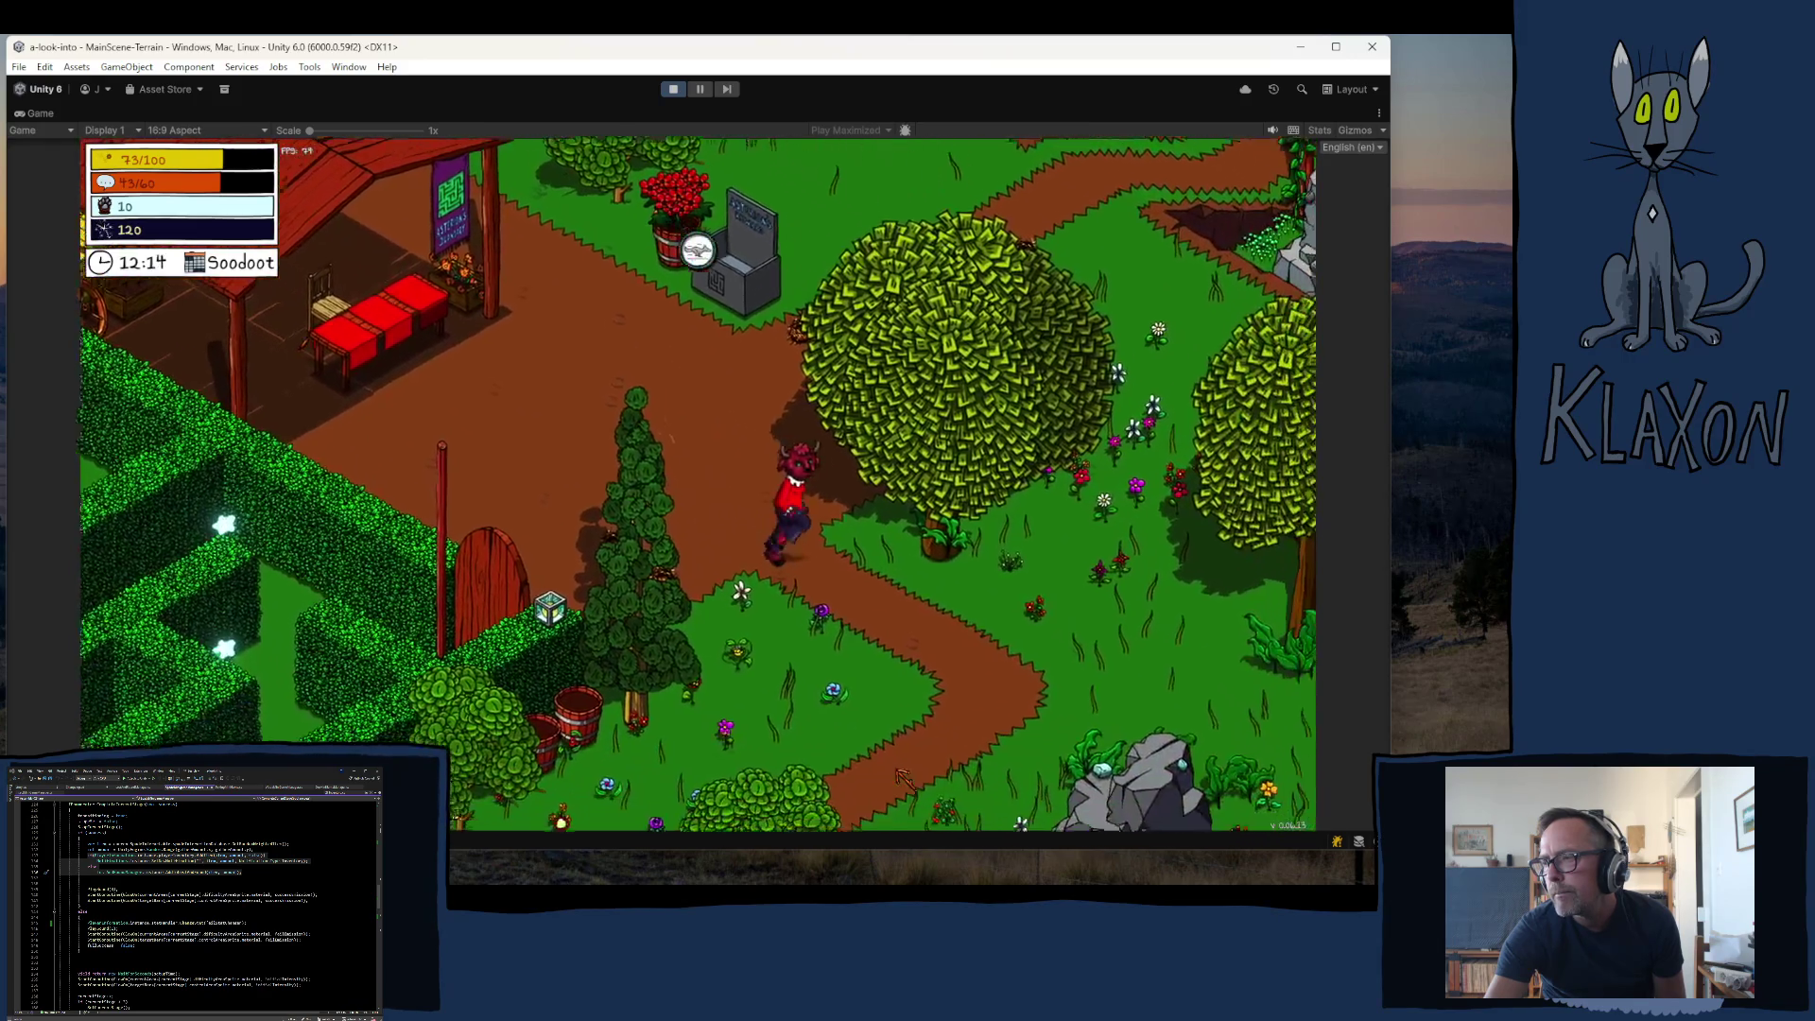
key(s)
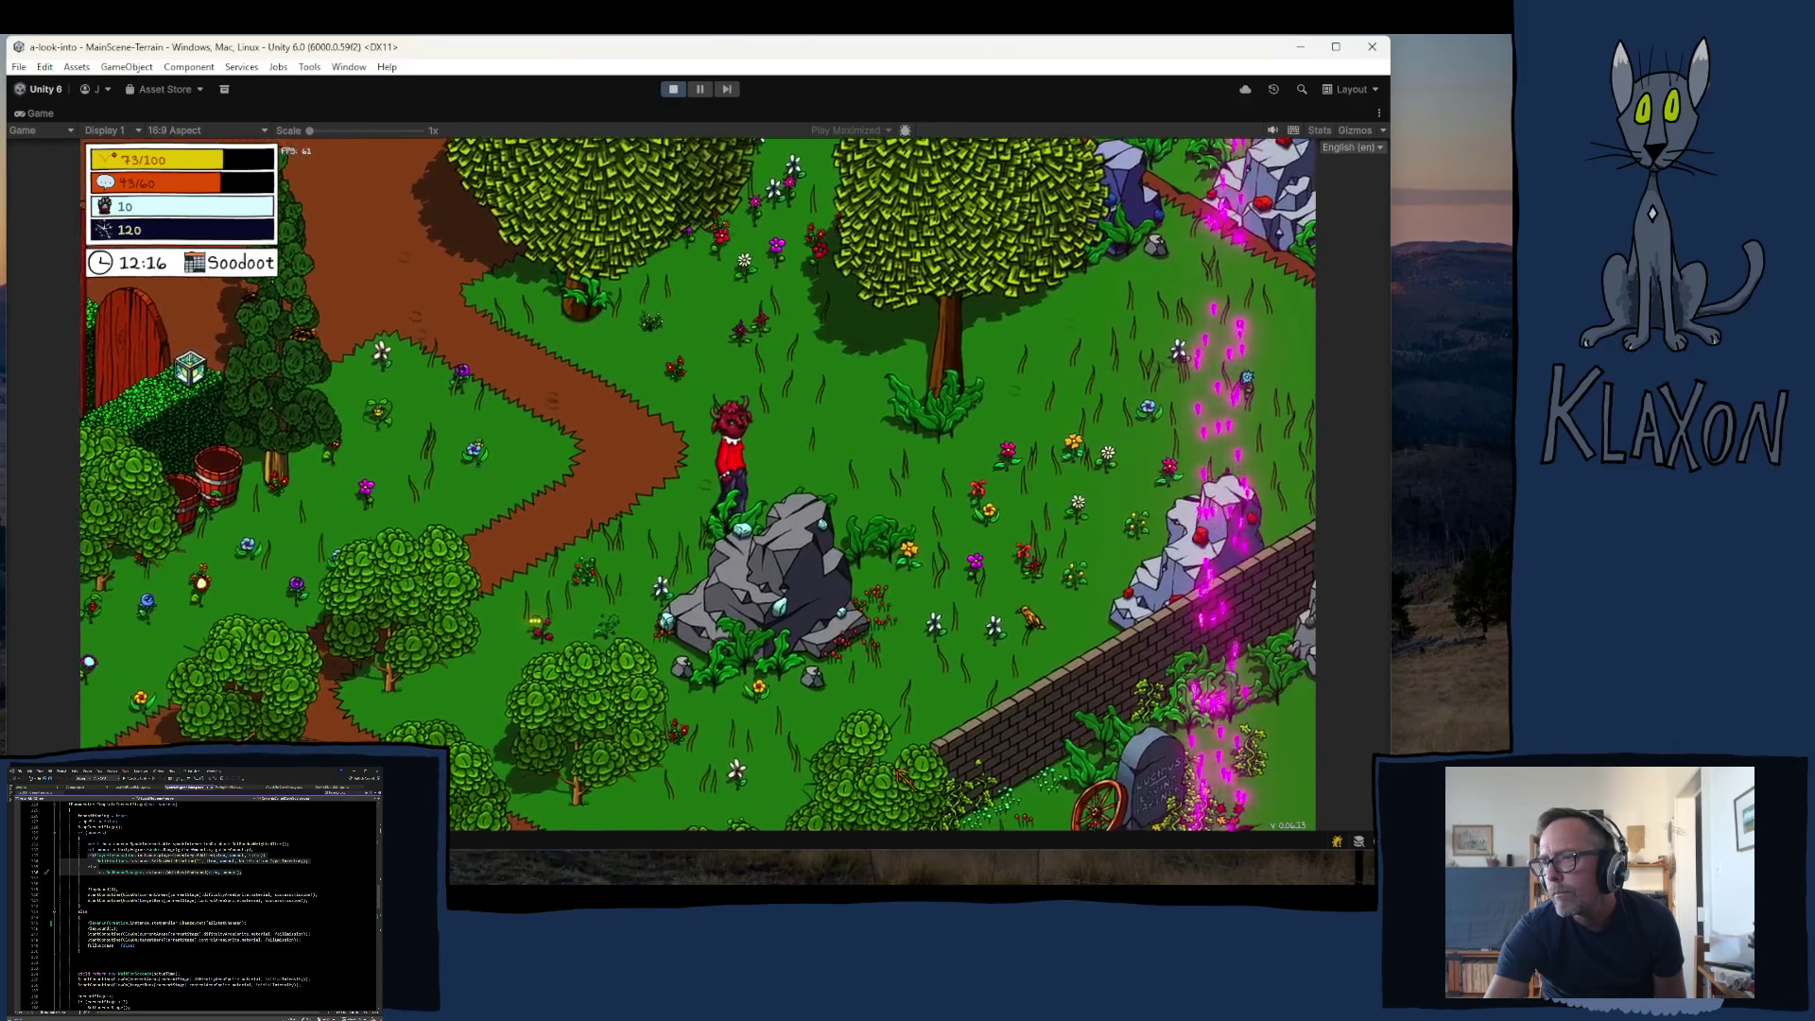
key(w)
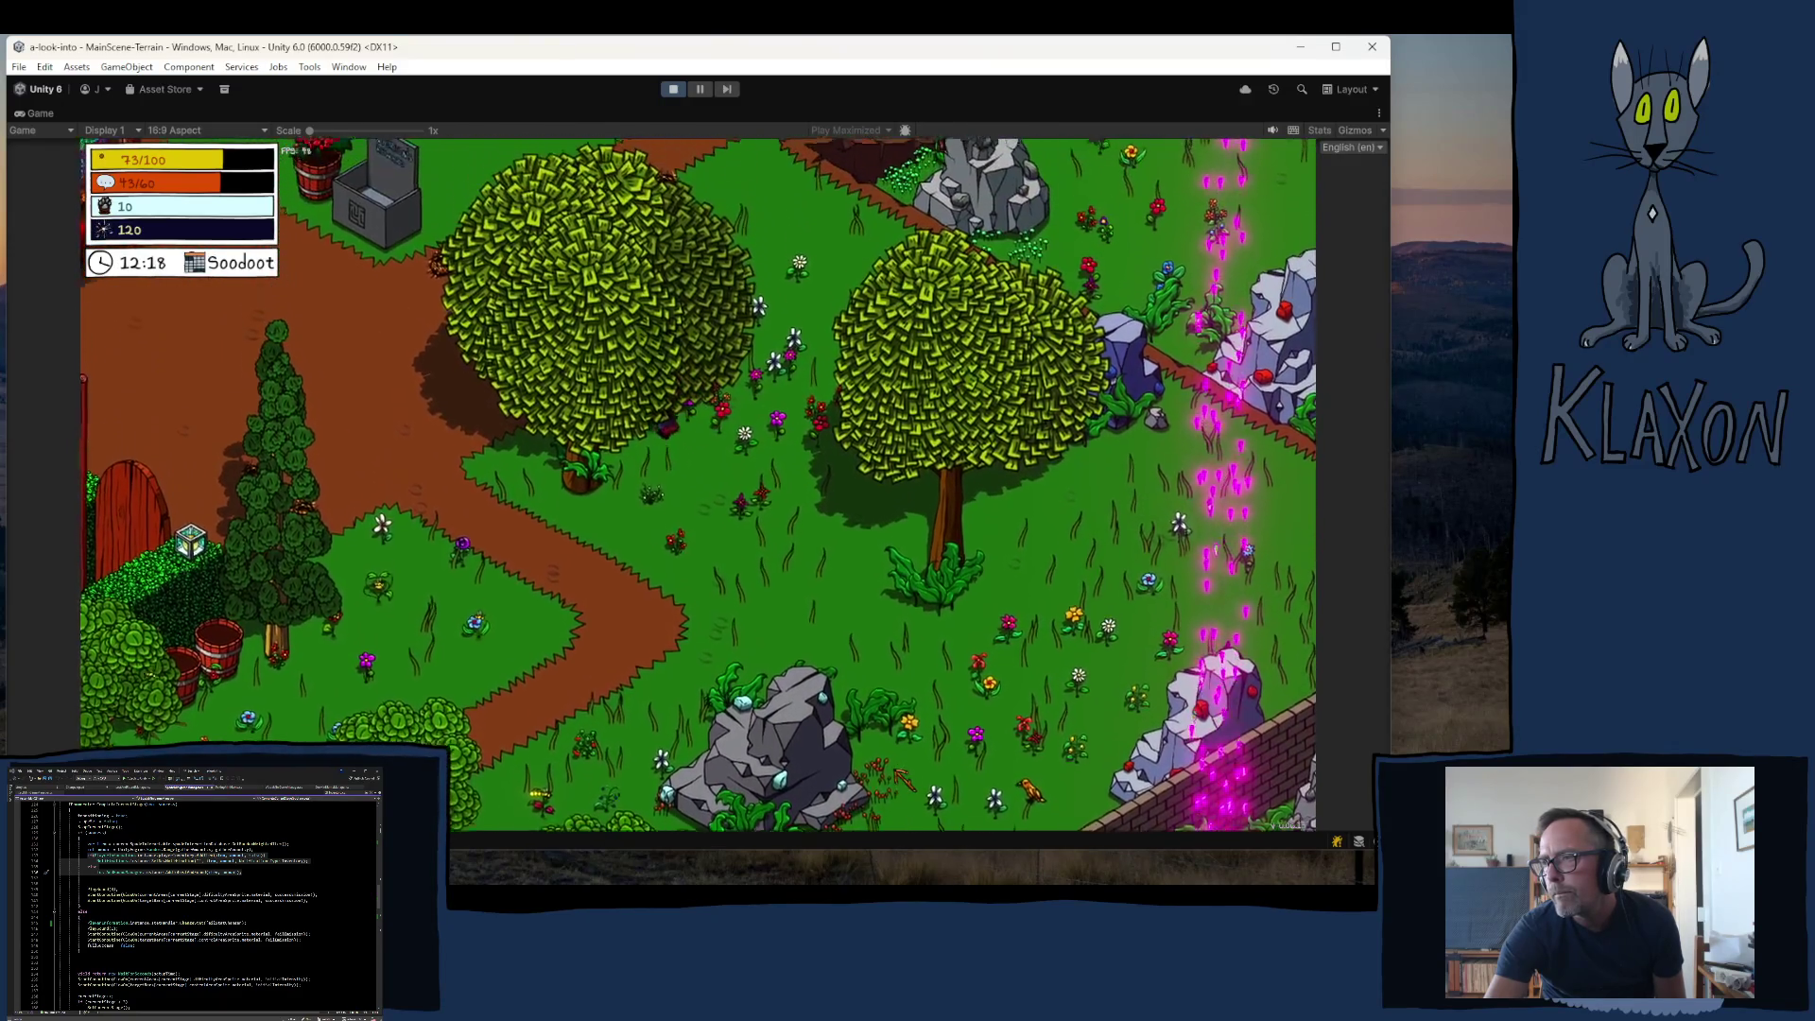
key(a)
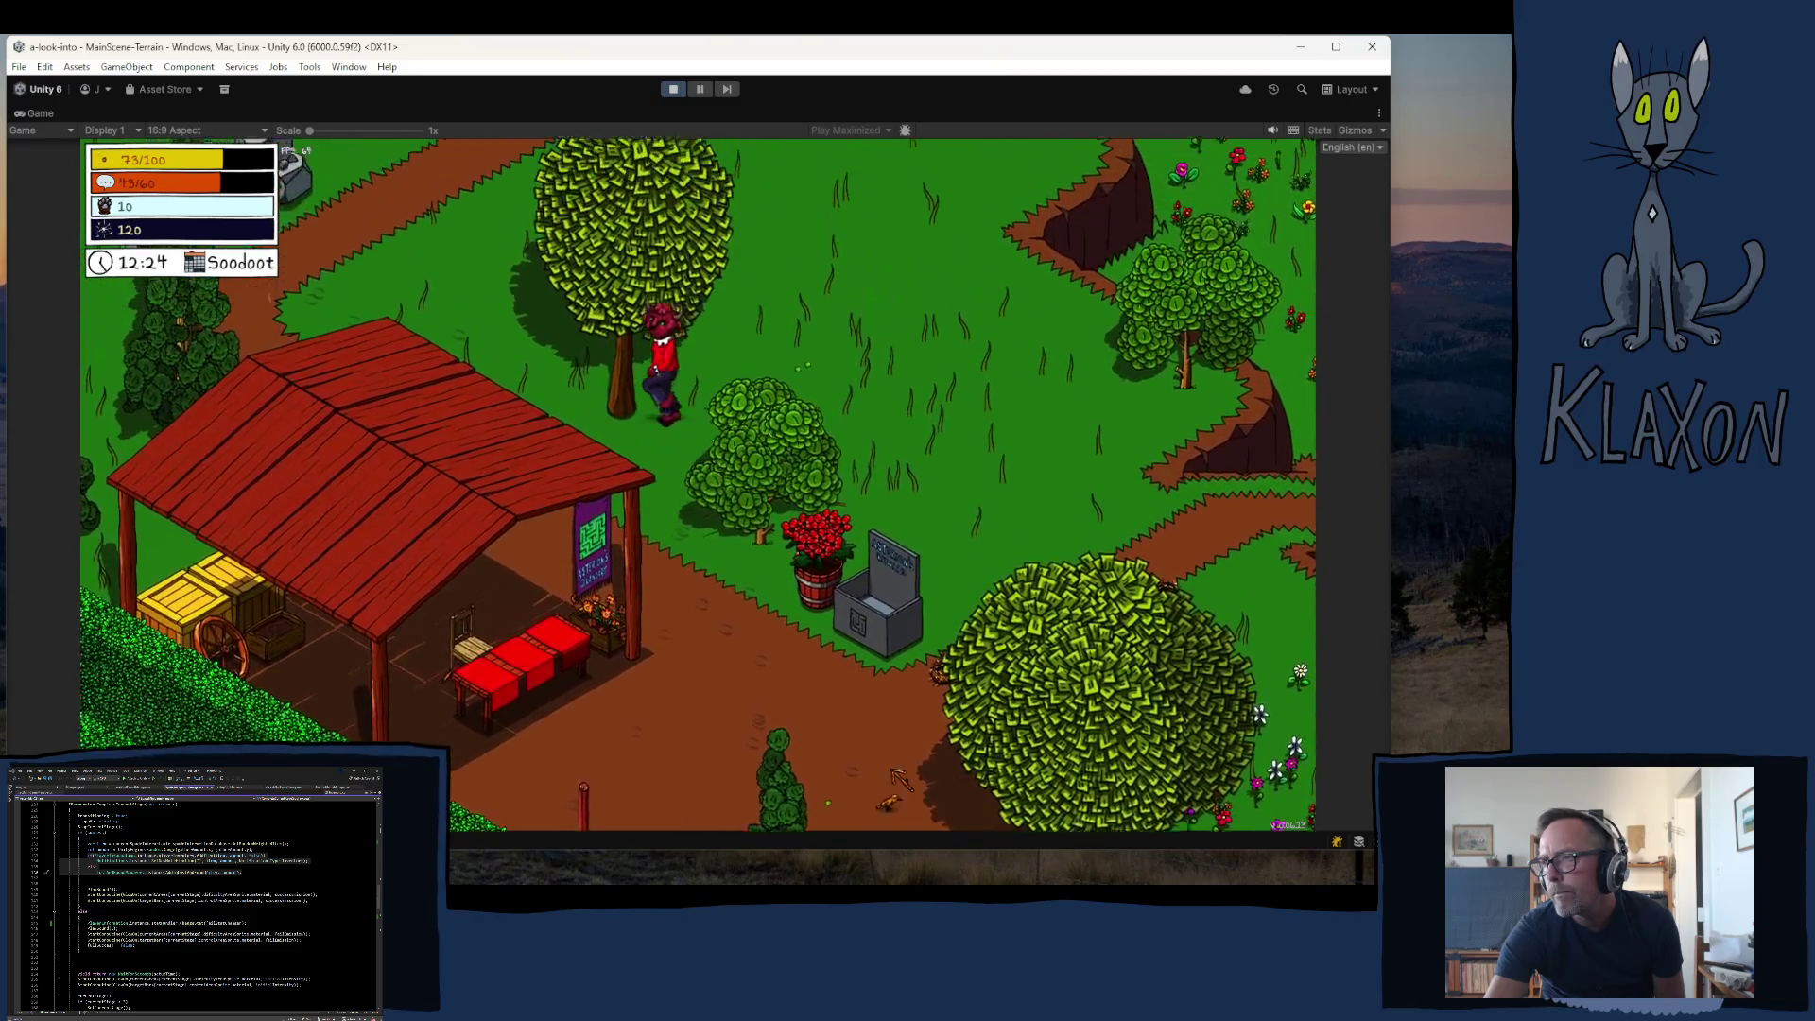
key(w)
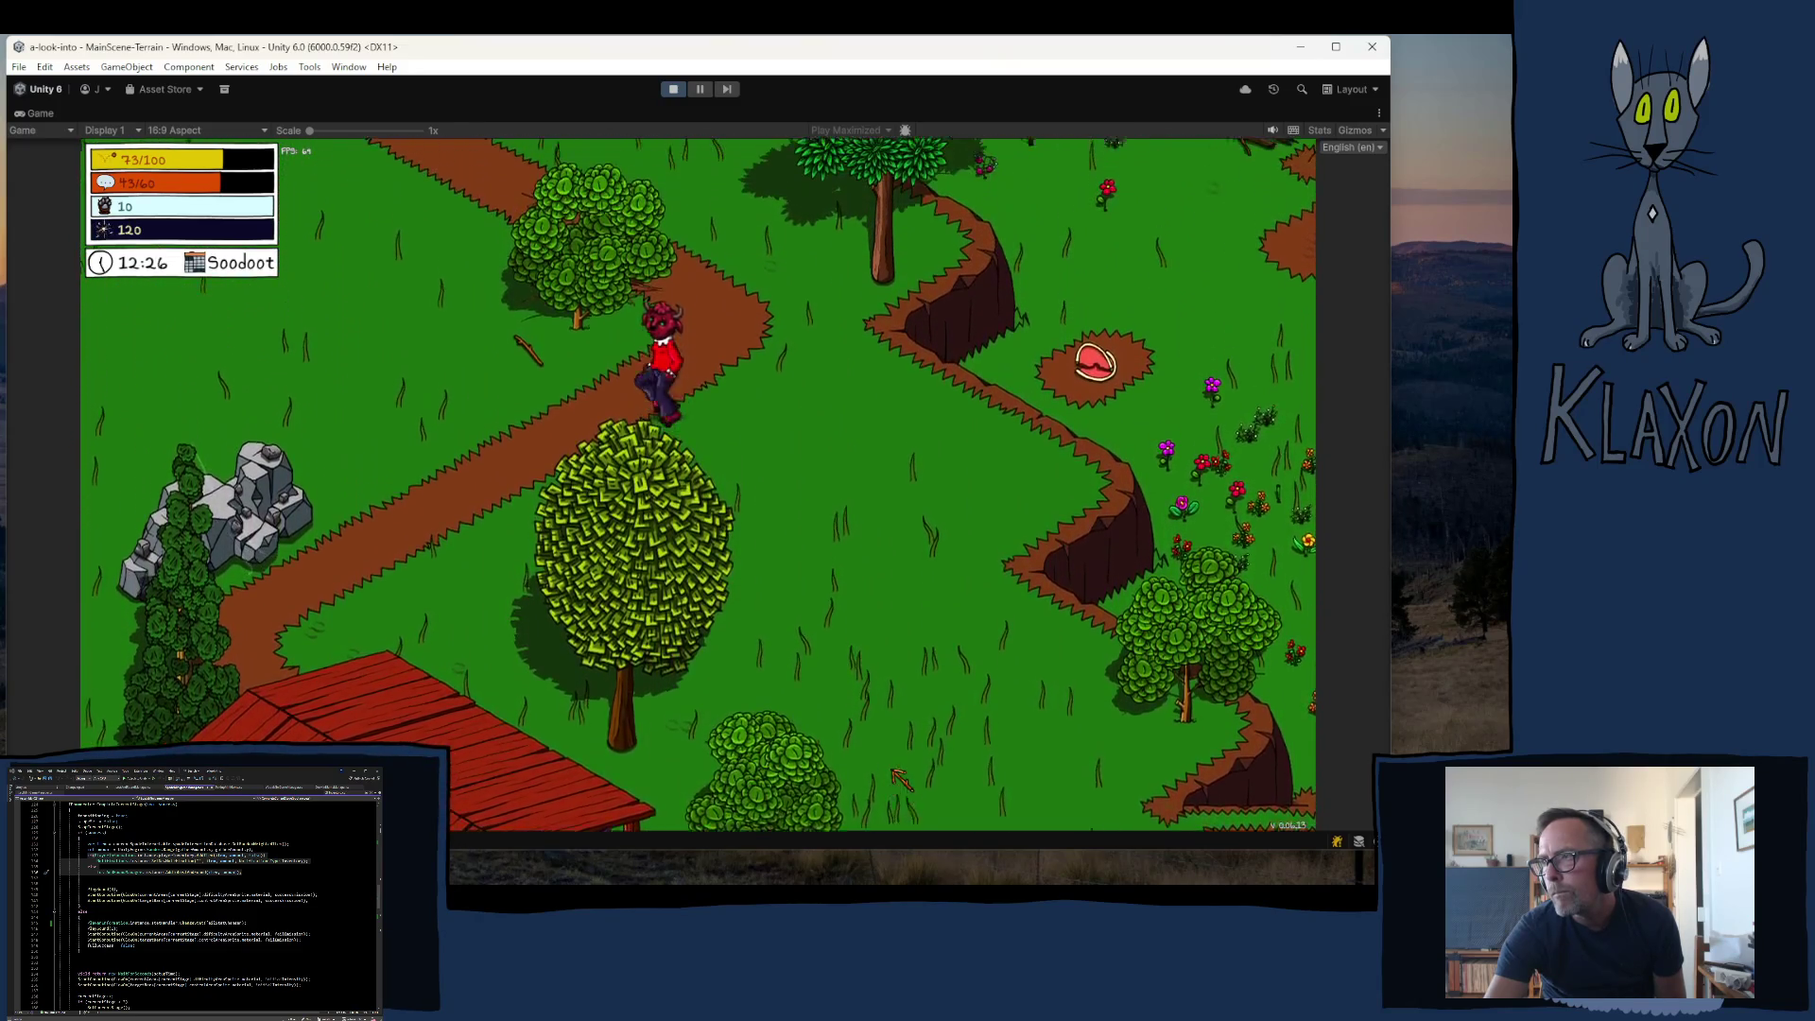
key(w)
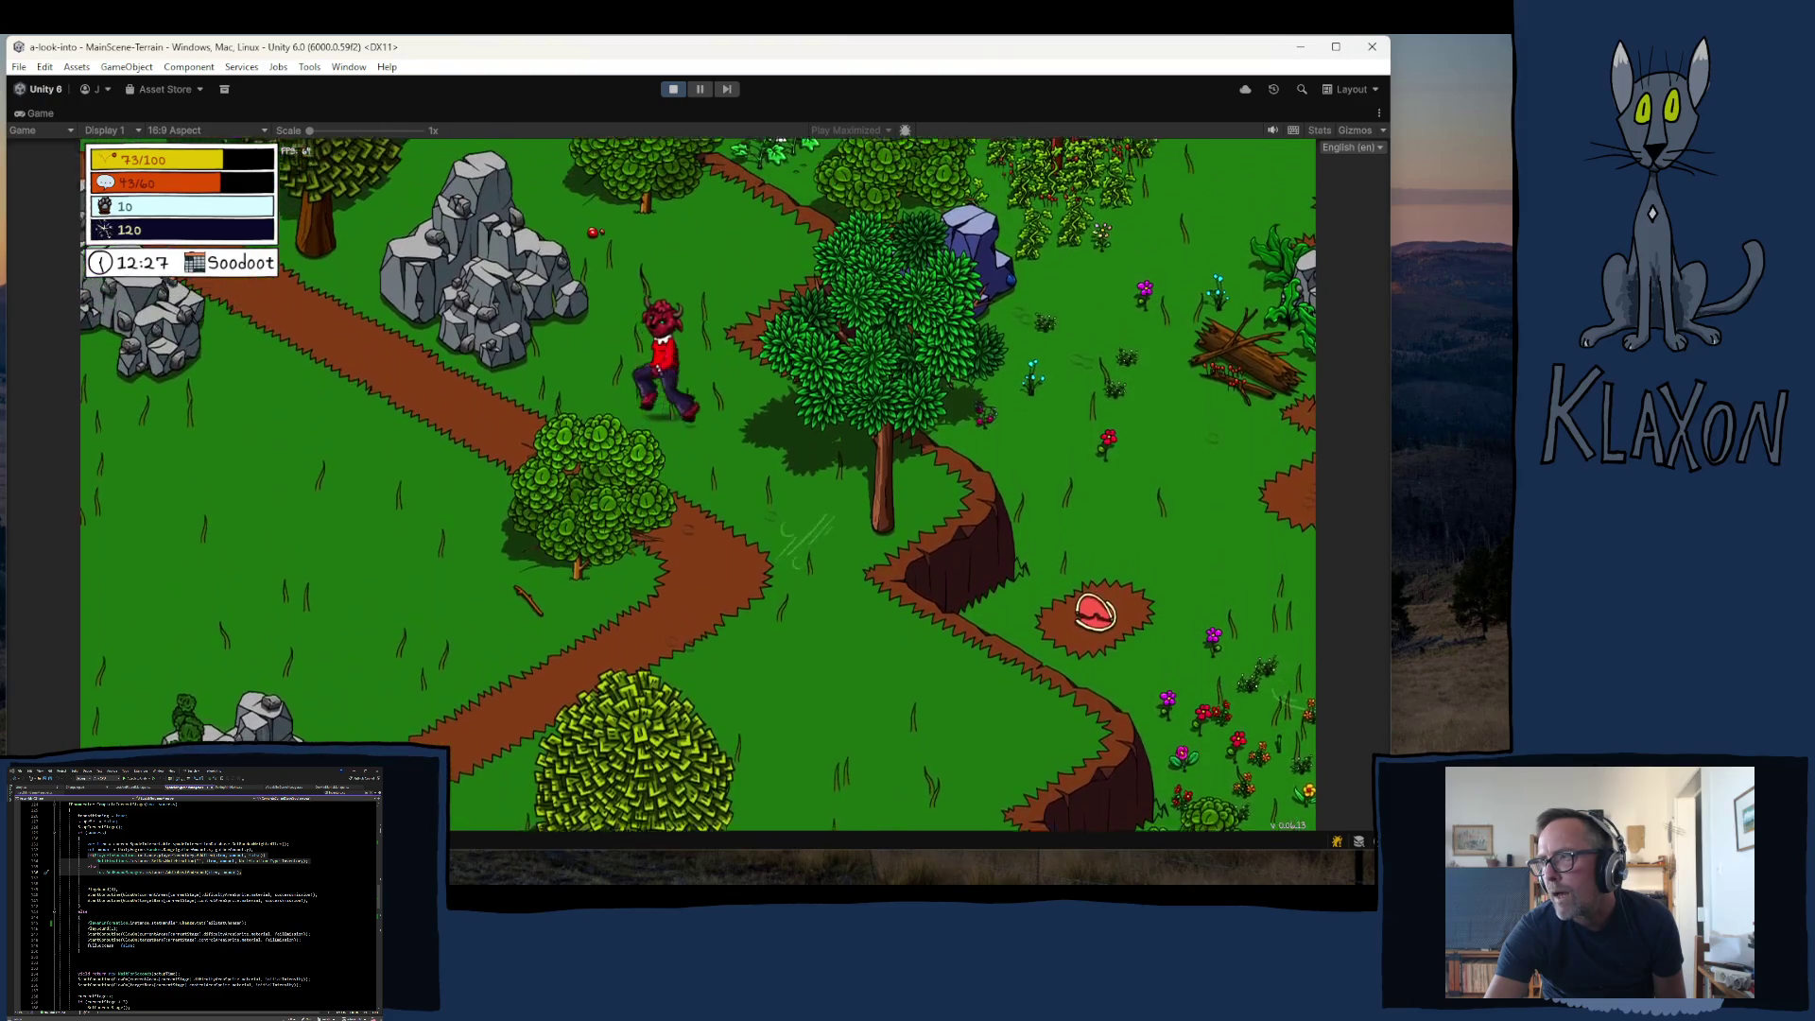
key(w)
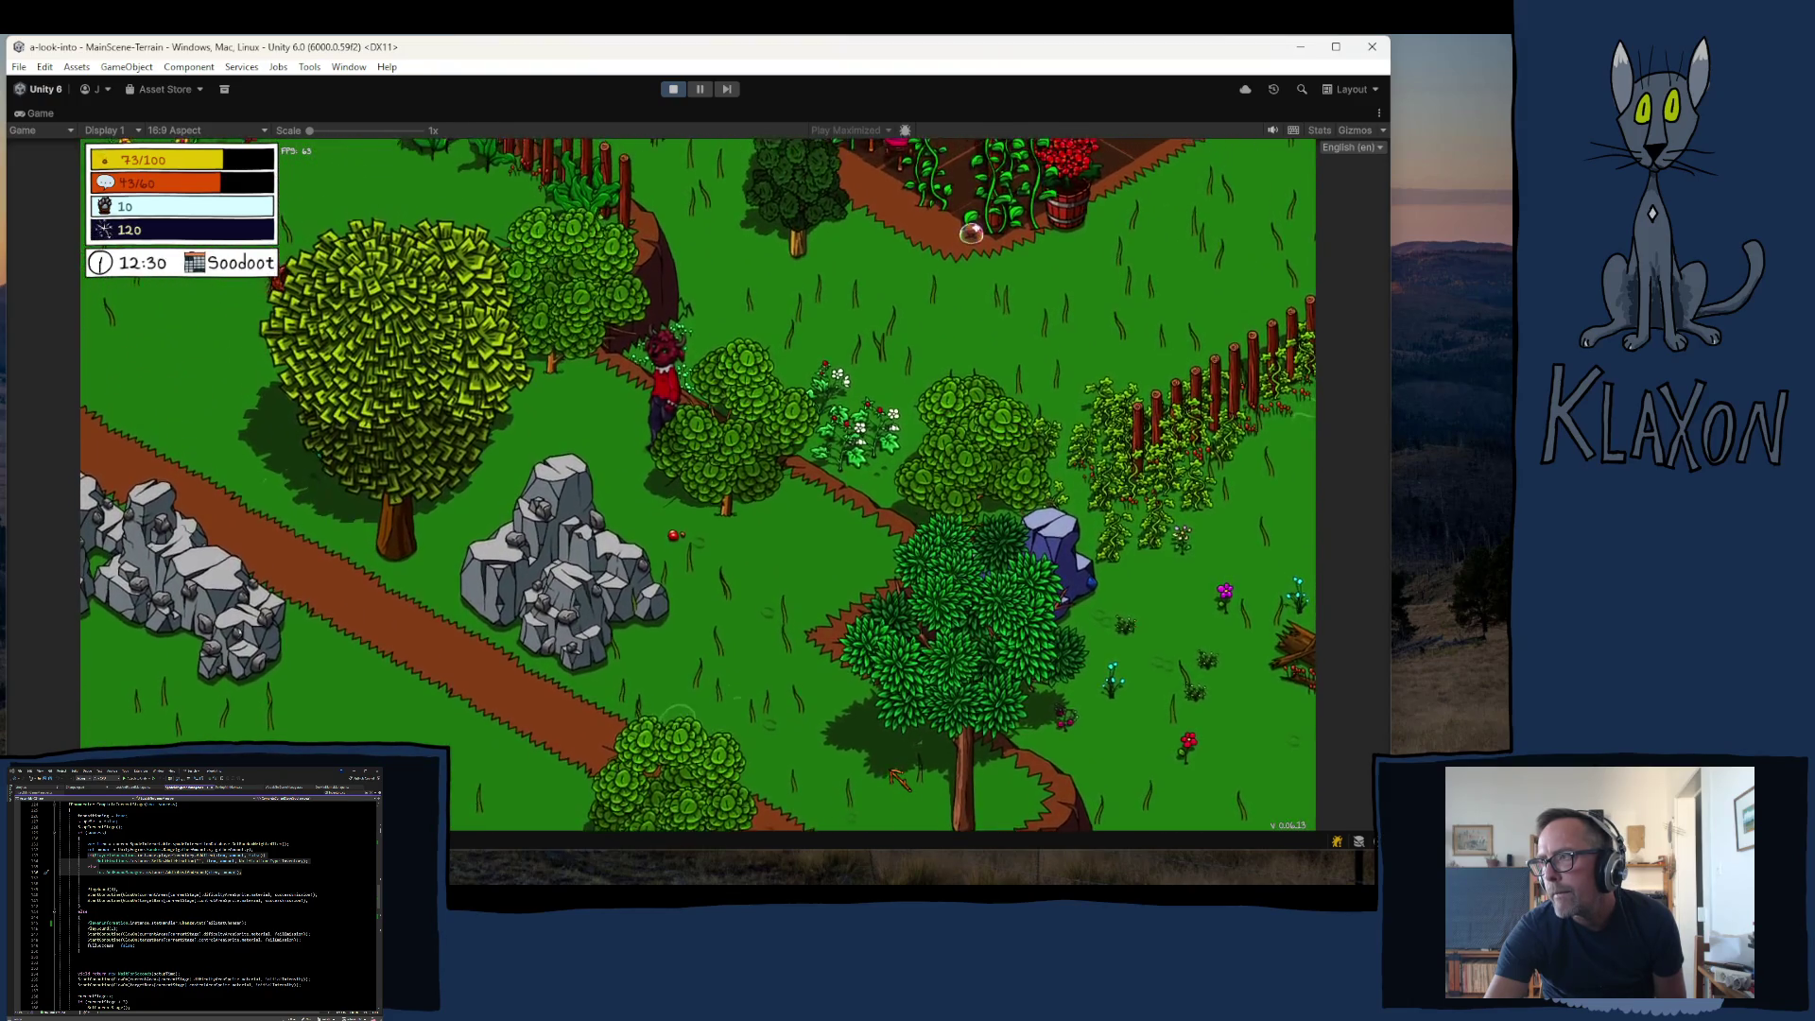
key(d)
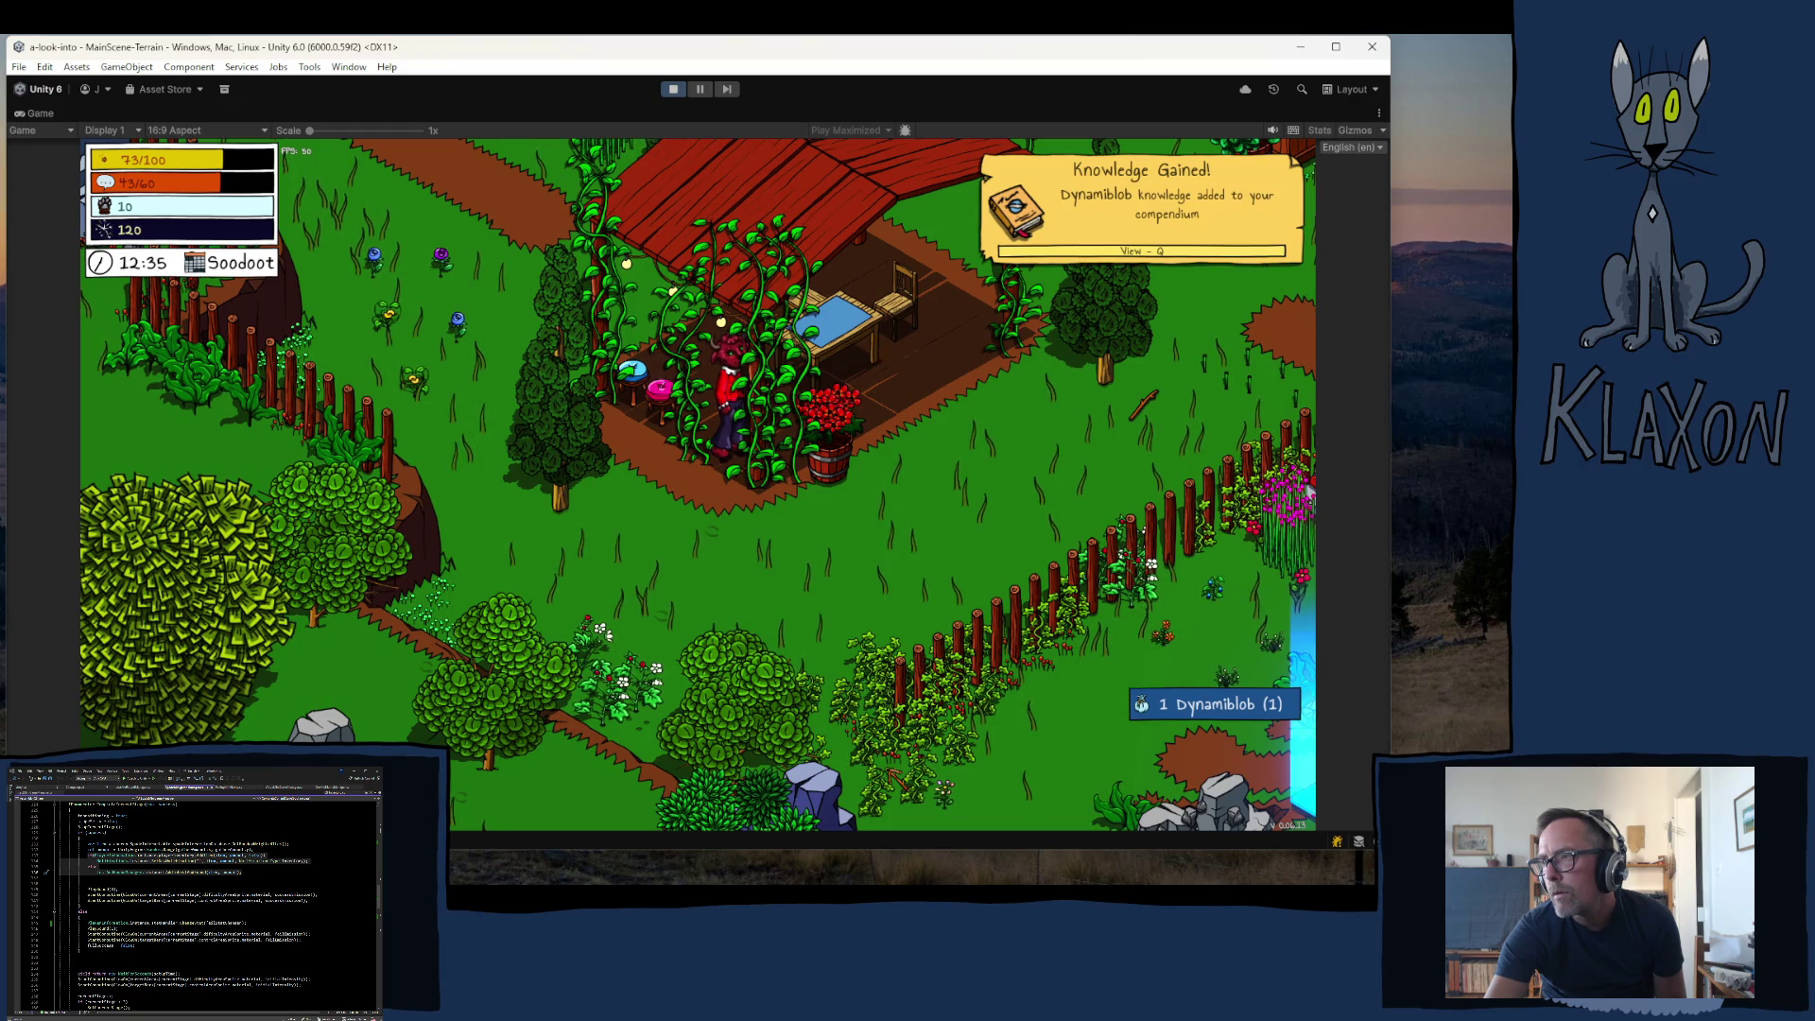
- Walk south from the porch to the market stall and around the red table beside Asterion
key(s)
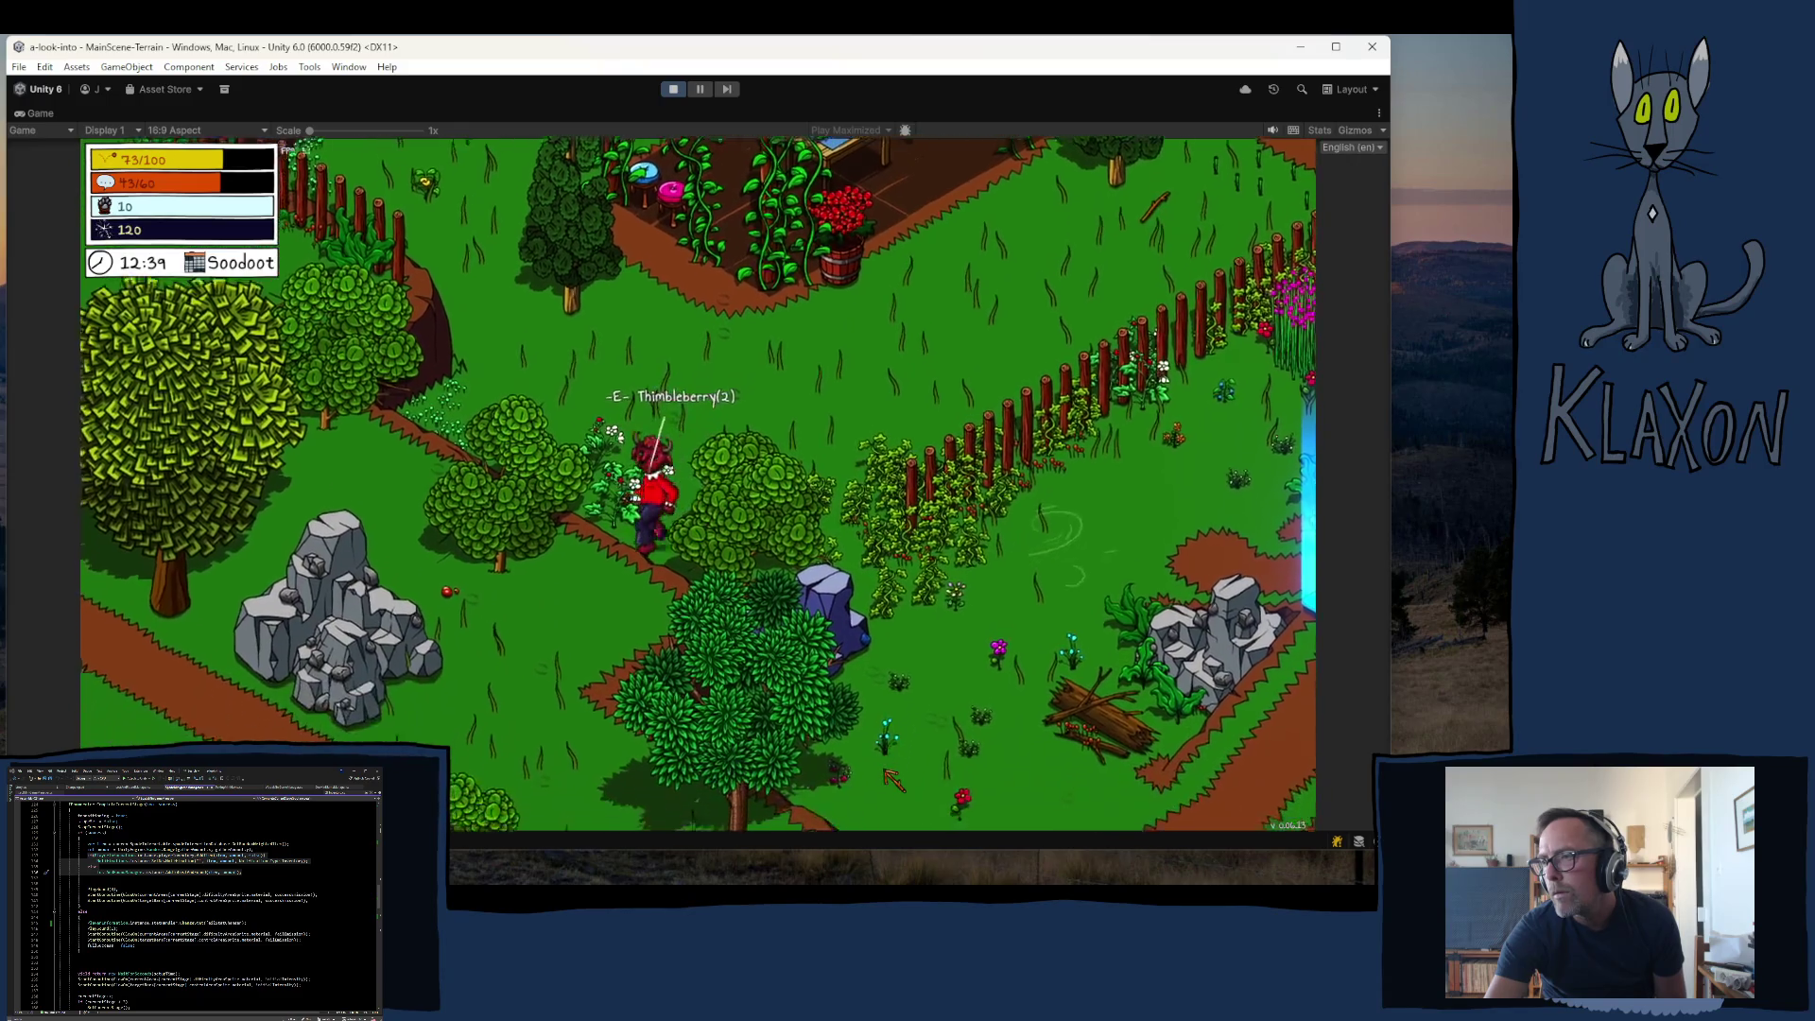
key(s)
key(s)
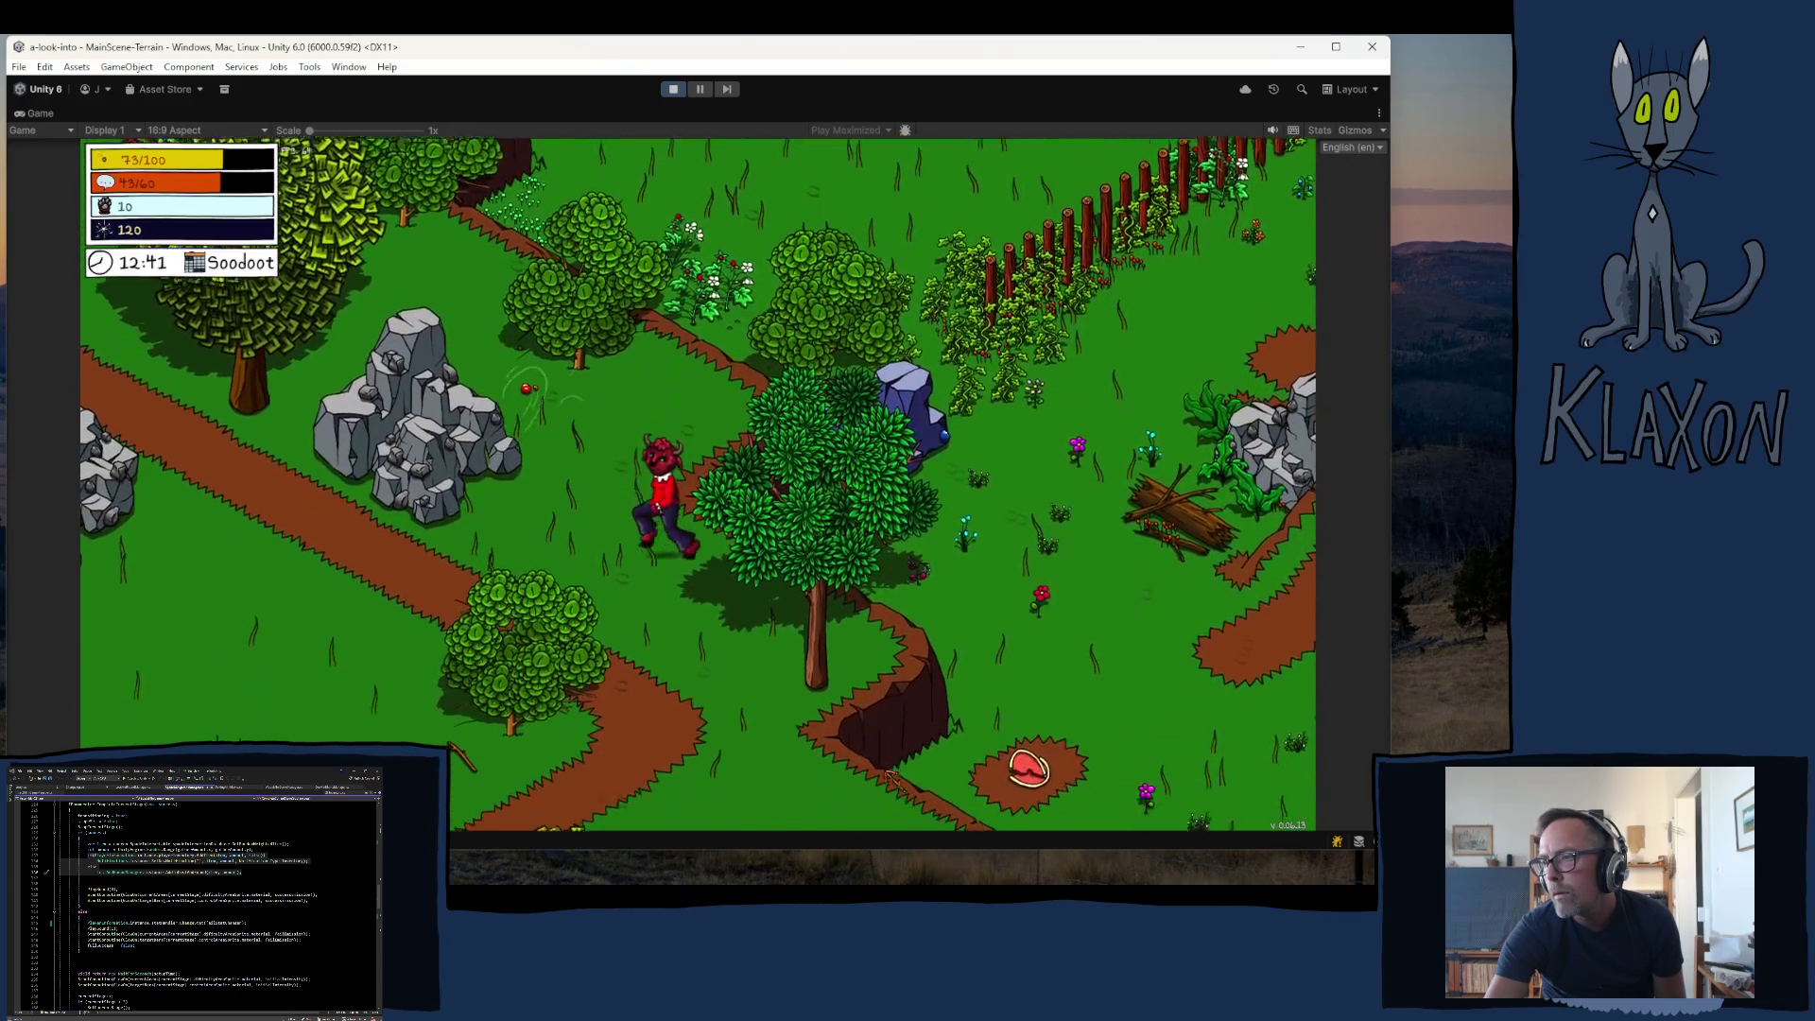
key(s)
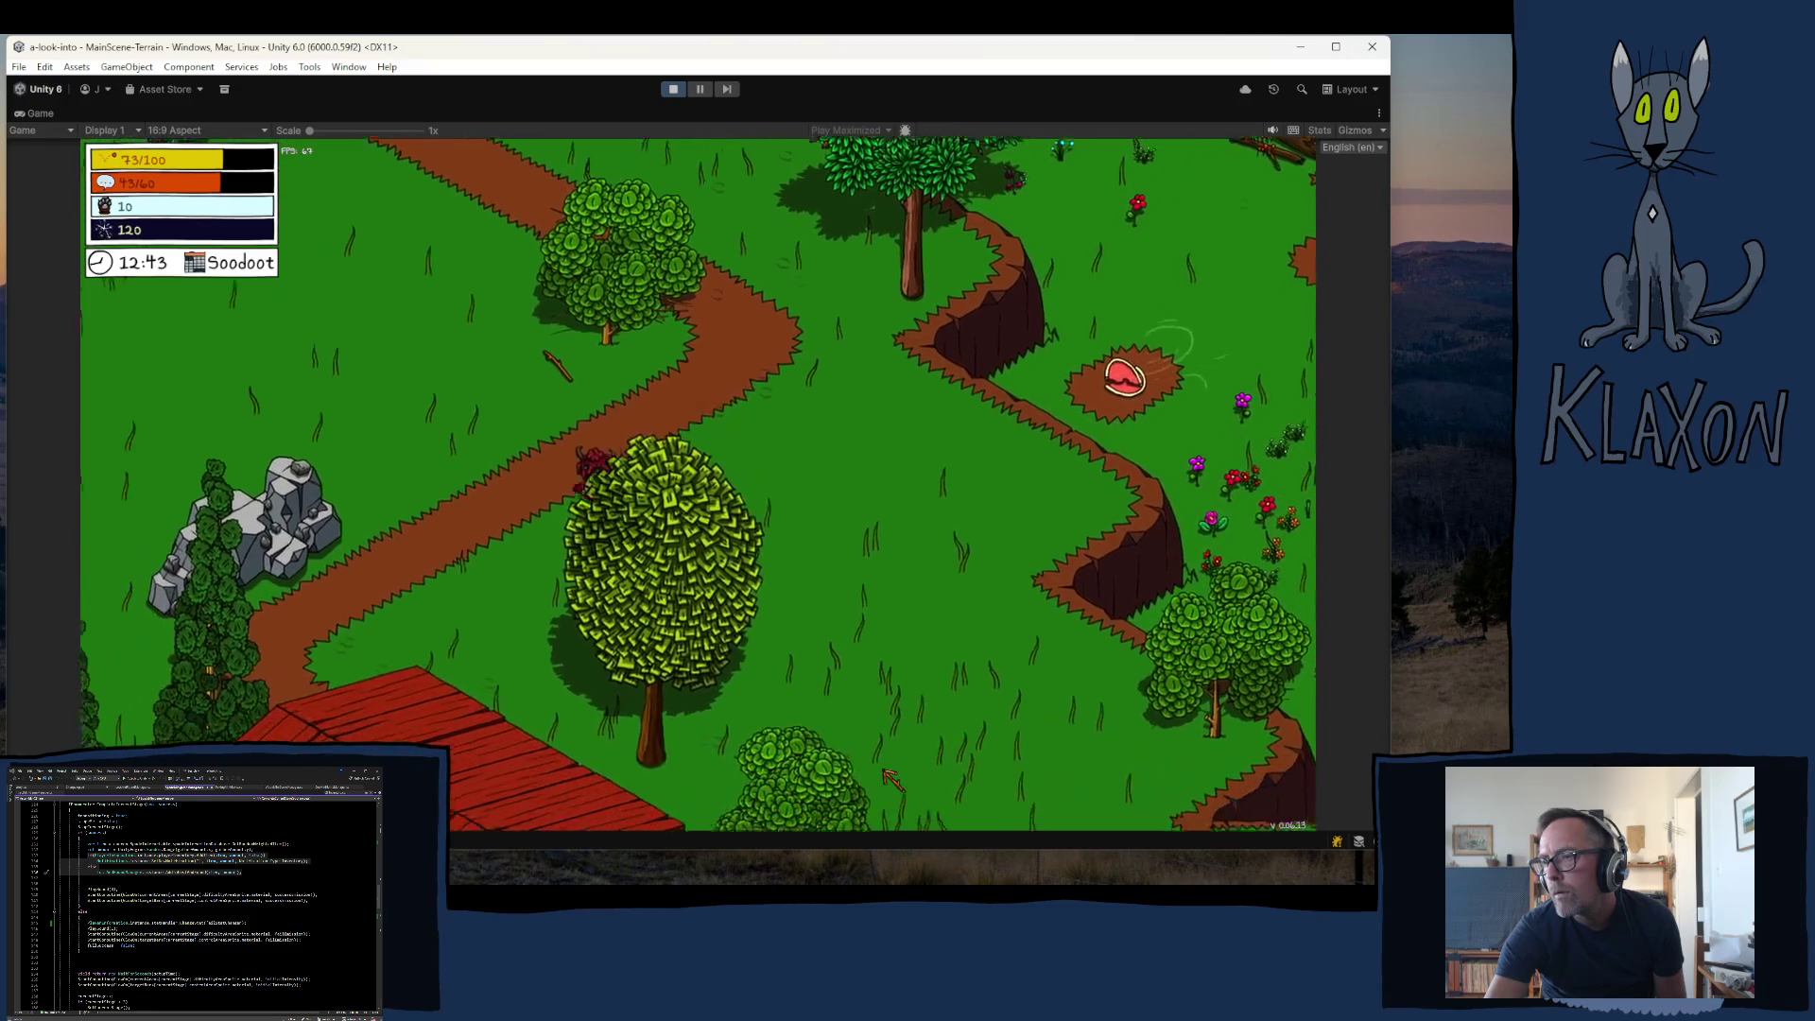
key(s)
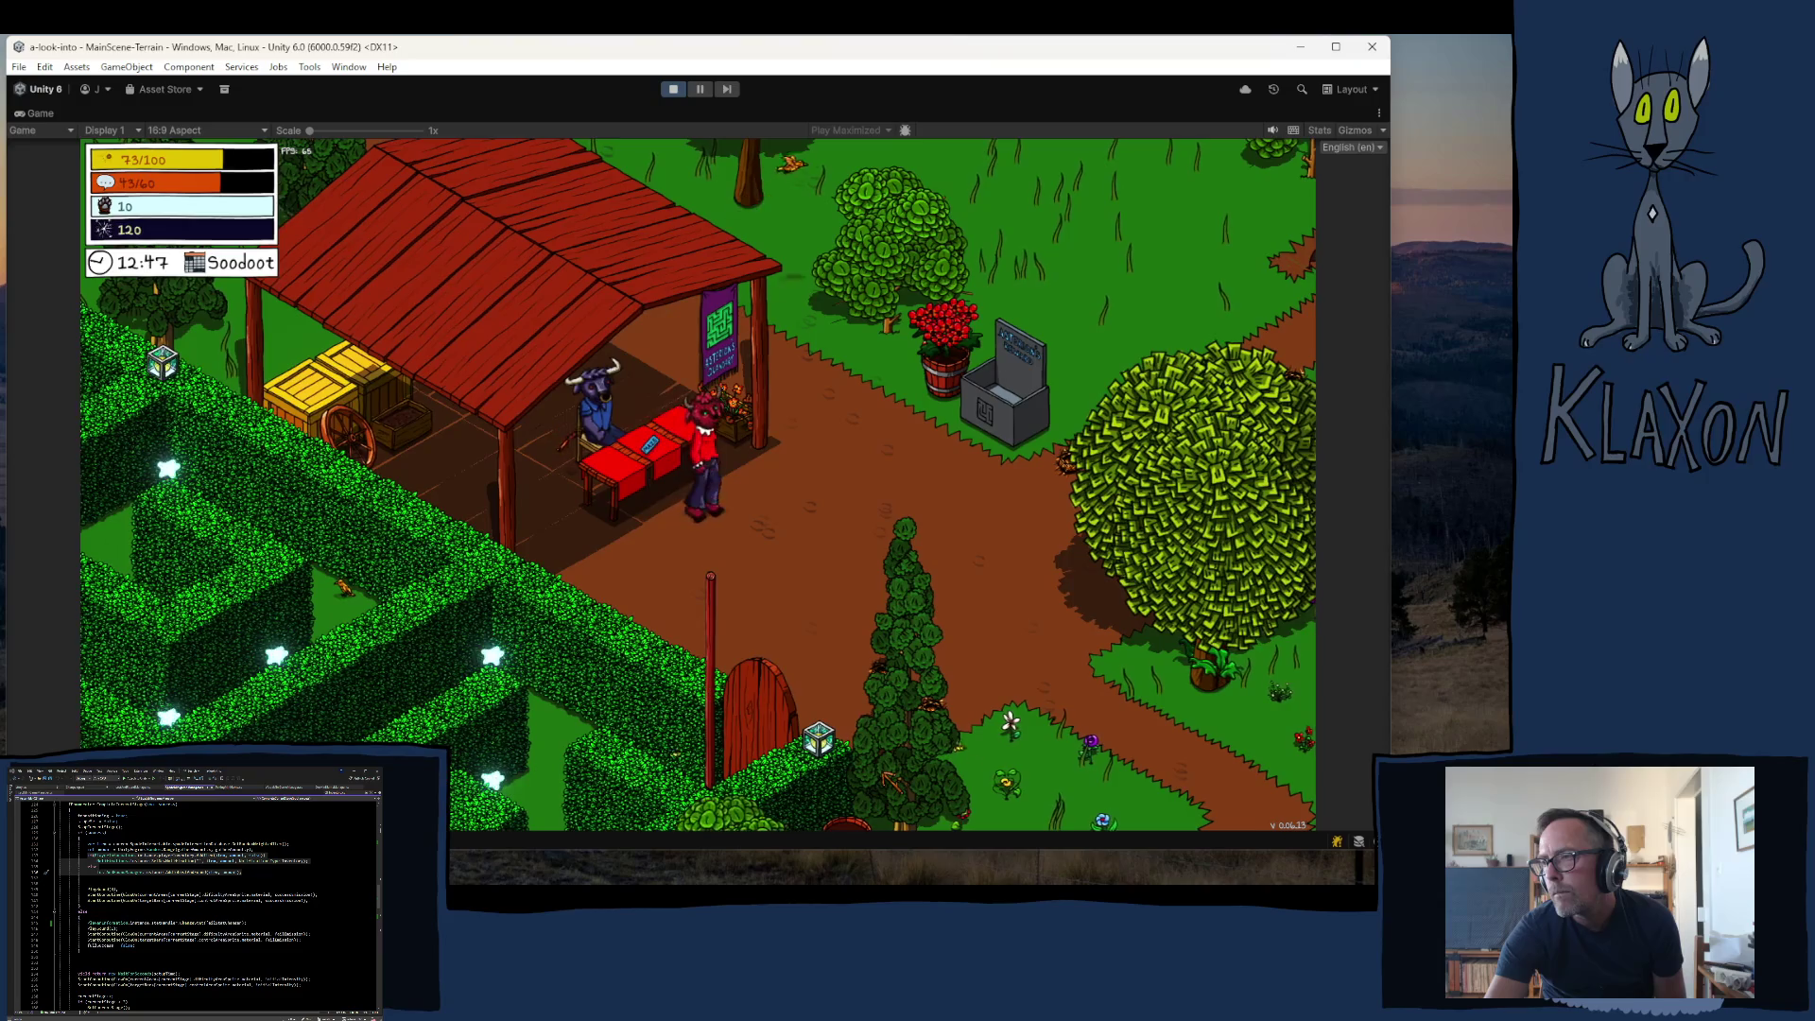
key(a)
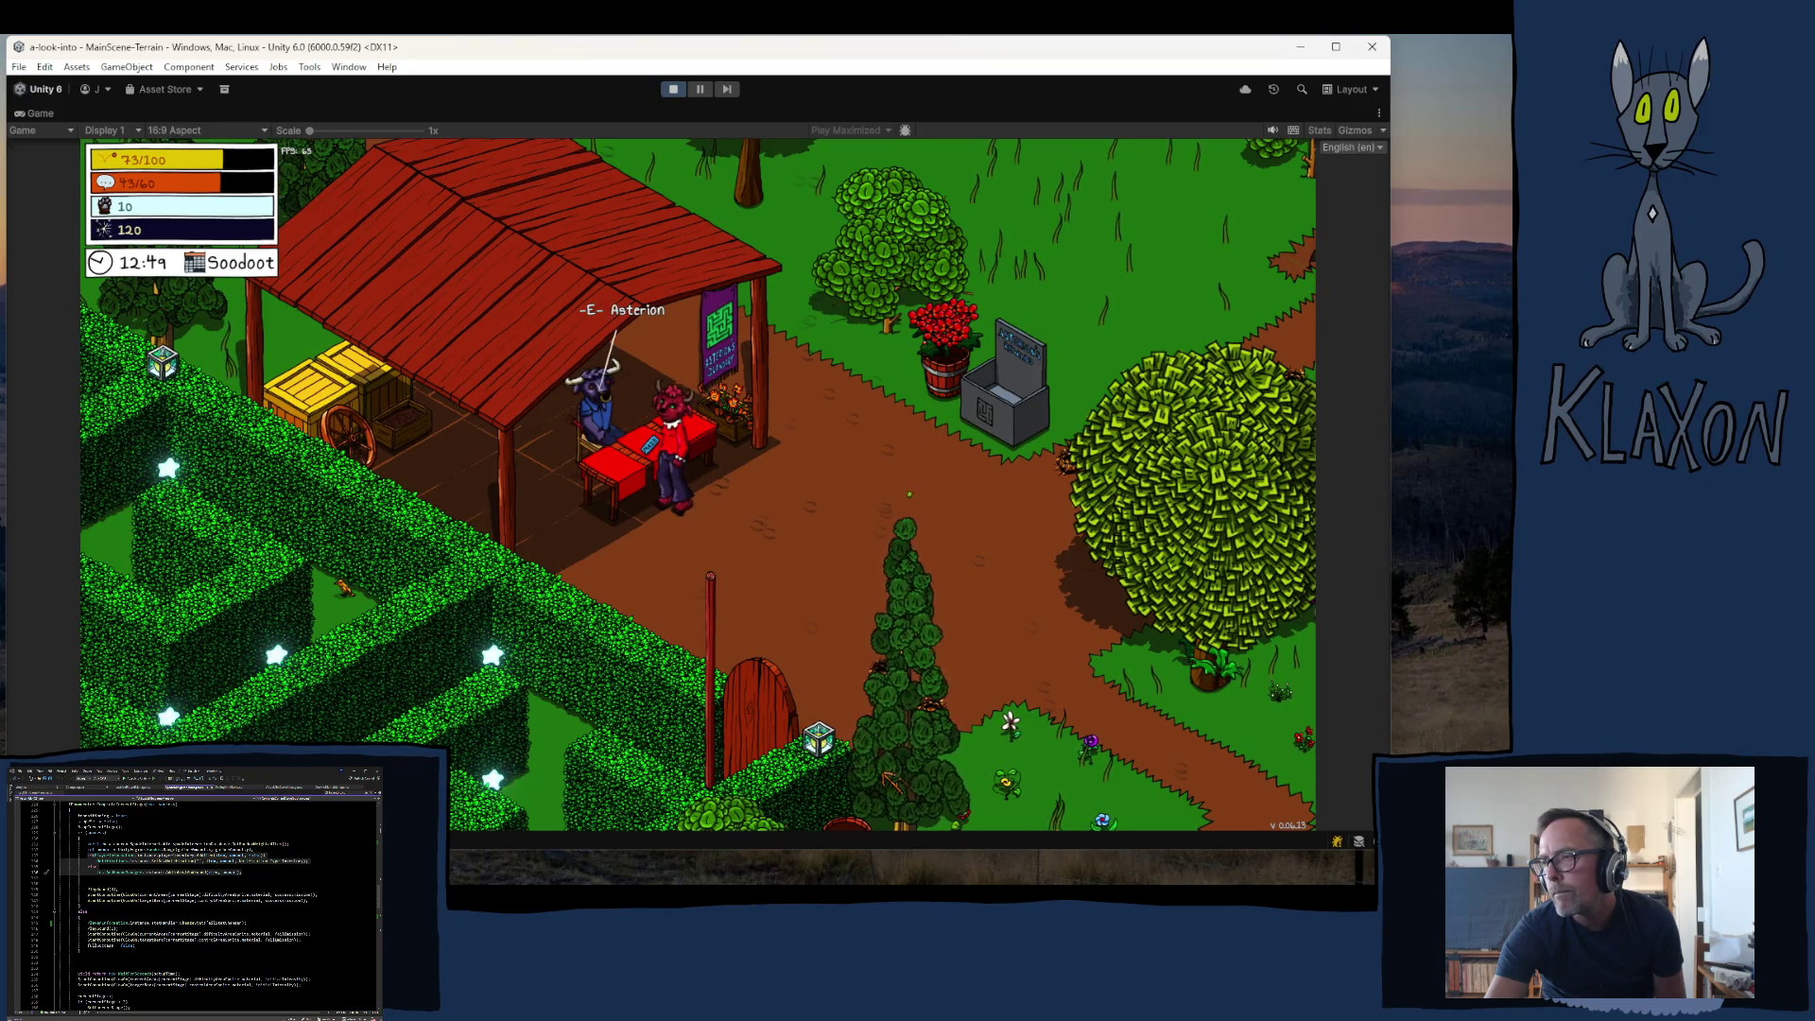
key(d)
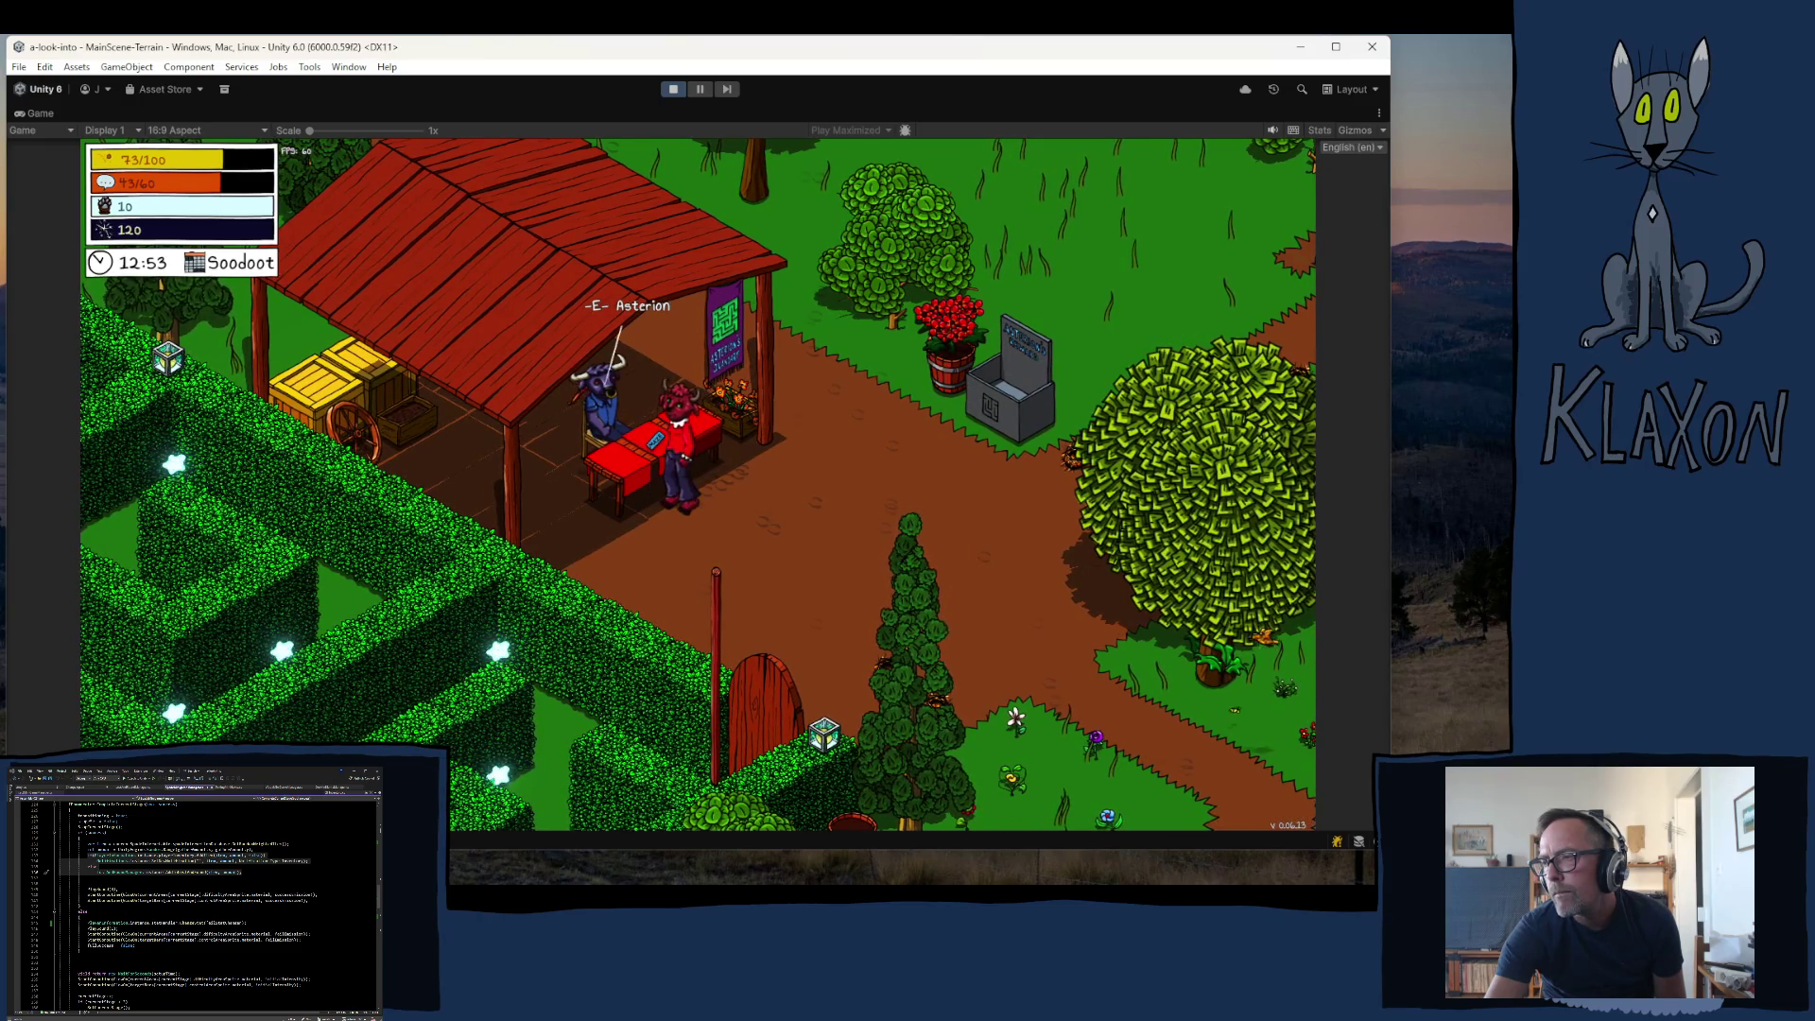
key(w)
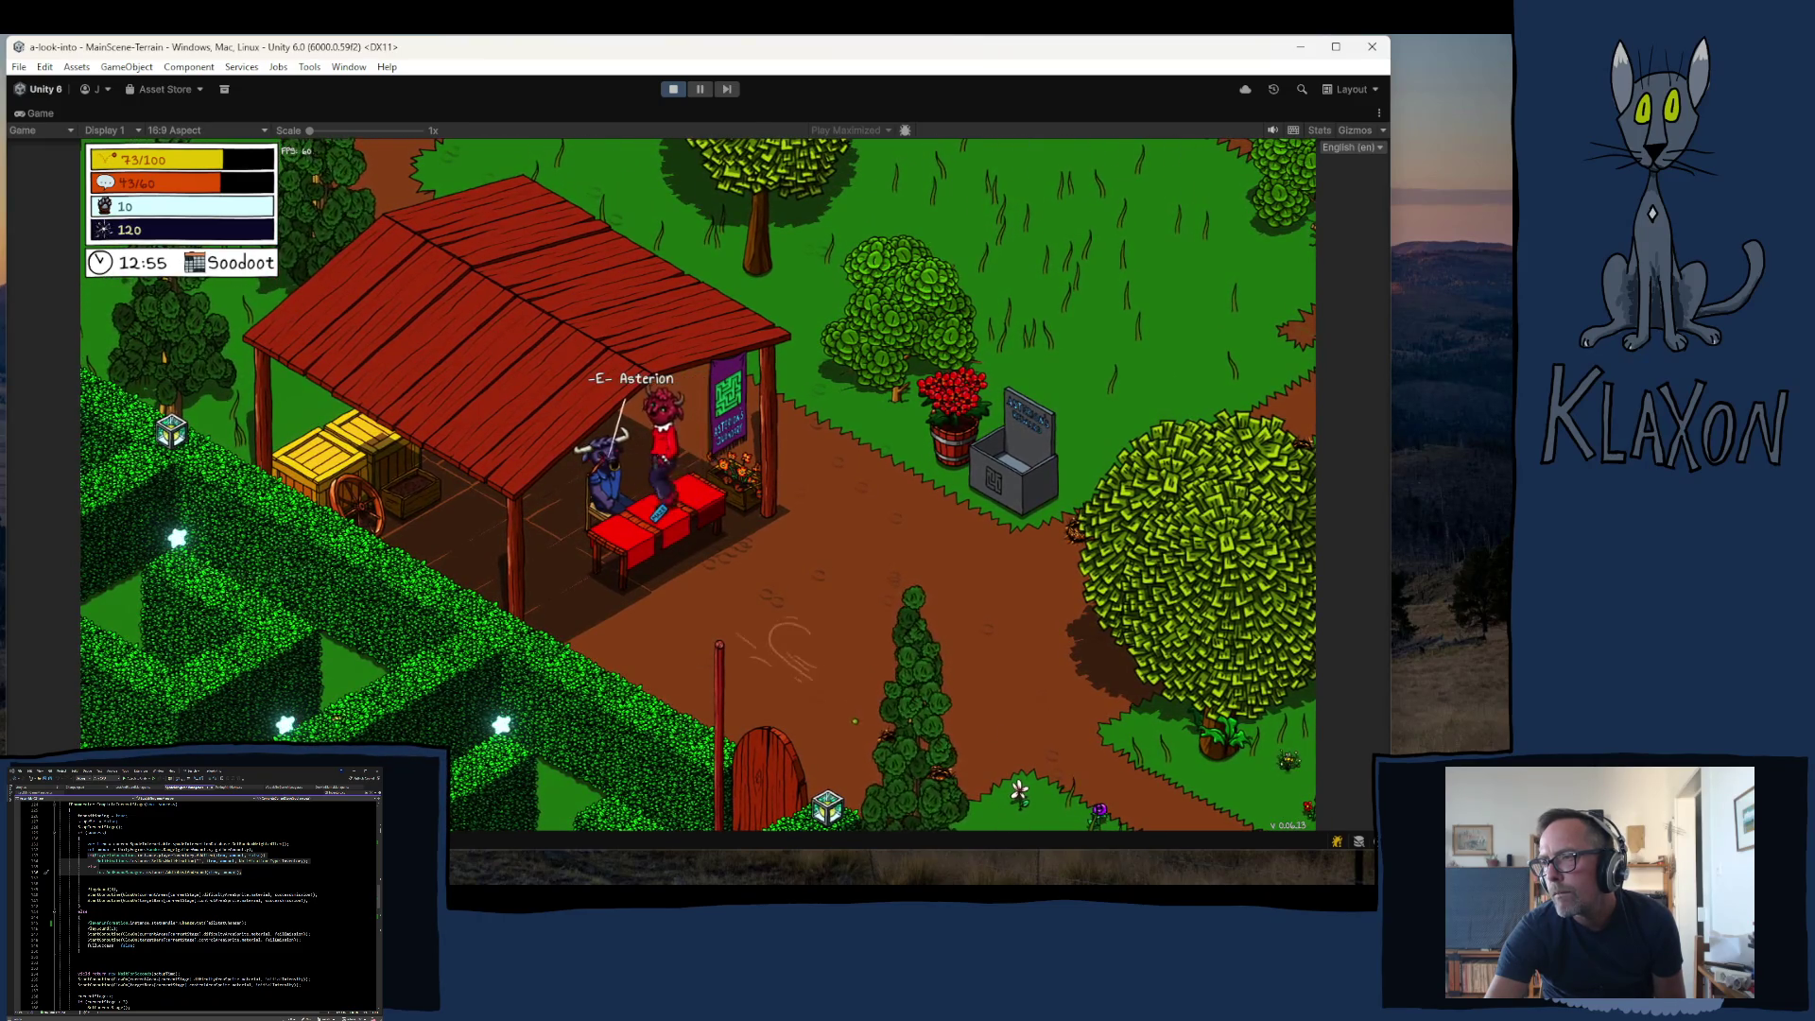
key(s)
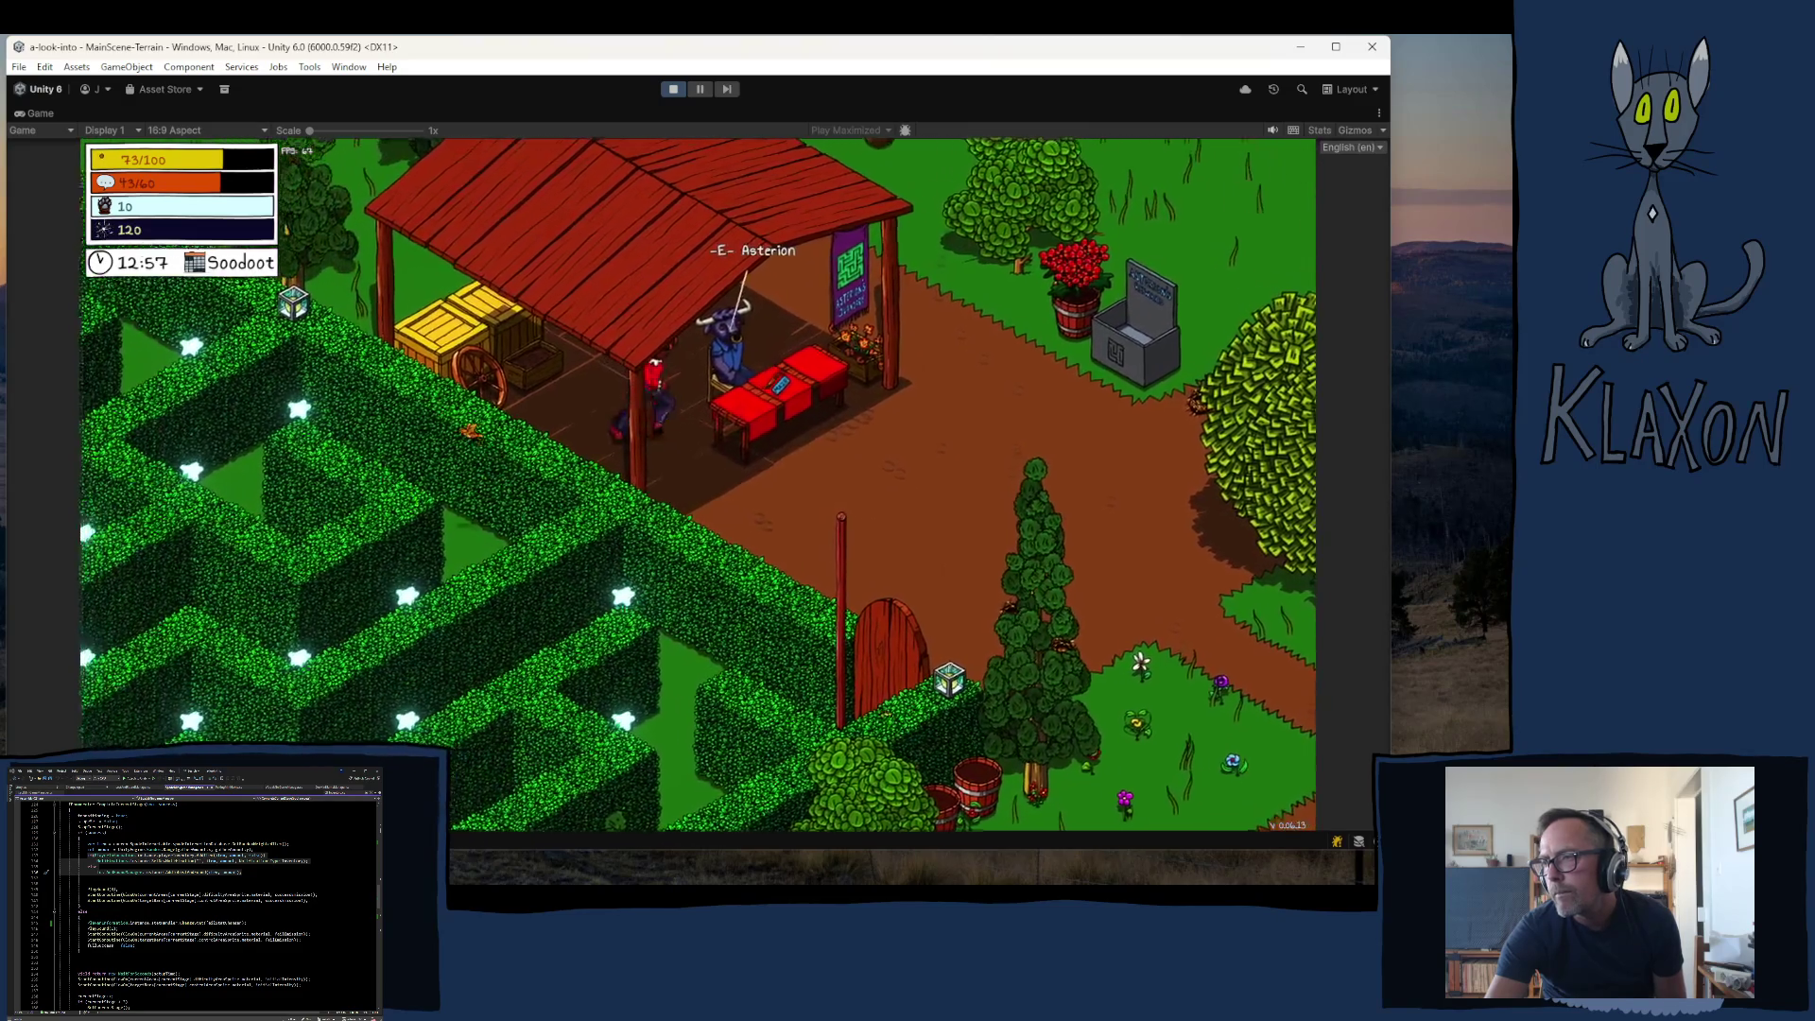
- Talk to Asterion and answer Yes! to finish the dialogue
key(e)
key(space)
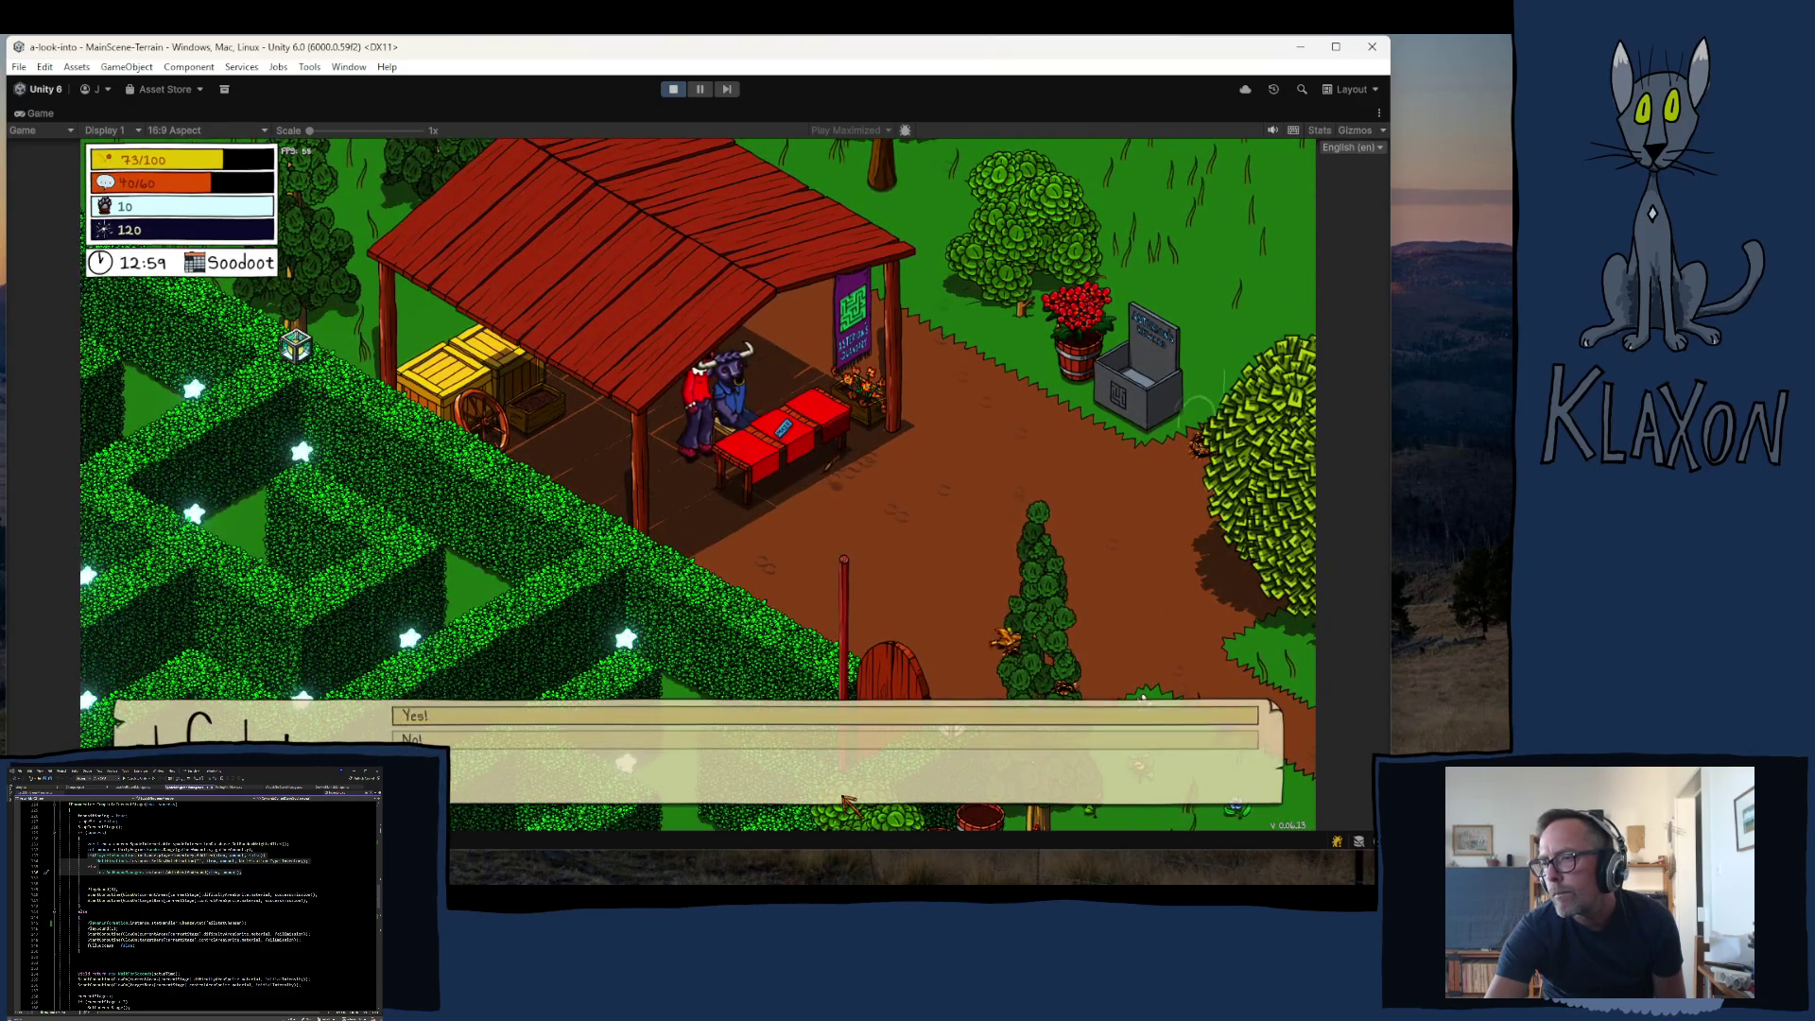
click(595, 718)
key(space)
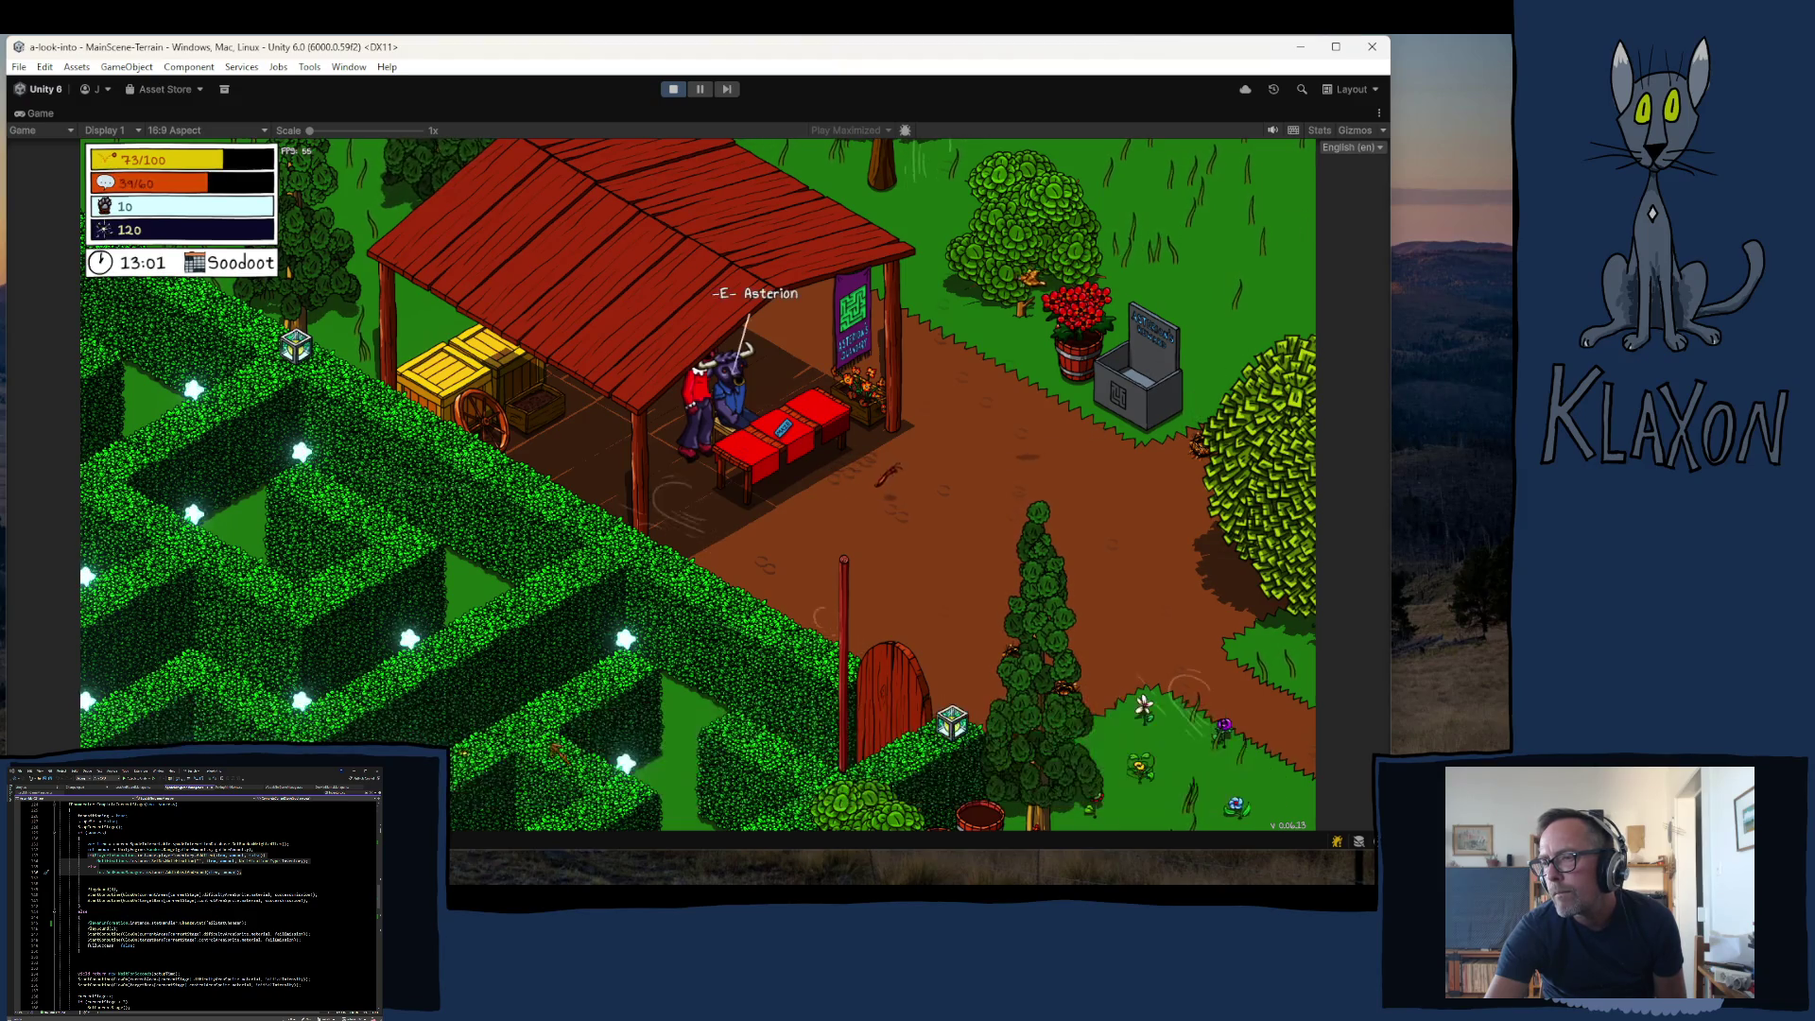
- Walk around to the front of the red table and stop play mode
key(s)
key(d)
key(w)
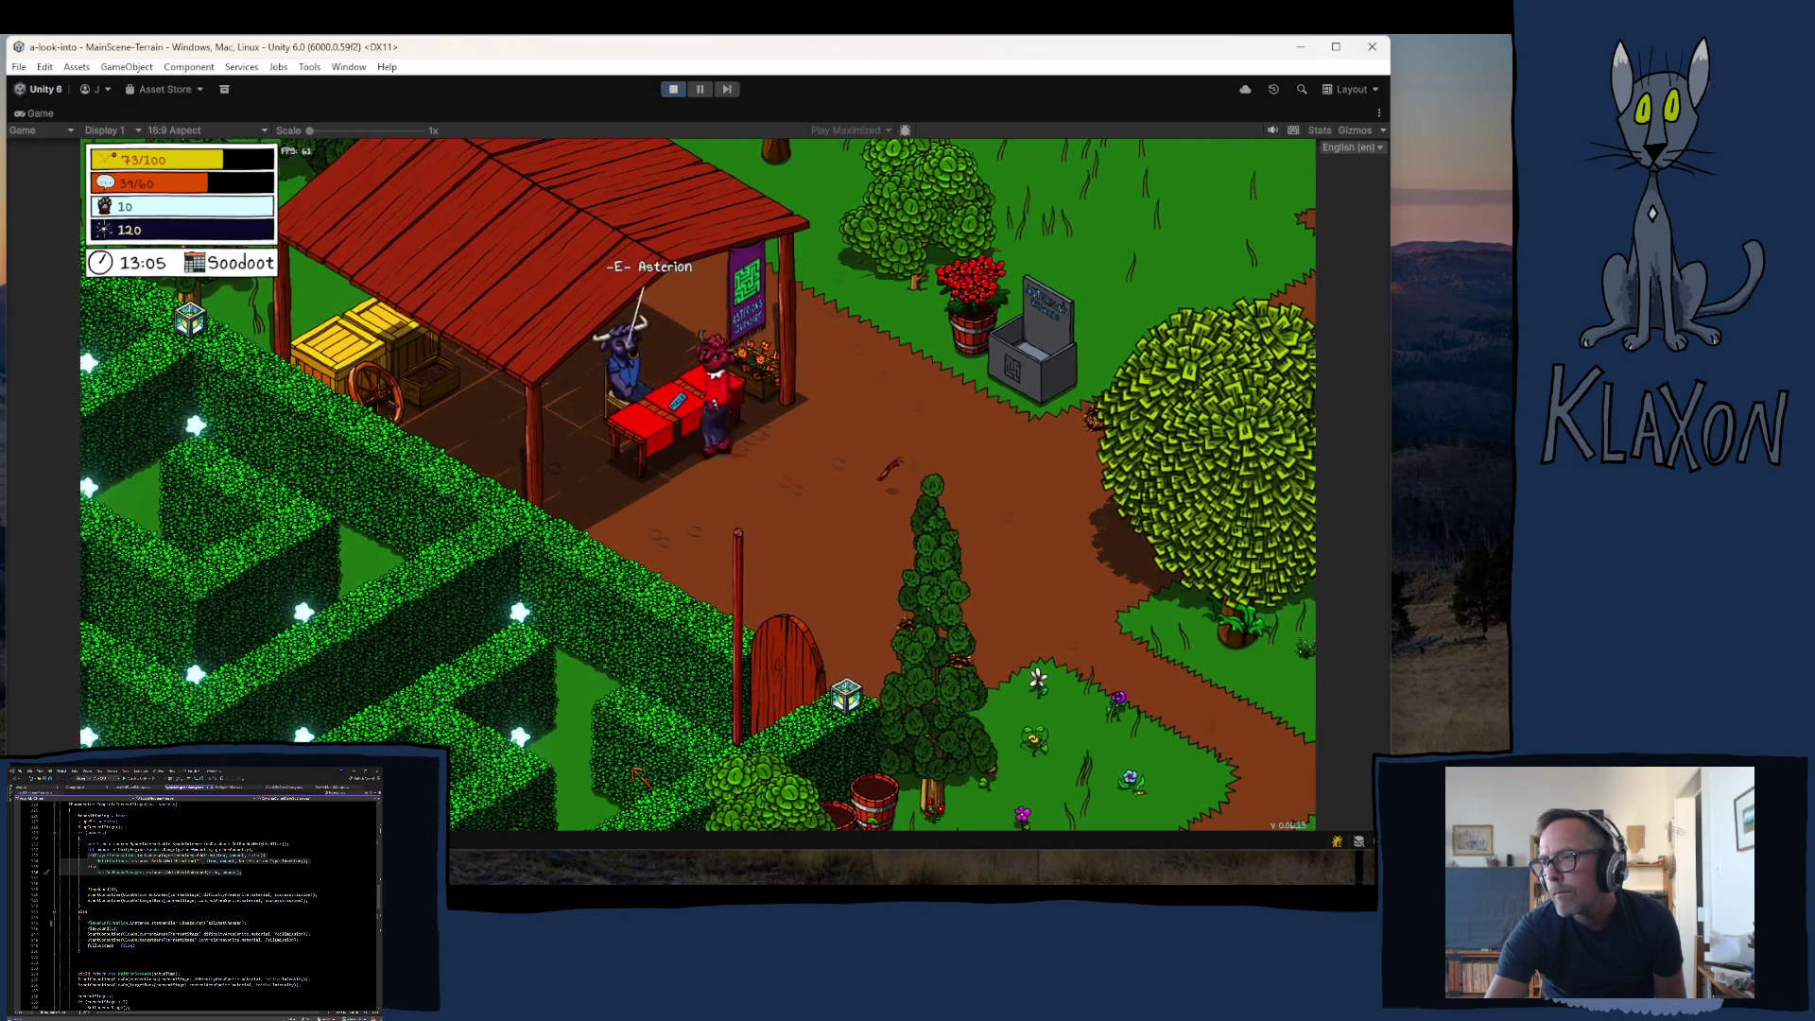
key(a)
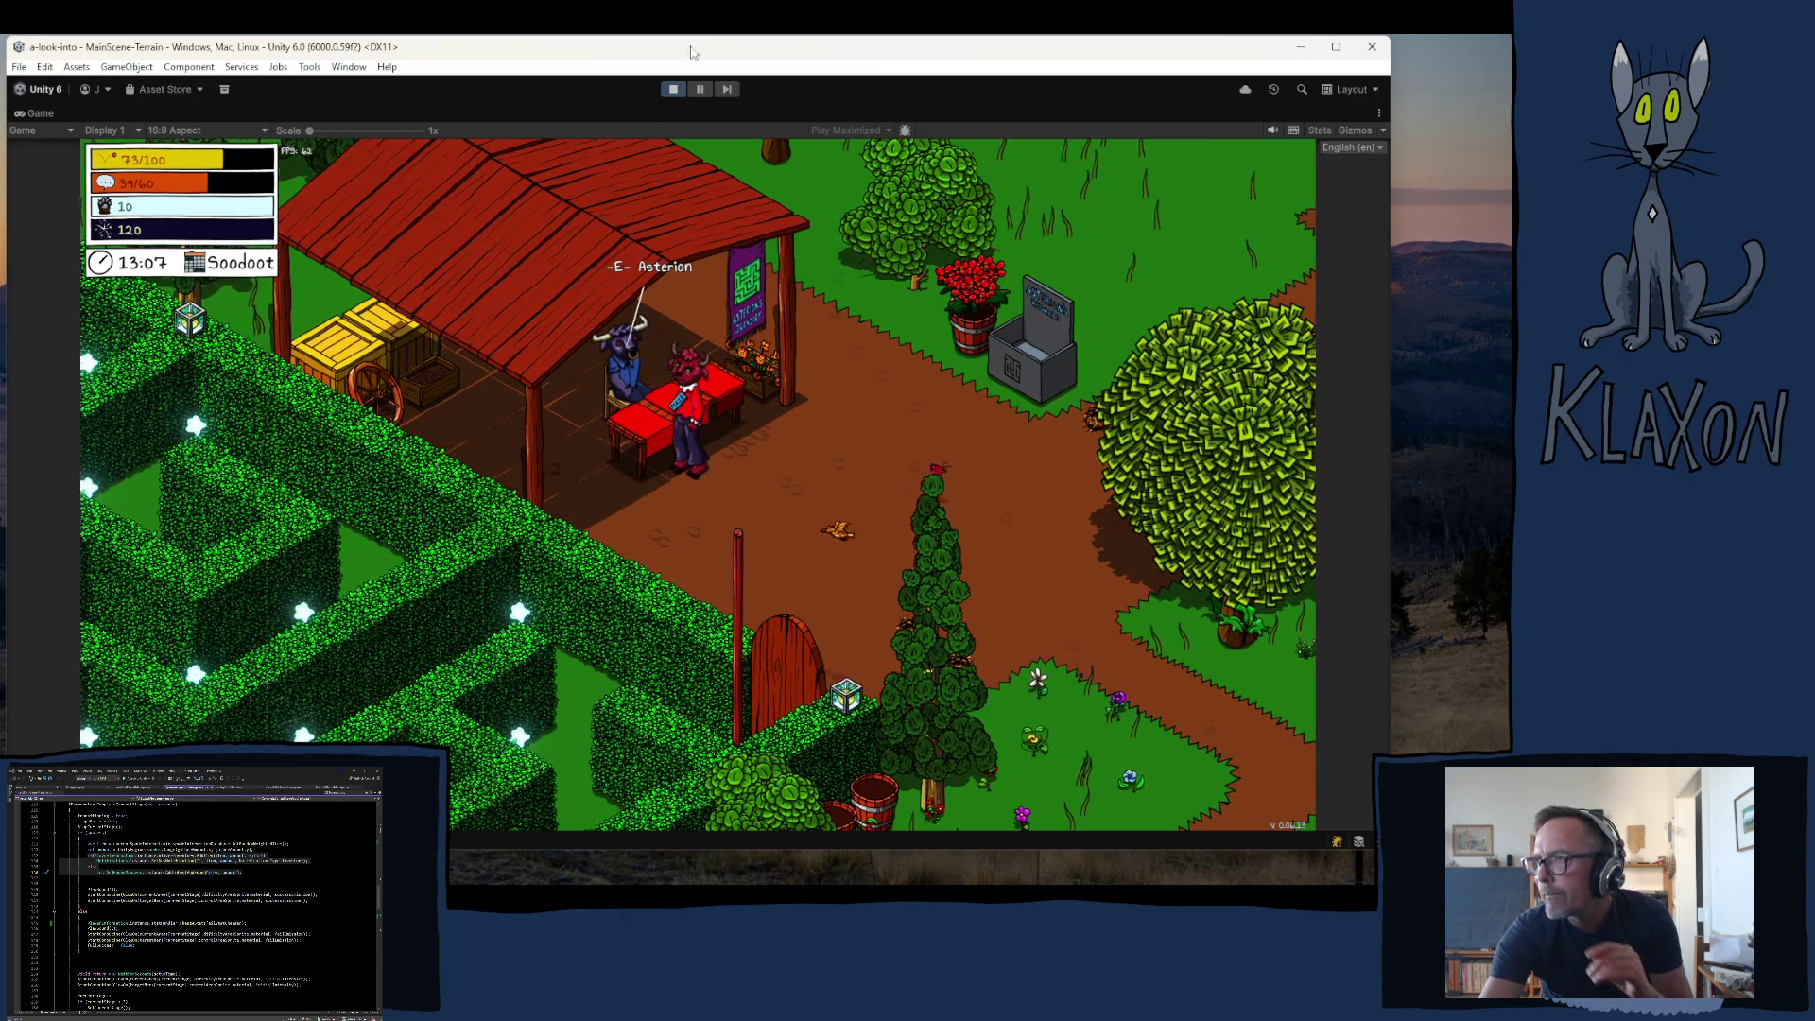
click(675, 88)
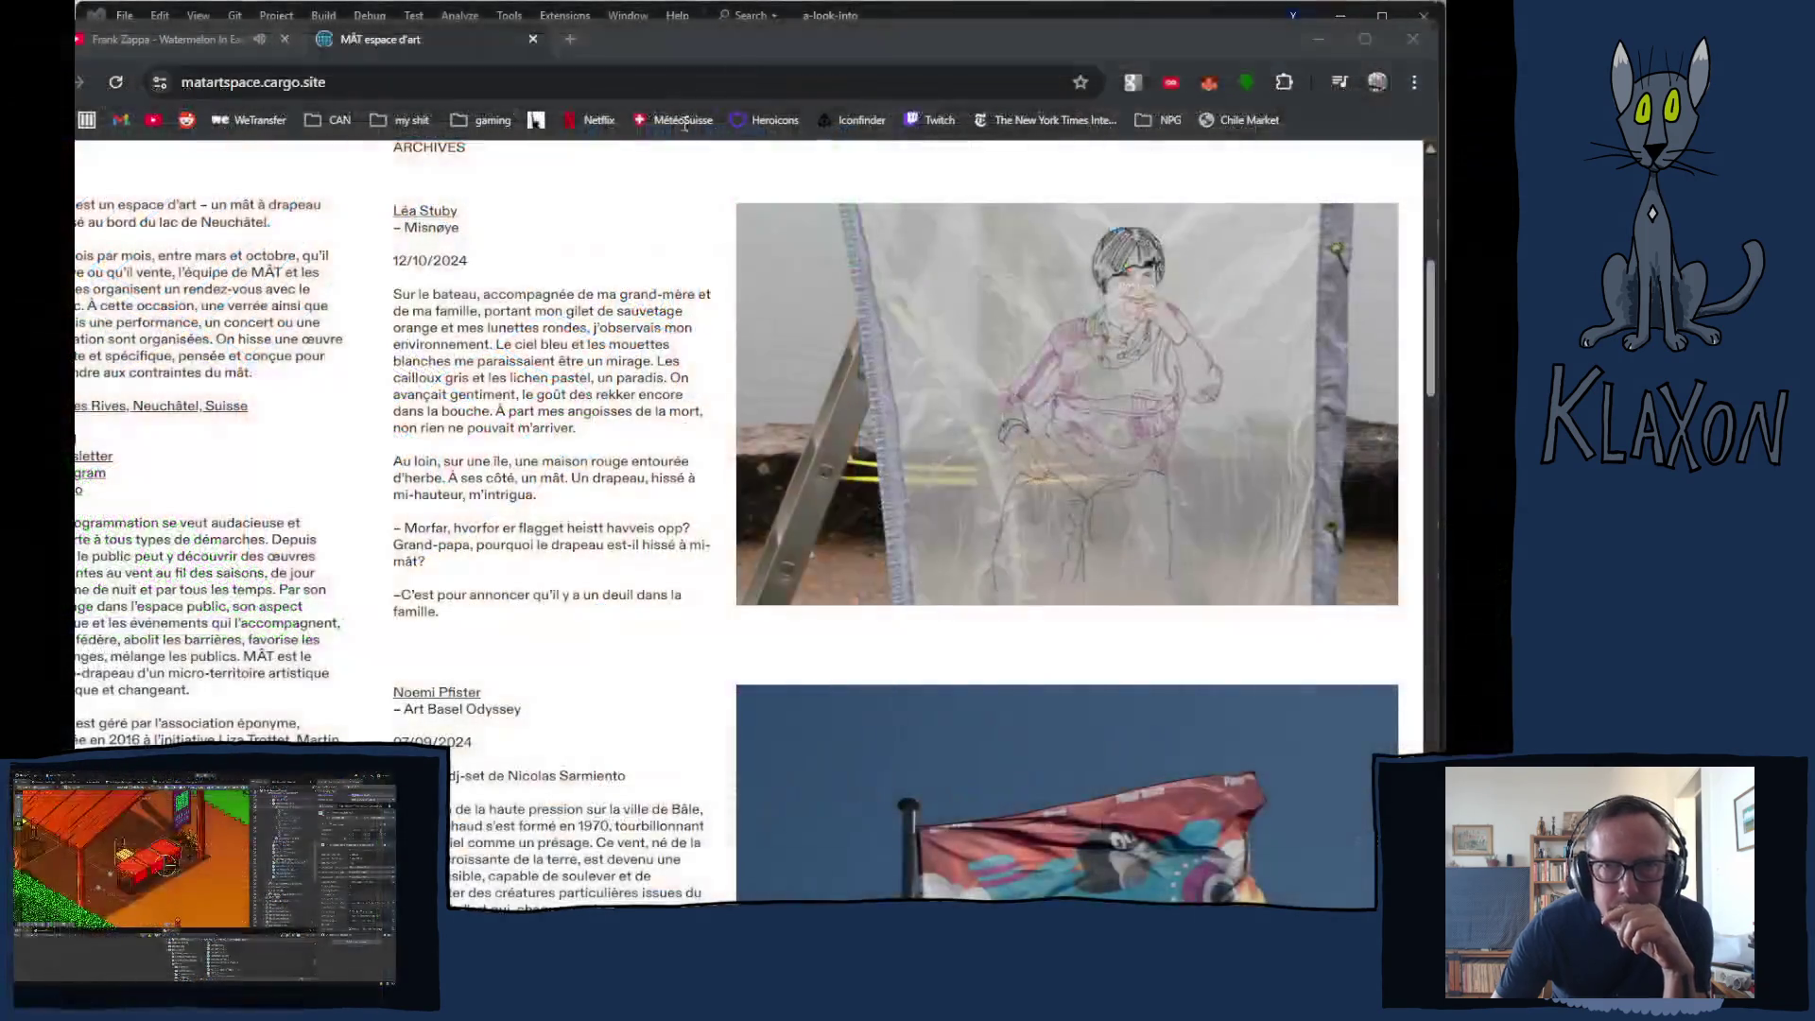
- Scroll the MÂT archives and browse the SUPA and Ne s'engouffrera plus flag photos
scroll(800, 586, down, 5)
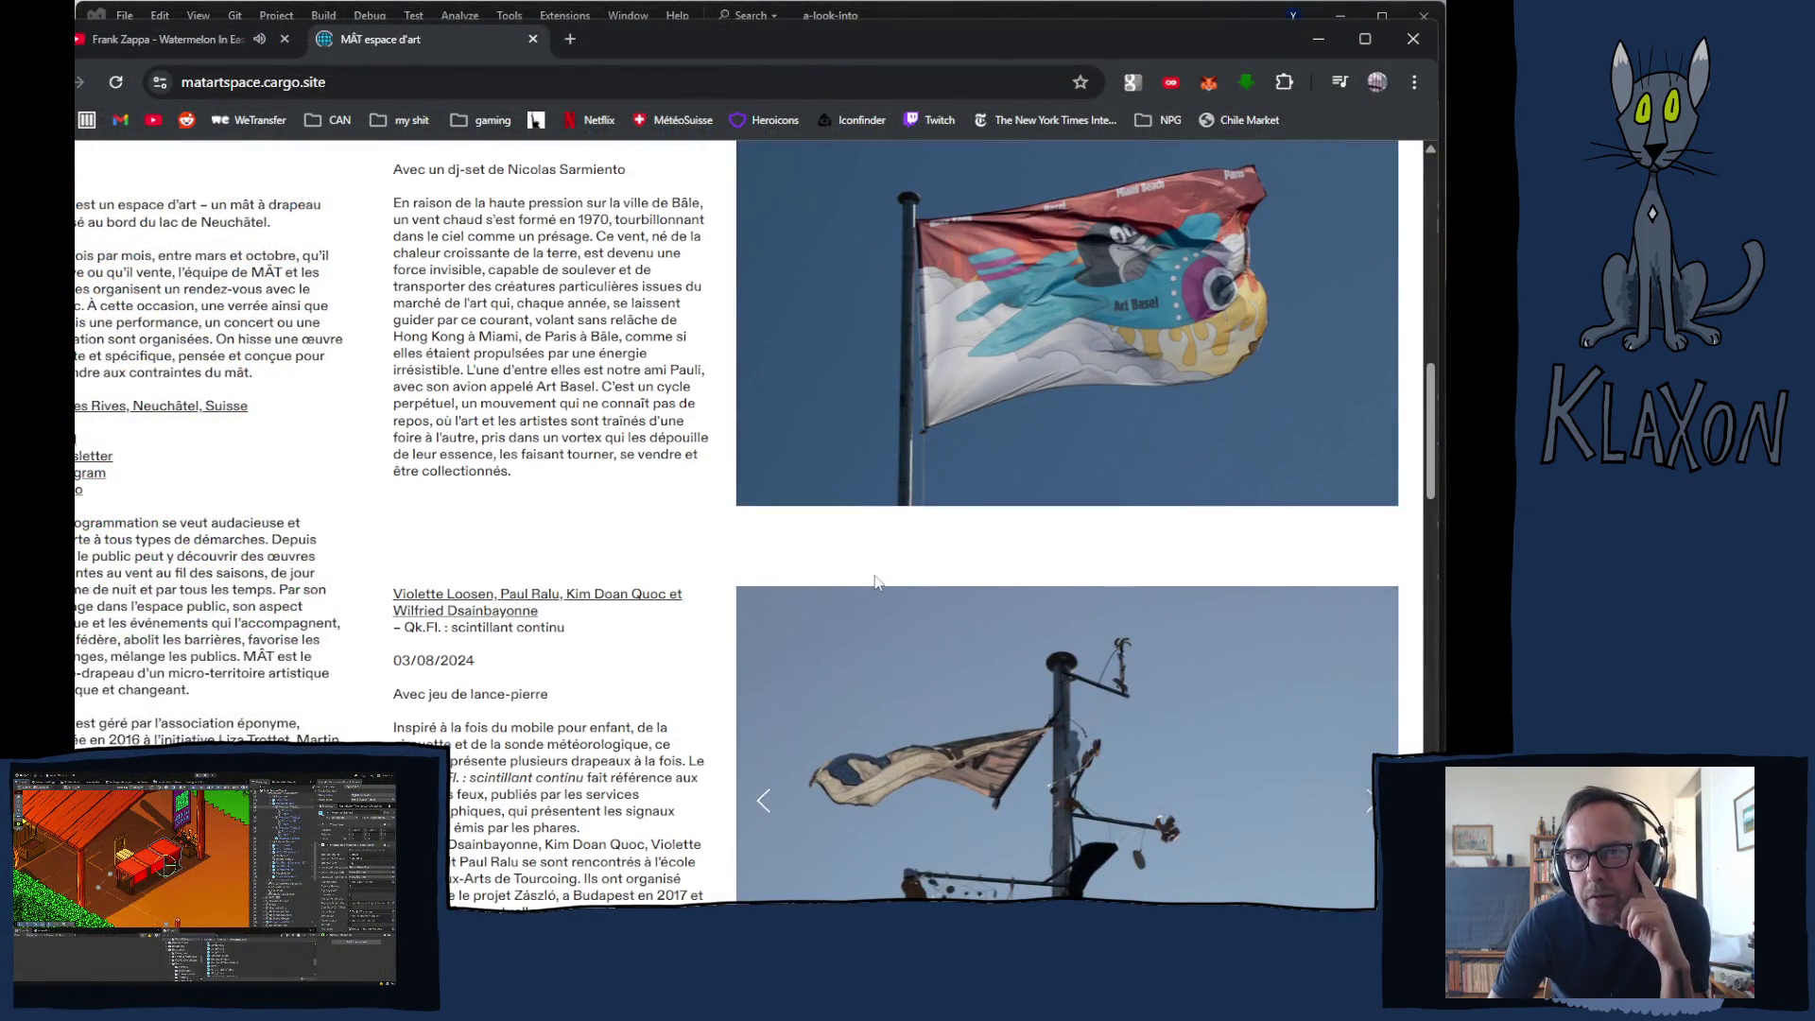
scroll(879, 567, up, 2)
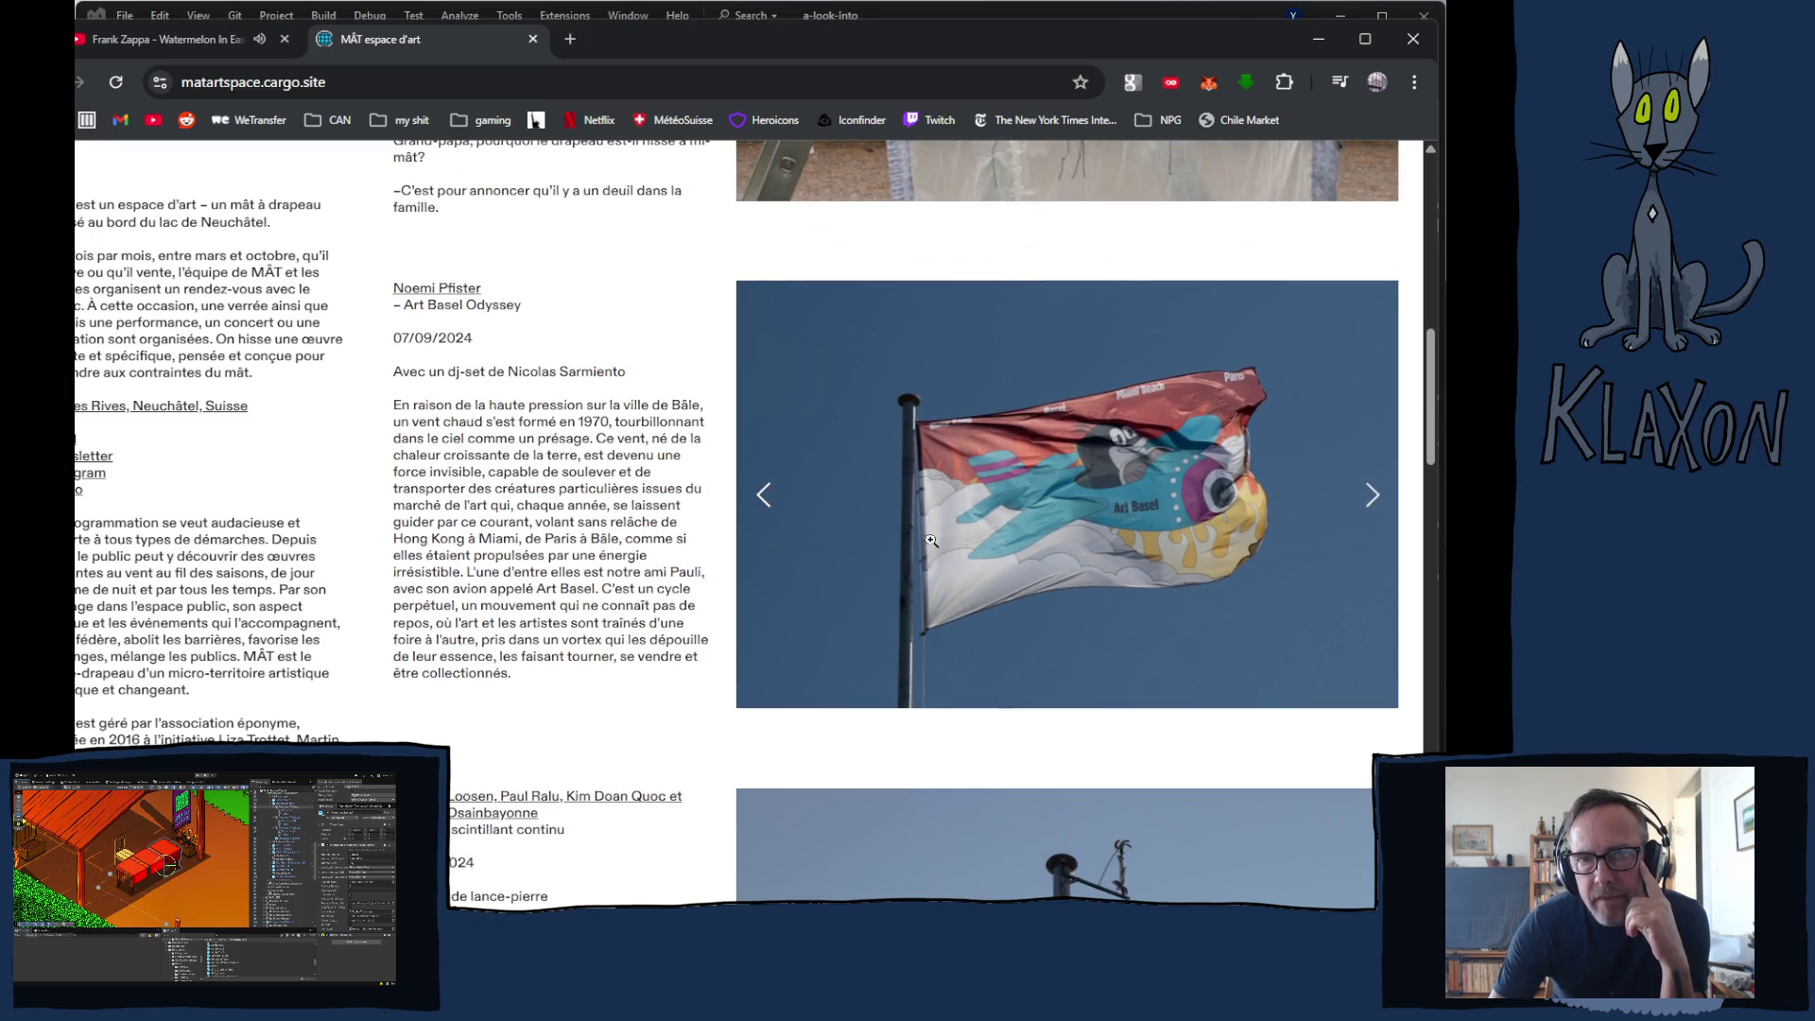
scroll(989, 550, down, 2)
scroll(993, 546, down, 2)
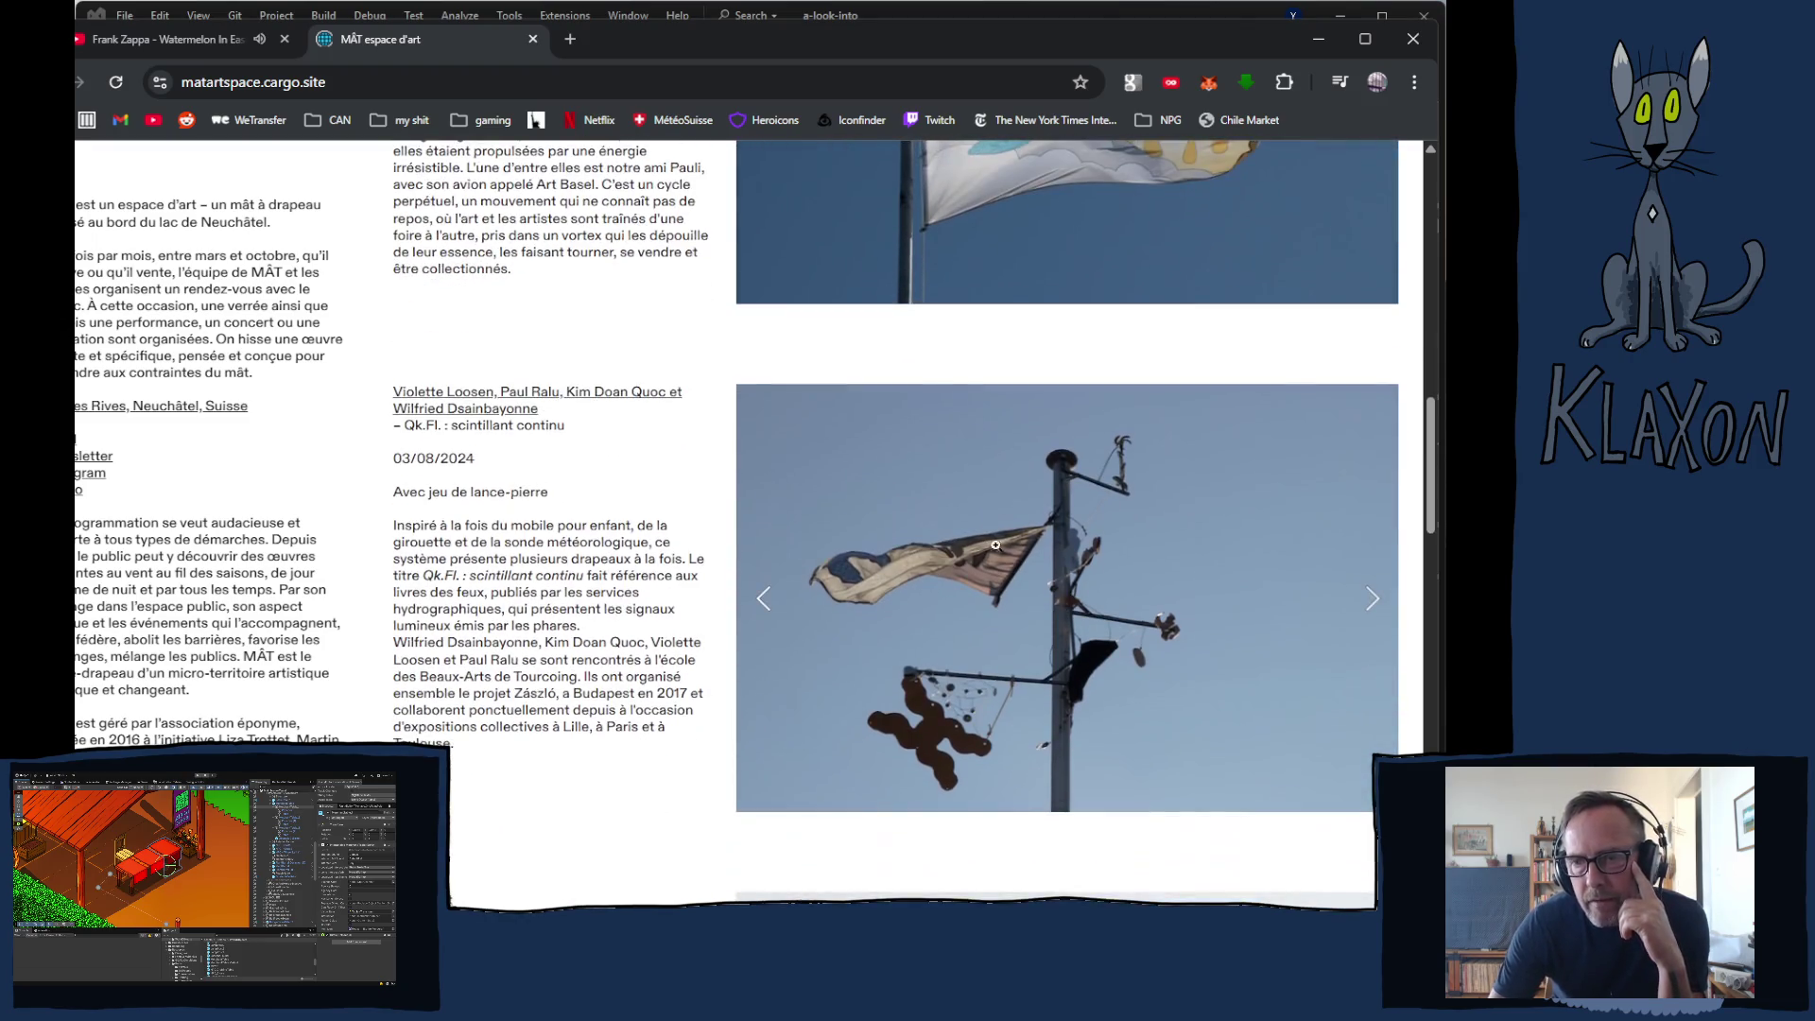
scroll(1068, 573, down, 1)
scroll(1040, 558, down, 2)
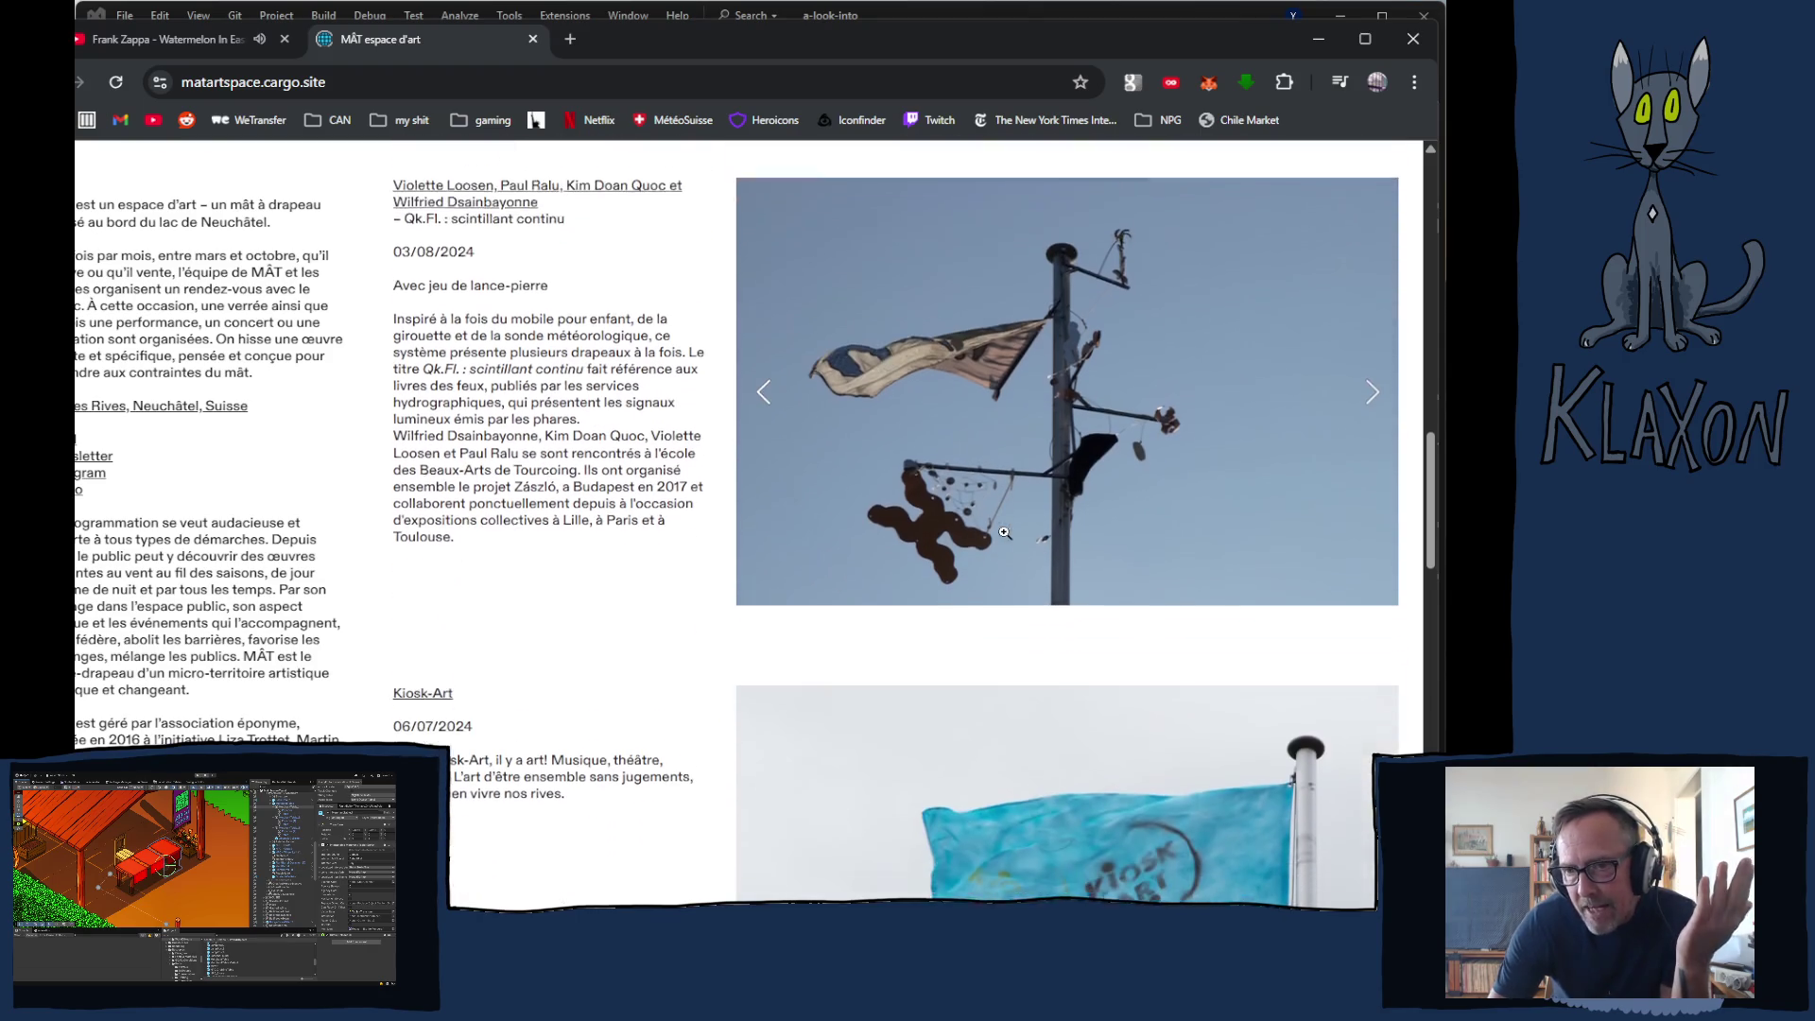
scroll(993, 539, down, 2)
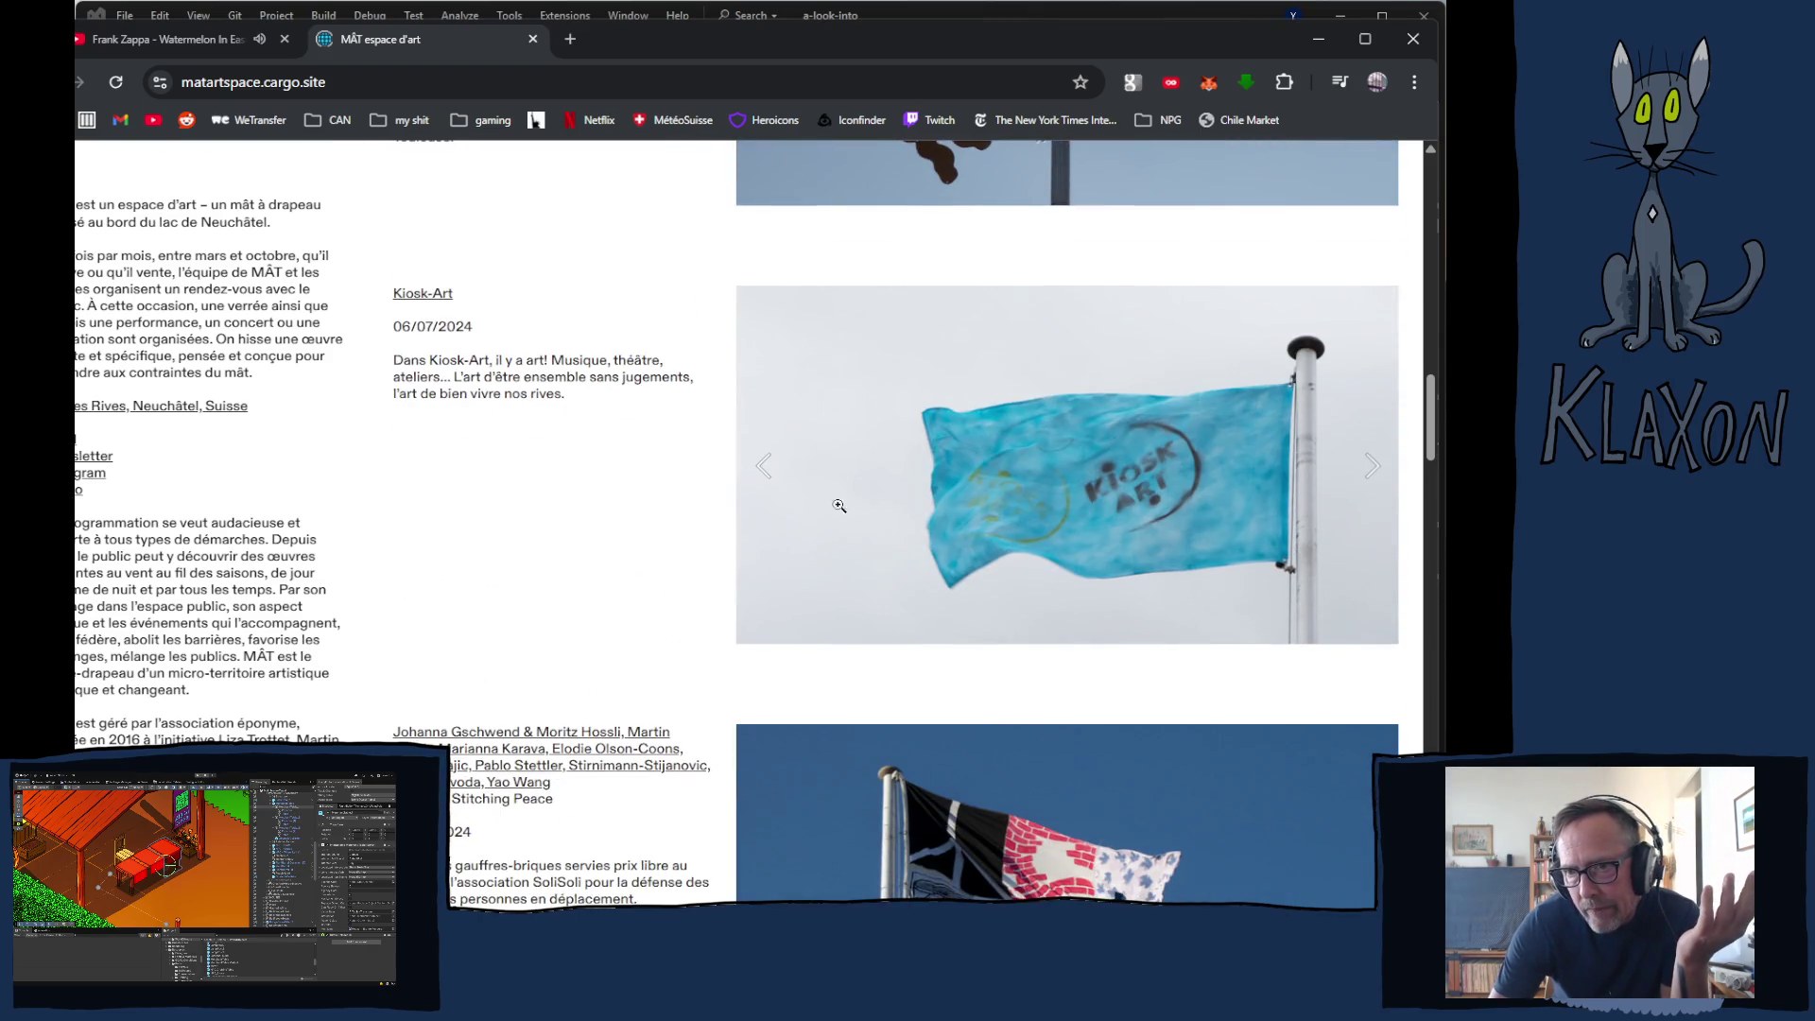
scroll(813, 511, down, 2)
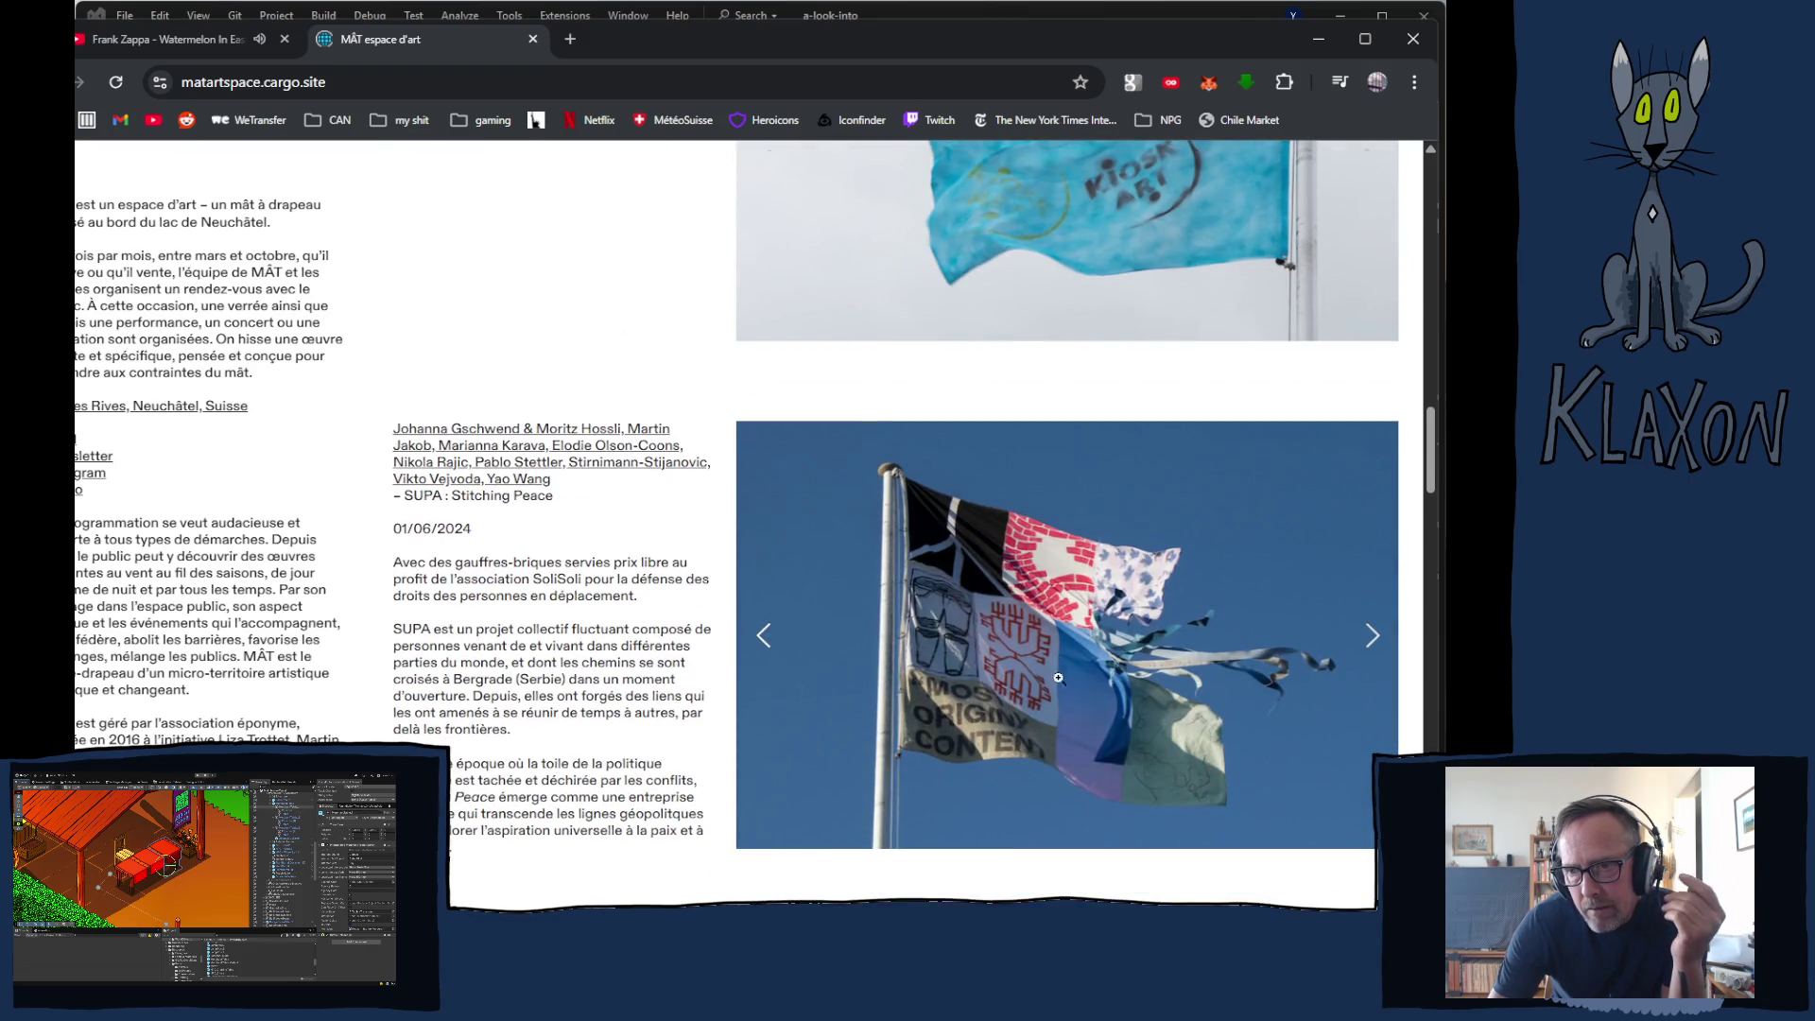
click(775, 651)
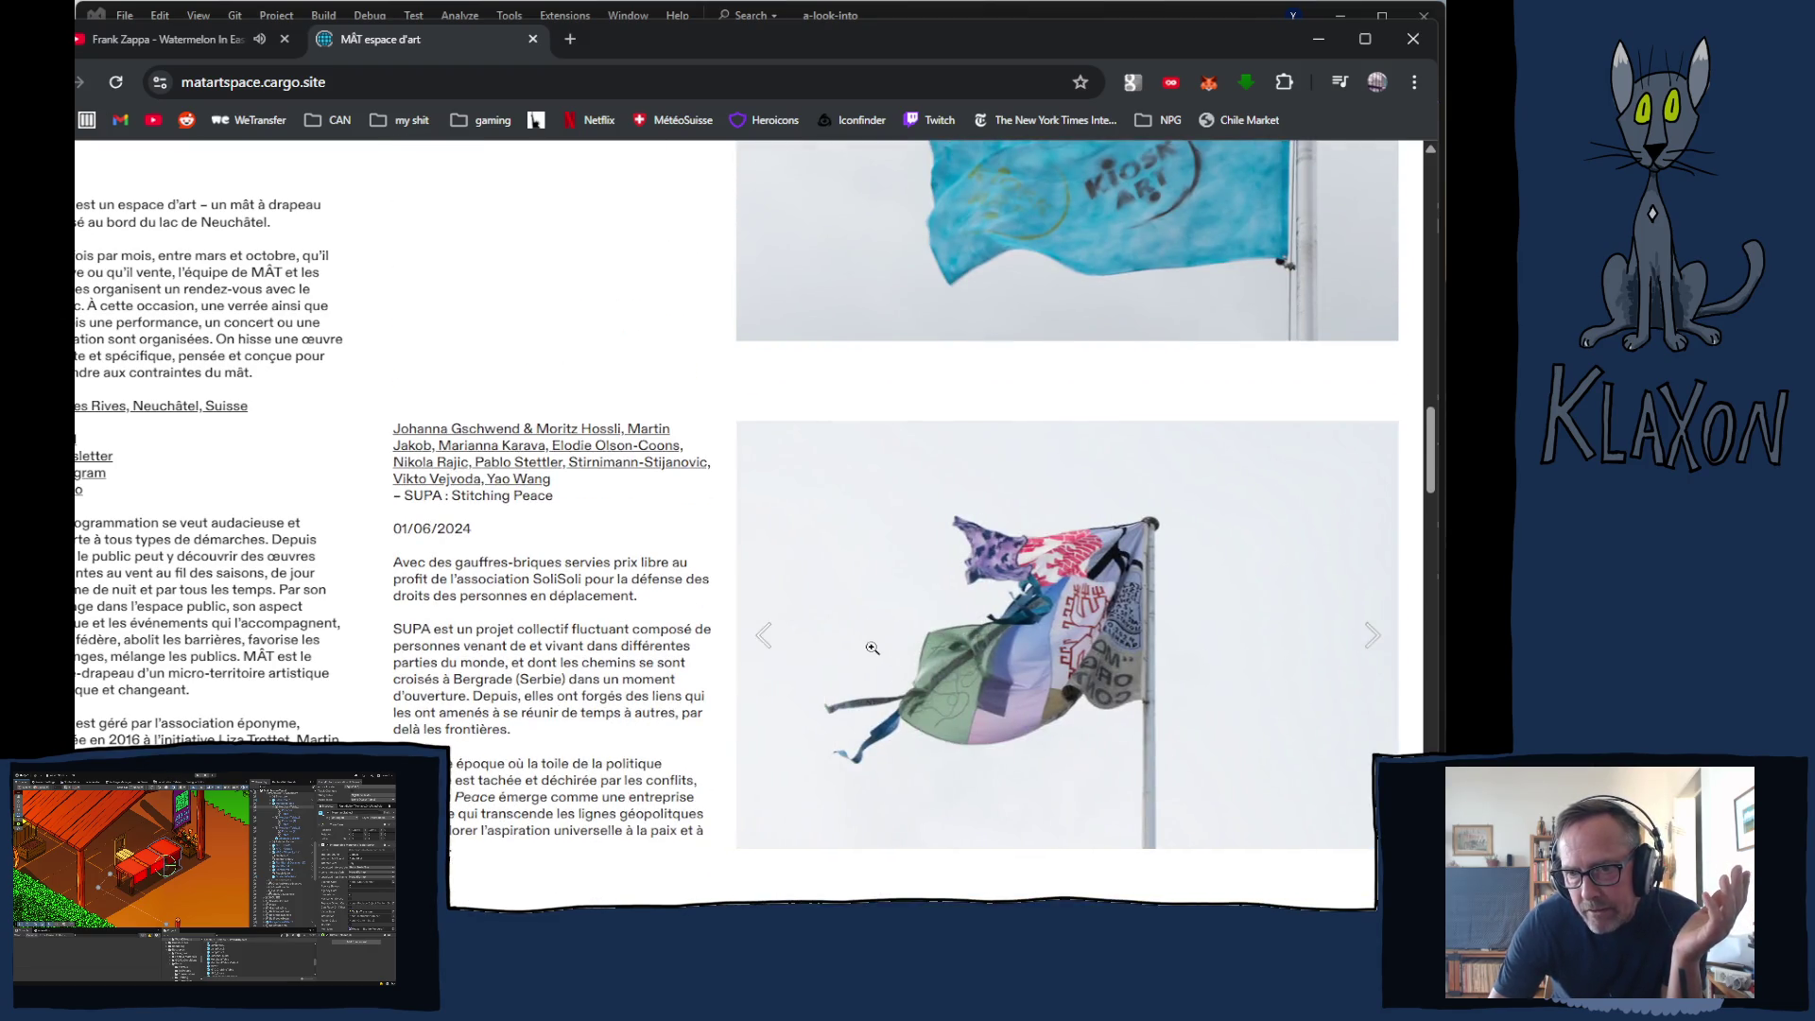
scroll(1040, 567, down, 5)
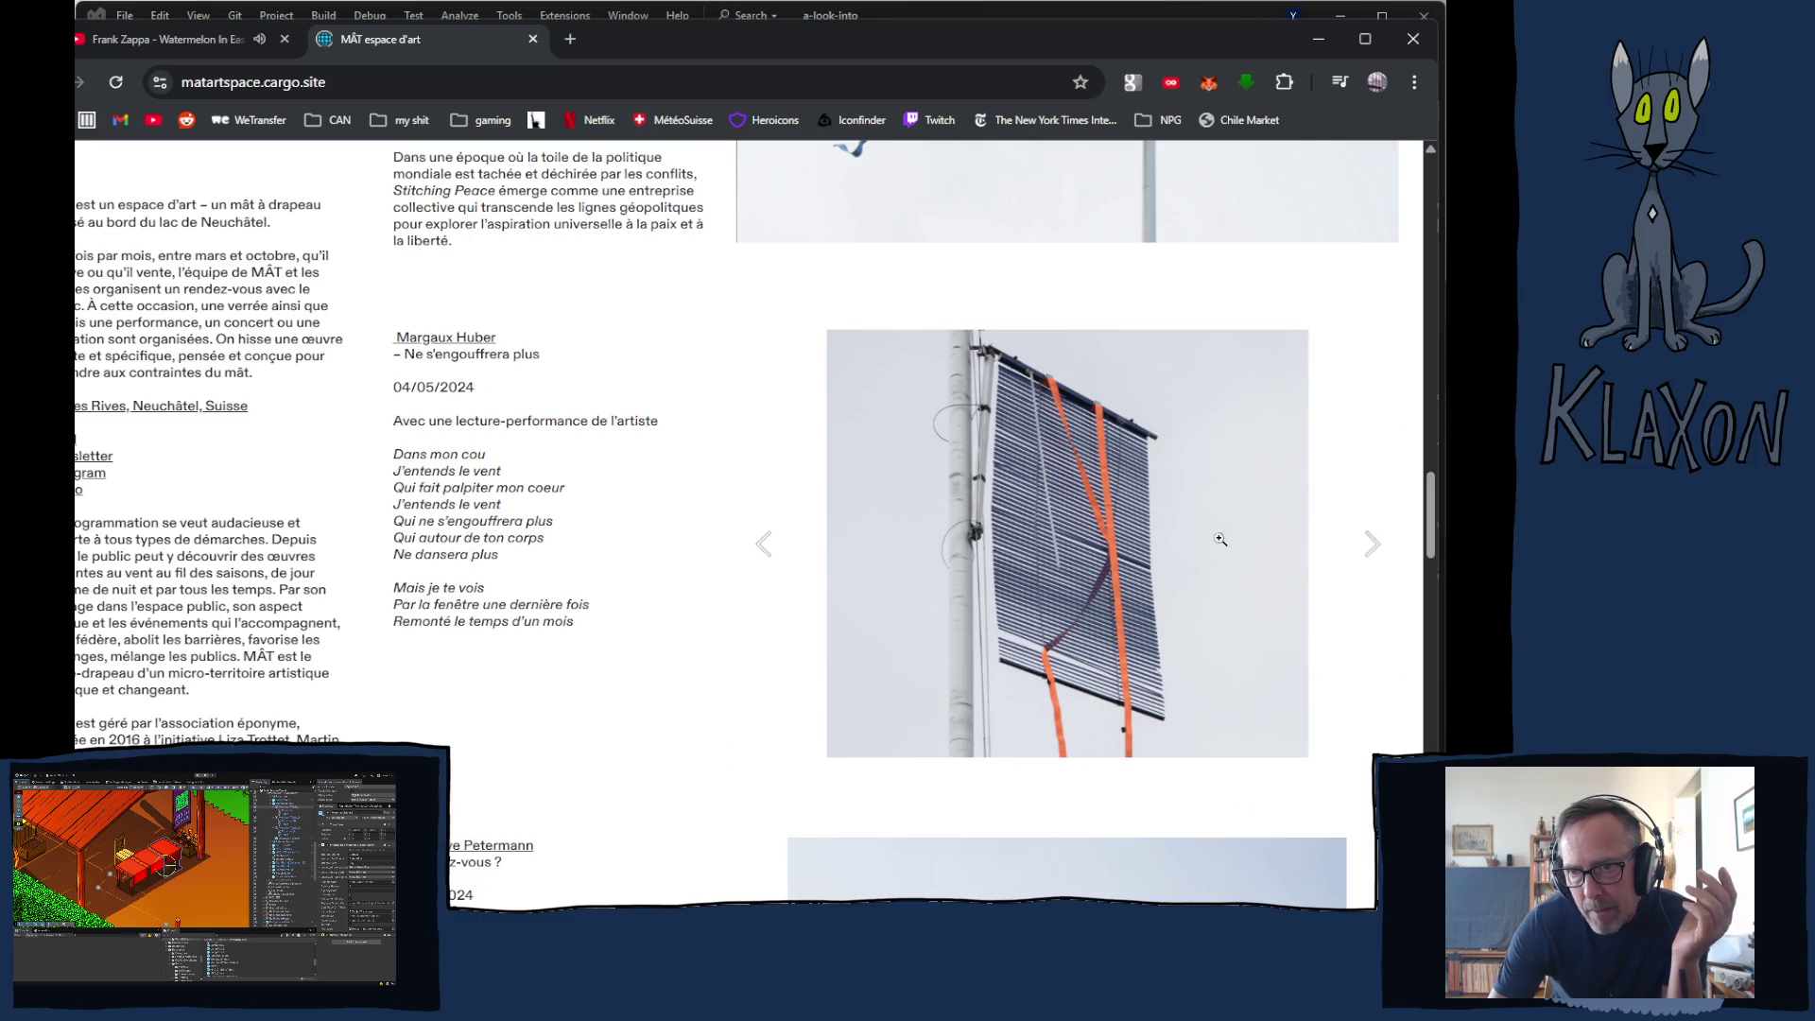
click(1372, 547)
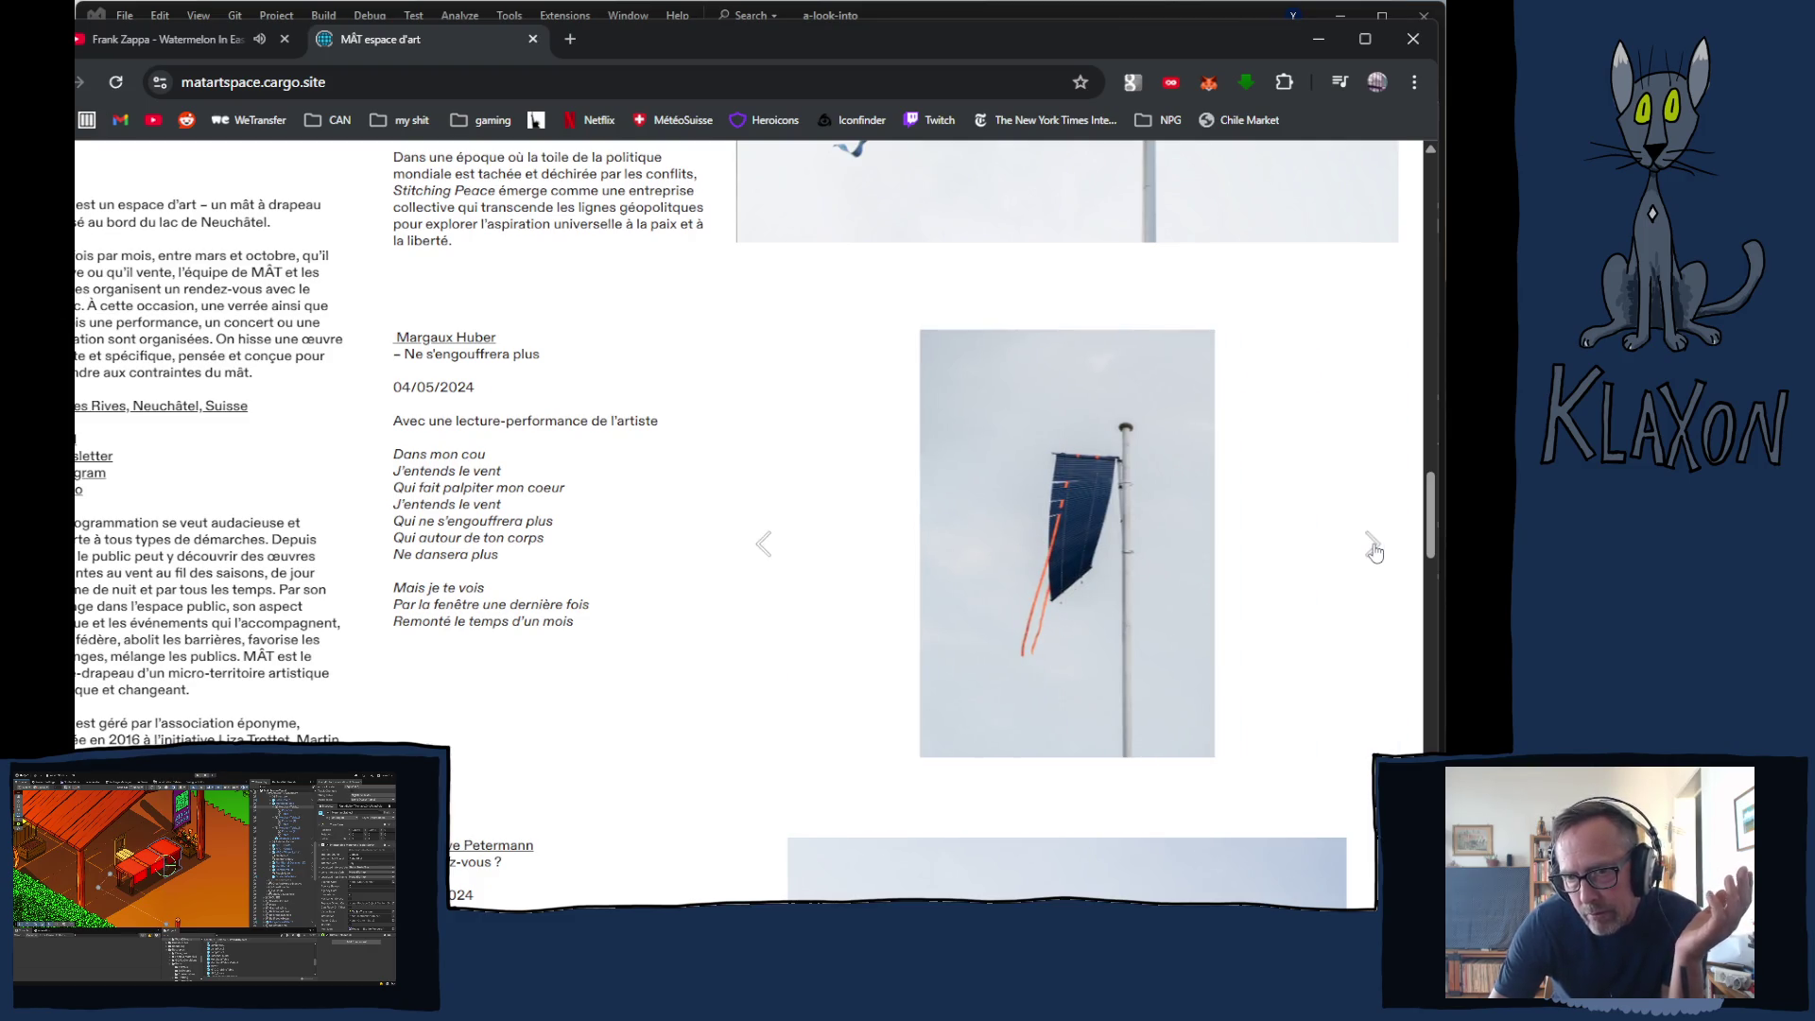
- Scroll further down the MÂT archives and back up toward the top
scroll(1321, 564, down, 9)
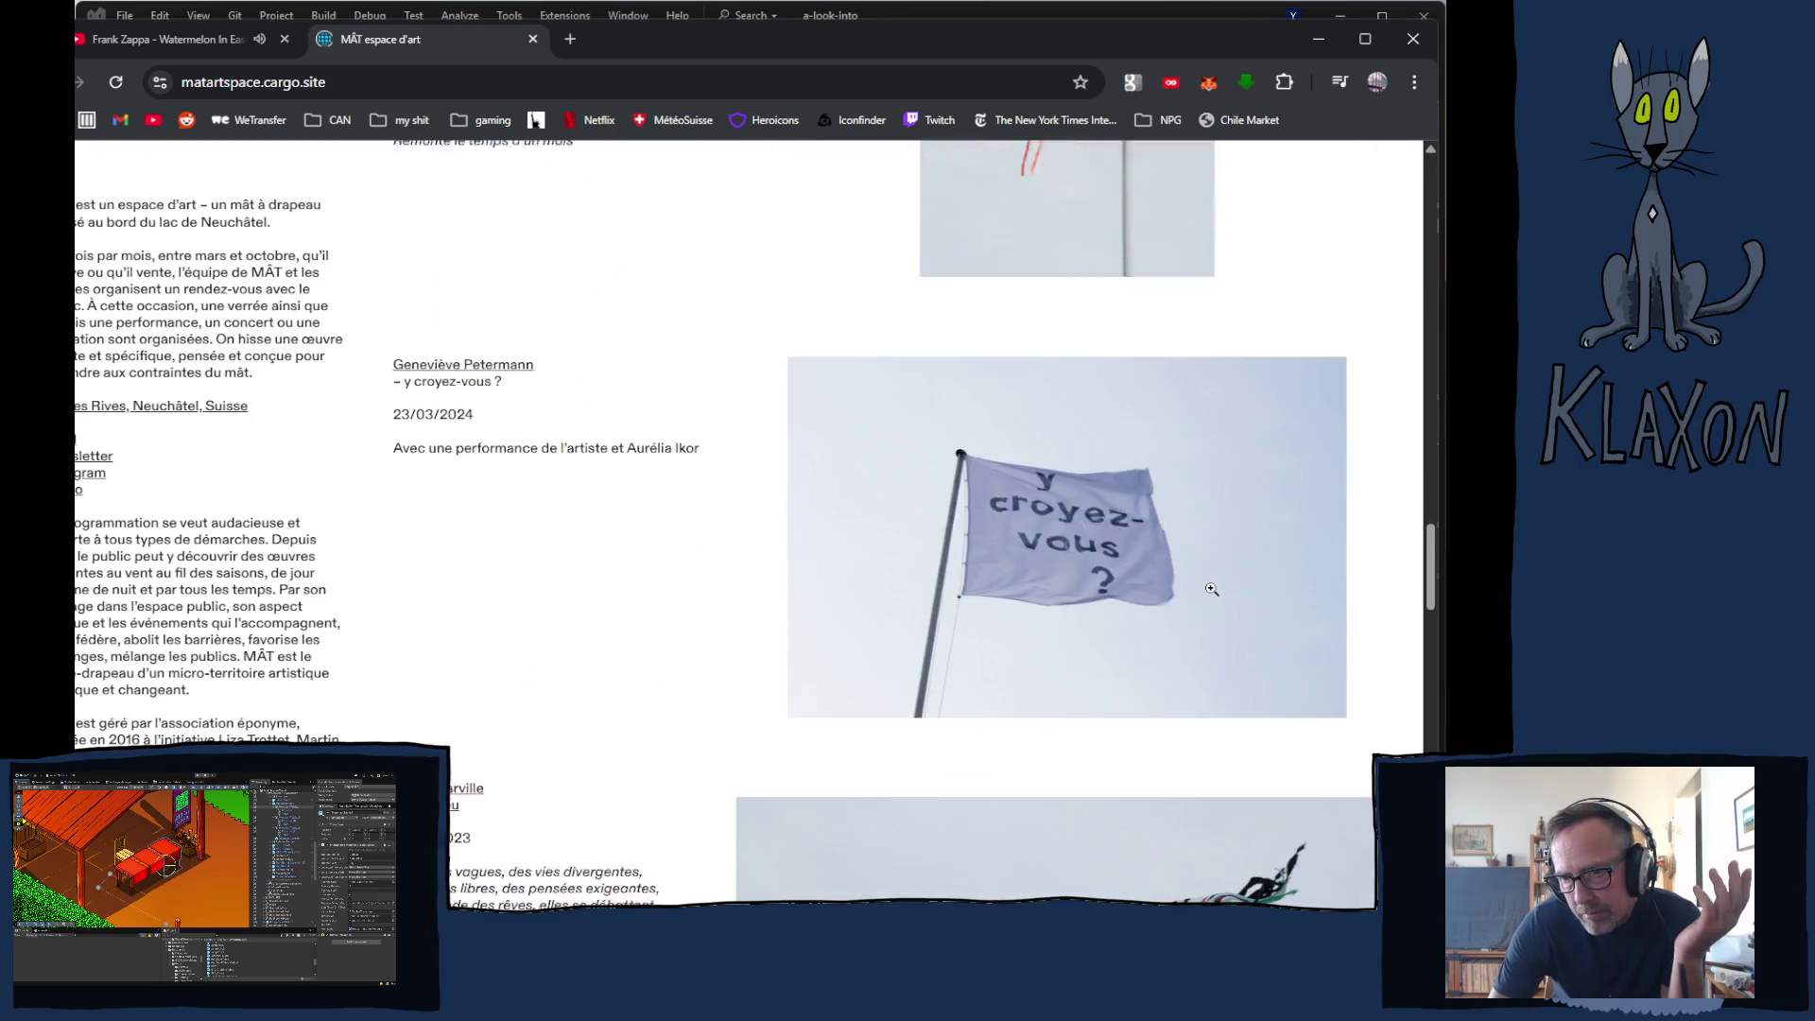
scroll(864, 613, down, 10)
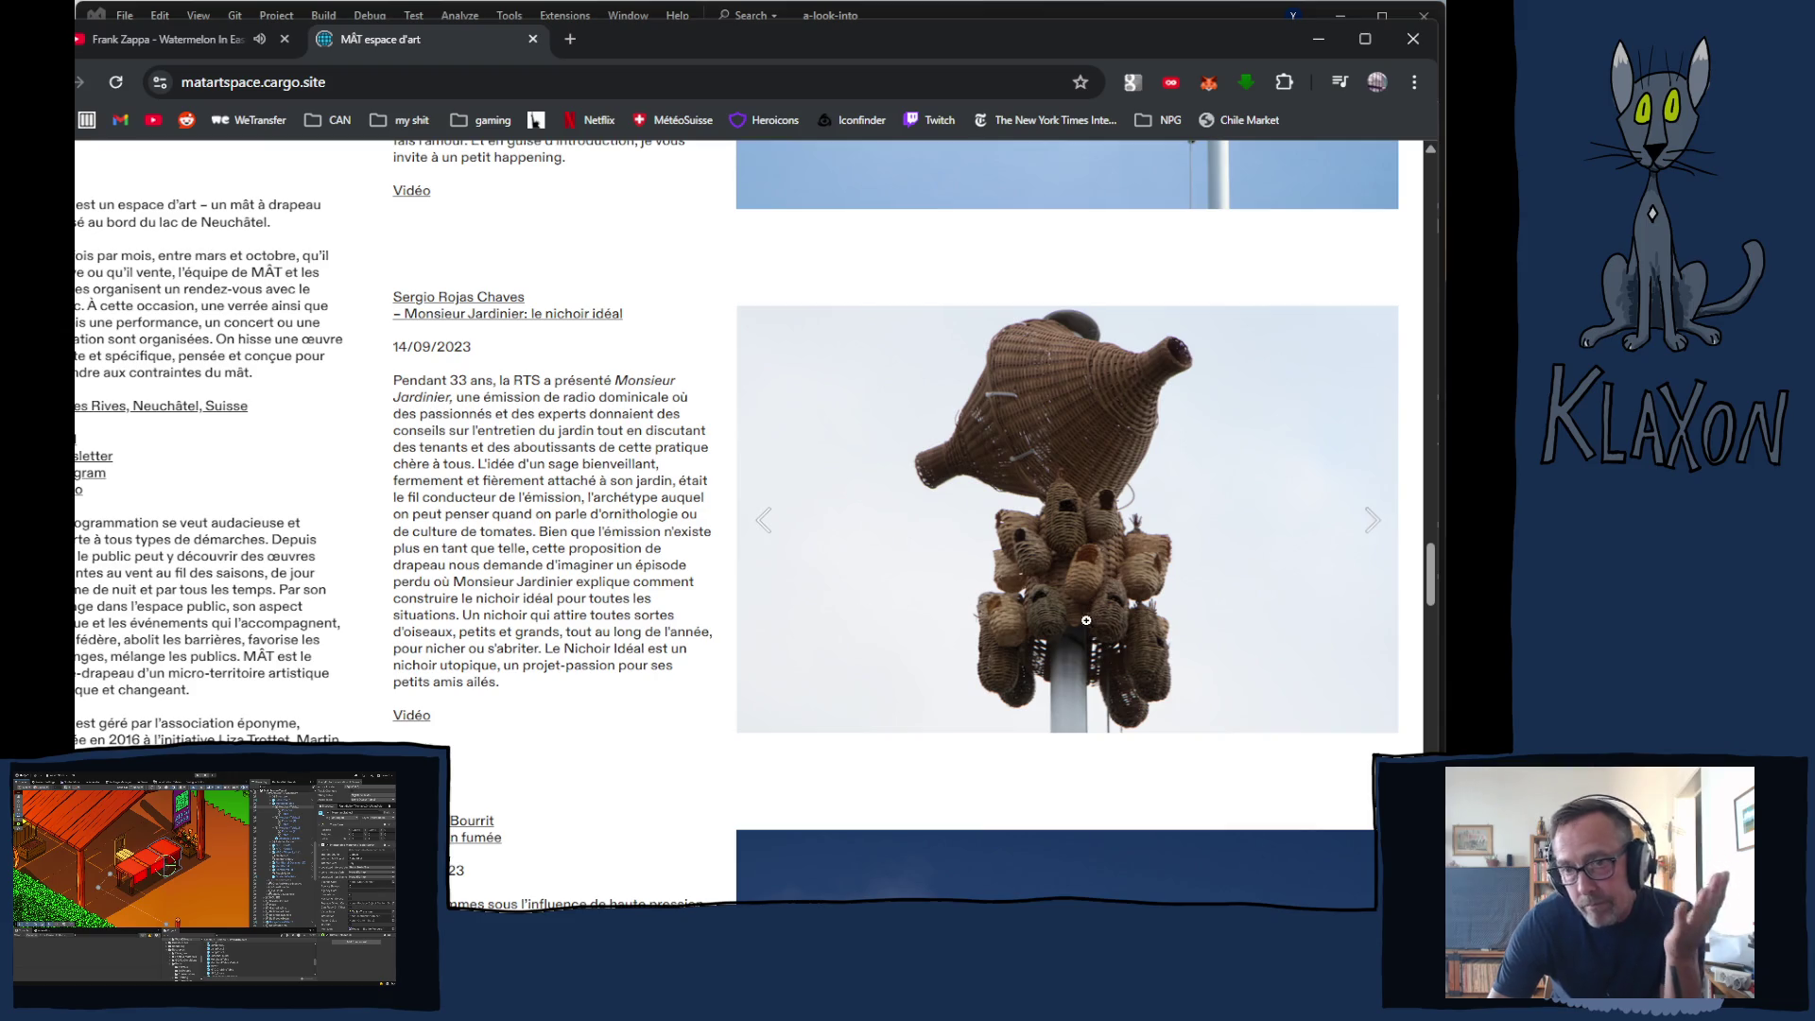
scroll(1061, 608, down, 1)
scroll(1061, 609, down, 6)
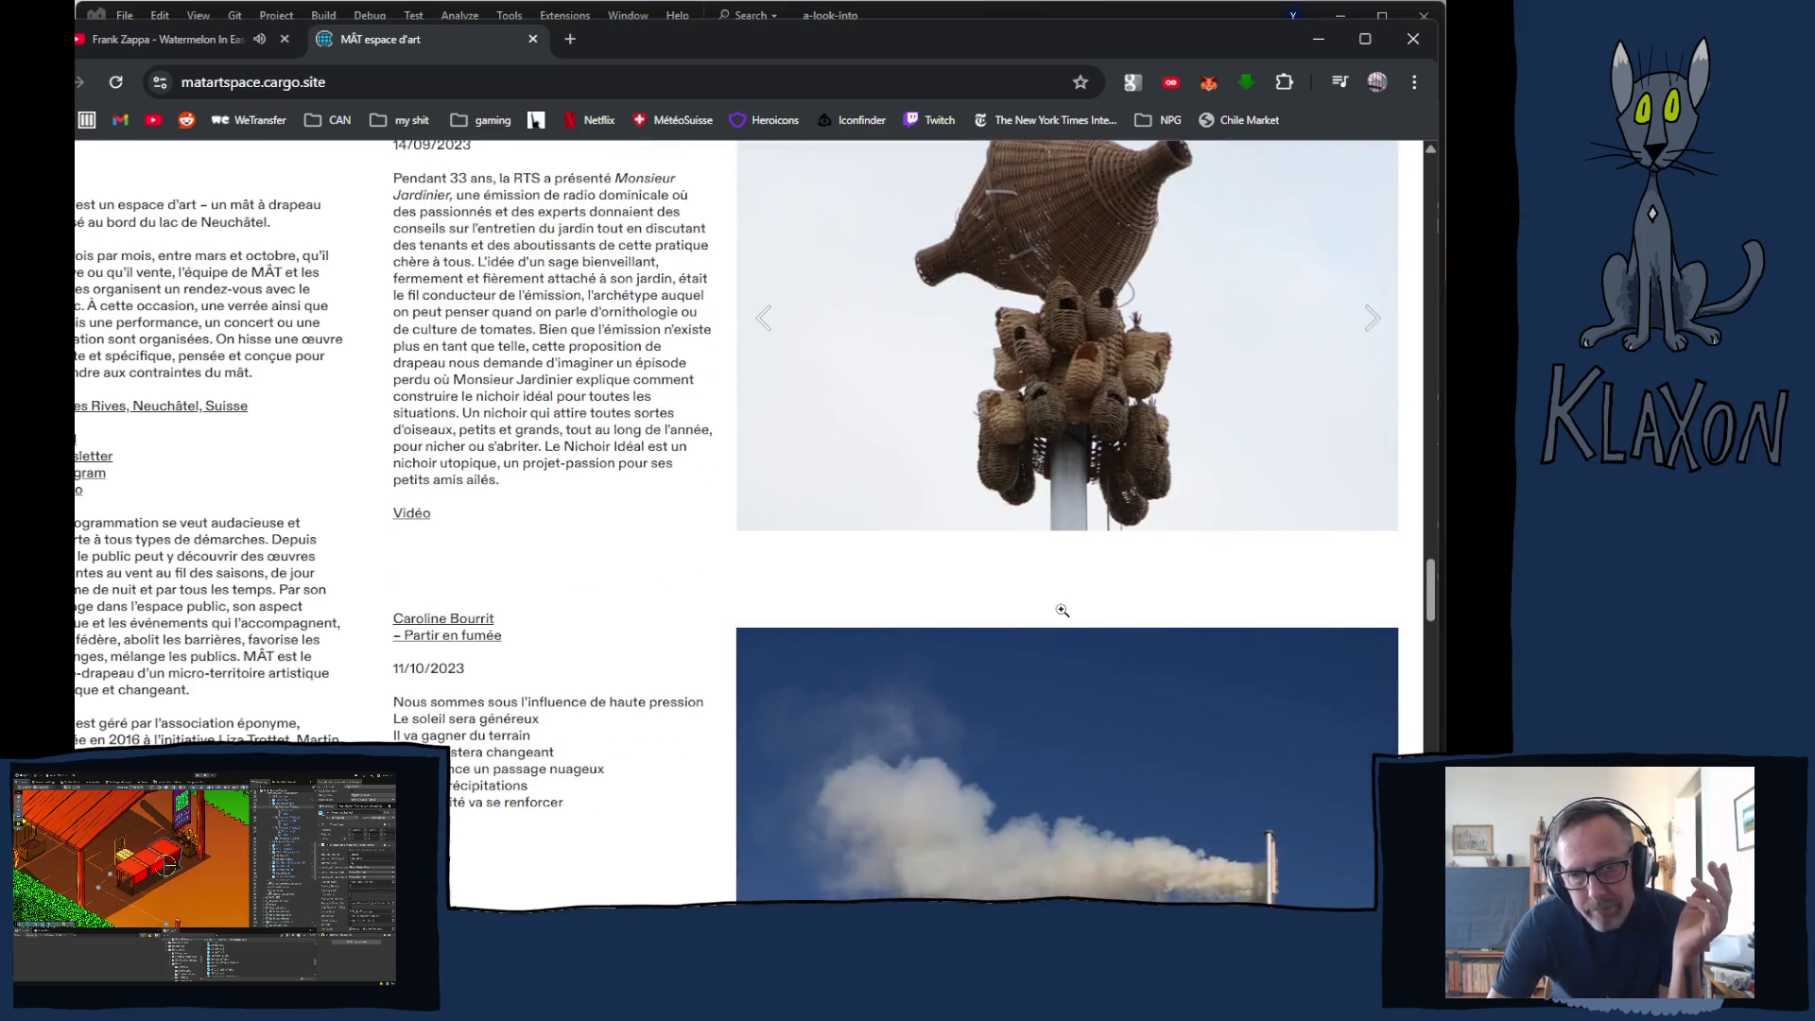
scroll(1065, 618, down, 4)
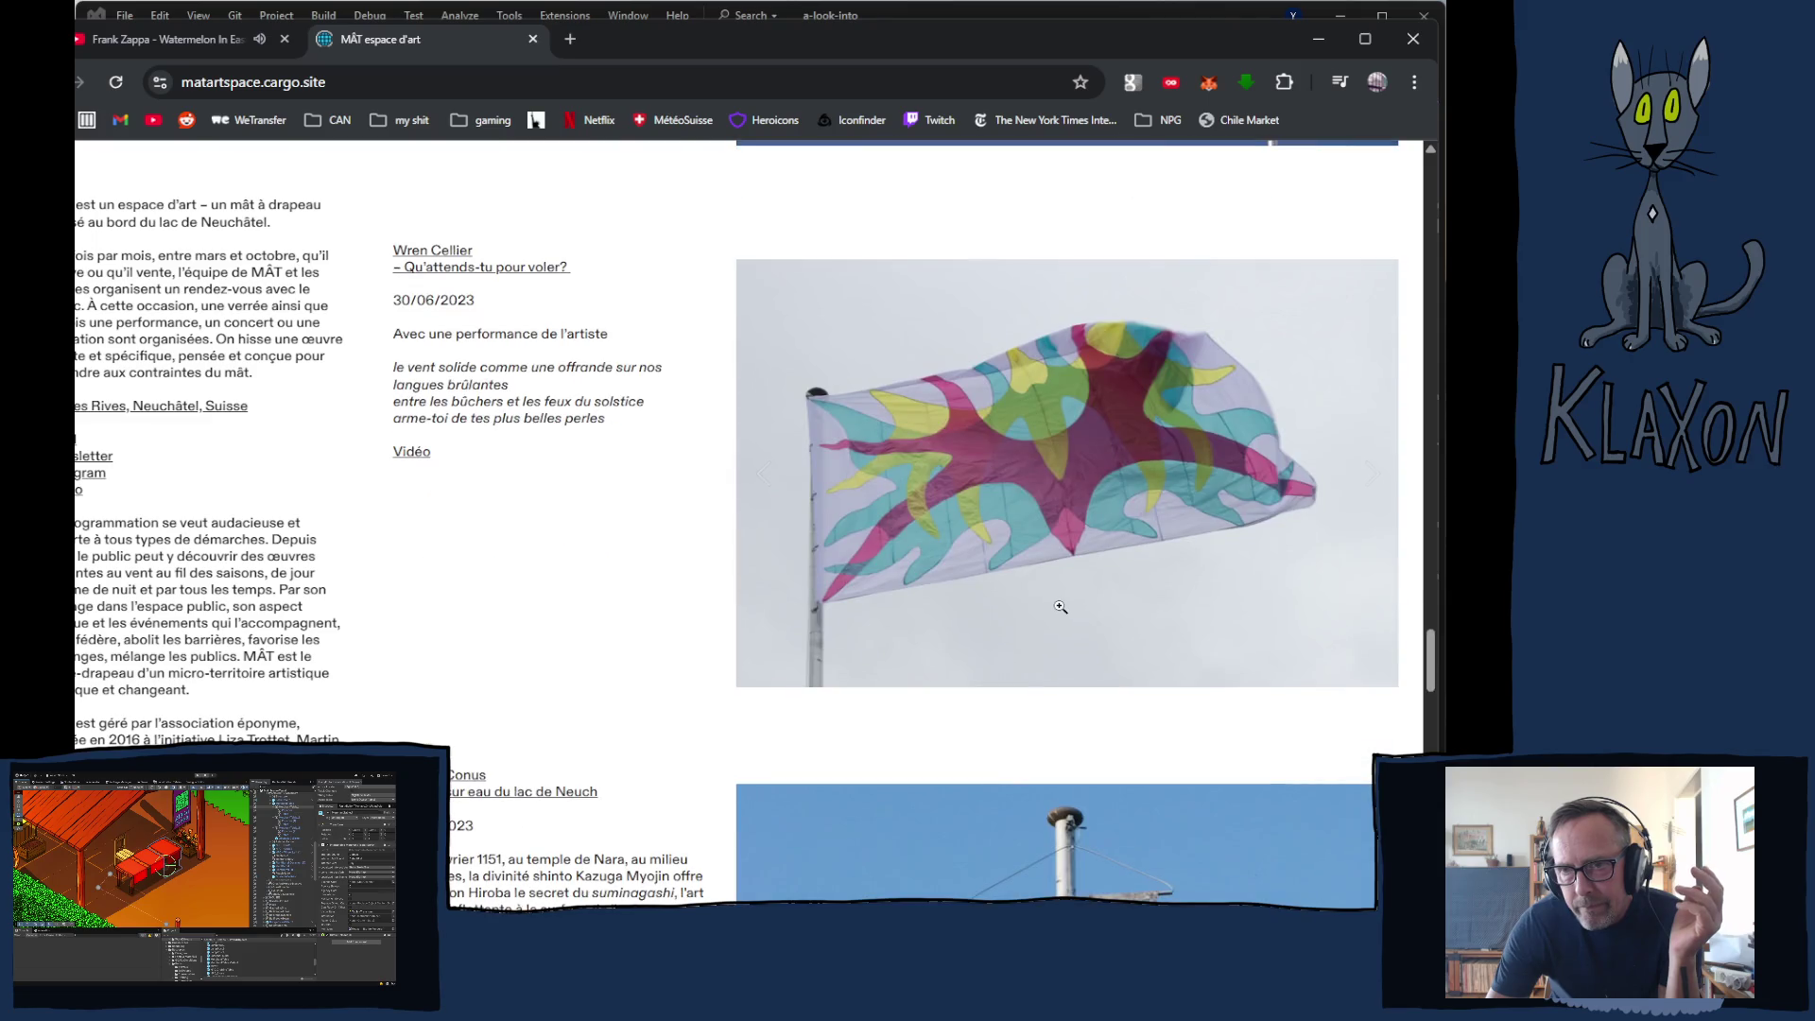
scroll(1061, 610, up, 8)
scroll(1061, 610, down, 8)
scroll(1058, 605, up, 8)
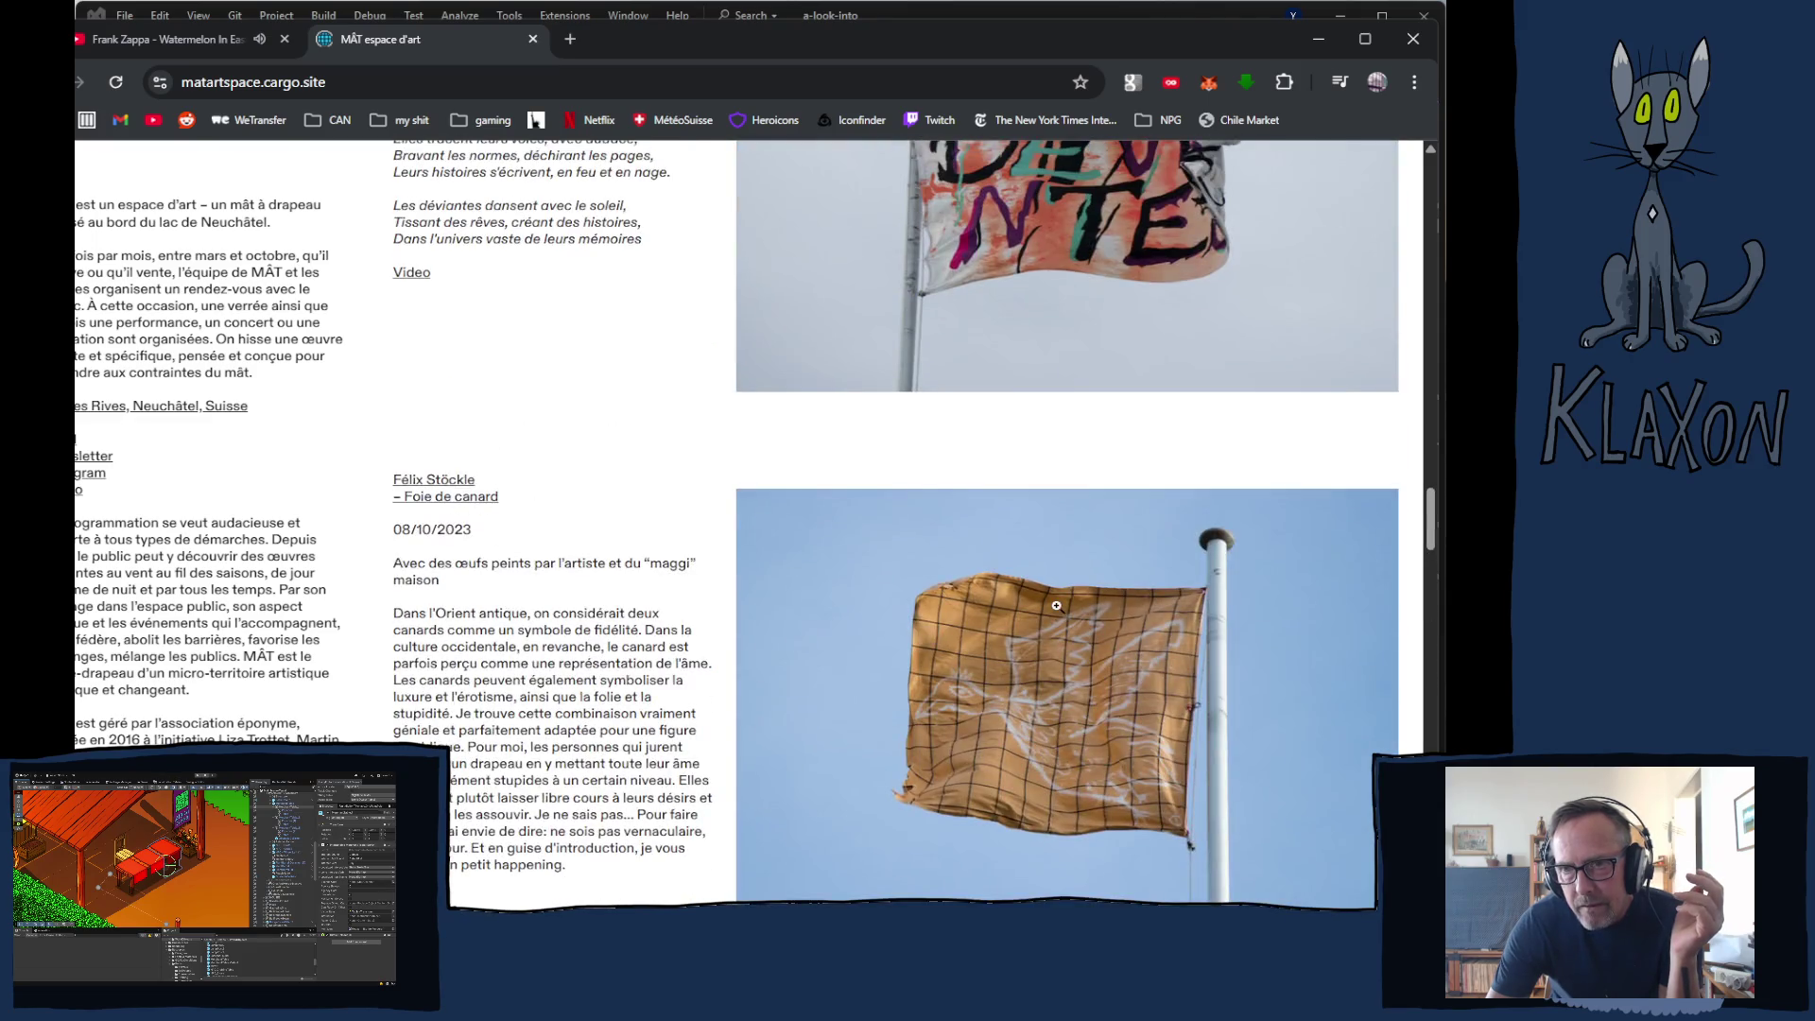
scroll(1060, 606, down, 6)
scroll(1062, 586, up, 2)
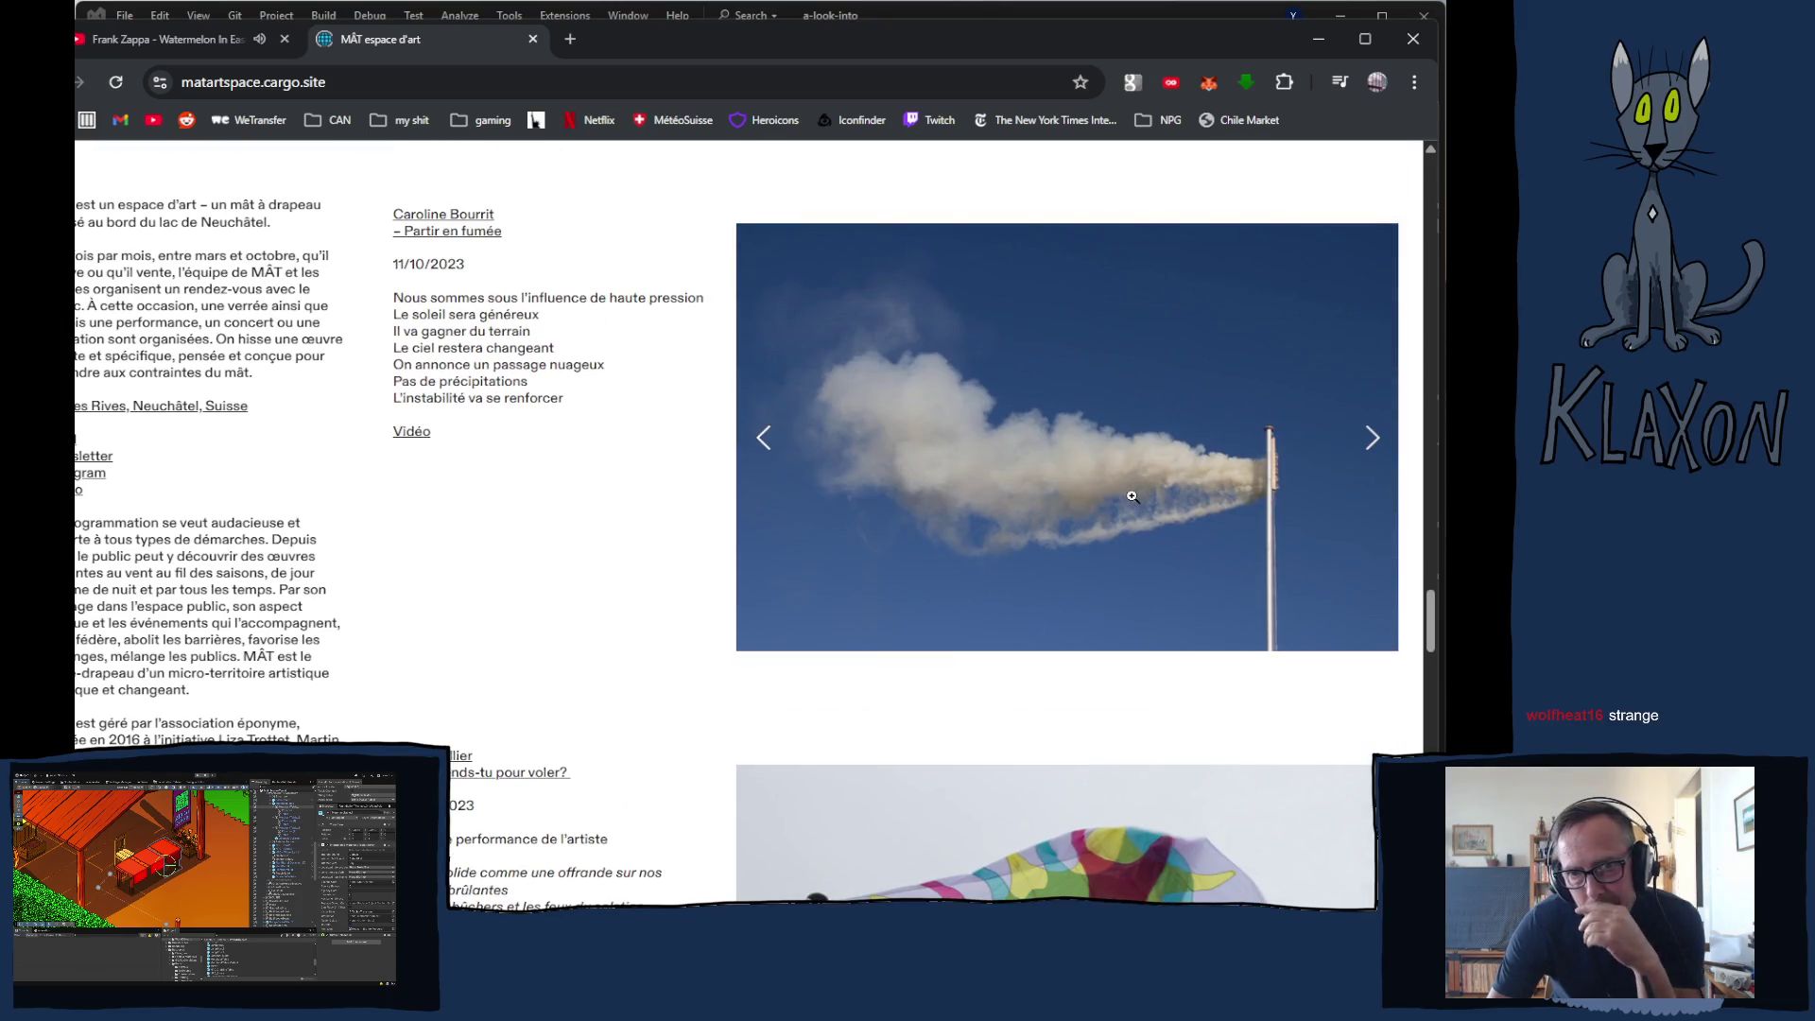
scroll(1133, 496, up, 15)
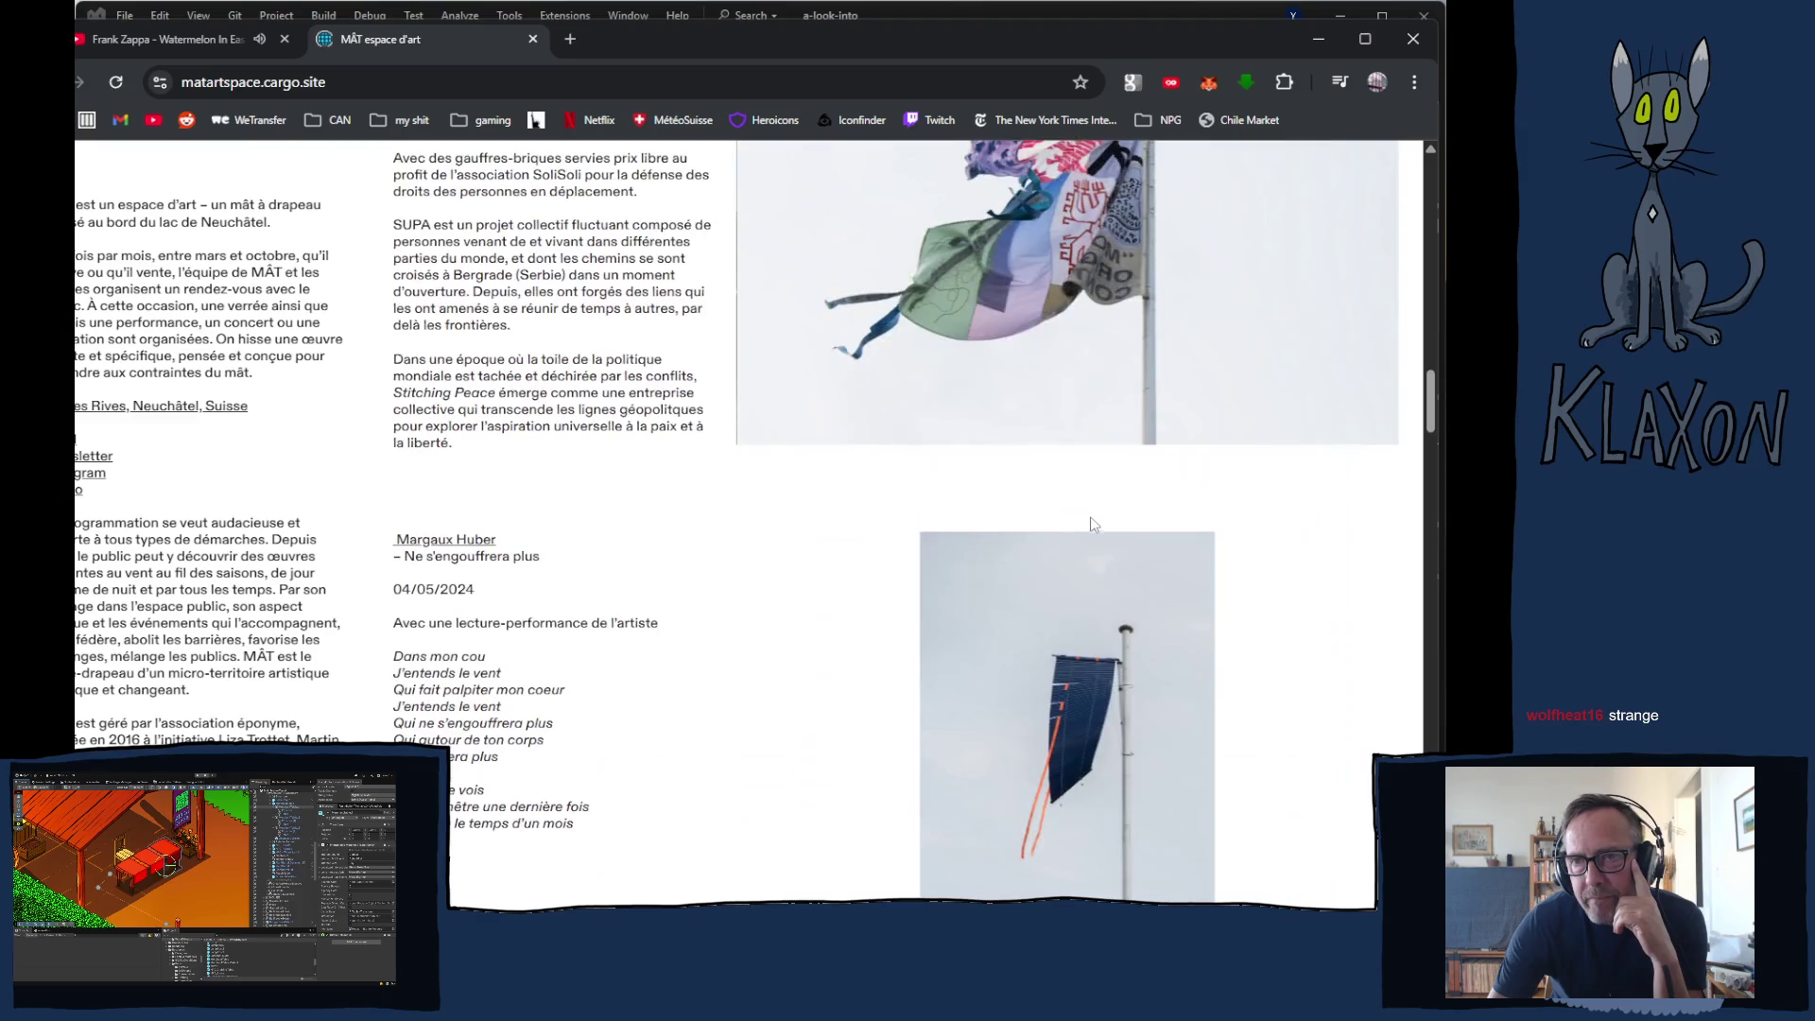
scroll(1088, 520, up, 15)
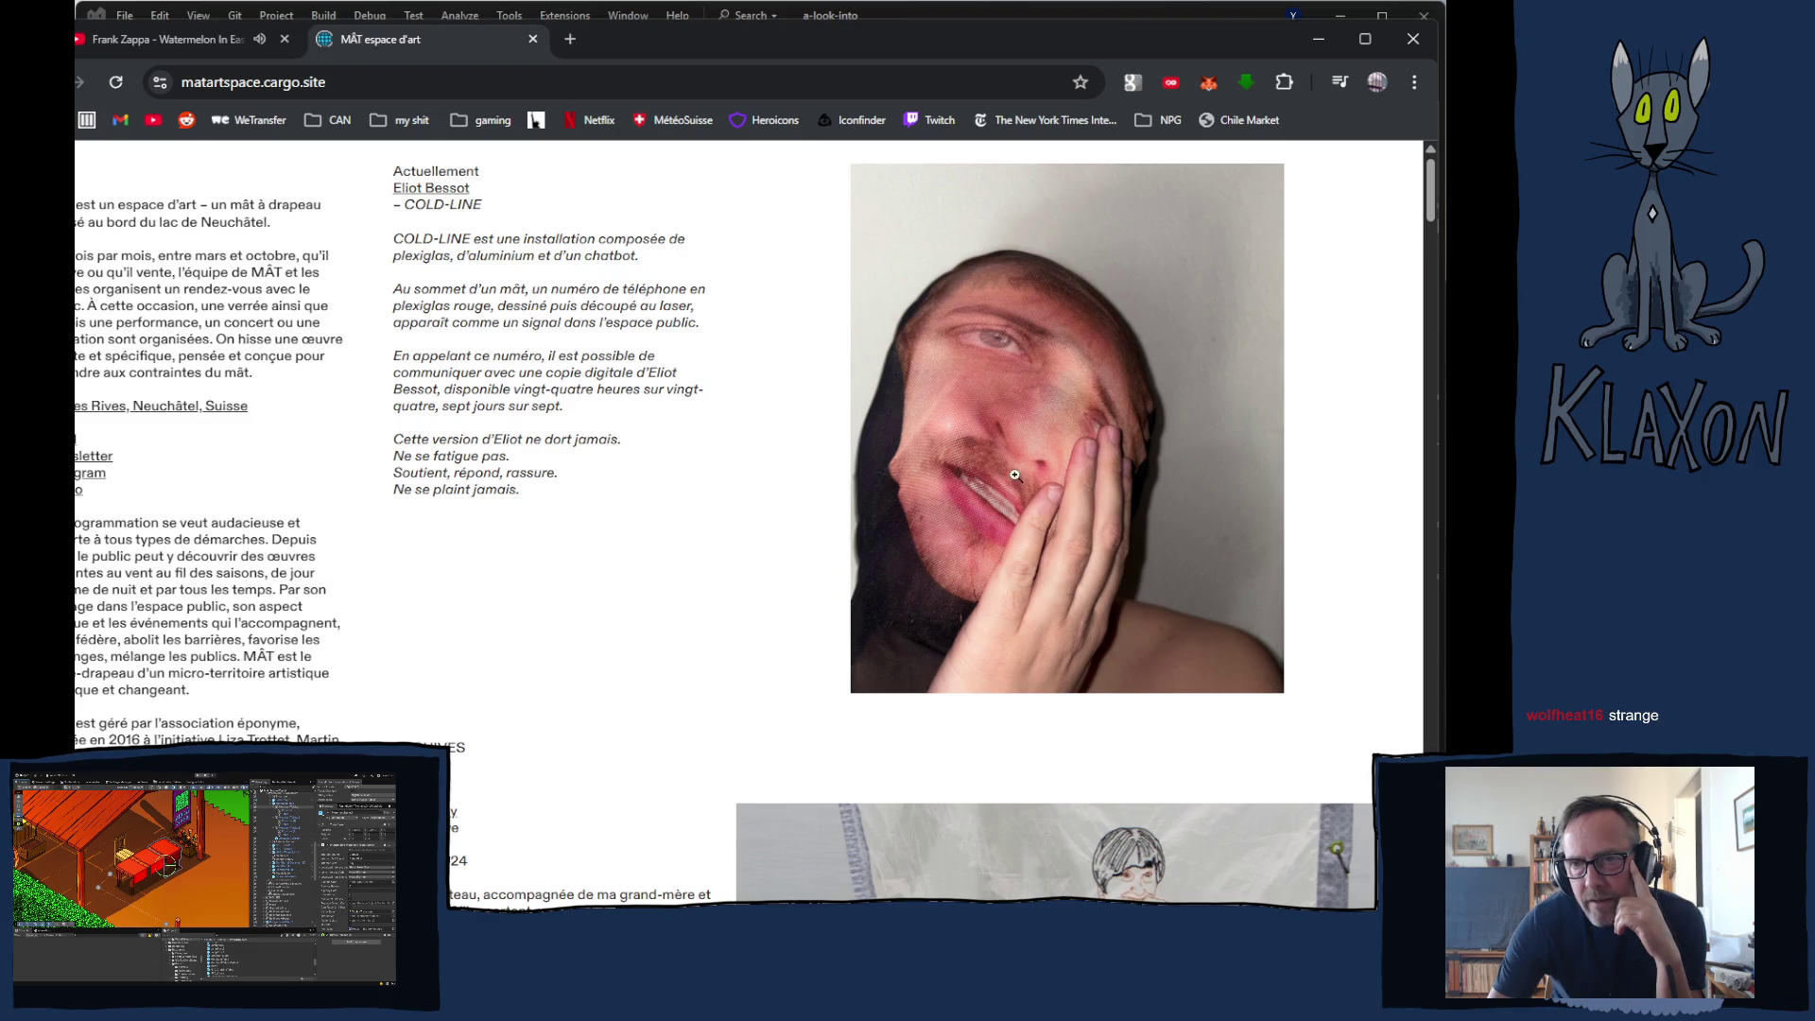
- Enlarge the portrait at the top of the page, close it, and keep scrolling
click(1075, 422)
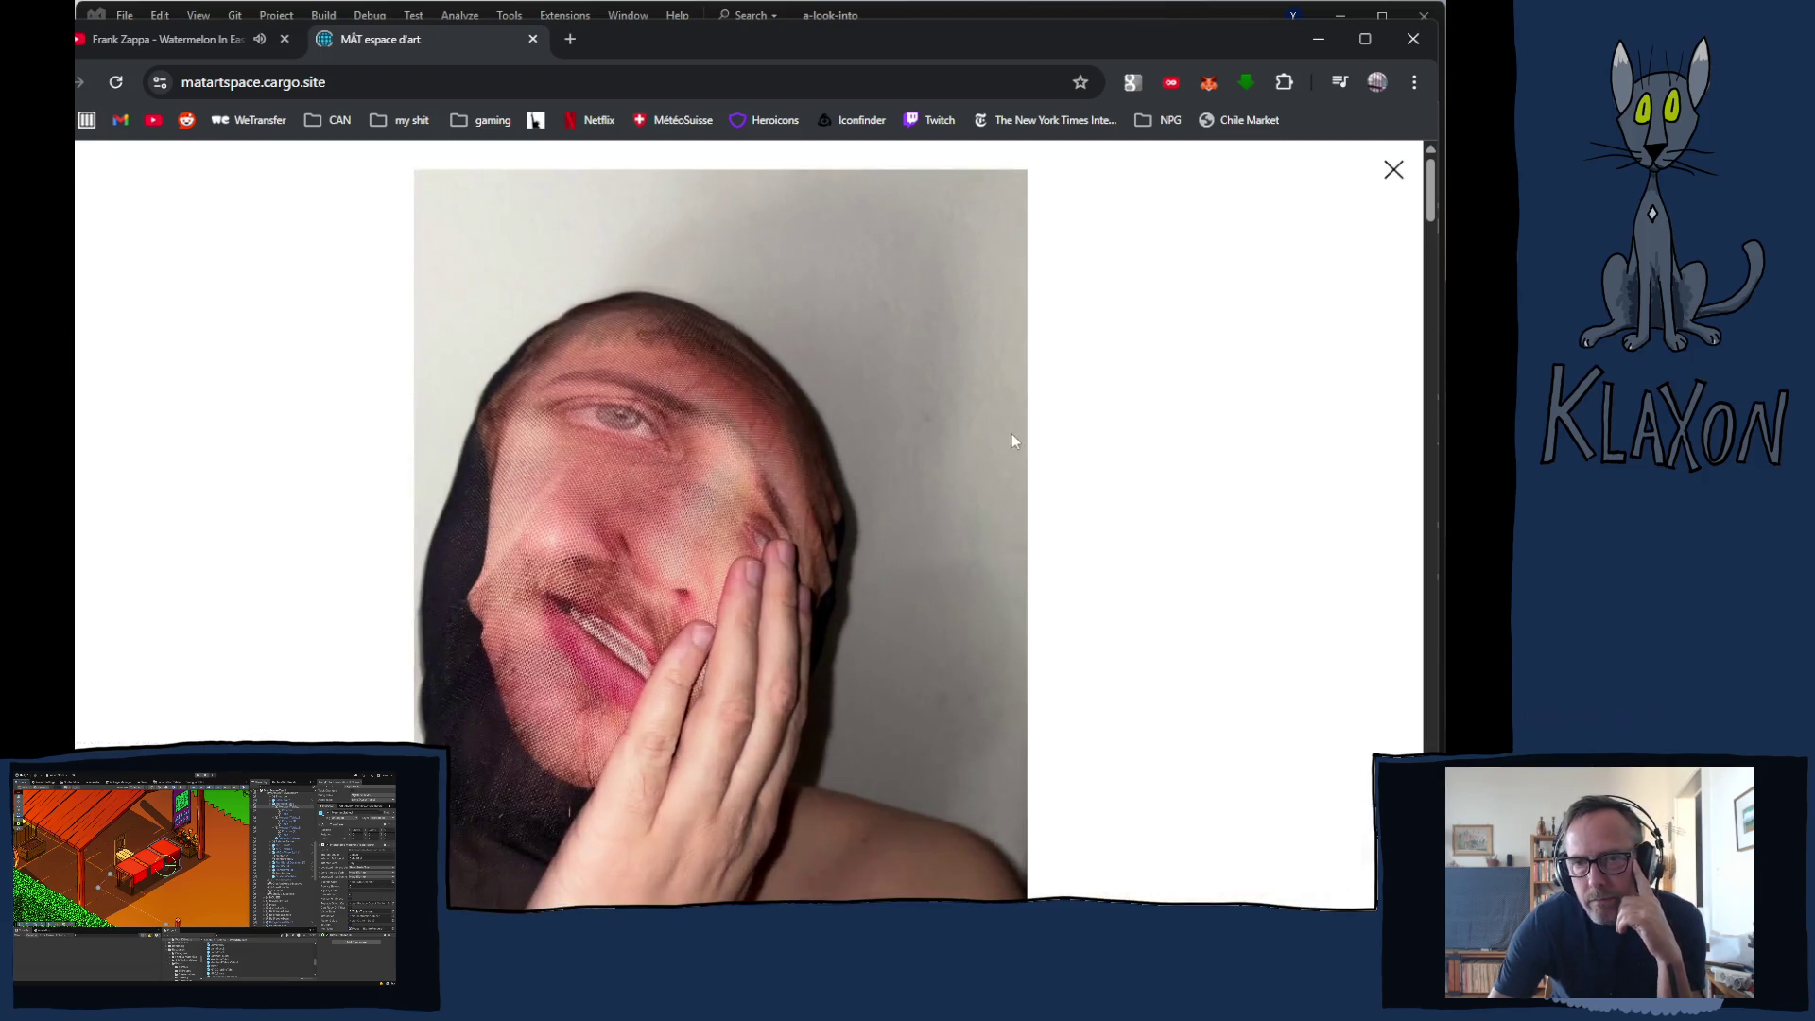
click(1413, 170)
scroll(893, 680, down, 5)
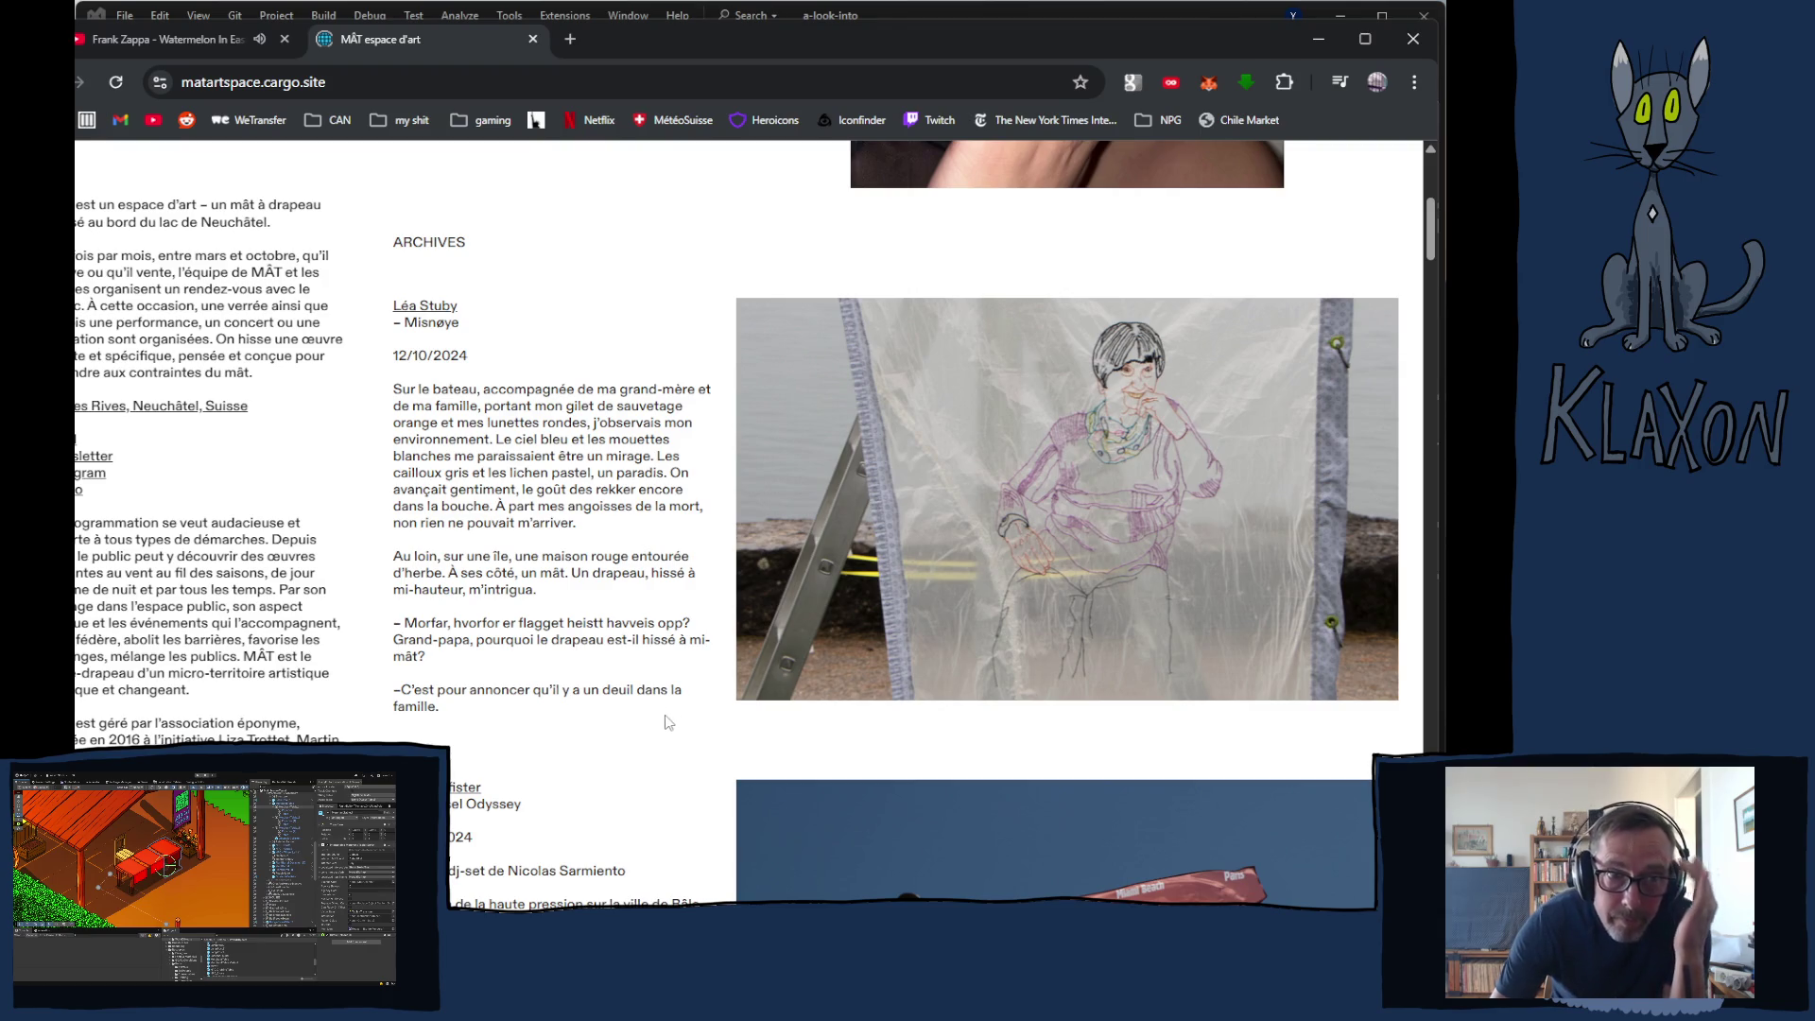
scroll(572, 728, up, 5)
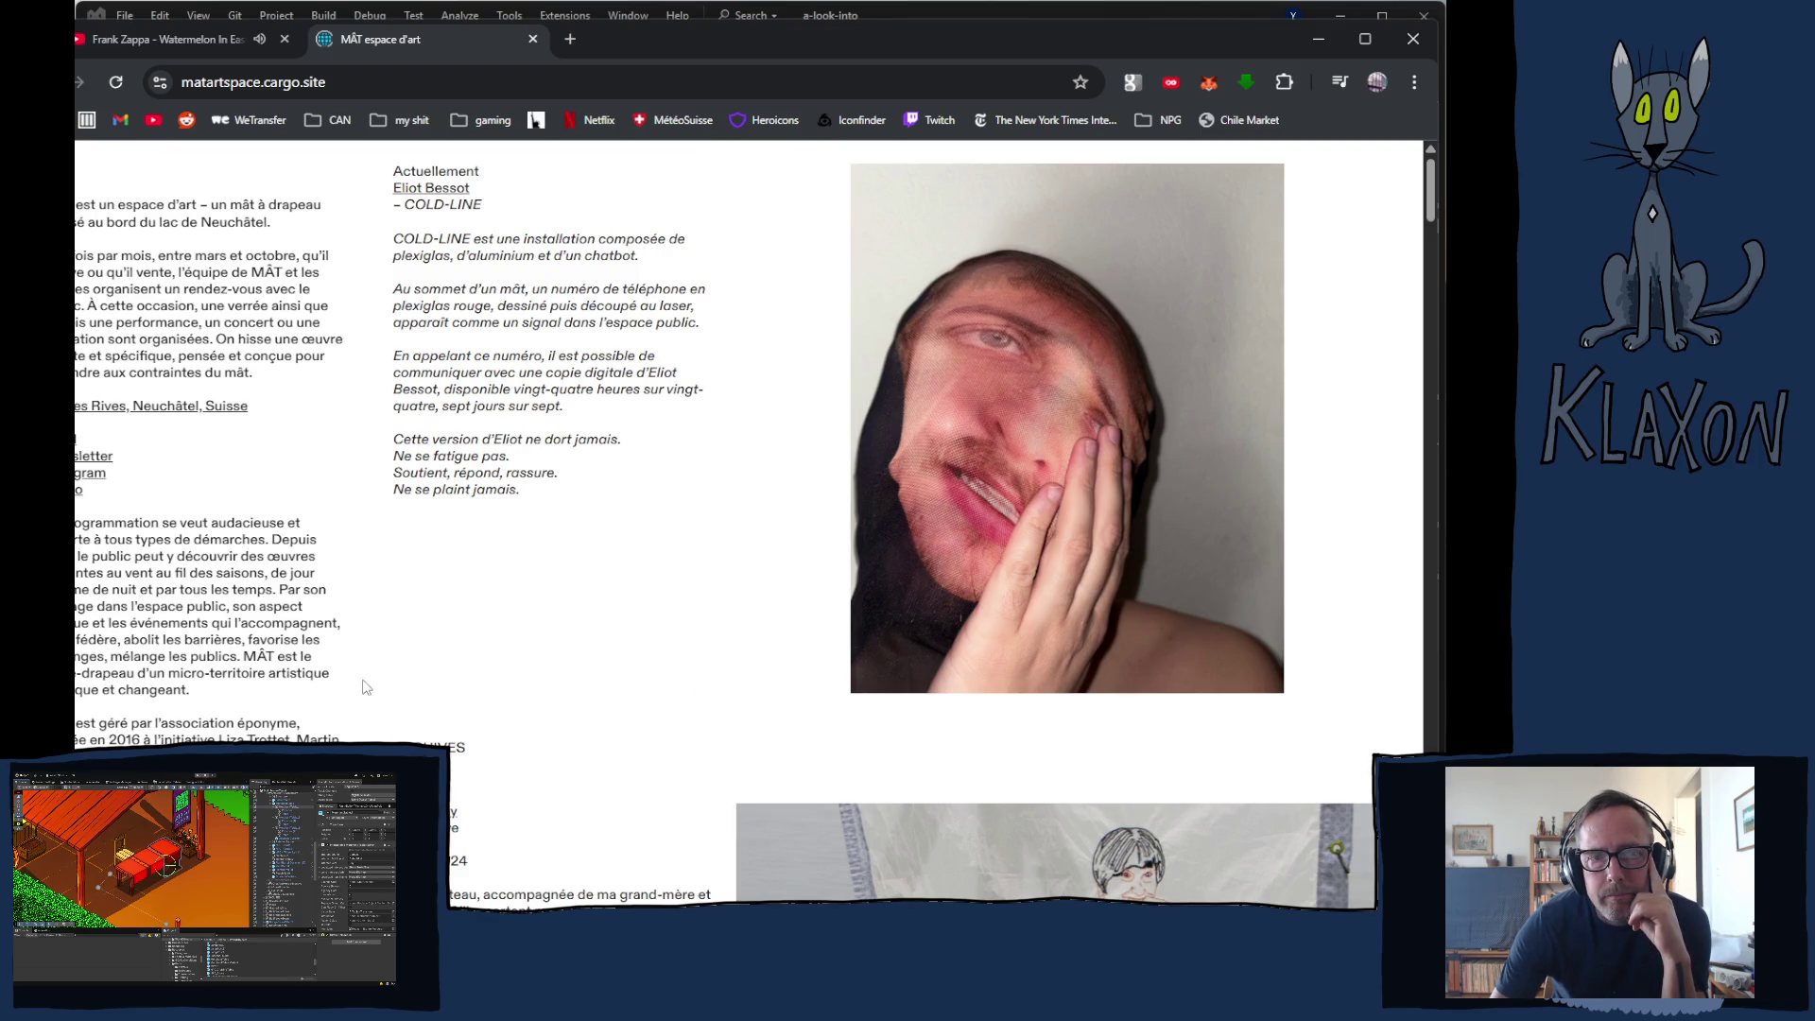
scroll(367, 681, down, 1)
scroll(367, 680, down, 5)
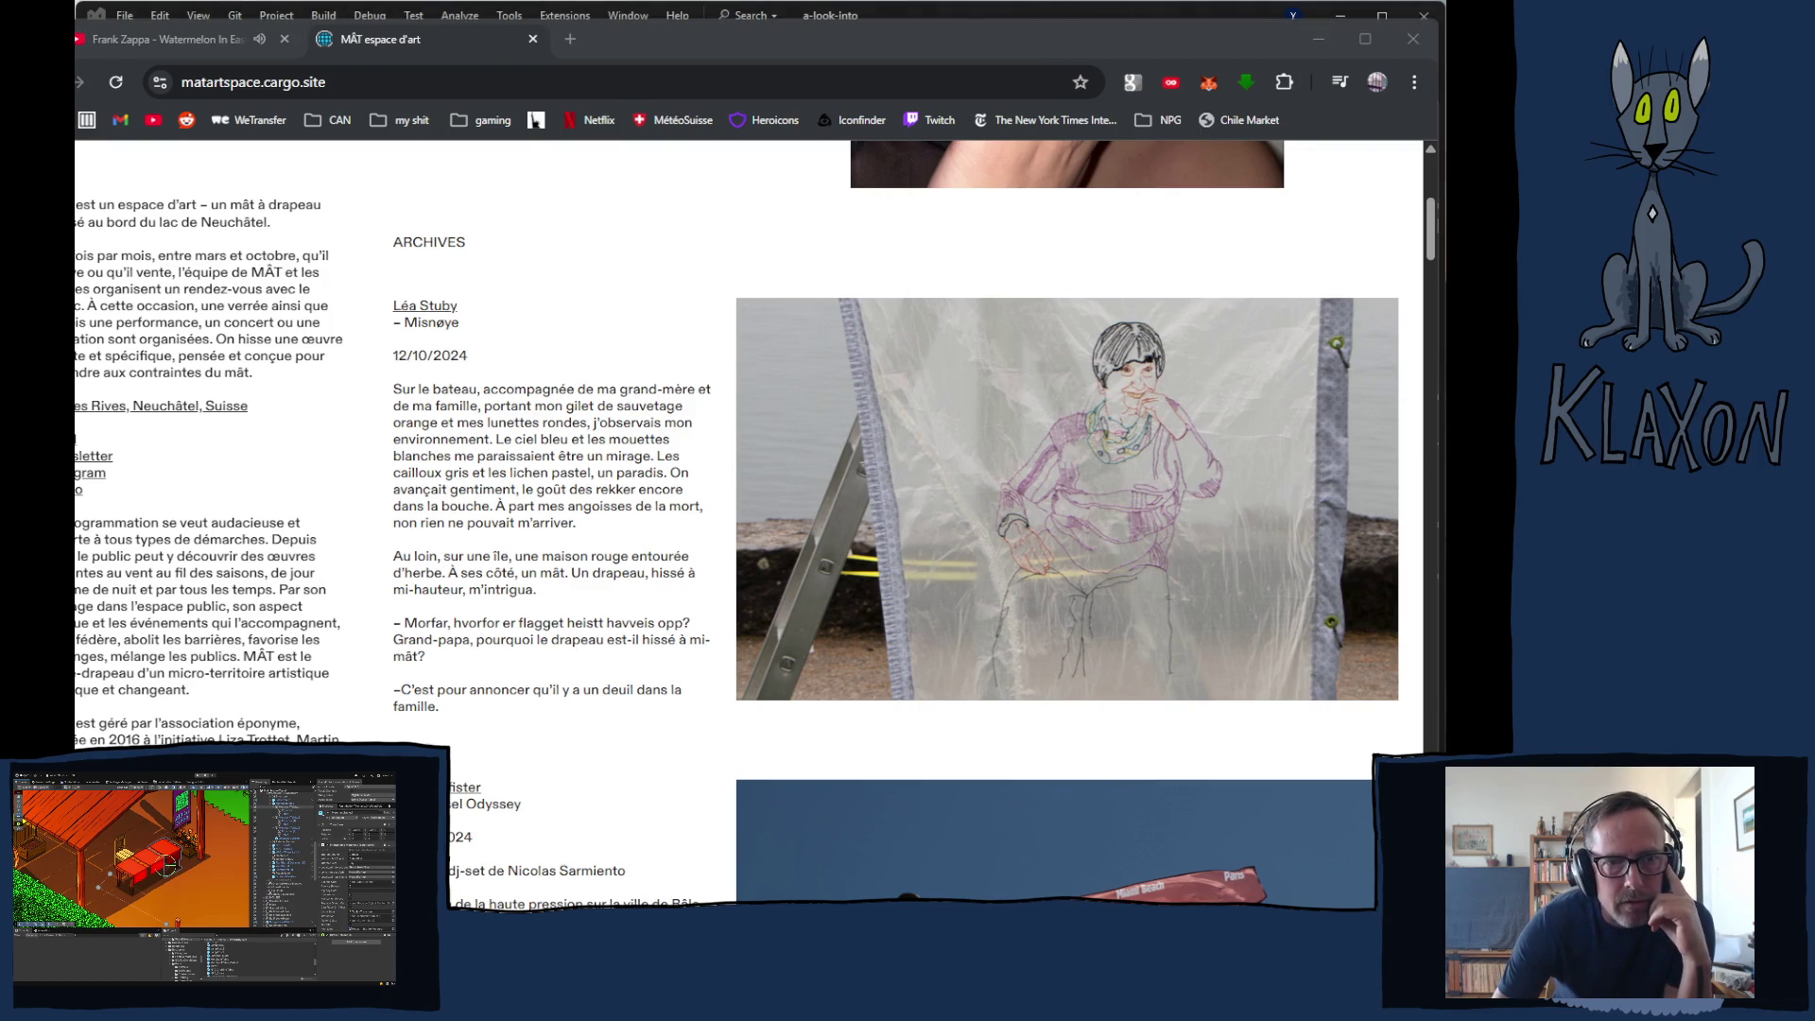
- Shift the Chrome window right to reveal Visual Studio, then move it back
click(657, 50)
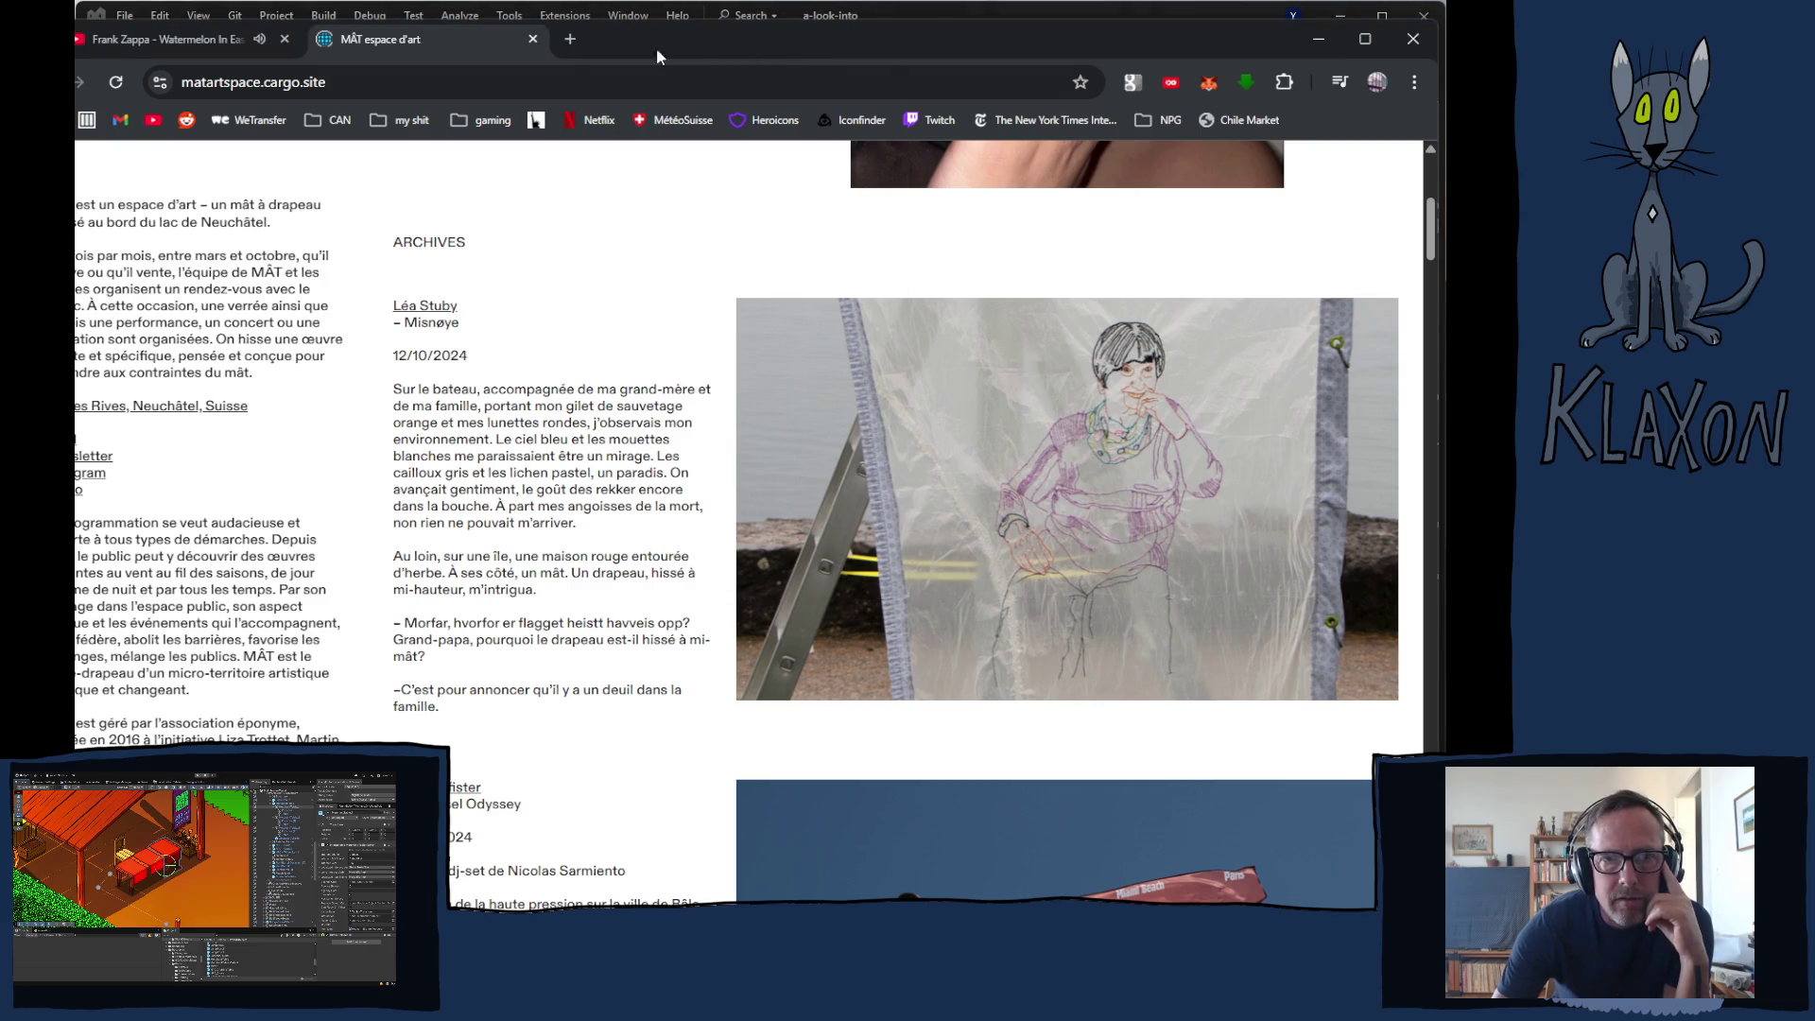
drag(644, 41, 1059, 33)
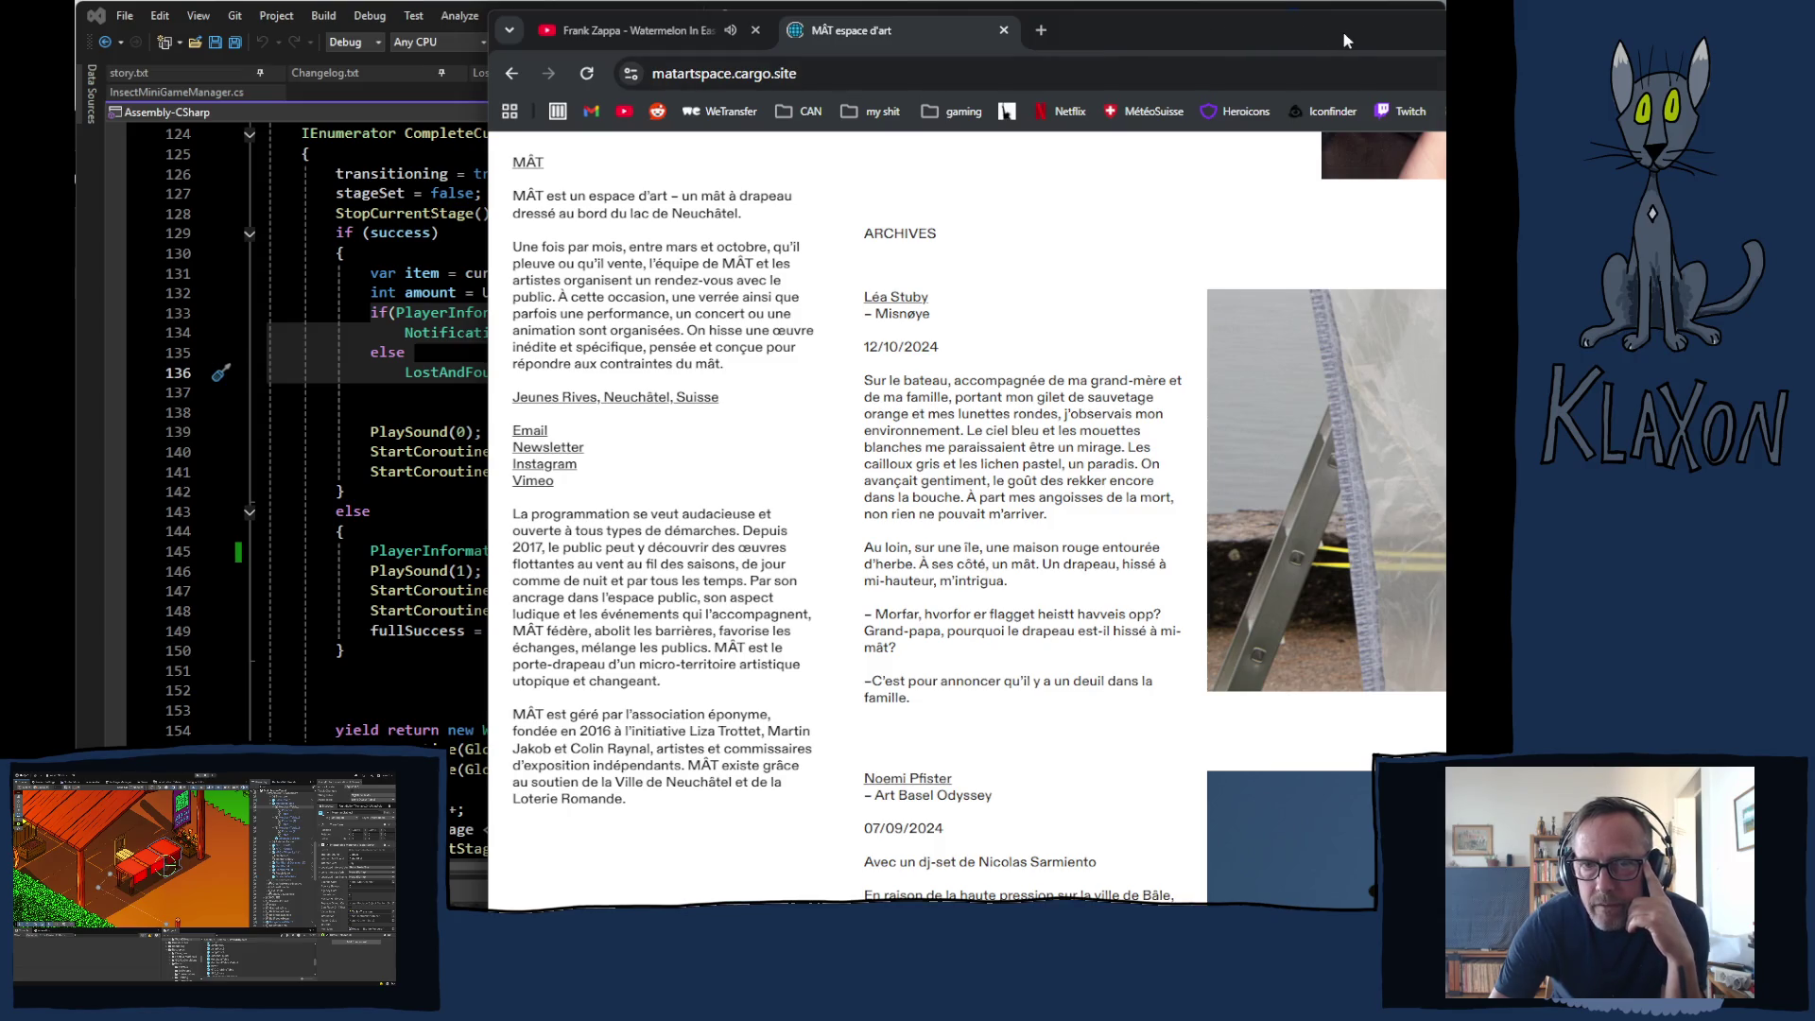
mouse_move(1337, 32)
mouse_down()
mouse_move(832, 36)
mouse_move(877, 33)
mouse_up()
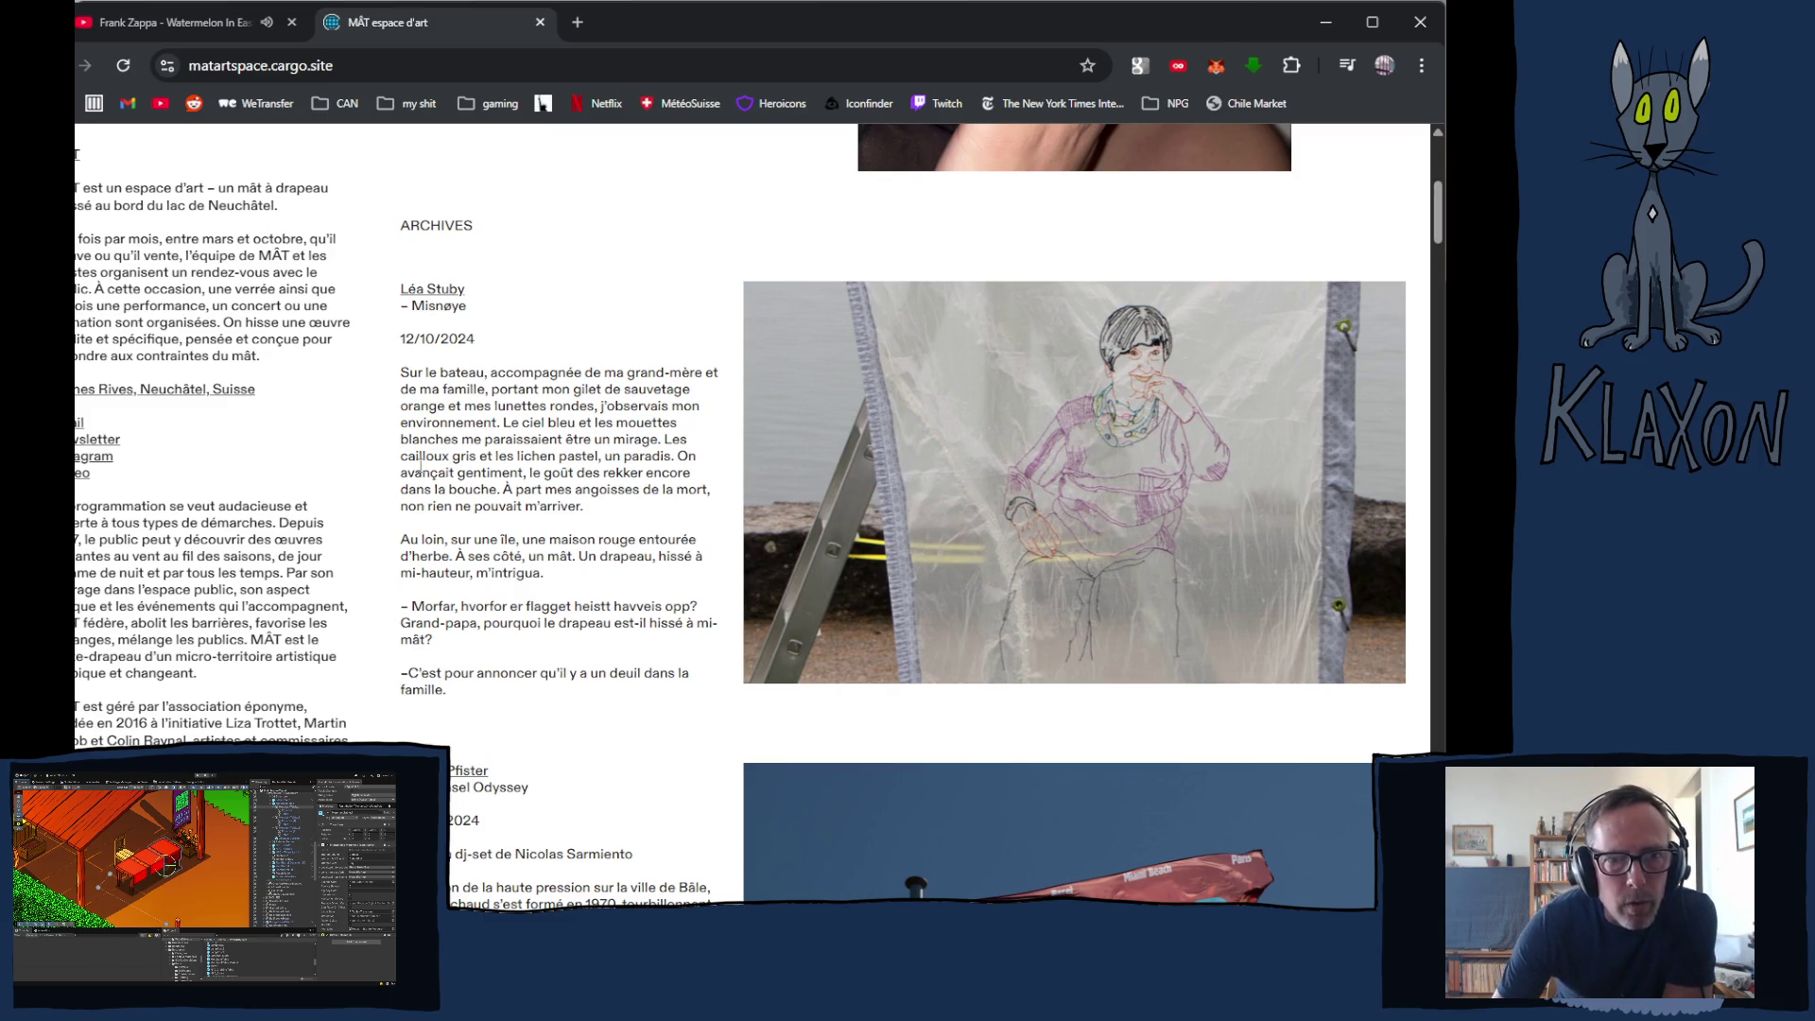
- Scroll the MÂT archives from the 2024 flag entries down to CIEL NAPALM (23/06/2017)
scroll(1098, 558, down, 5)
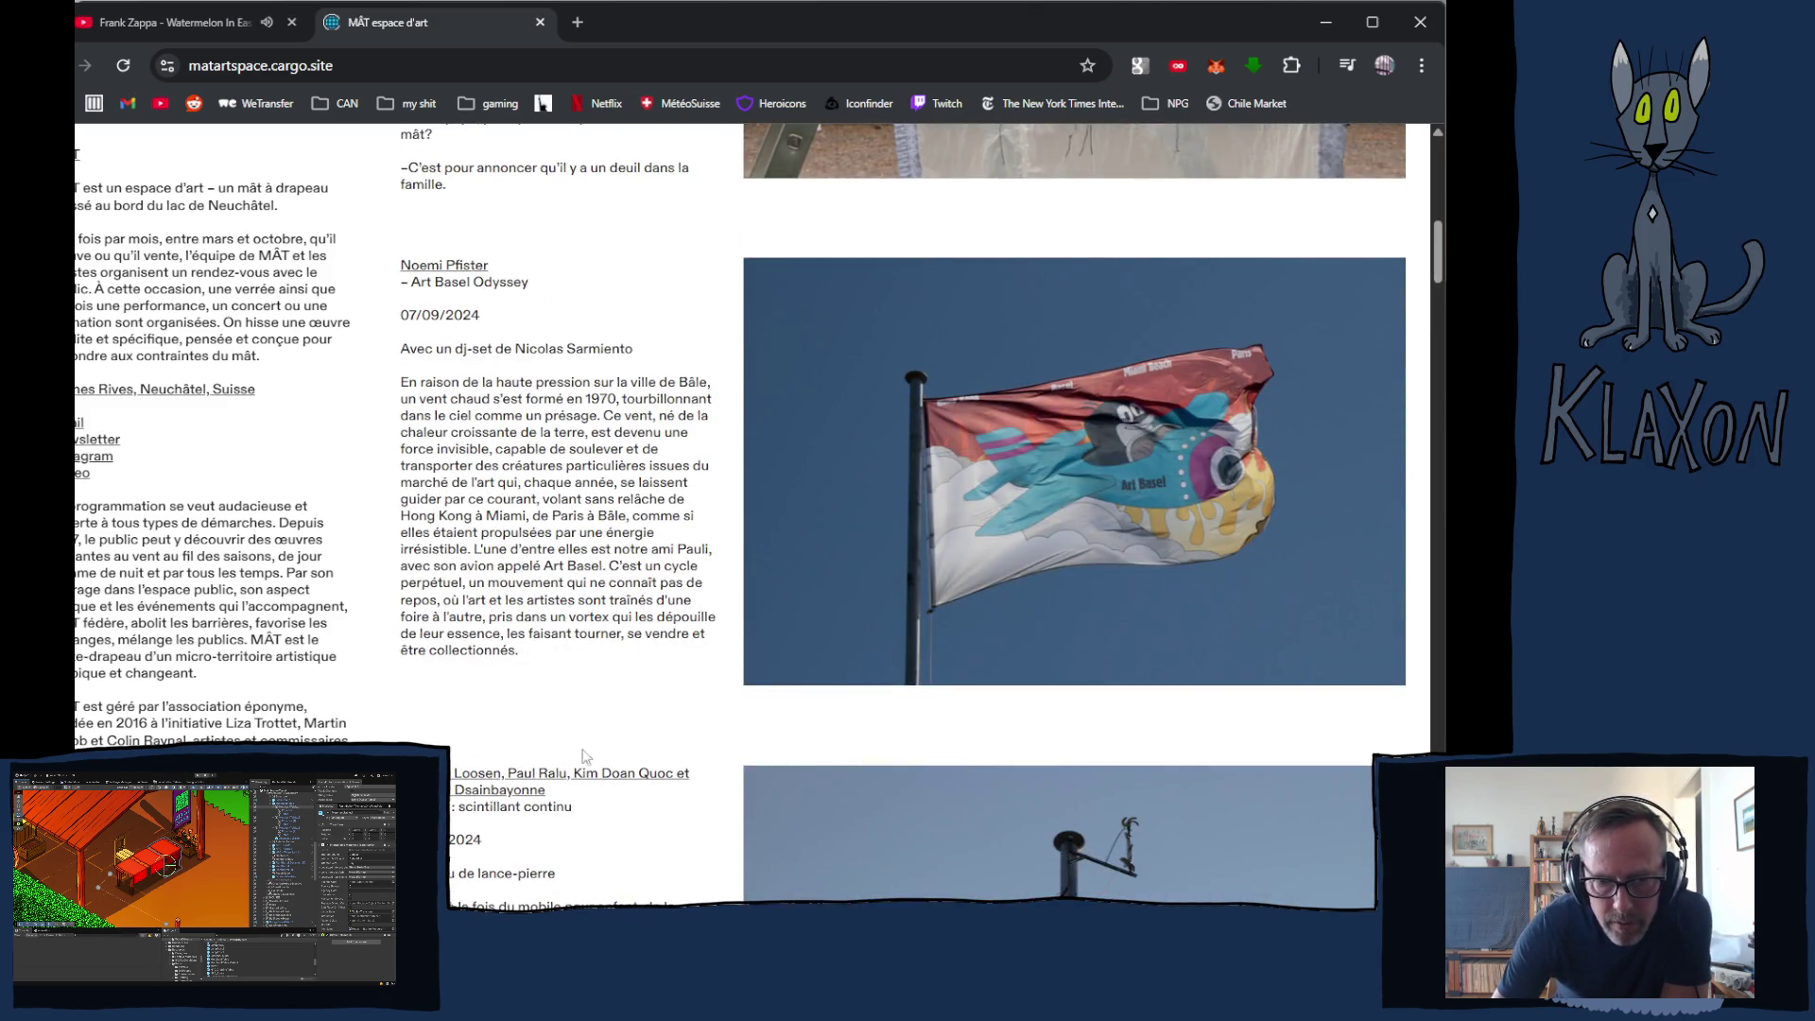
scroll(583, 756, down, 7)
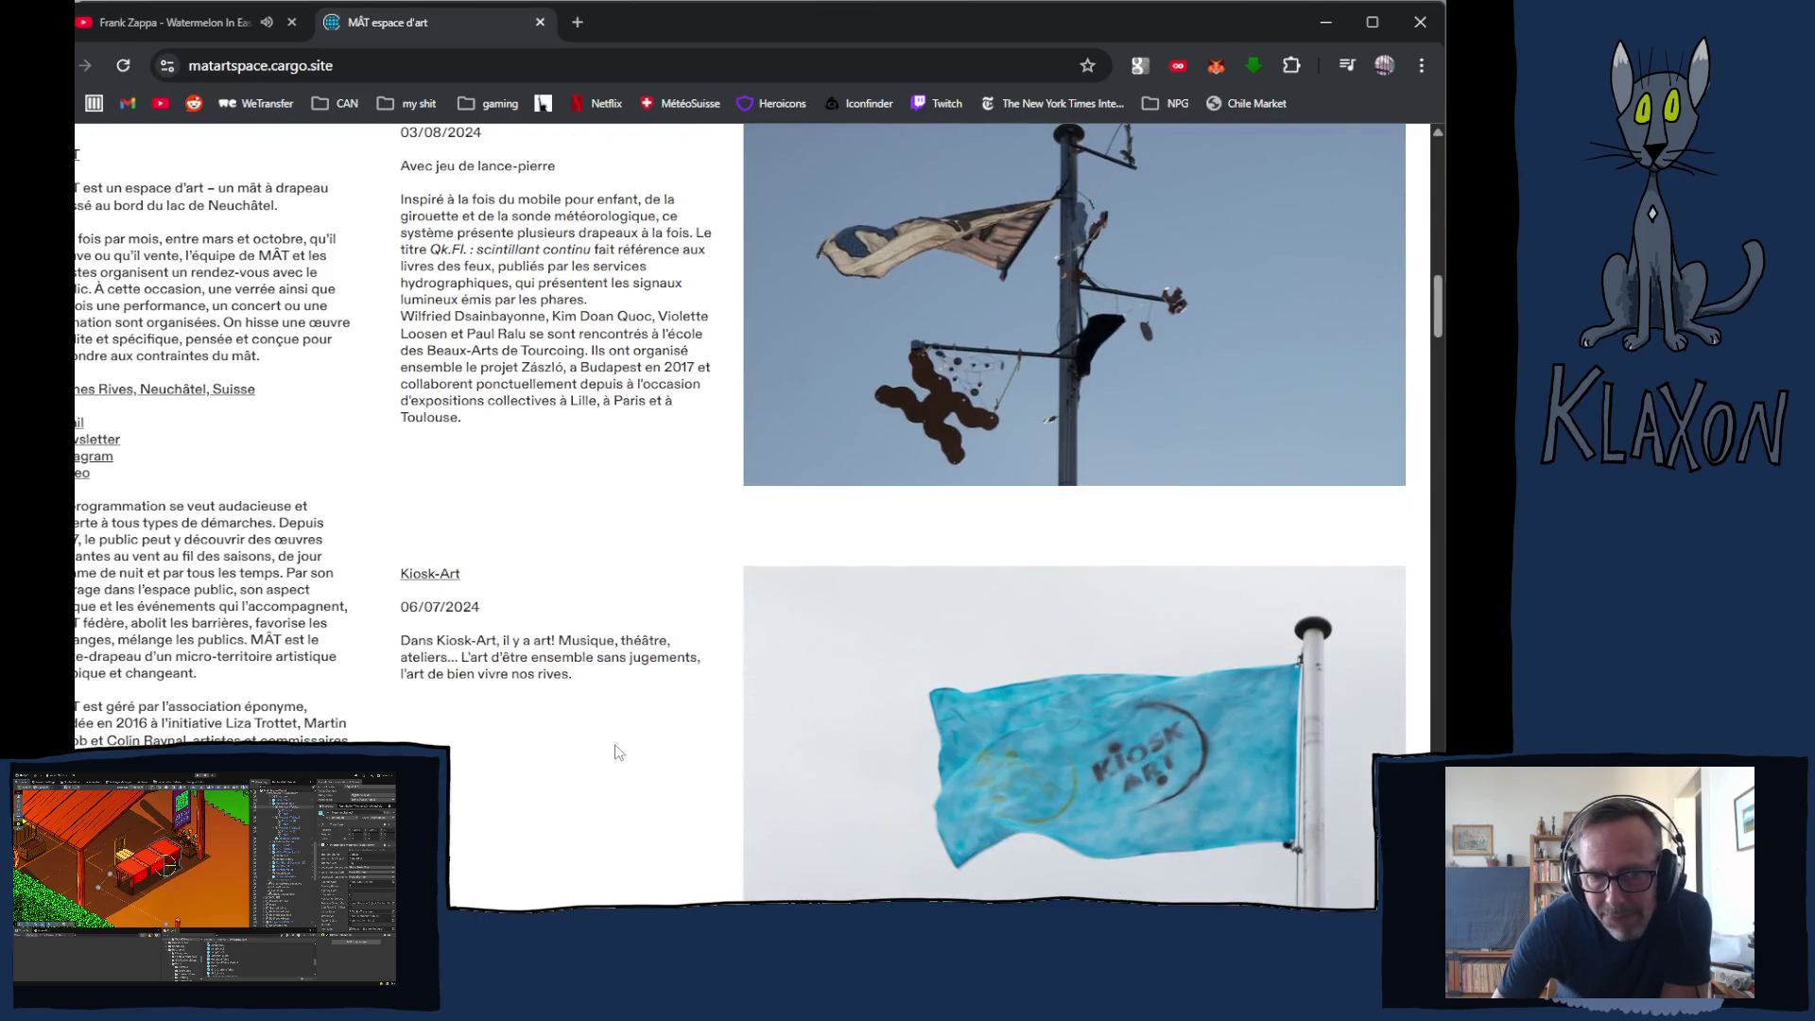
scroll(618, 753, down, 18)
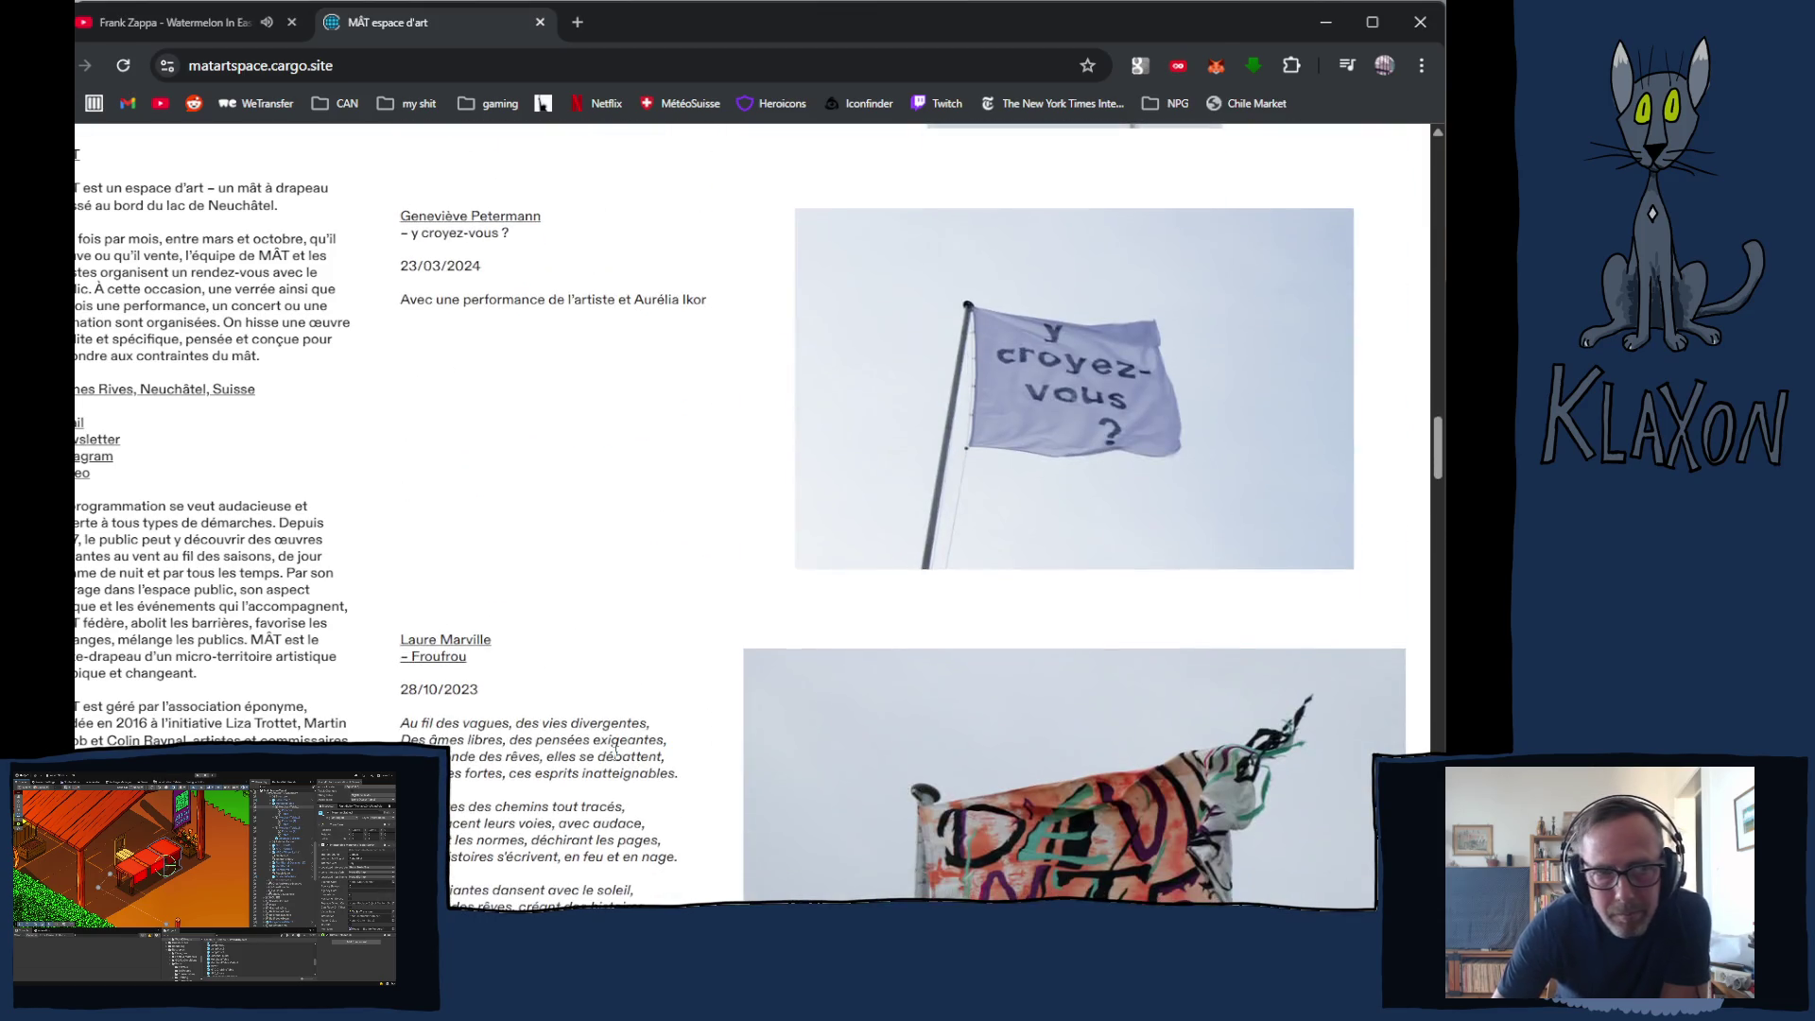
scroll(615, 751, down, 20)
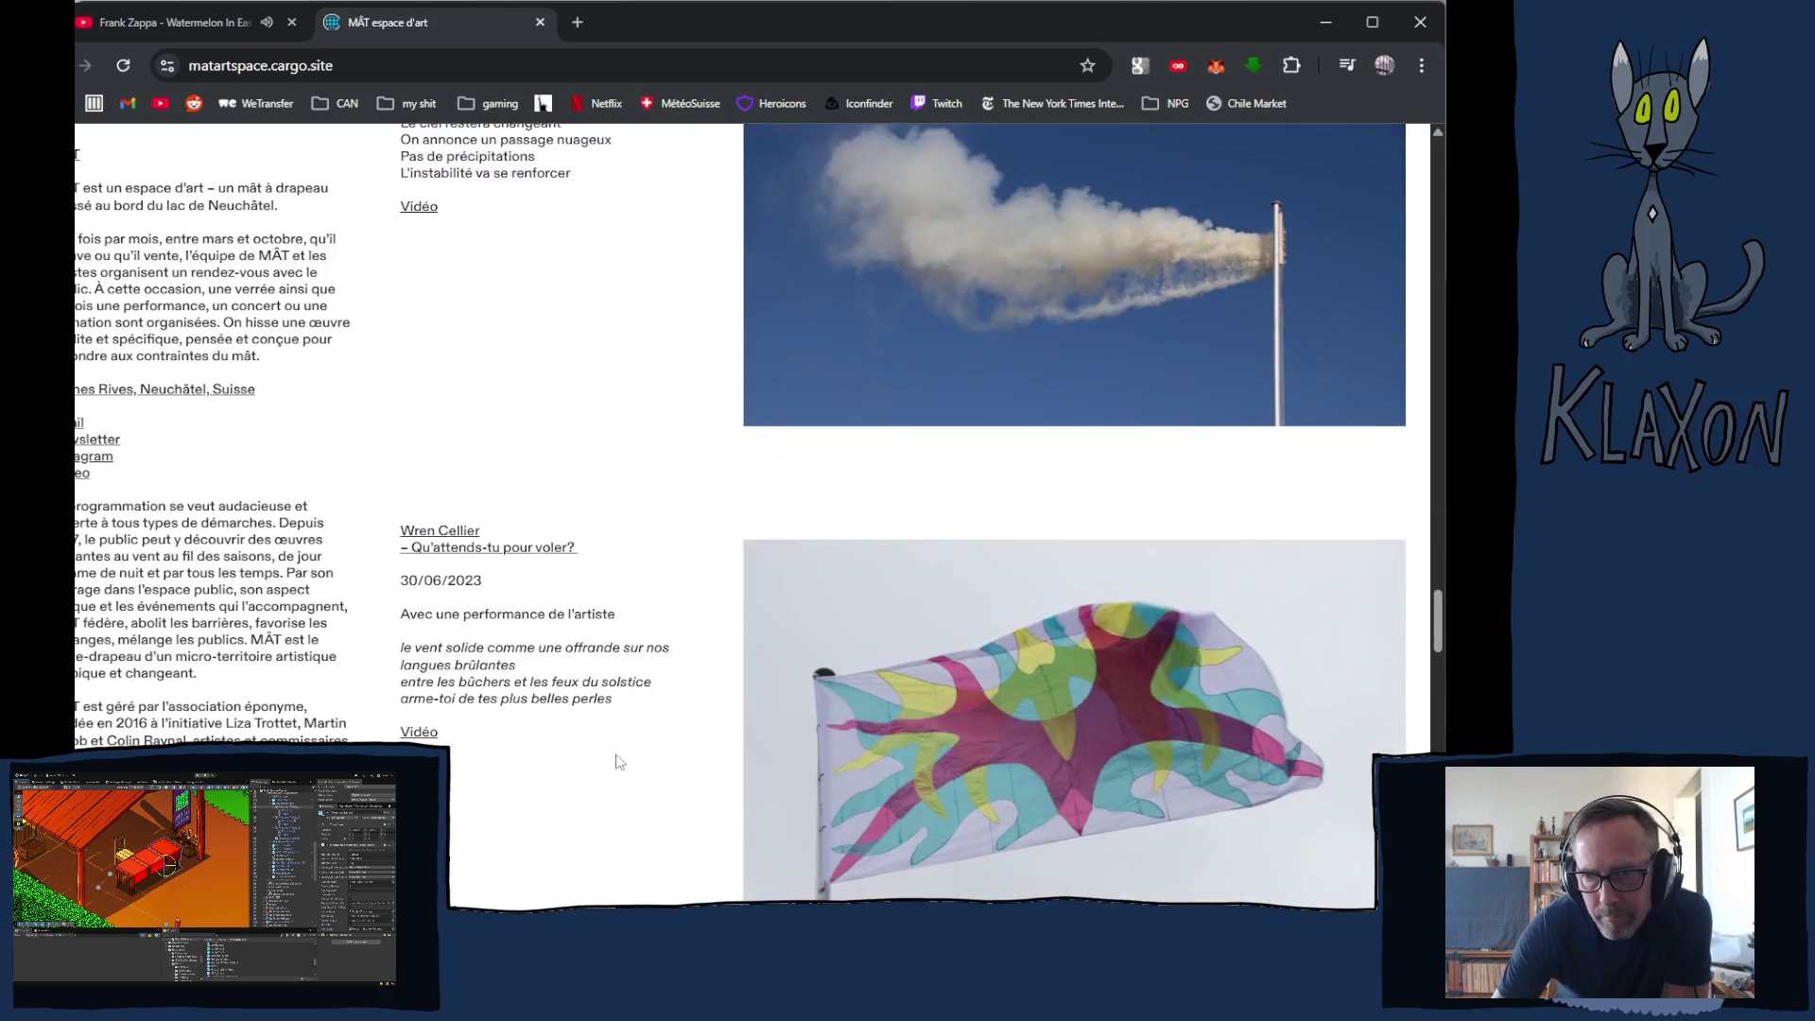
scroll(620, 761, down, 20)
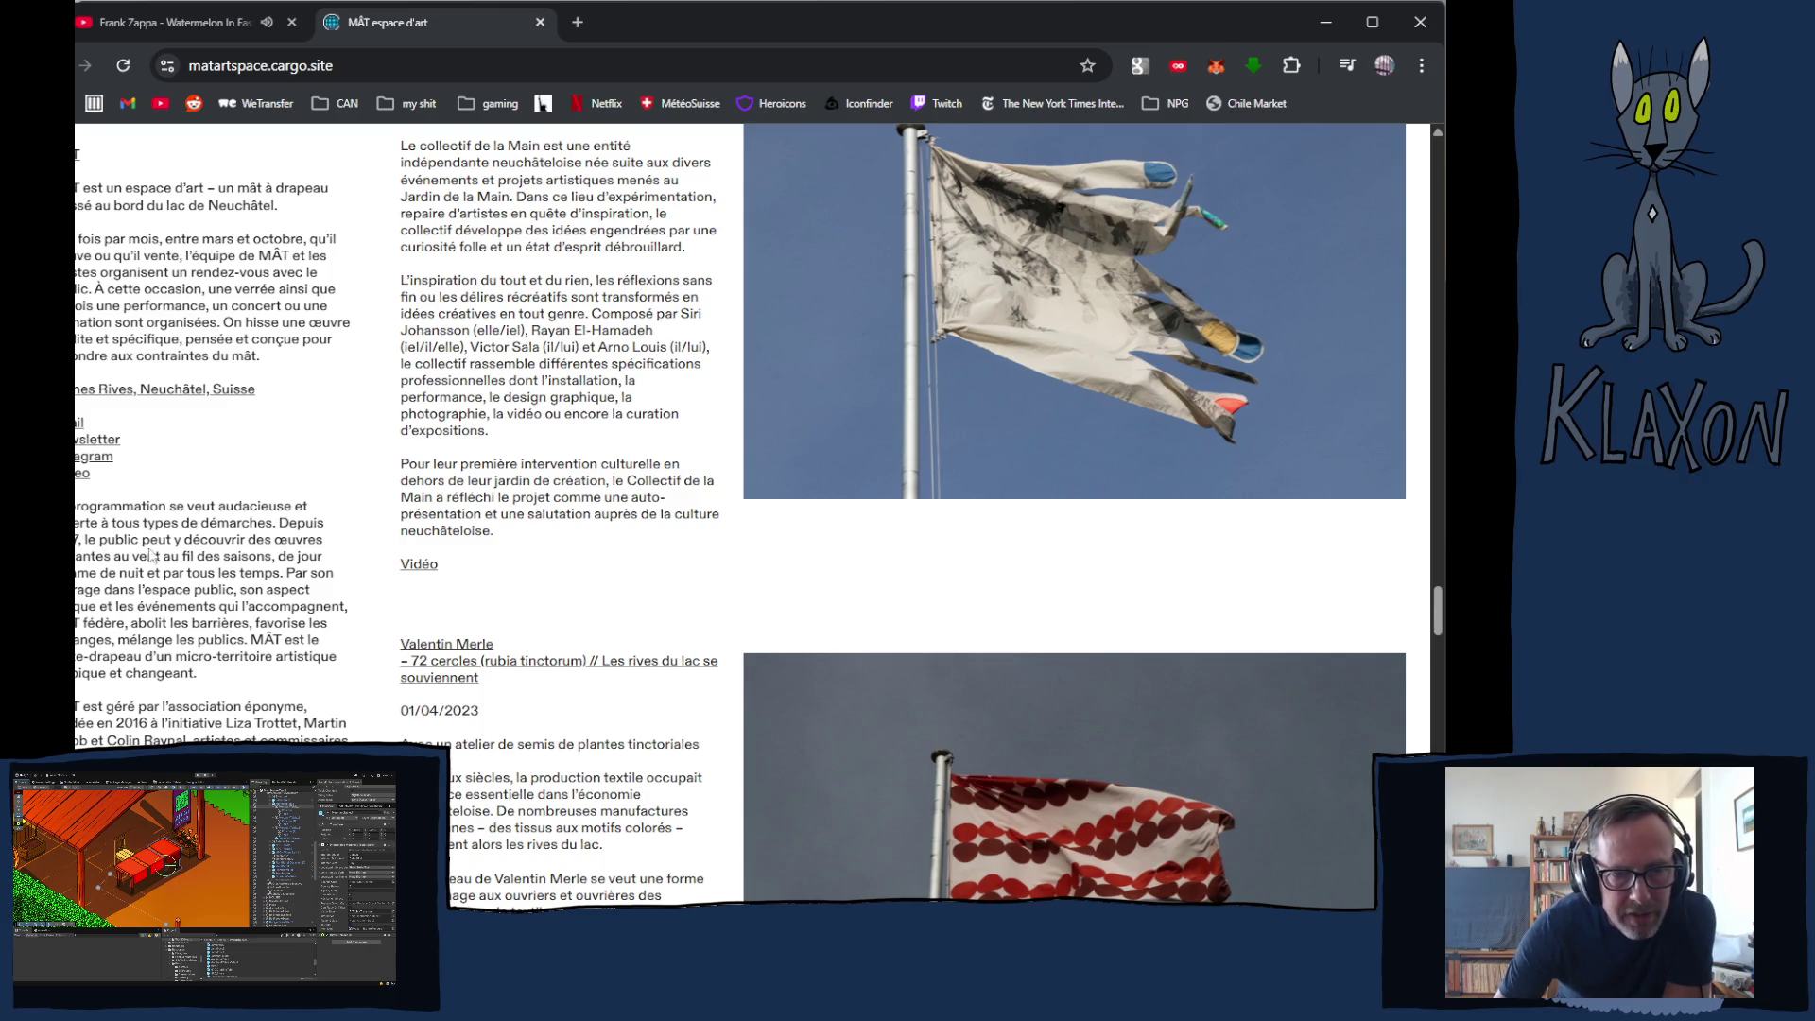
scroll(1006, 762, down, 15)
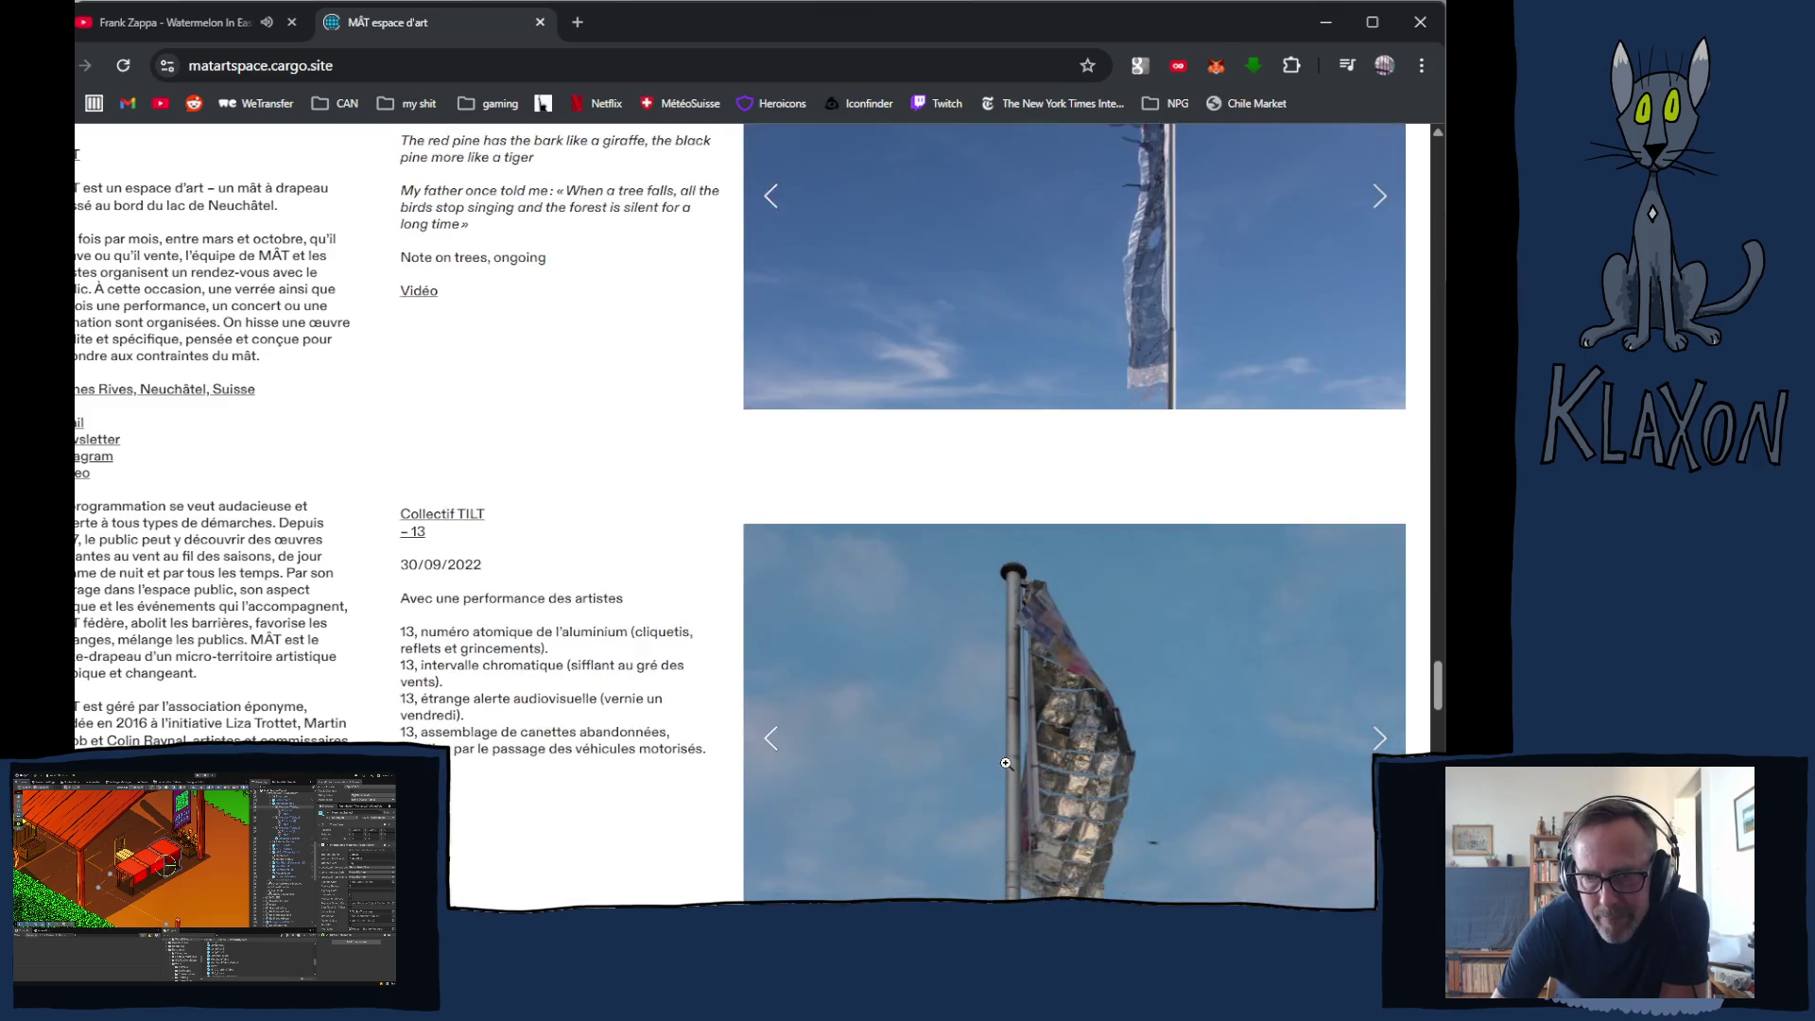
scroll(1006, 762, down, 15)
scroll(1006, 762, down, 10)
scroll(1005, 763, down, 15)
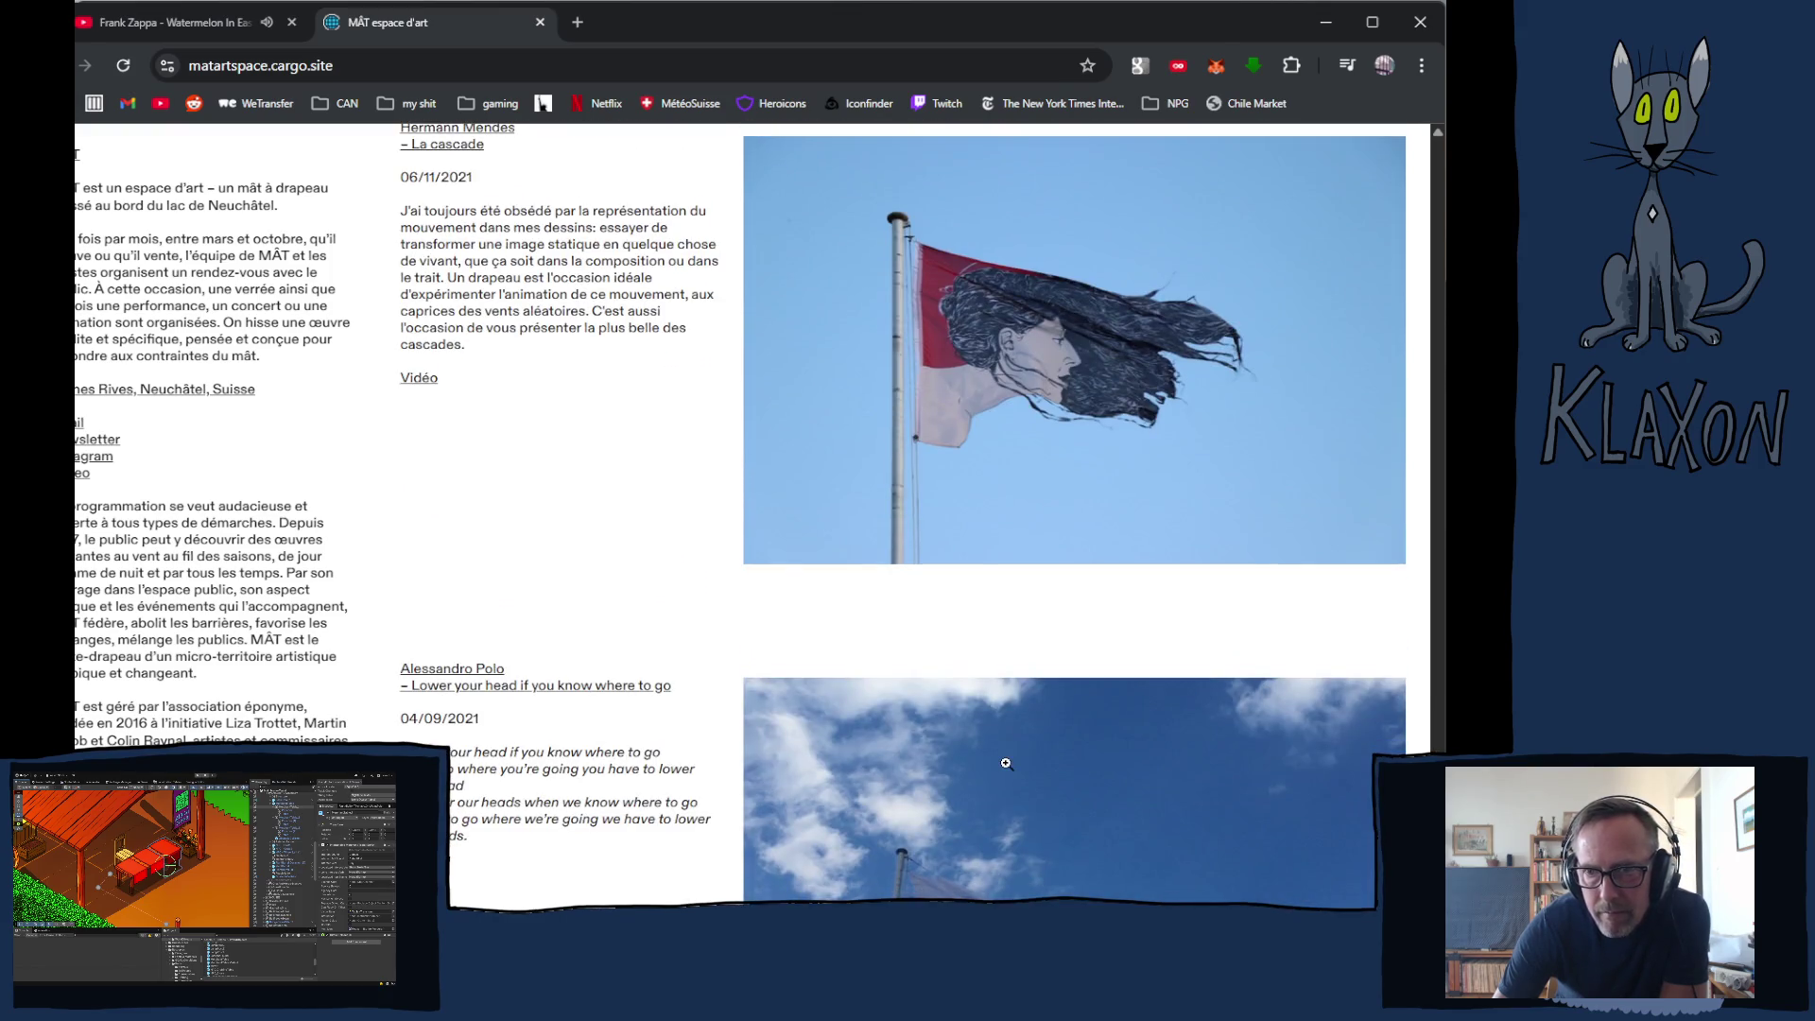
scroll(1007, 763, down, 6)
scroll(1006, 763, up, 7)
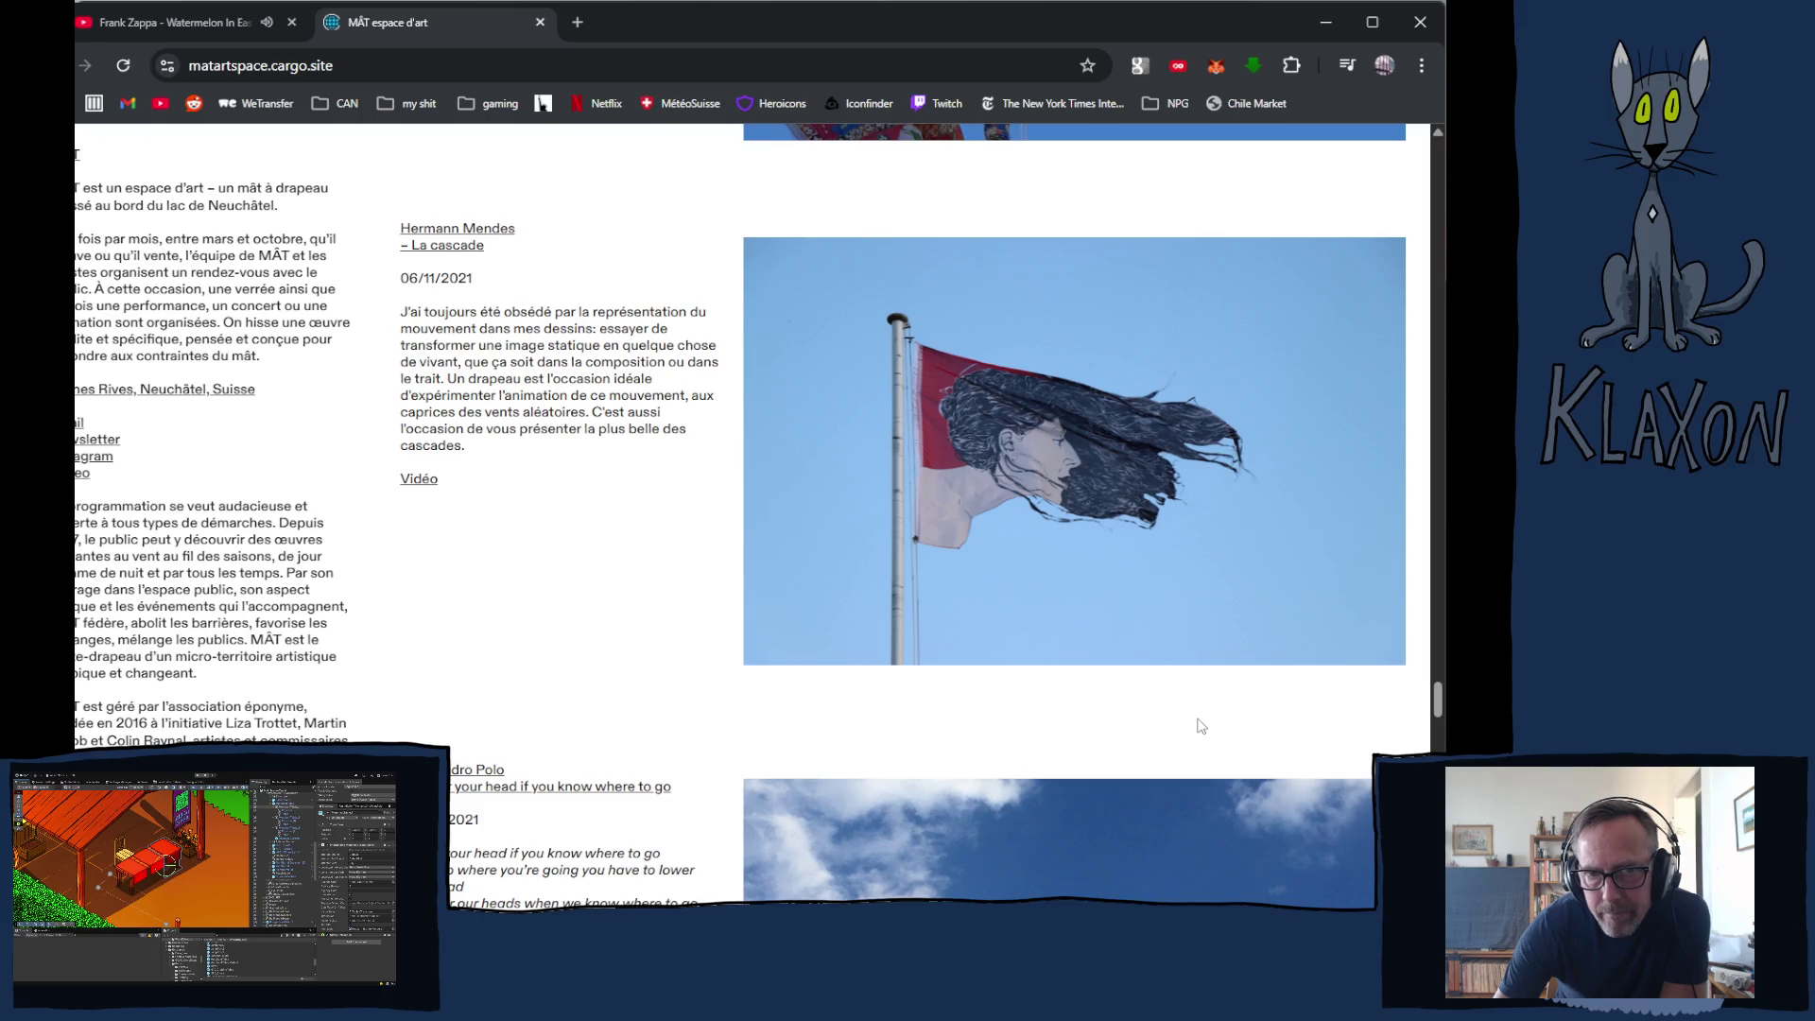
scroll(1201, 725, down, 10)
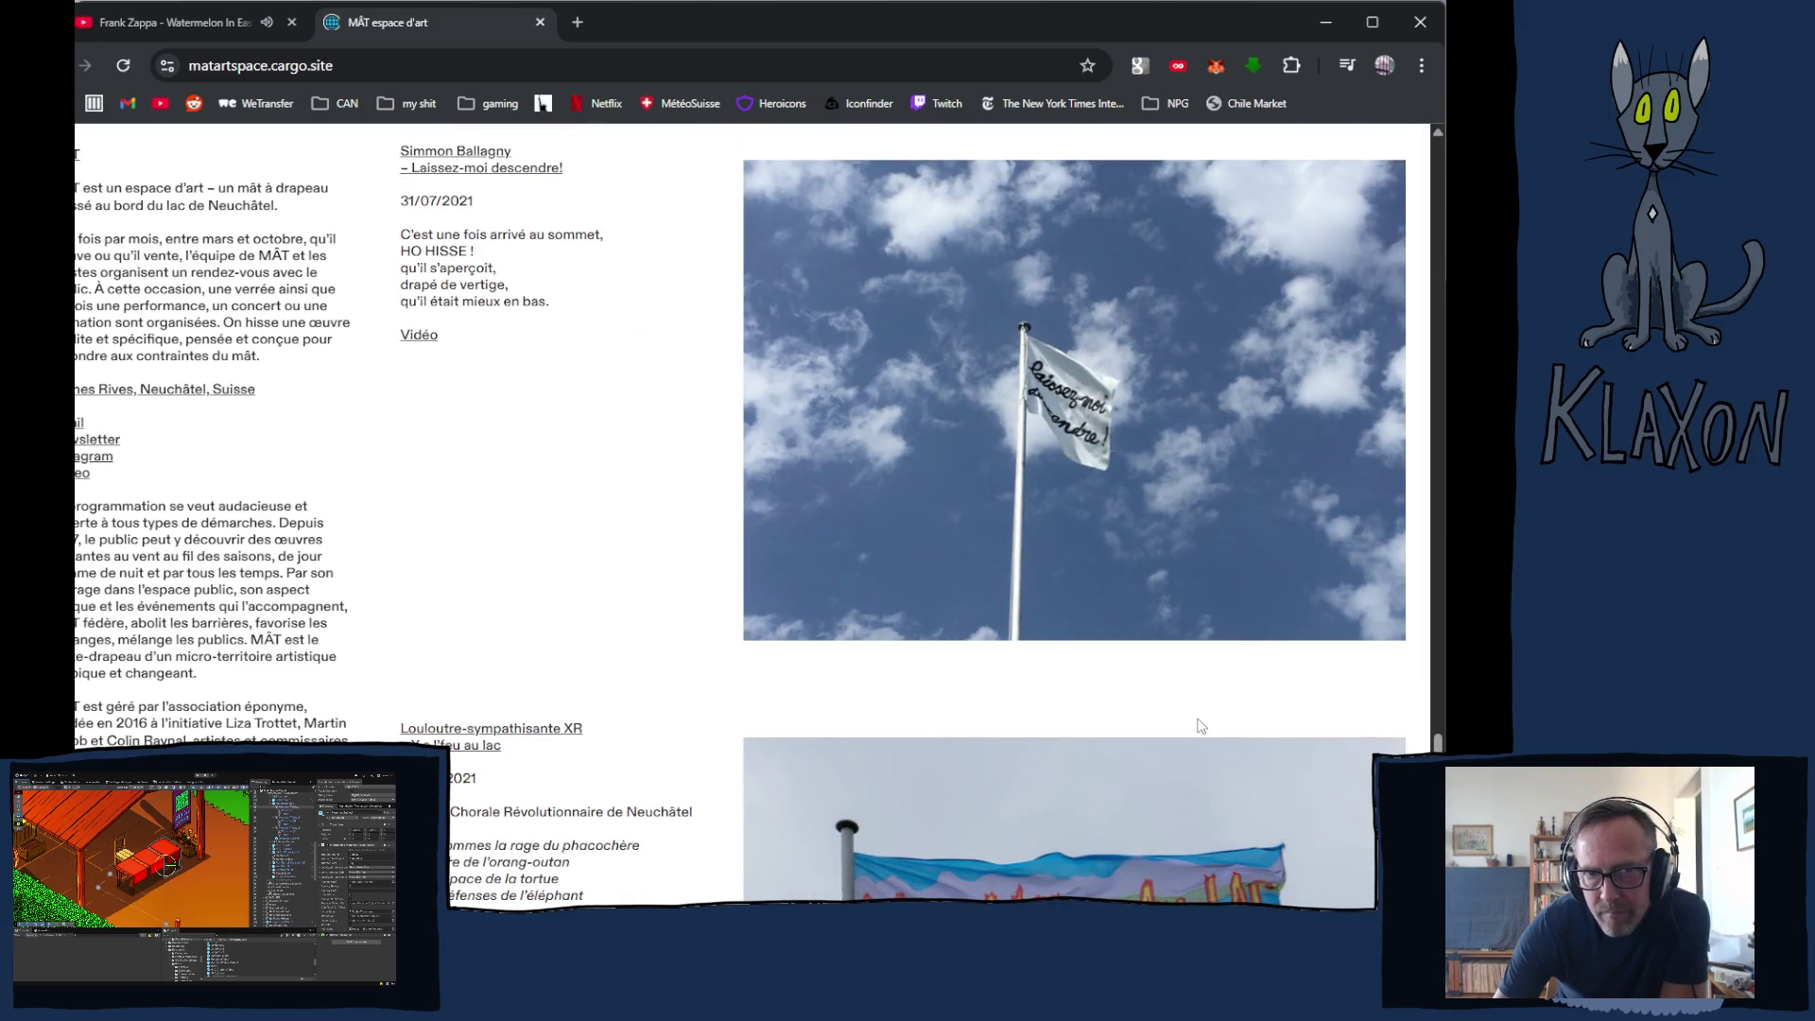
scroll(1201, 726, down, 10)
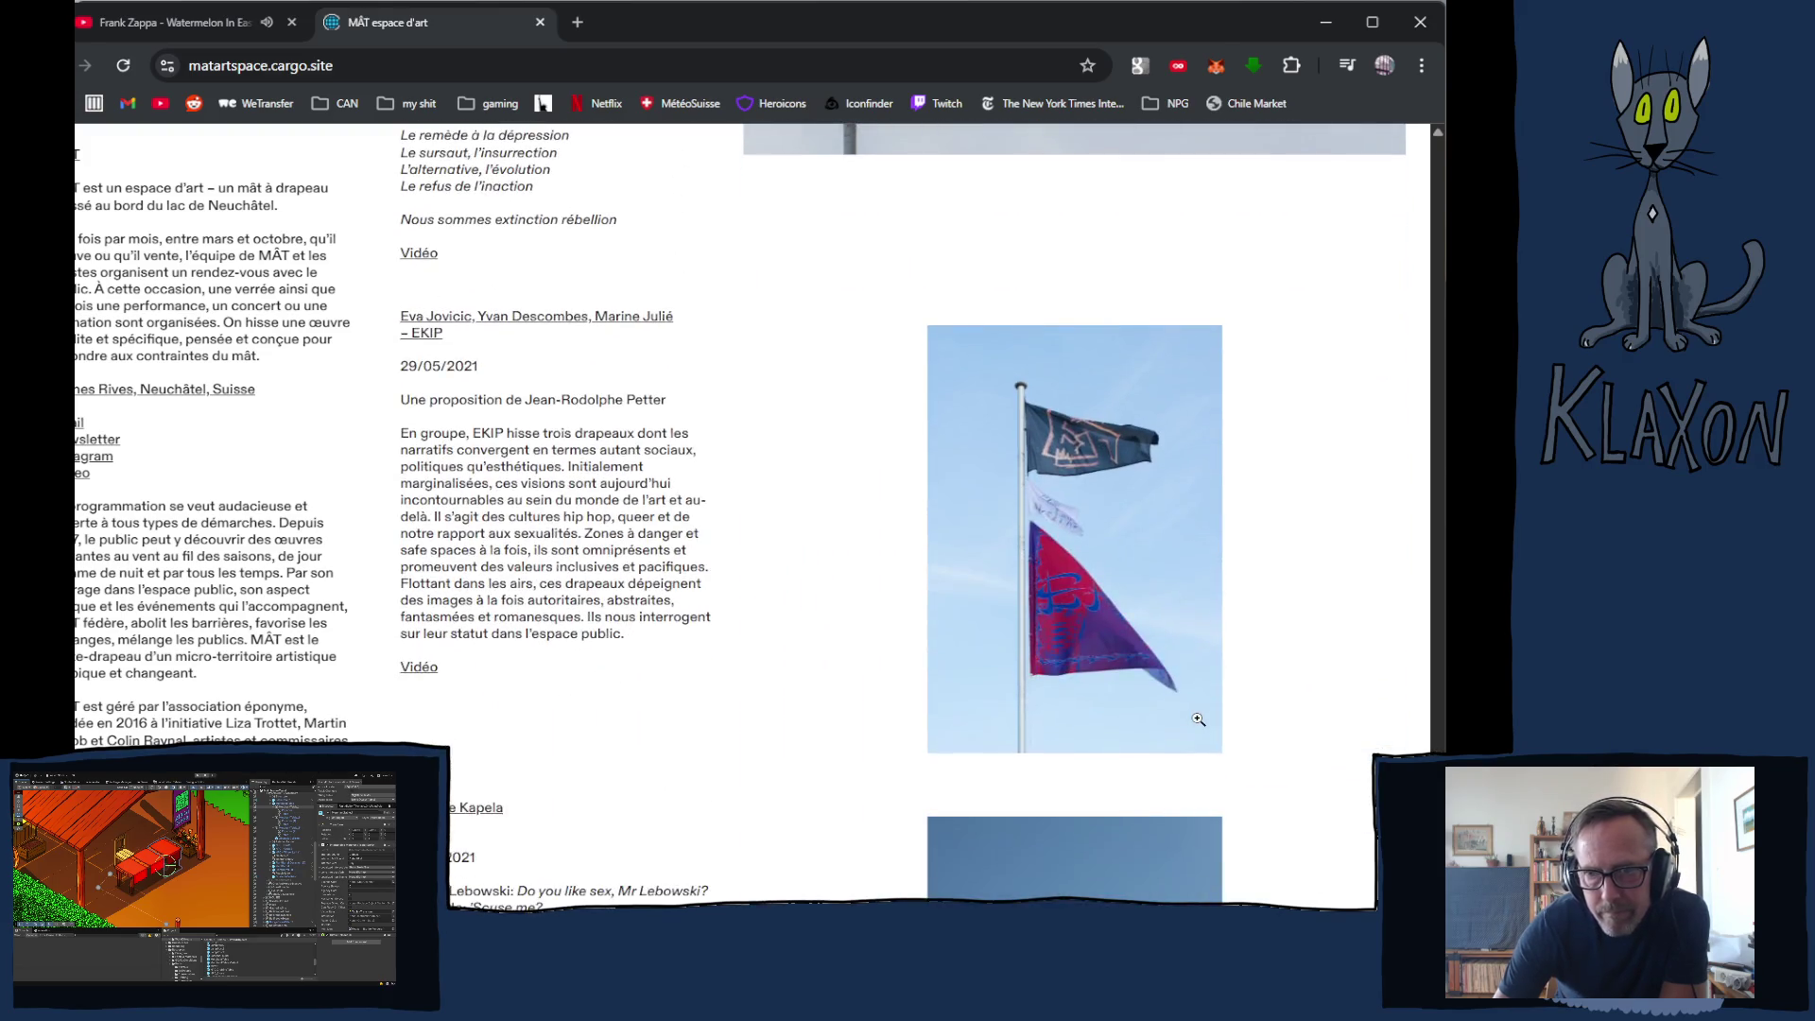
scroll(1198, 719, down, 15)
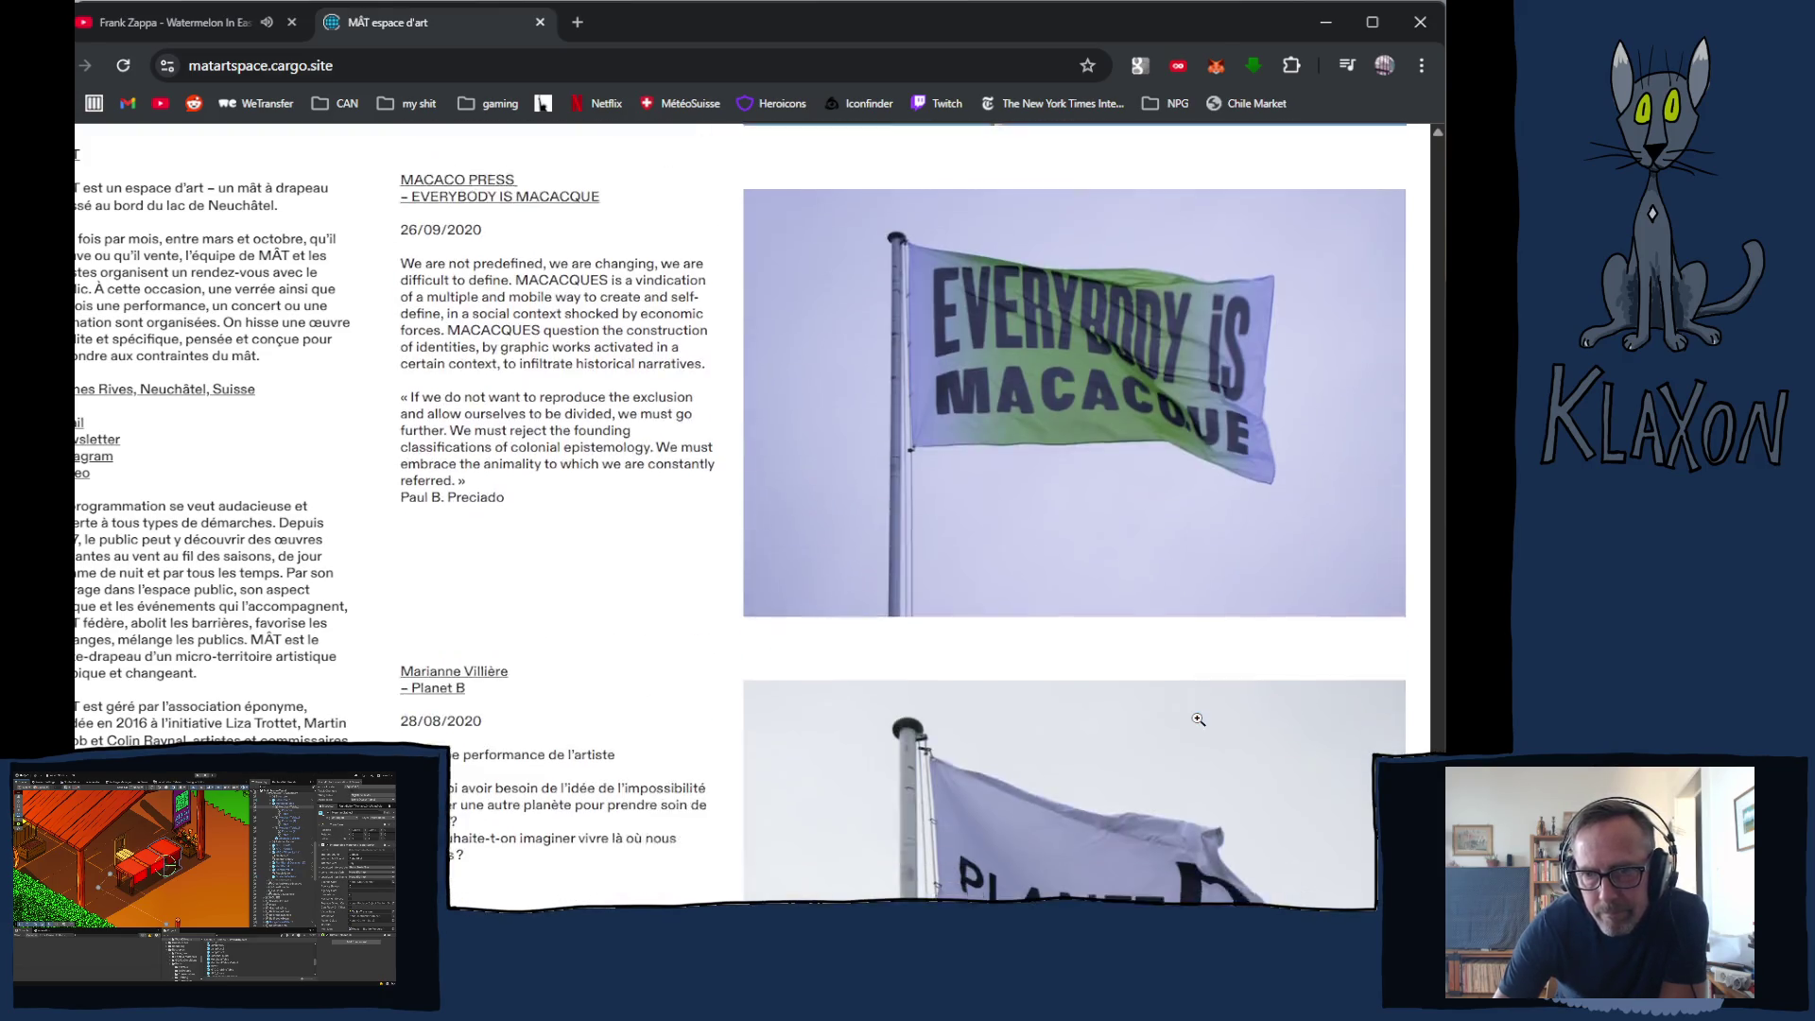
scroll(1198, 719, down, 1)
scroll(1198, 719, down, 3)
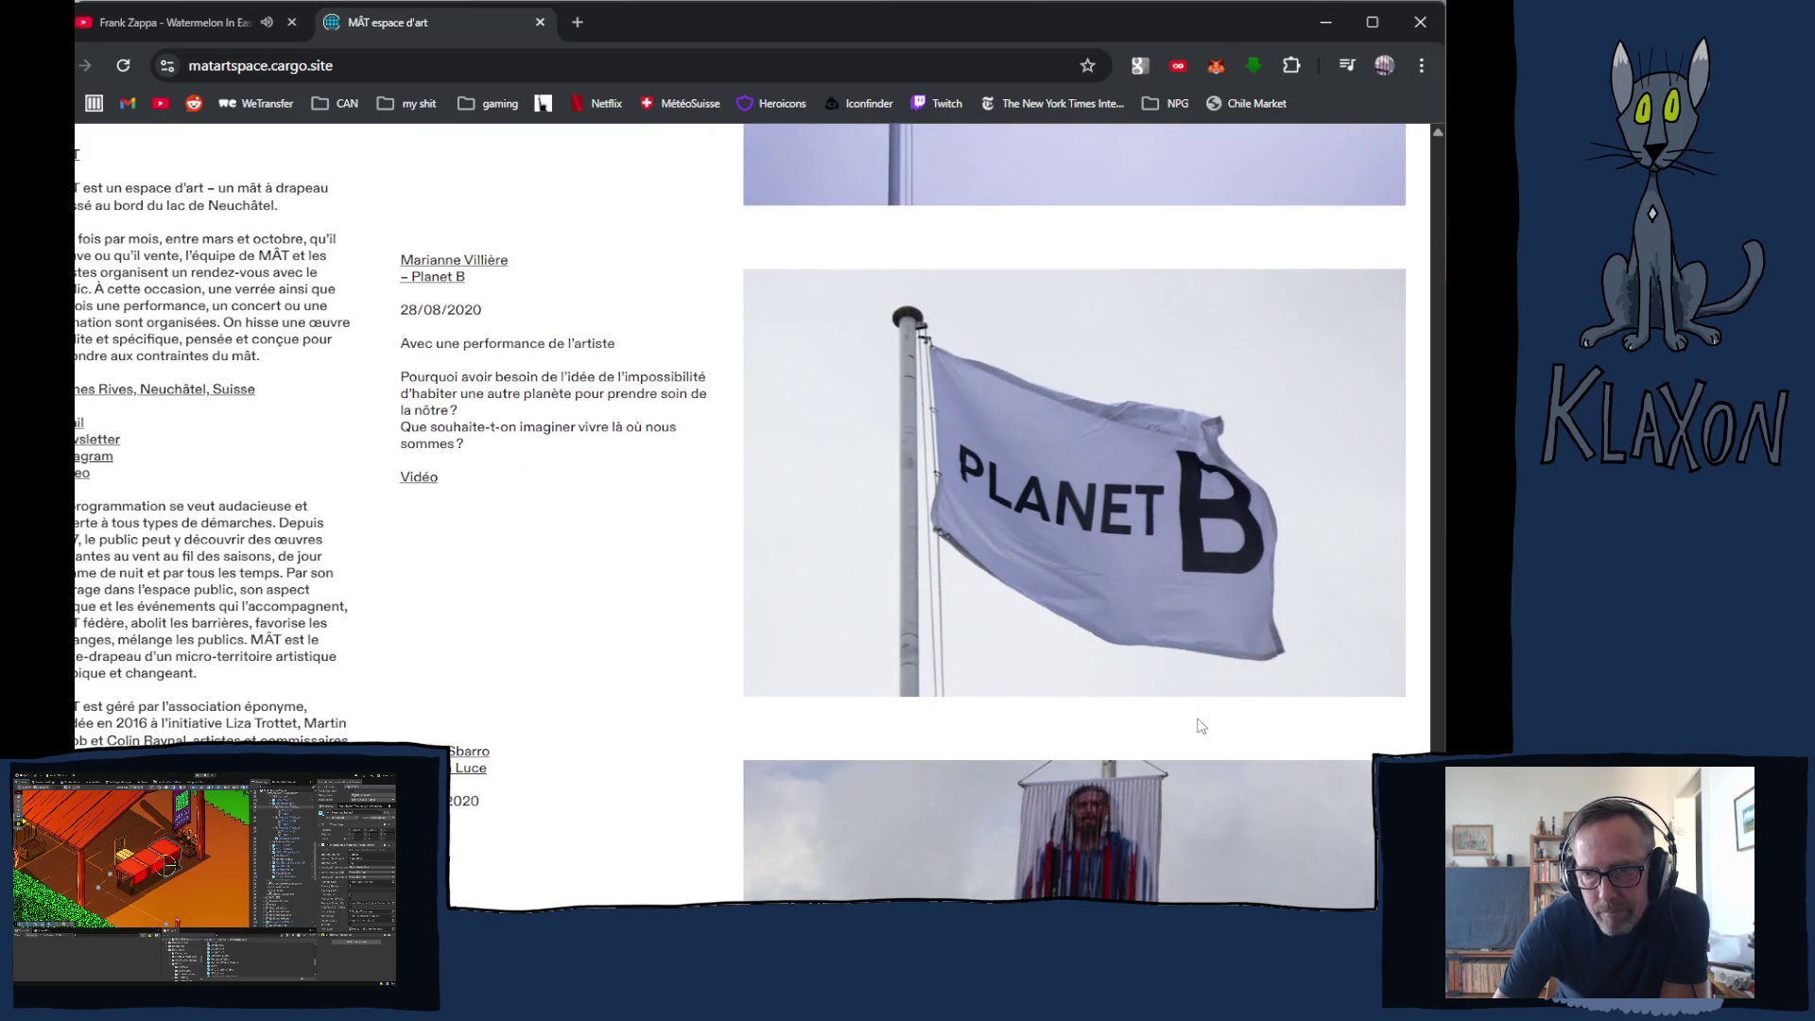
scroll(1200, 725, down, 11)
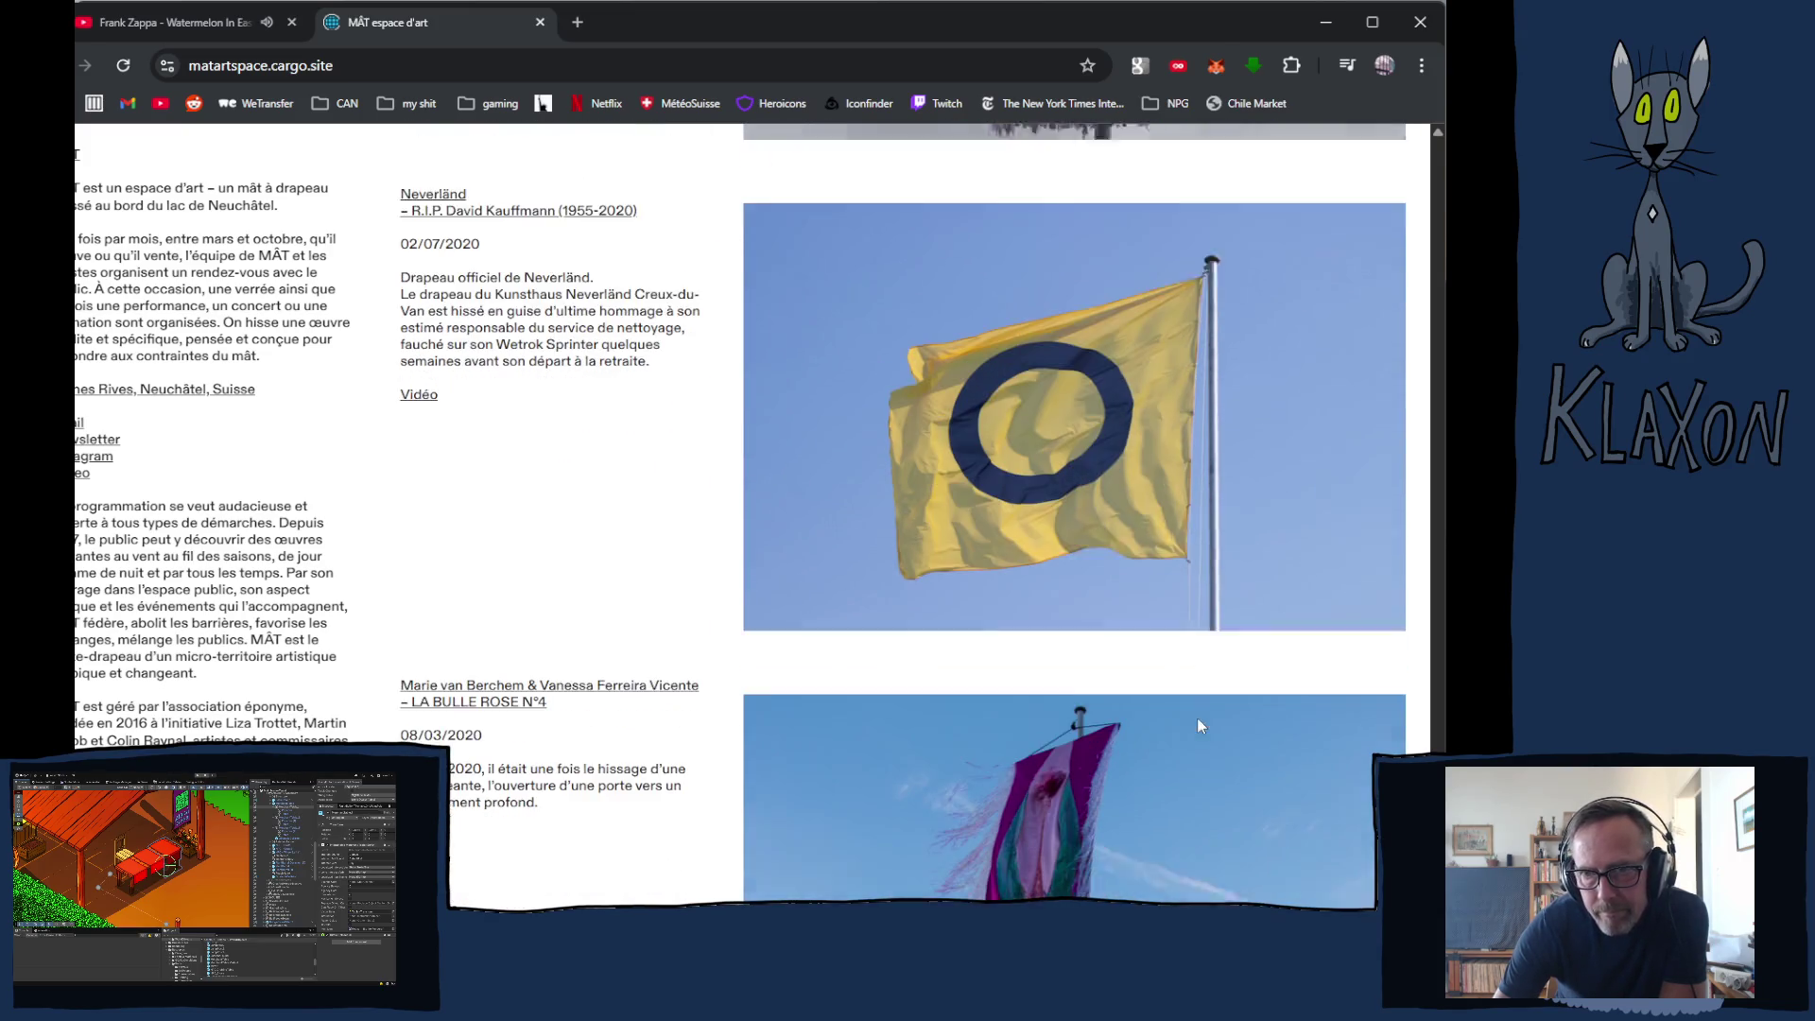
scroll(1197, 724, down, 1)
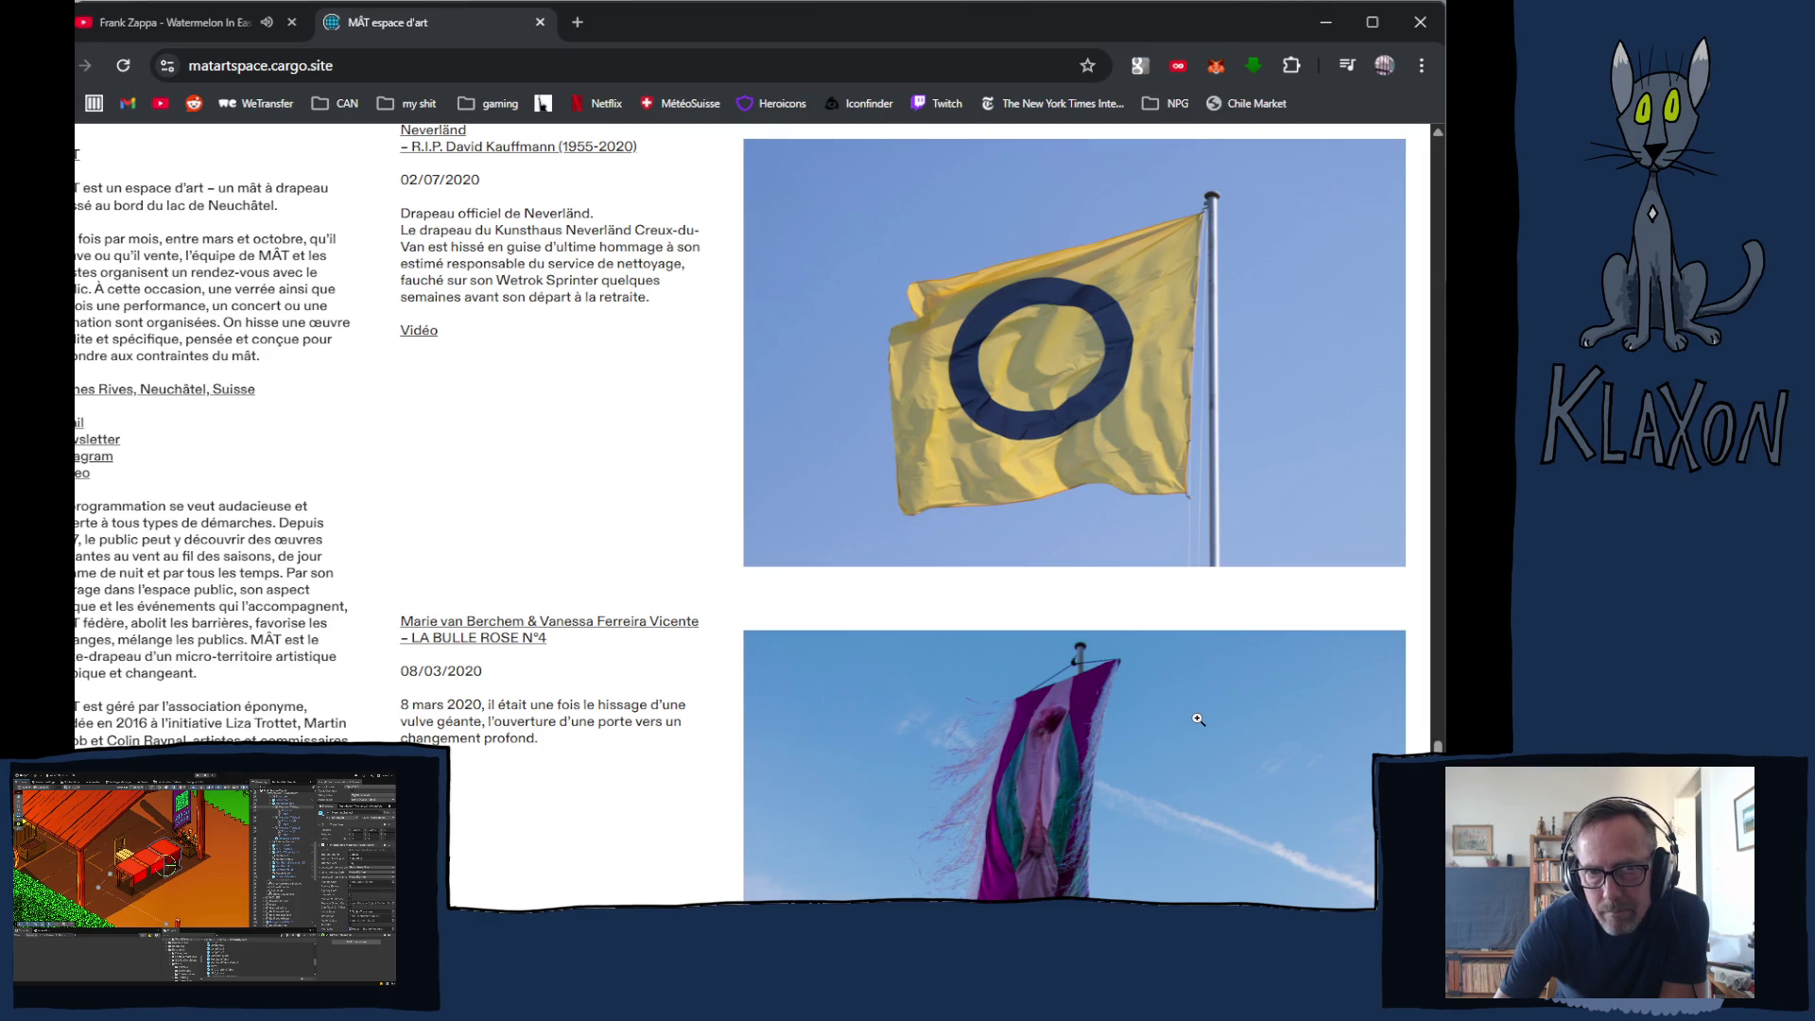
scroll(1198, 719, down, 15)
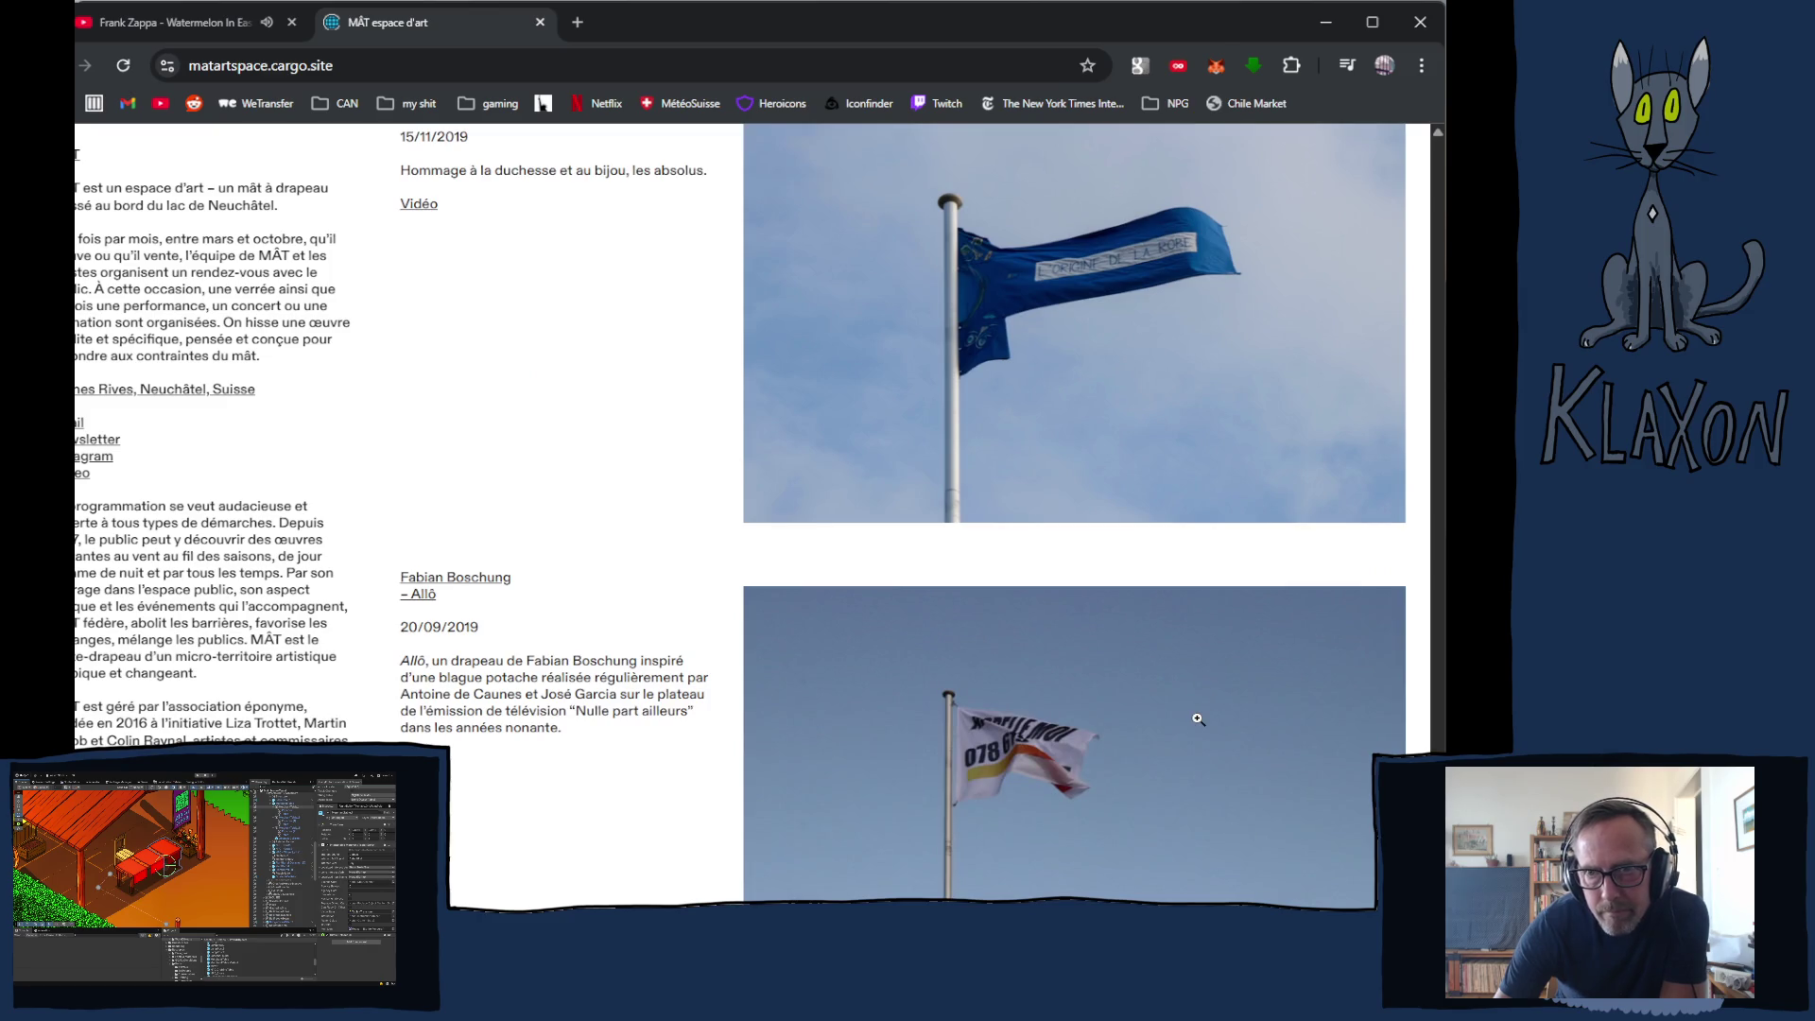
scroll(1197, 718, down, 2)
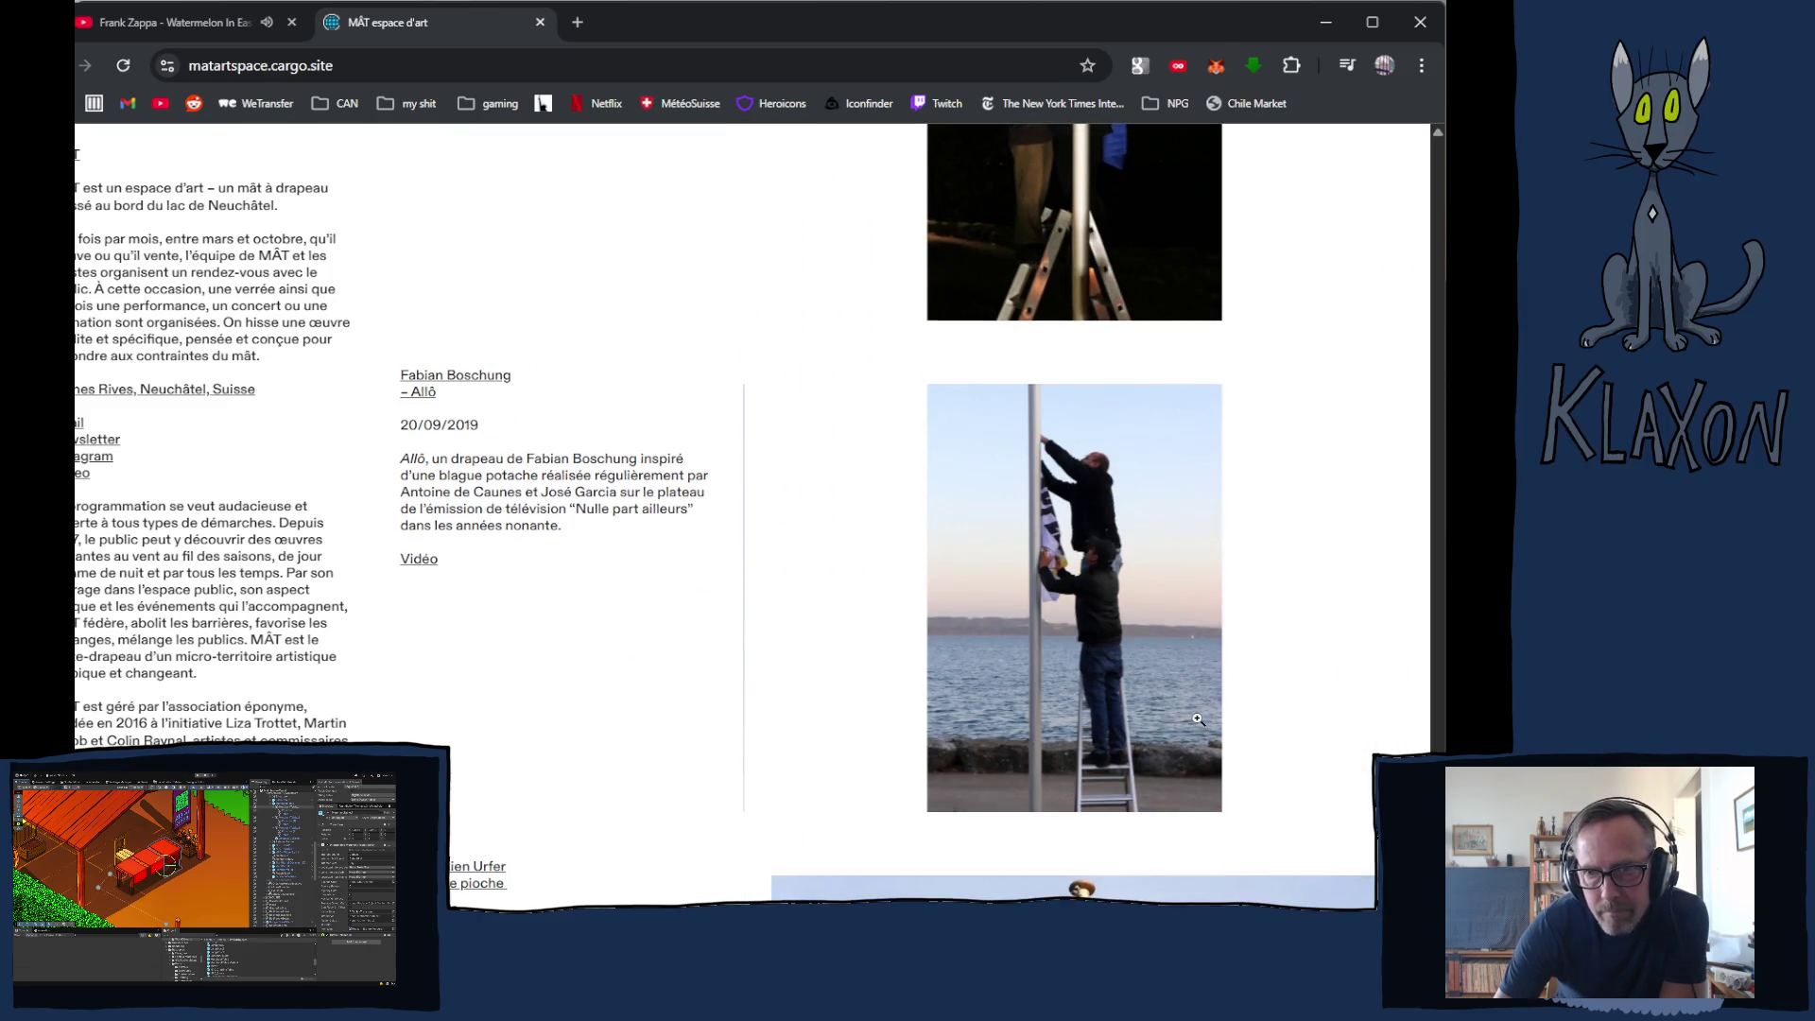
scroll(1197, 717, down, 5)
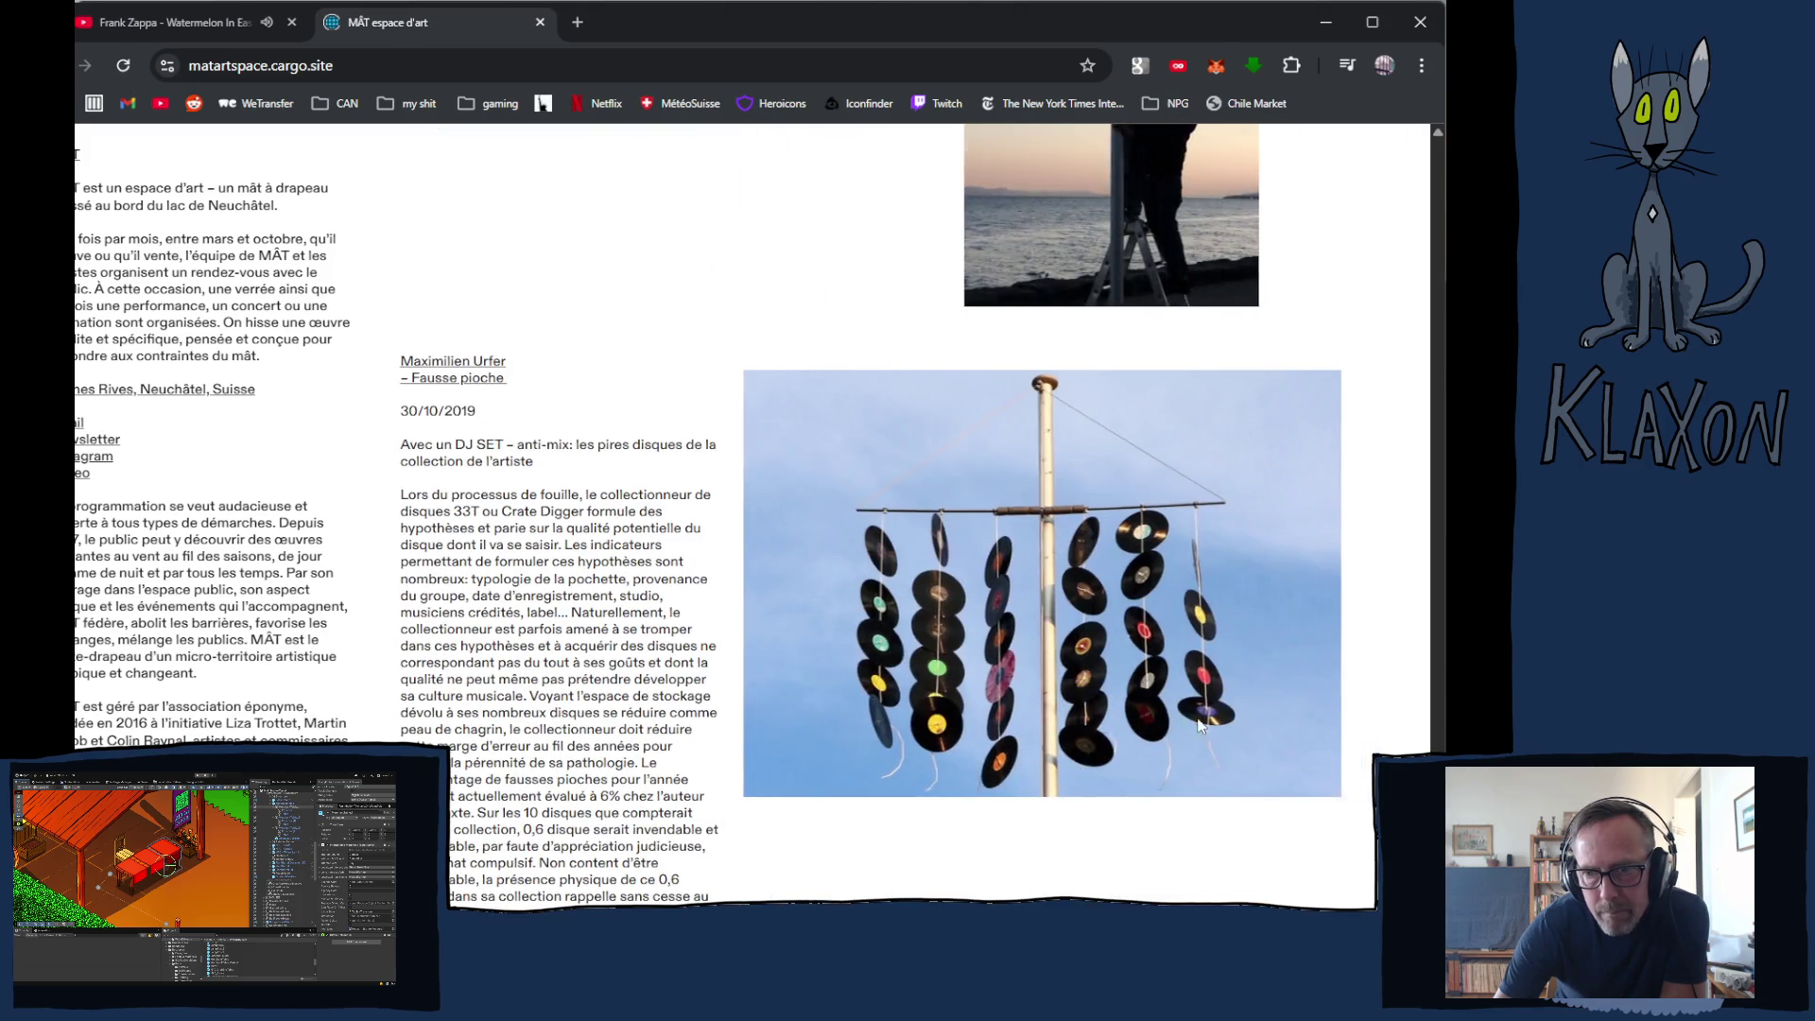
scroll(1197, 719, down, 15)
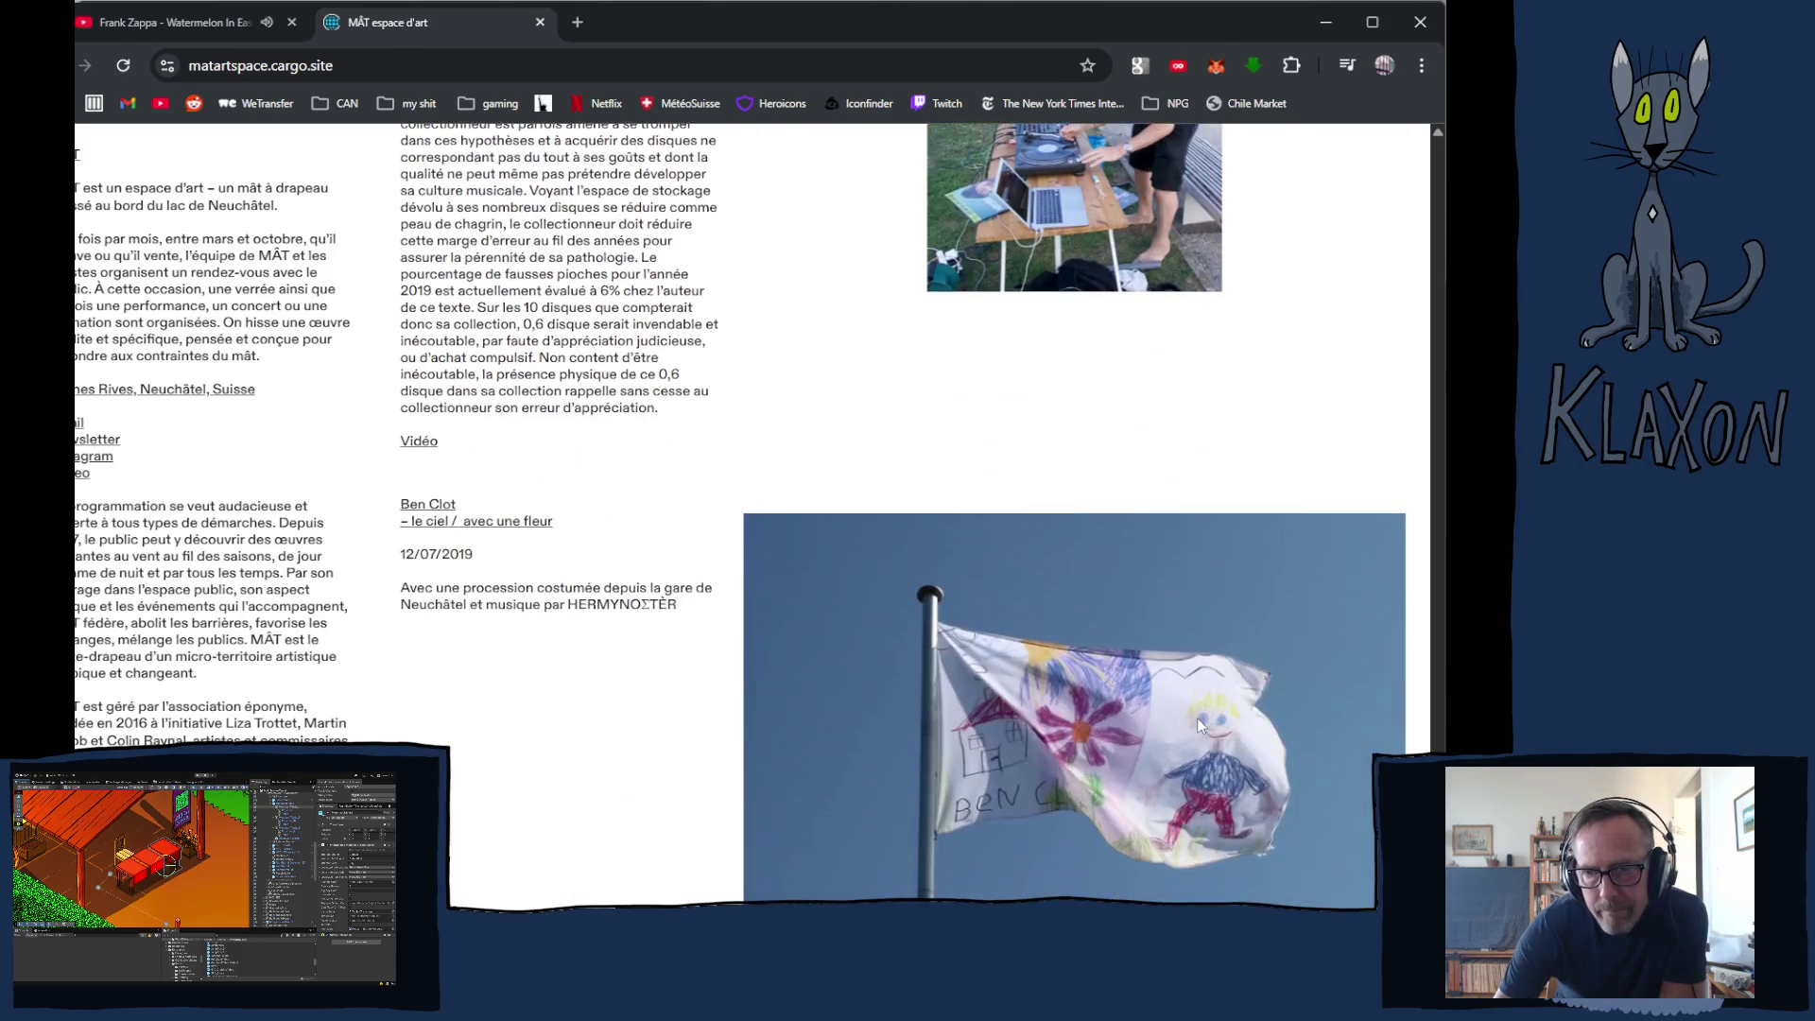
scroll(1197, 719, down, 10)
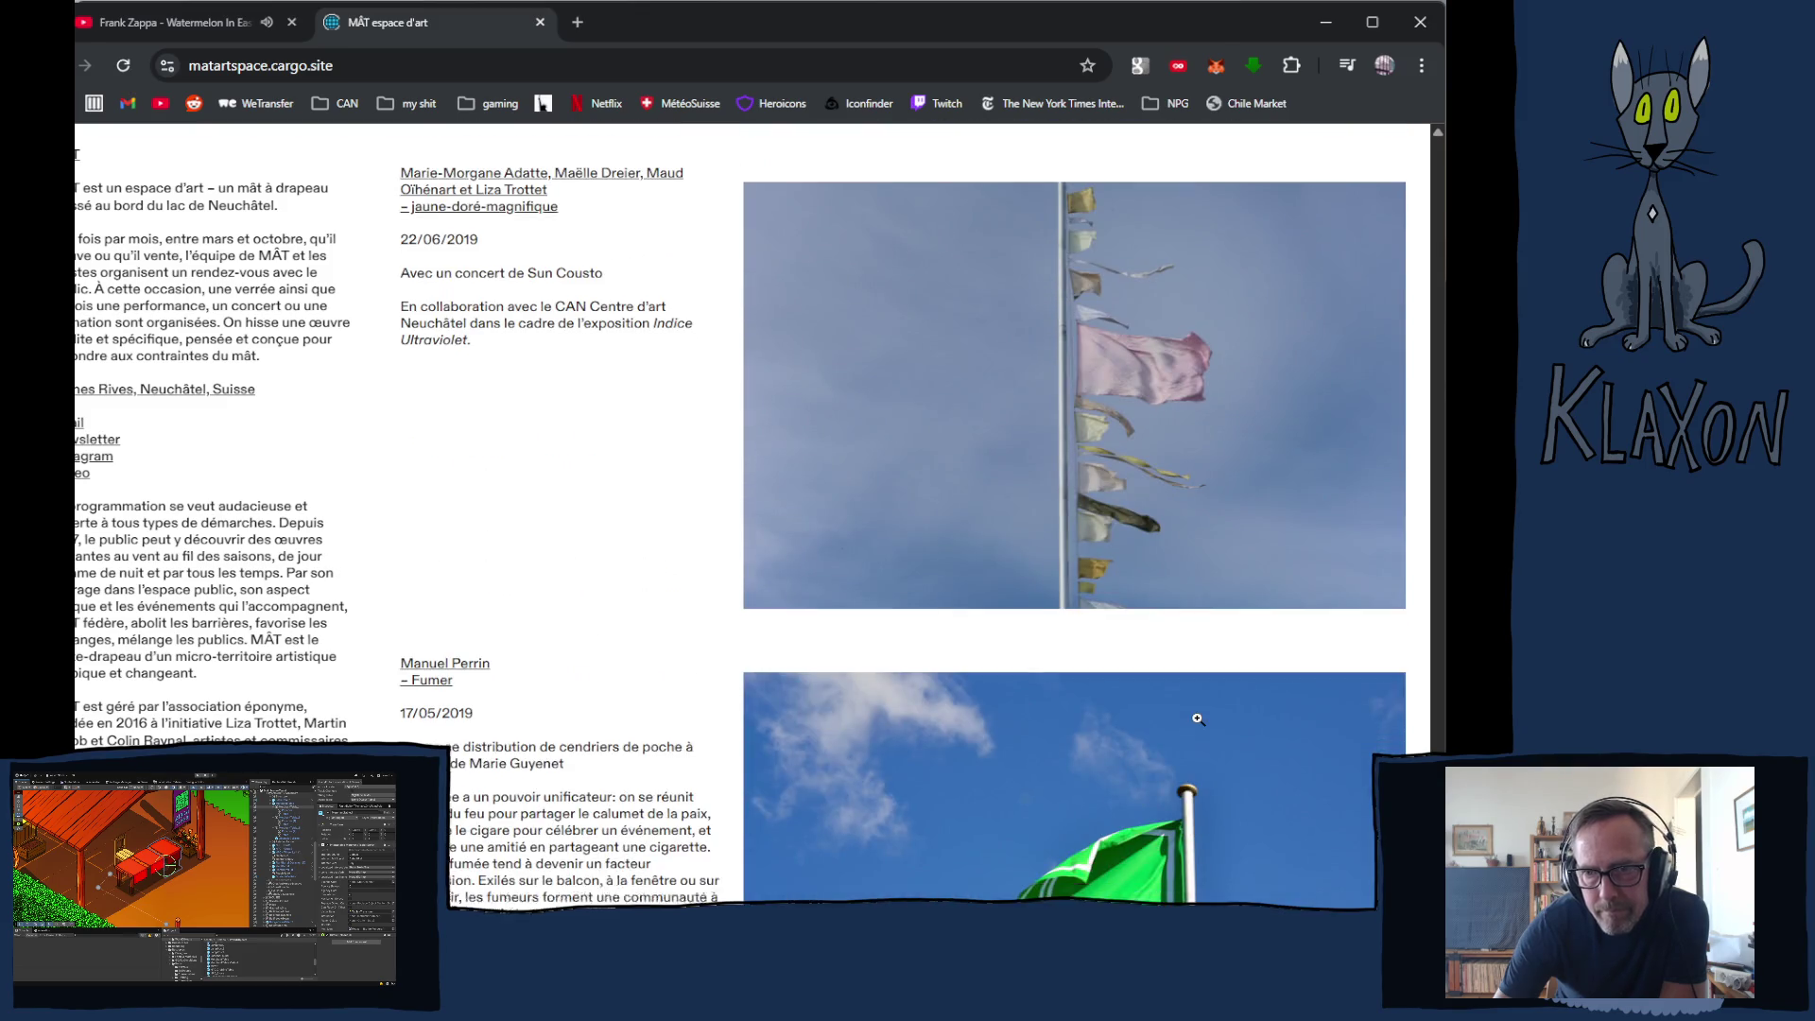
scroll(1201, 726, down, 13)
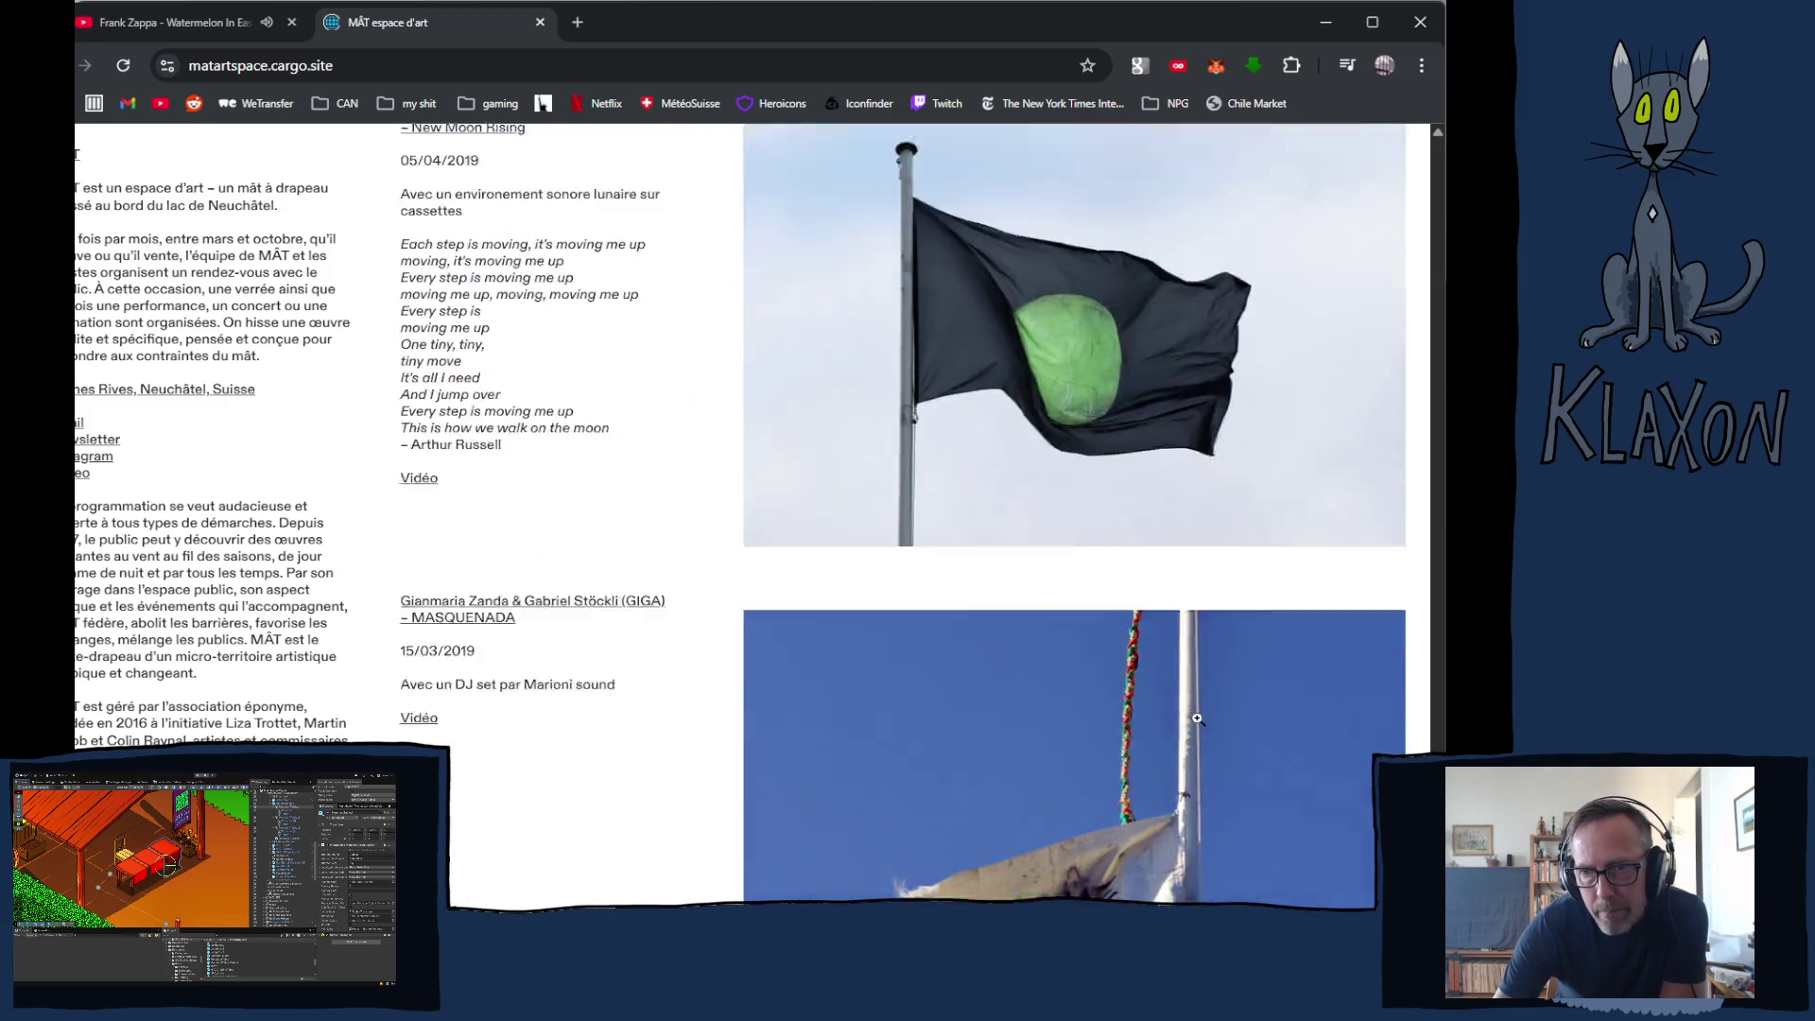
scroll(1198, 720, down, 15)
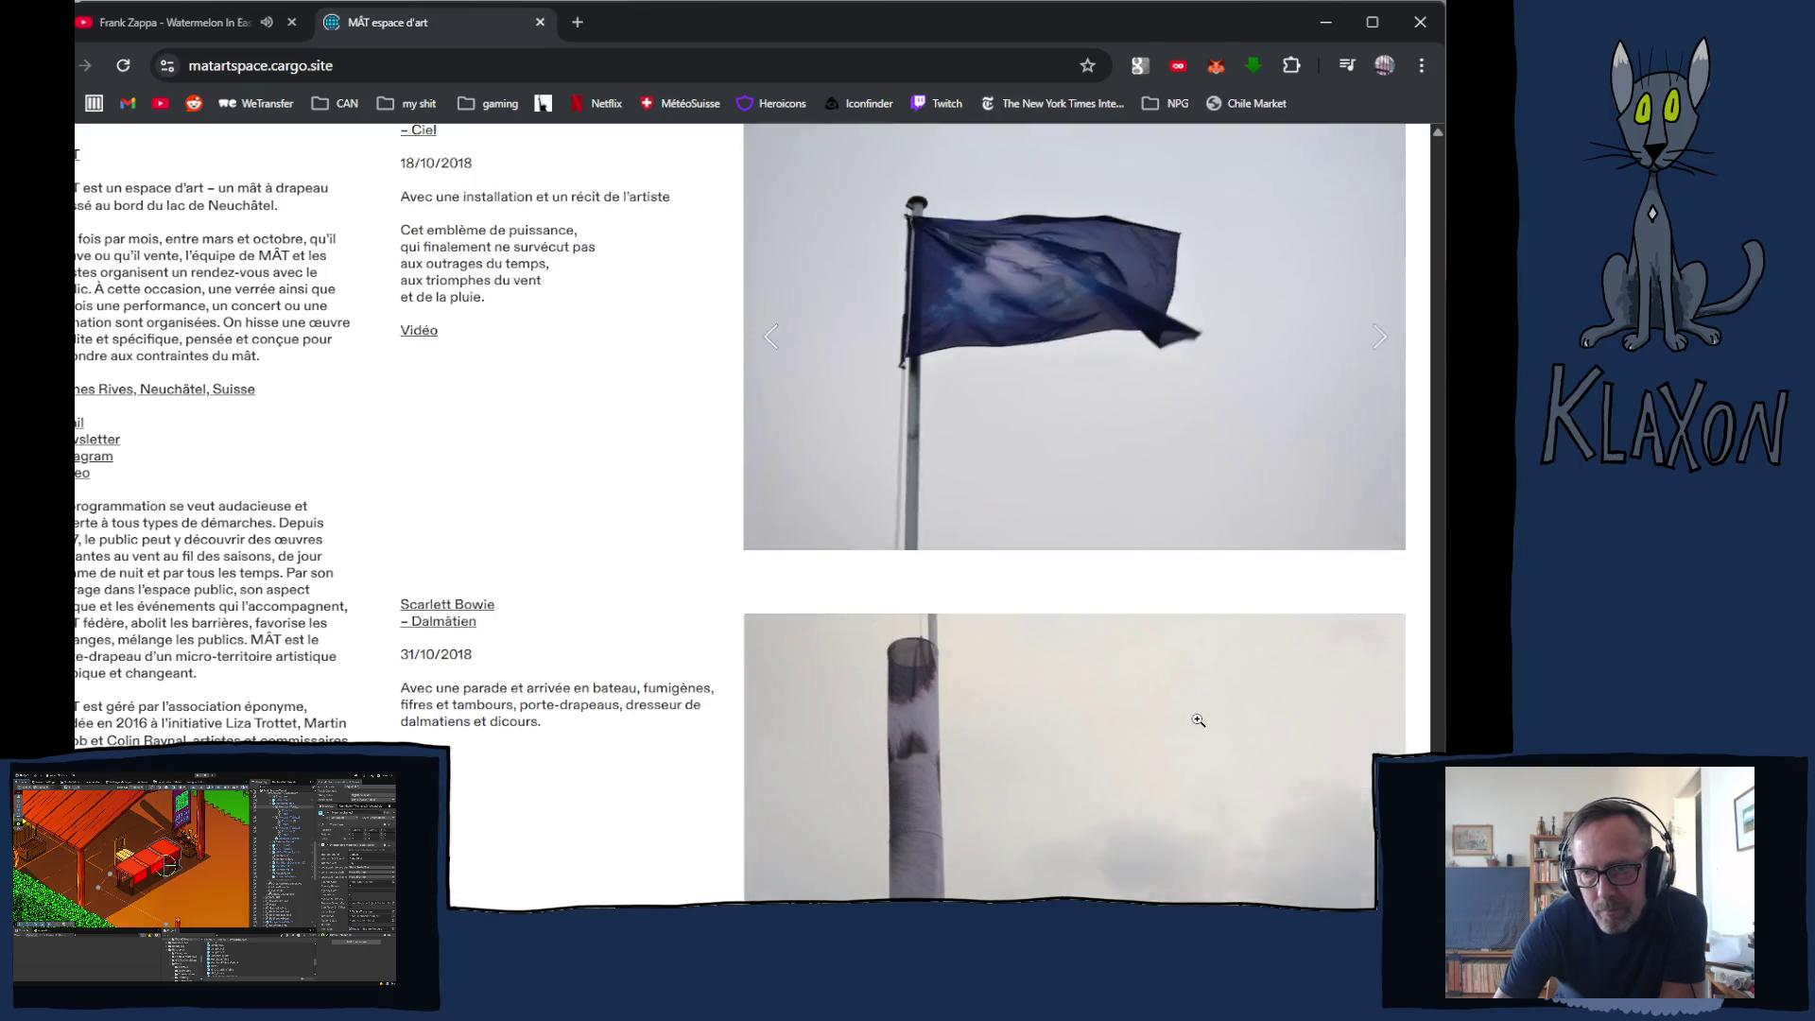
scroll(1184, 726, down, 5)
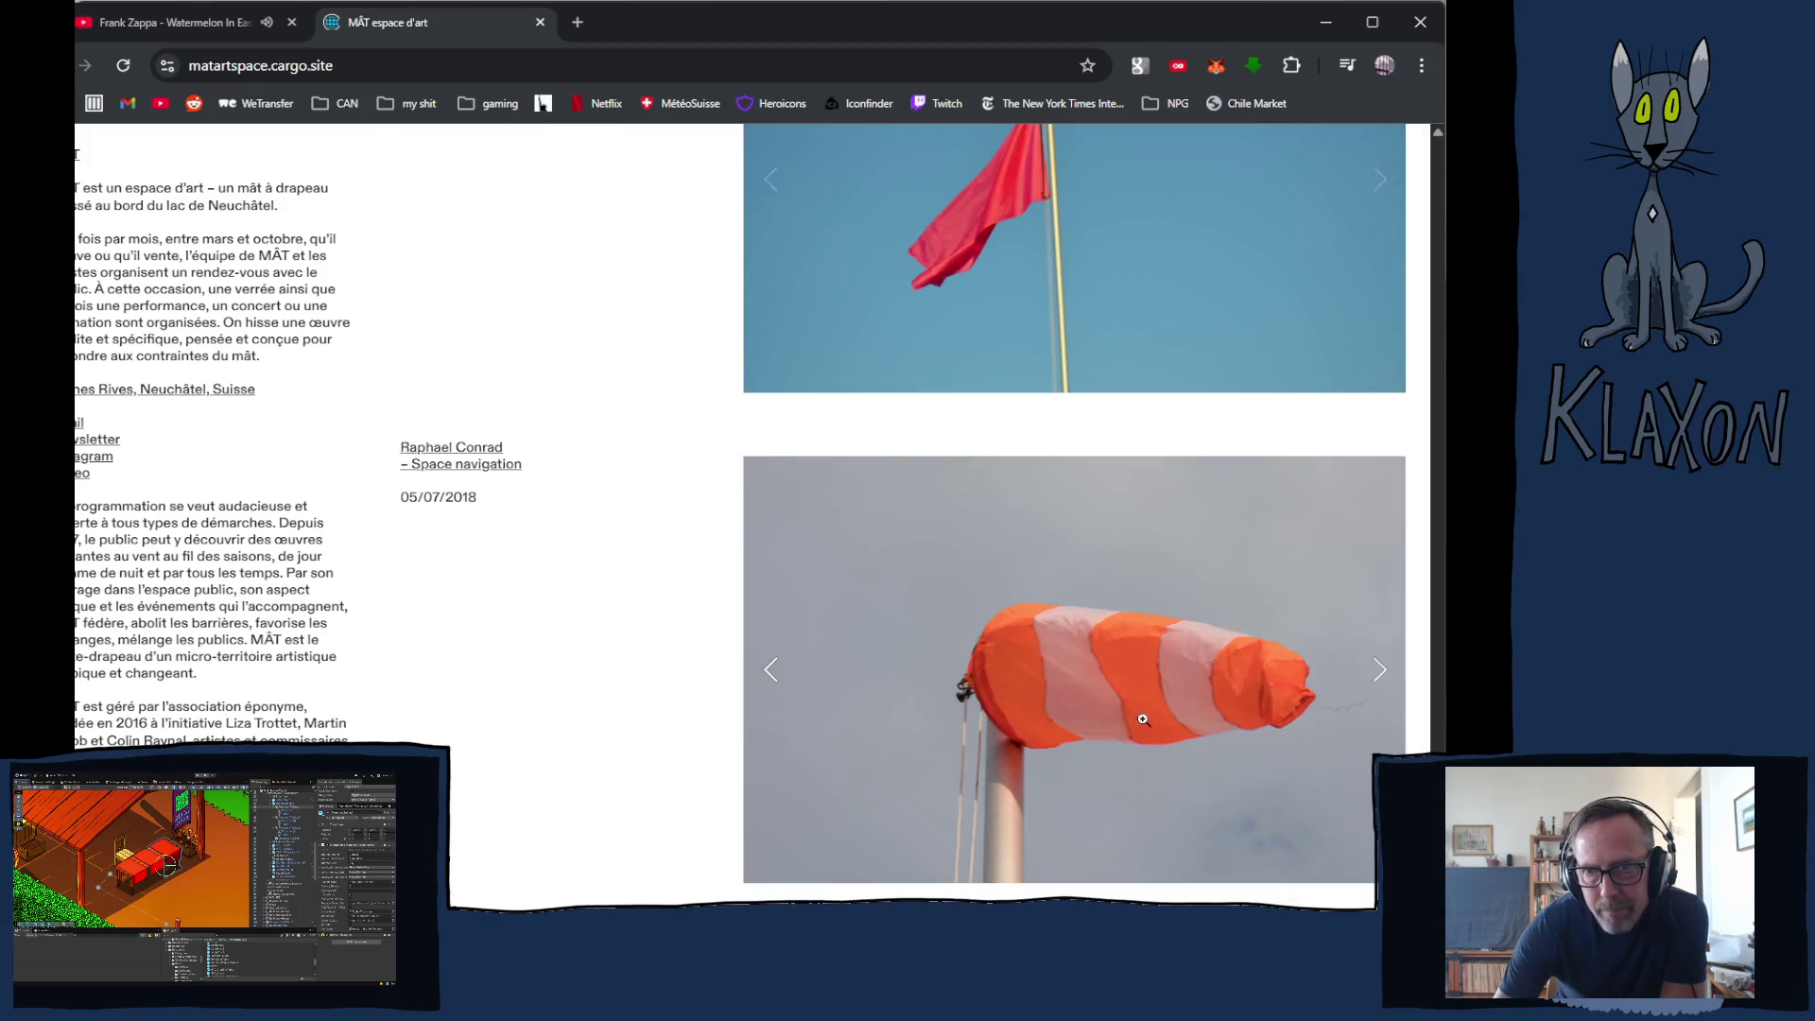
scroll(1116, 741, down, 15)
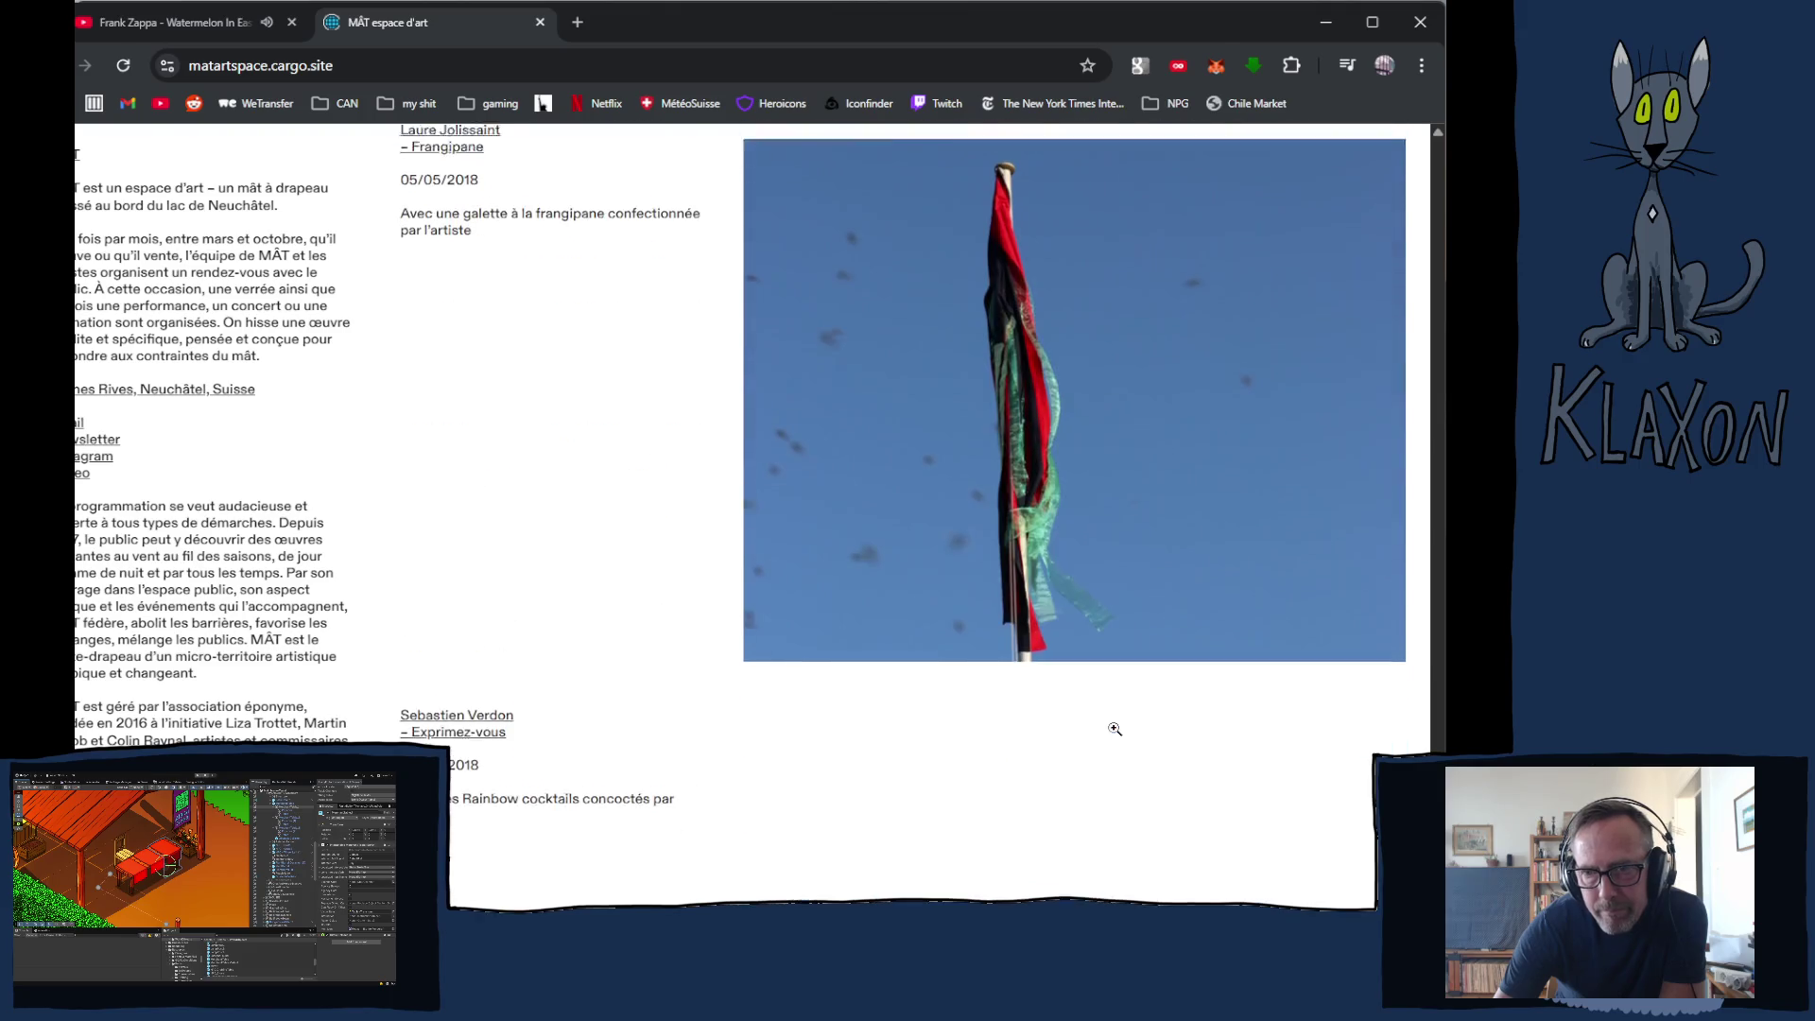
scroll(1115, 728, down, 5)
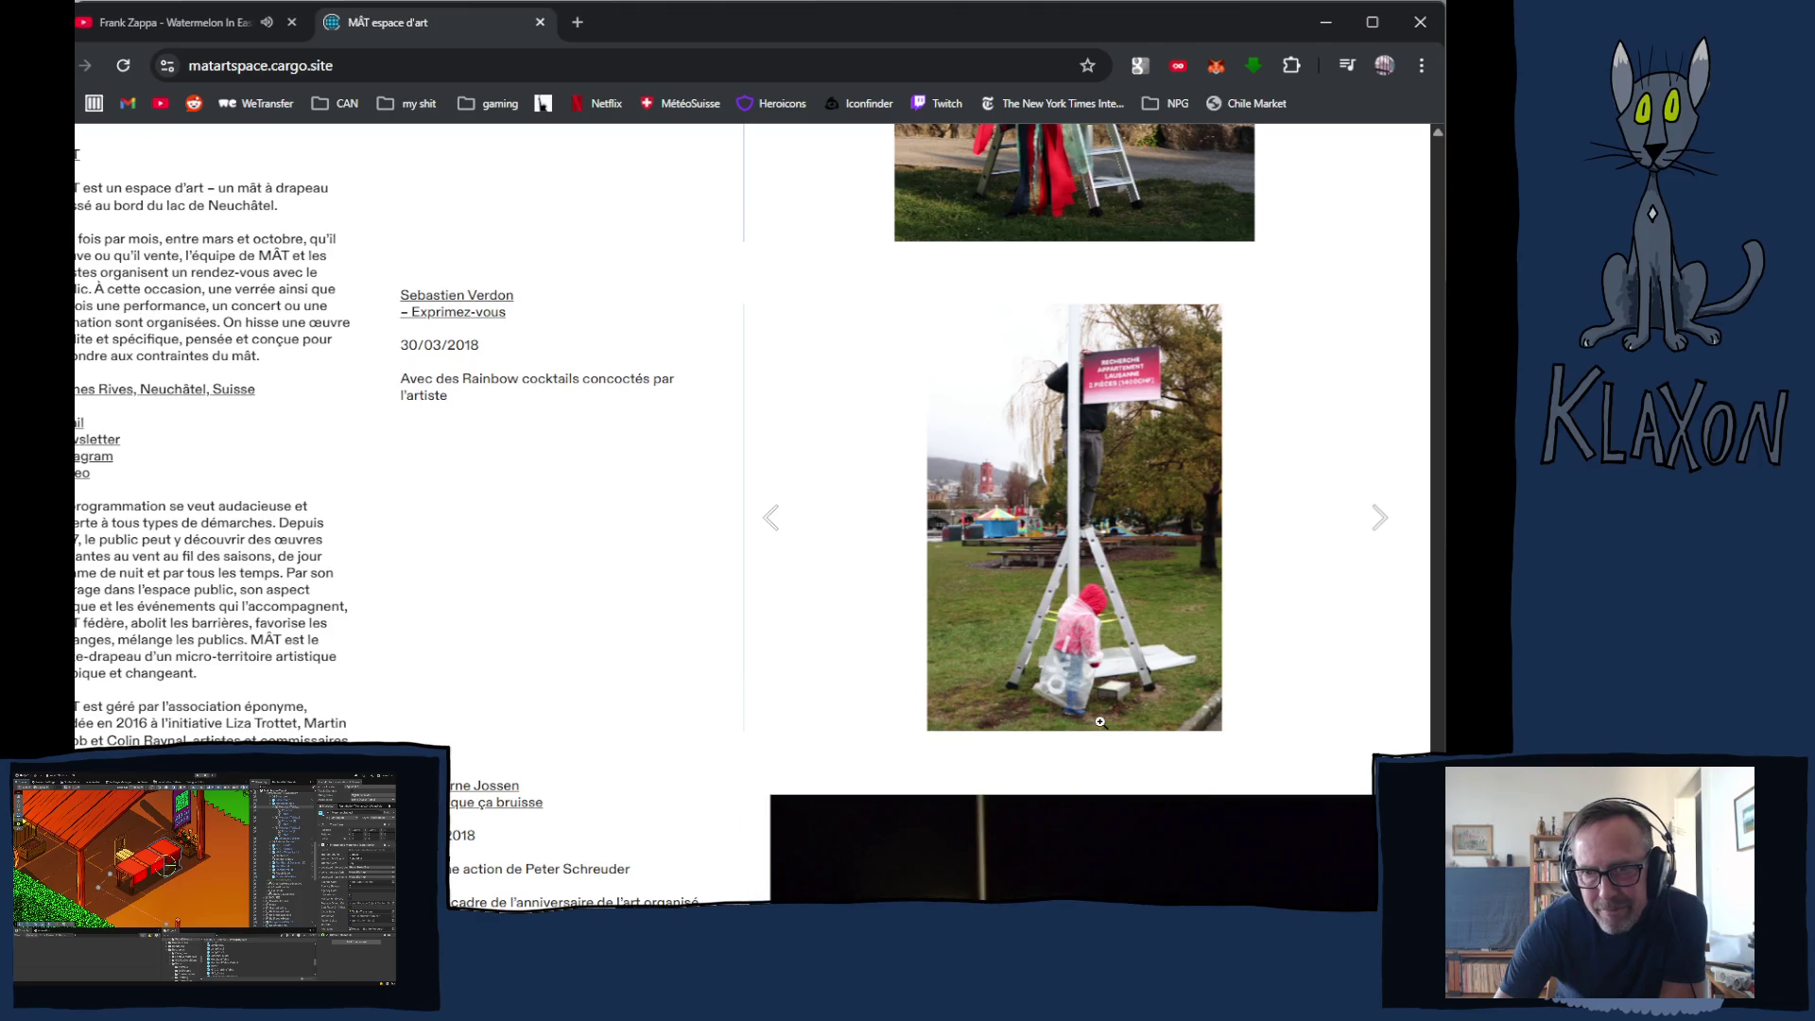
scroll(1100, 723, down, 12)
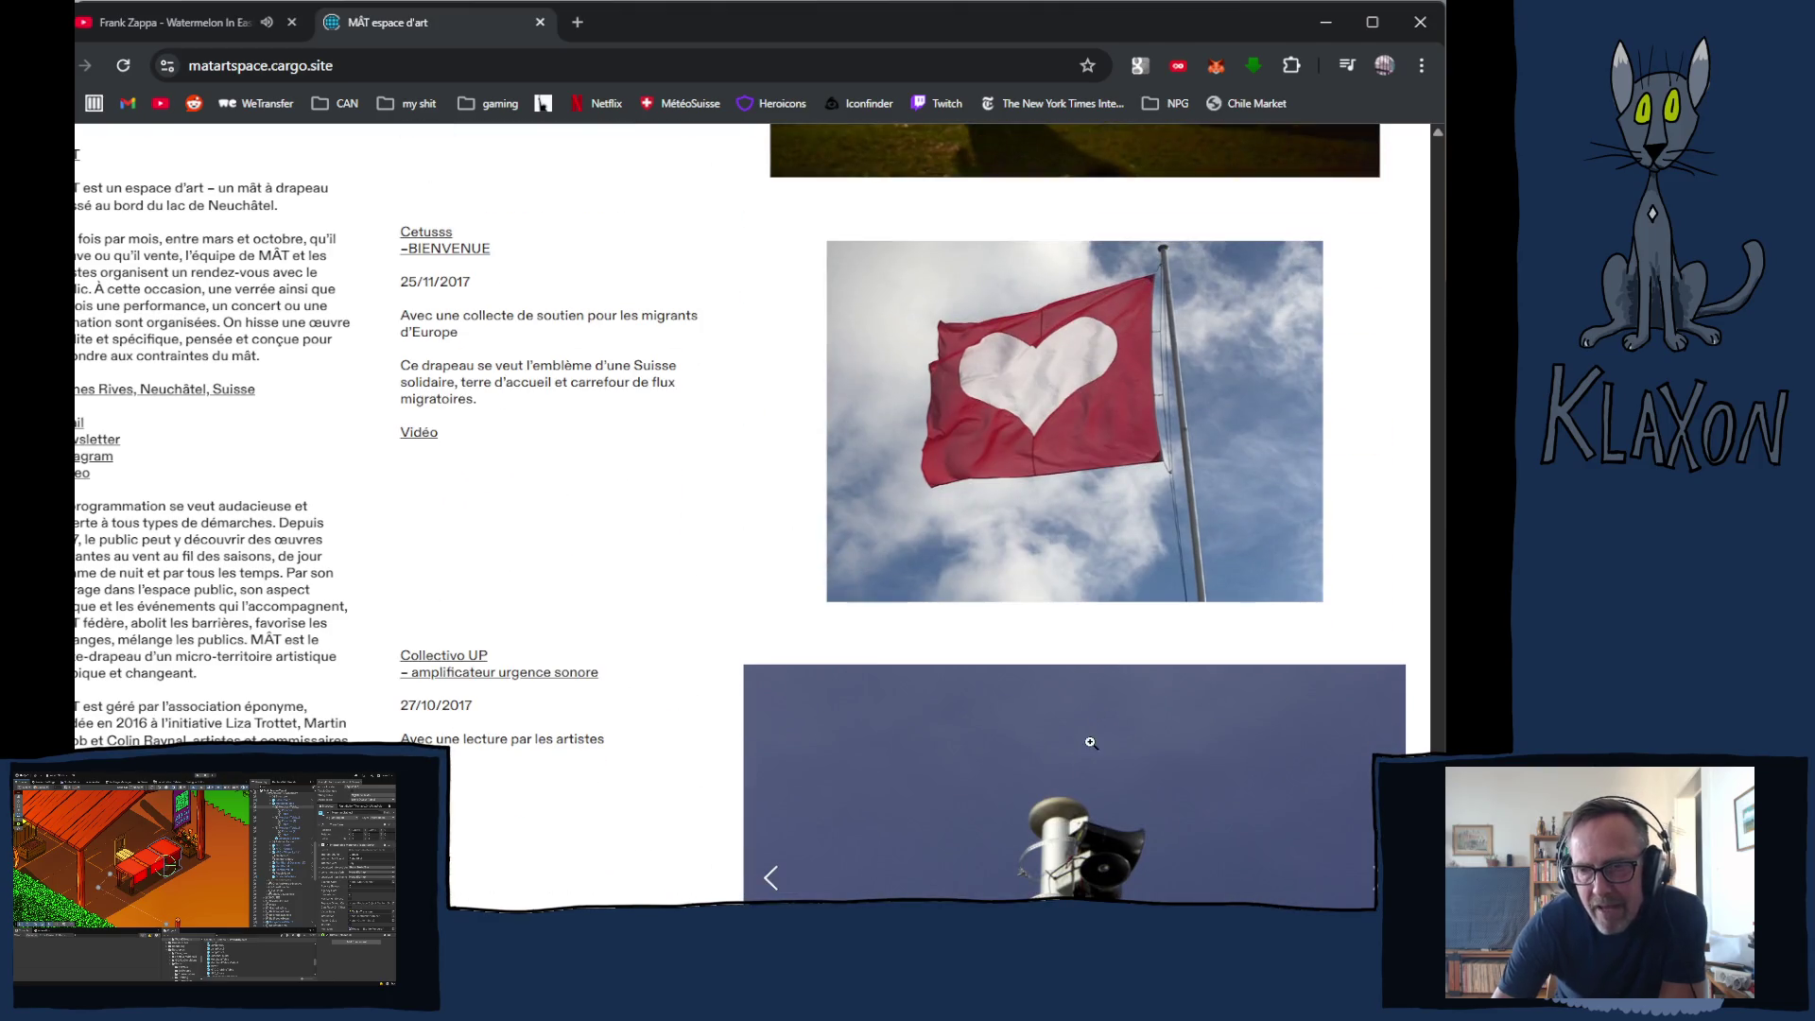
scroll(1033, 754, down, 5)
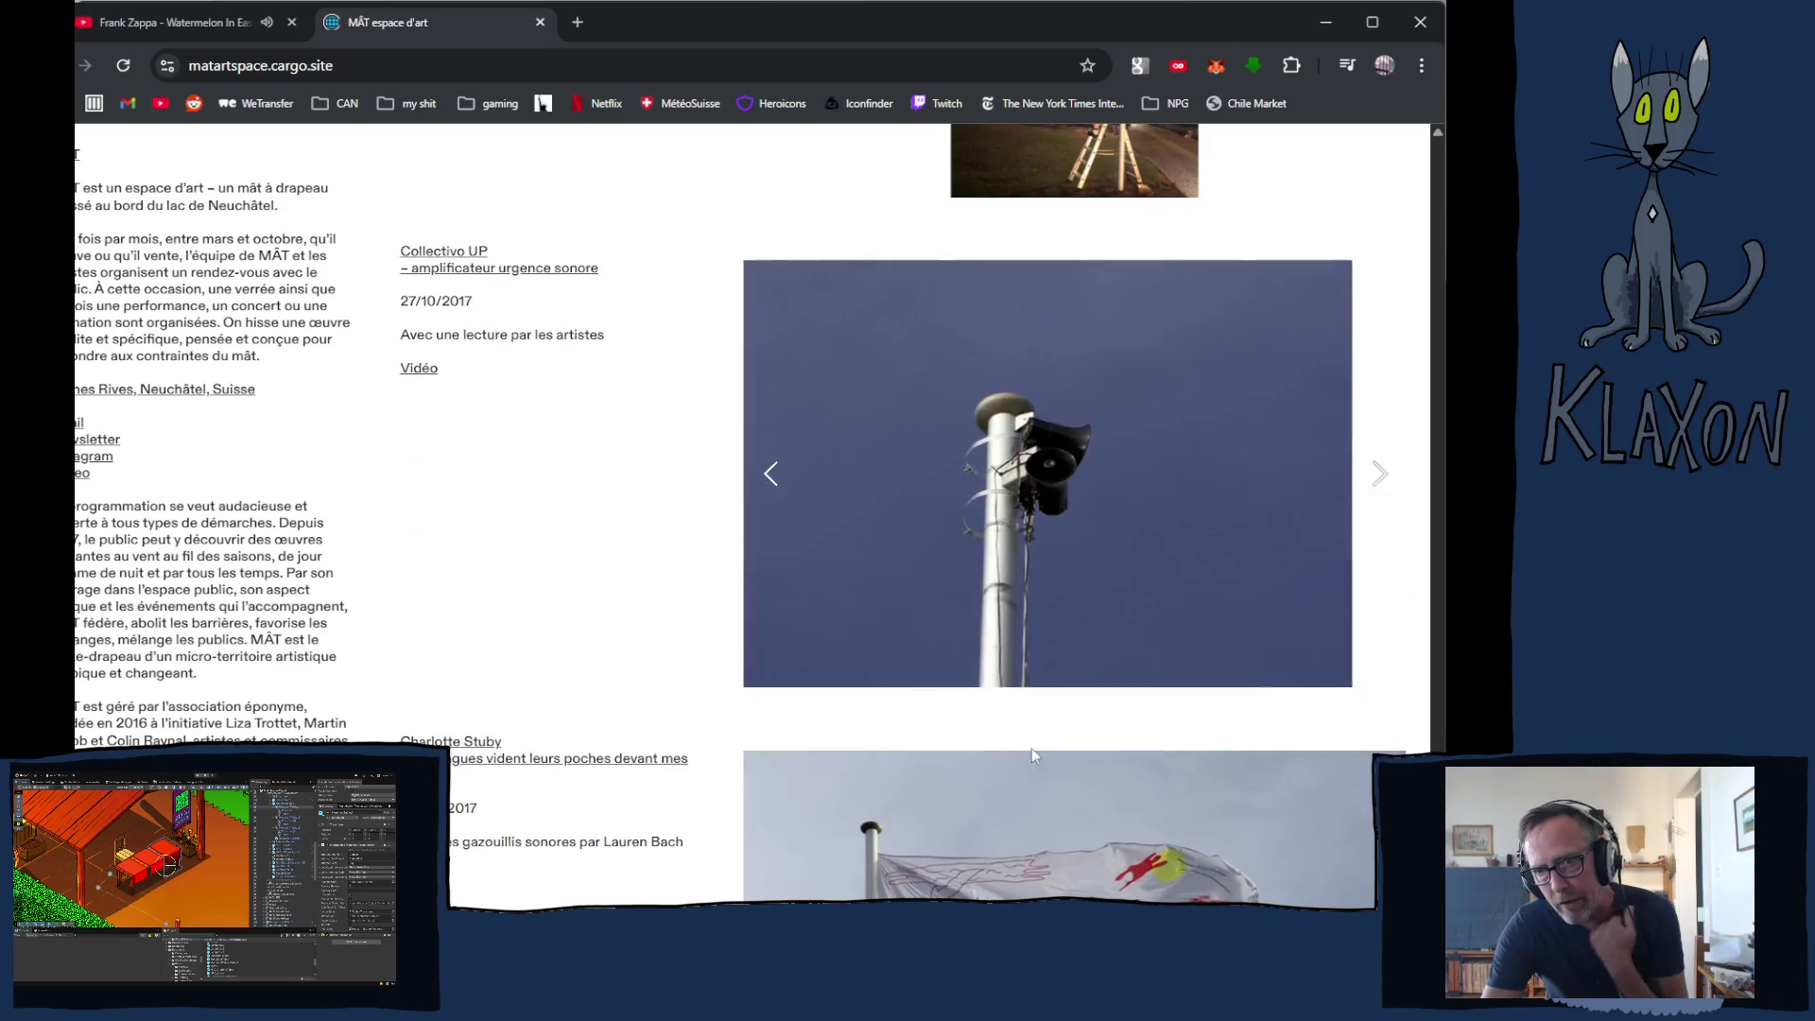
scroll(1033, 719, down, 4)
scroll(1038, 574, up, 4)
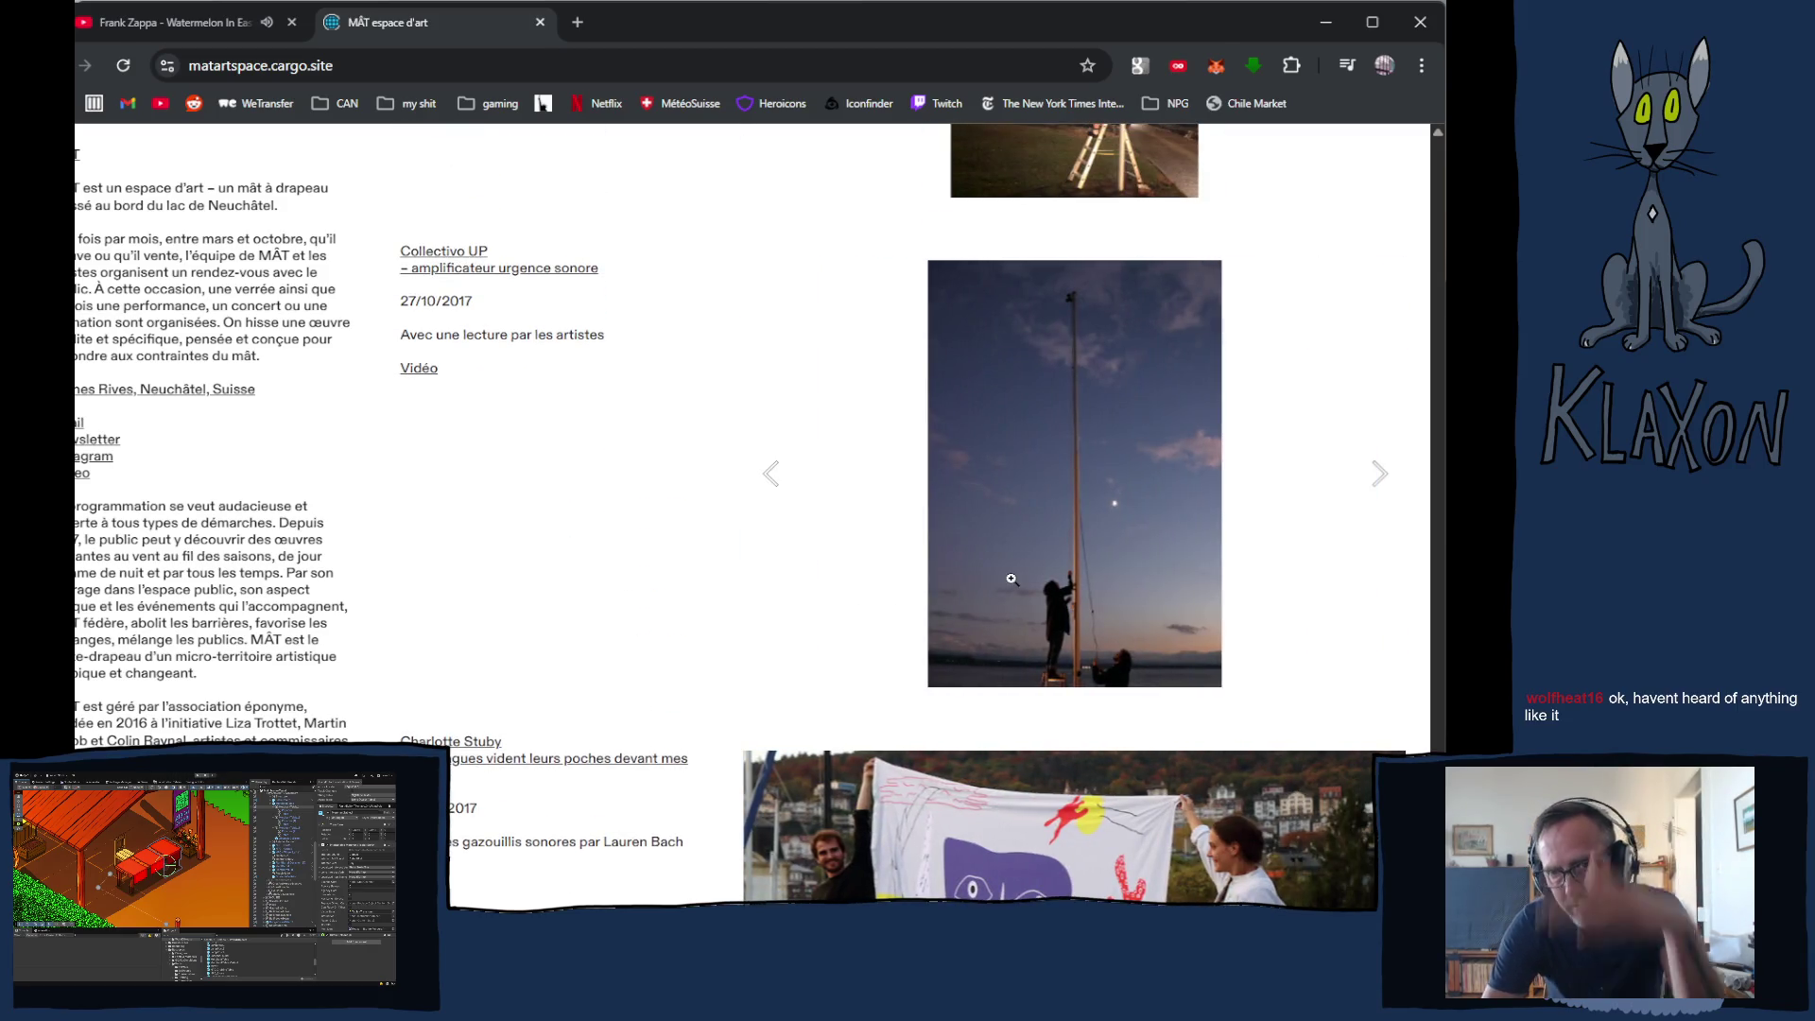
scroll(1031, 563, down, 6)
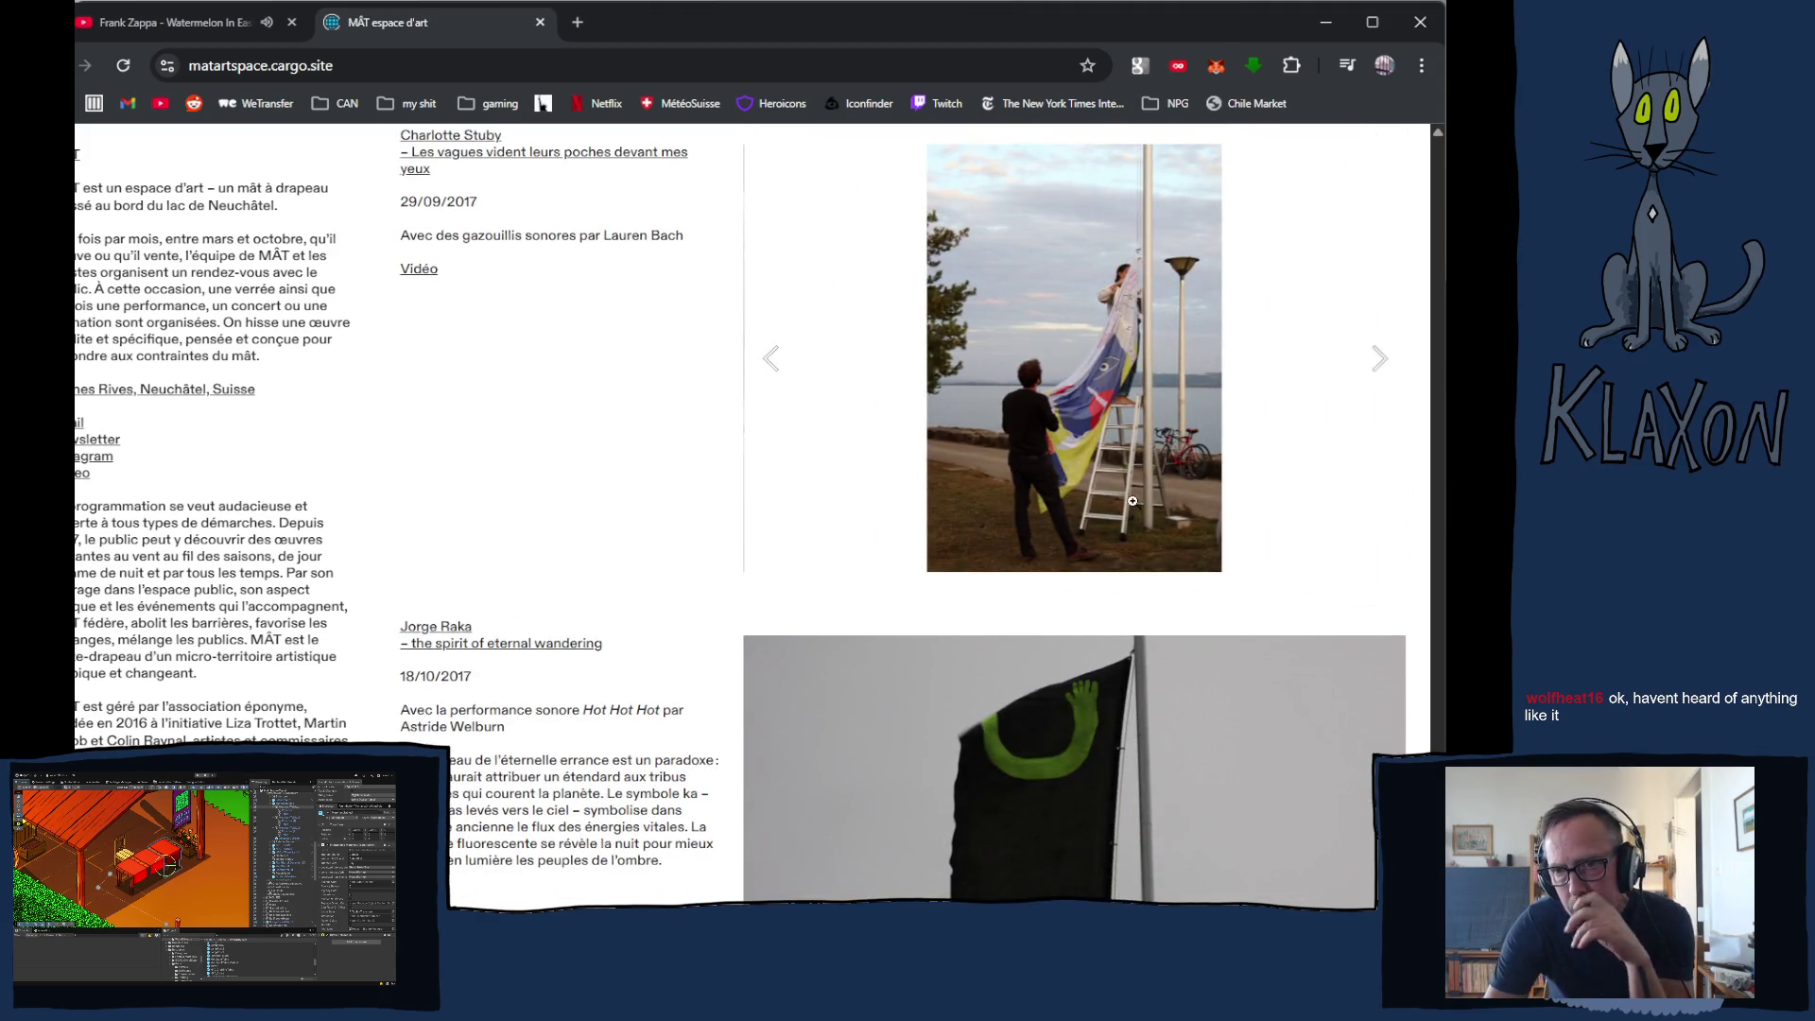
scroll(1134, 530, down, 6)
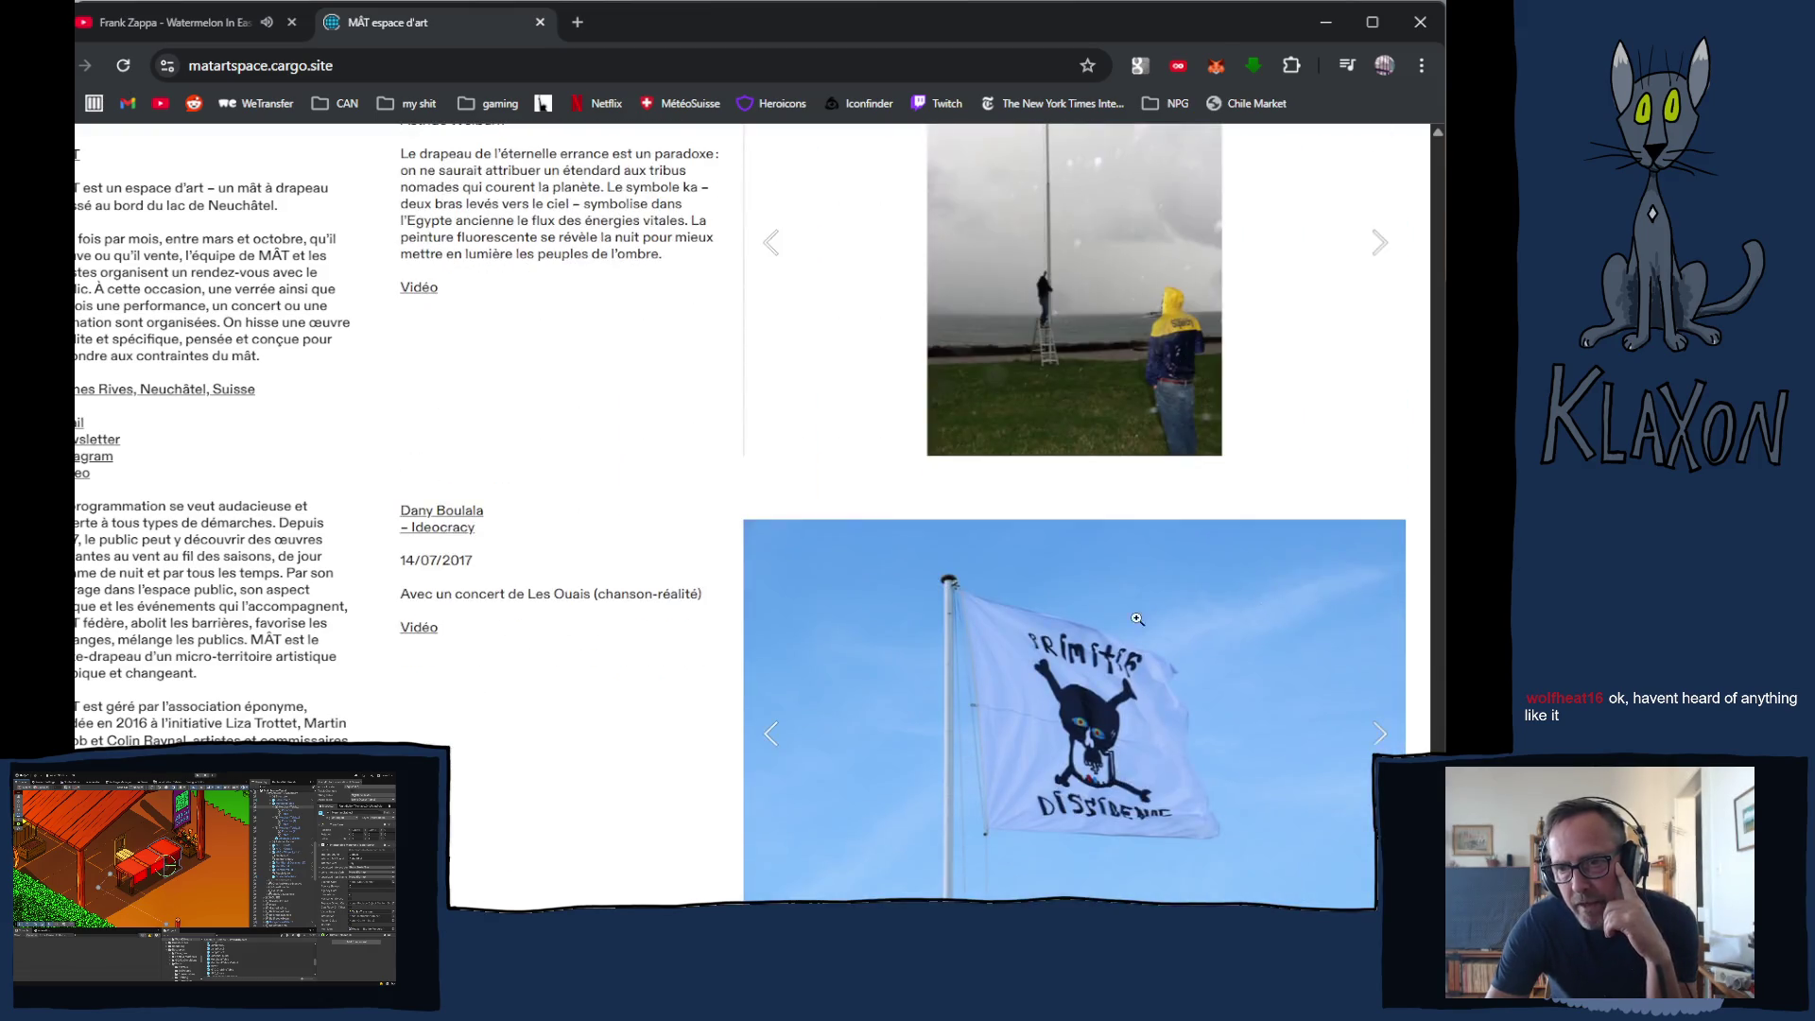
scroll(1138, 618, down, 5)
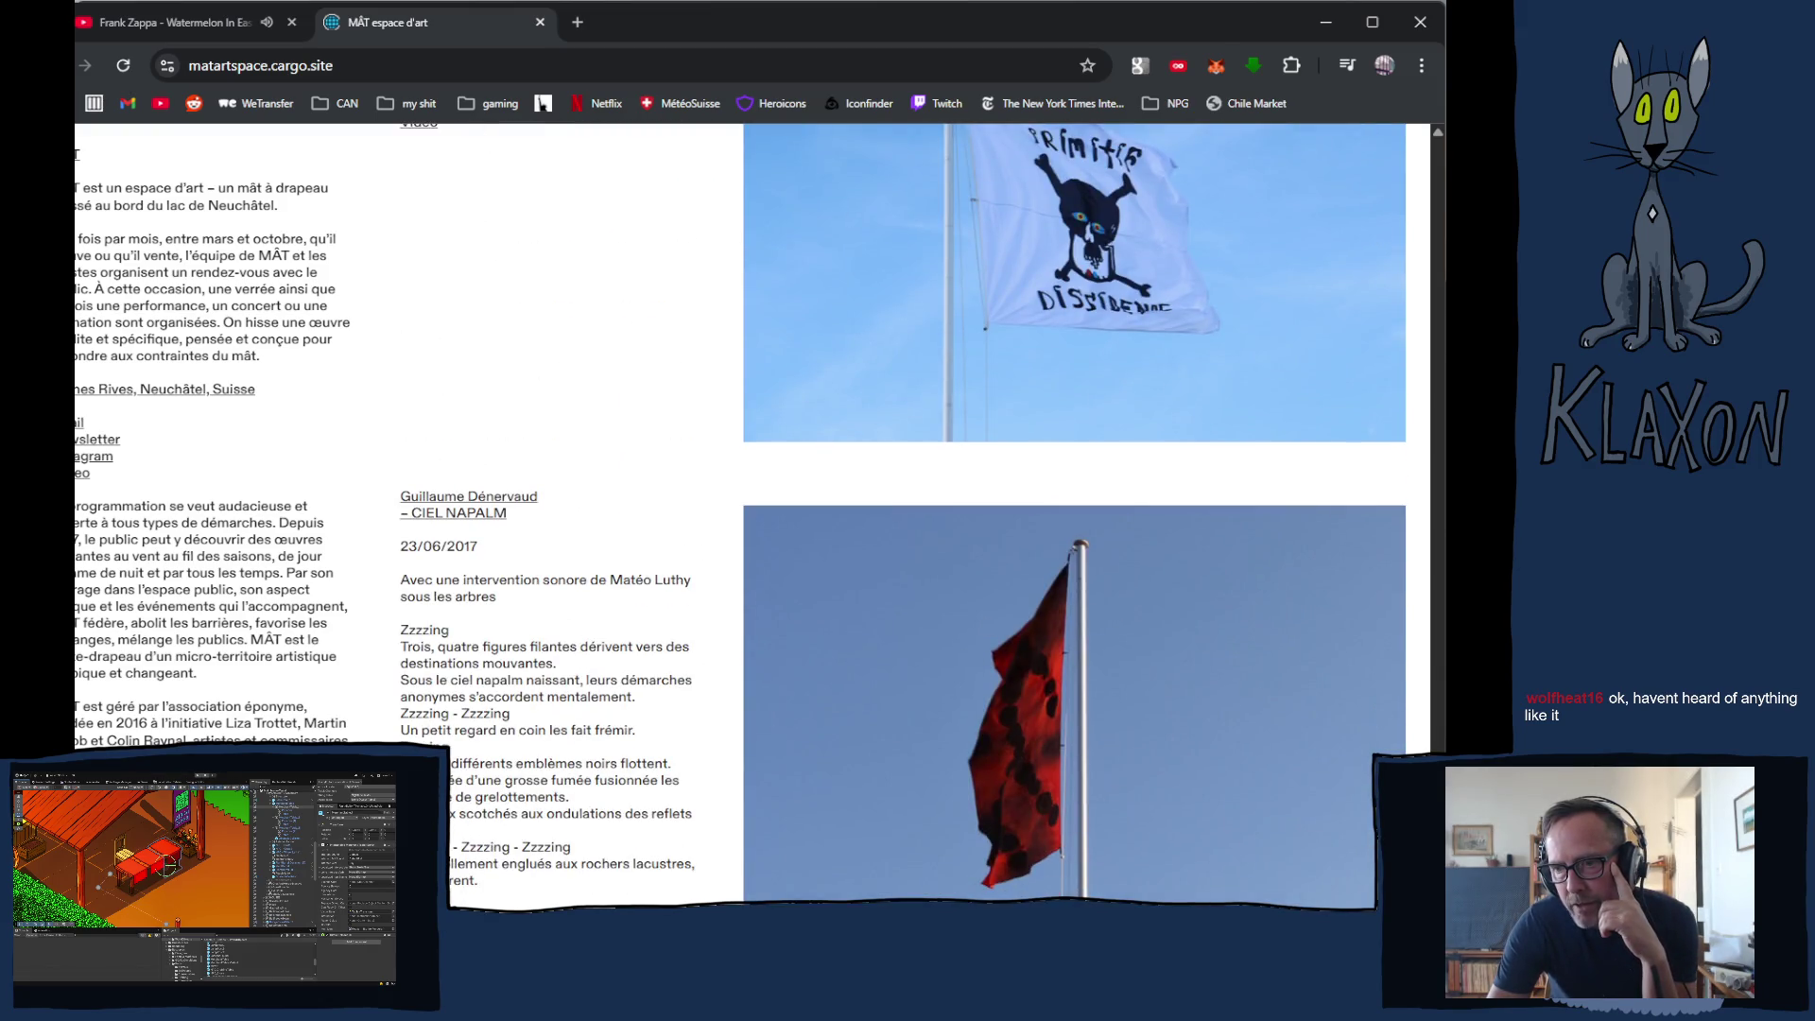
scroll(651, 780, up, 15)
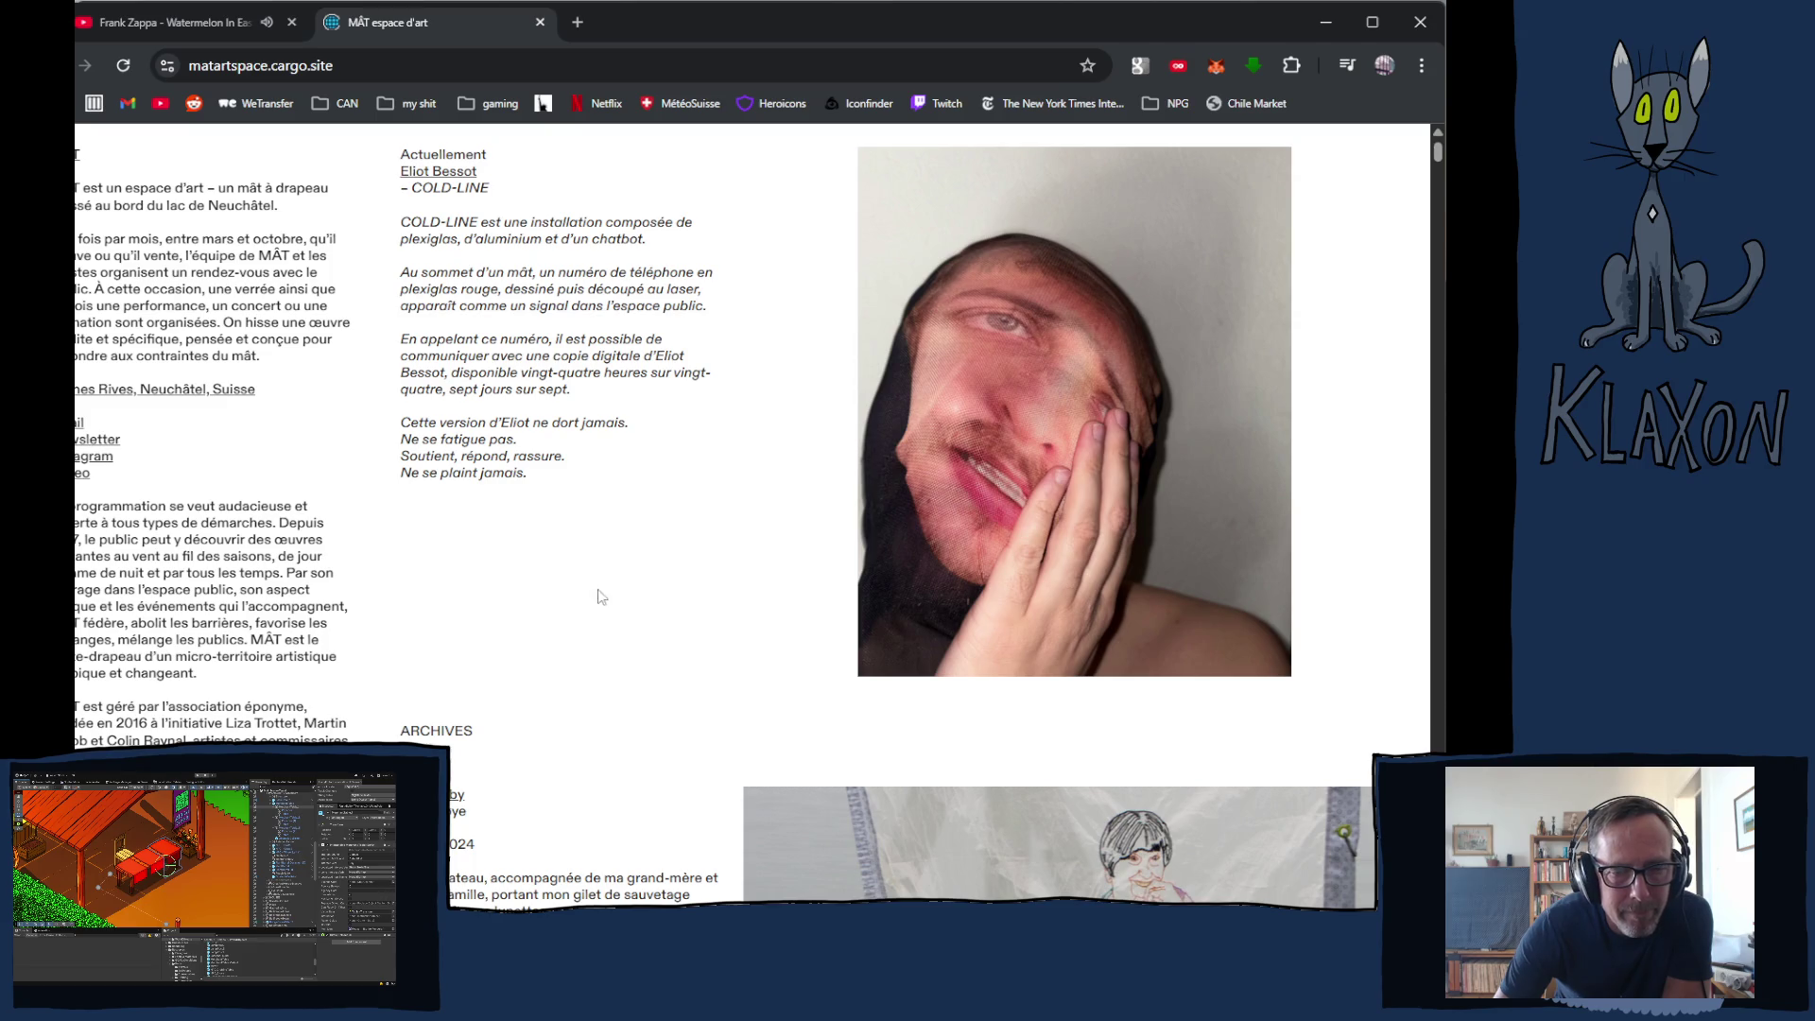
- Scroll to bring the full Misnøye entry and its embroidered-portrait slideshow into view
scroll(595, 565, down, 3)
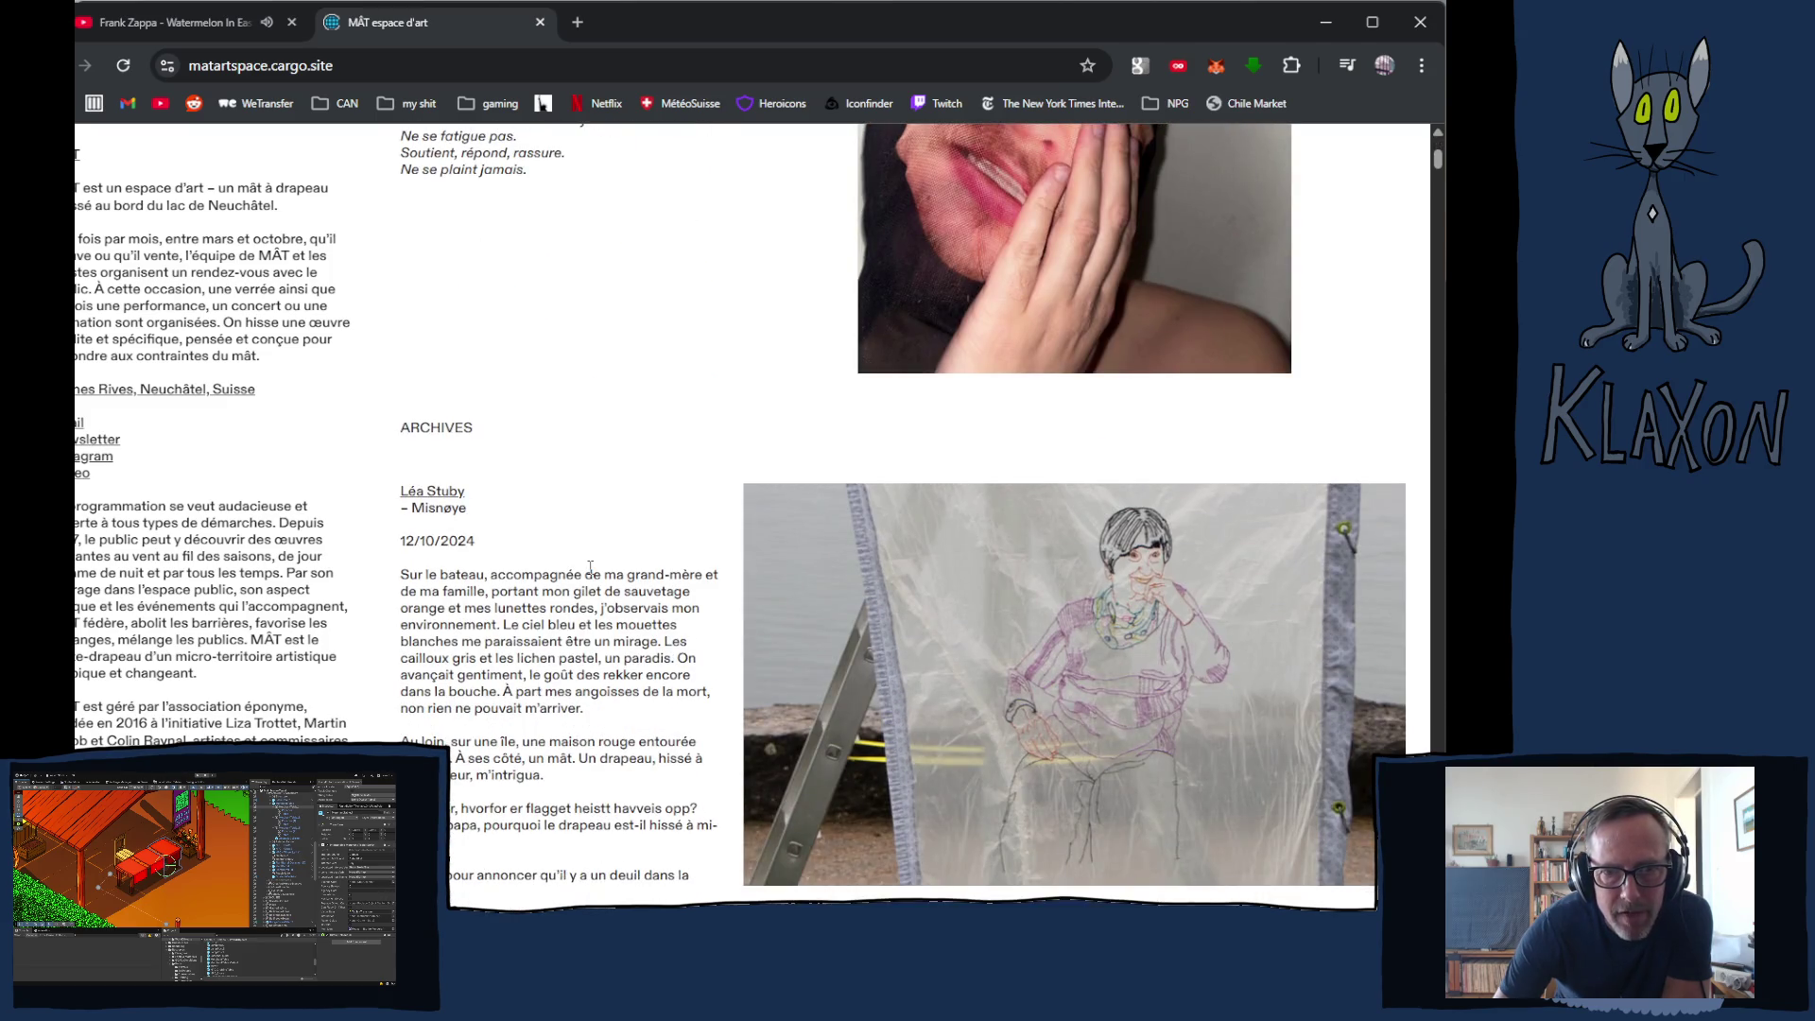
scroll(590, 567, down, 3)
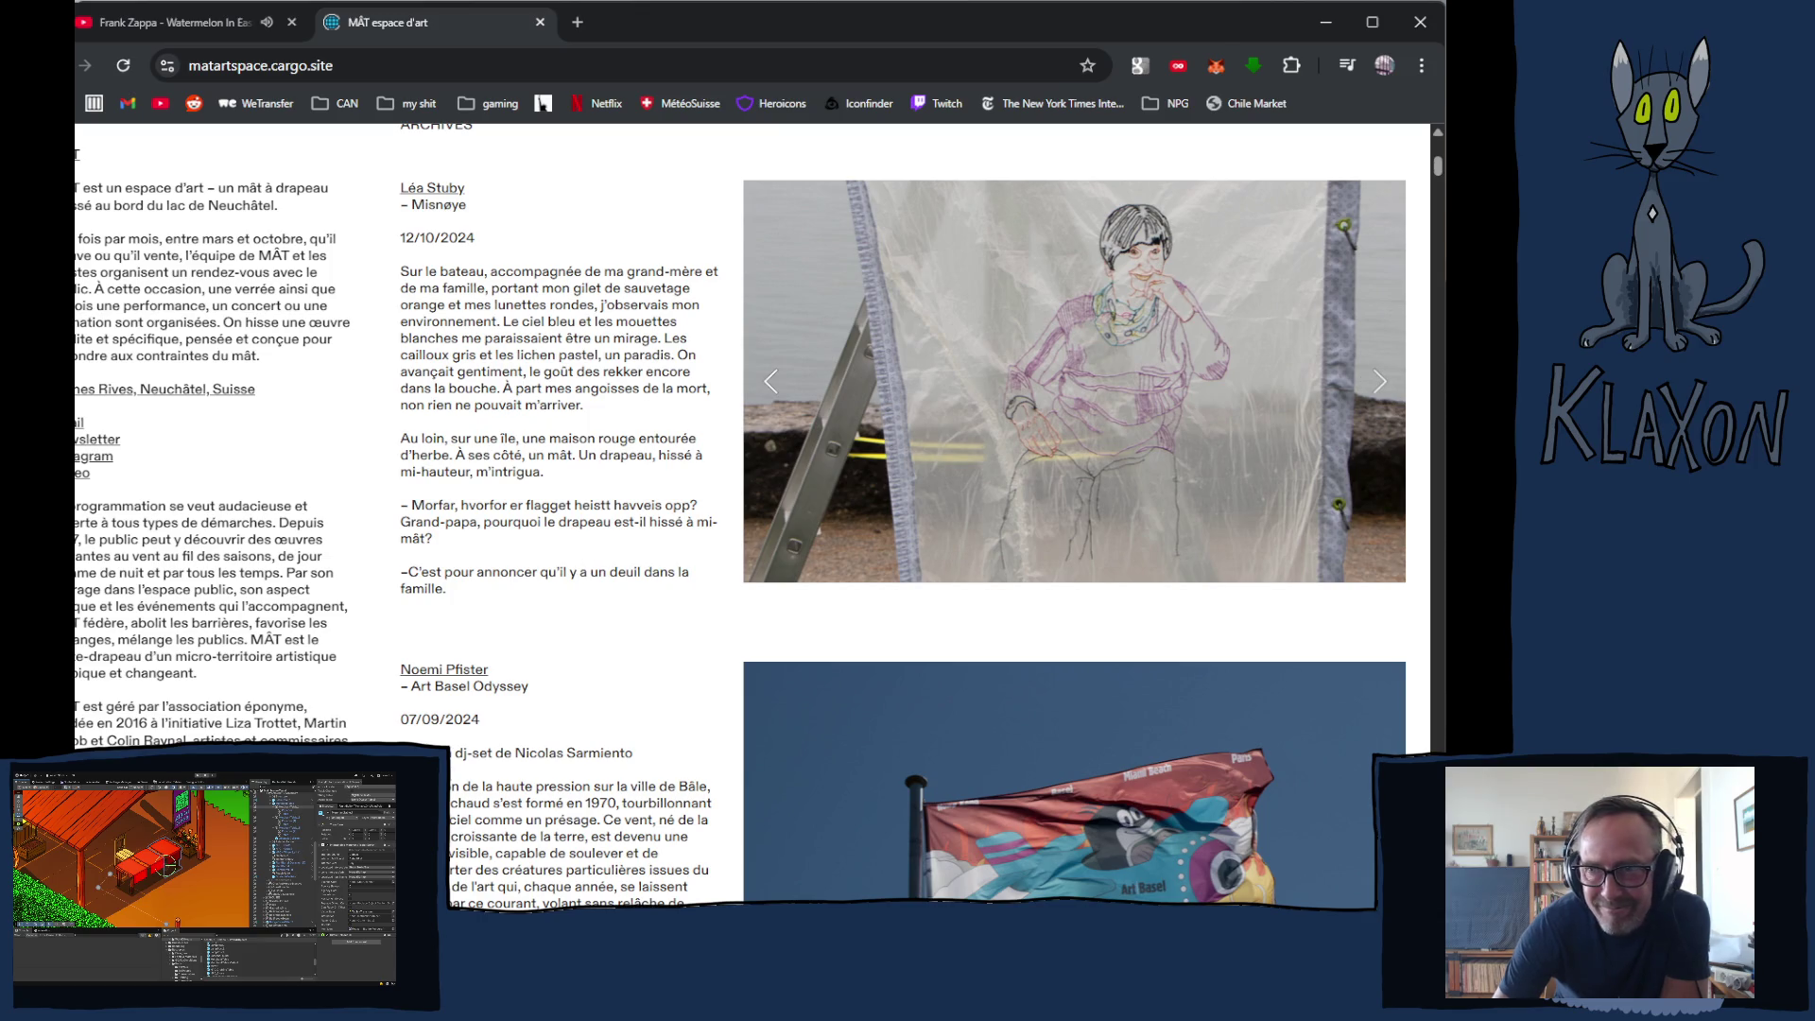
- Page through the Misnøye archive slideshow to its later photos
click(1381, 387)
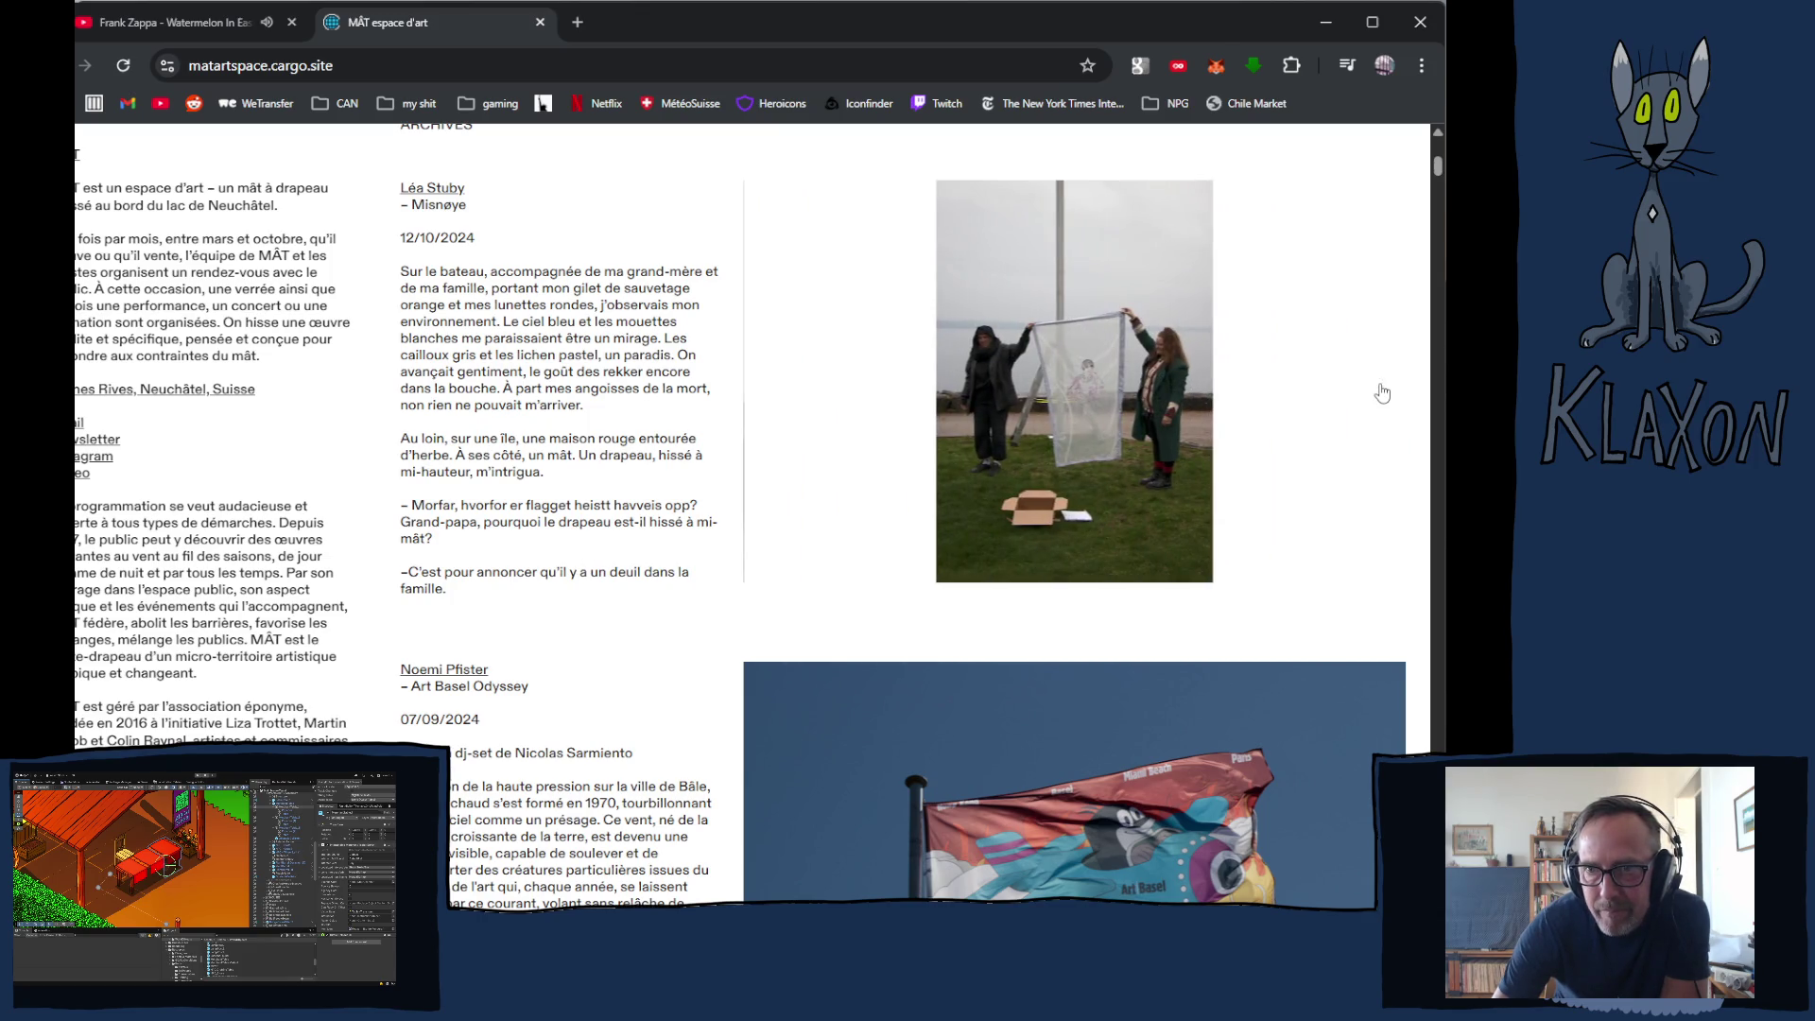
click(1380, 388)
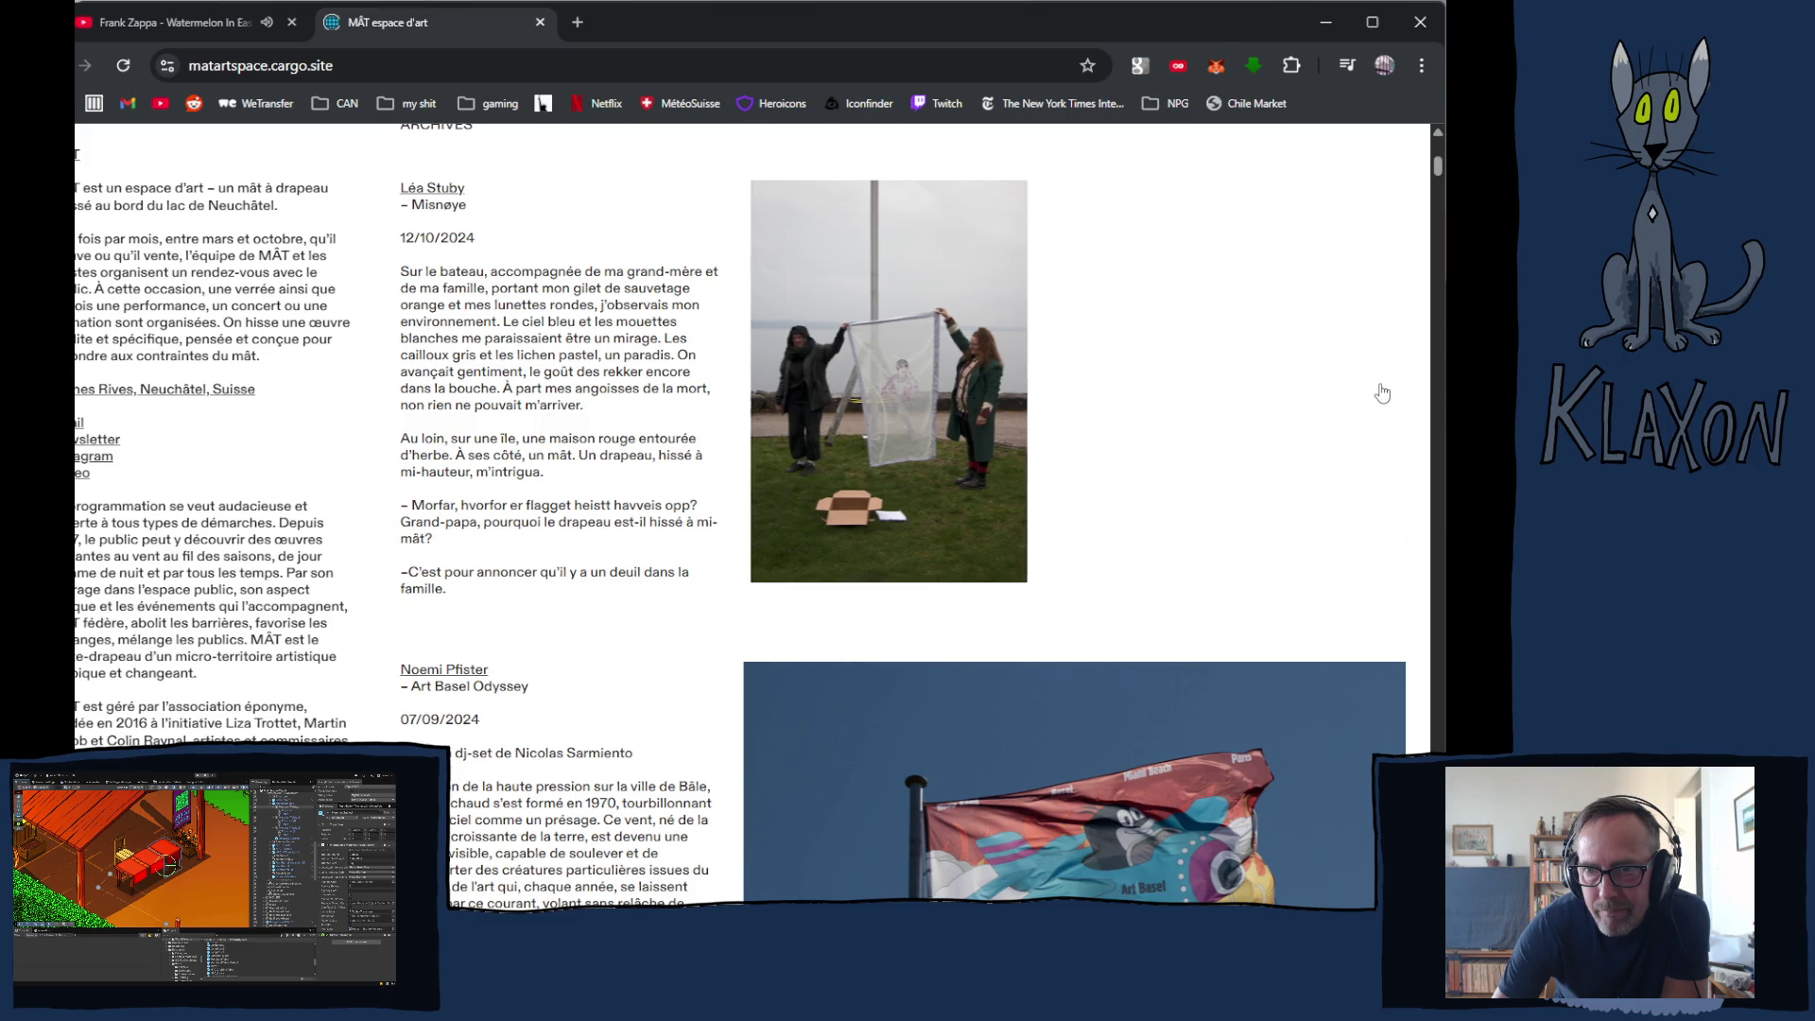
click(1379, 385)
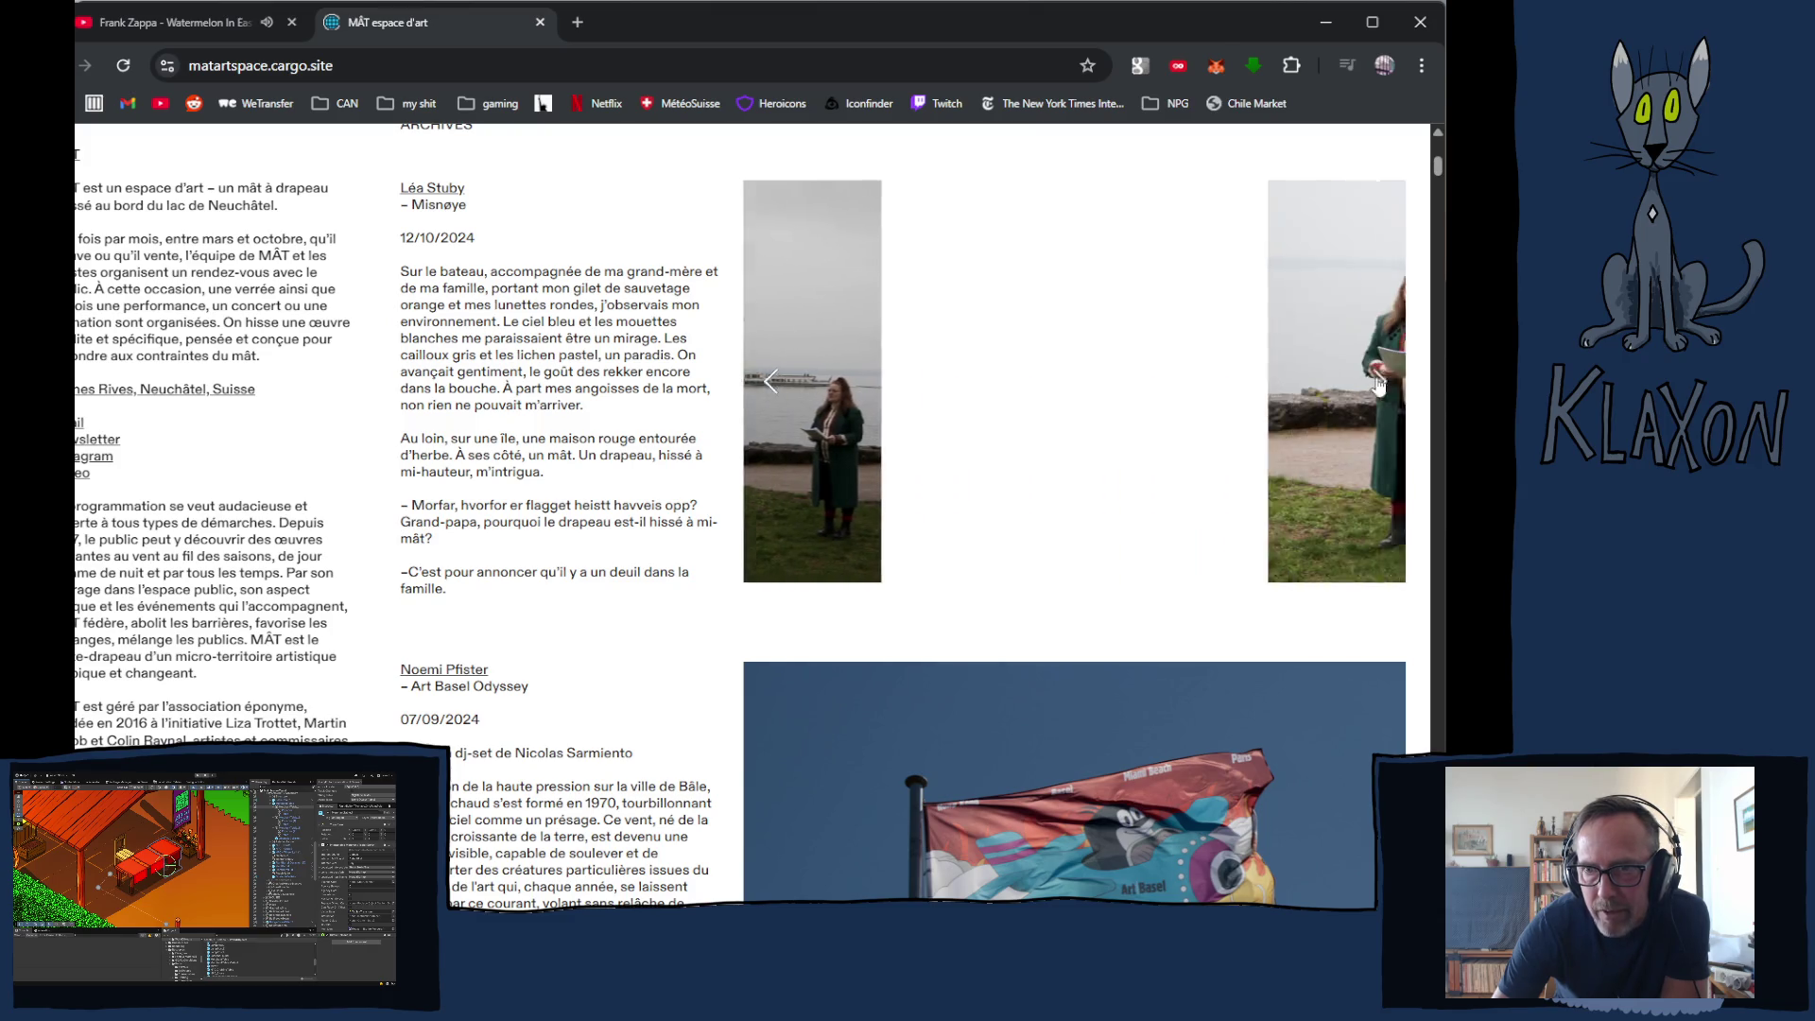
click(1378, 385)
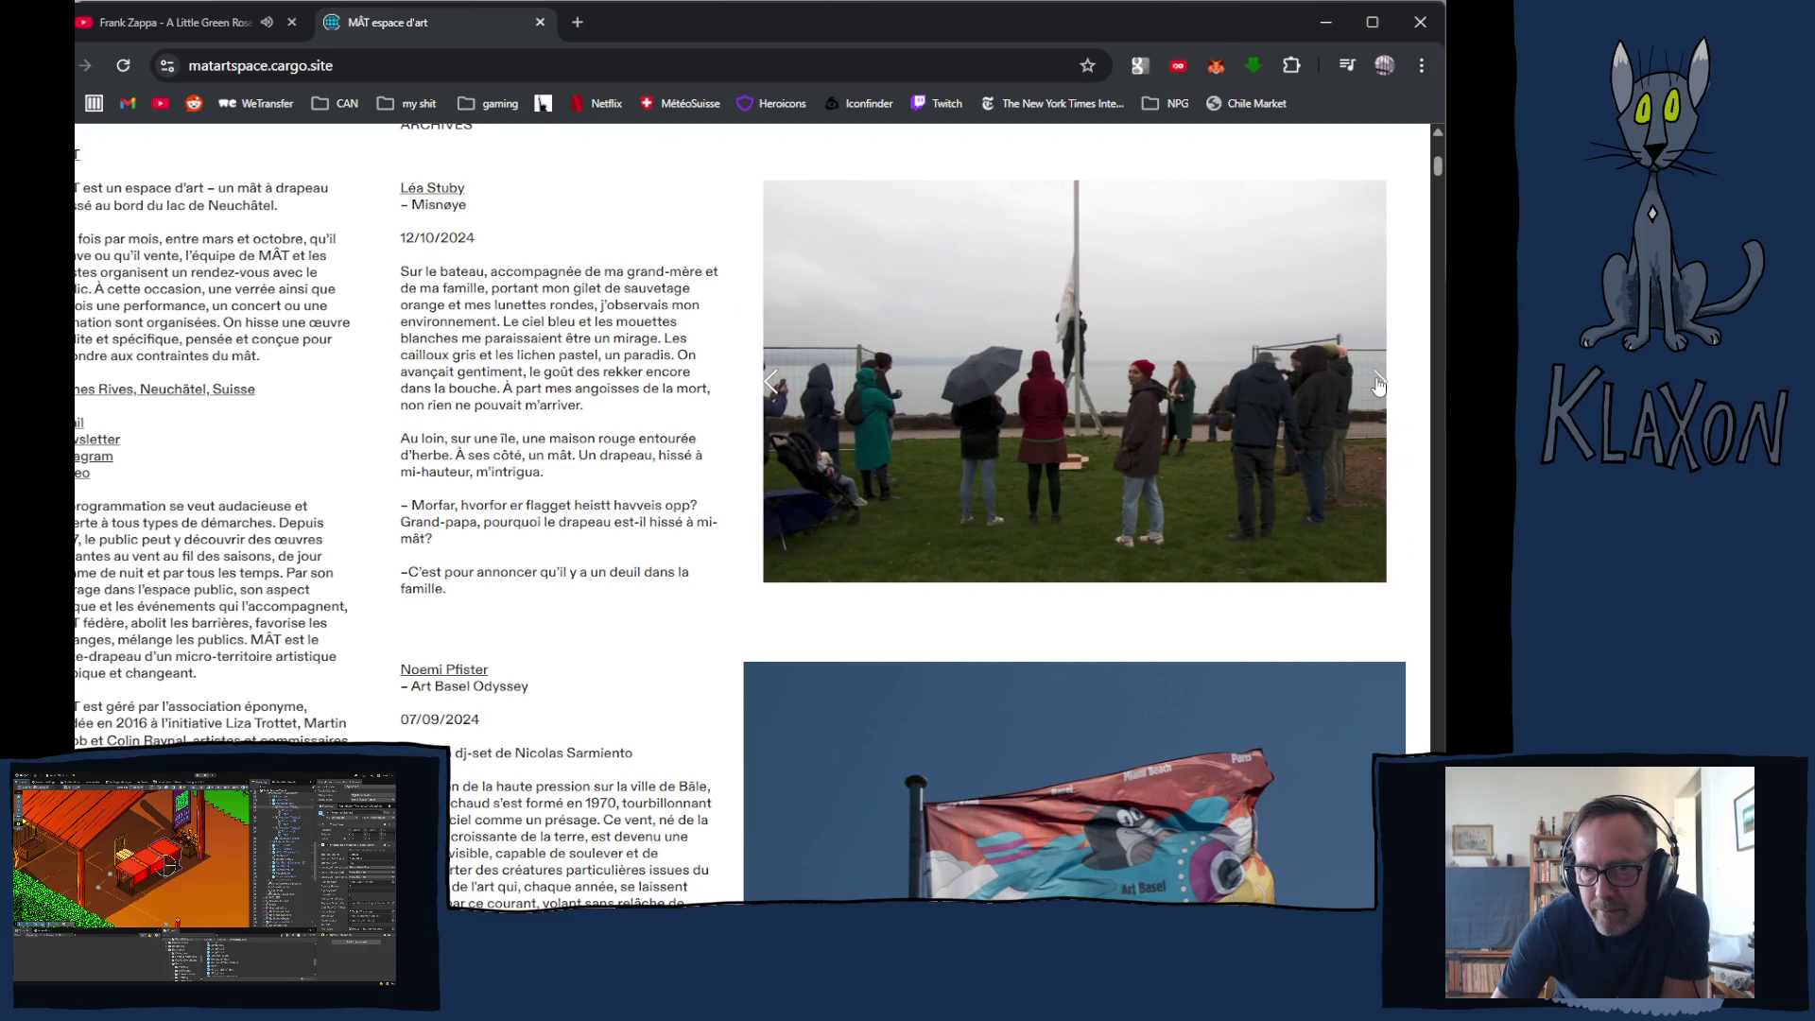
click(1379, 385)
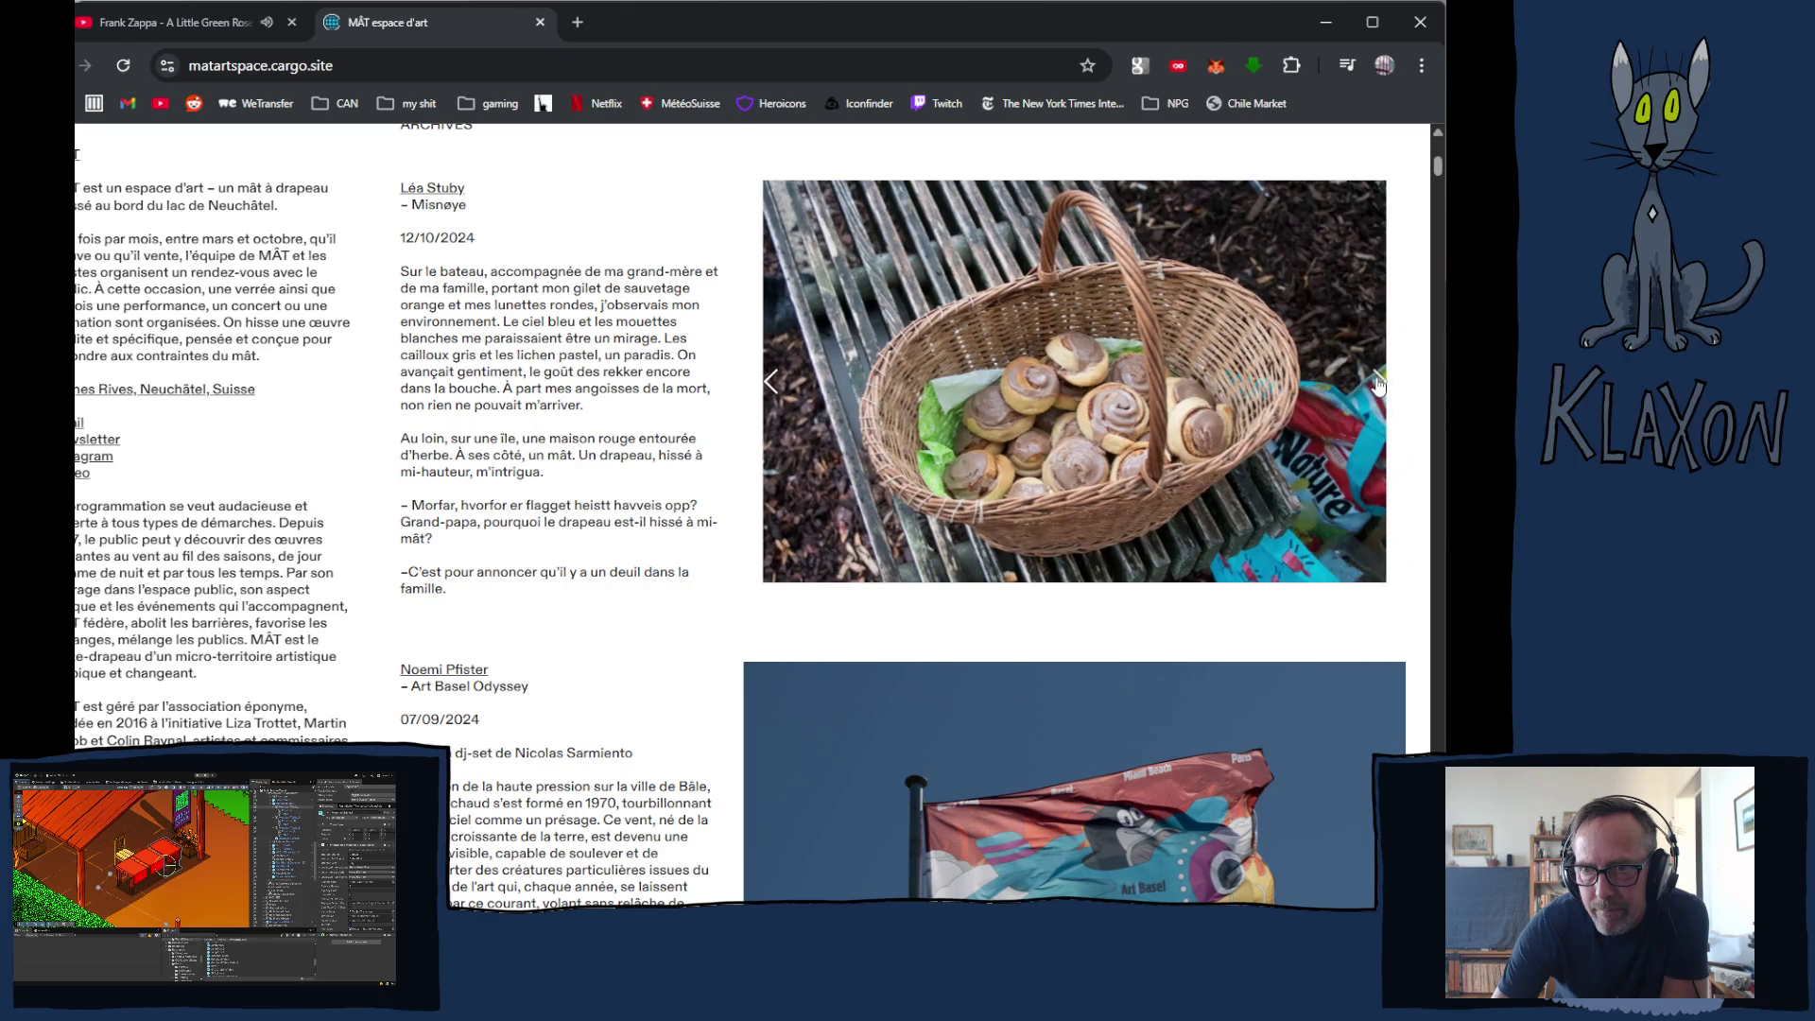
click(1379, 384)
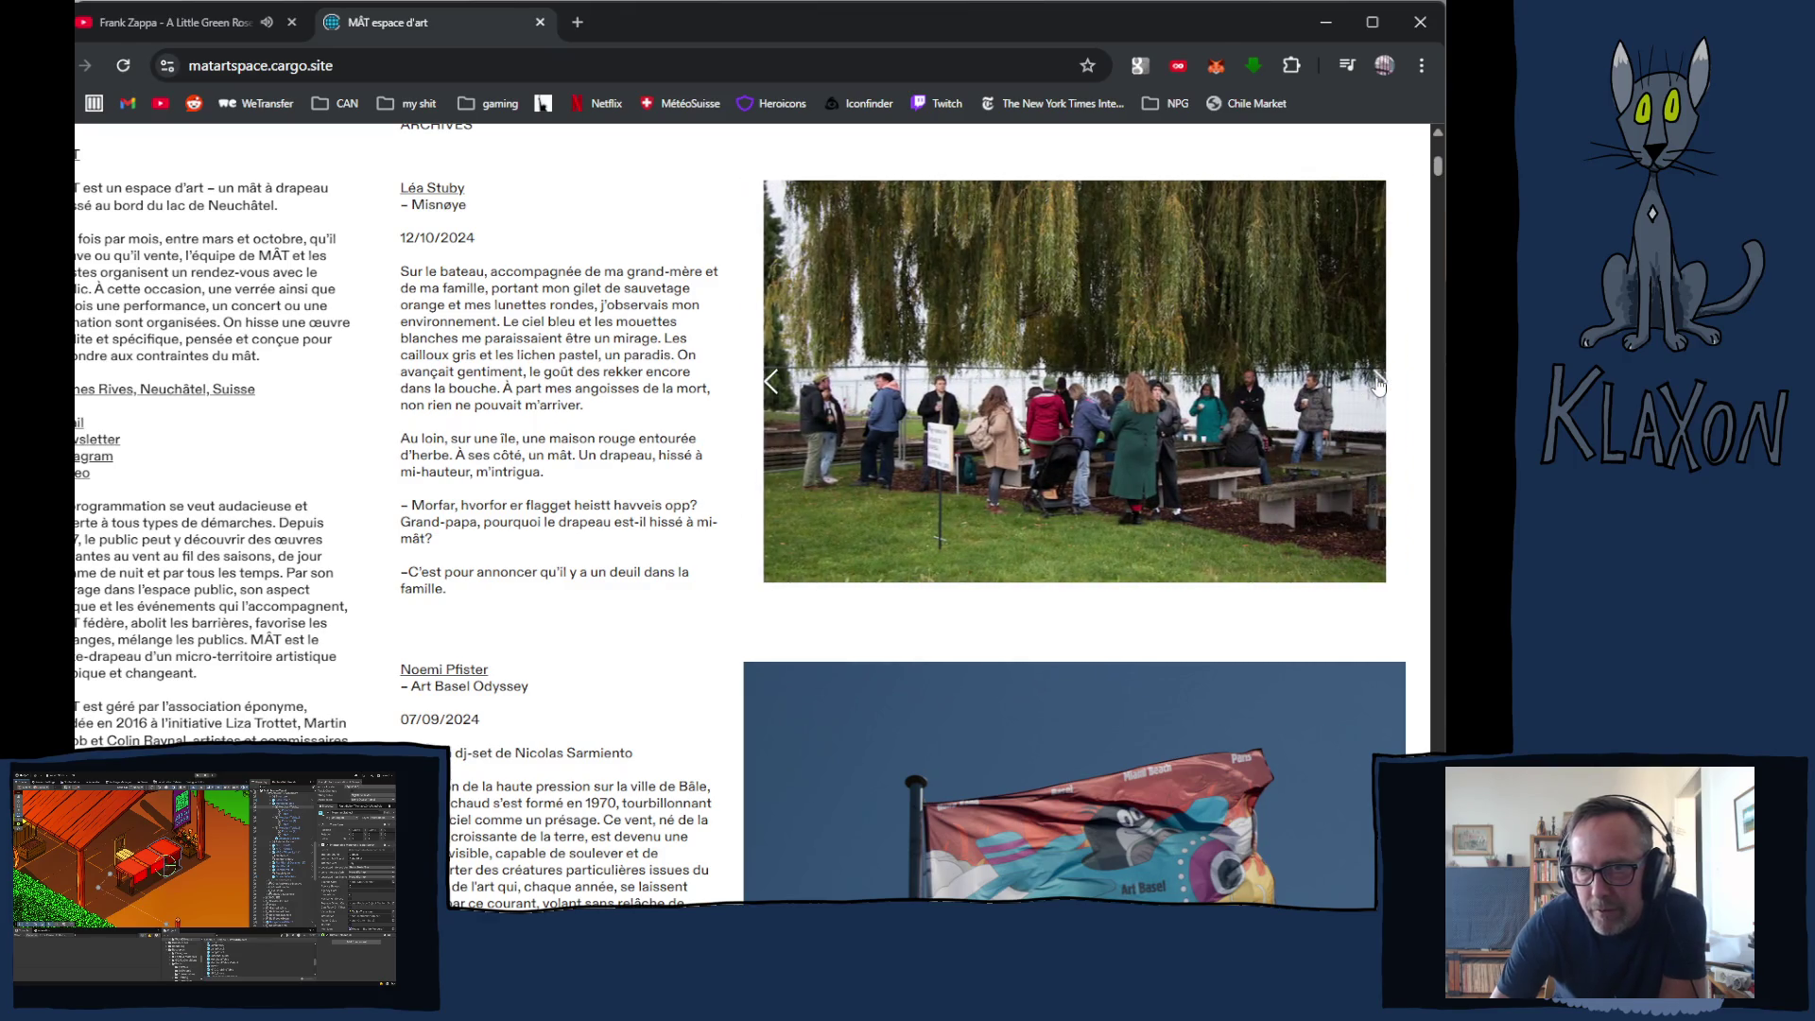
right_click(1379, 383)
click(1378, 383)
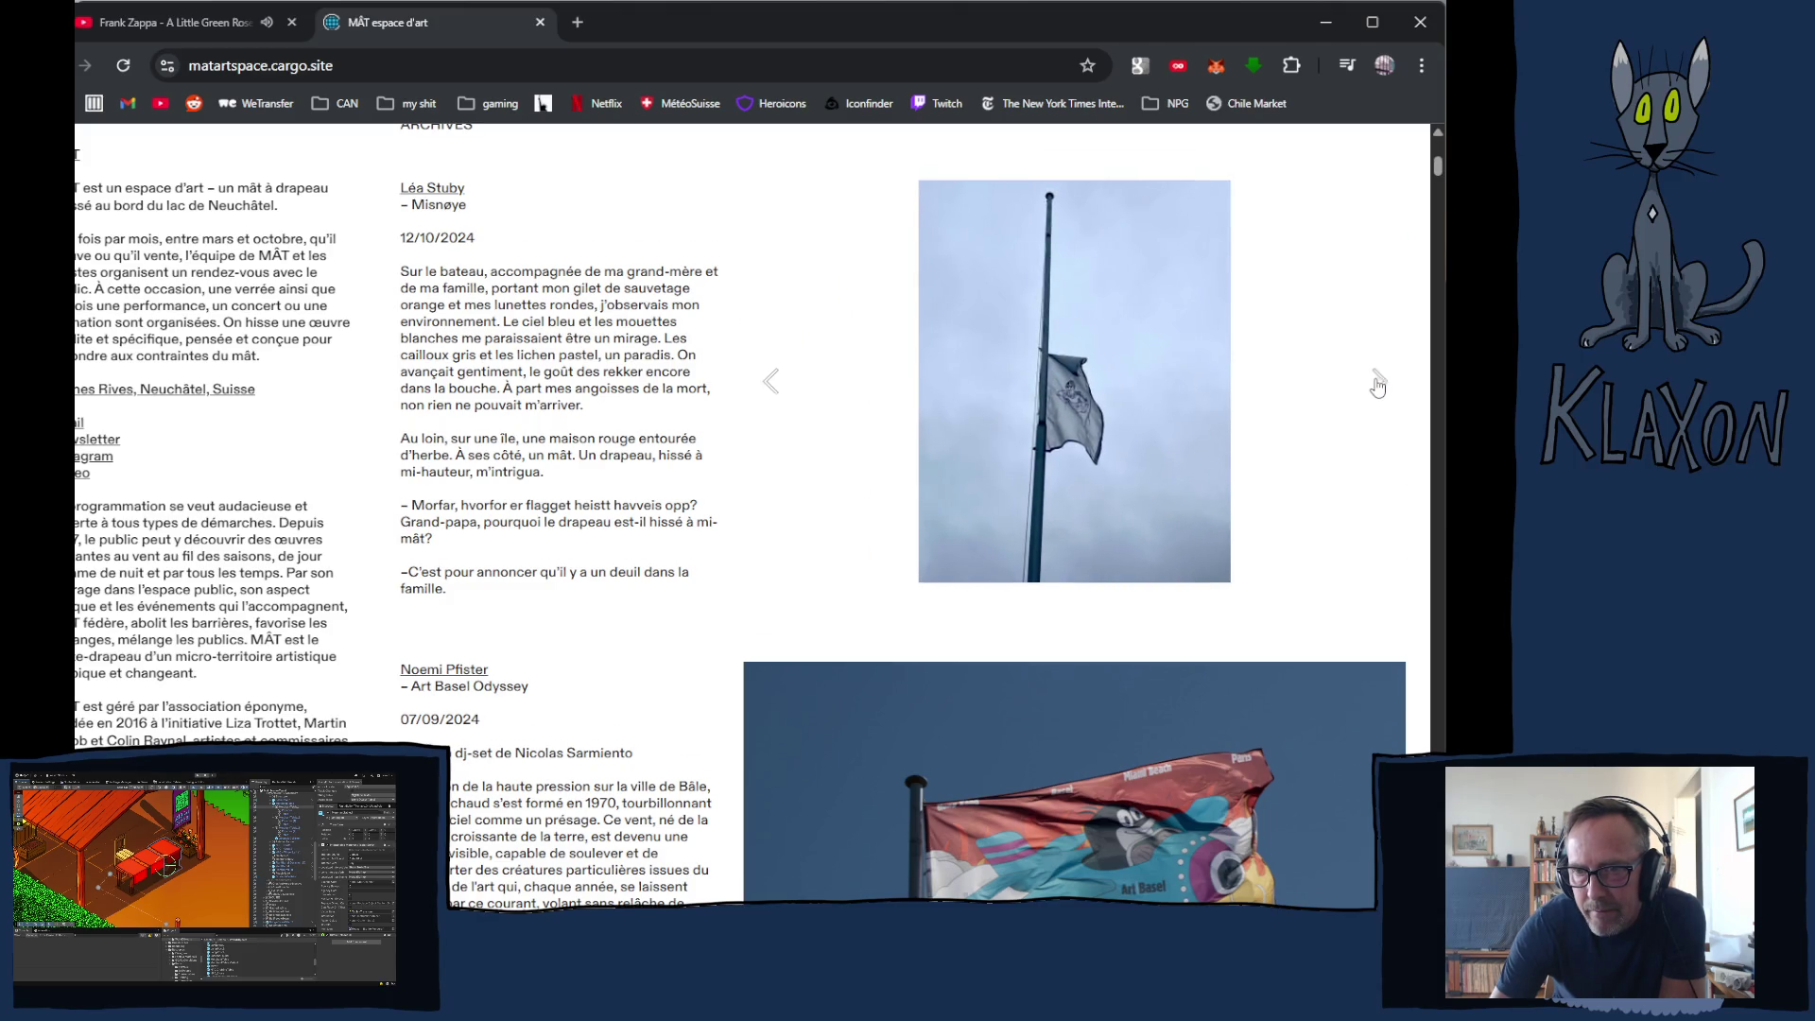
- Advance the Art Basel Odyssey slideshow through its photos
scroll(1378, 384, down, 5)
click(1379, 376)
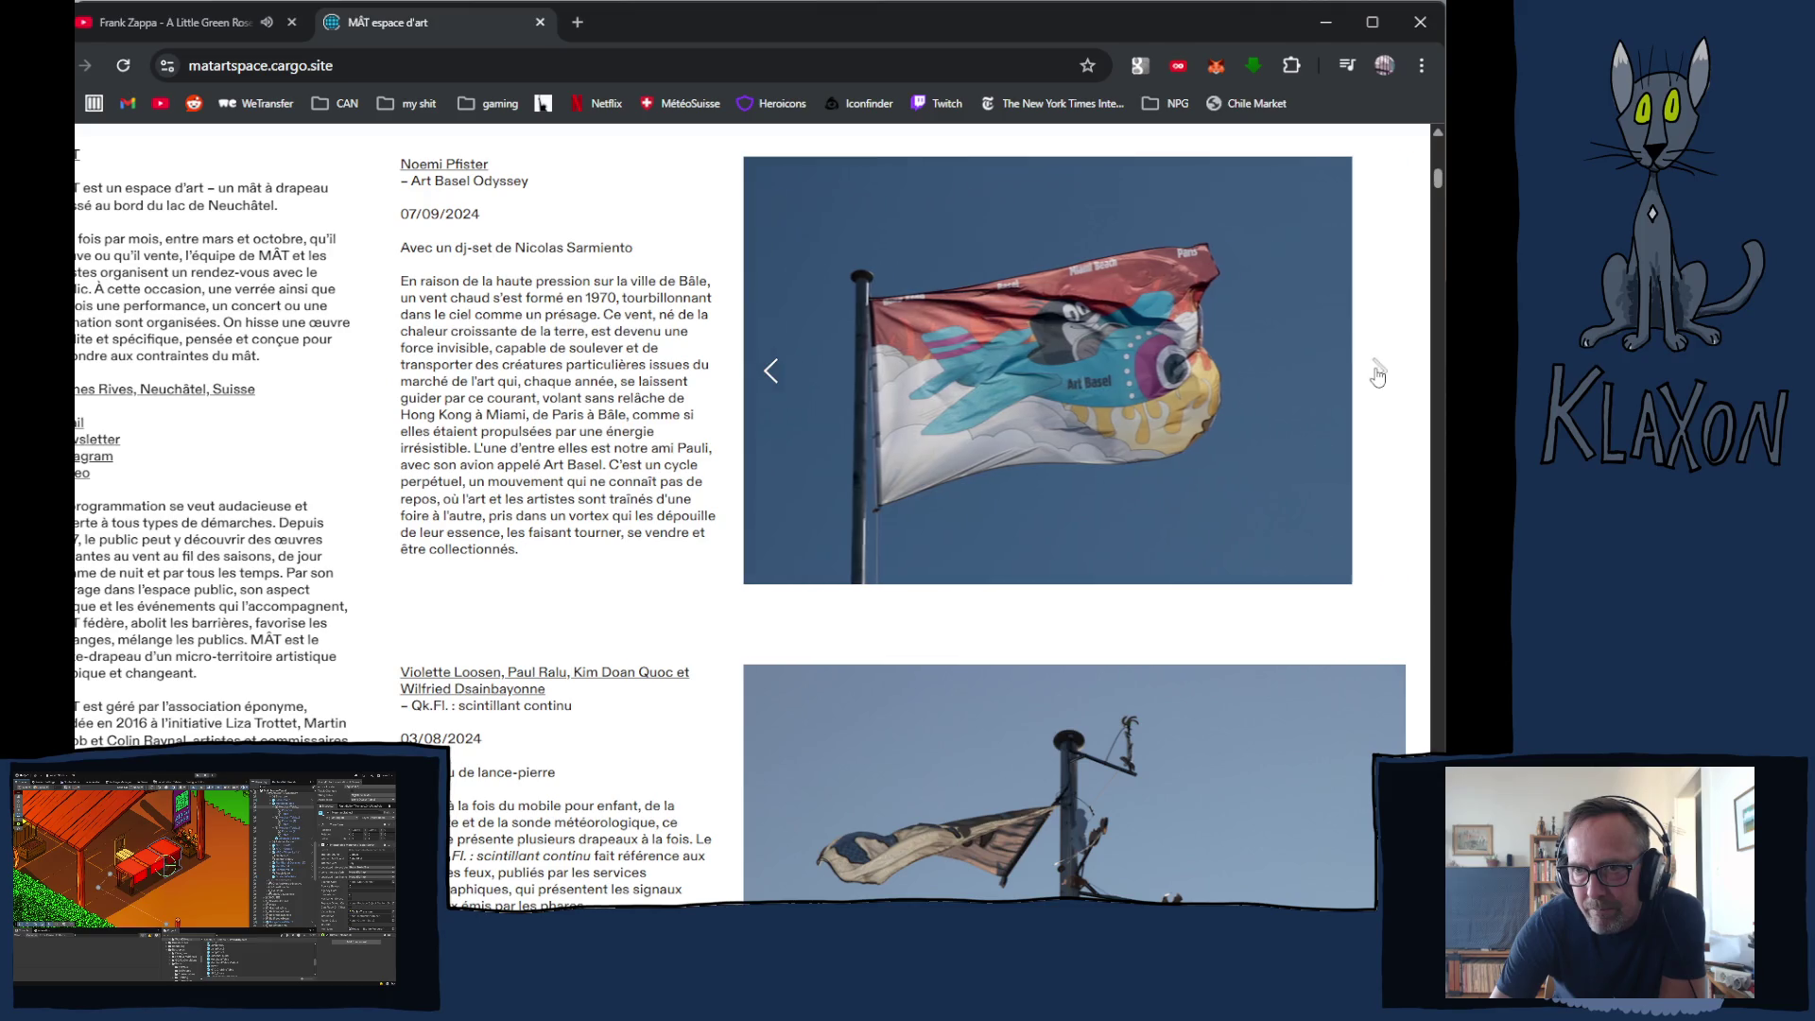
click(1378, 375)
click(1378, 375)
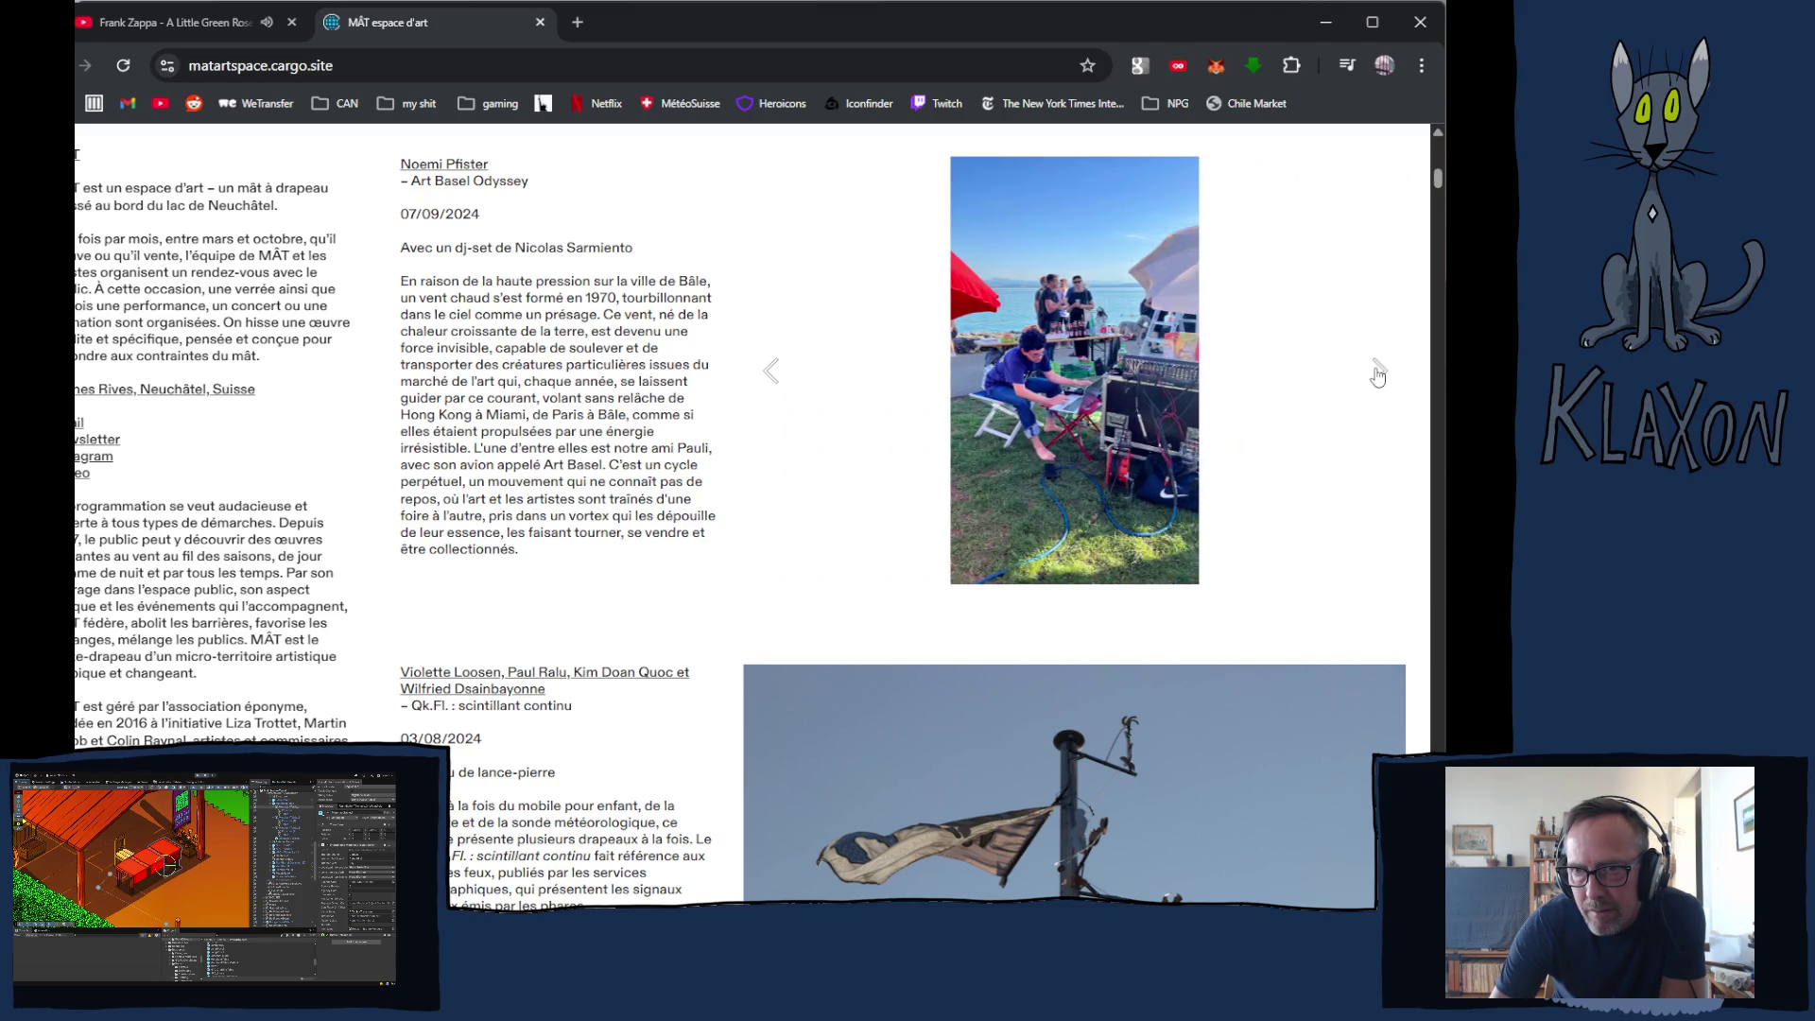
click(1379, 375)
click(1379, 375)
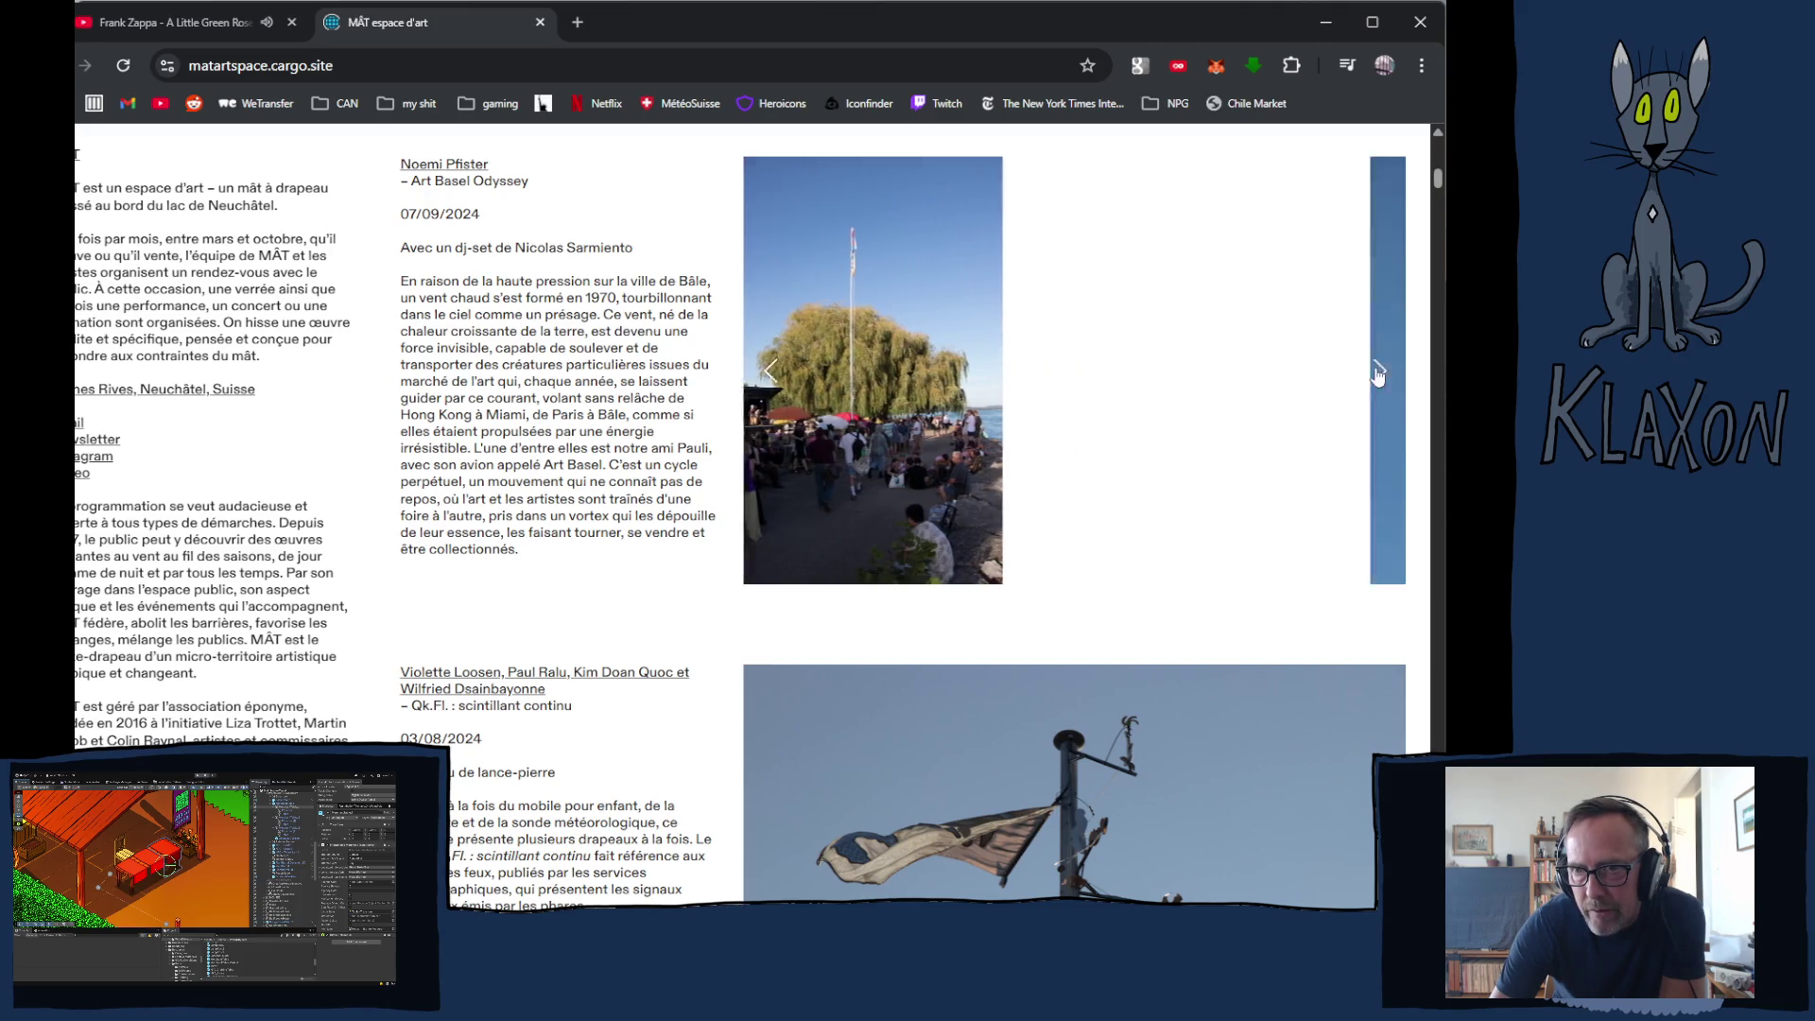
click(1378, 376)
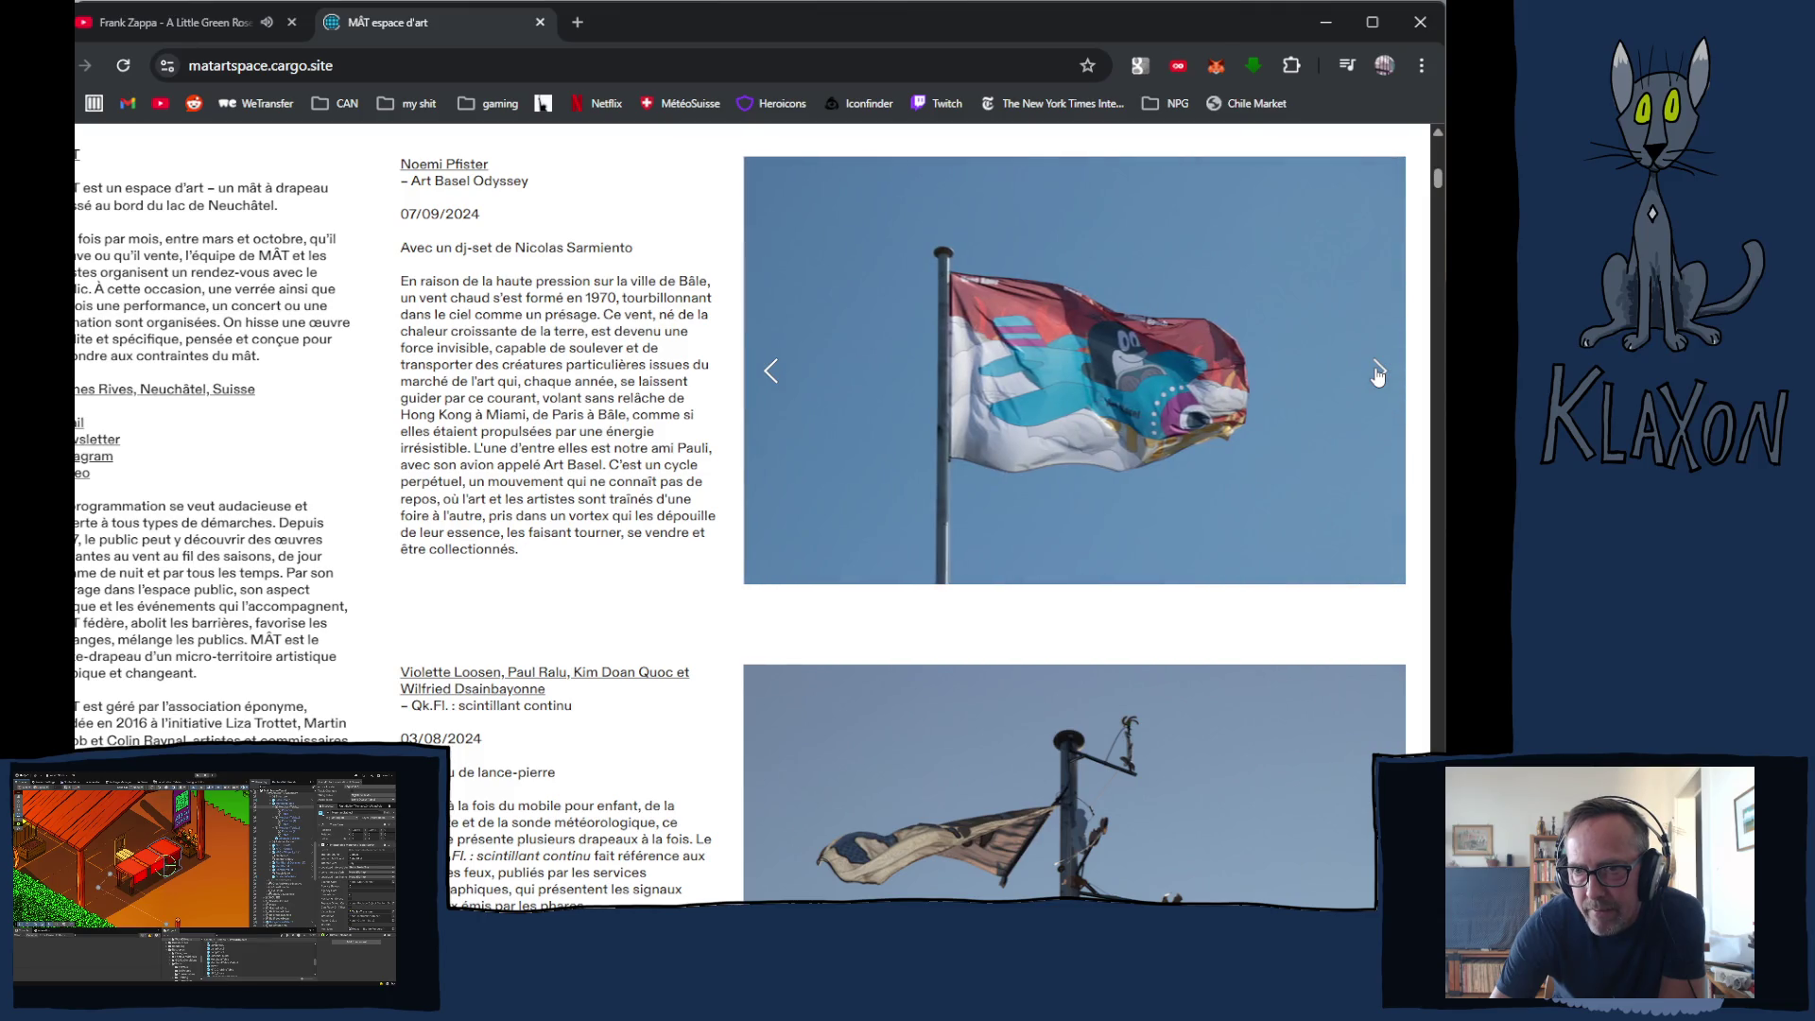
click(1378, 375)
- Page through the Qk.Fl. 'scintillant continu' slideshow photos
scroll(1375, 378, down, 4)
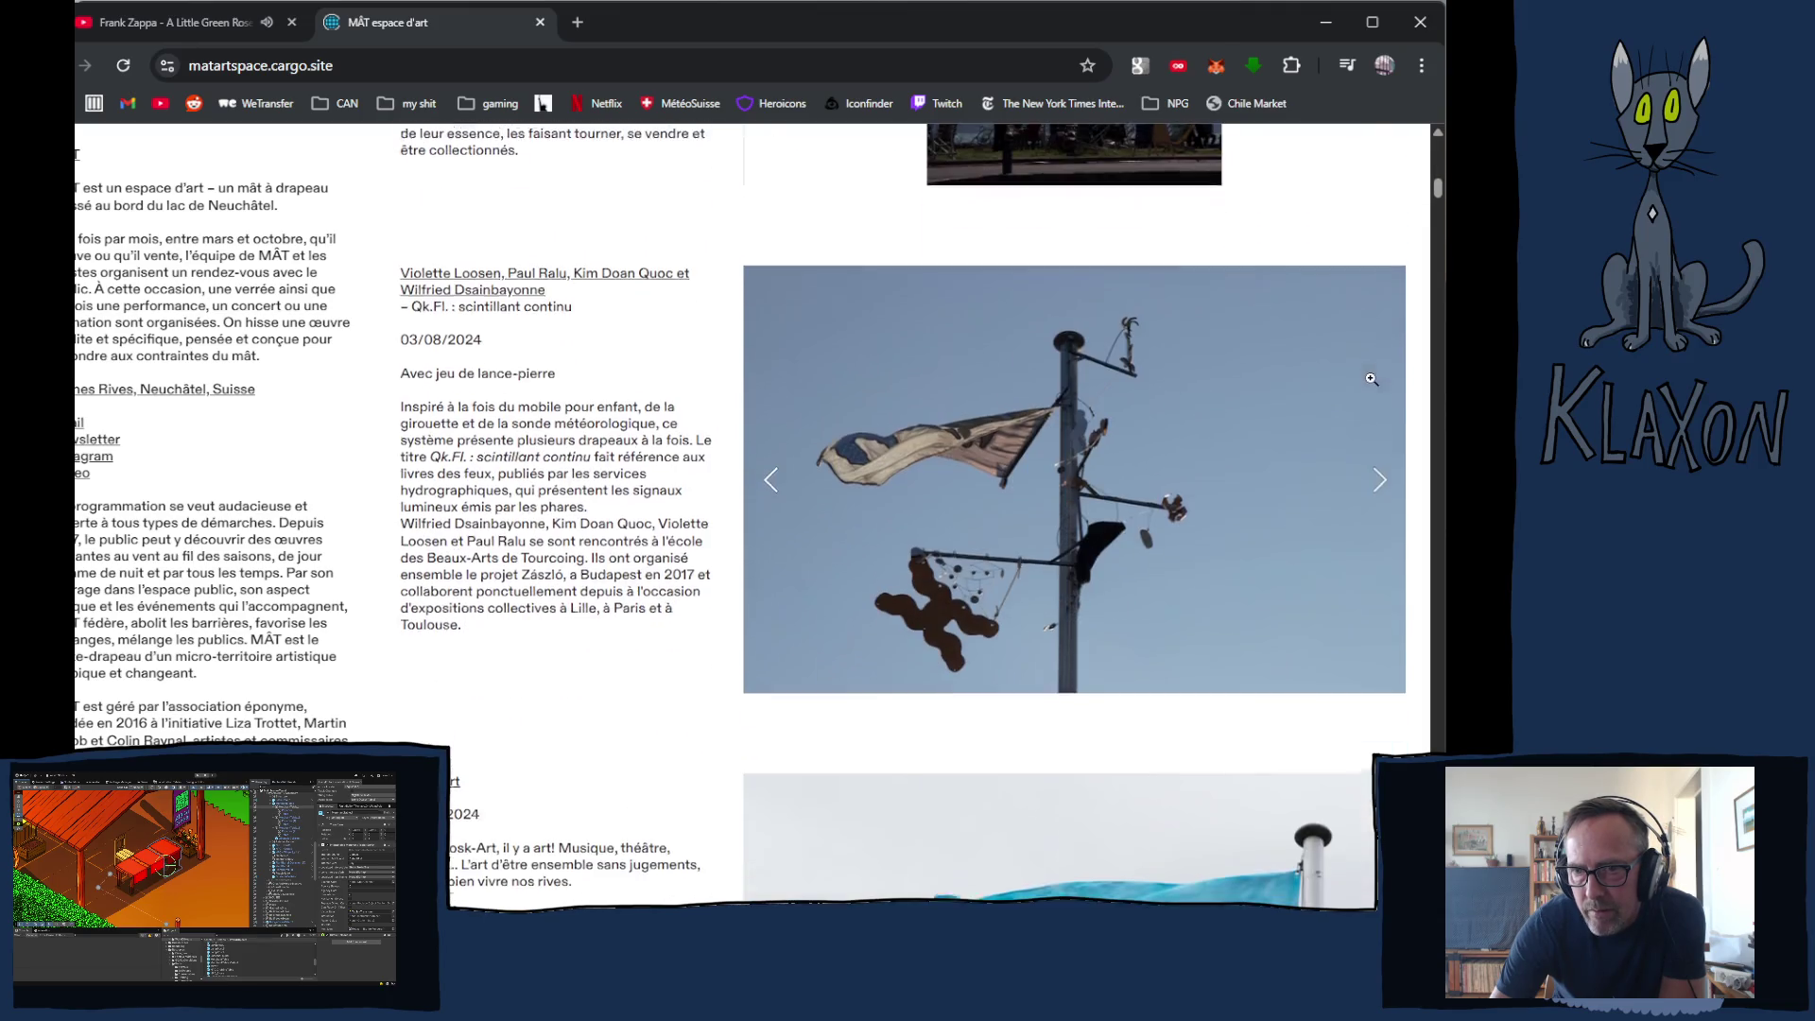
click(1380, 486)
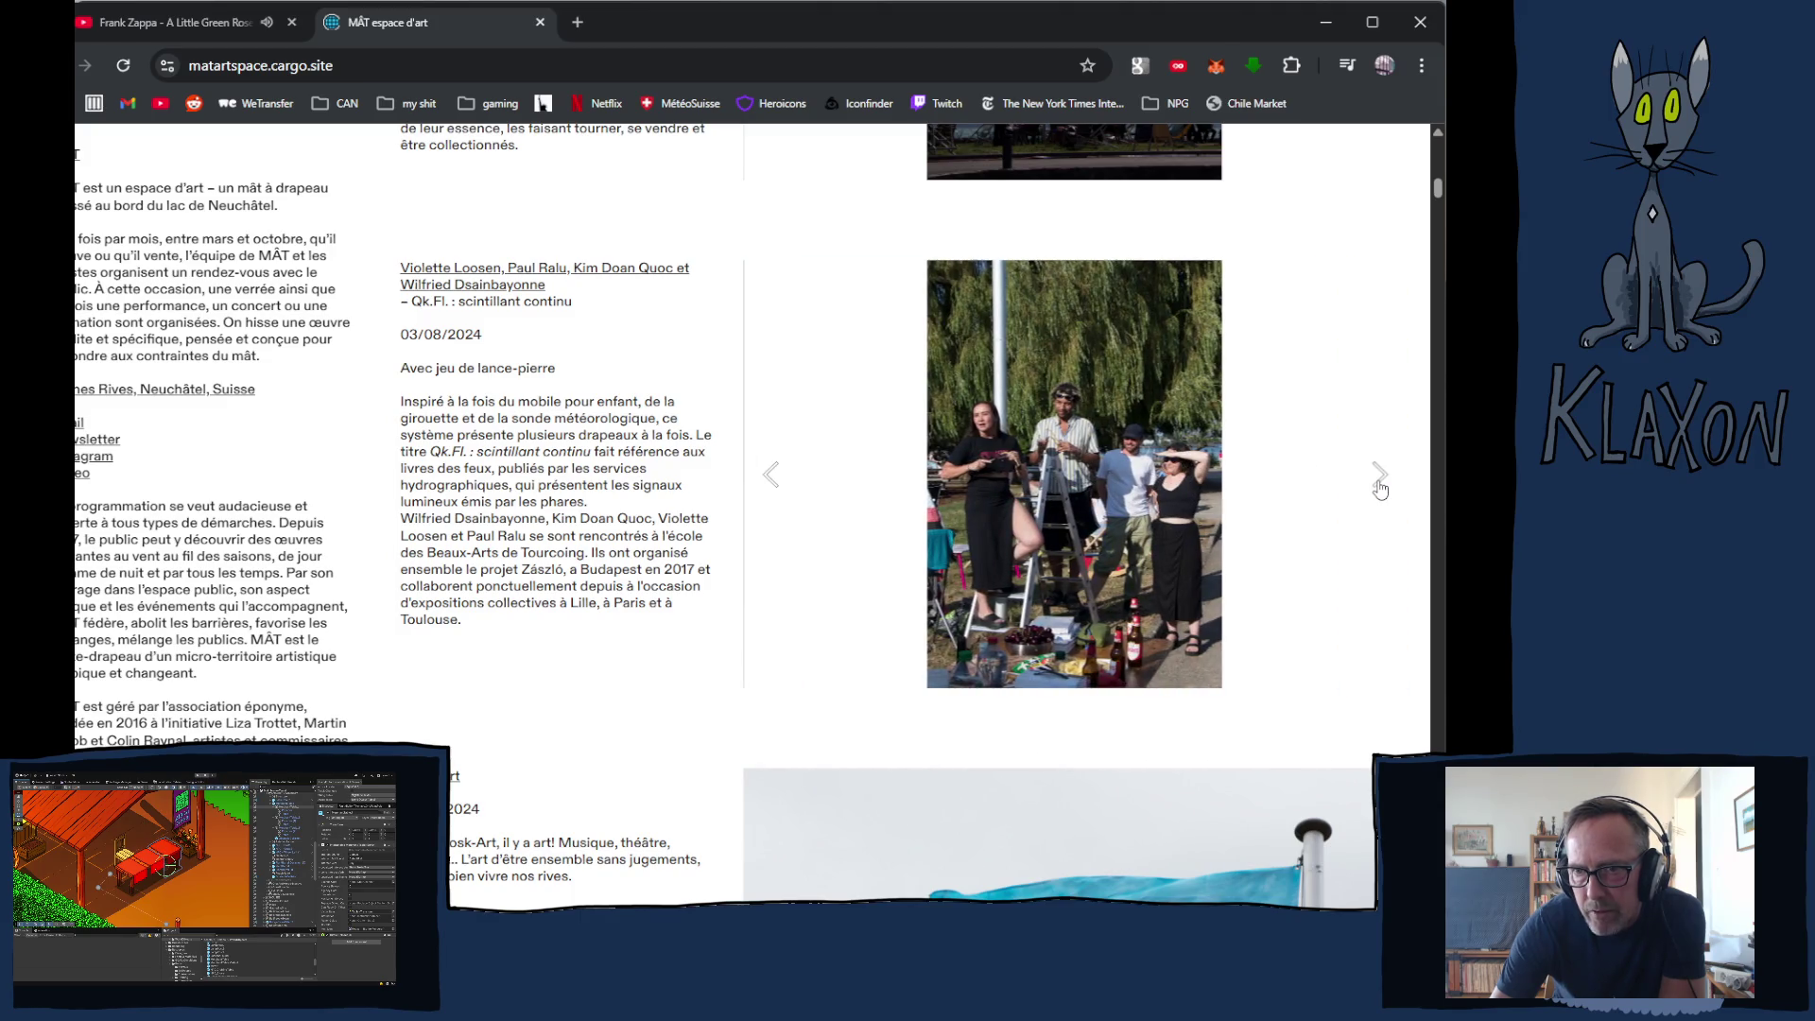
click(1380, 486)
click(1379, 486)
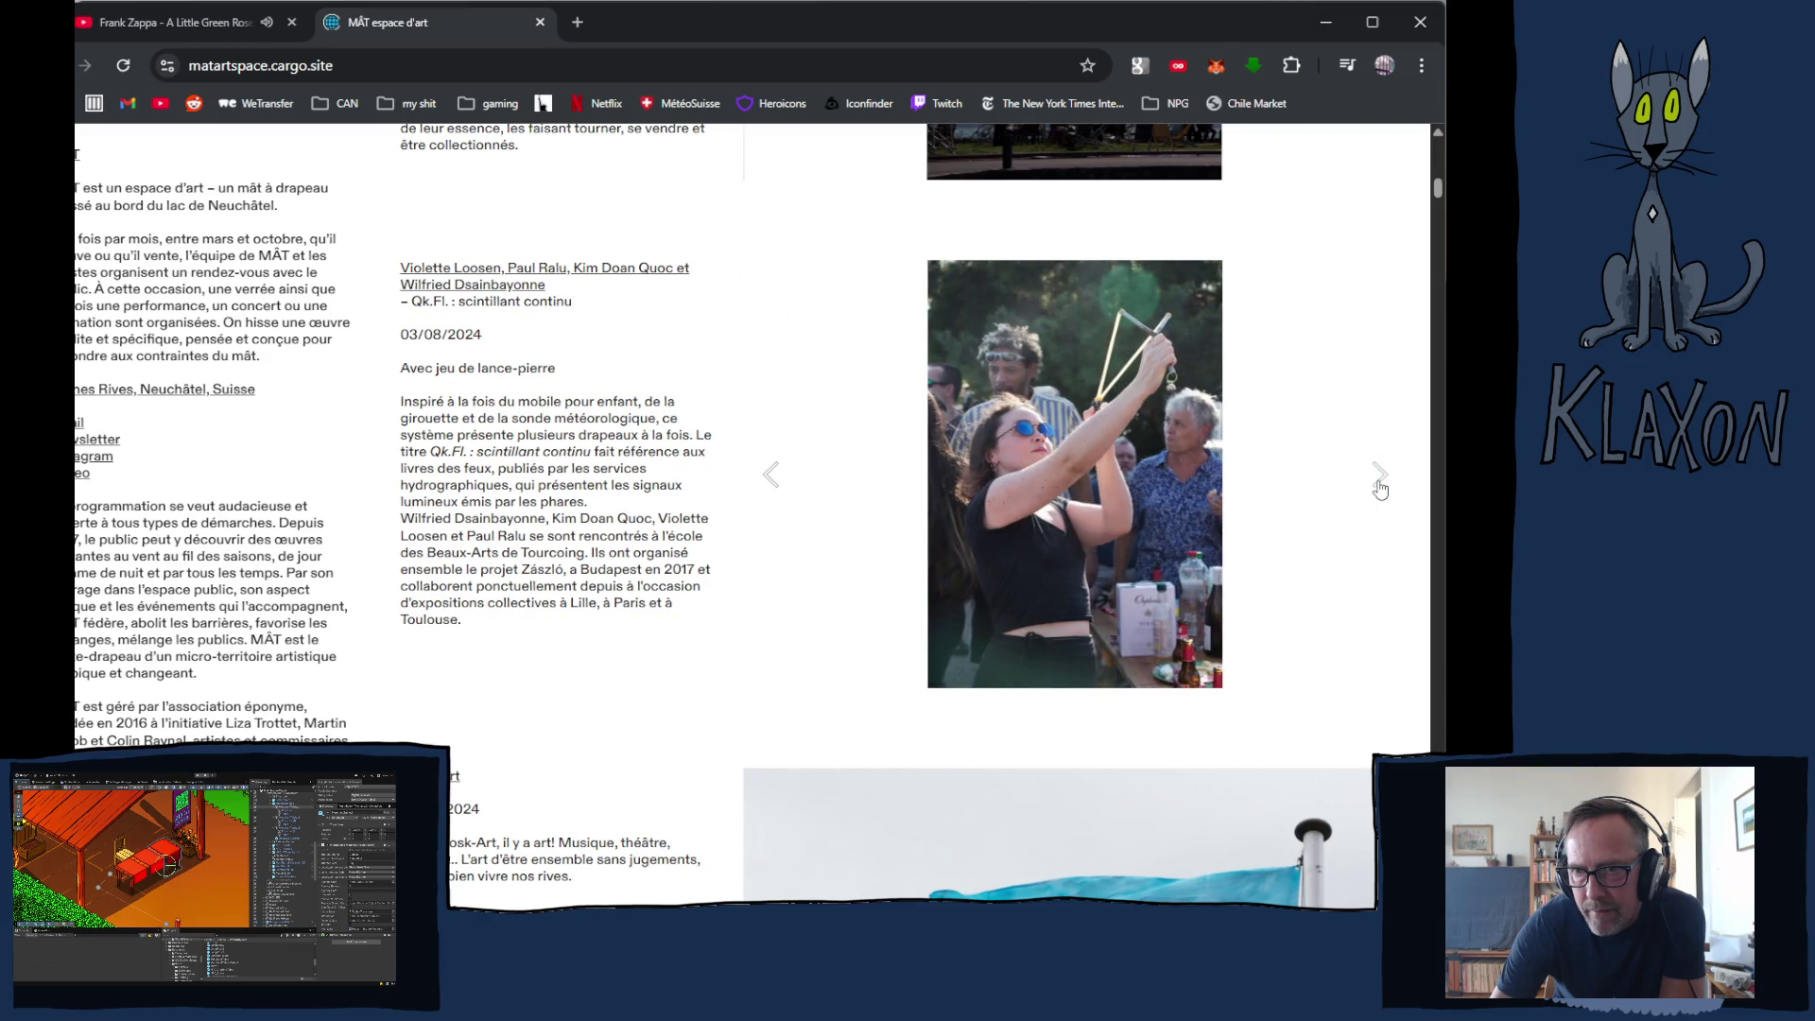
click(1379, 486)
click(1379, 486)
click(1380, 486)
click(1380, 486)
click(1380, 486)
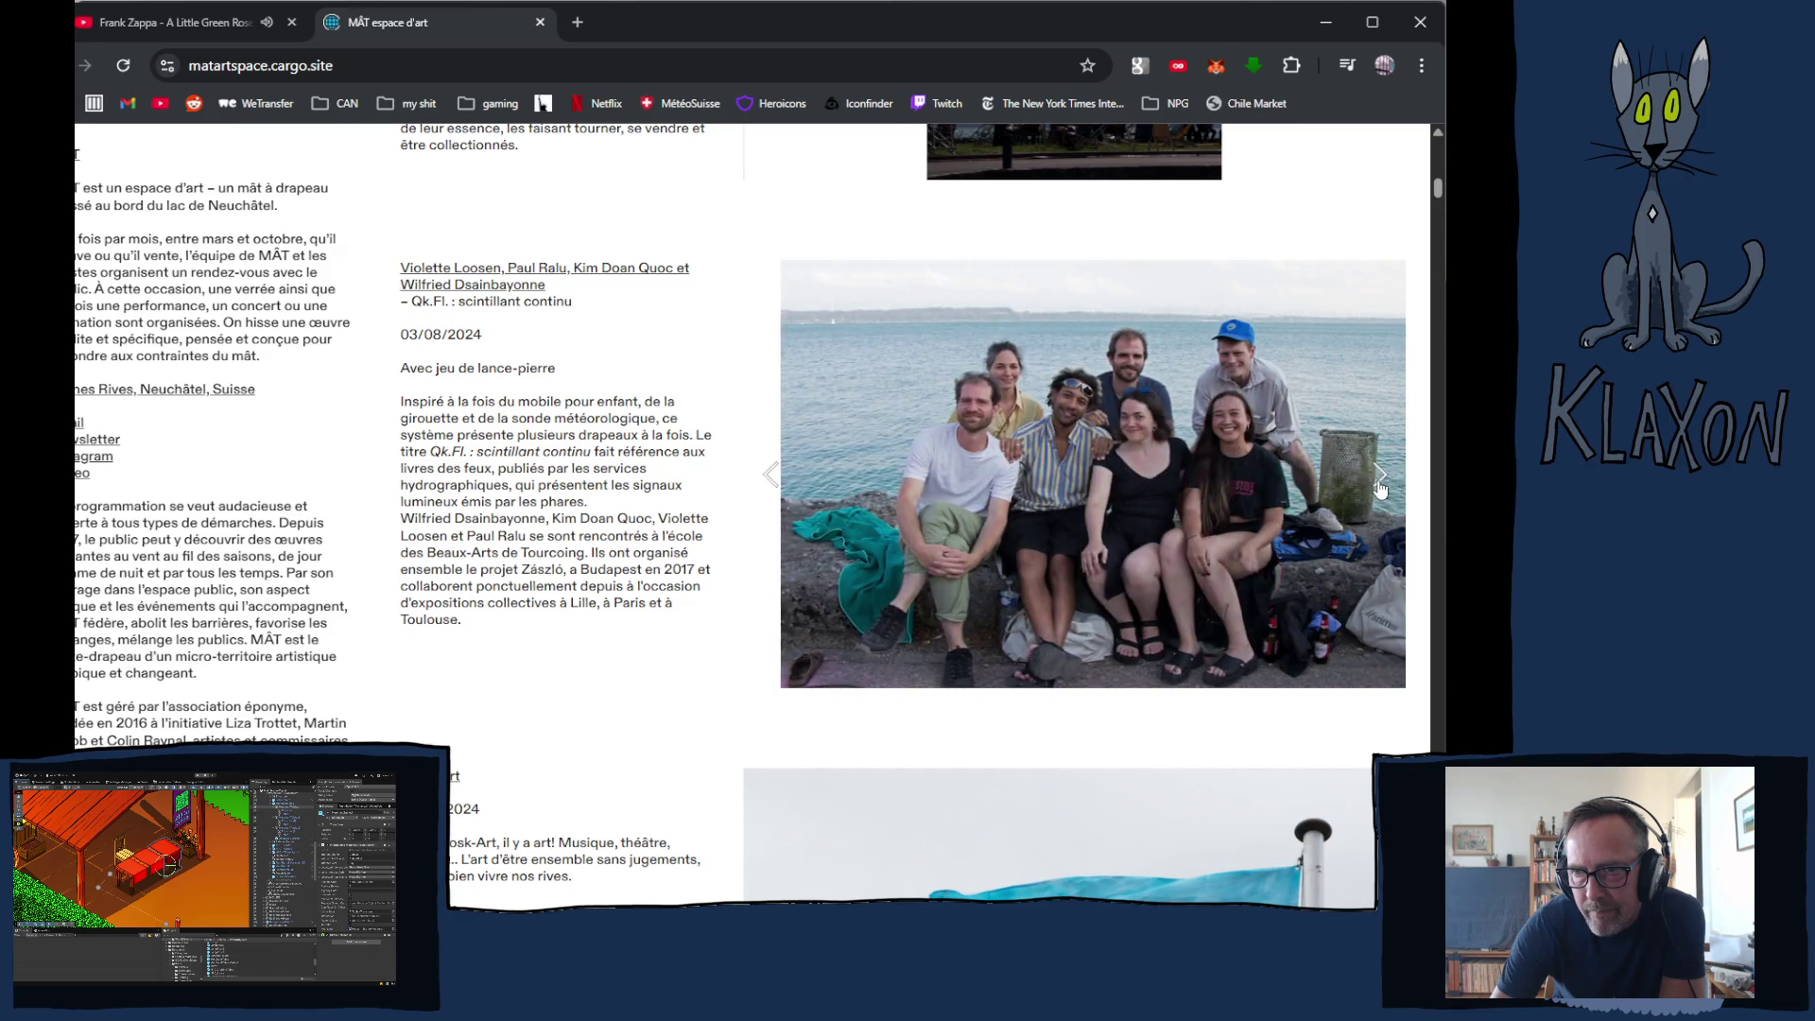
- Advance the Kiosk-Art slideshow through its photos
scroll(1379, 489, down, 4)
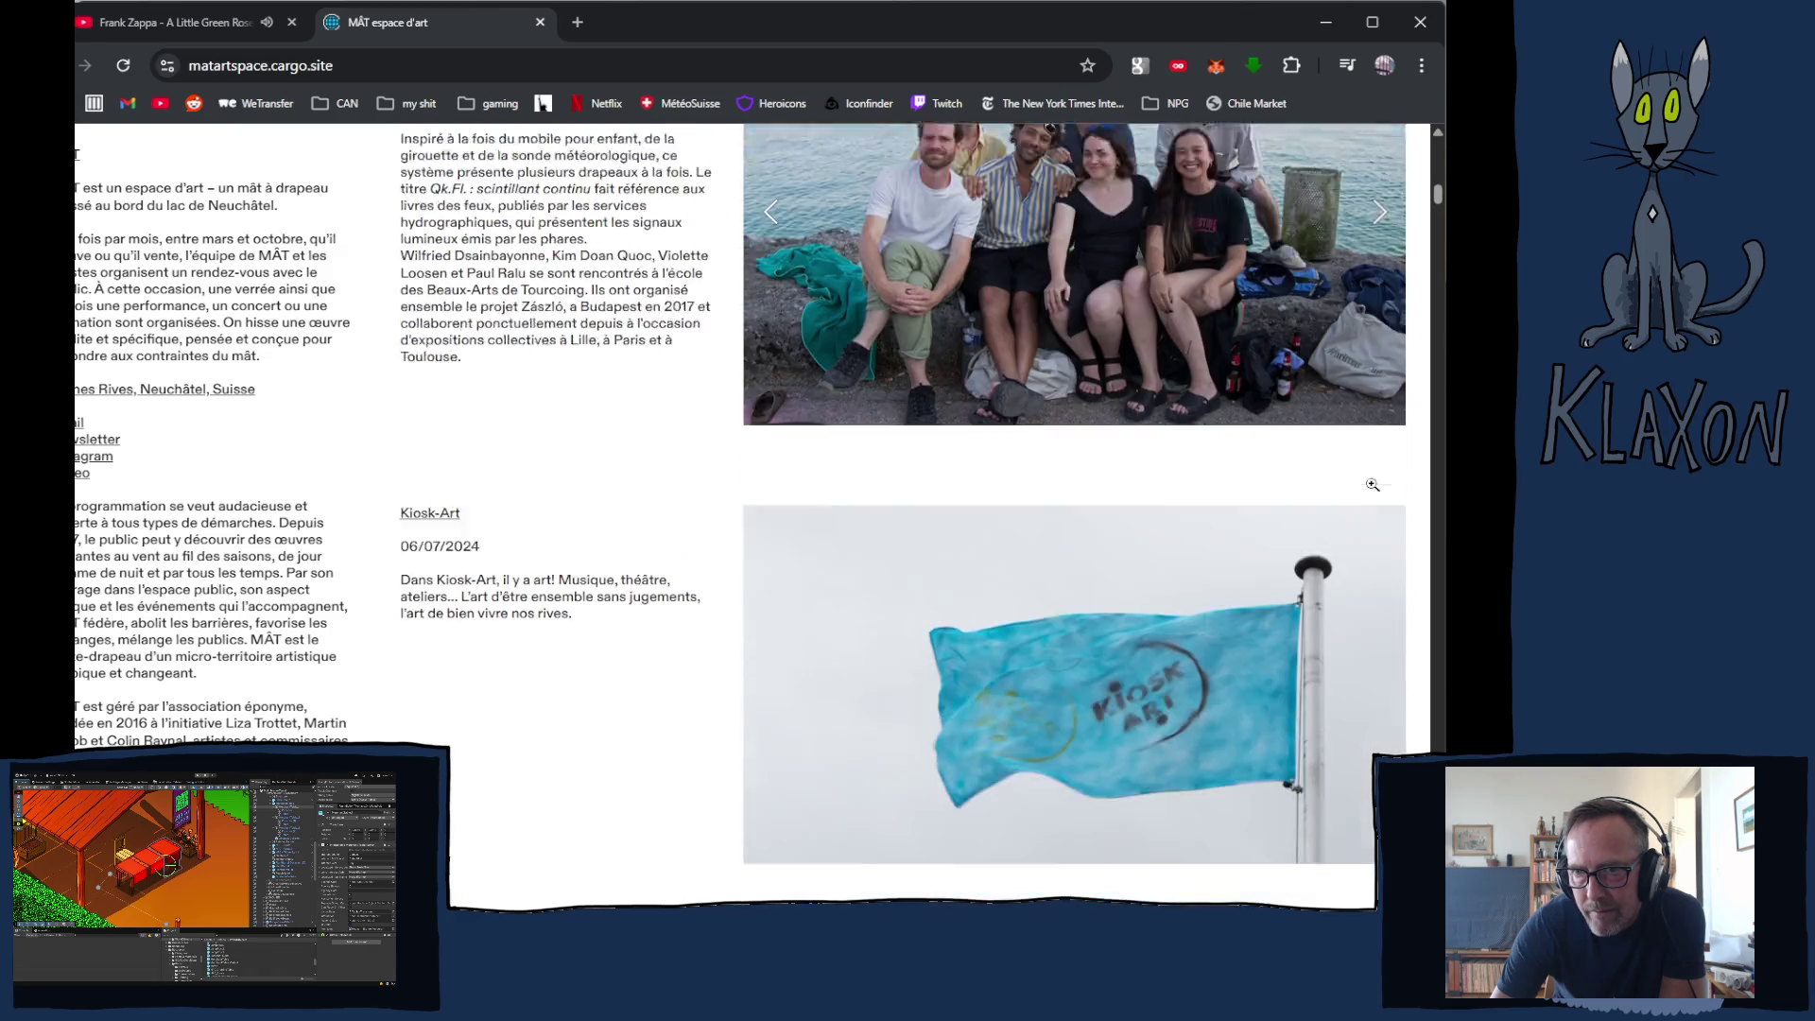
click(1383, 550)
click(1382, 548)
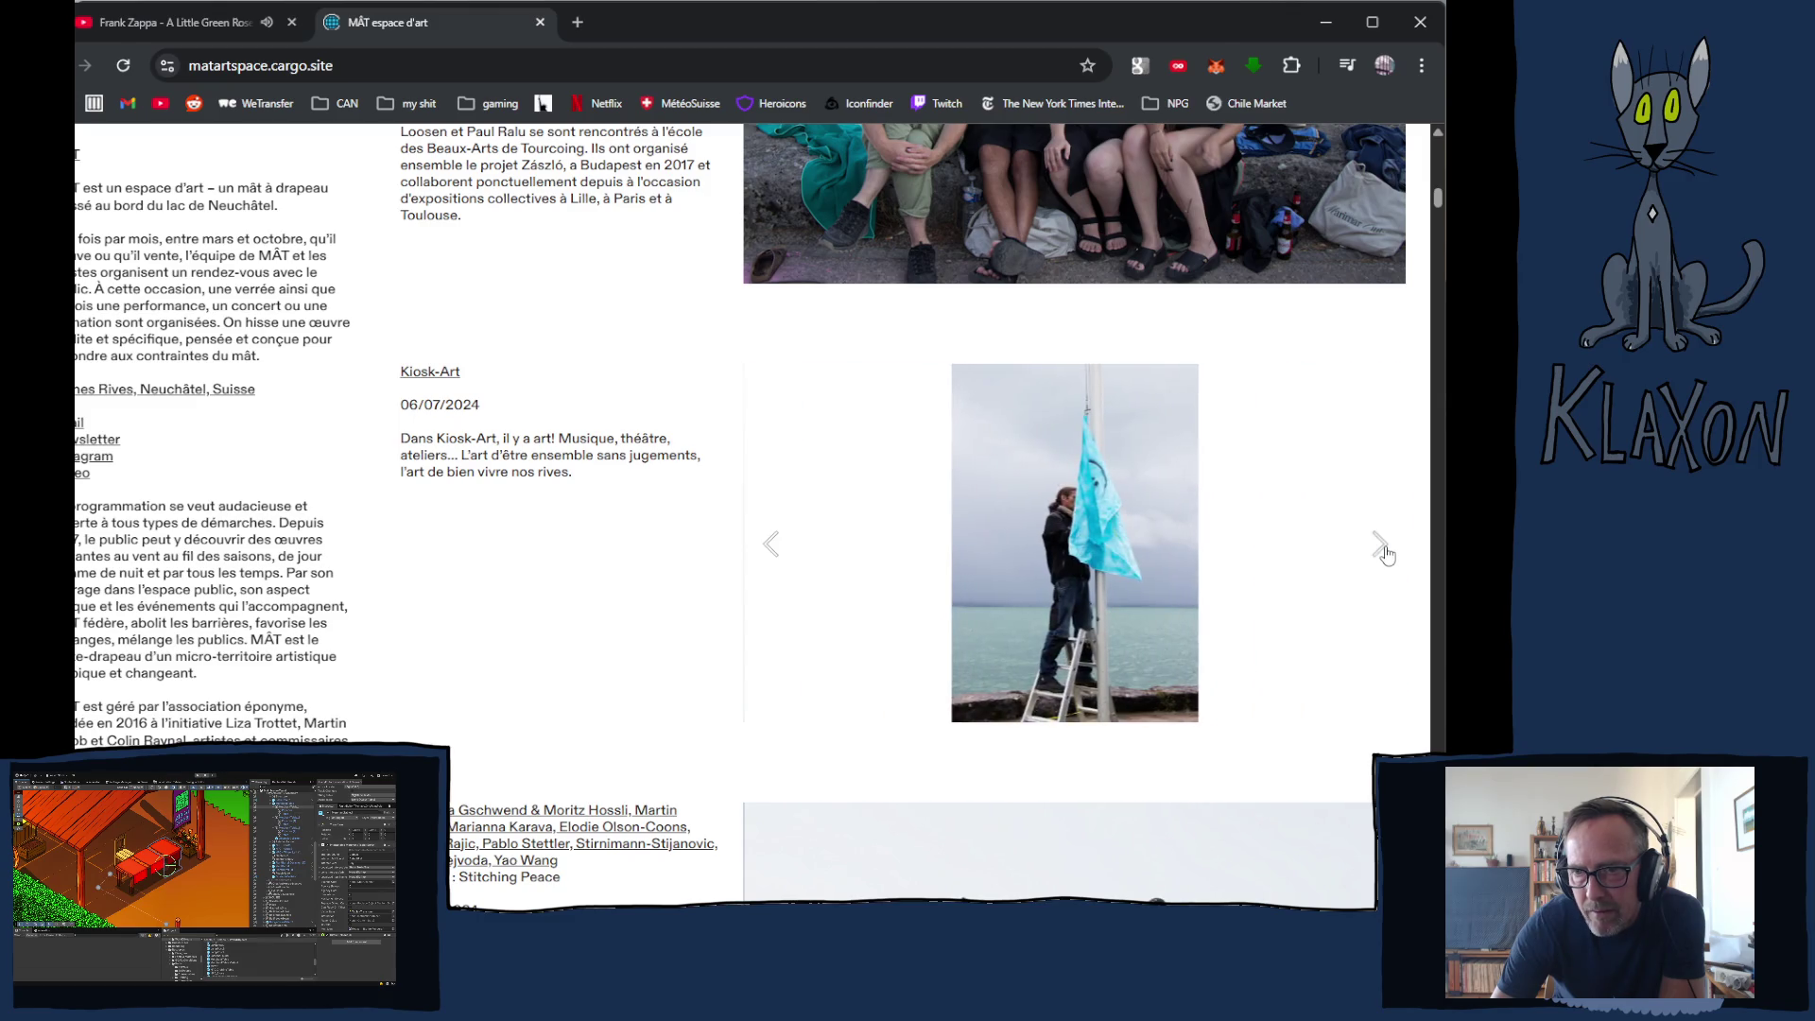
click(1382, 548)
click(1382, 548)
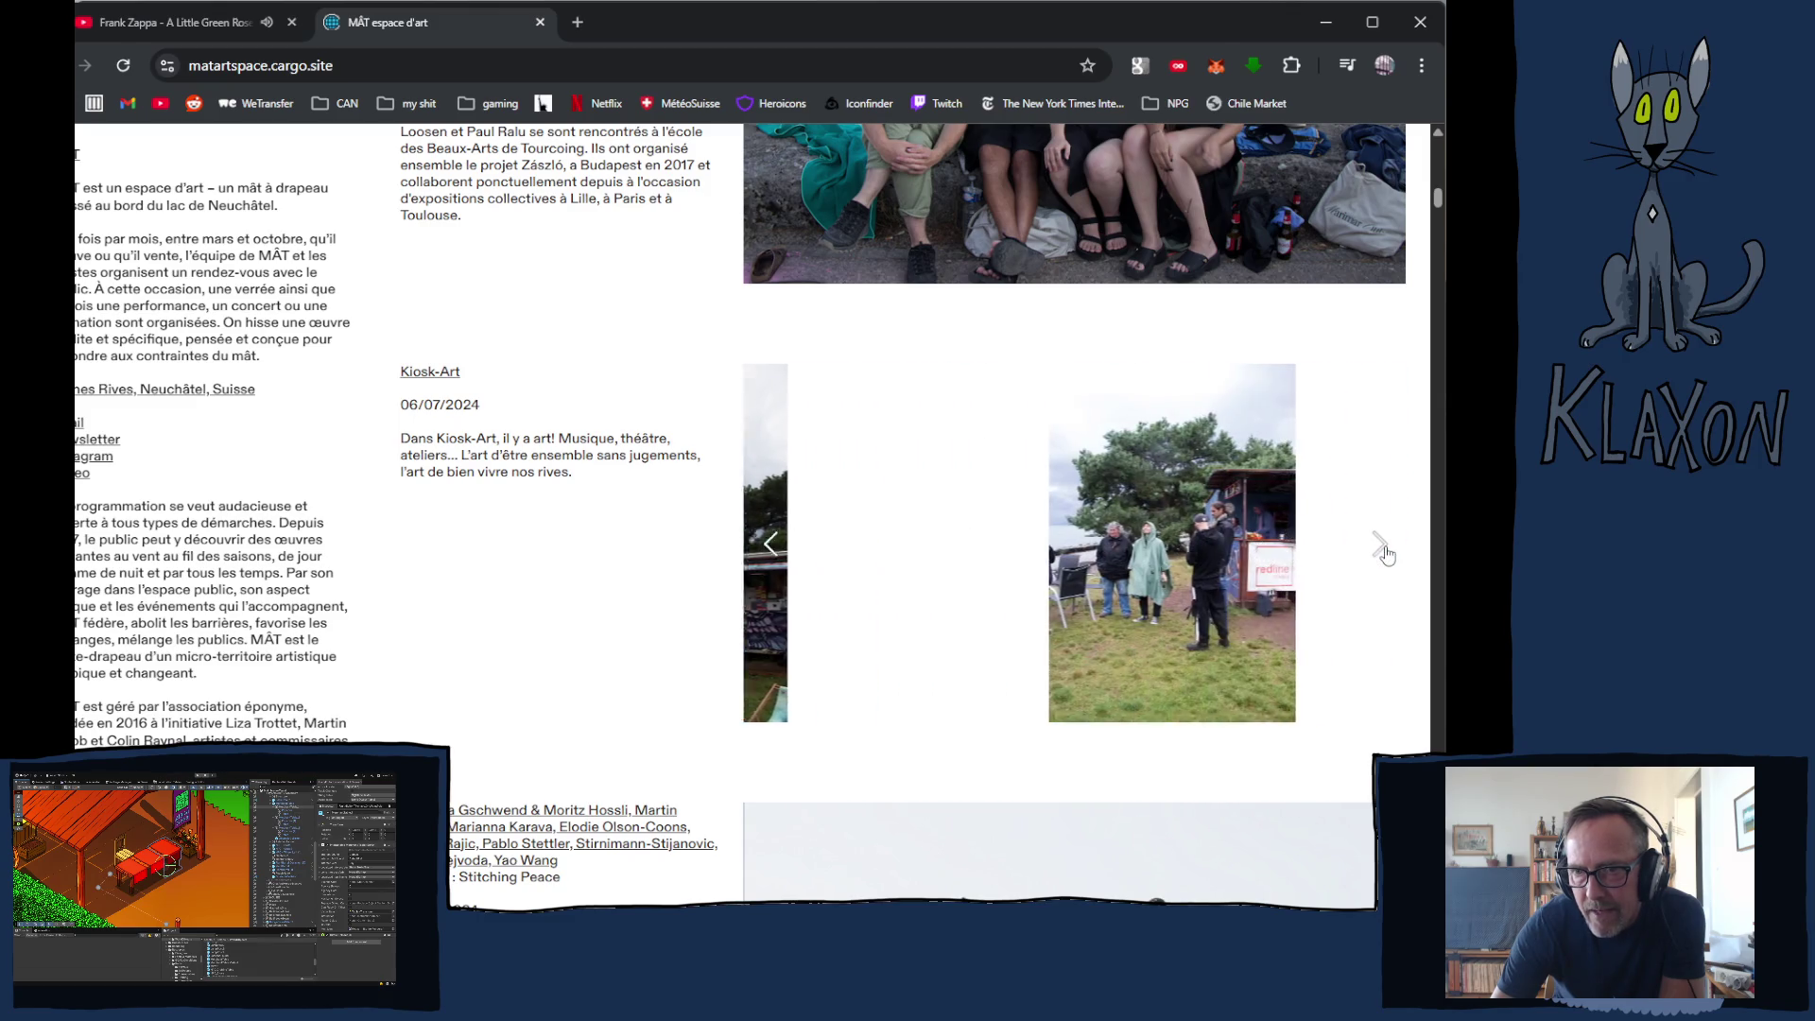
click(1383, 550)
- Advance the Stitching Peace slideshow to its lakeside crowd photo
scroll(1384, 547, down, 5)
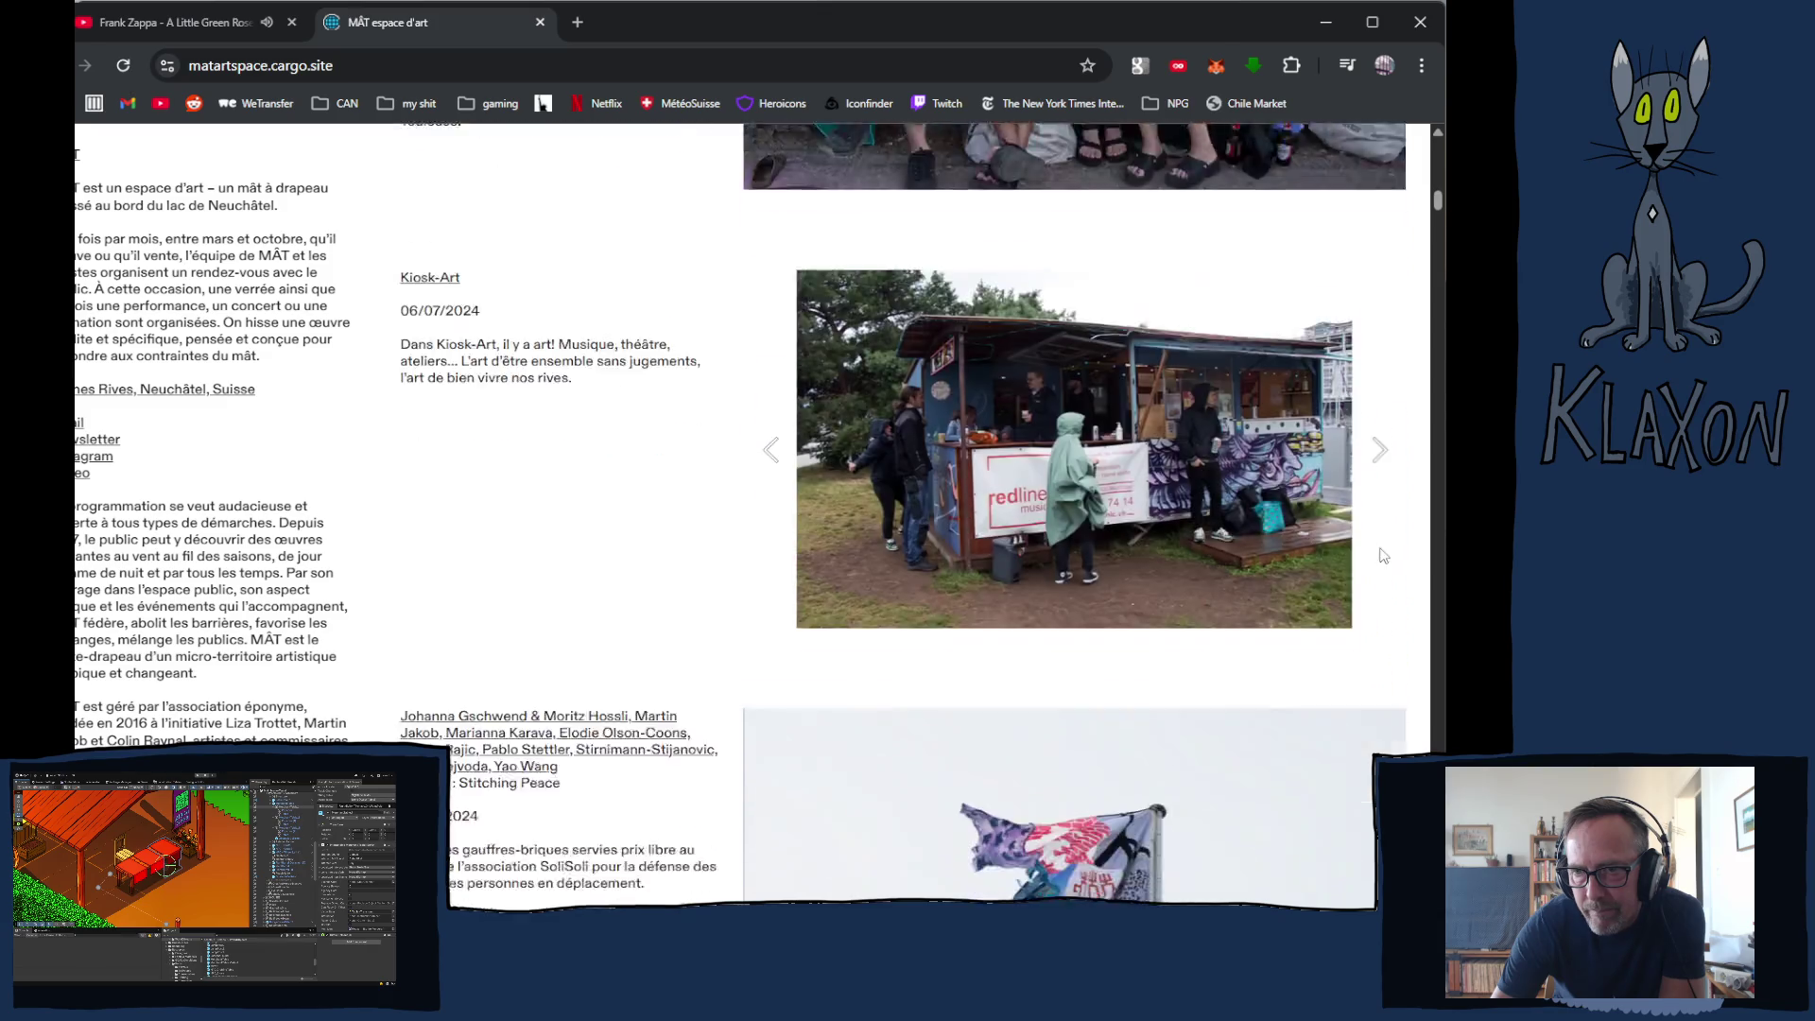
click(1384, 535)
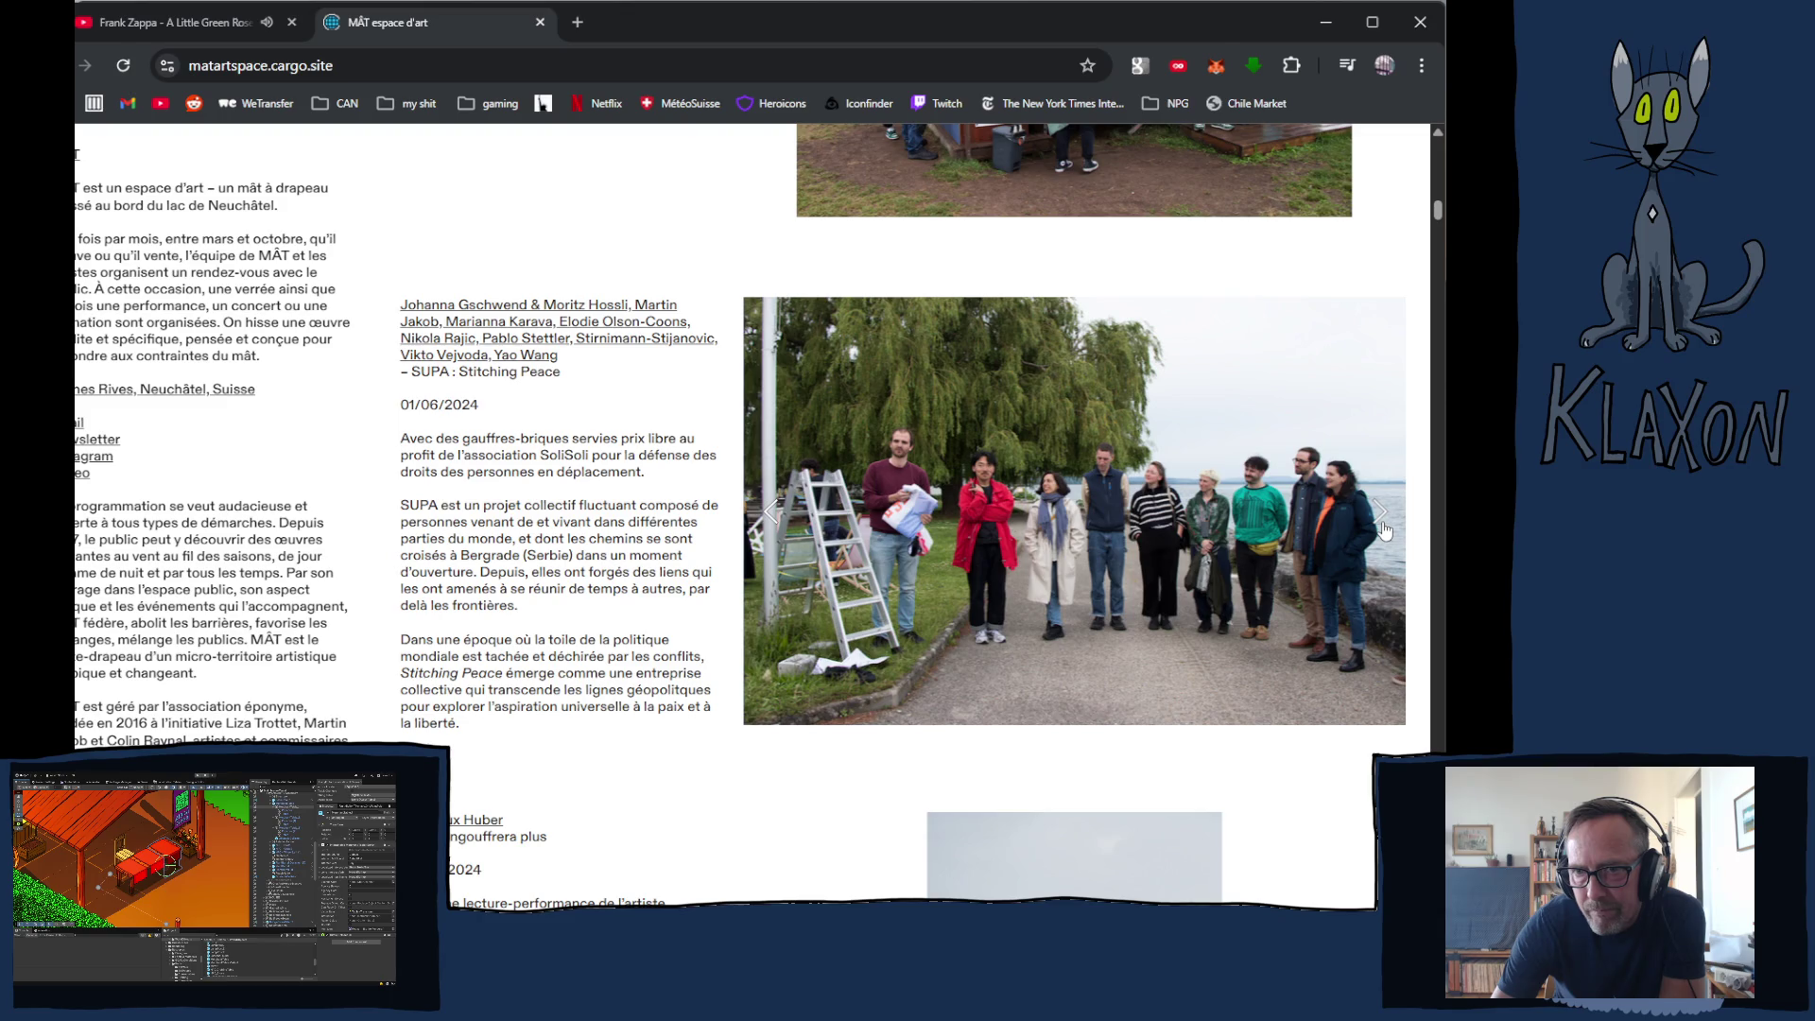
click(1383, 529)
click(1383, 530)
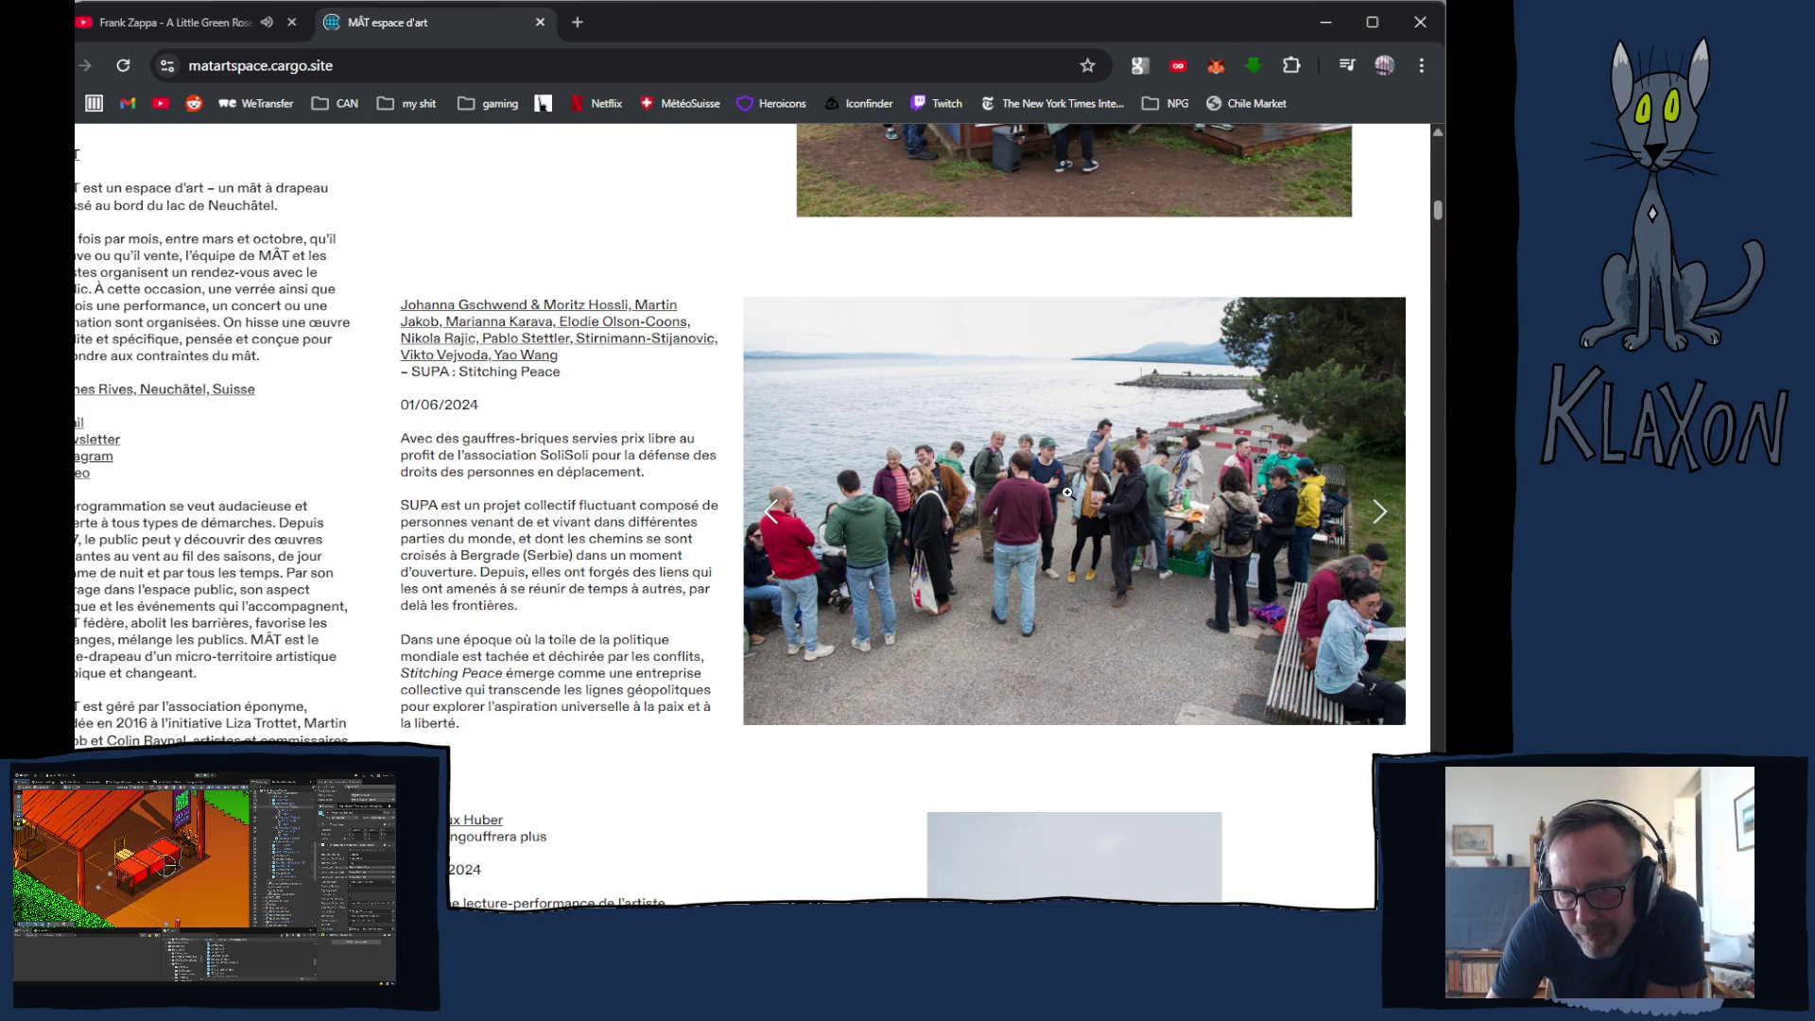
scroll(1305, 575, down, 5)
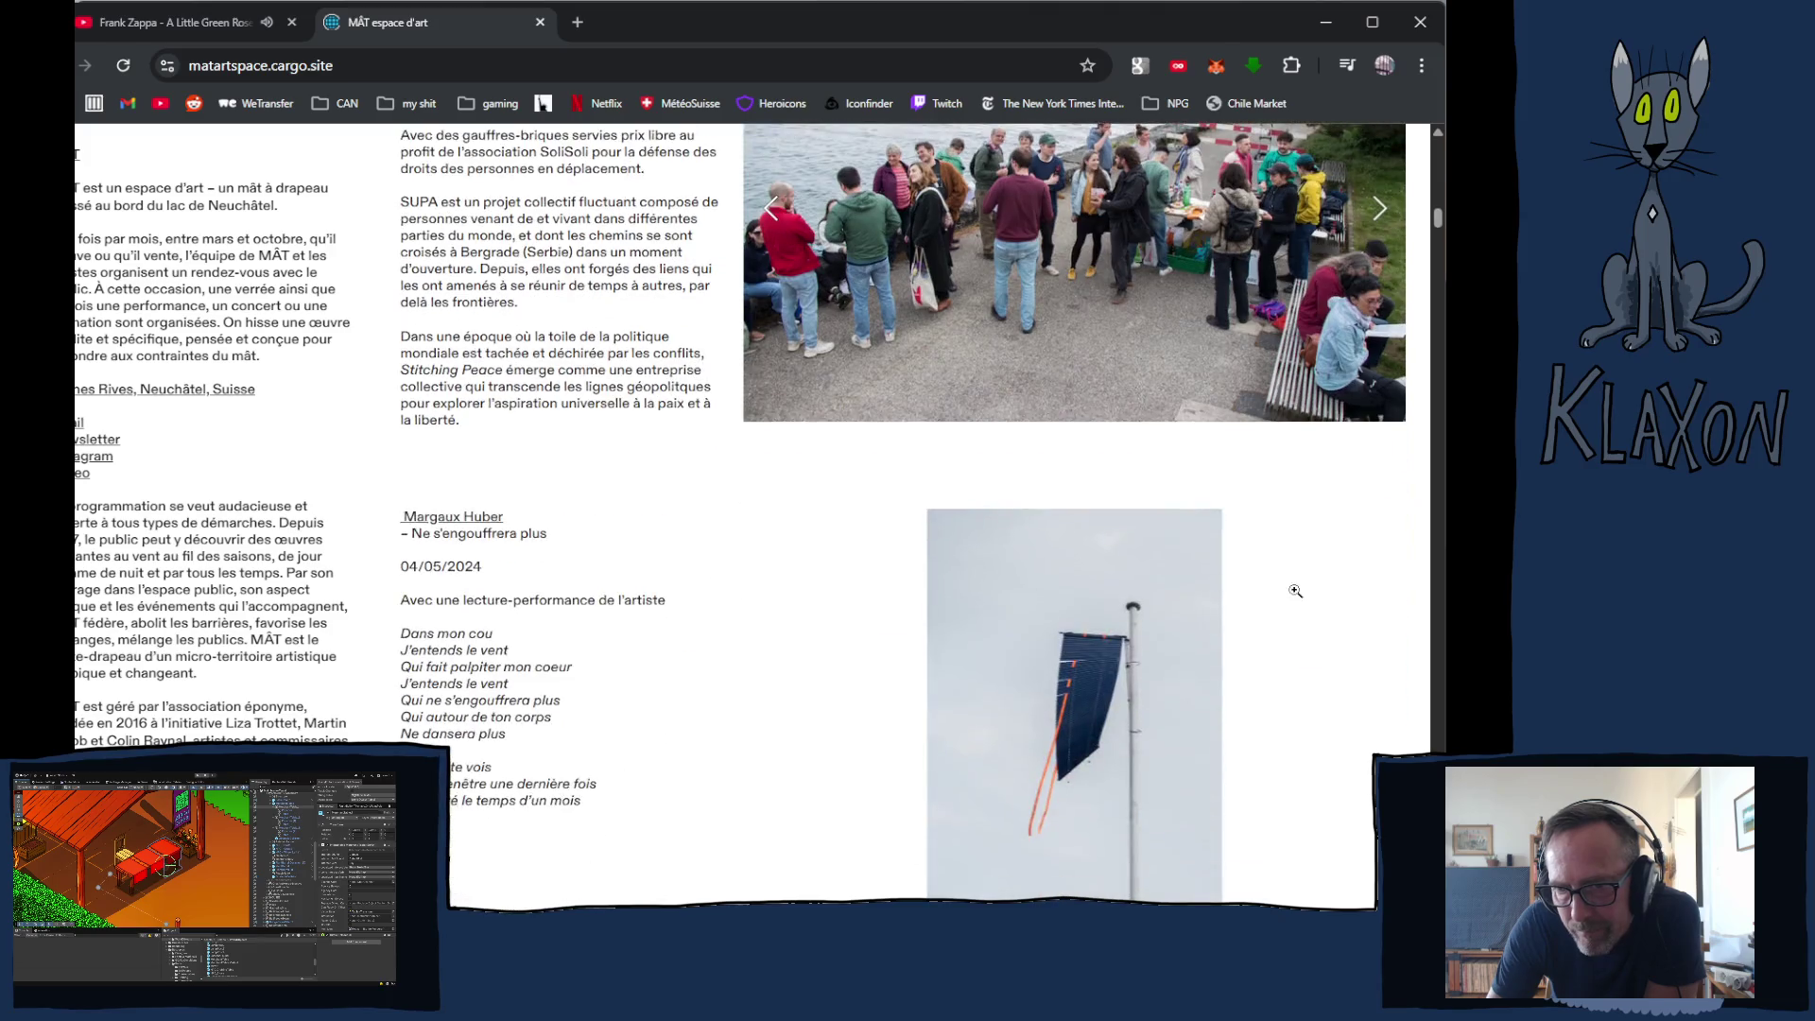
- Page through the 'Ne s'engouffrera plus' slideshow photos
click(1383, 423)
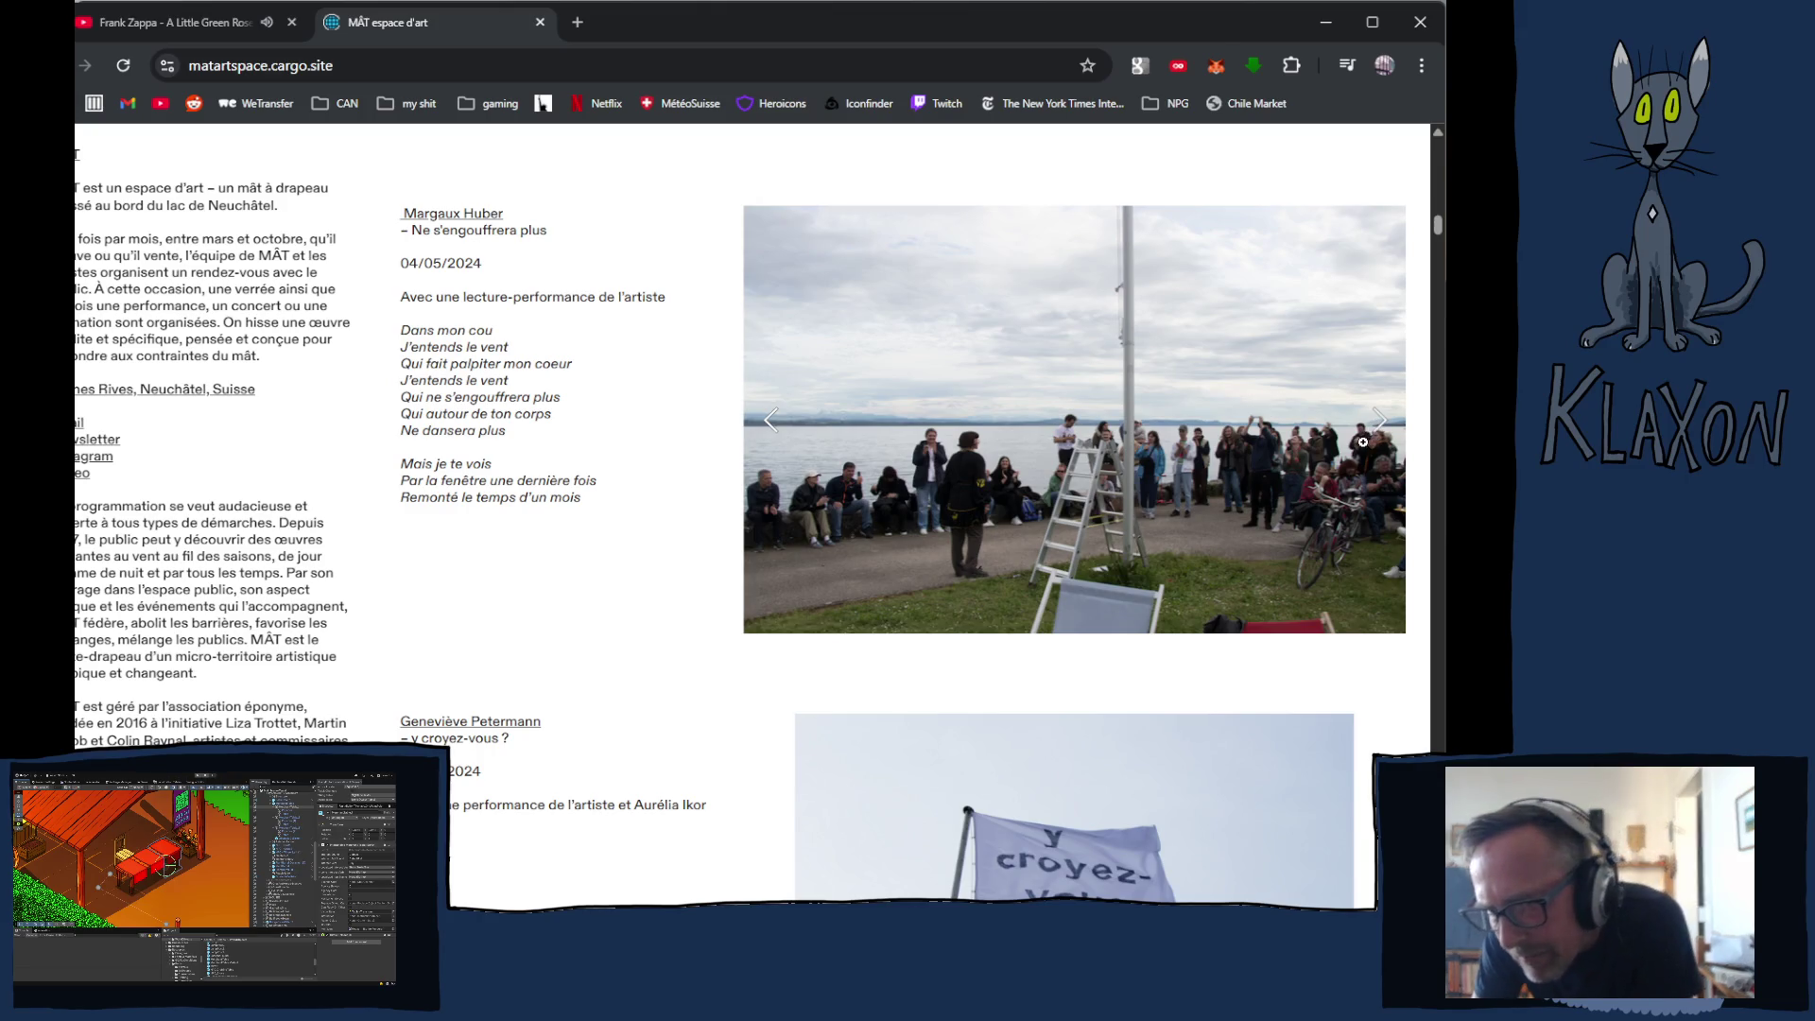
click(1378, 420)
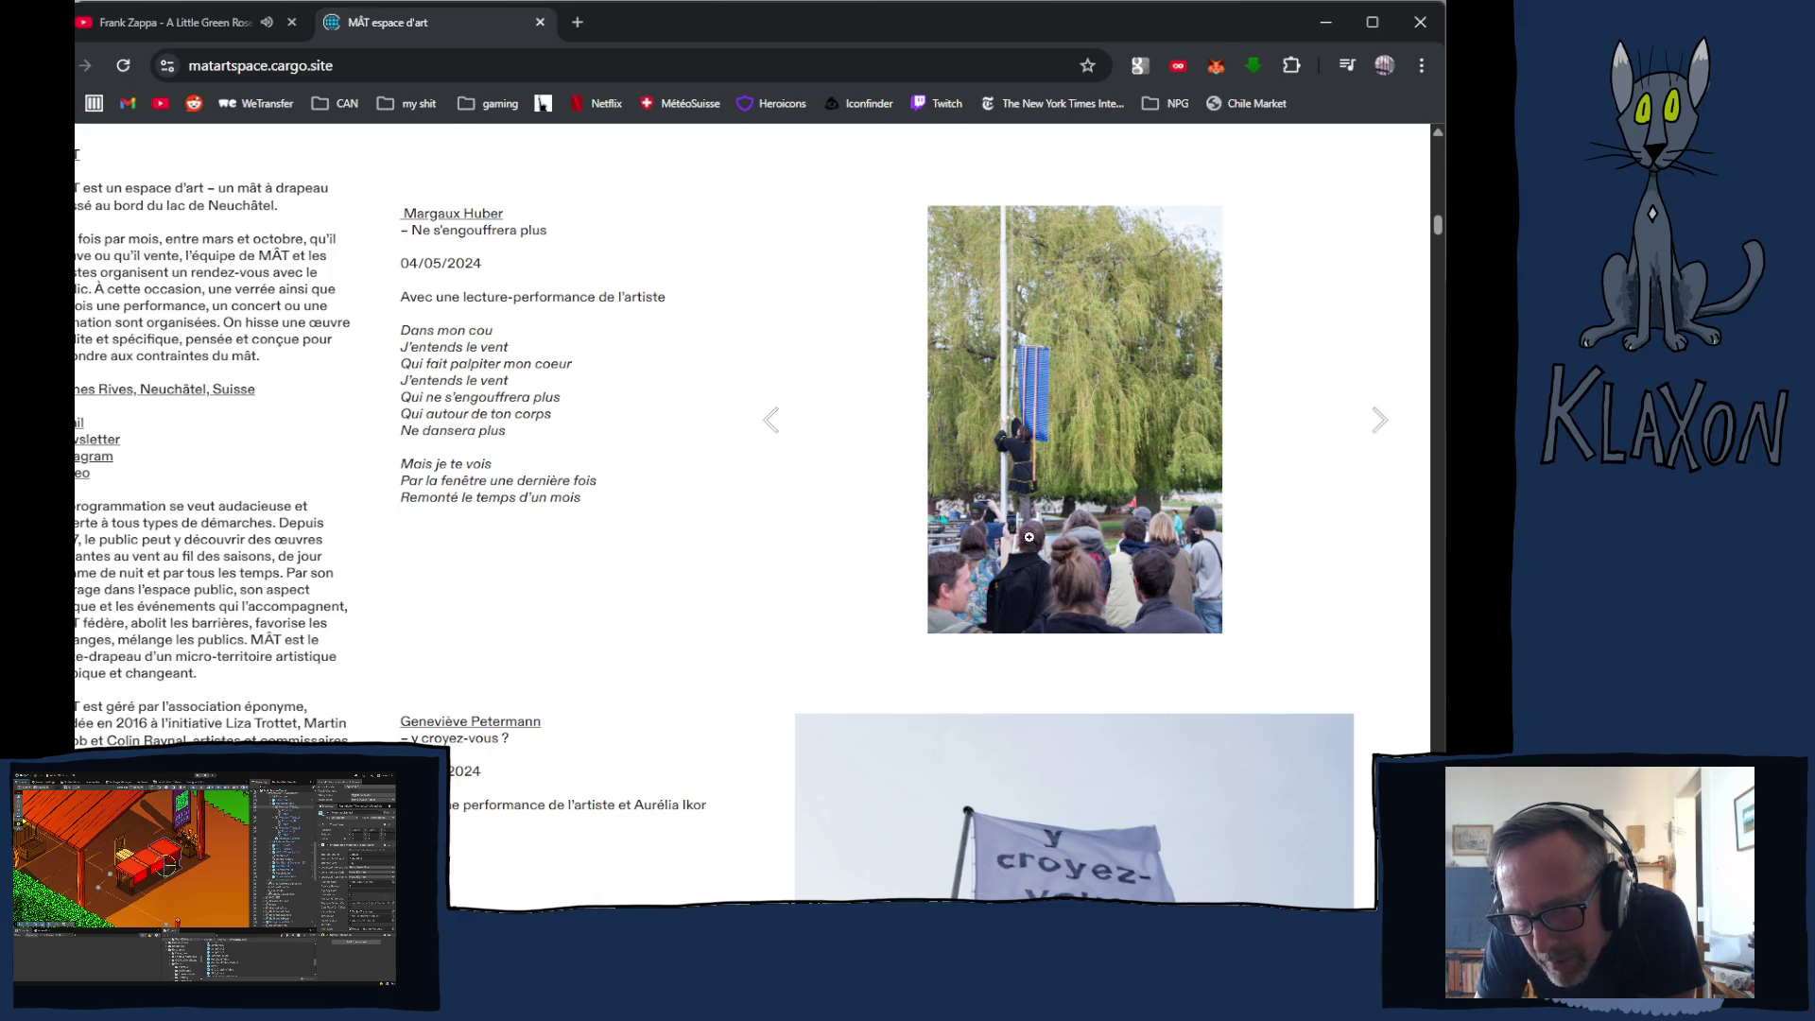
click(1379, 421)
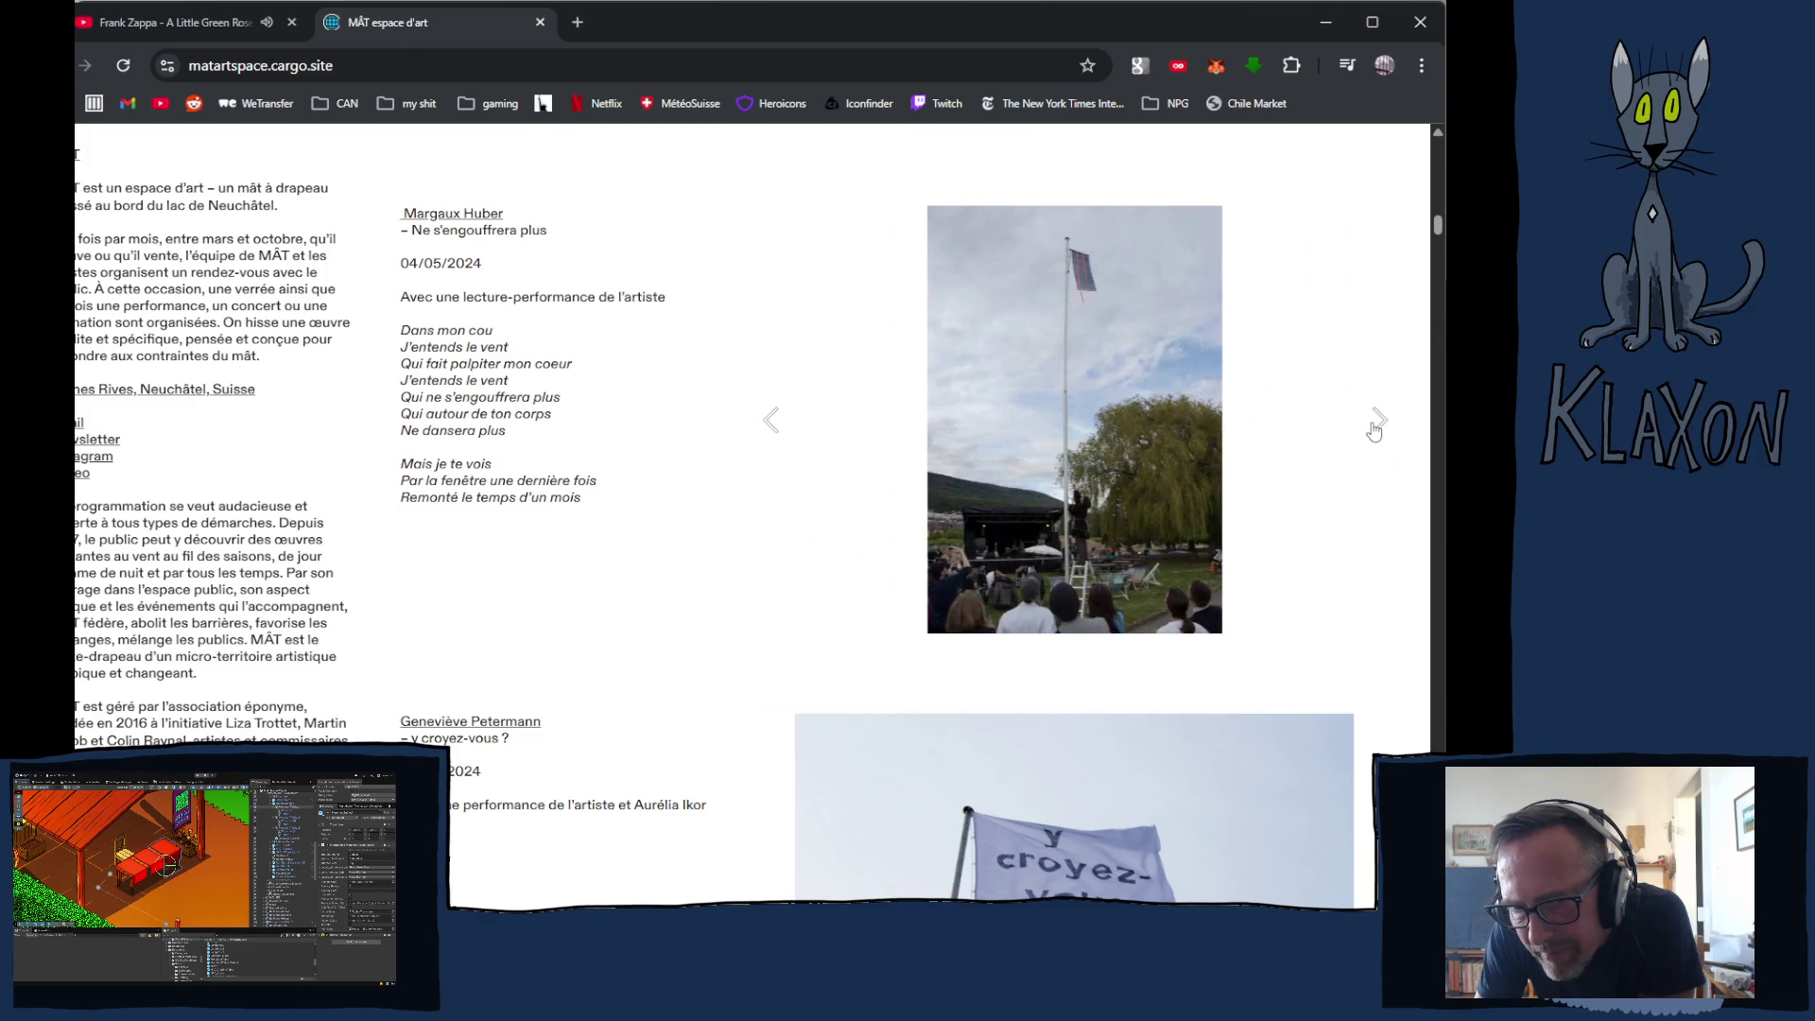
click(1376, 426)
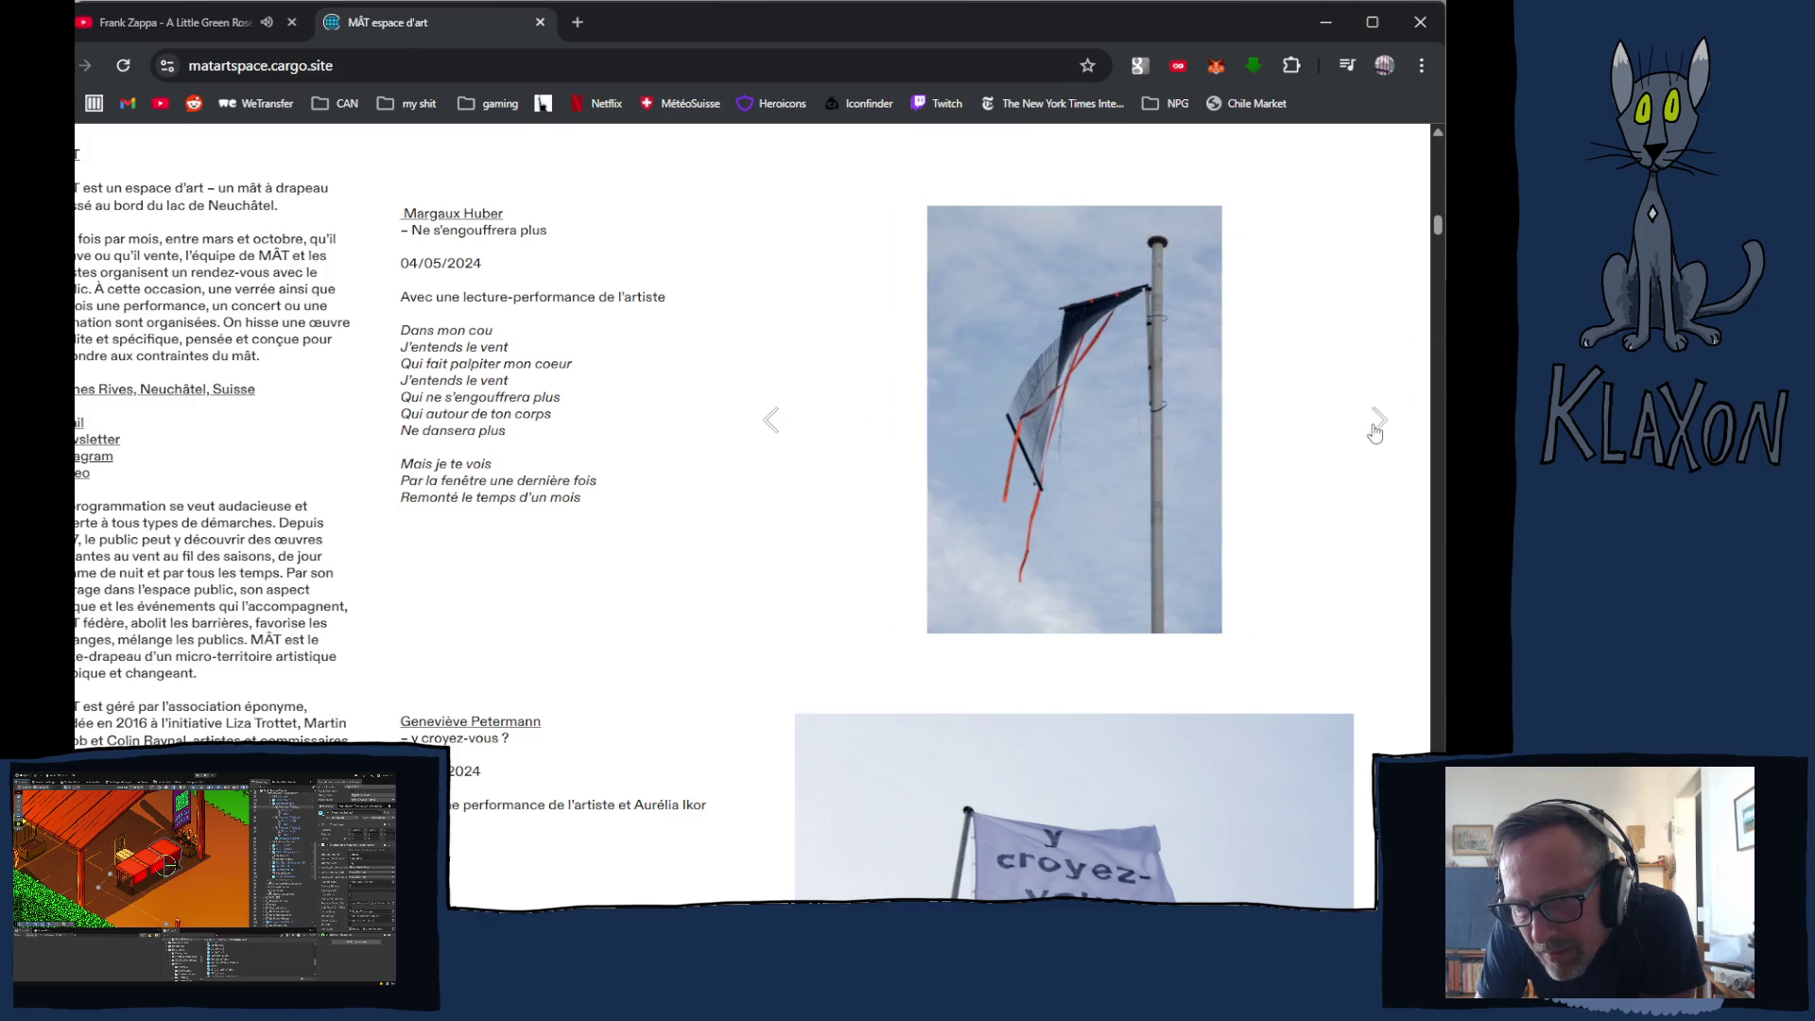
click(1376, 426)
click(1379, 421)
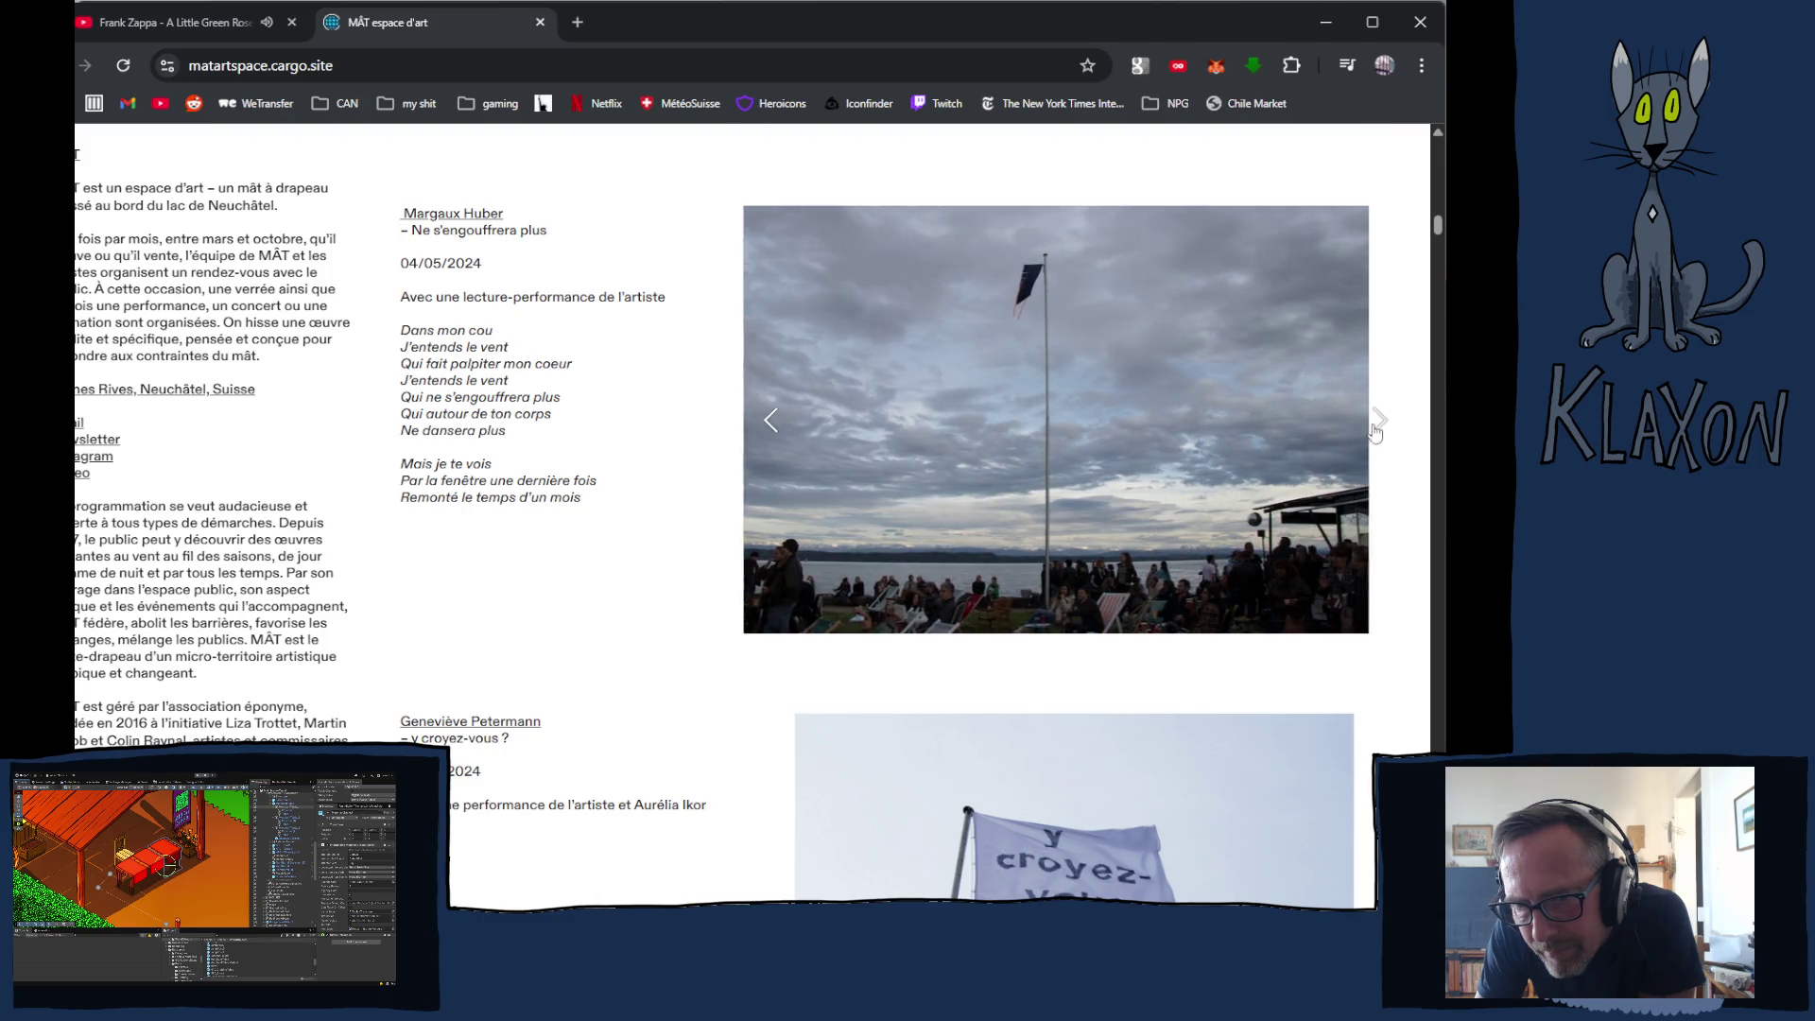
click(1376, 426)
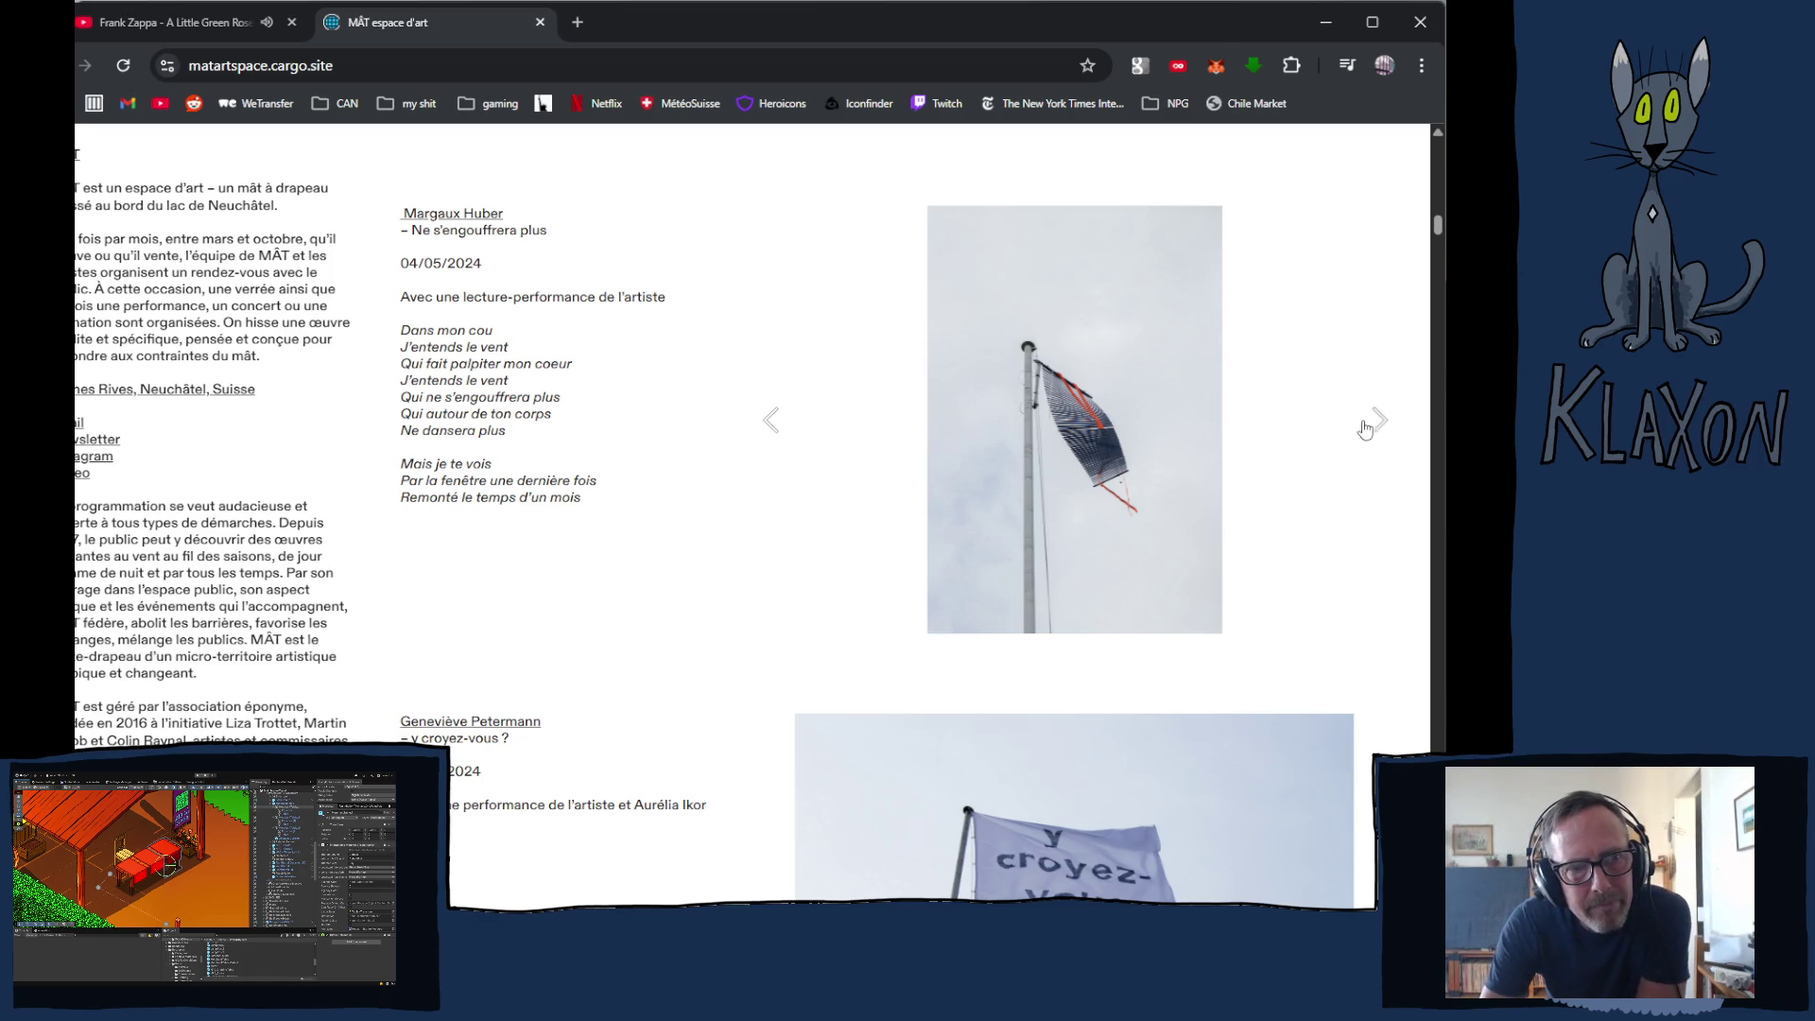
- Advance the 23/03/2024 'y croyez-vous ?' slideshow to the ladder-and-mast photo
scroll(1324, 439, down, 4)
scroll(1317, 443, down, 2)
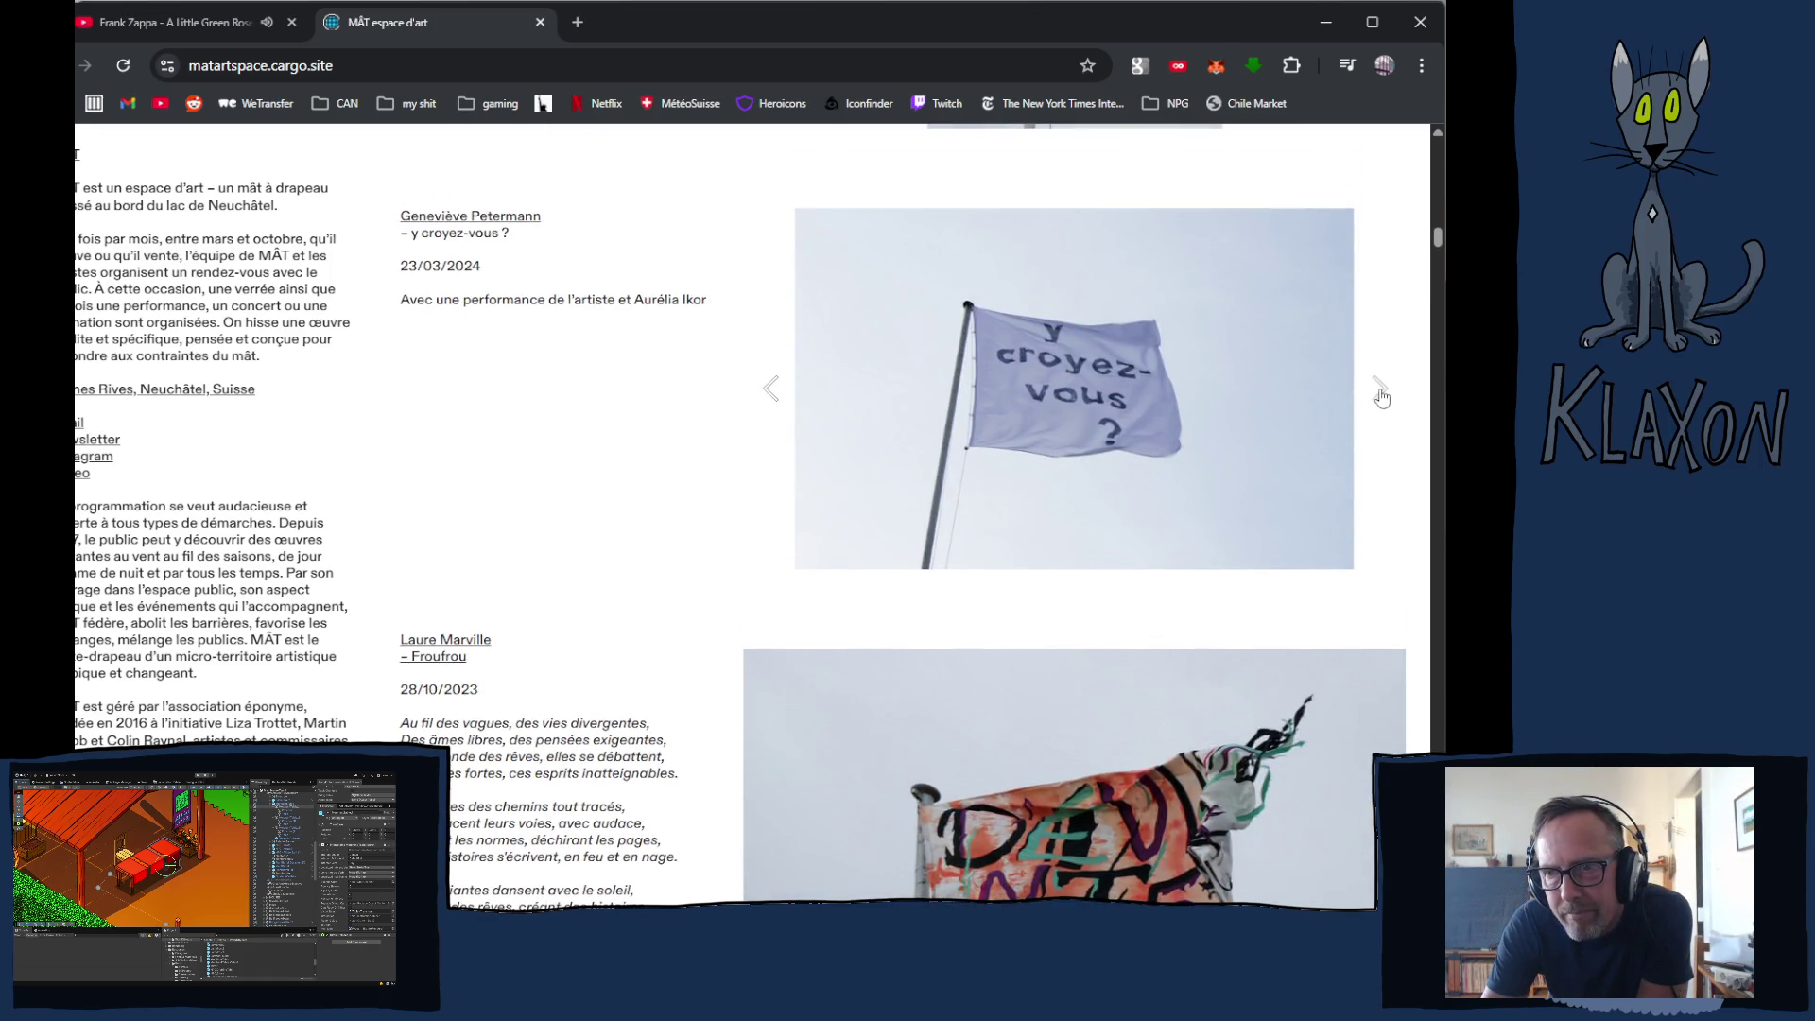
click(1379, 395)
click(1382, 396)
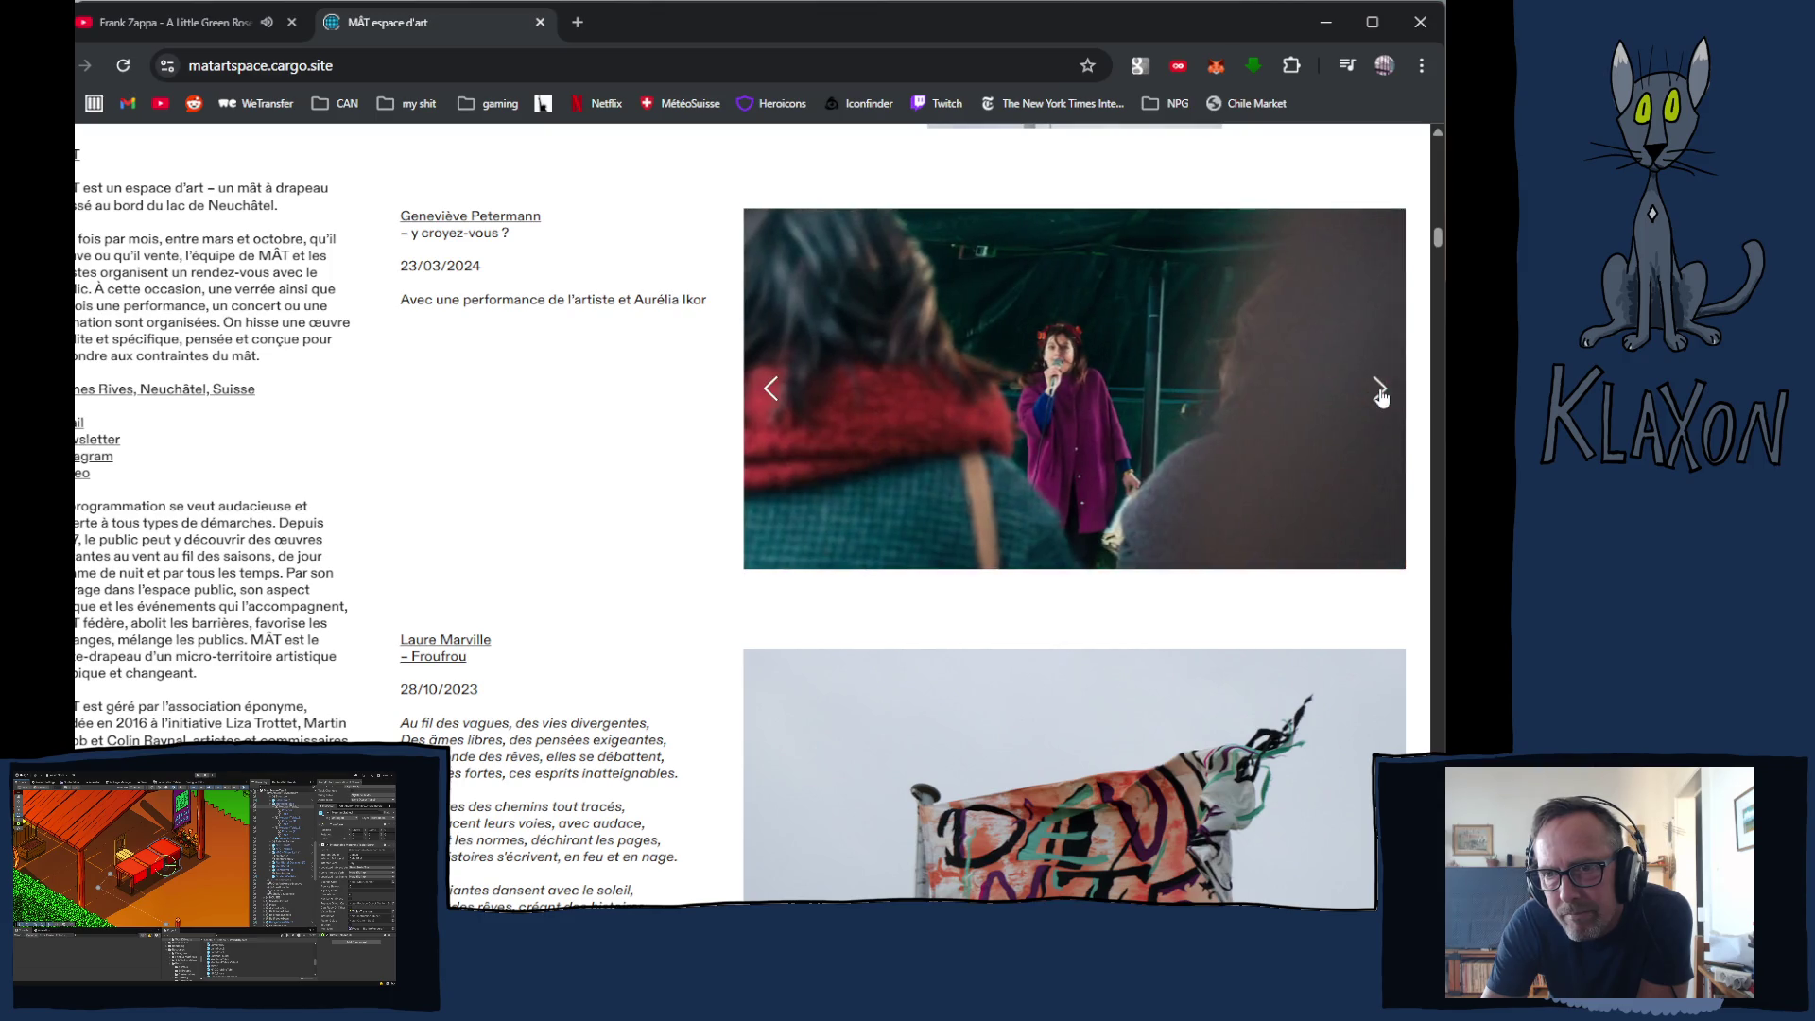
click(1382, 396)
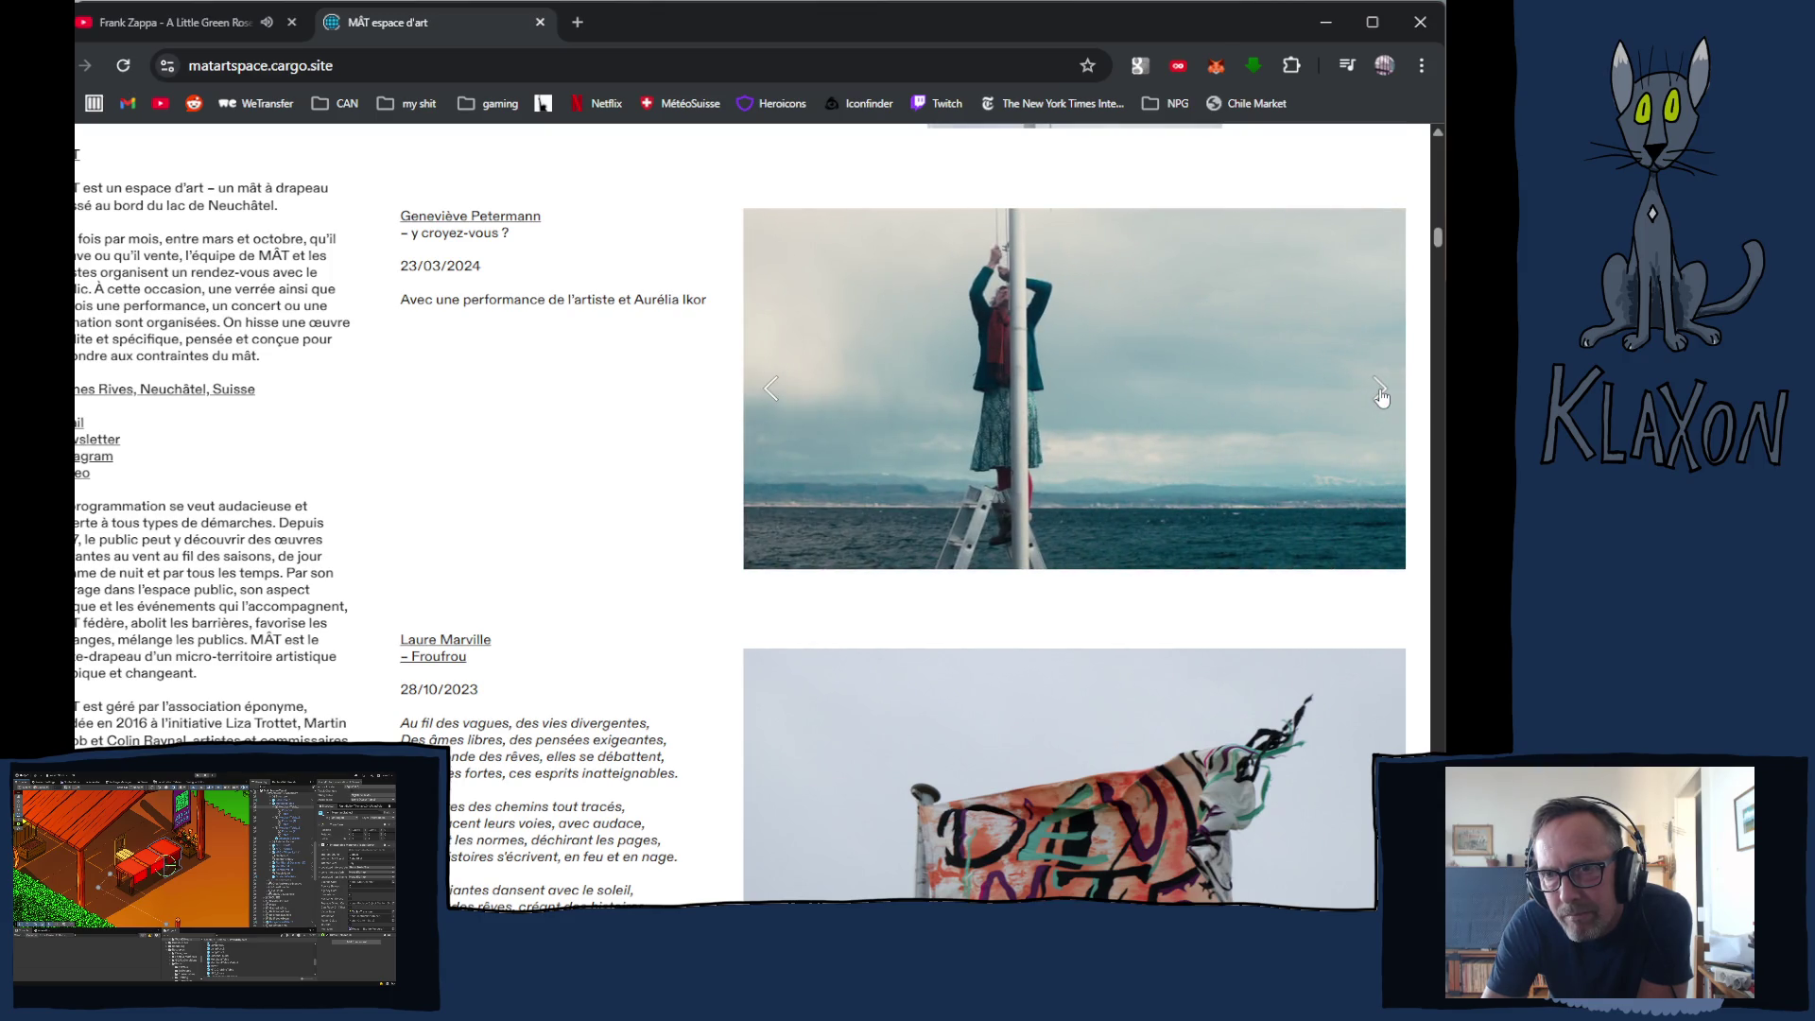
scroll(1381, 396, down, 5)
scroll(1381, 396, down, 5)
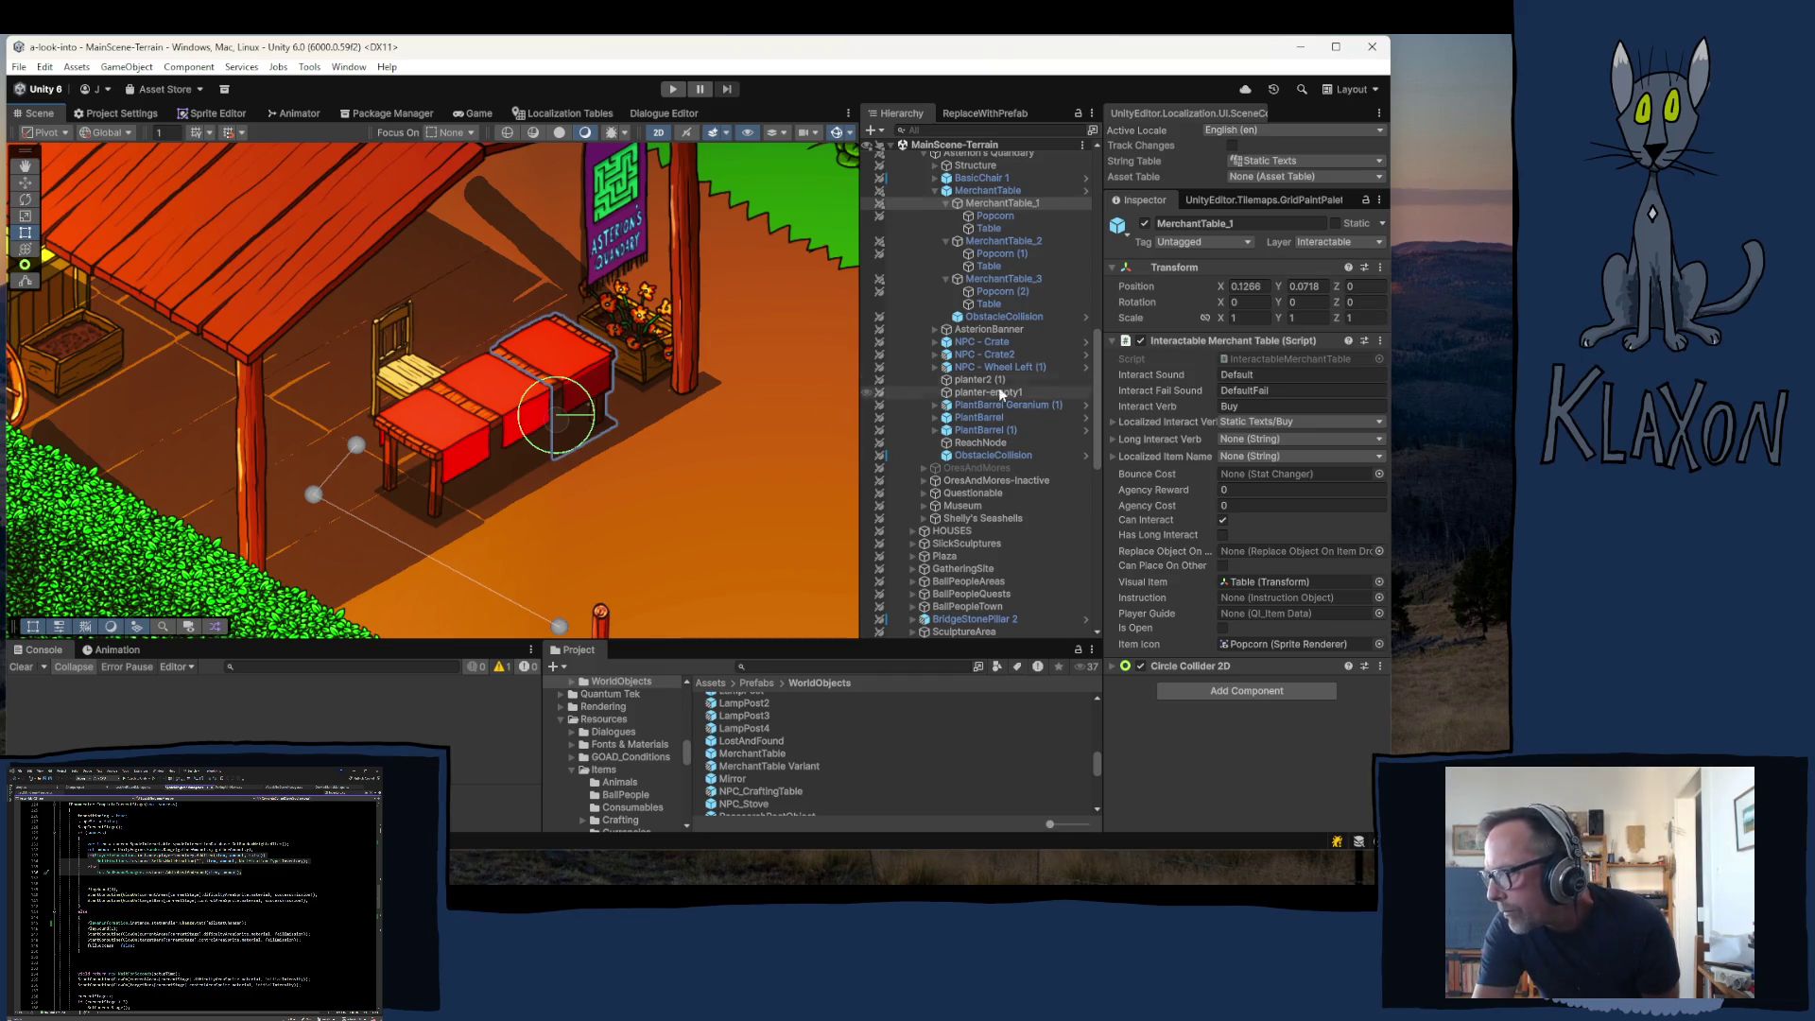
- Select MerchantTable and open its Layer list, currently on Default
click(990, 191)
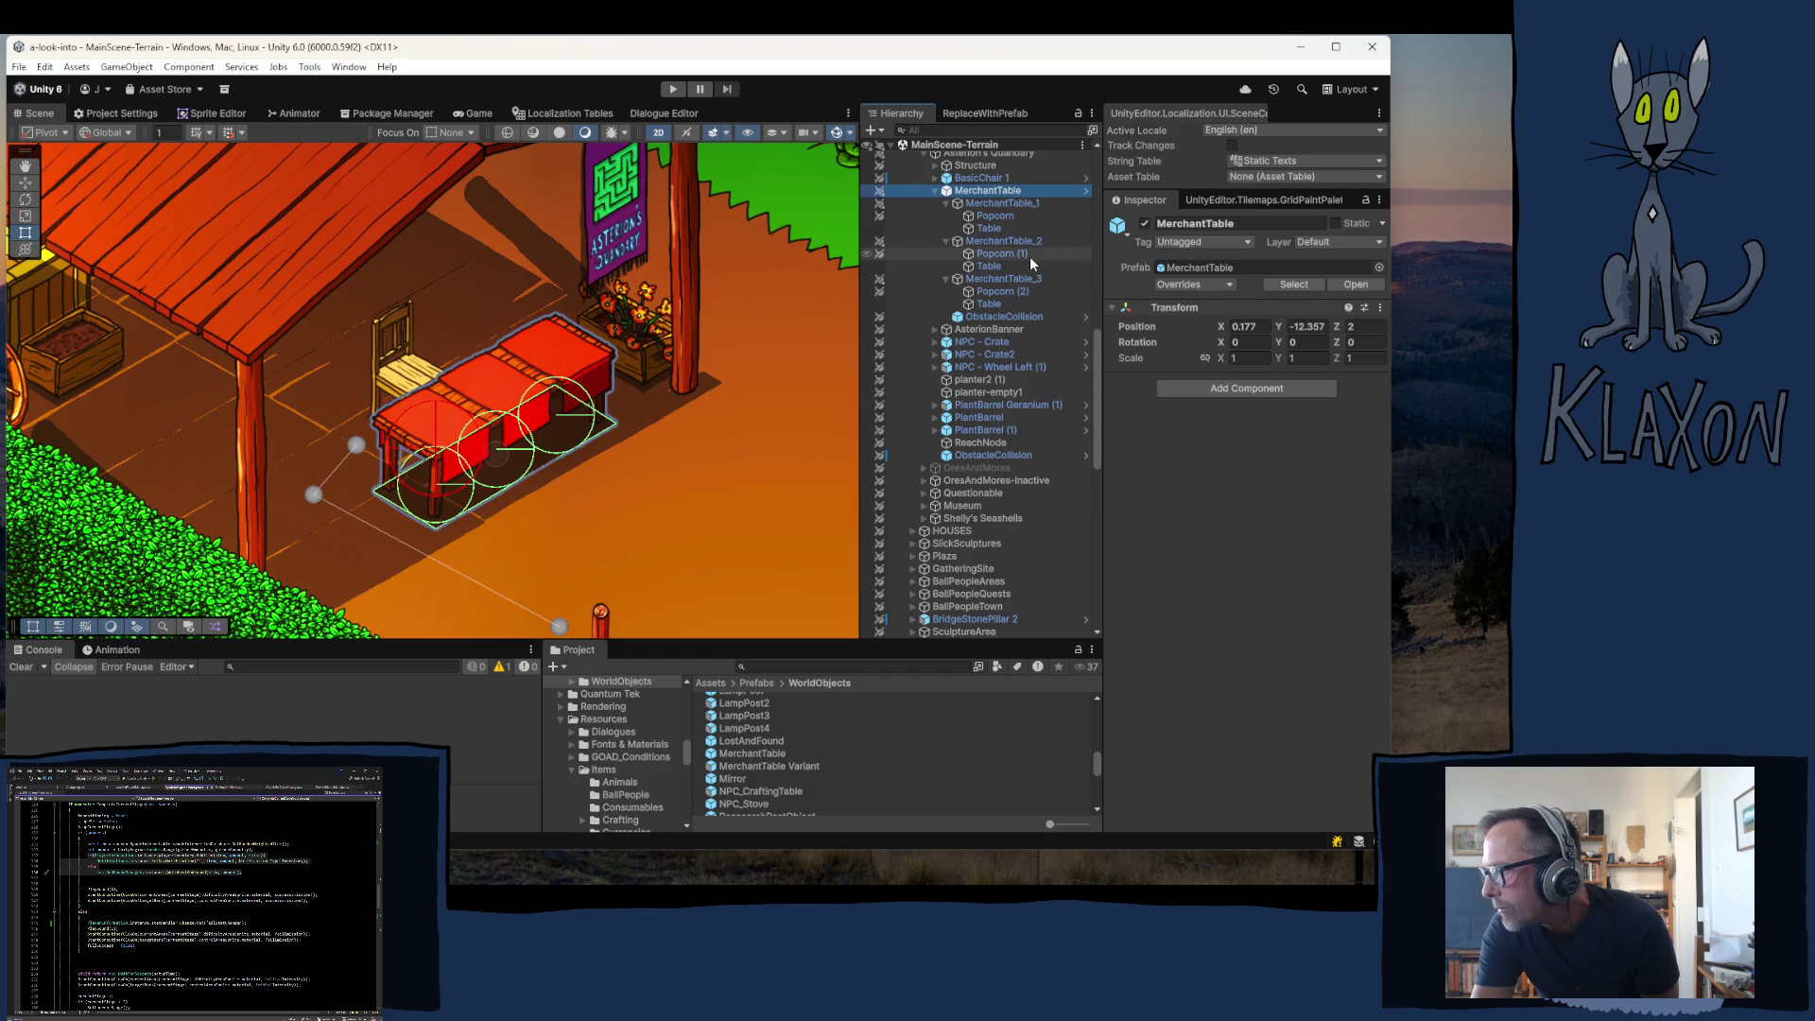
click(1322, 245)
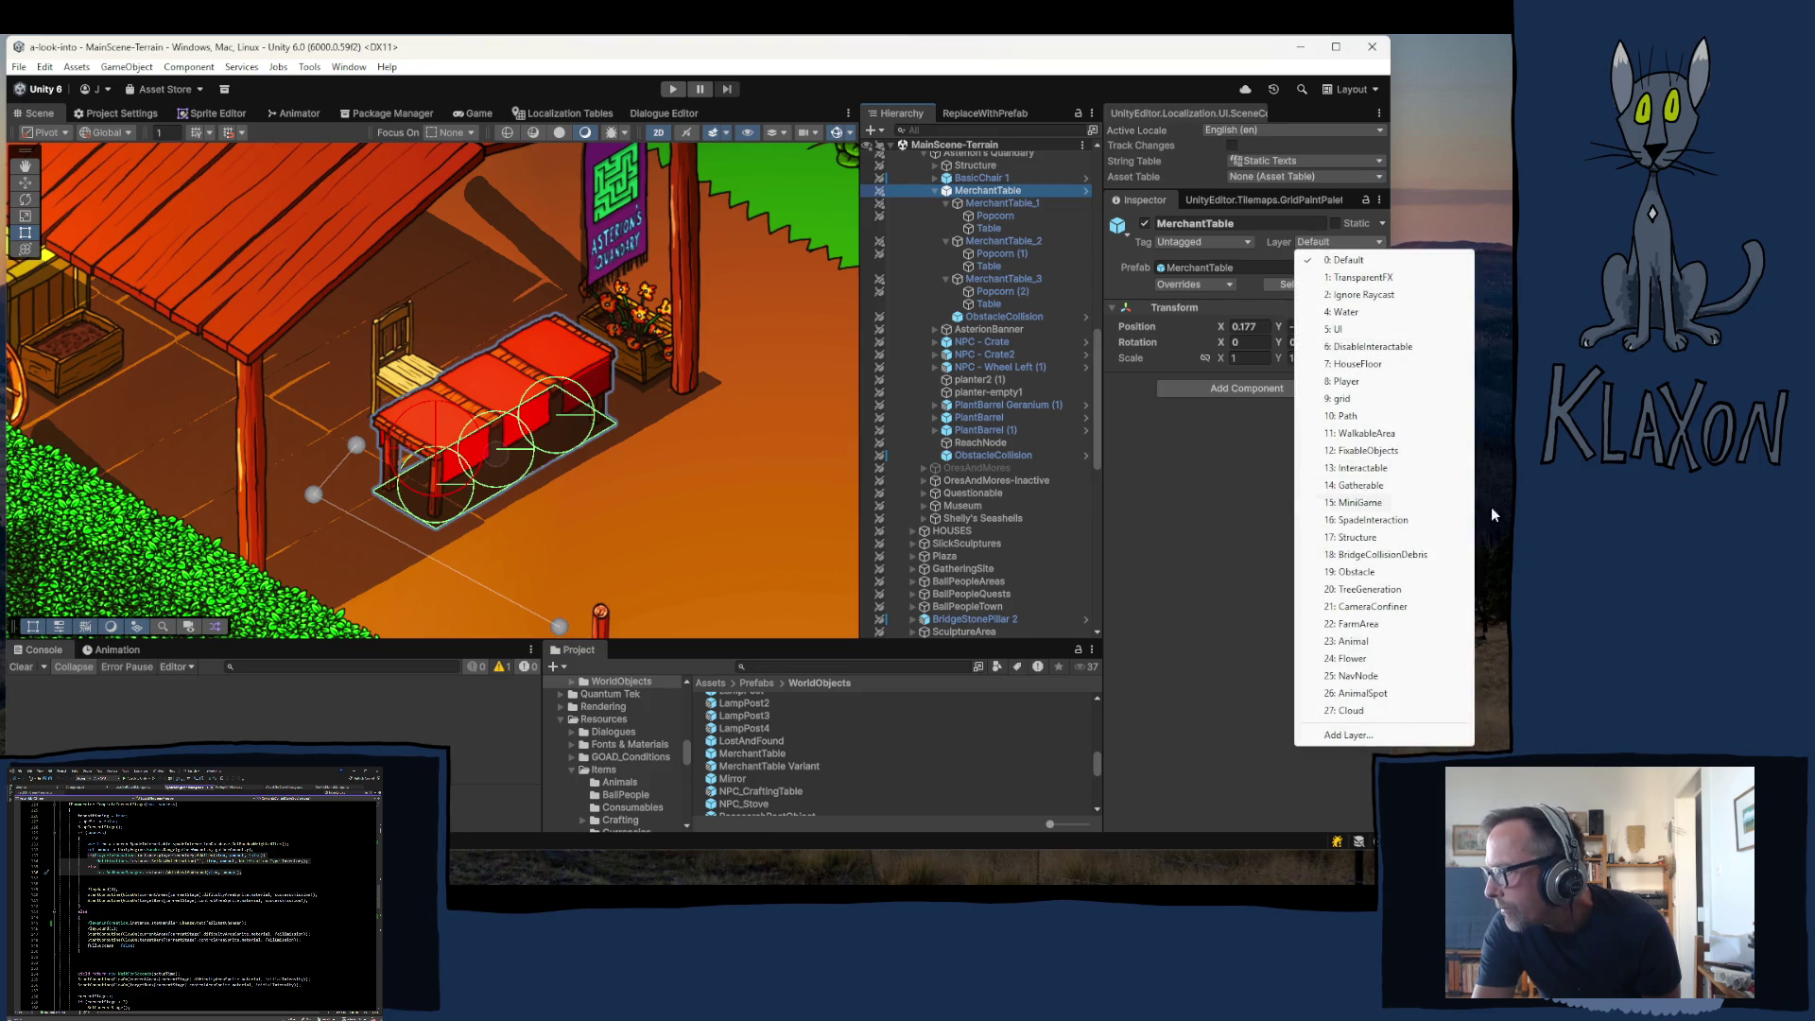
- Move MerchantTable alone to the Interactable layer, then check MerchantTable_1 and ObstacleCollision
click(1358, 468)
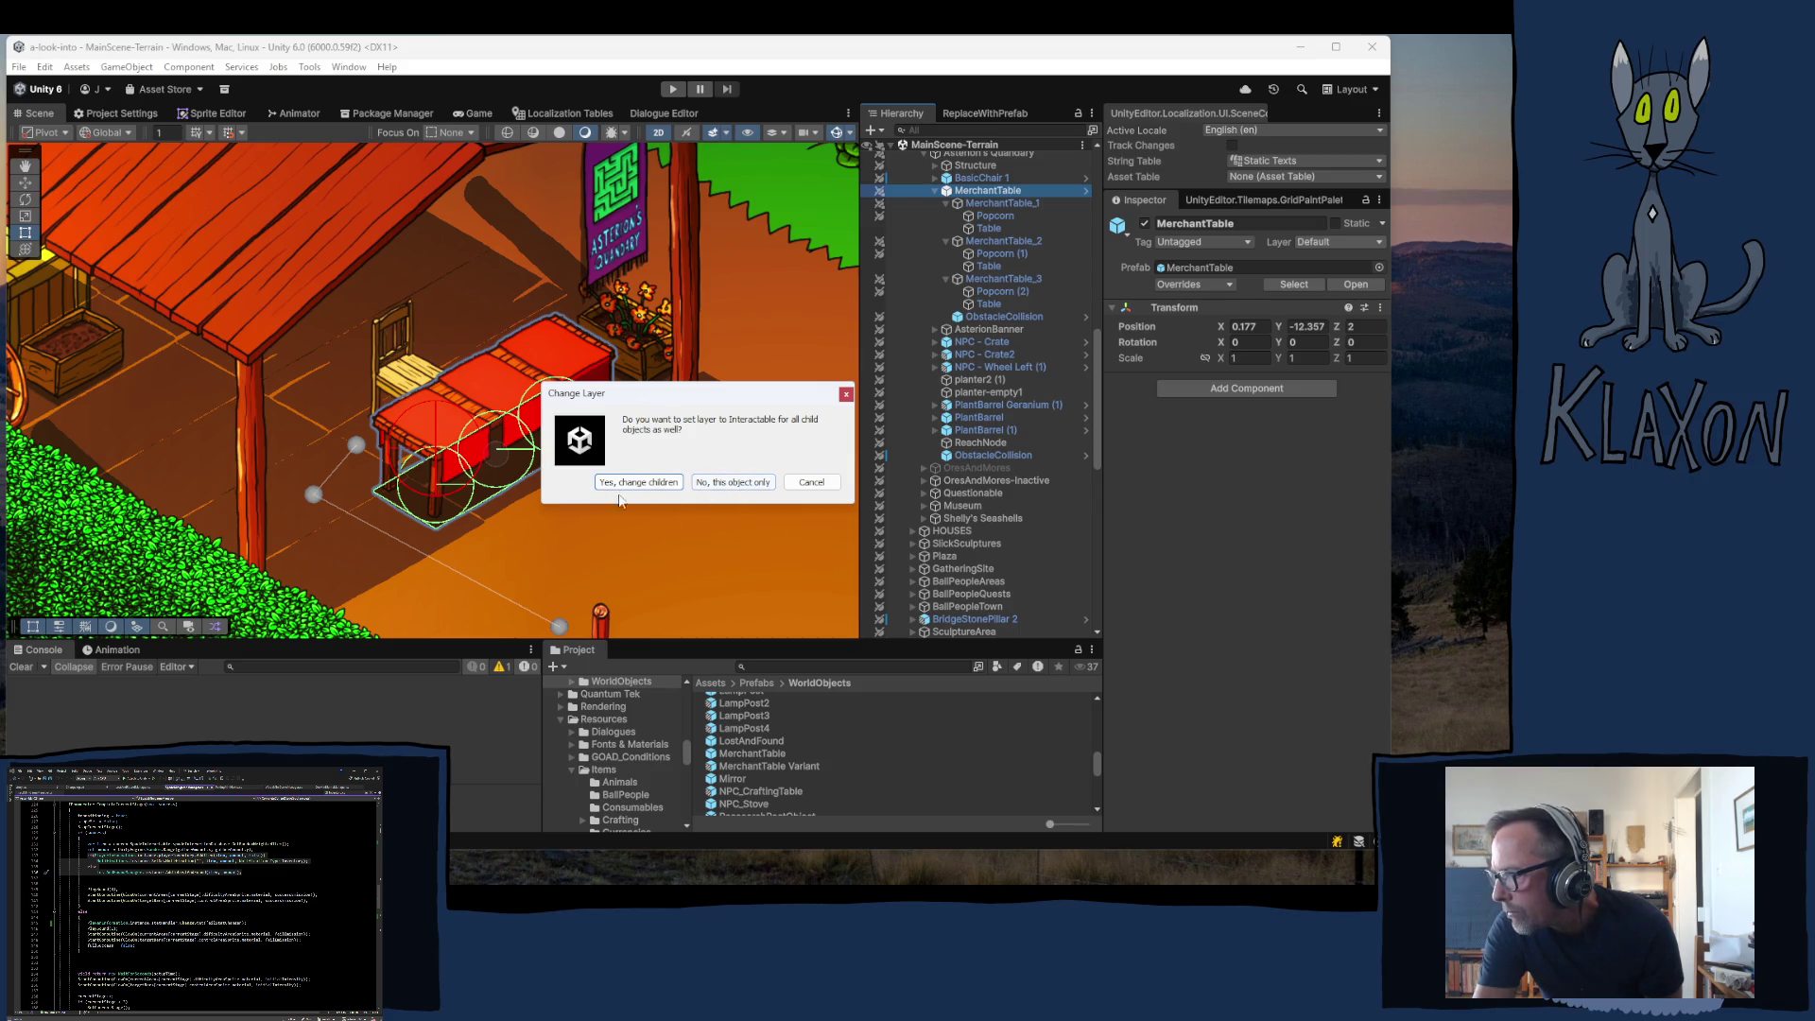
click(734, 483)
click(987, 203)
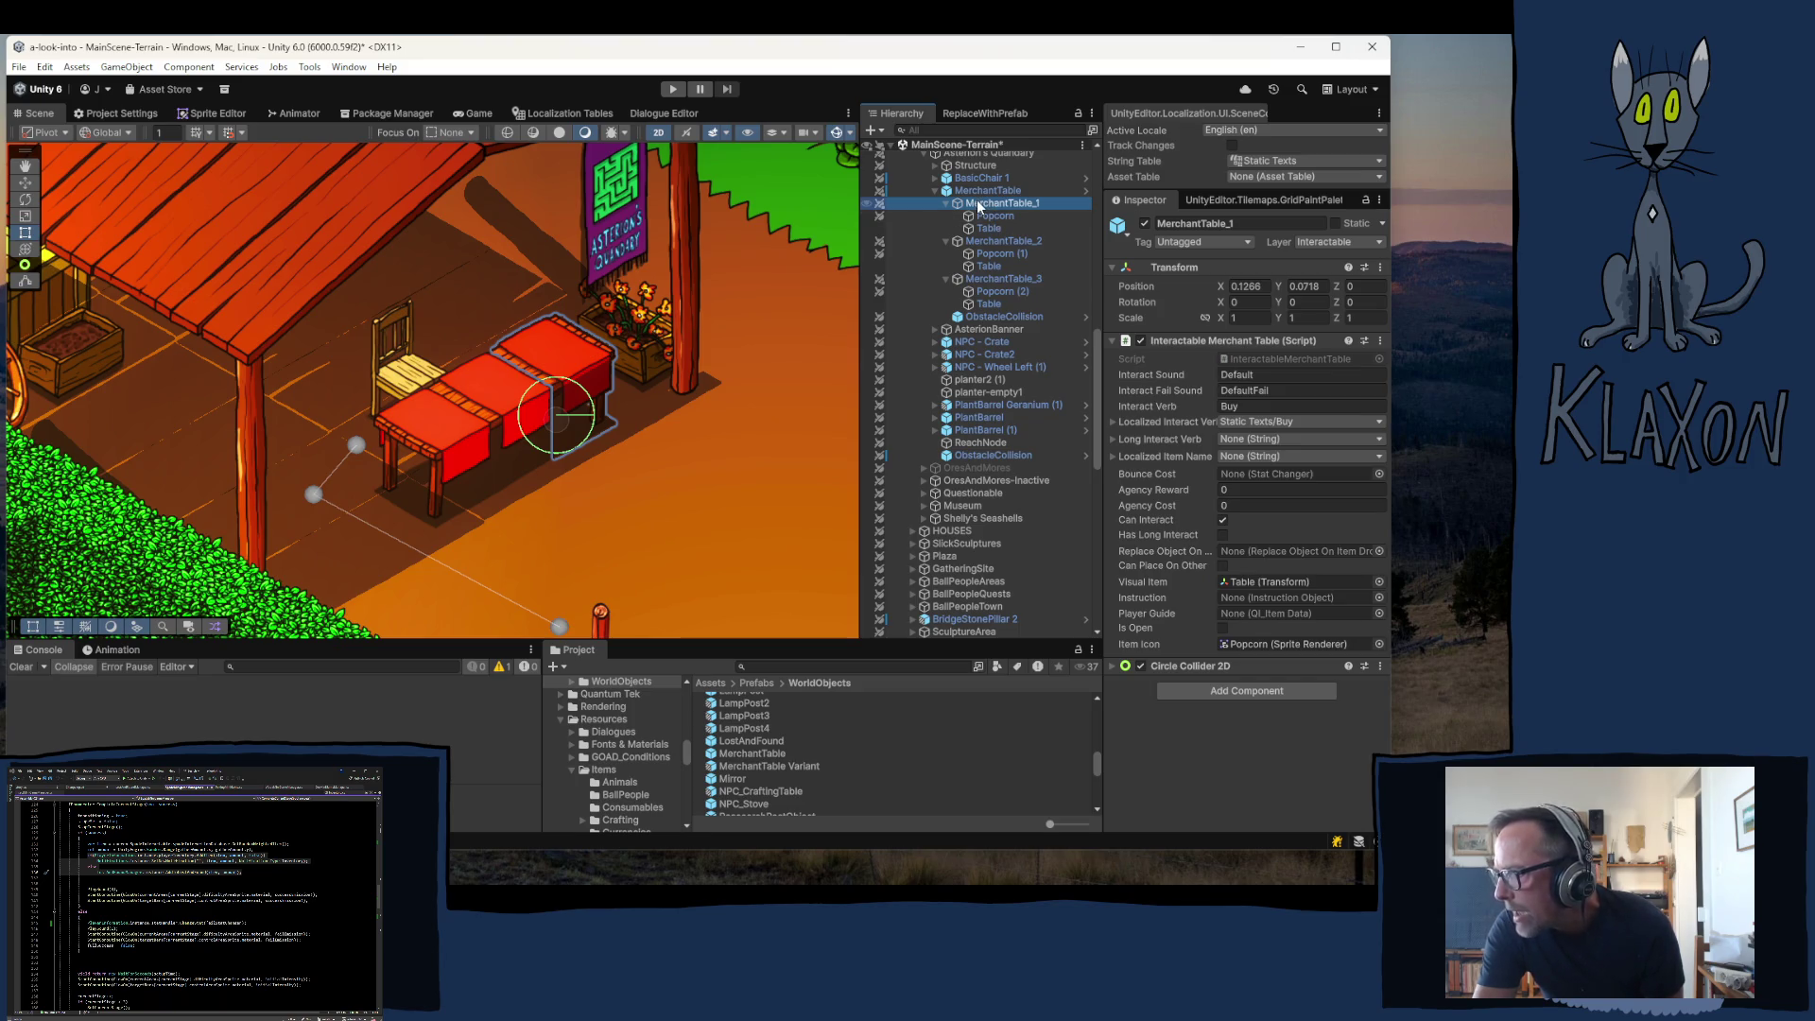
click(981, 190)
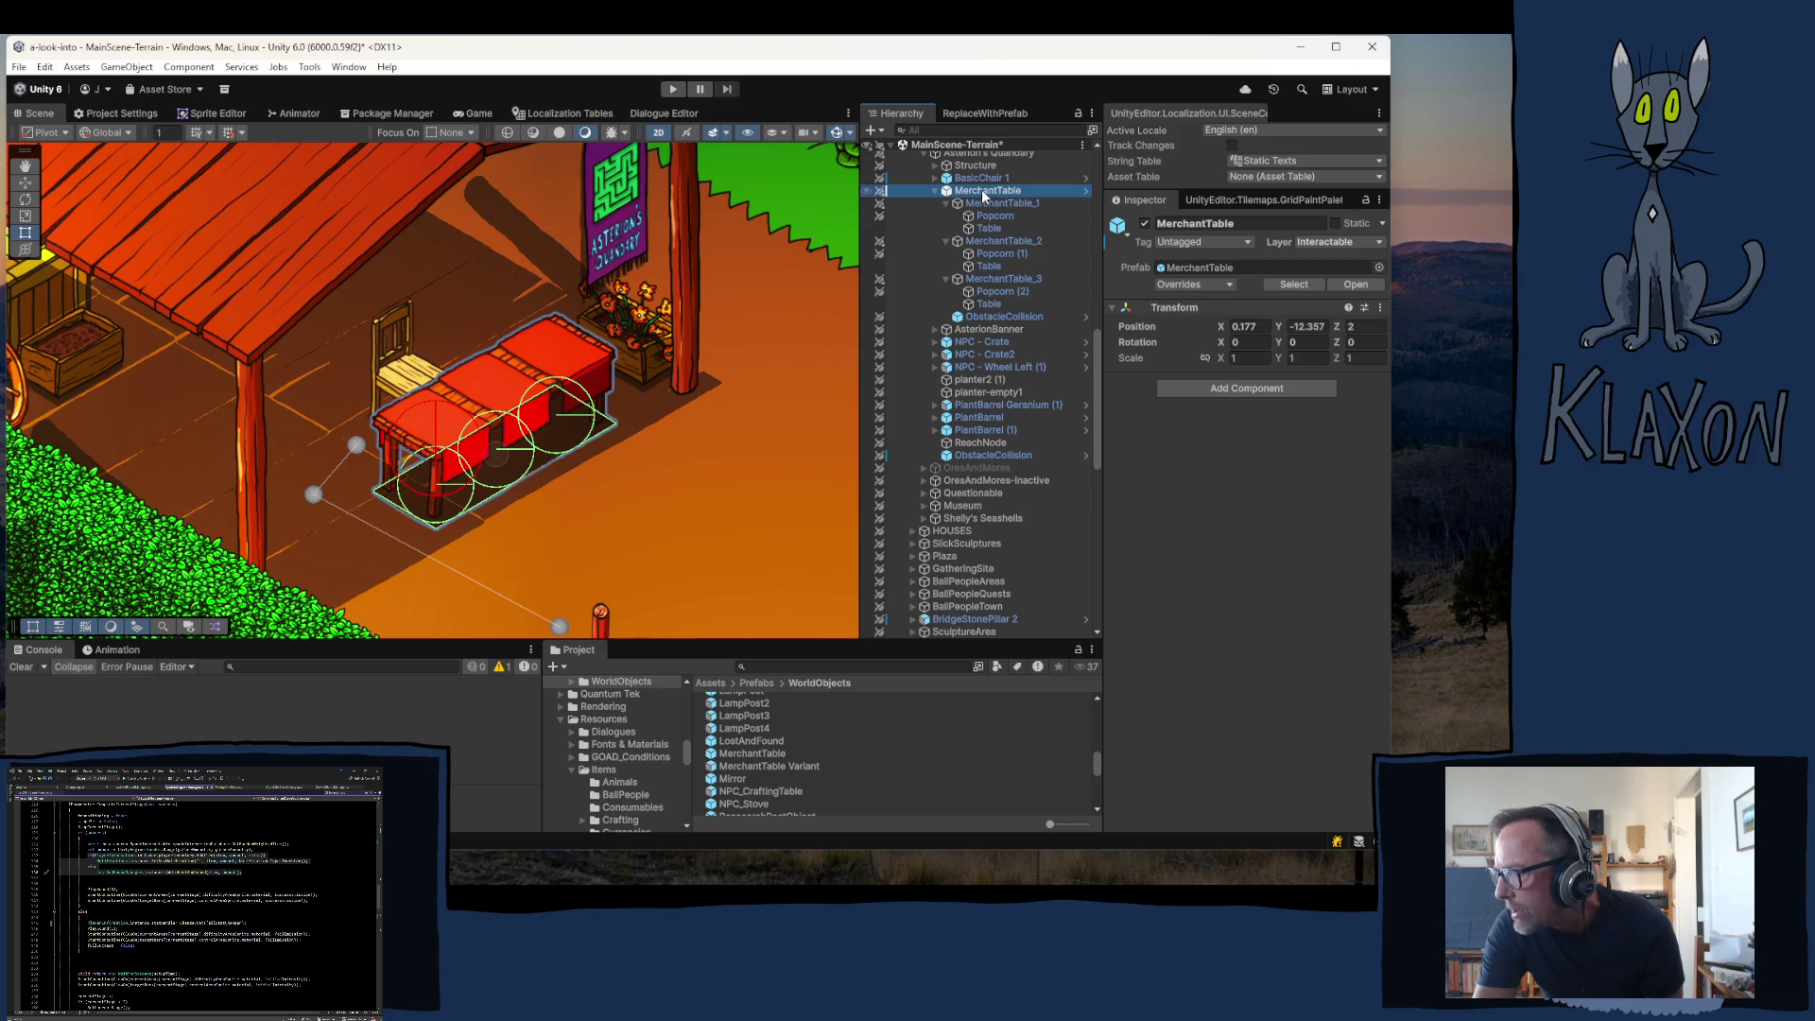
click(997, 316)
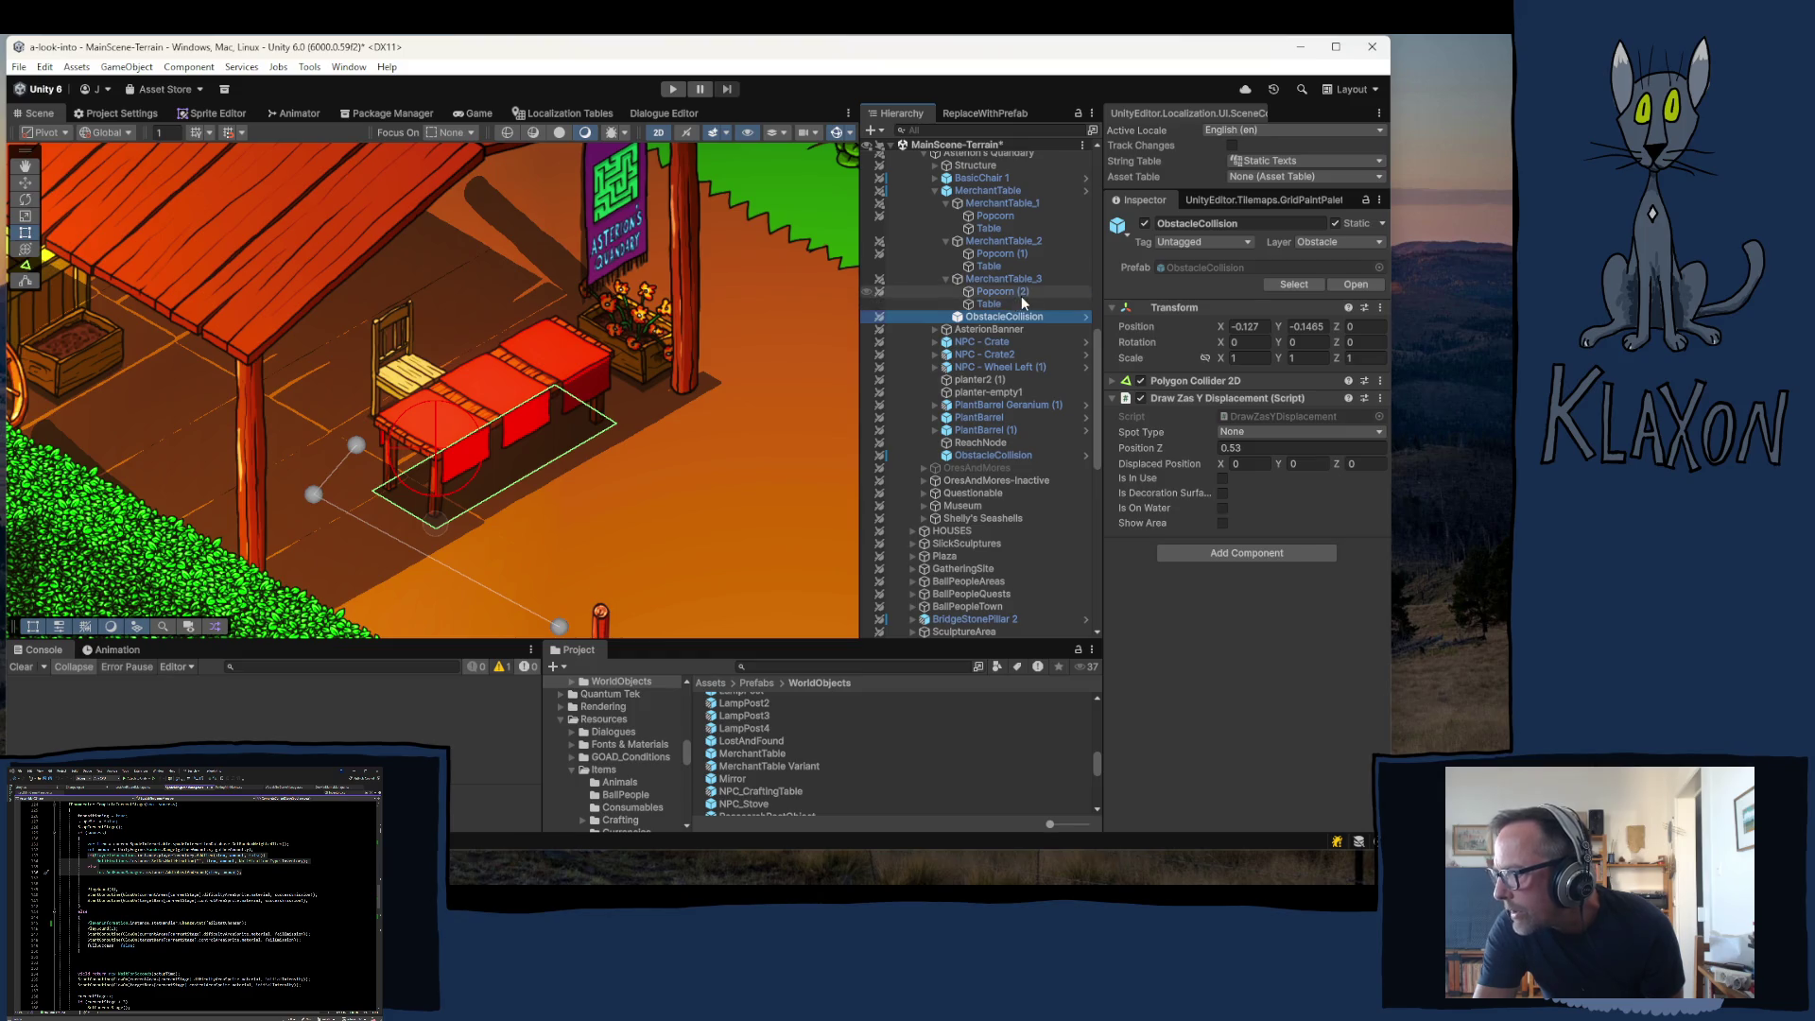
- Reselect MerchantTable, then open MerchantTable_1's InteractableMerchantTable script for editing
click(964, 192)
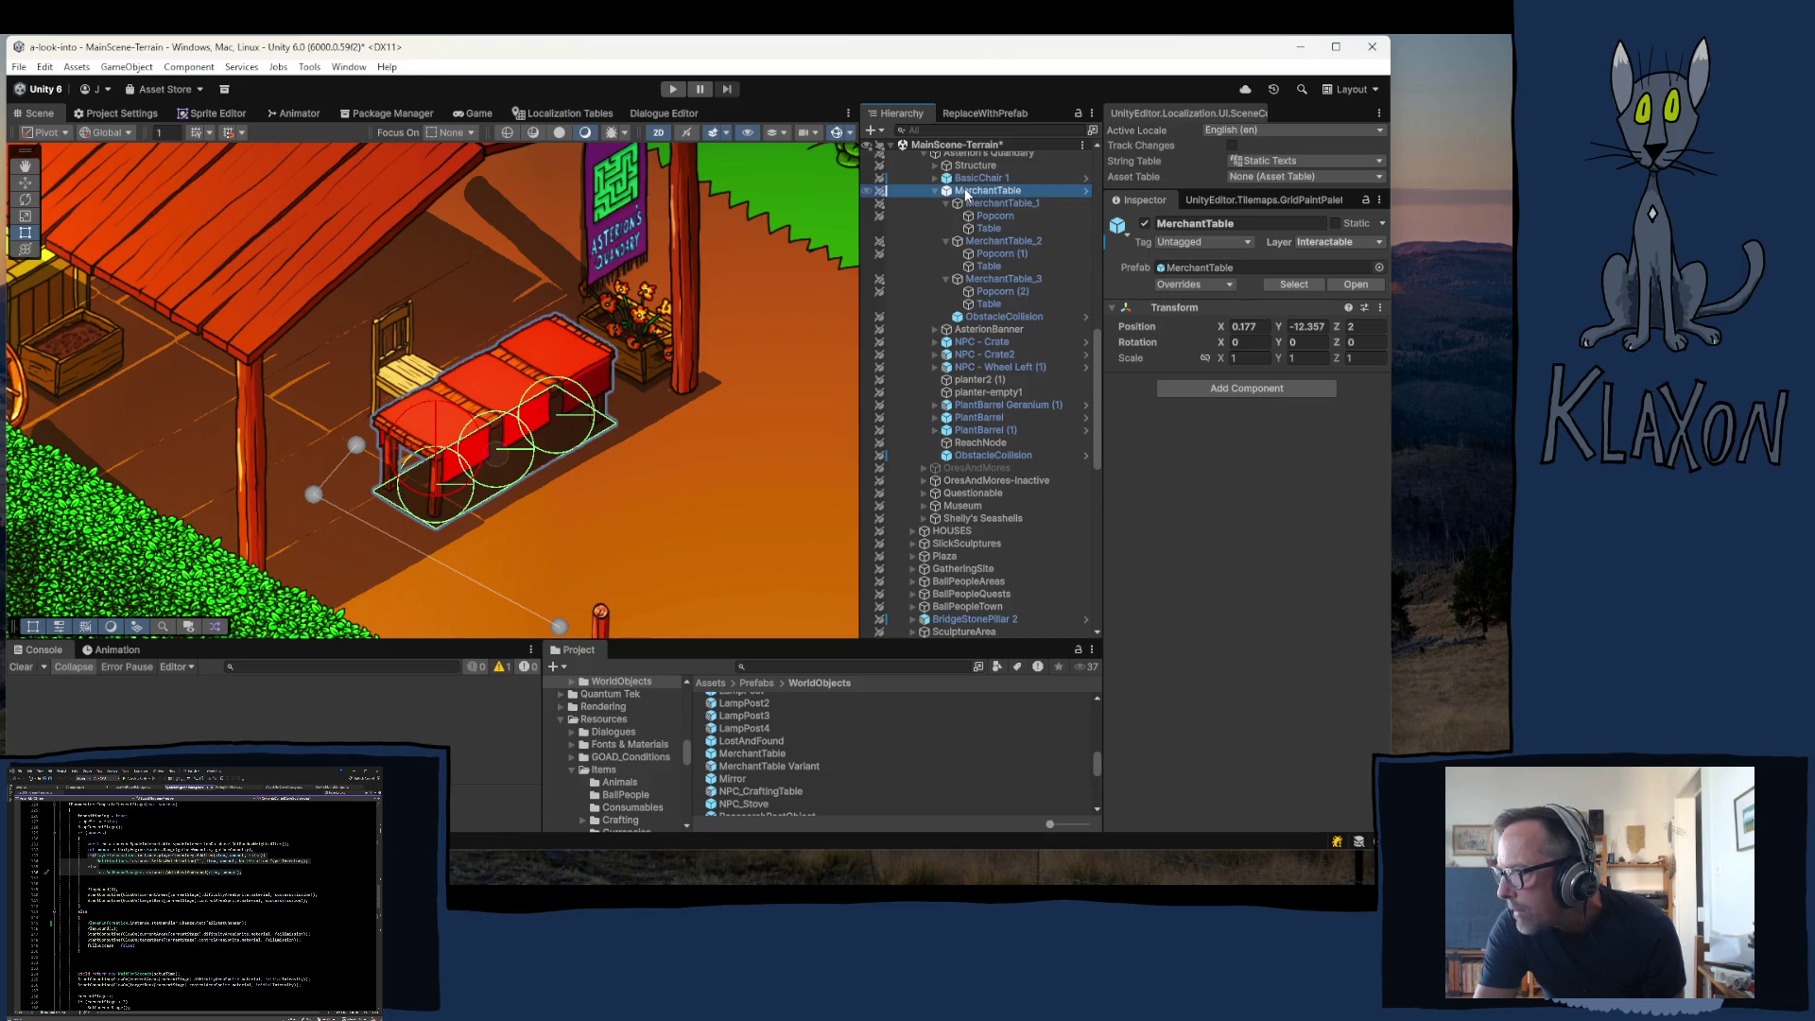
right_click(966, 194)
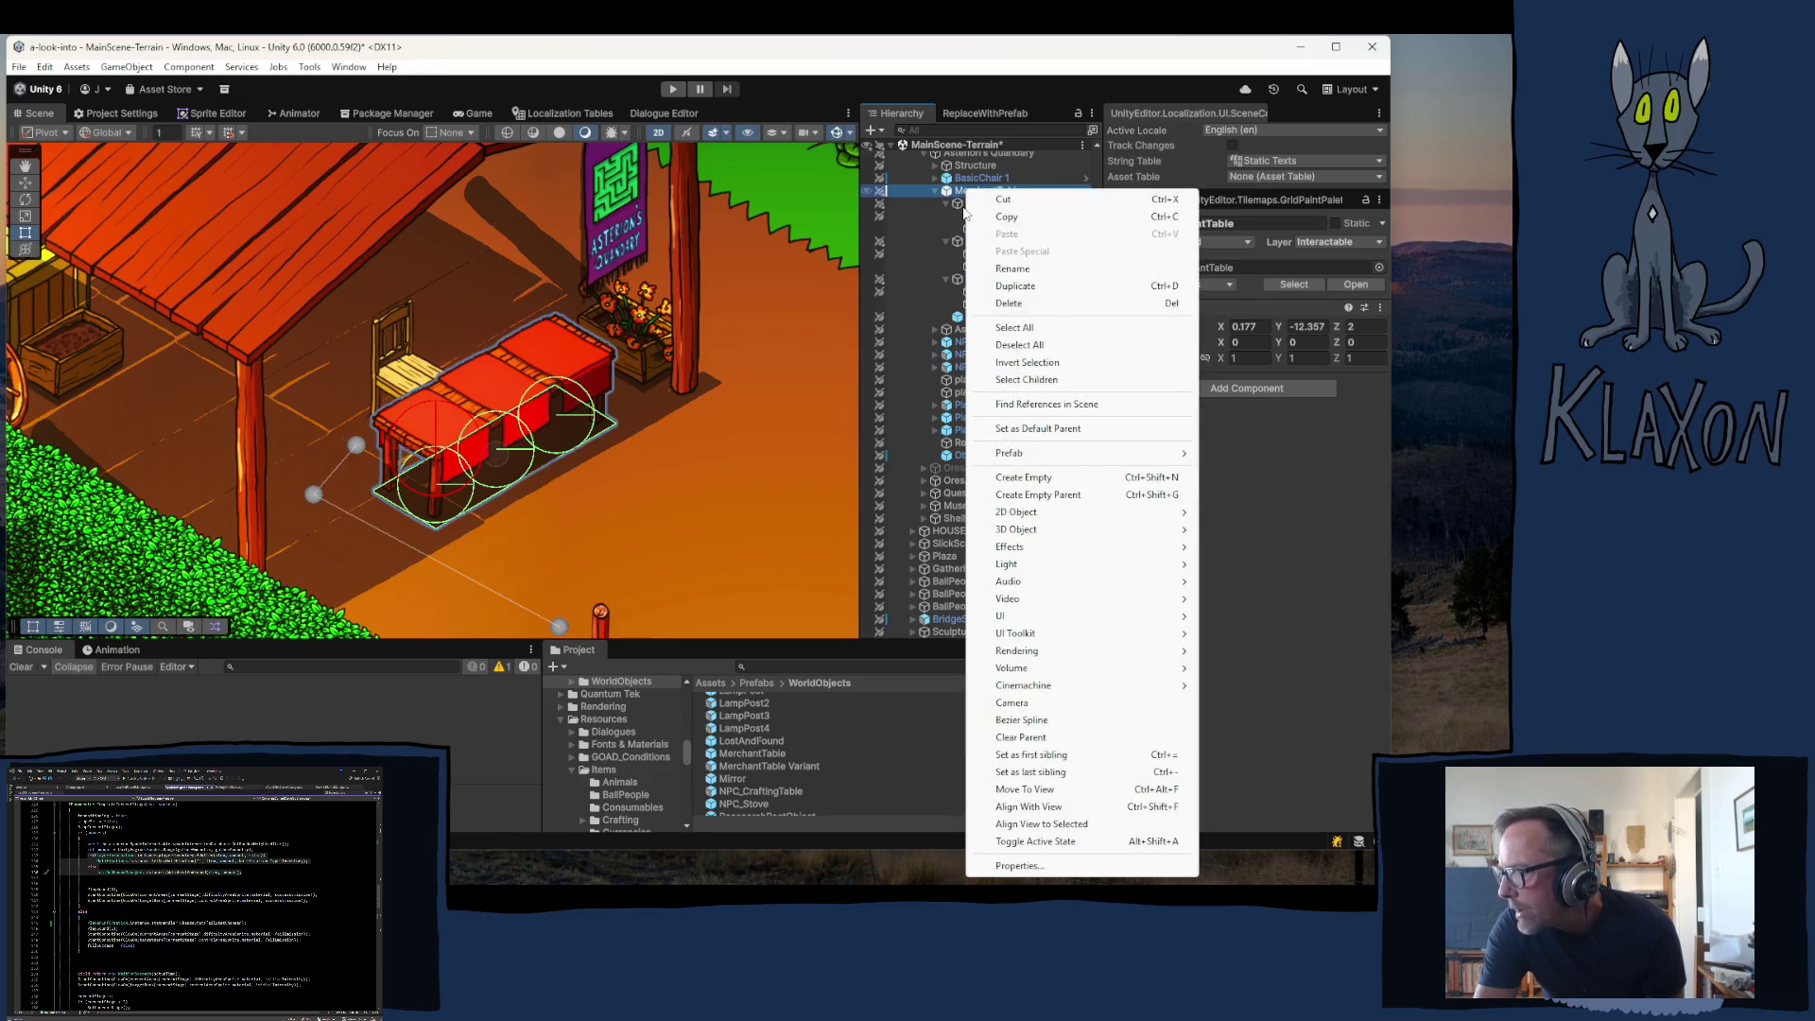
click(1268, 441)
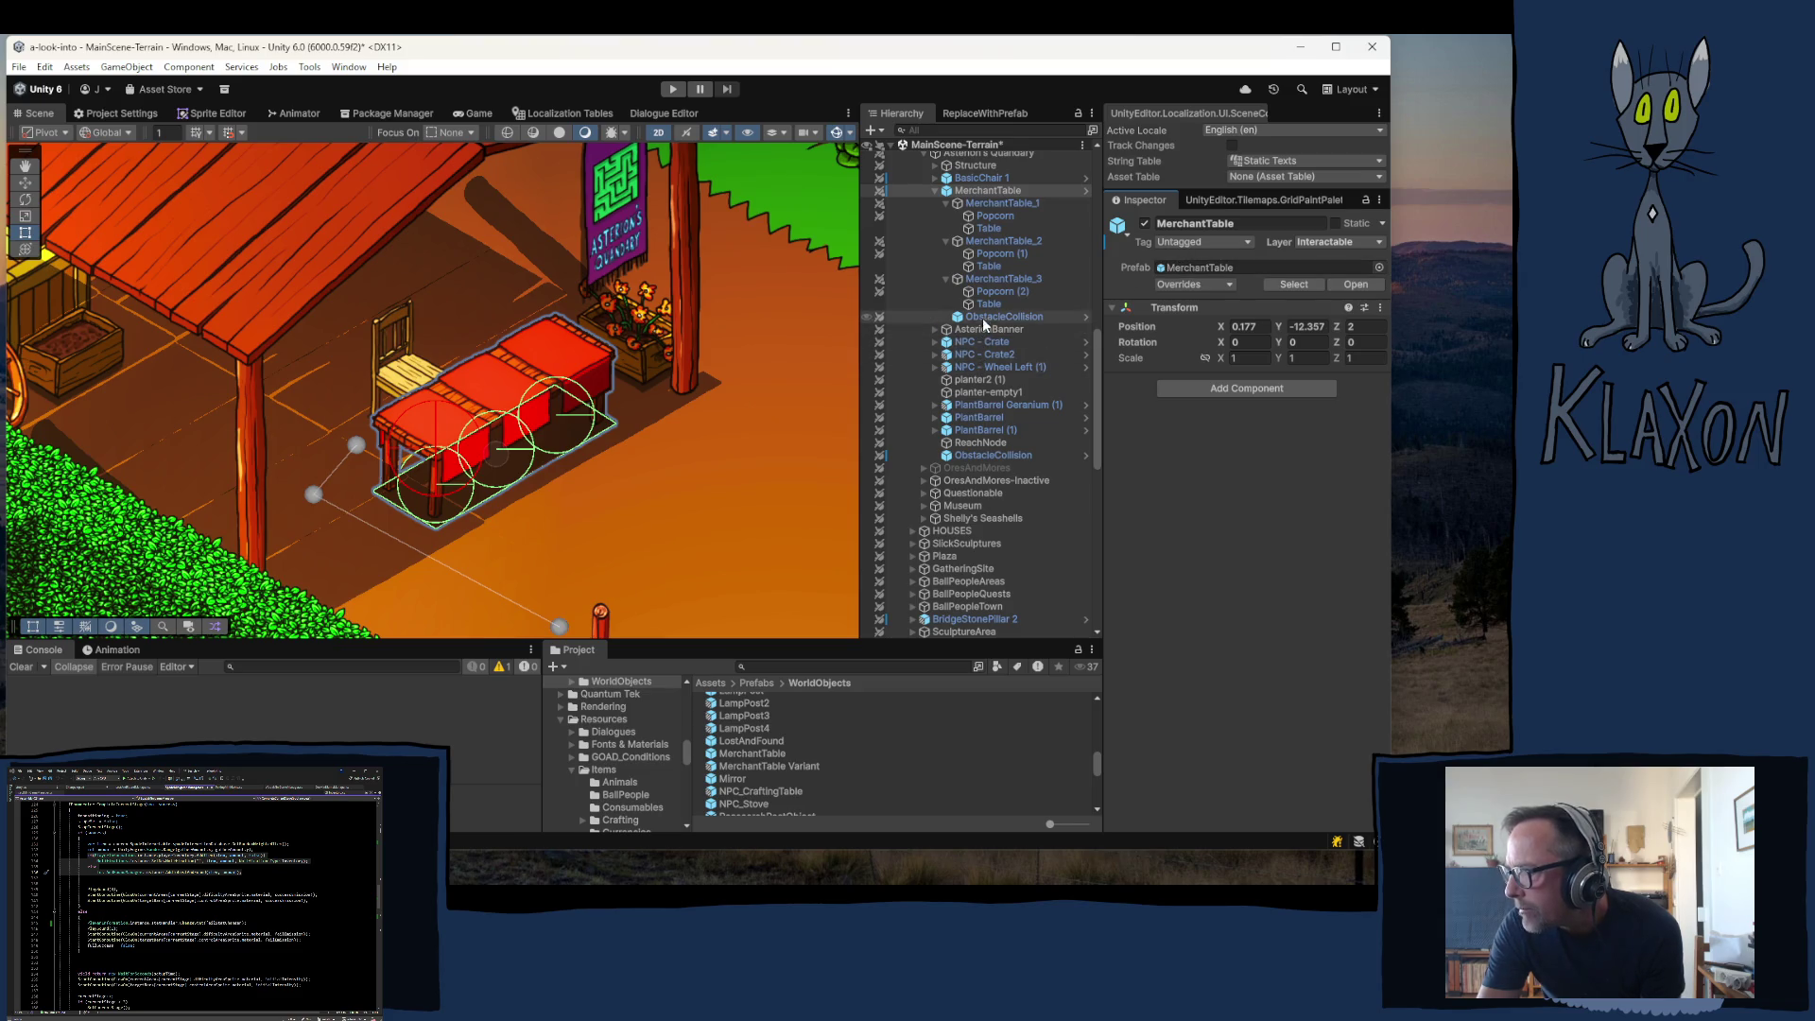
click(993, 205)
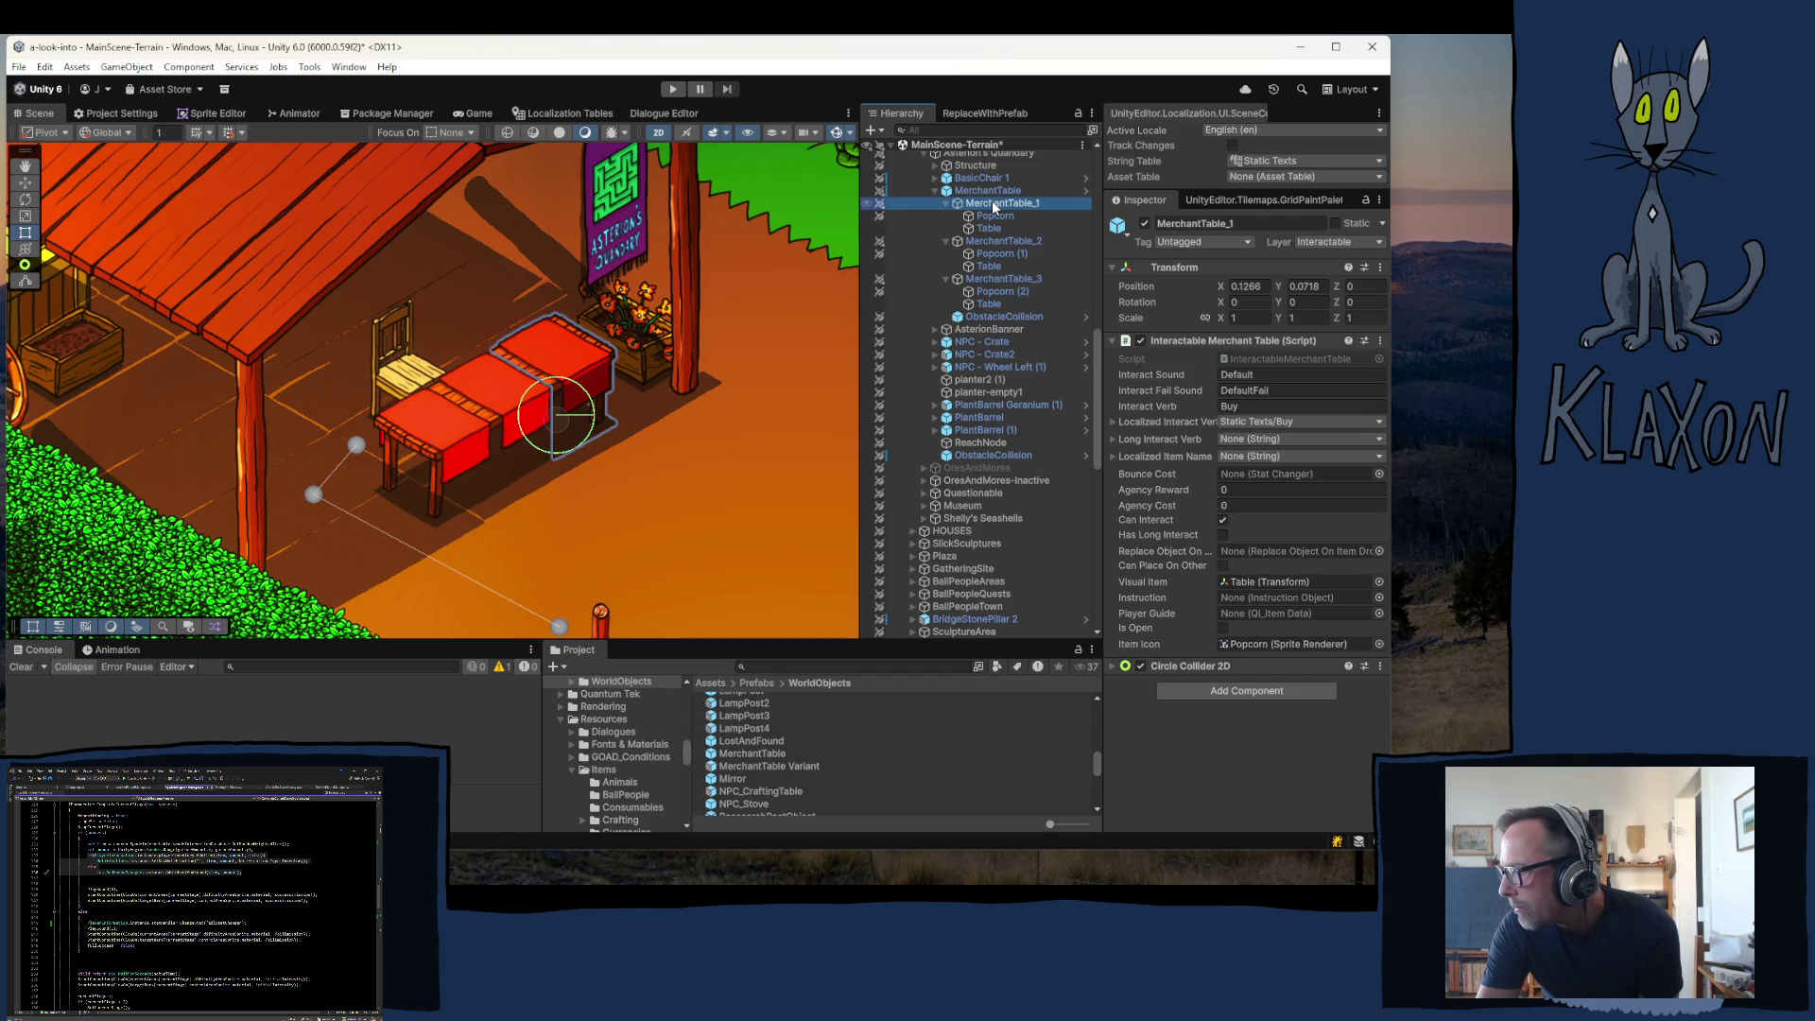
double_click(1256, 356)
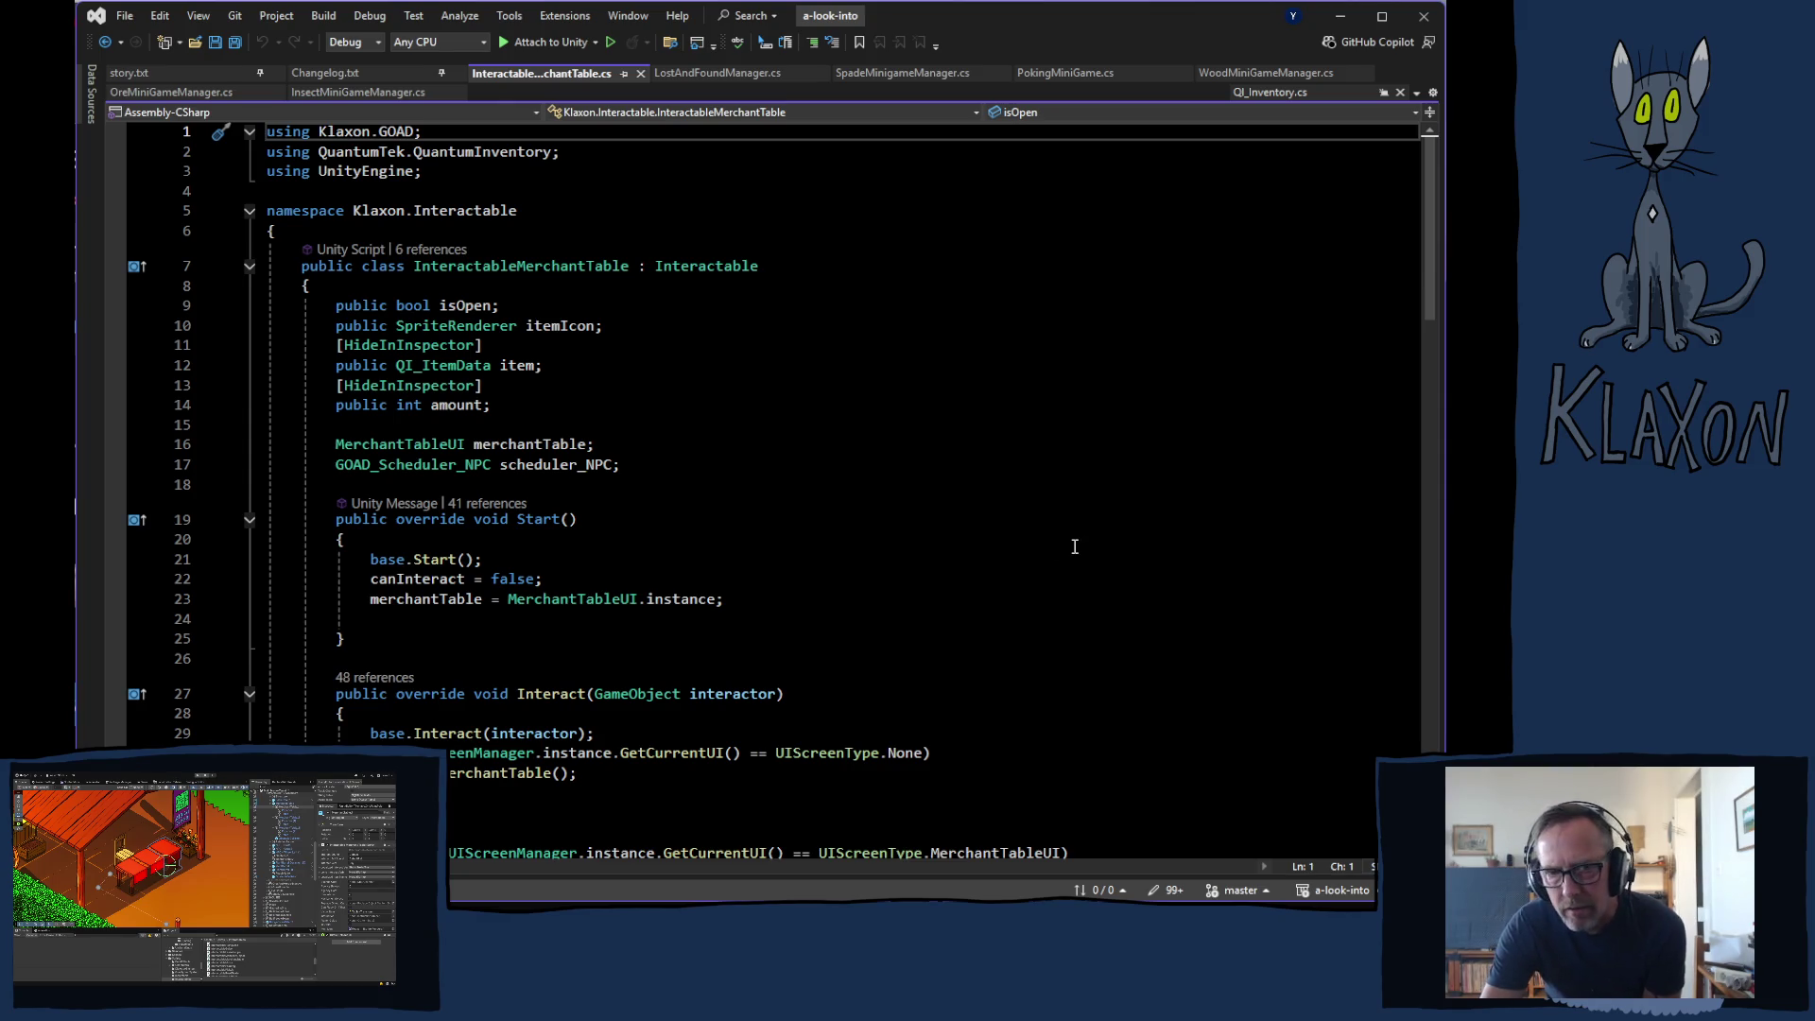
- Read through InteractableMerchantTable.cs, highlighting every use of the item field
scroll(657, 492, down, 3)
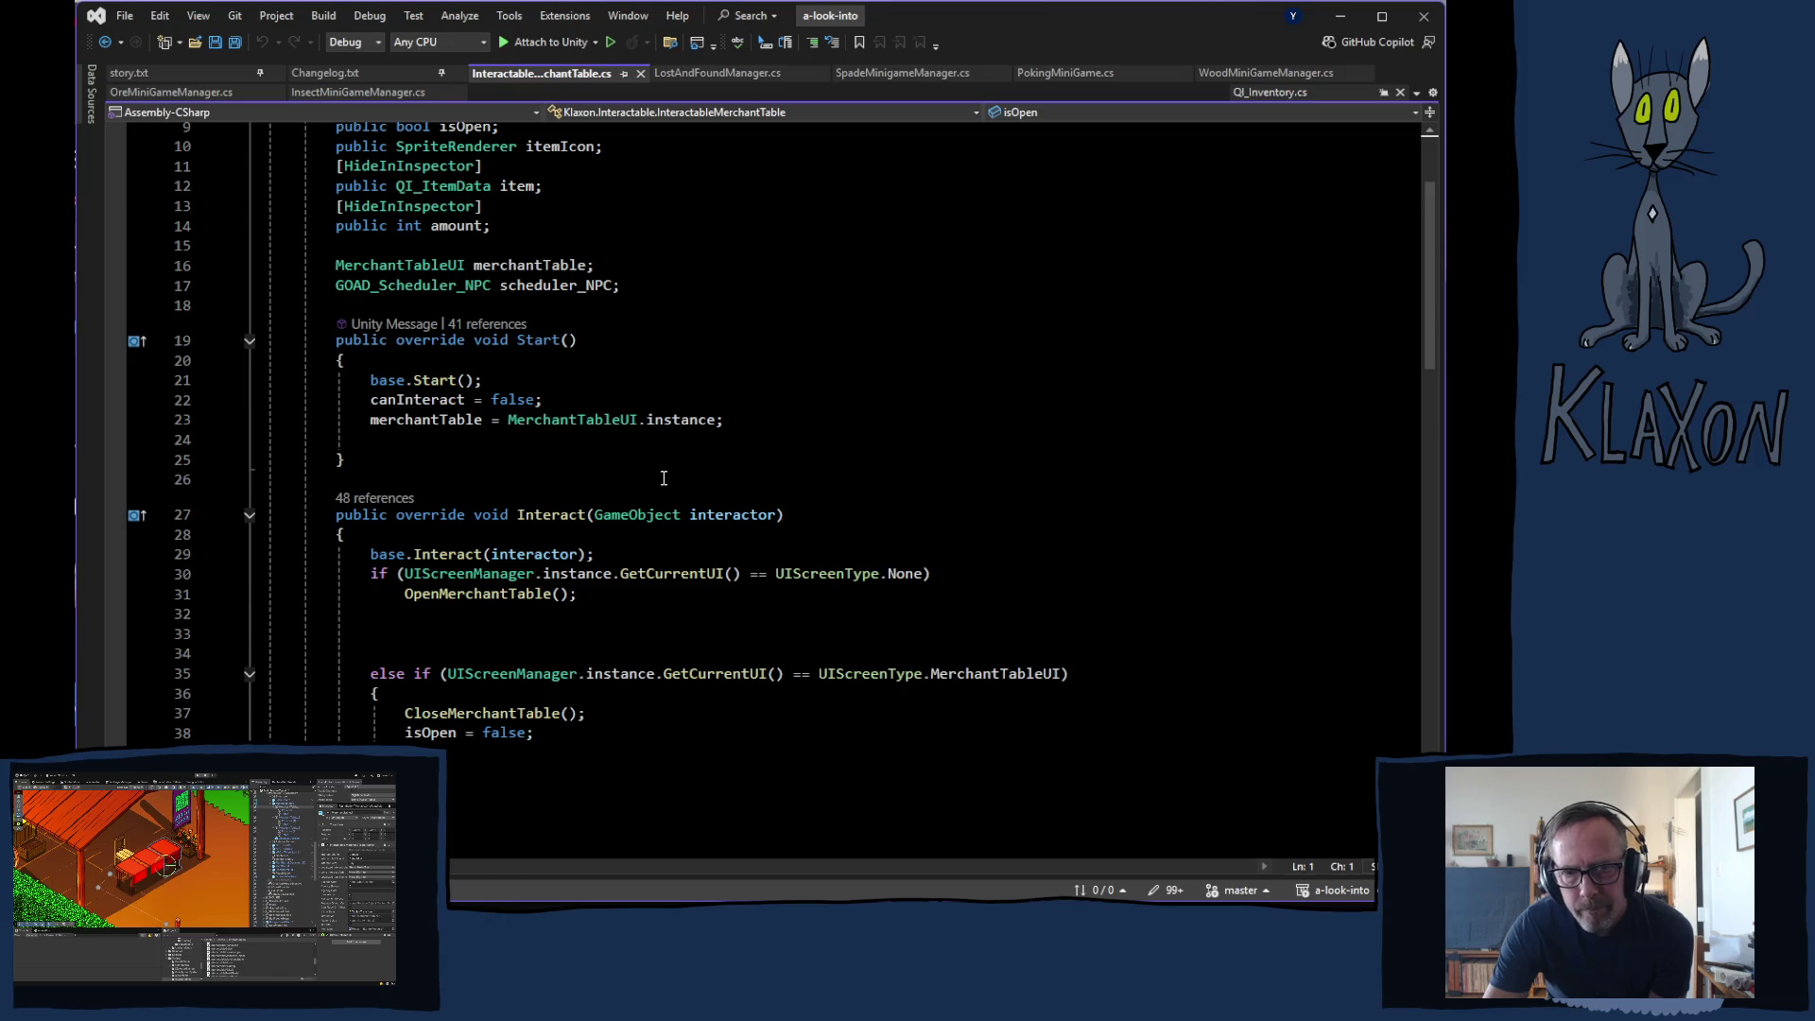
scroll(663, 478, up, 2)
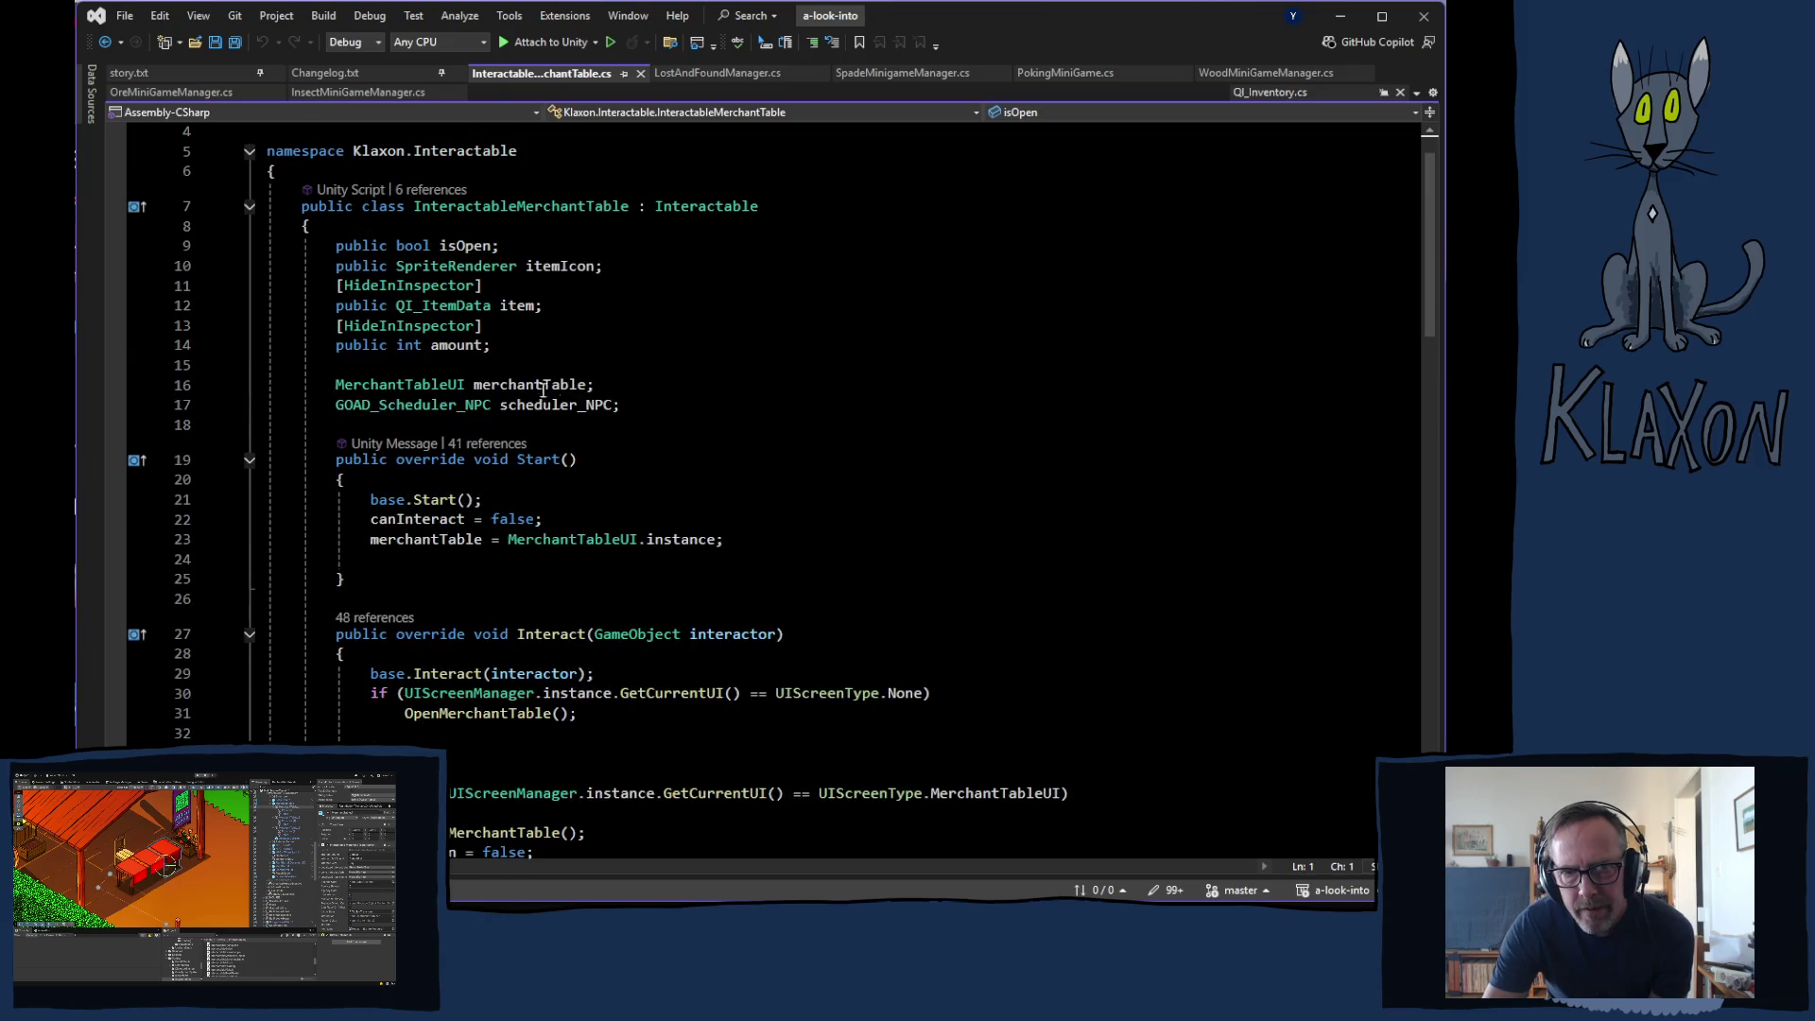
click(511, 306)
scroll(984, 487, down, 6)
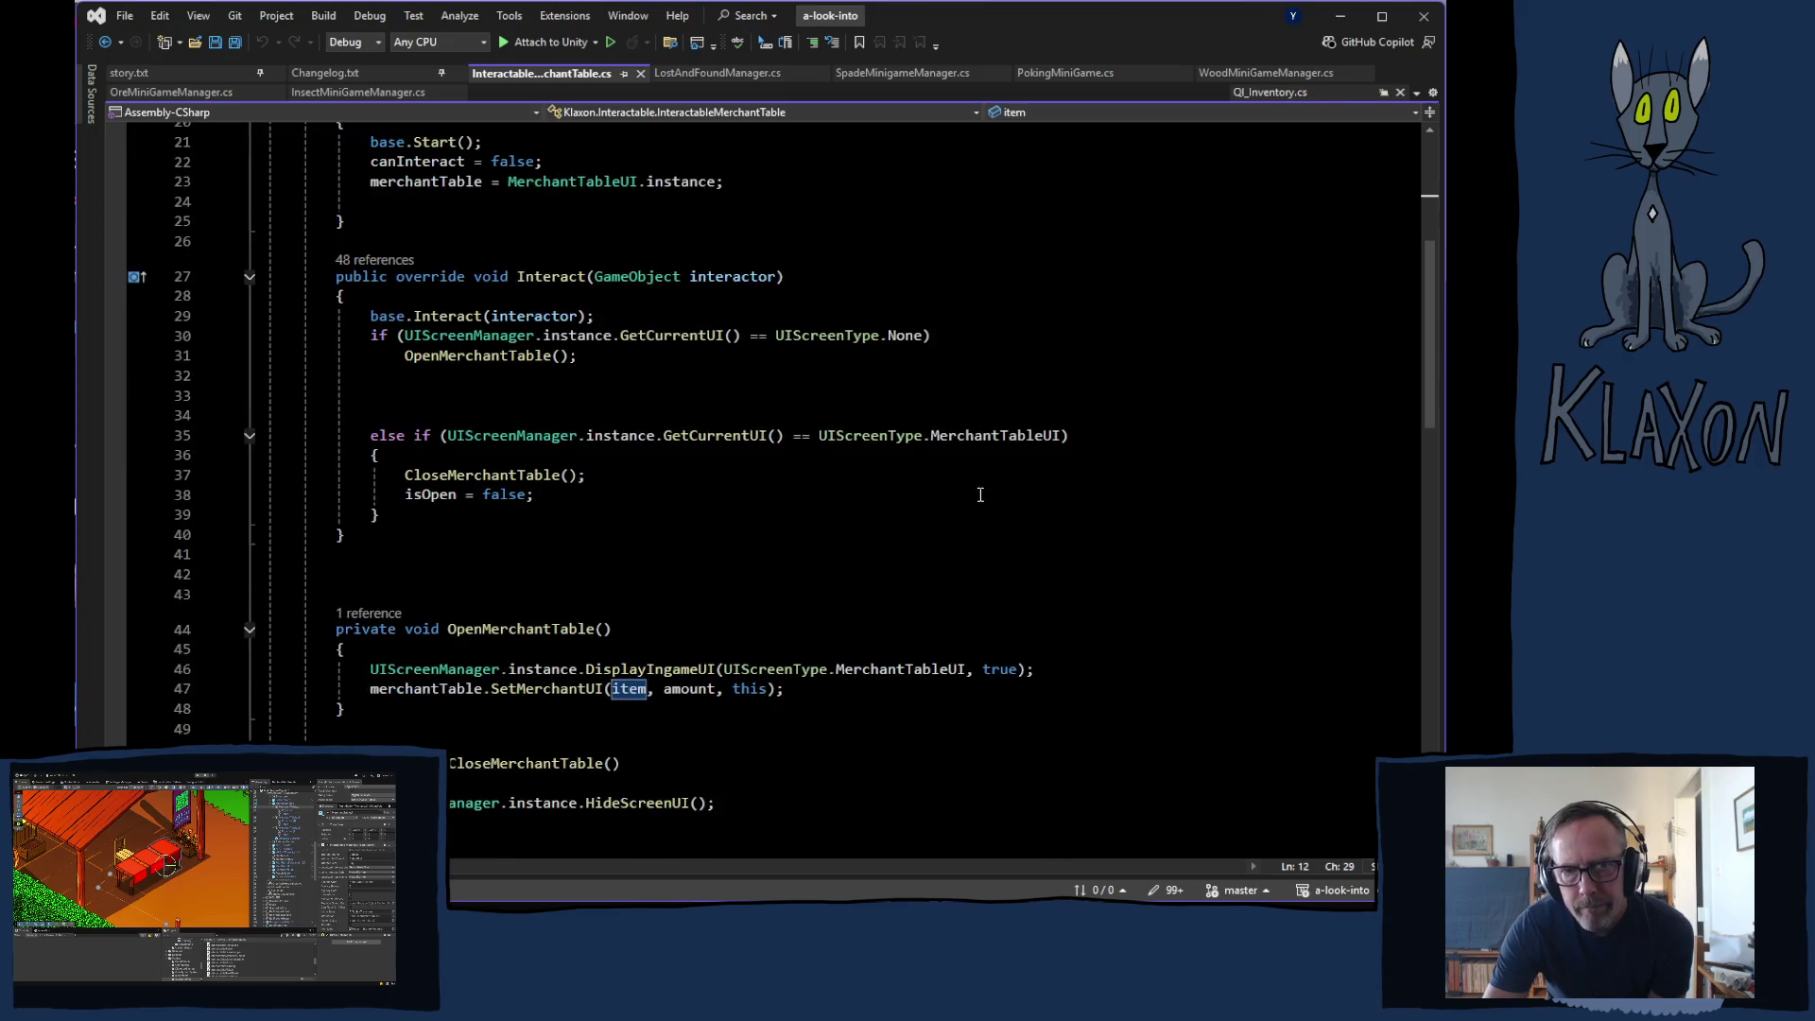
scroll(980, 495, down, 3)
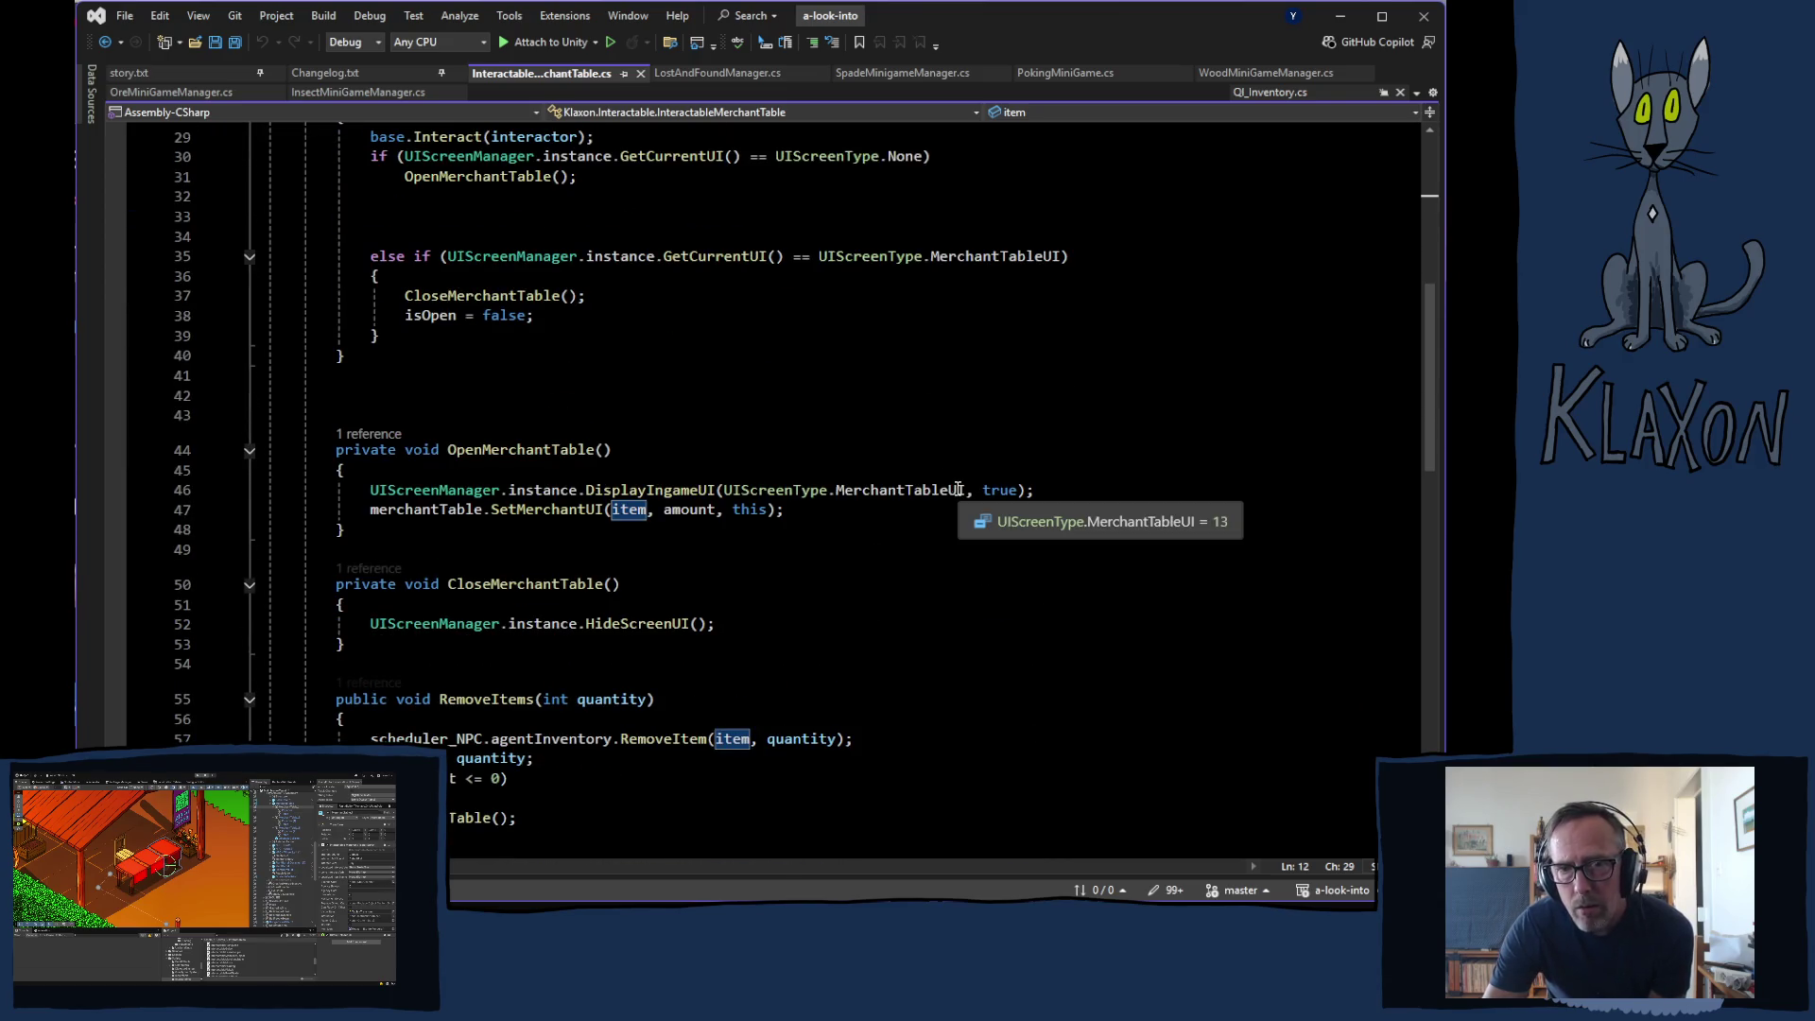
scroll(955, 484, down, 5)
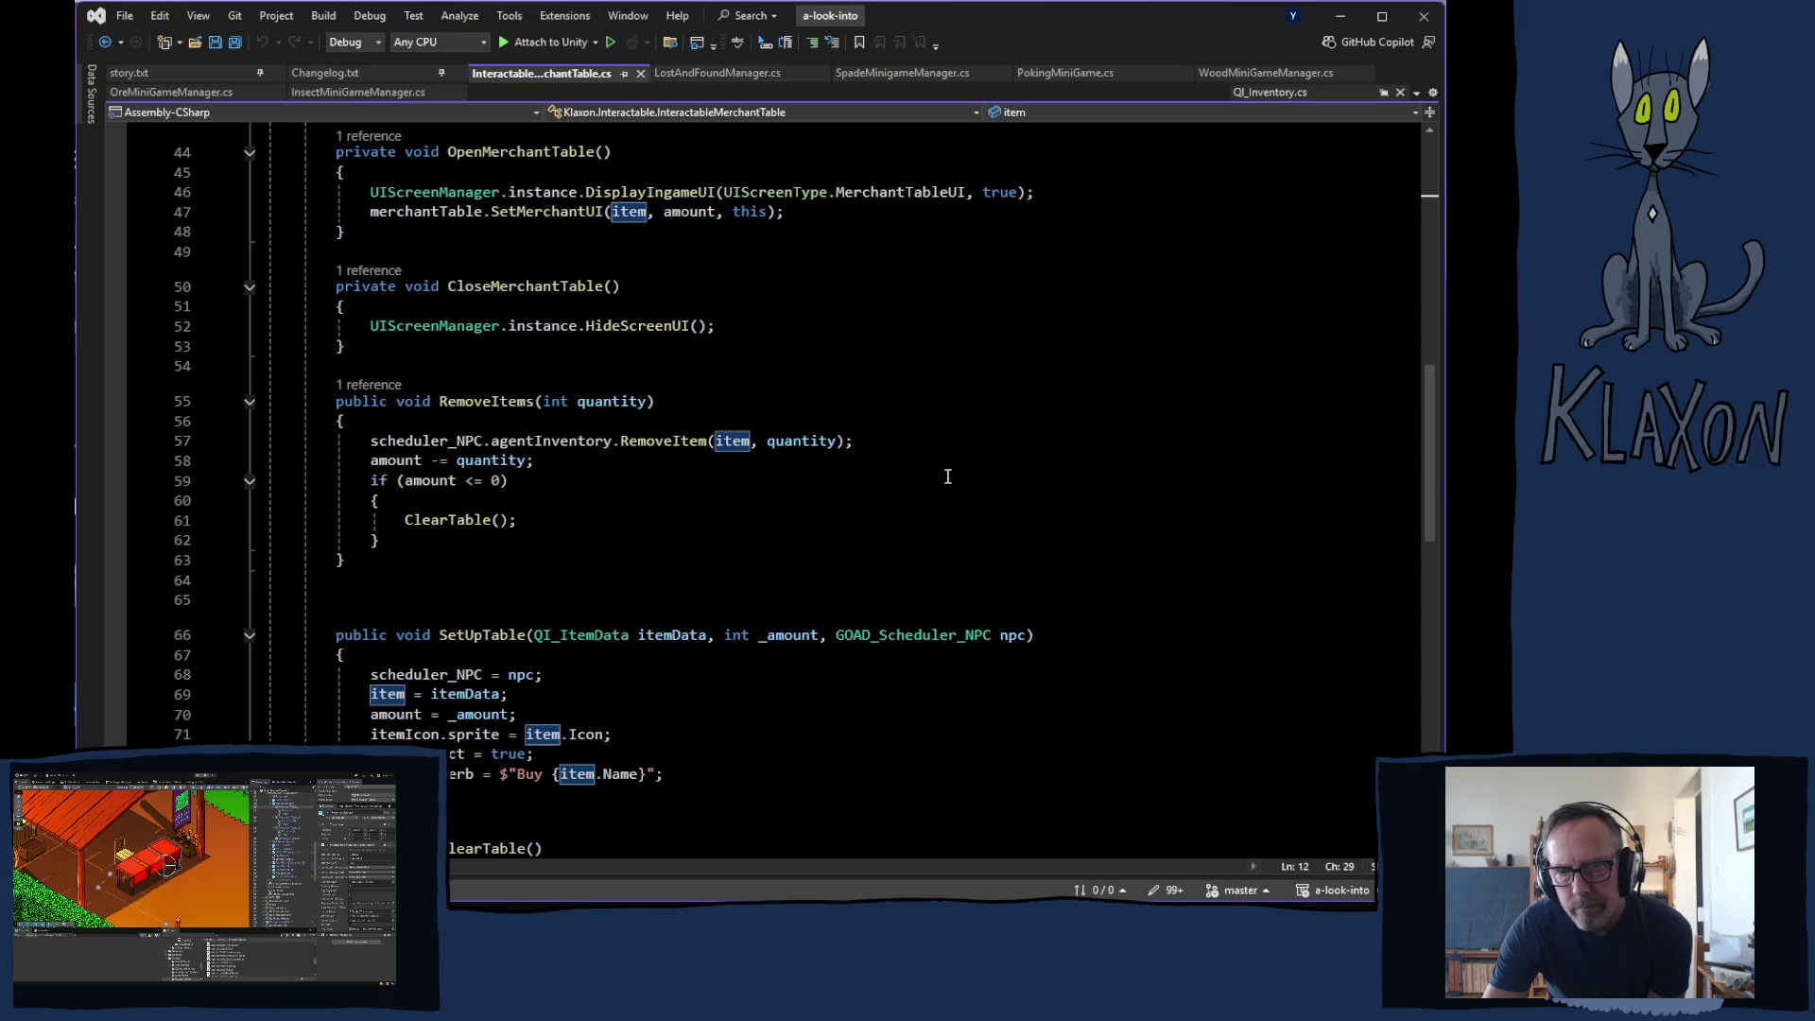
scroll(947, 476, down, 4)
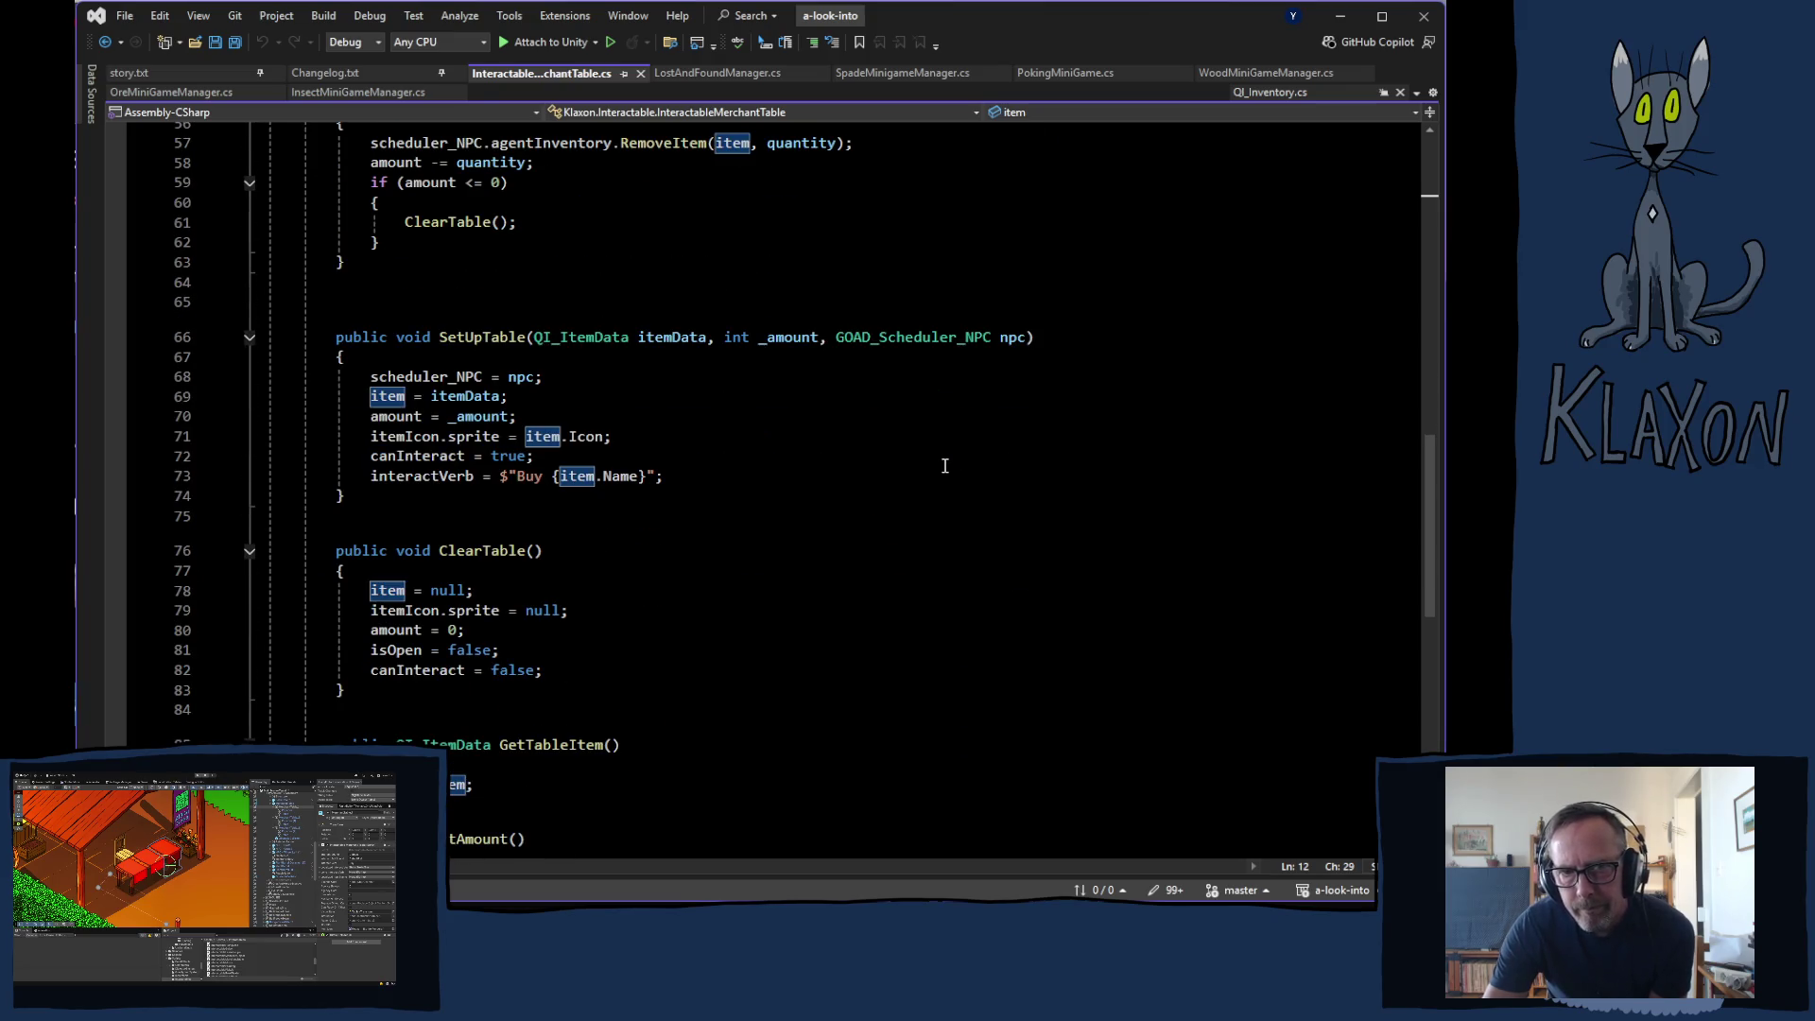
scroll(944, 466, down, 2)
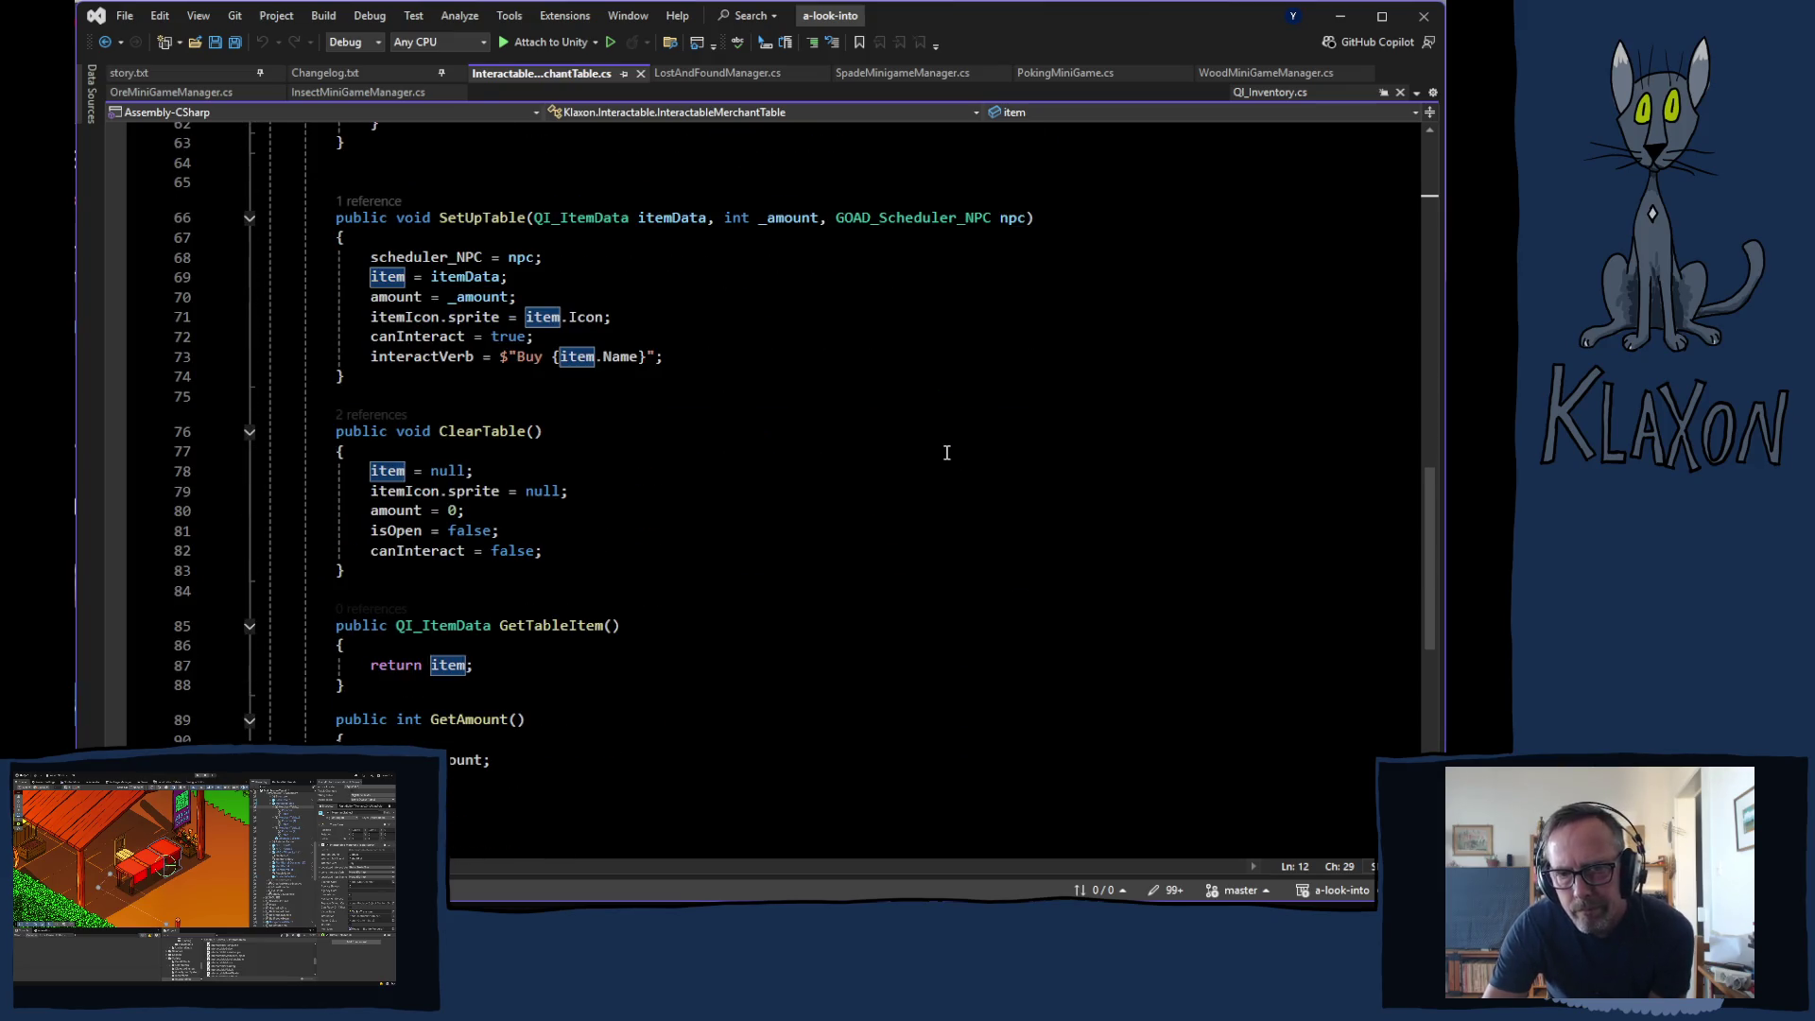
scroll(946, 457, down, 3)
scroll(949, 450, up, 7)
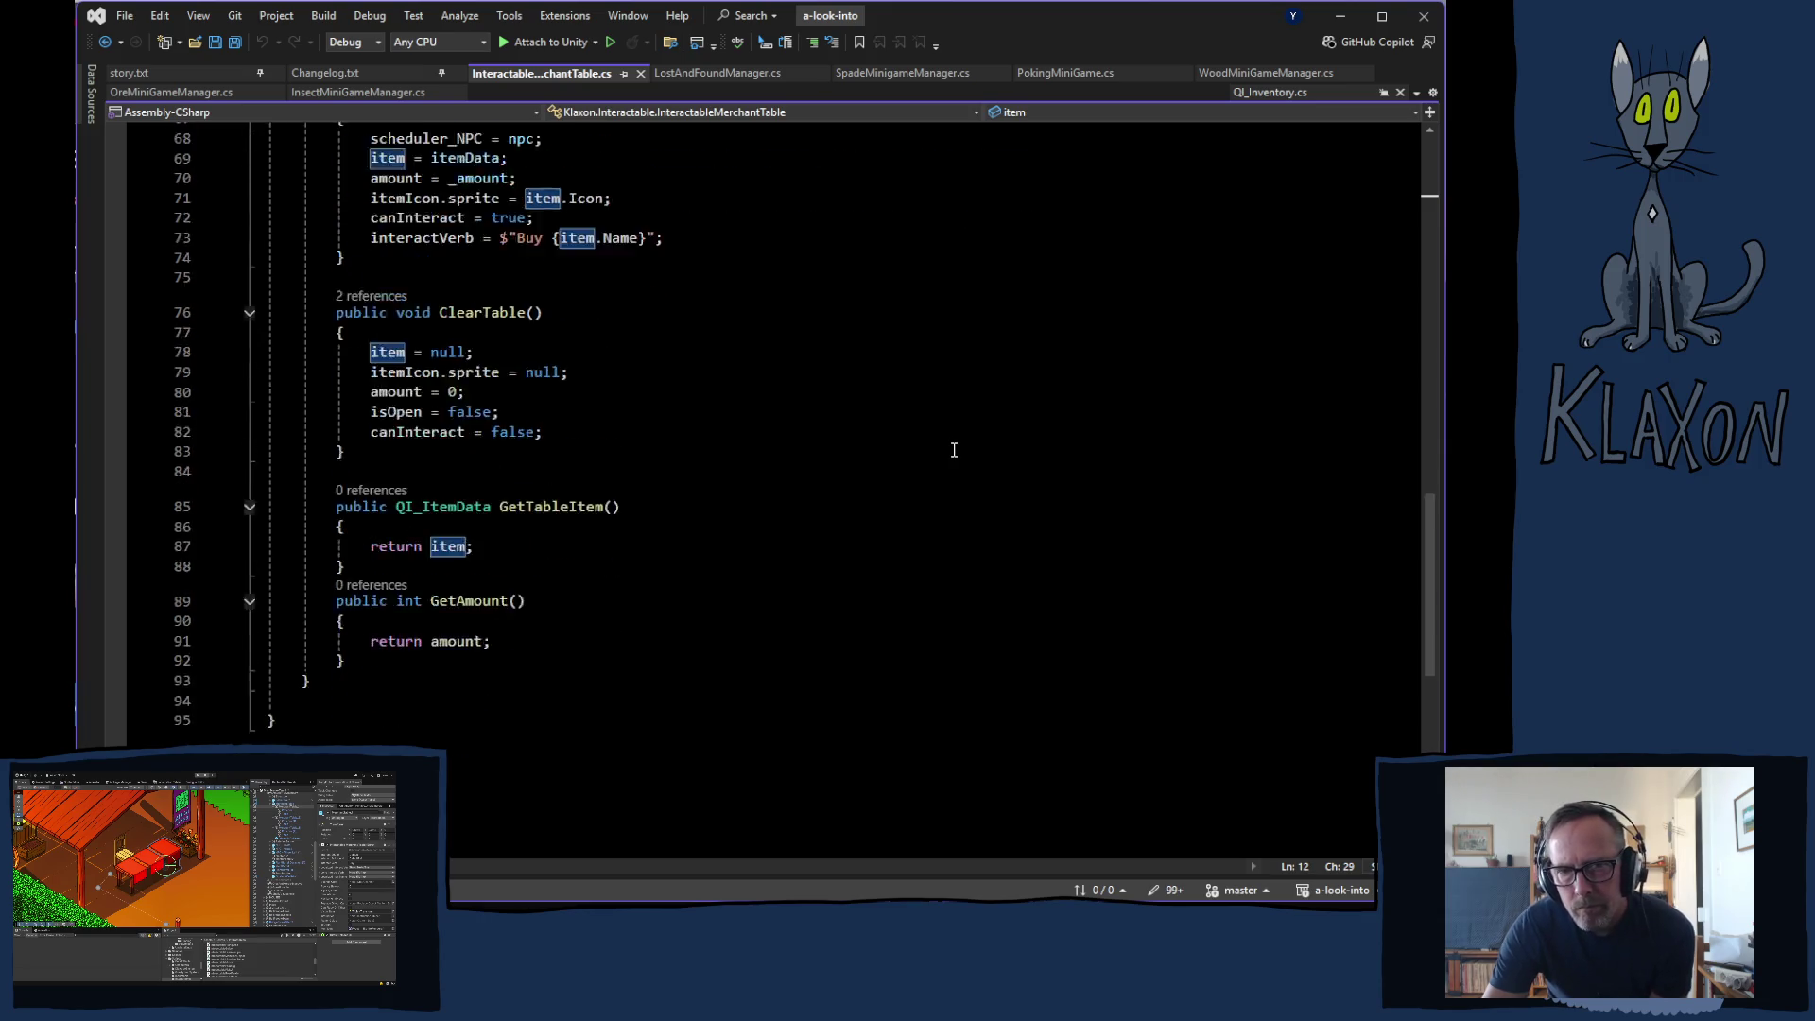
scroll(951, 450, up, 4)
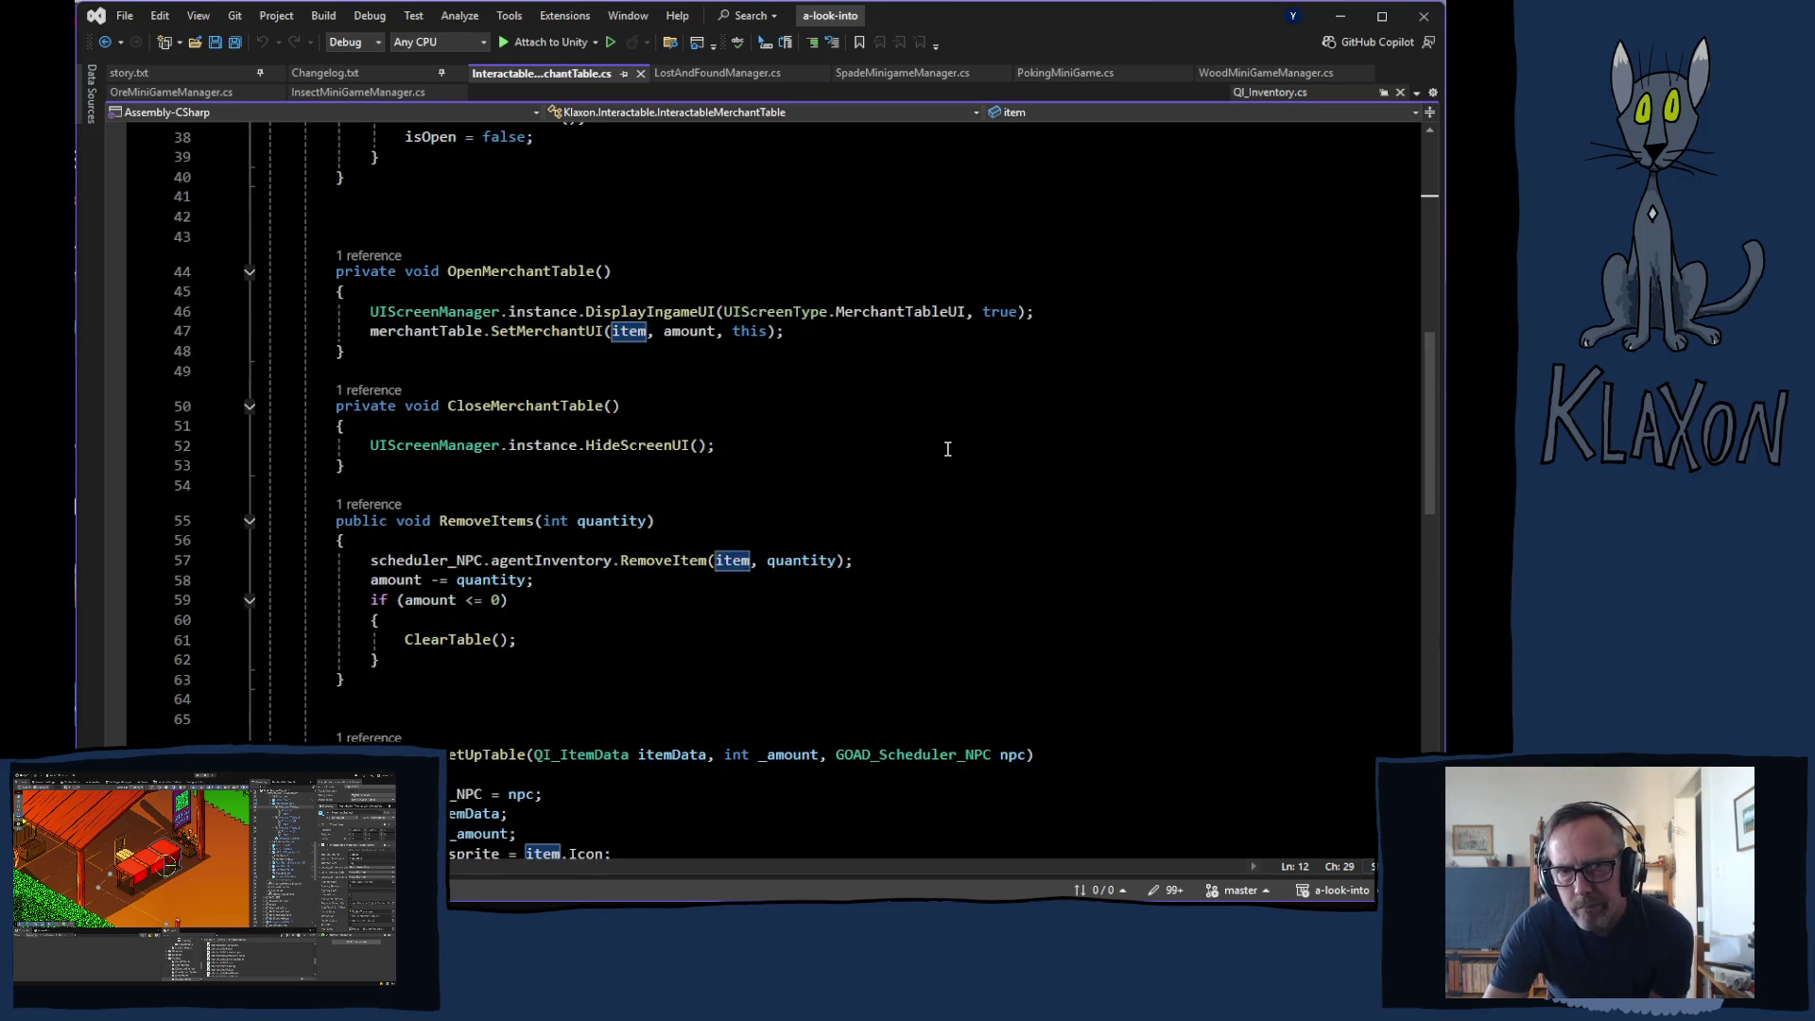
scroll(947, 451, up, 6)
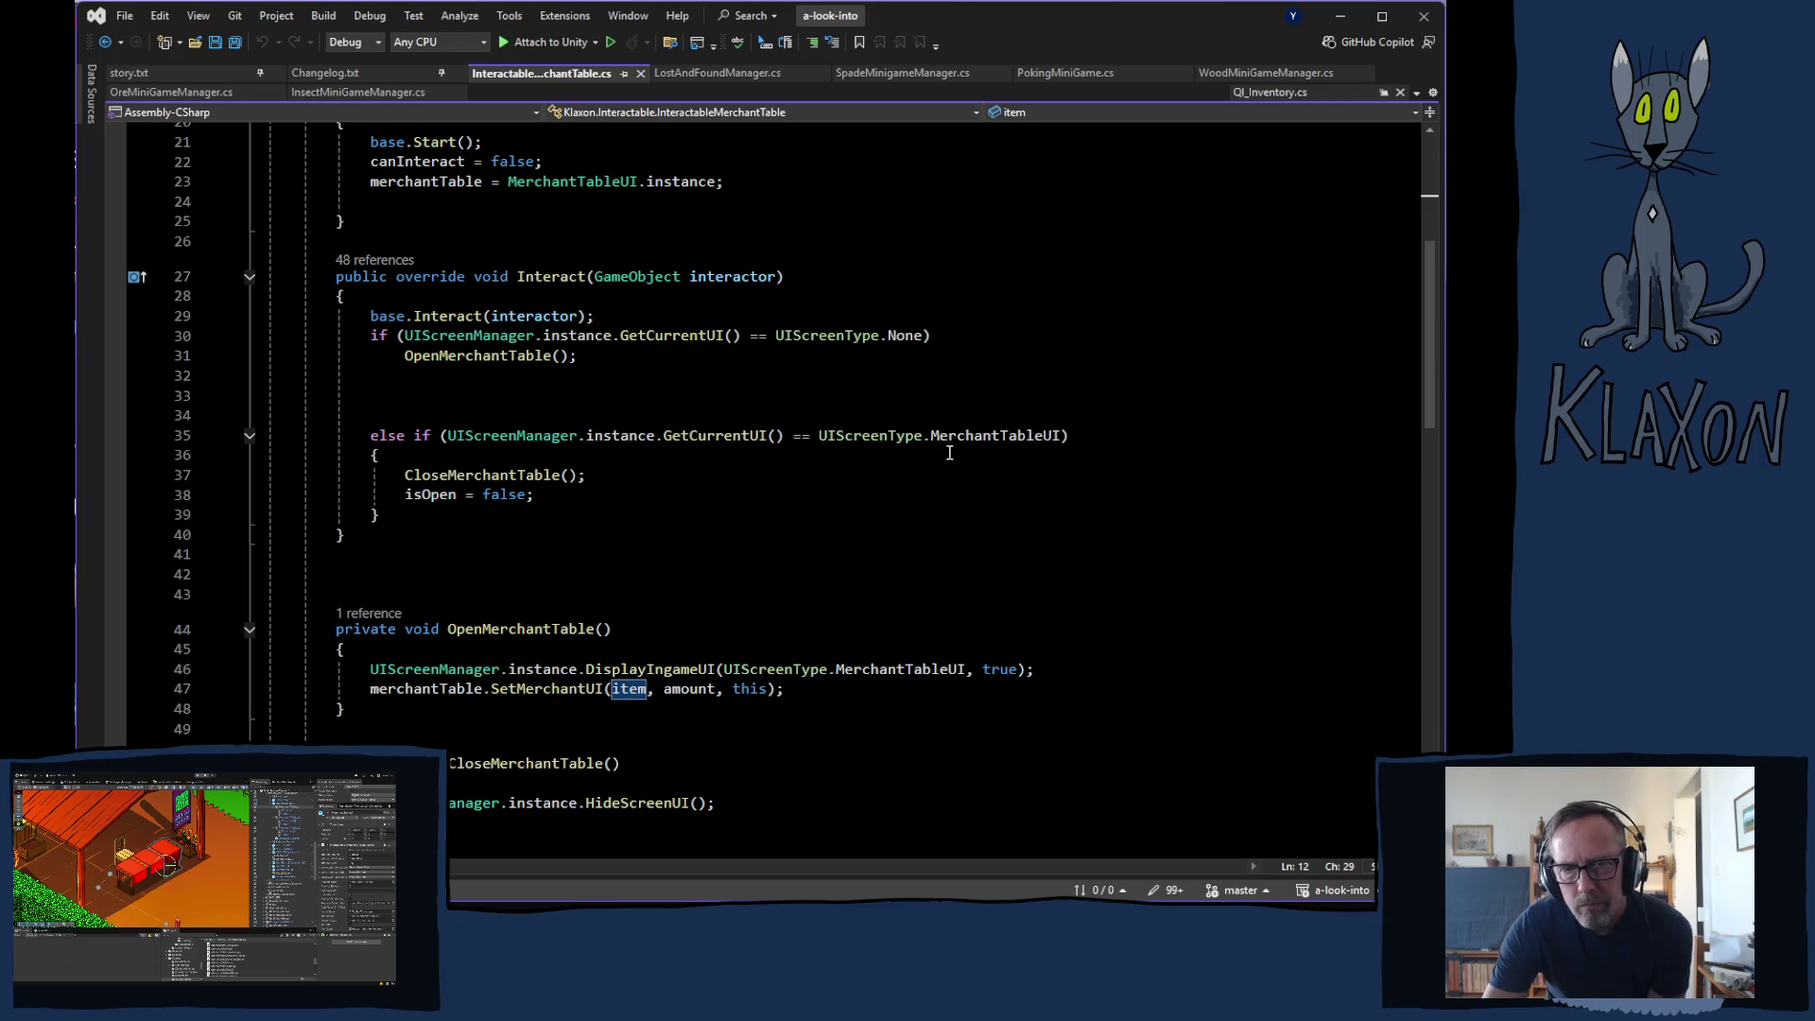
- Delete blank lines 32–34 in Interact so the else-if follows OpenMerchantTable()
mouse_move(949, 443)
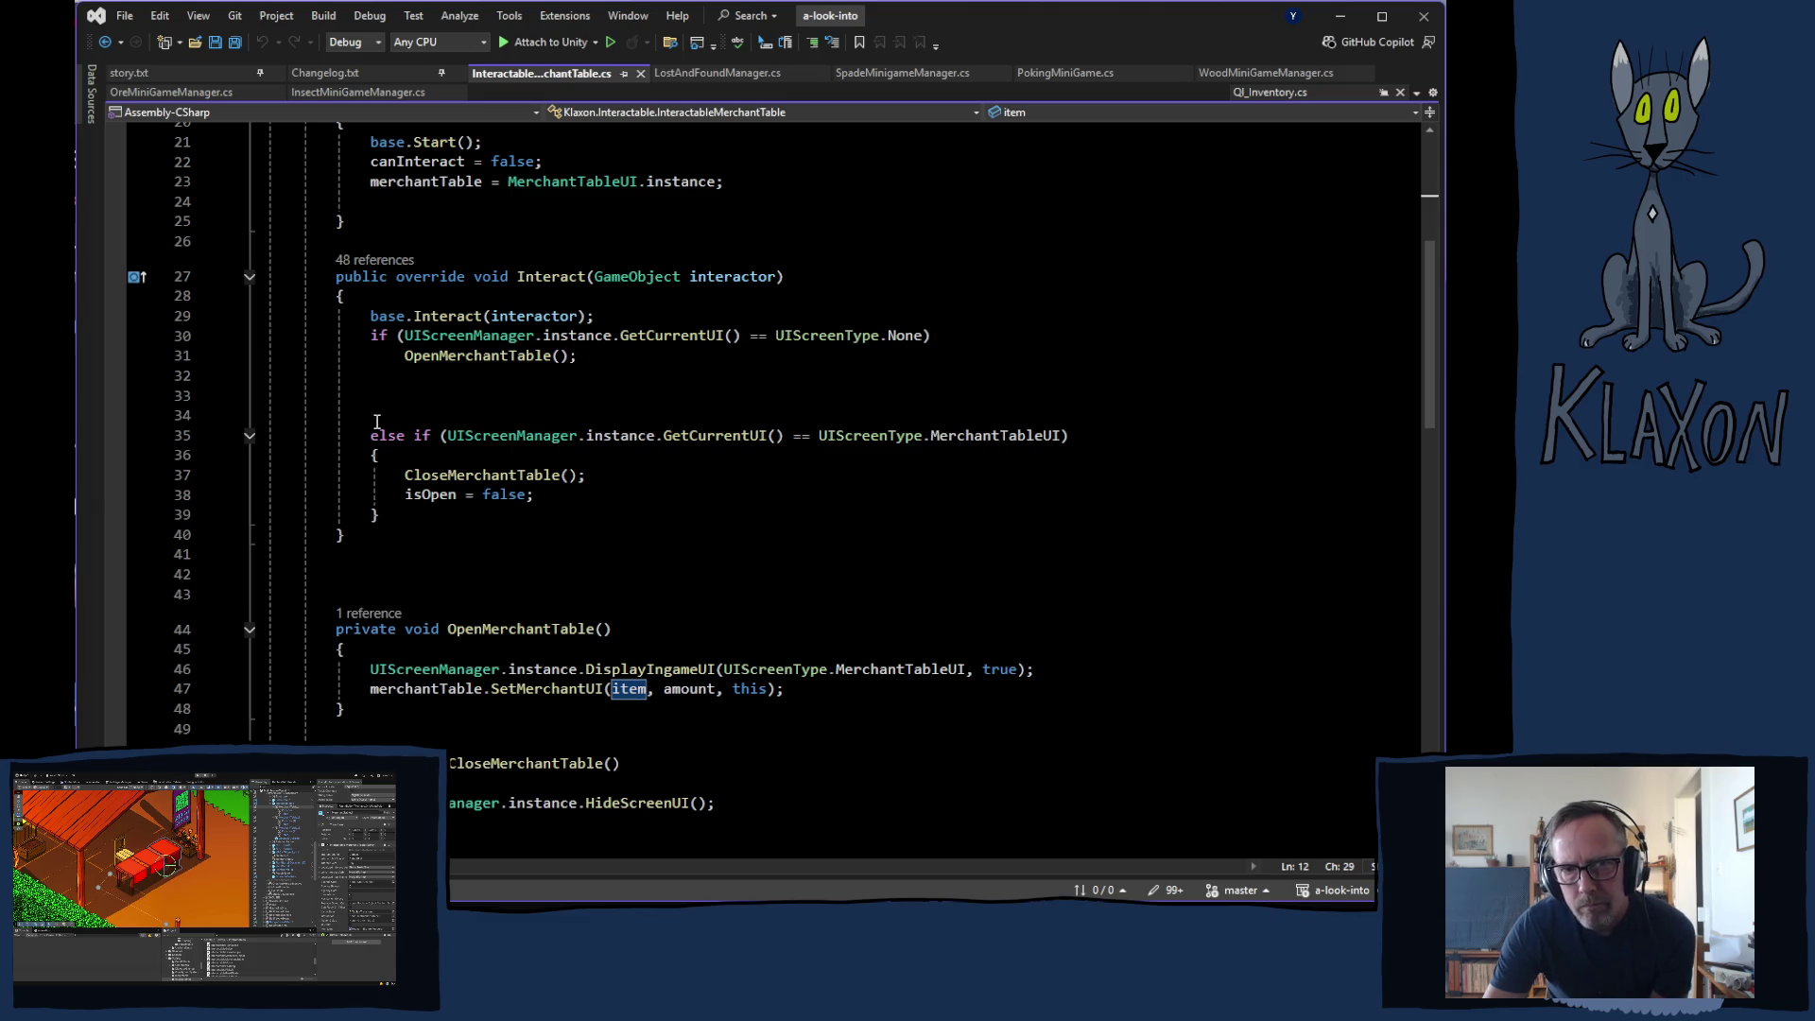
drag(376, 420, 376, 385)
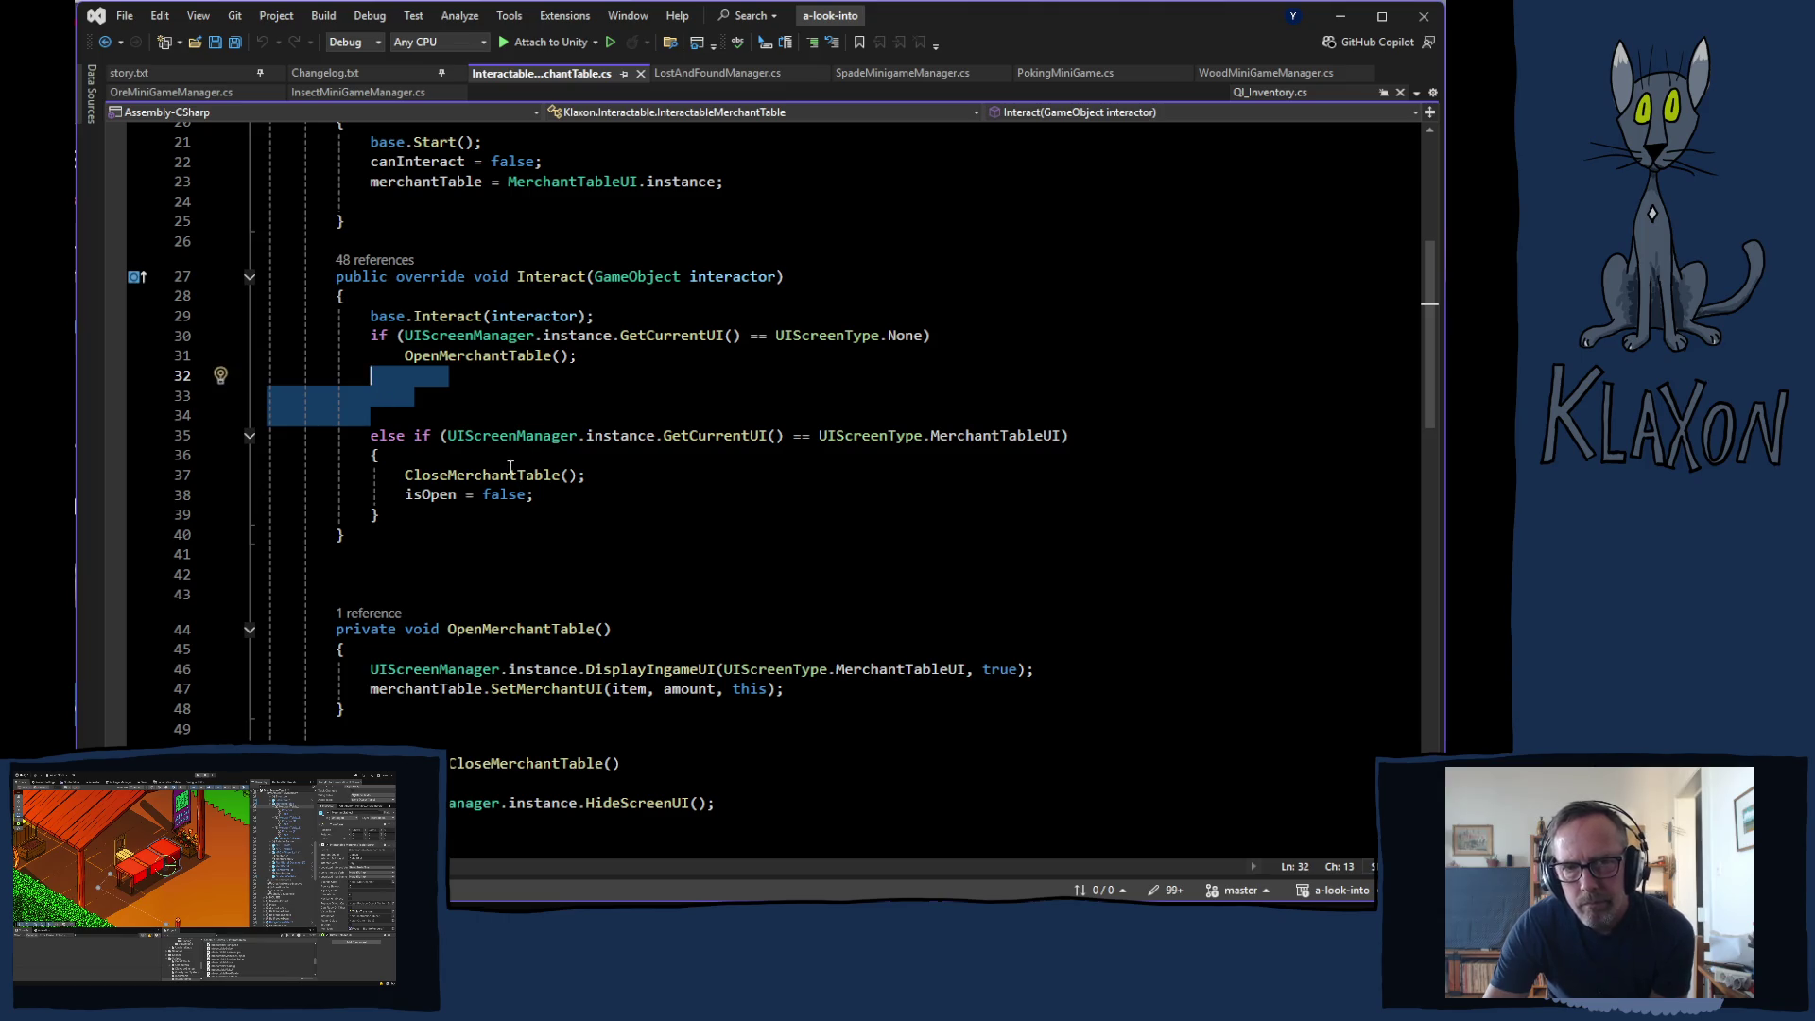
key(Delete)
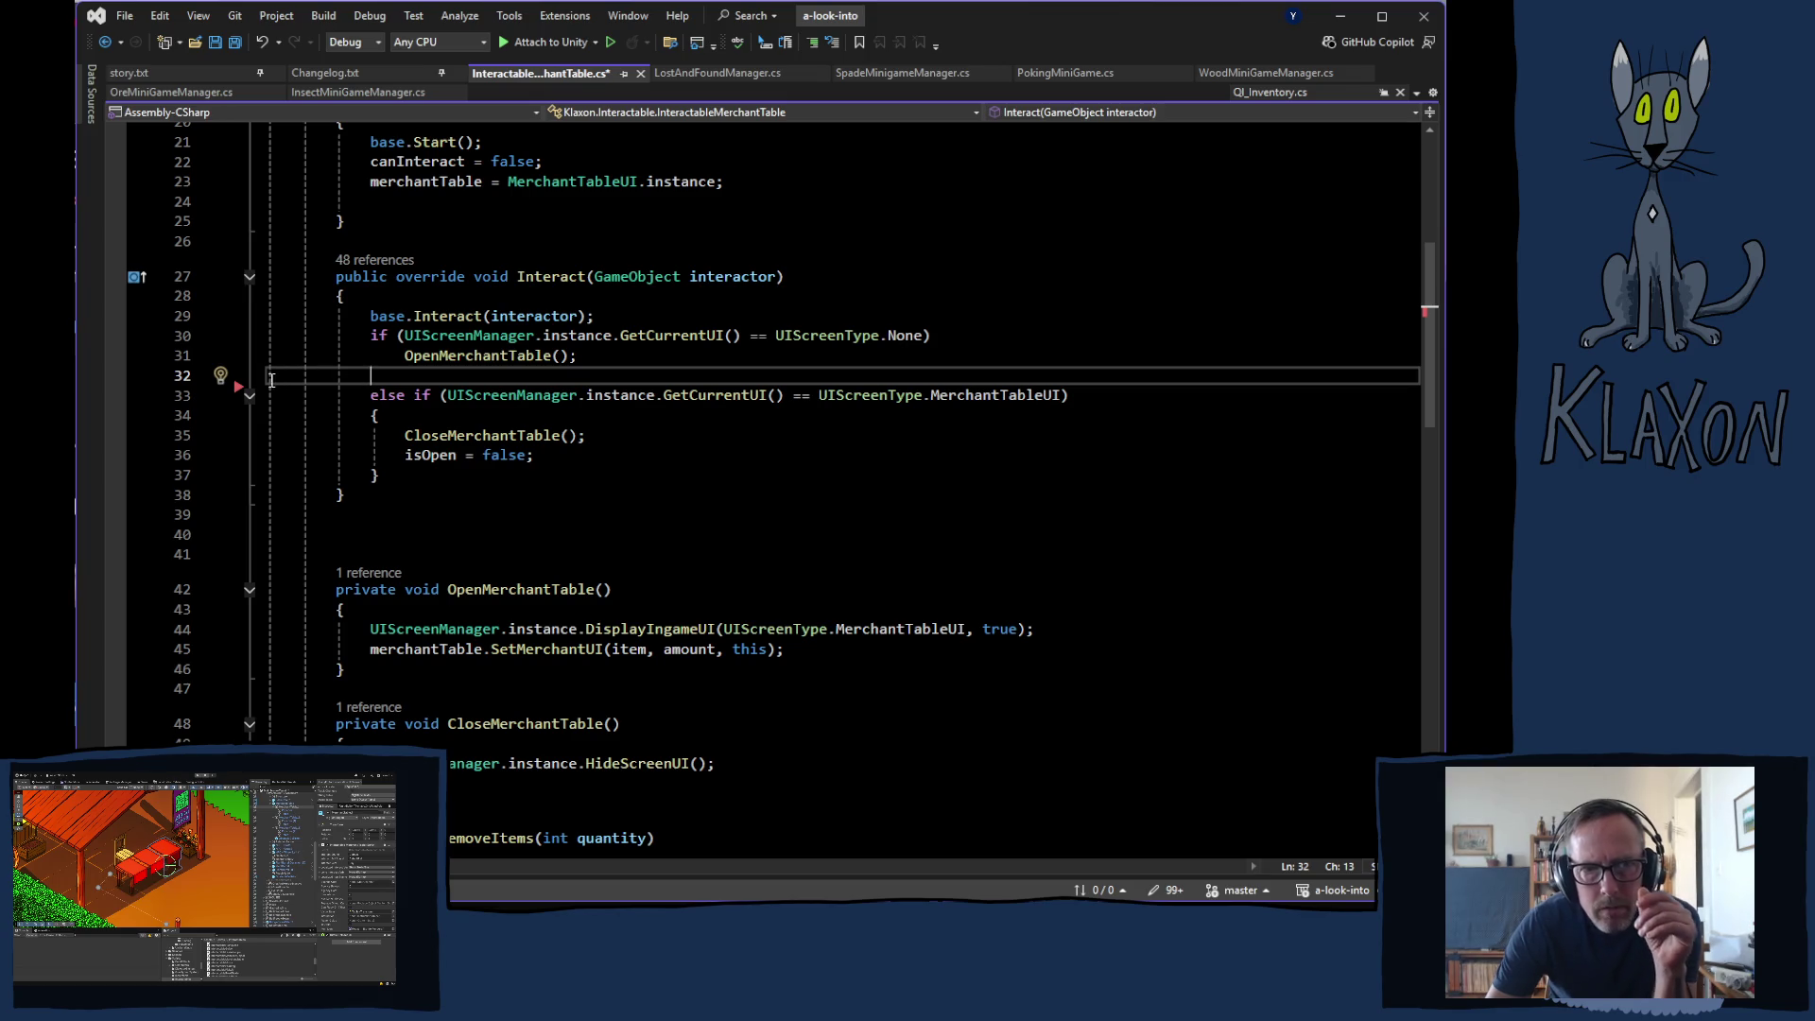
click(256, 378)
key(Delete)
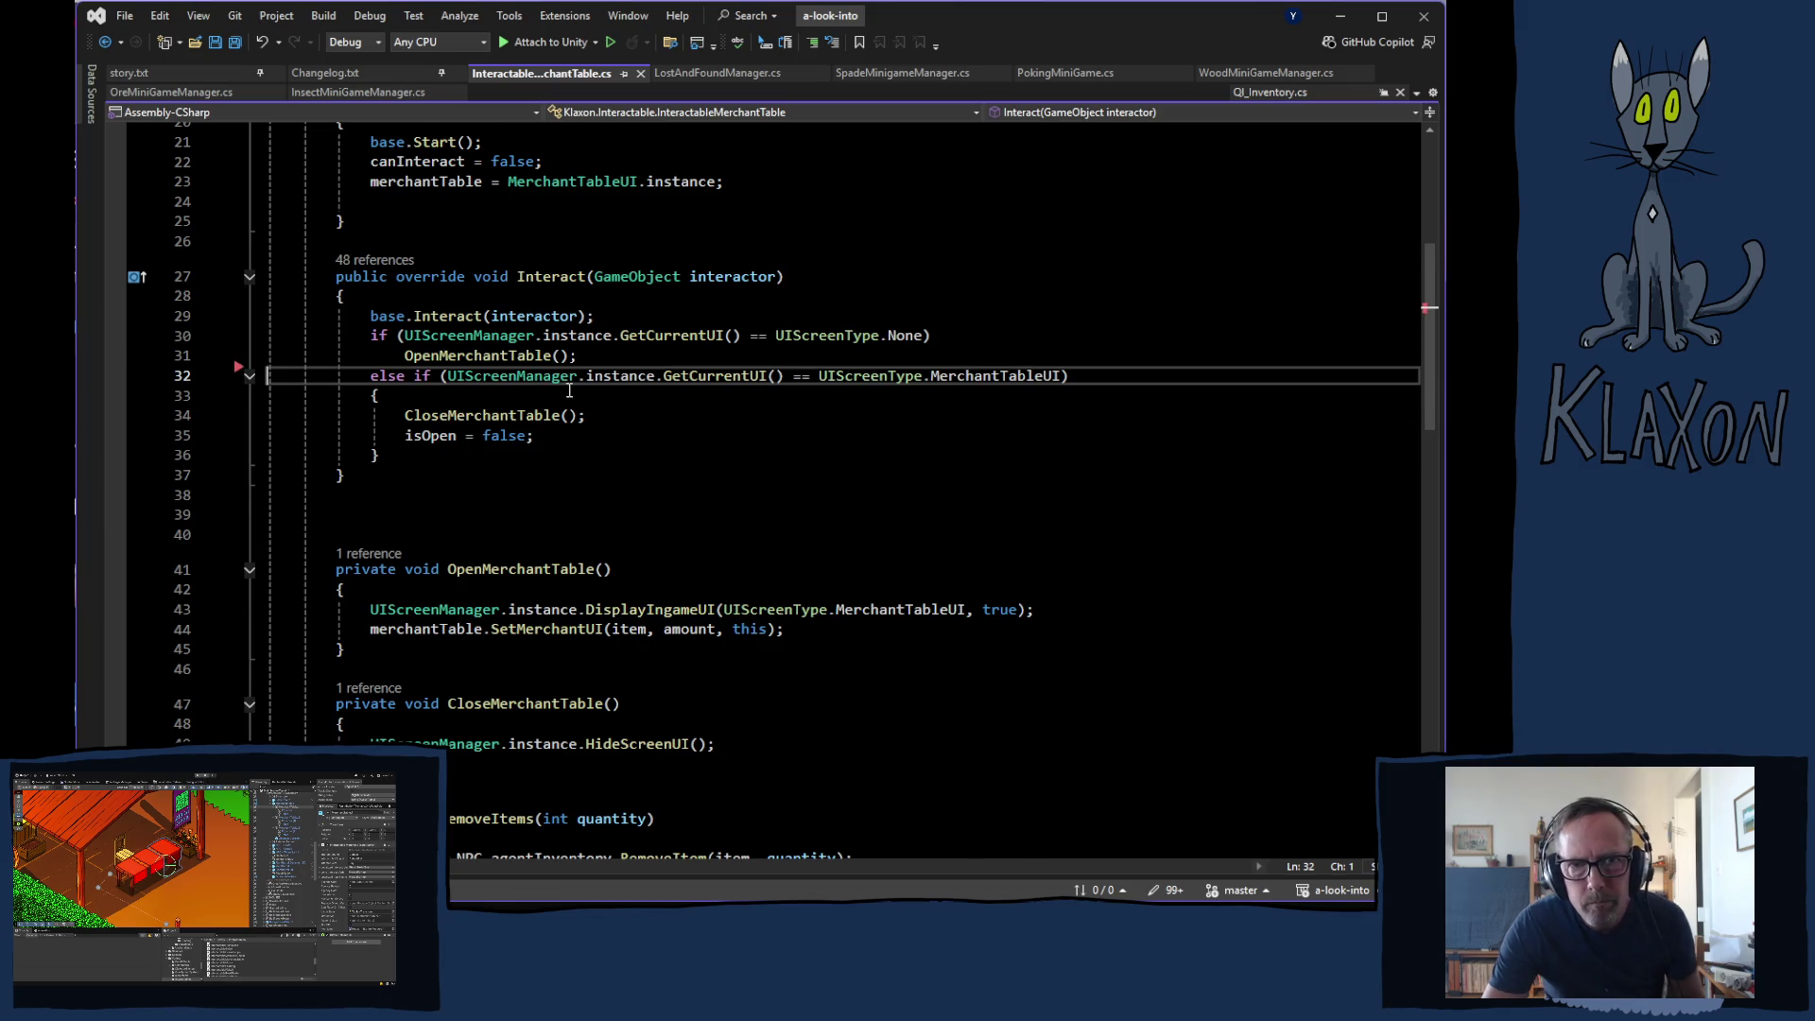
scroll(718, 418, up, 4)
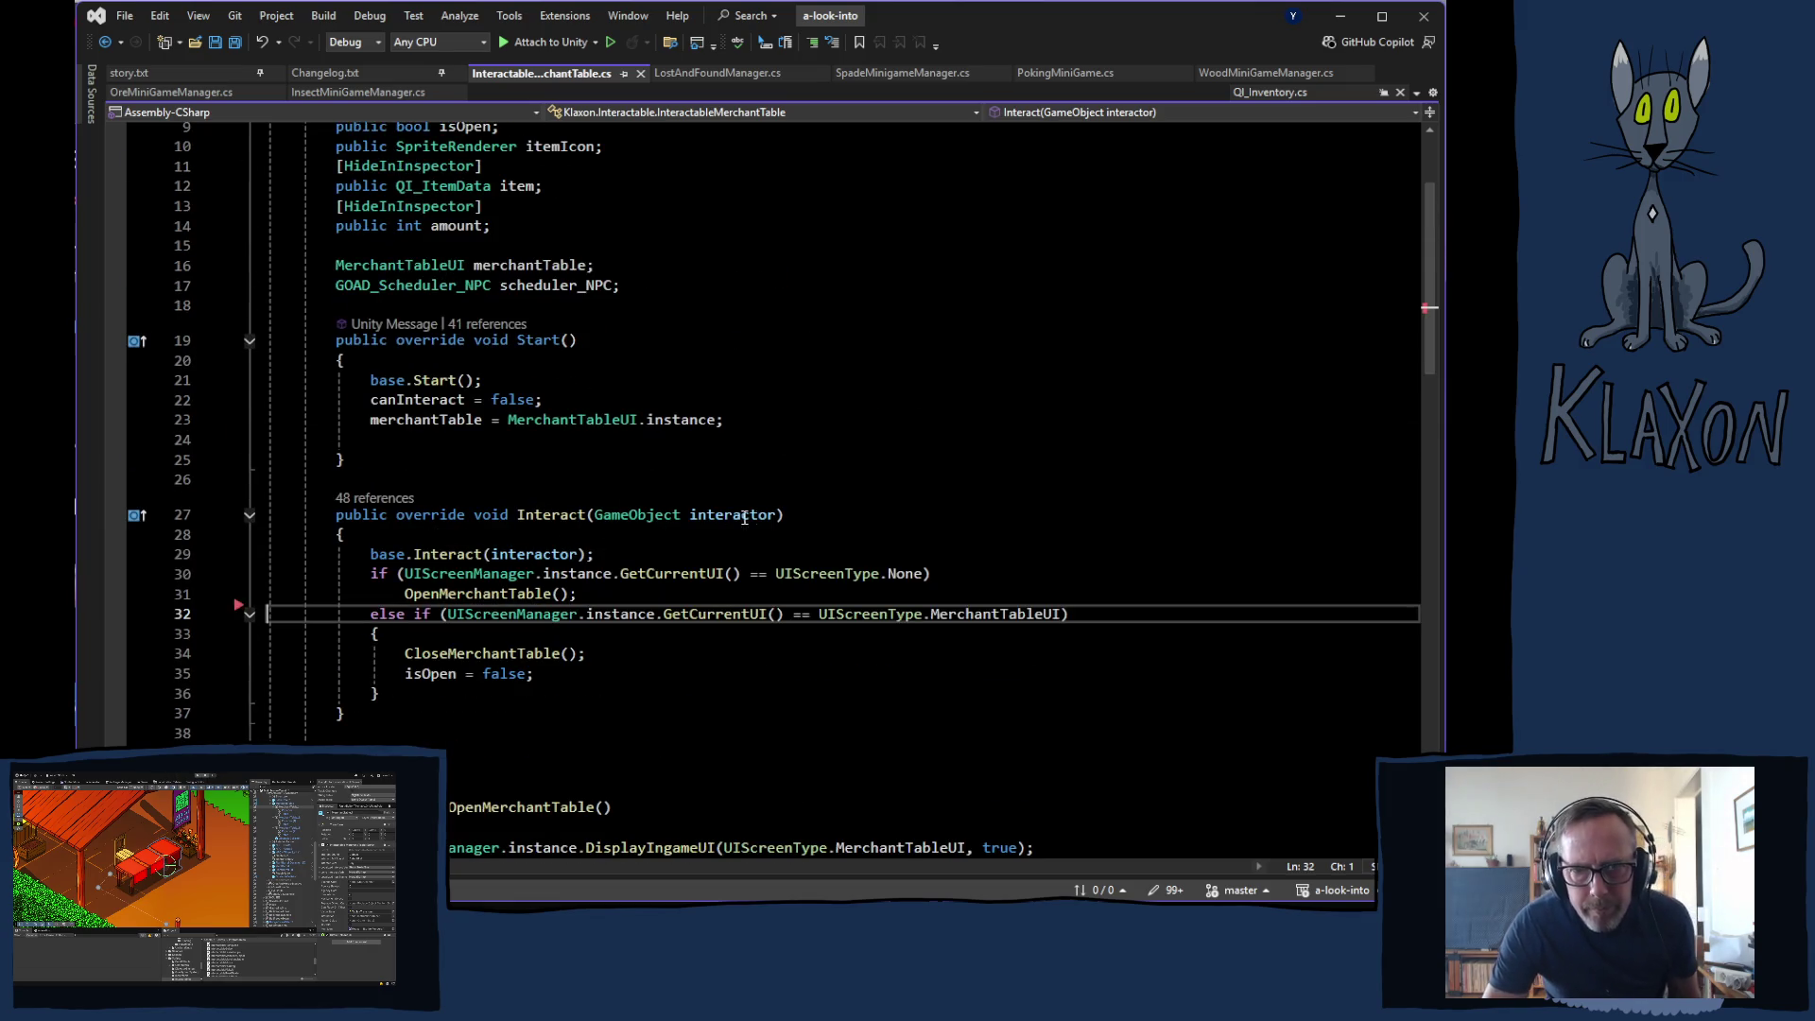
- Review all 48 Interact references in the CodeLens list, then return to Unity
click(376, 498)
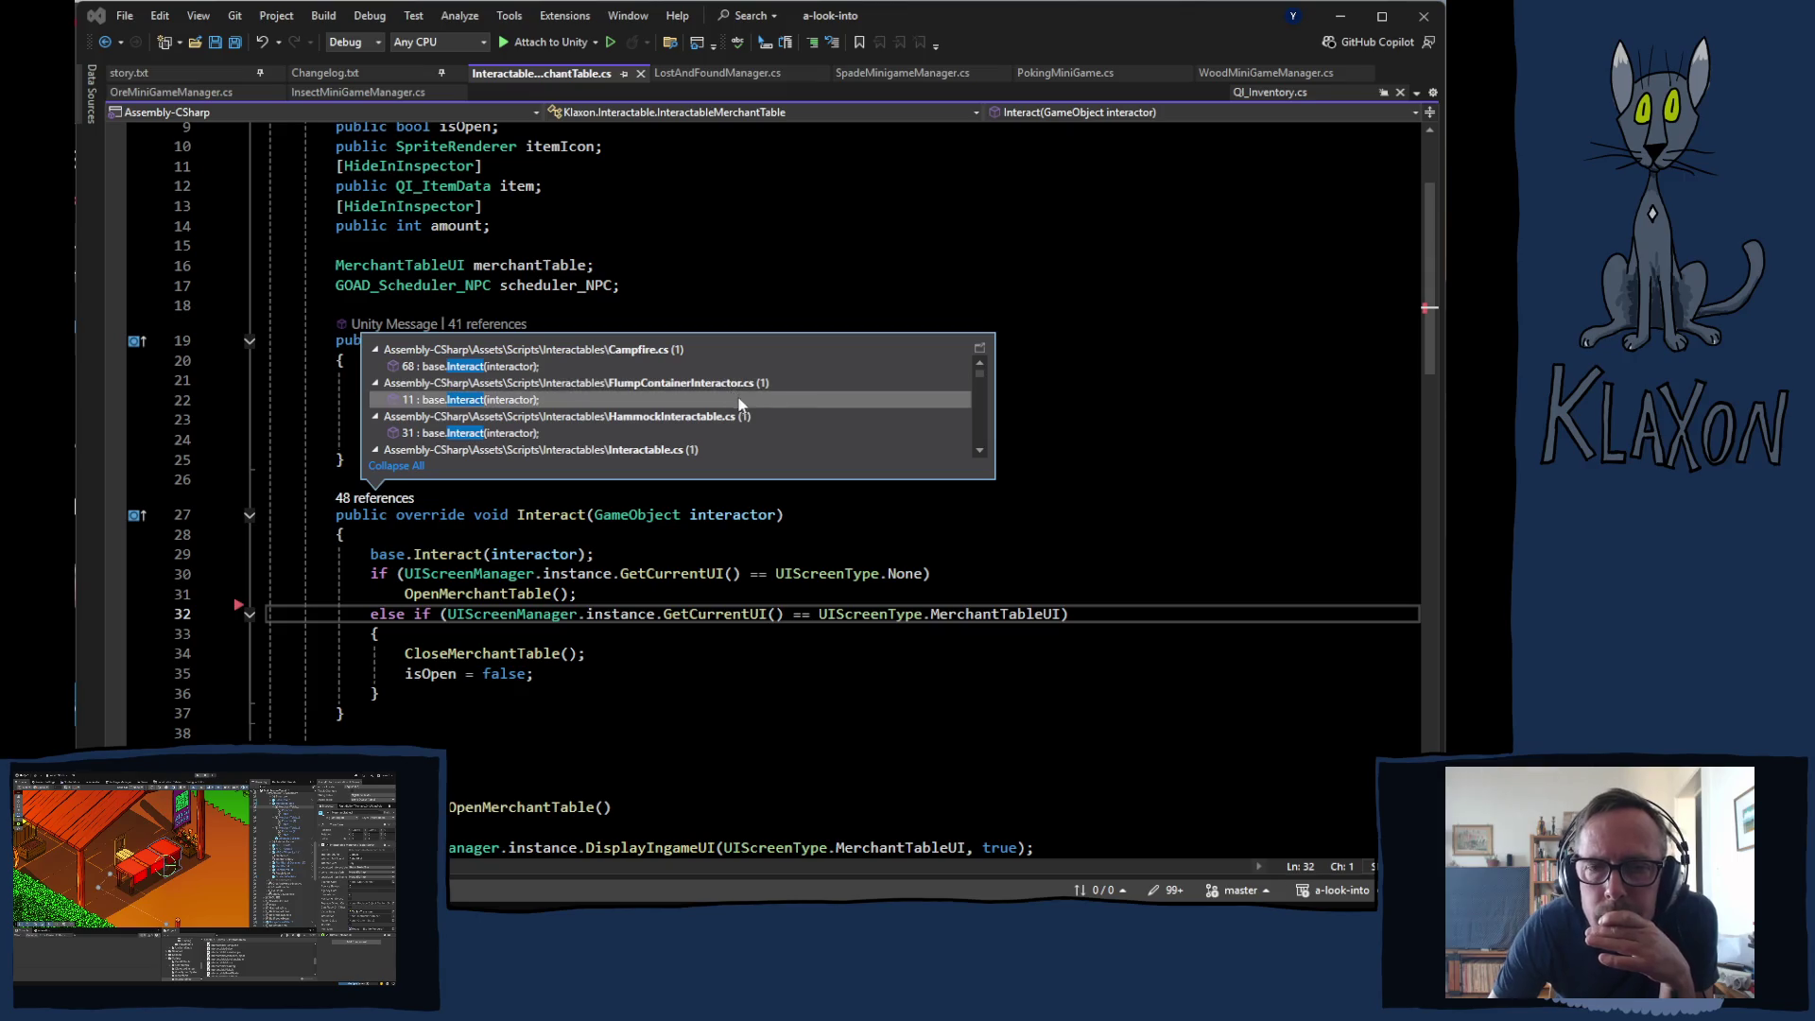
scroll(787, 395, down, 1)
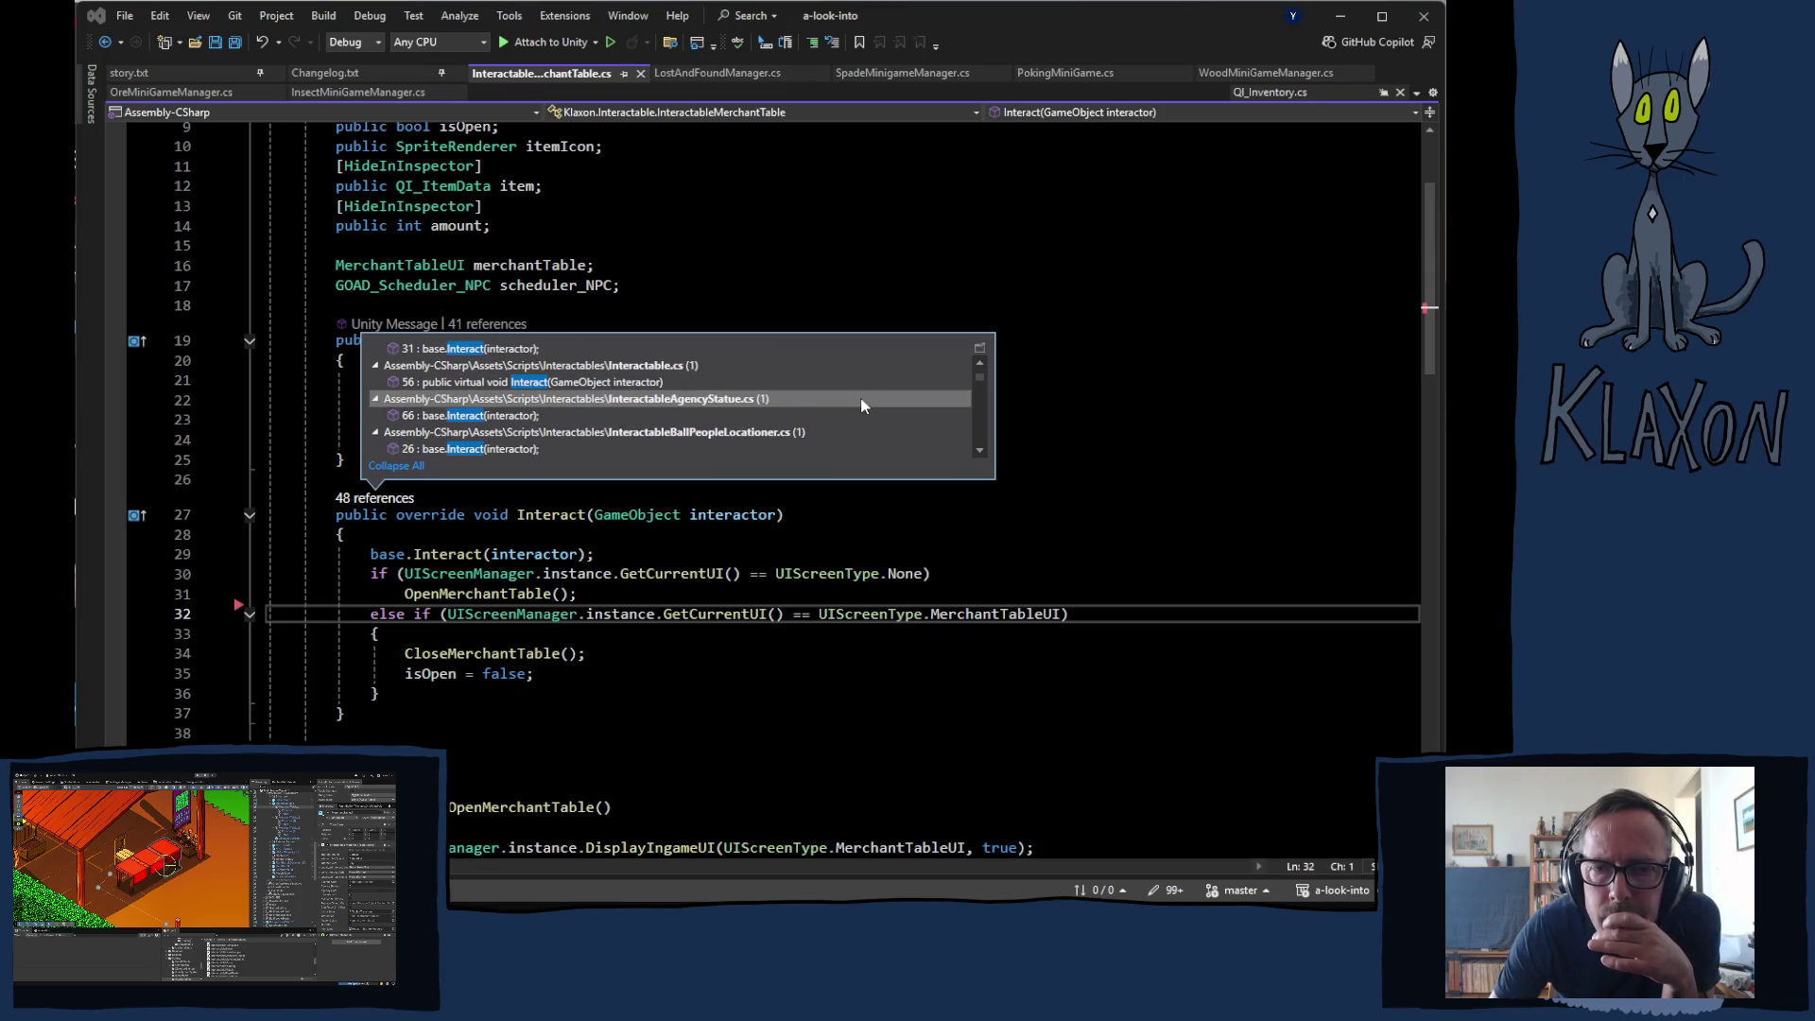
scroll(860, 405, down, 3)
scroll(895, 414, down, 3)
scroll(892, 416, down, 2)
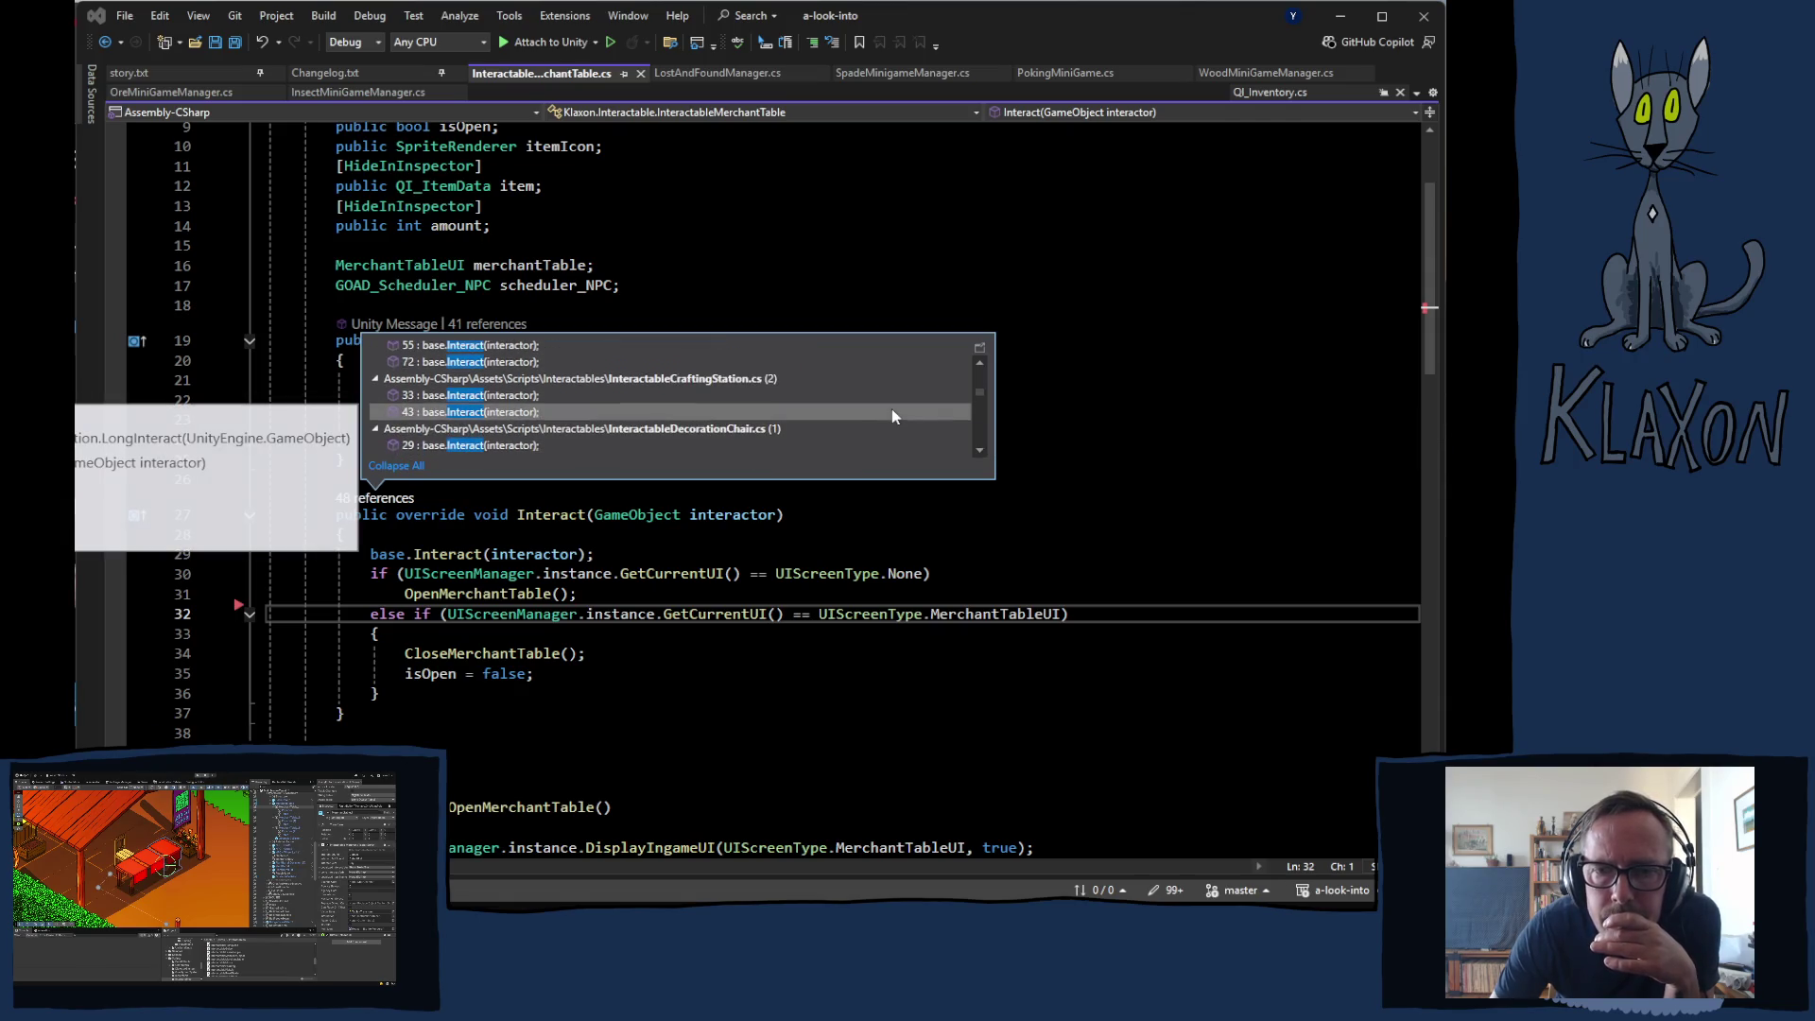
scroll(922, 419, down, 2)
scroll(919, 416, down, 6)
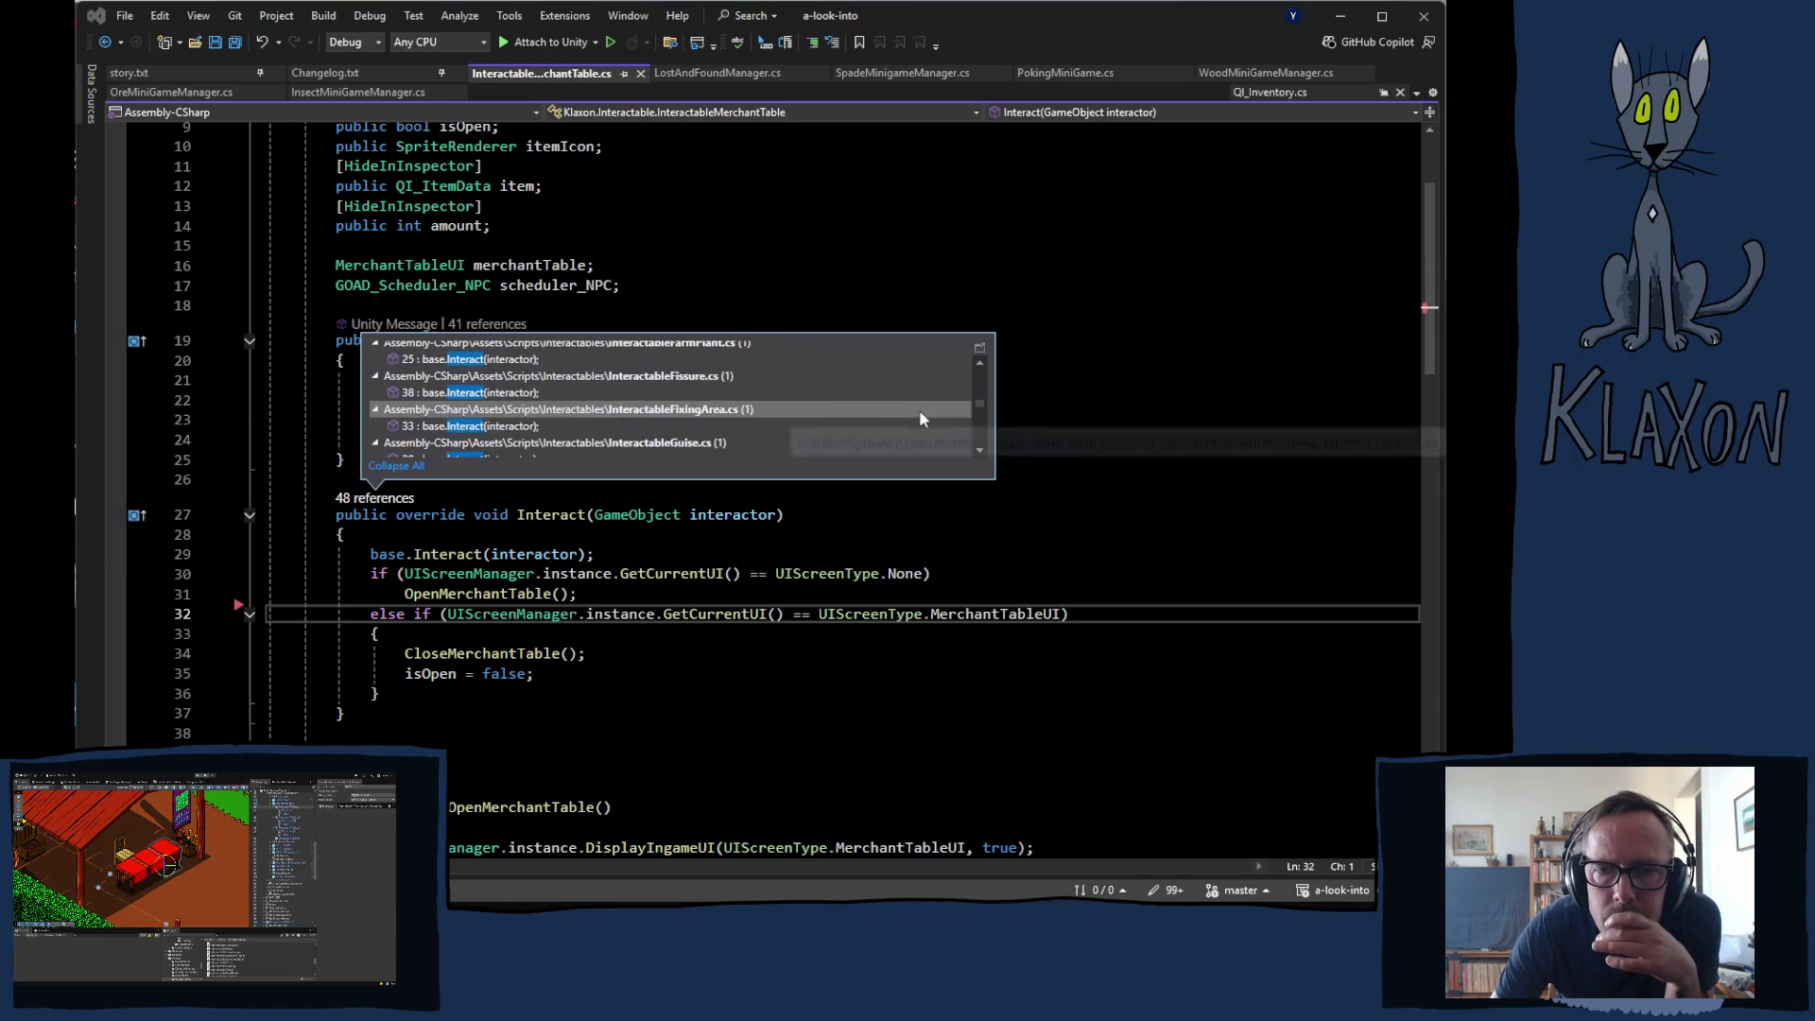
scroll(912, 413, down, 6)
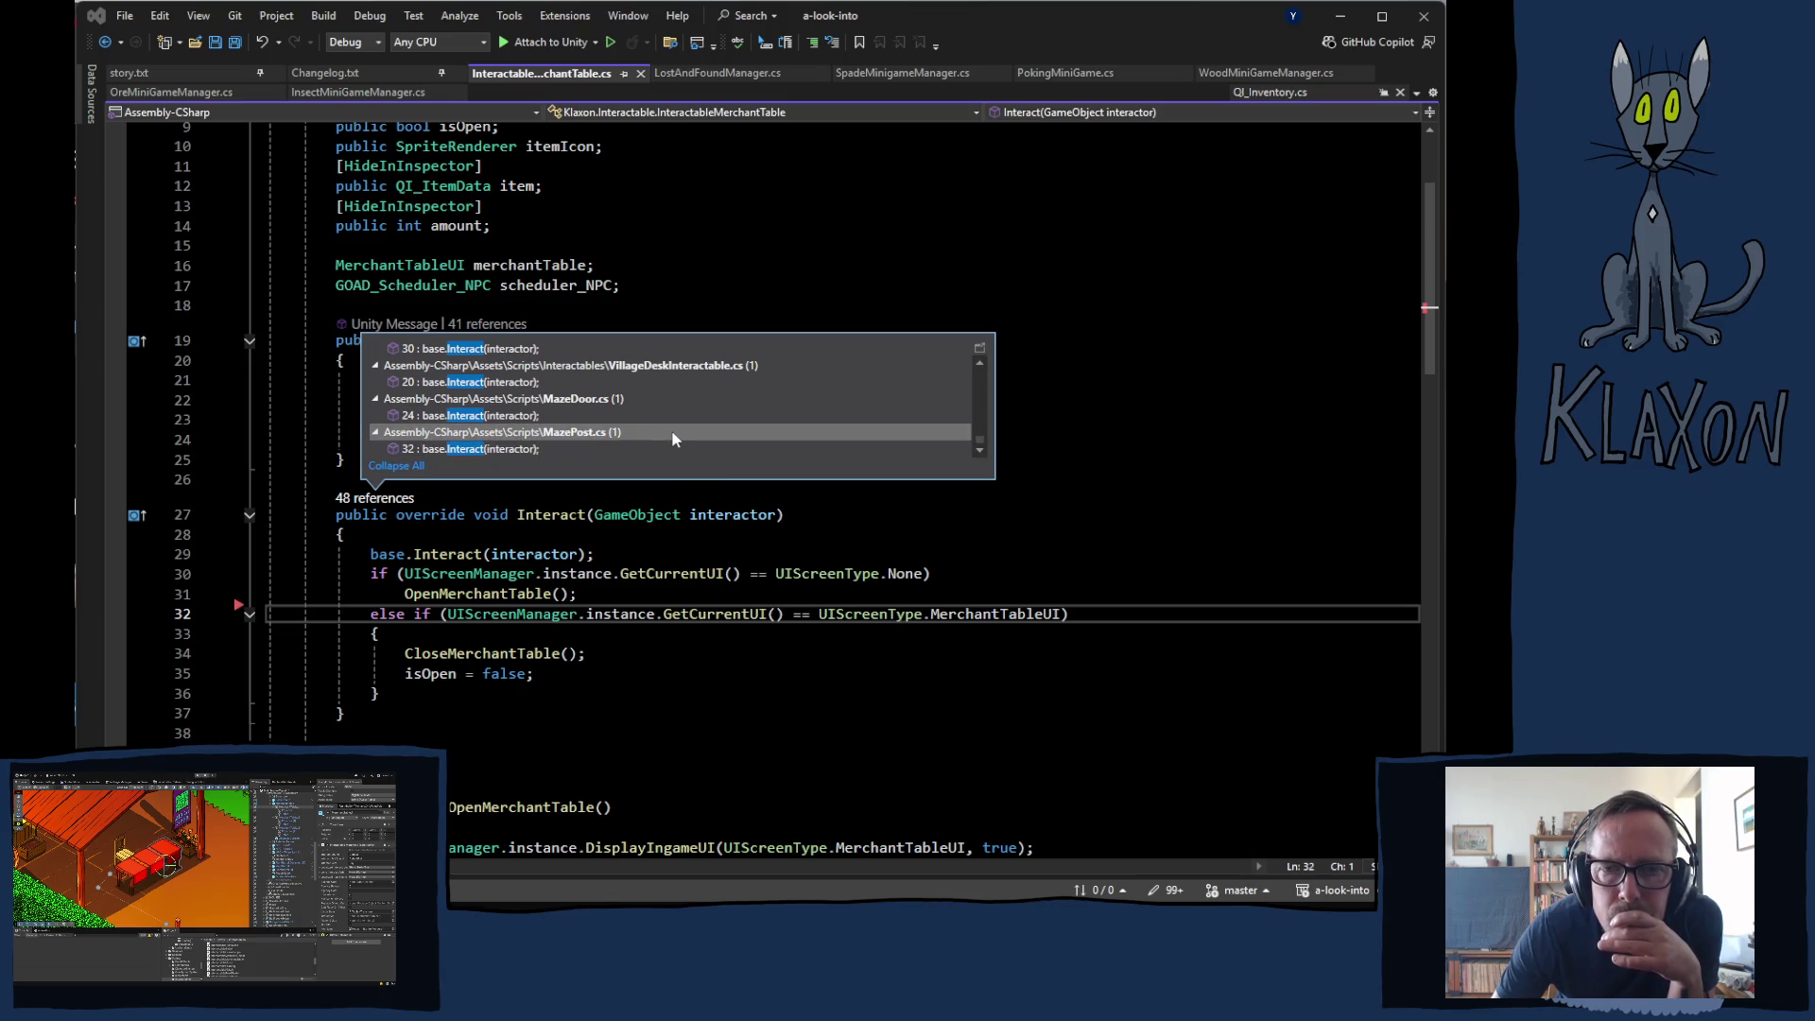
mouse_move(691, 413)
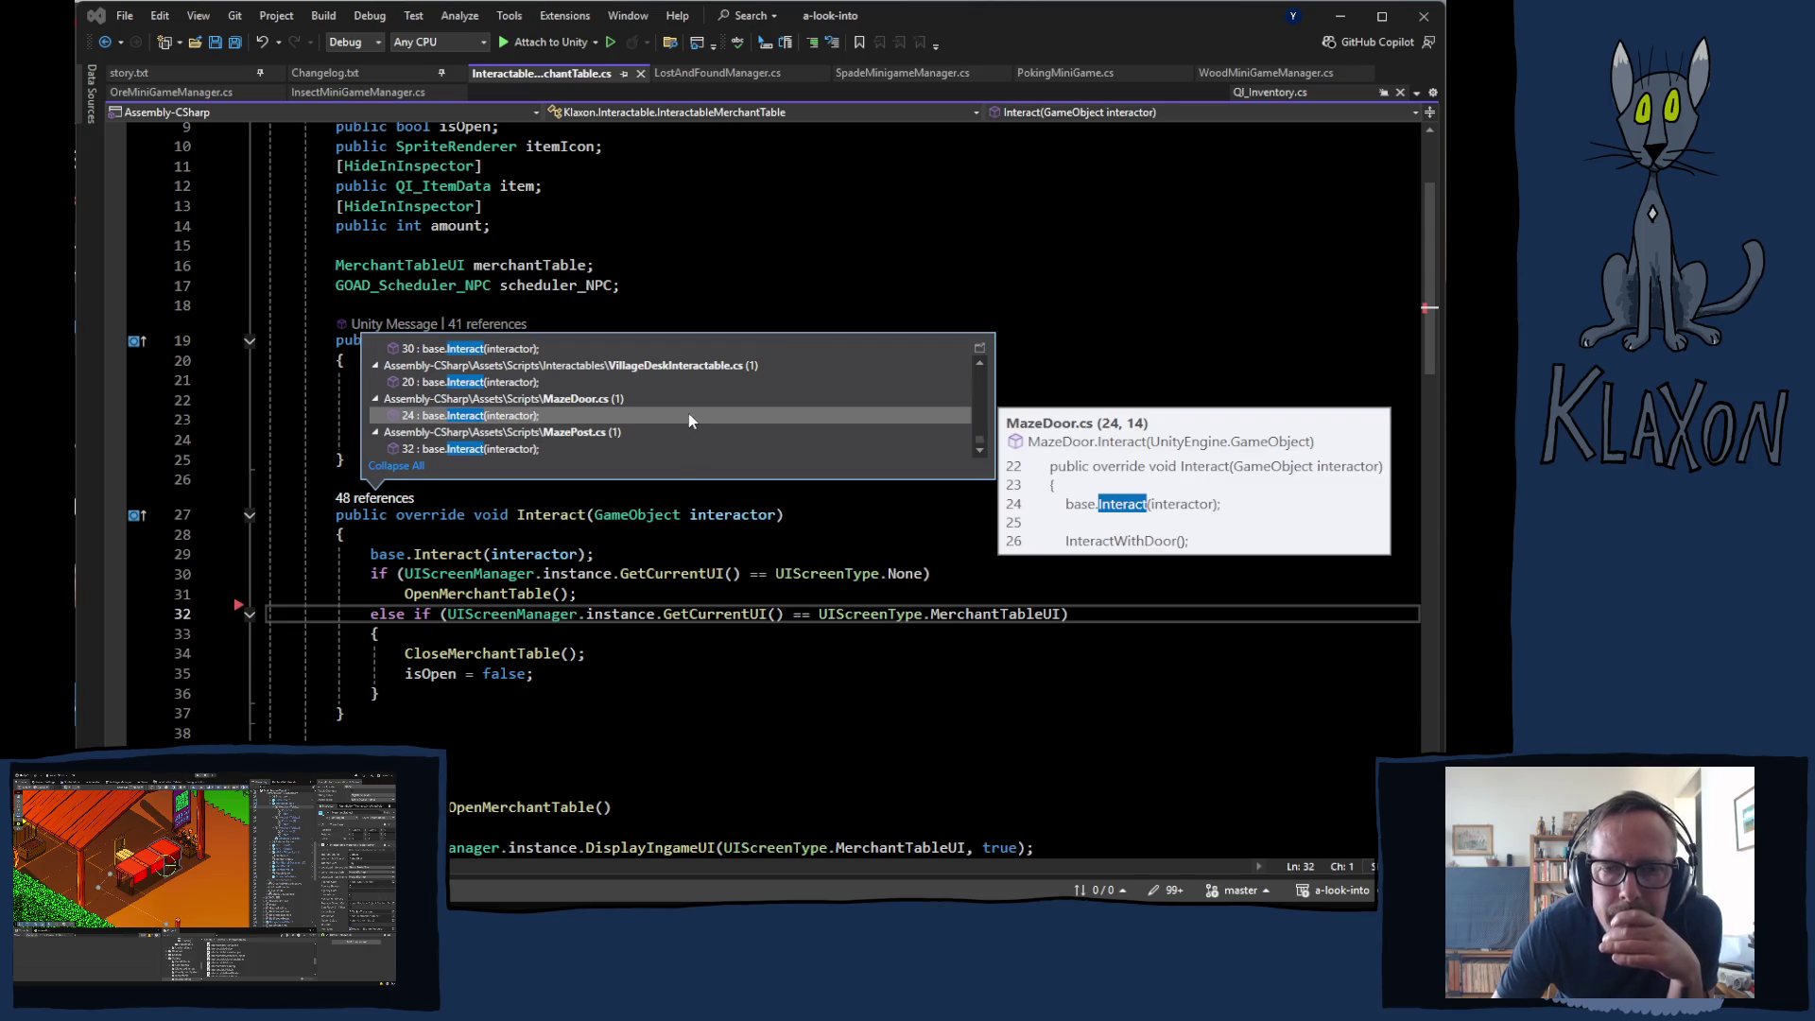
scroll(689, 412, up, 2)
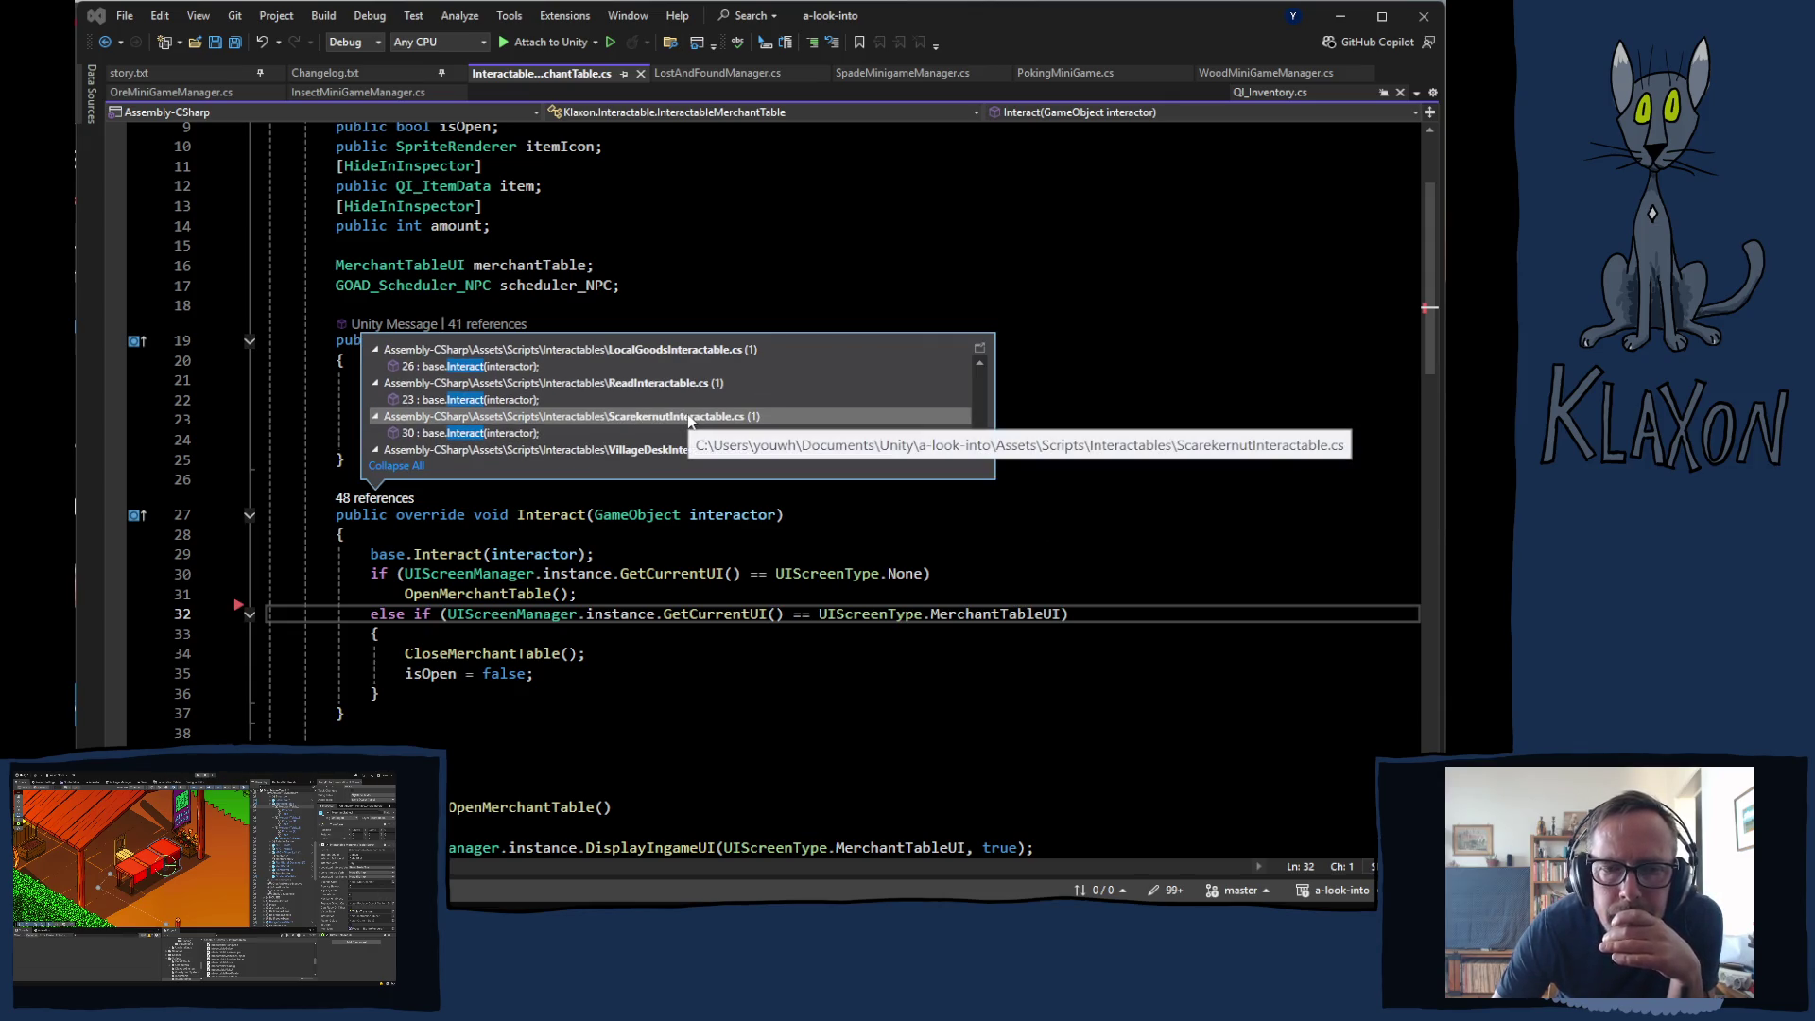
scroll(682, 424, down, 5)
scroll(677, 427, up, 8)
scroll(675, 424, up, 4)
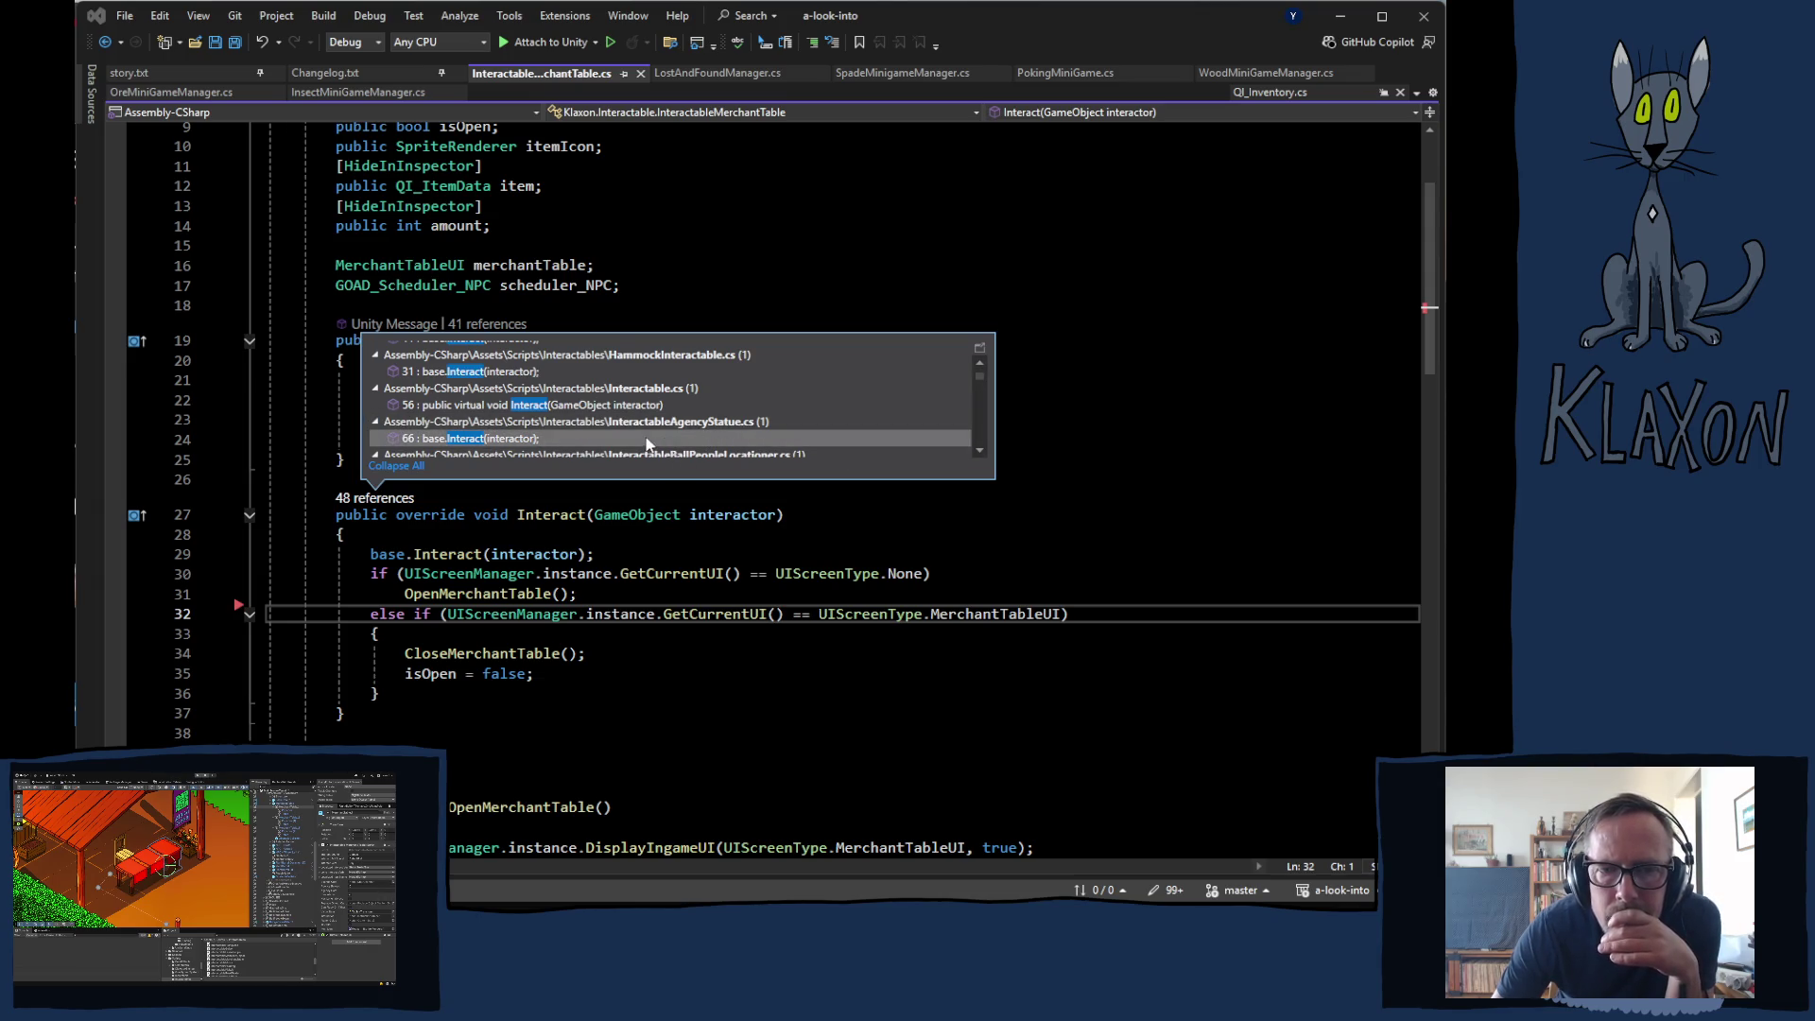
scroll(661, 435, up, 2)
scroll(794, 400, down, 3)
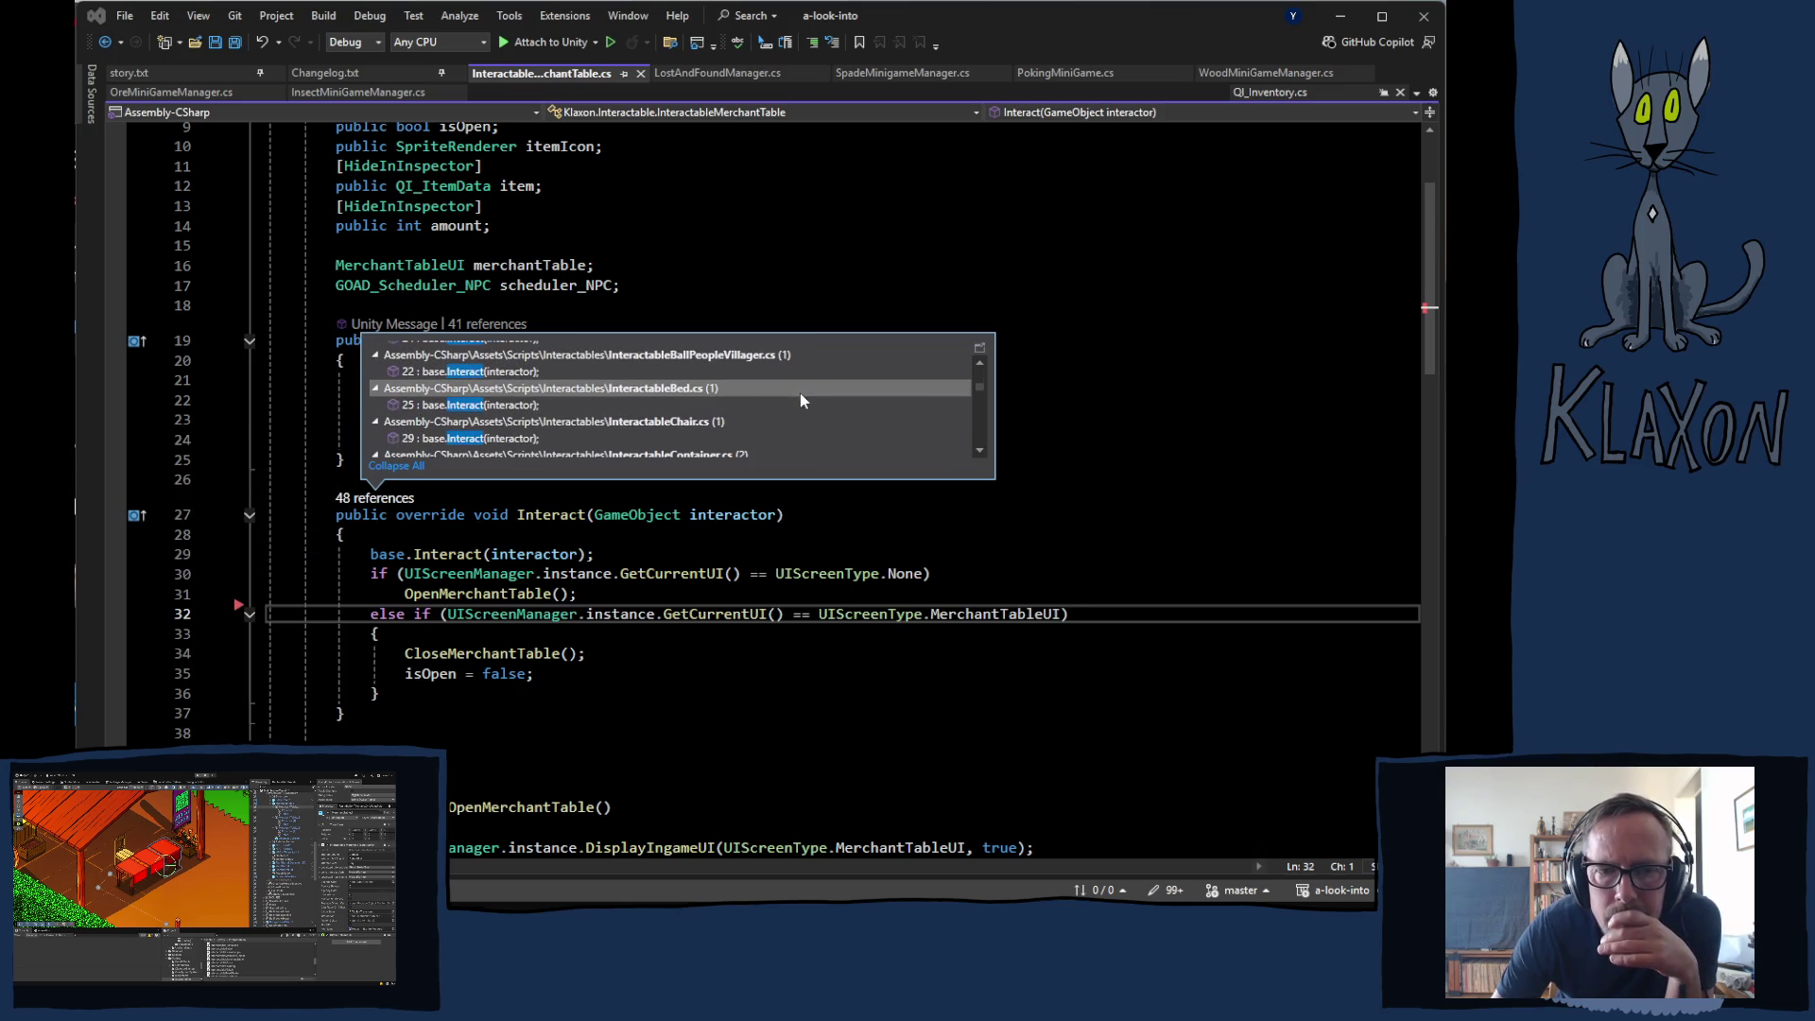
scroll(800, 394, down, 3)
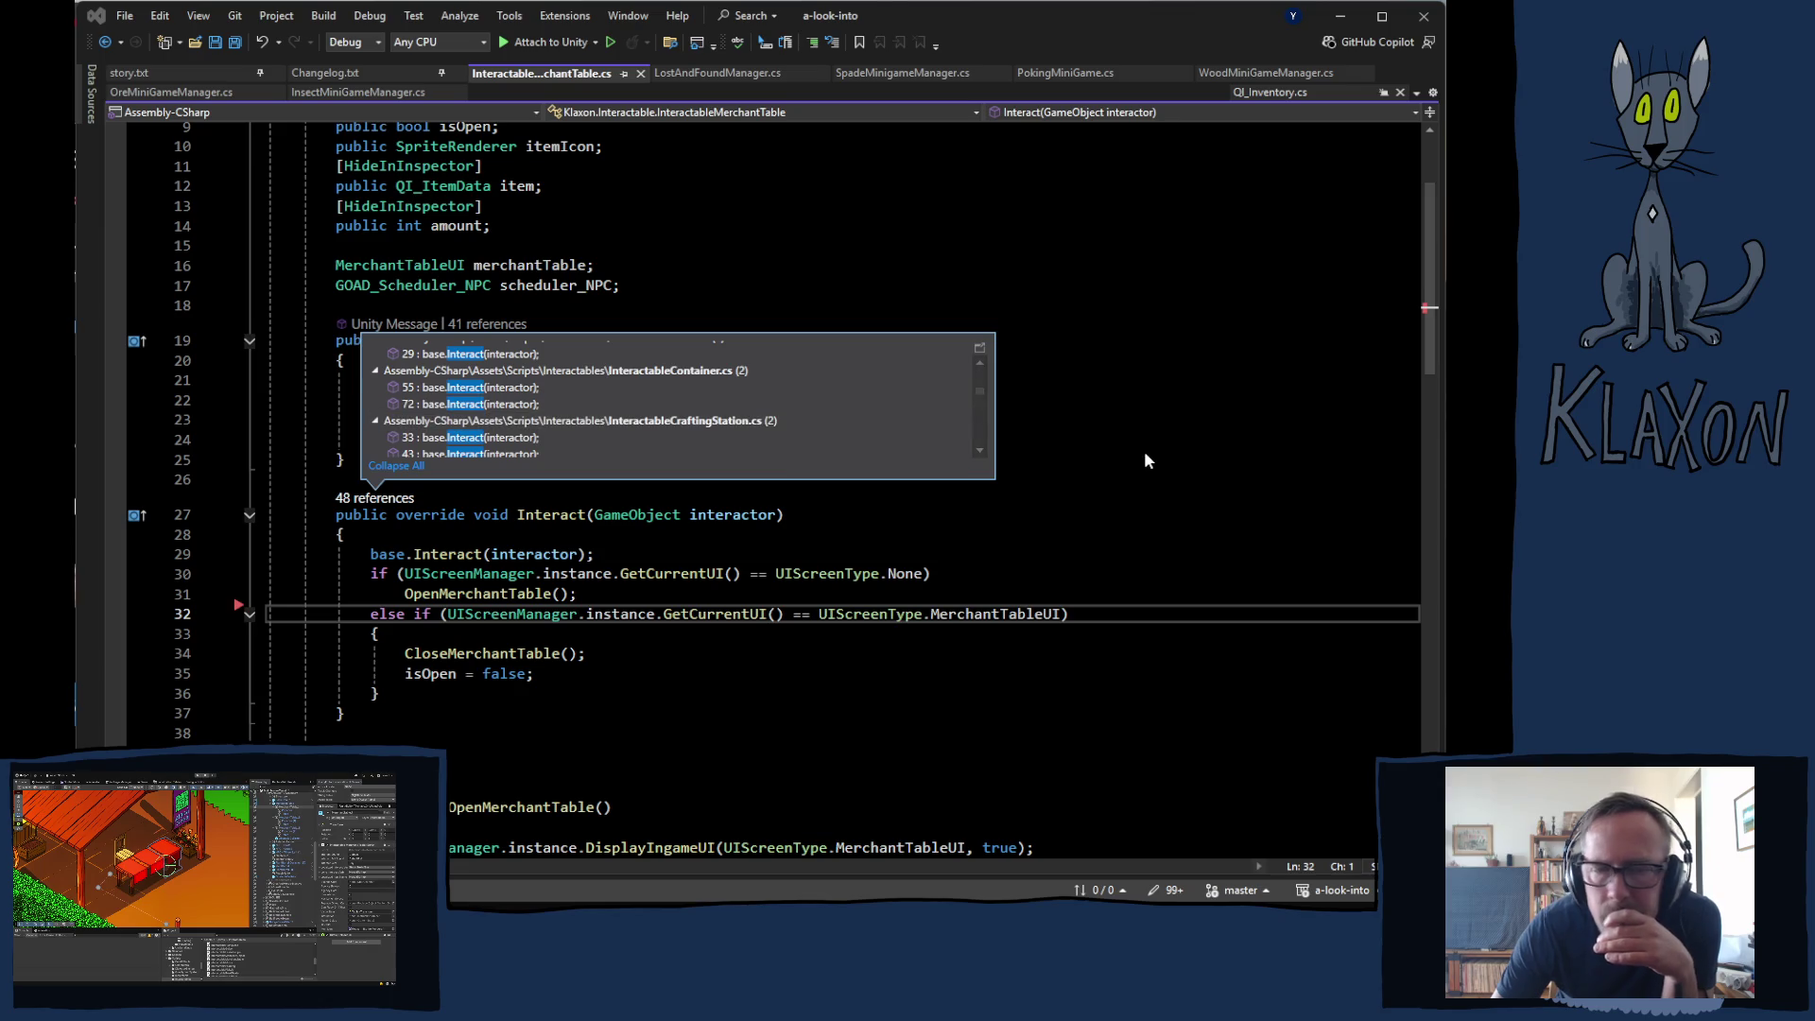
key(alt+Tab)
scroll(967, 225, up, 10)
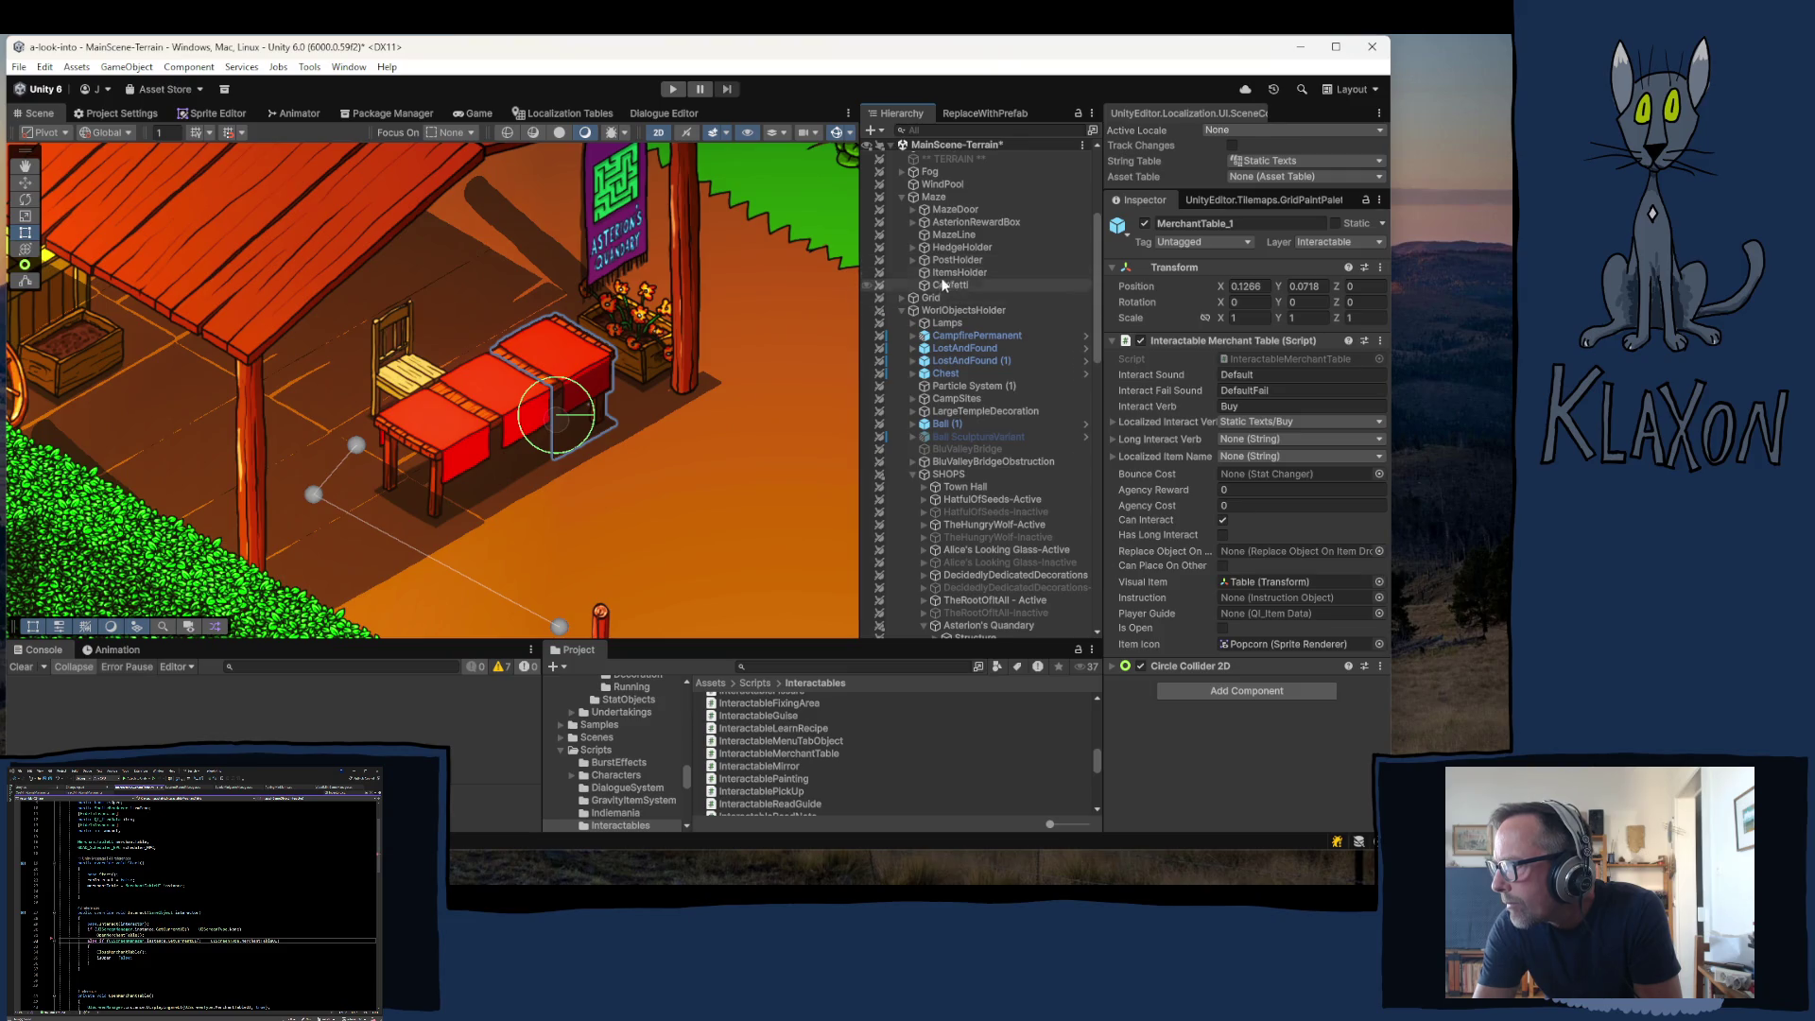
- Open the Player's InteractWithInteractable script from its Interact With Interactable component
scroll(964, 346, up, 5)
click(932, 226)
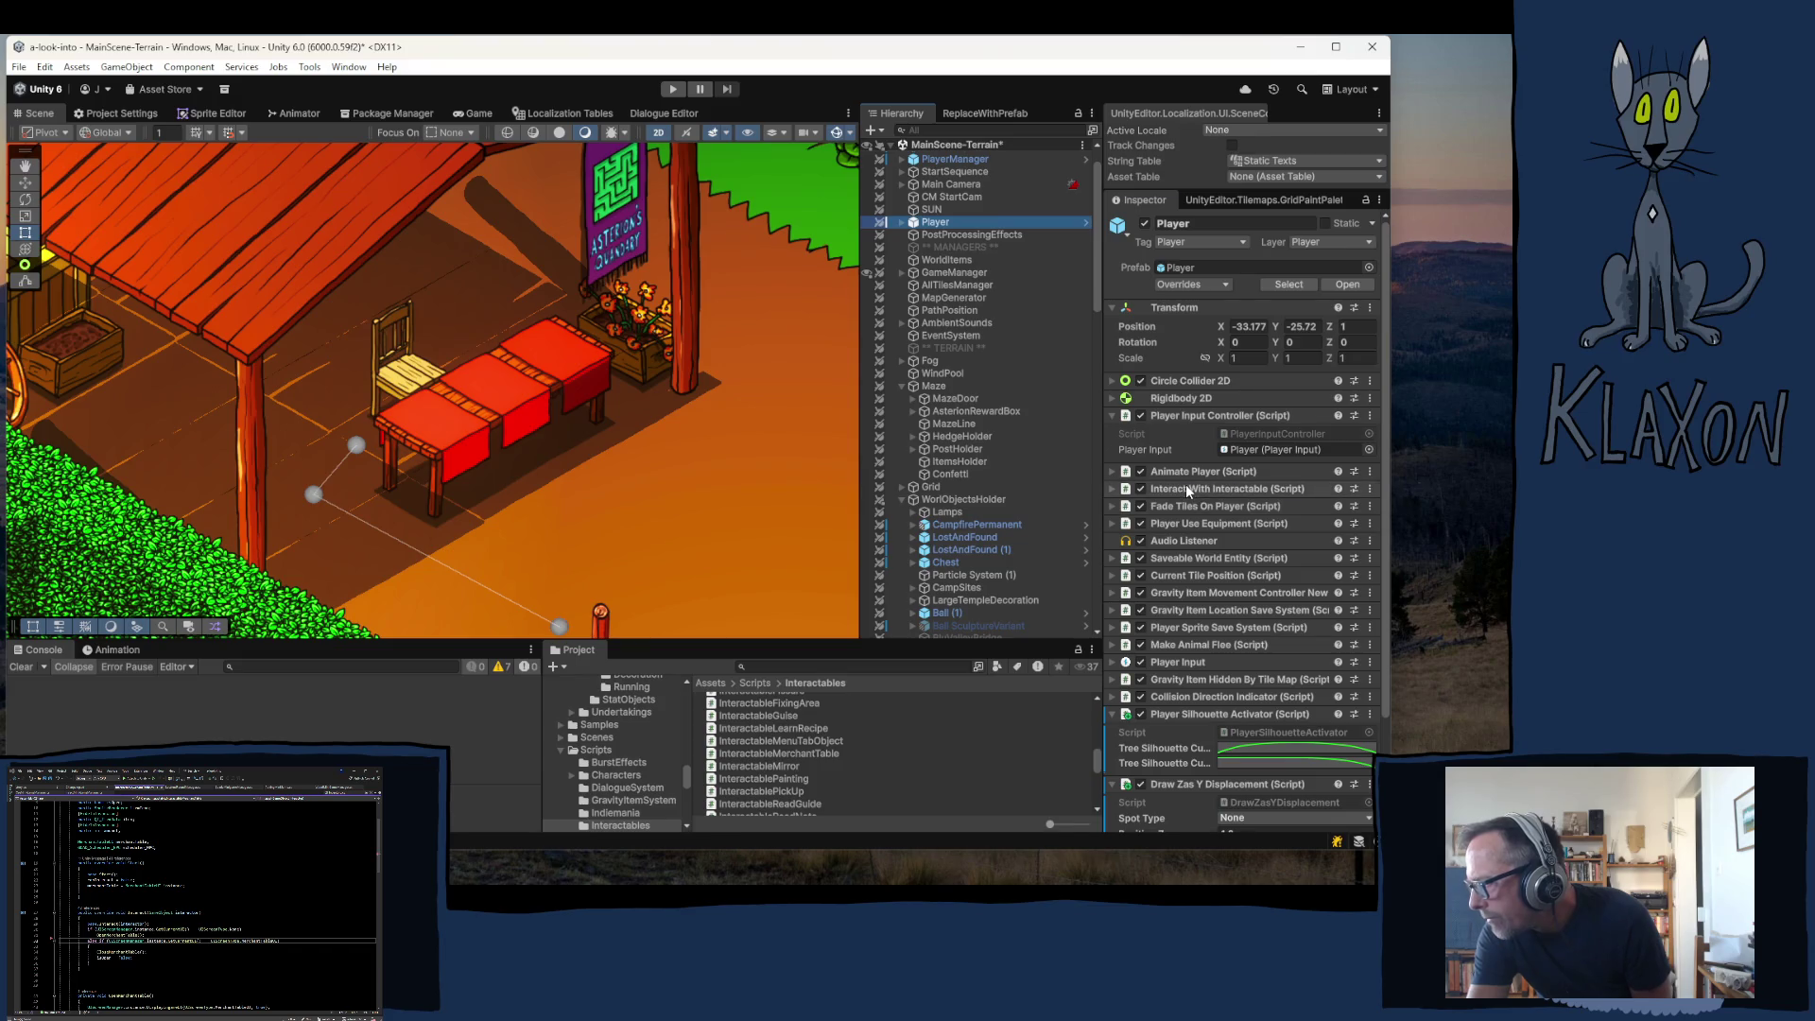
click(1186, 487)
click(1256, 507)
double_click(1256, 503)
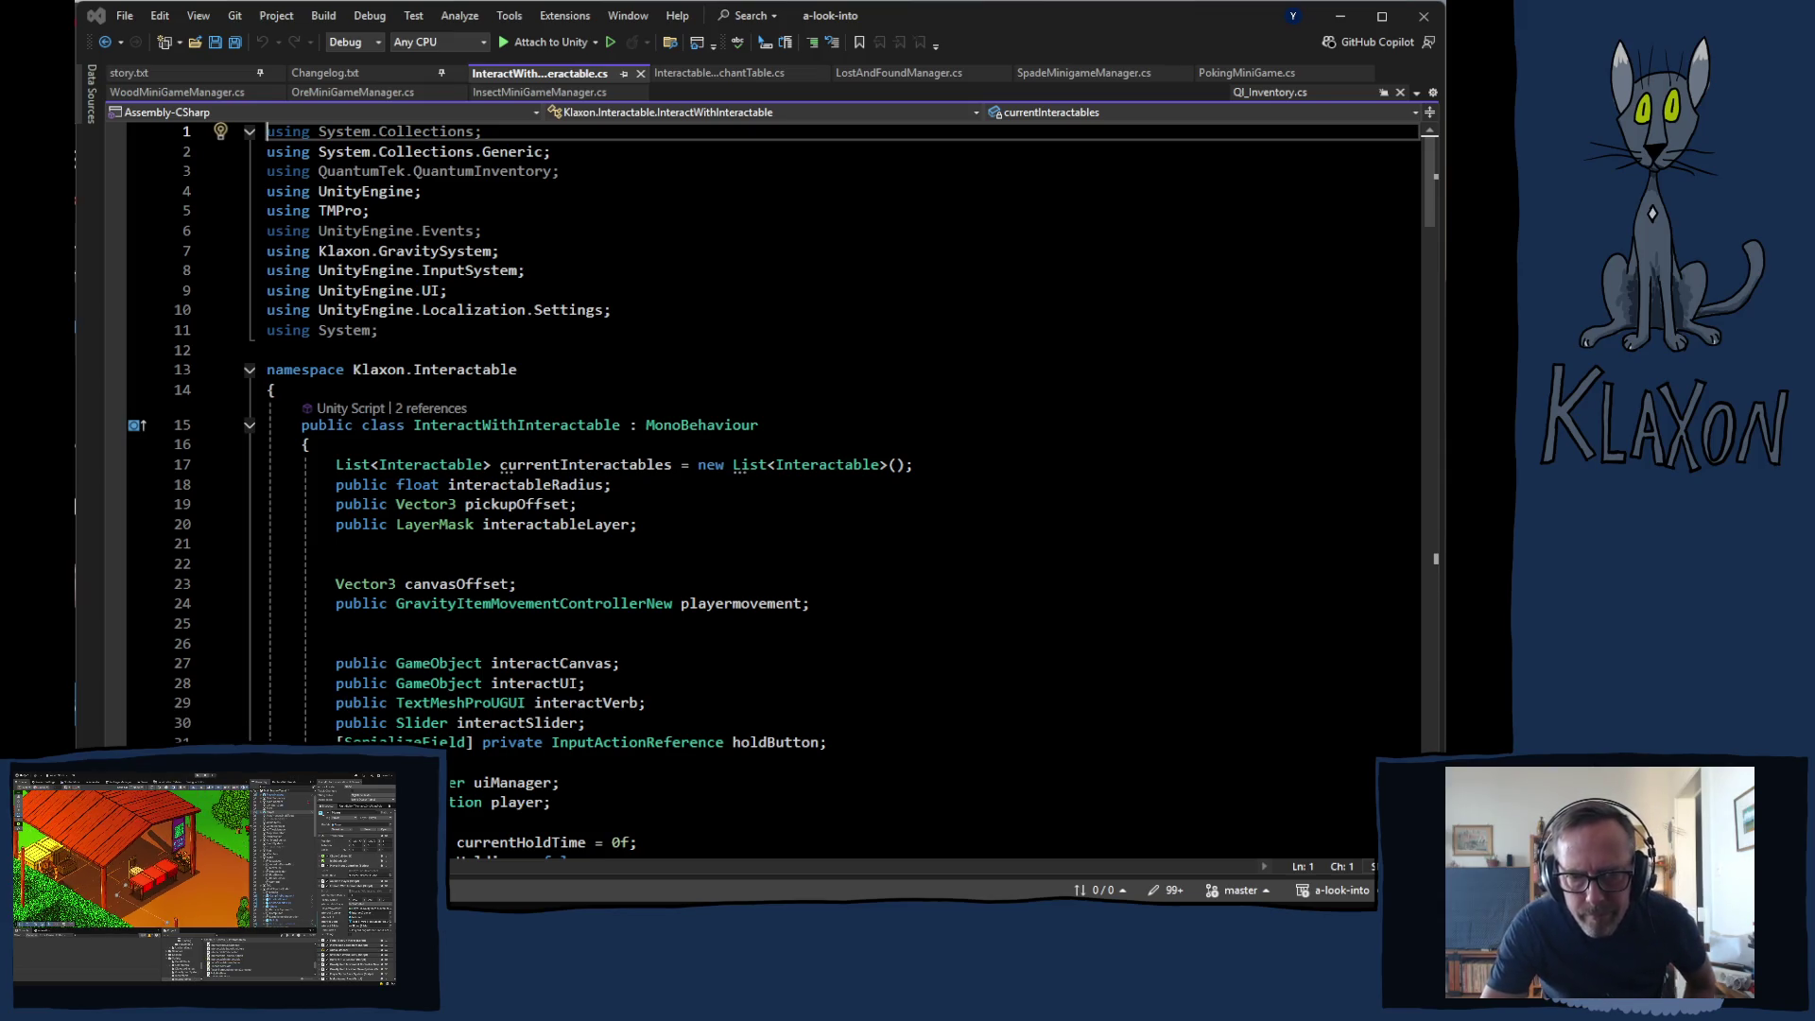
- Highlight every colliders reference in Update at line 92, then select MerchantTable in Unity
scroll(764, 616, down, 13)
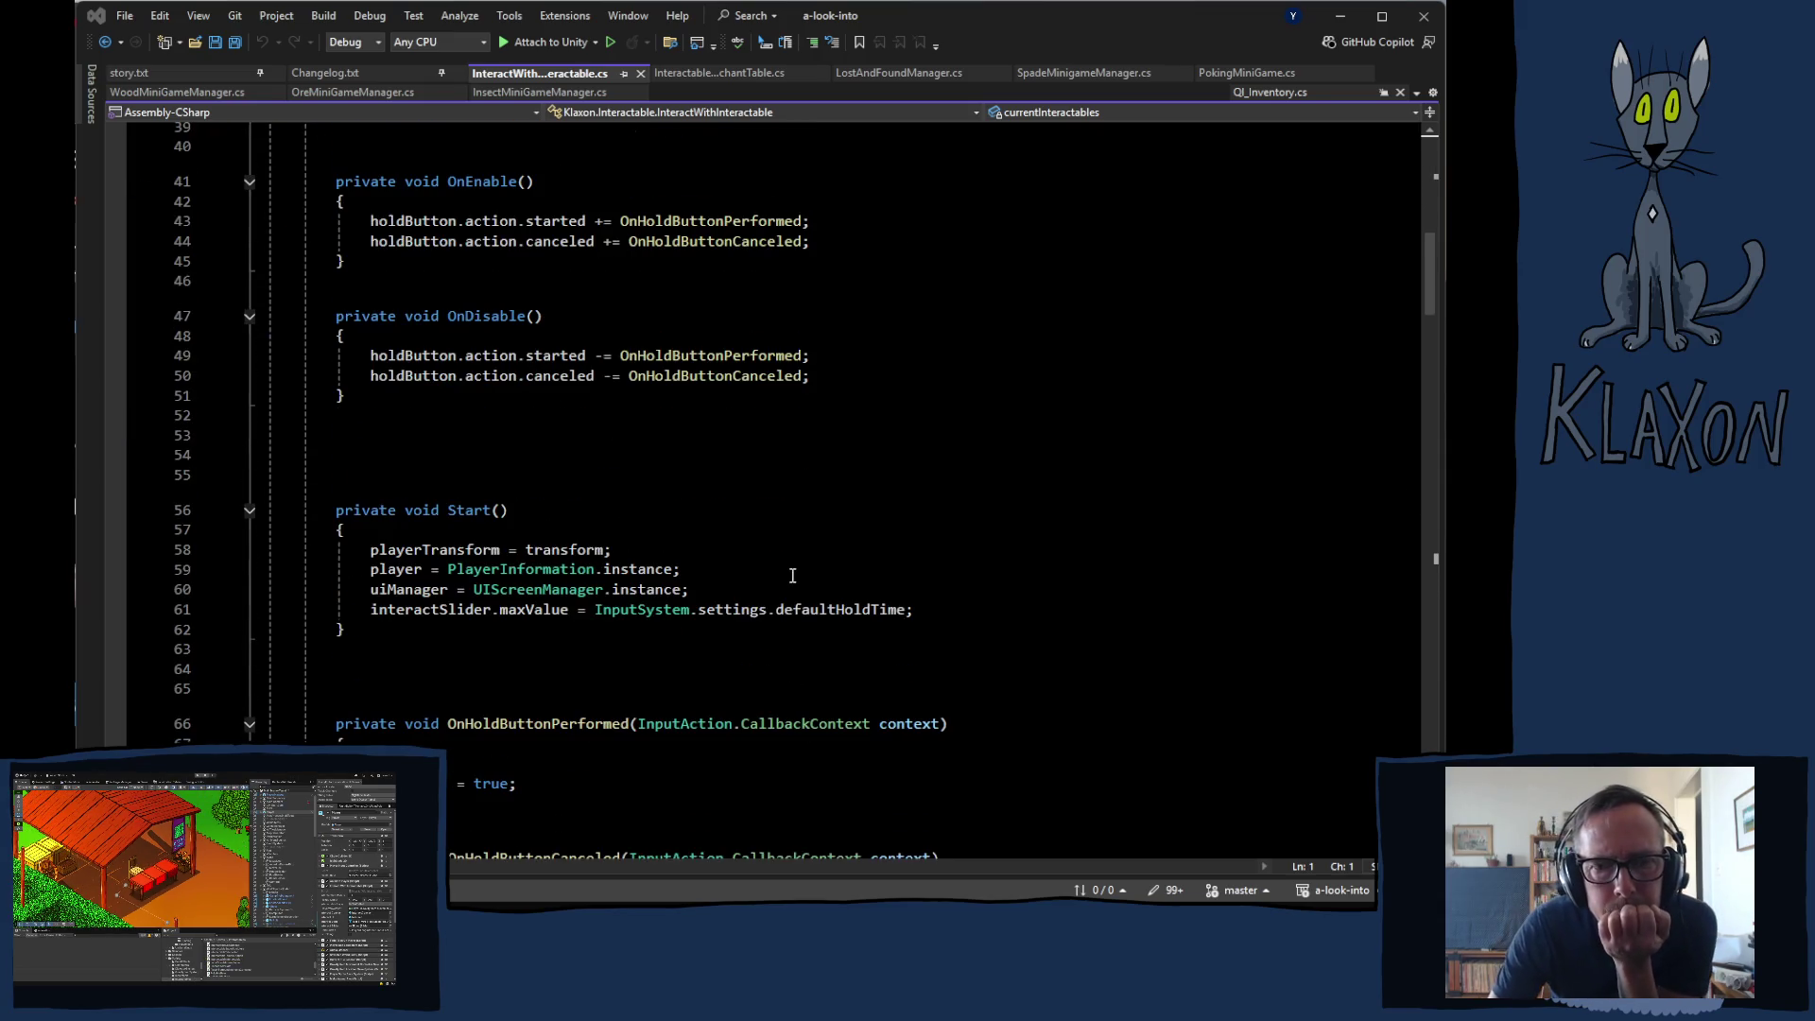
scroll(792, 575, down, 3)
scroll(792, 575, down, 4)
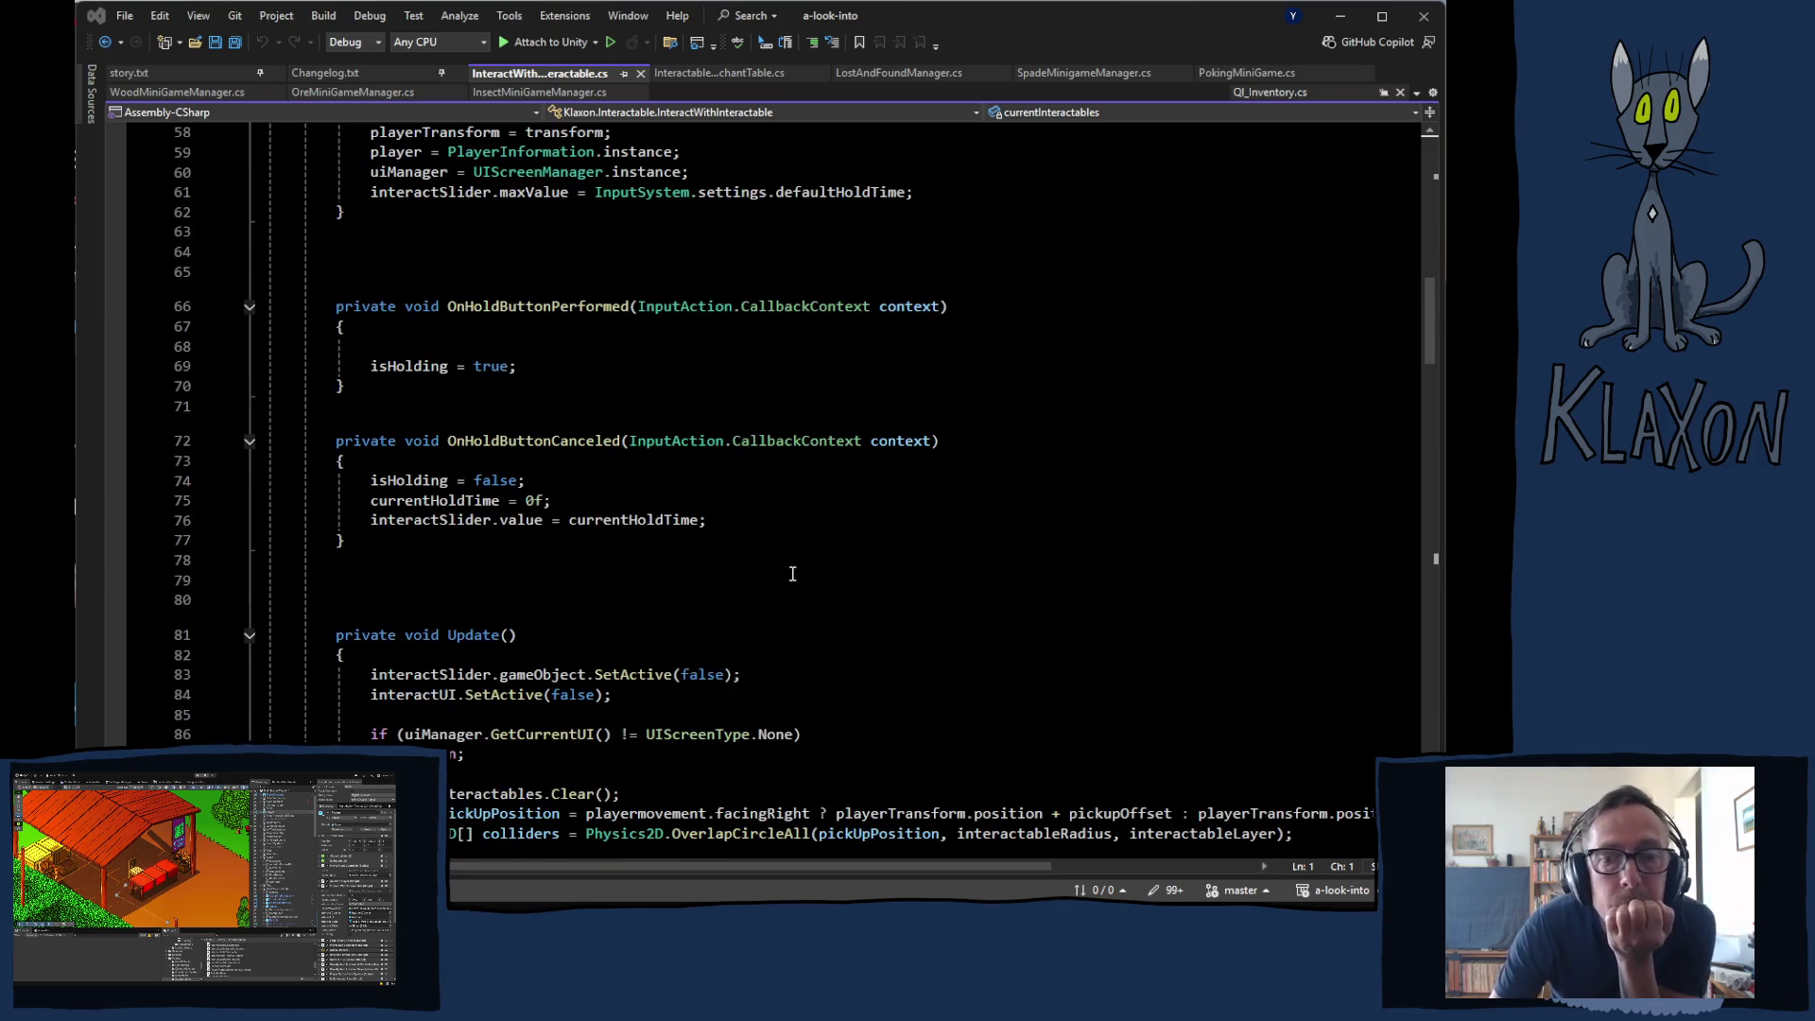
scroll(793, 574, up, 5)
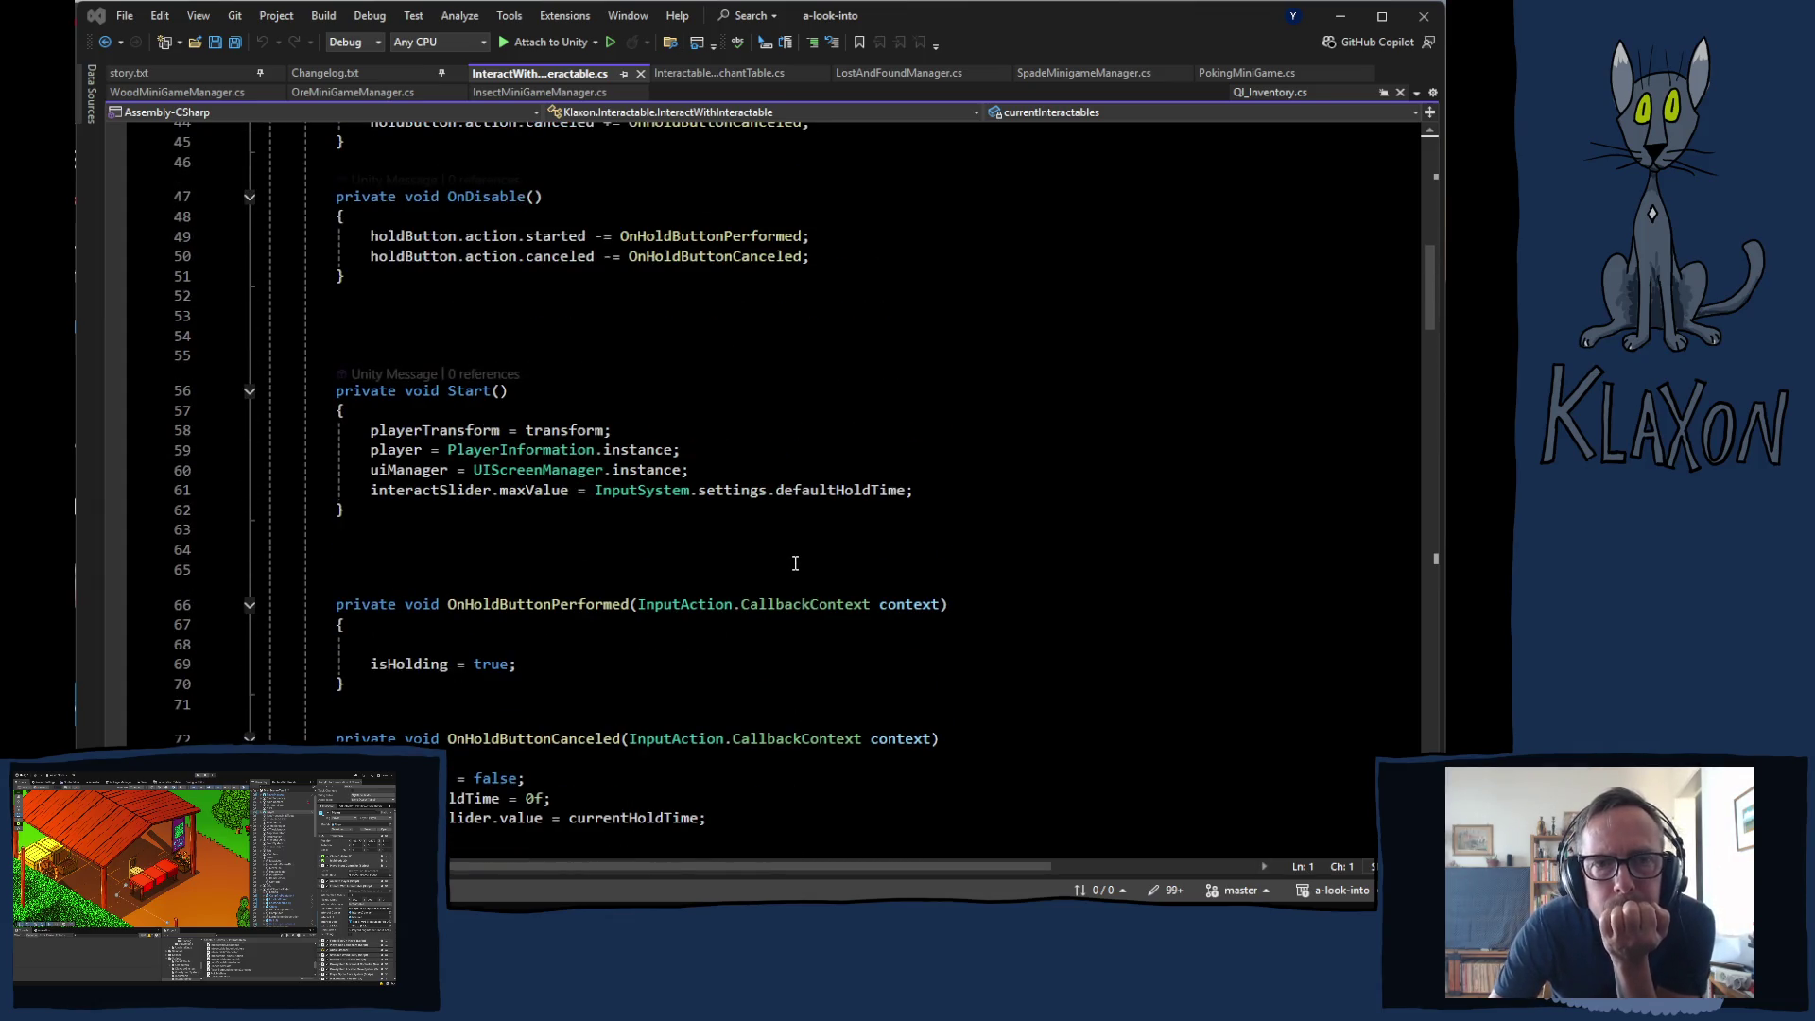
scroll(799, 562, down, 9)
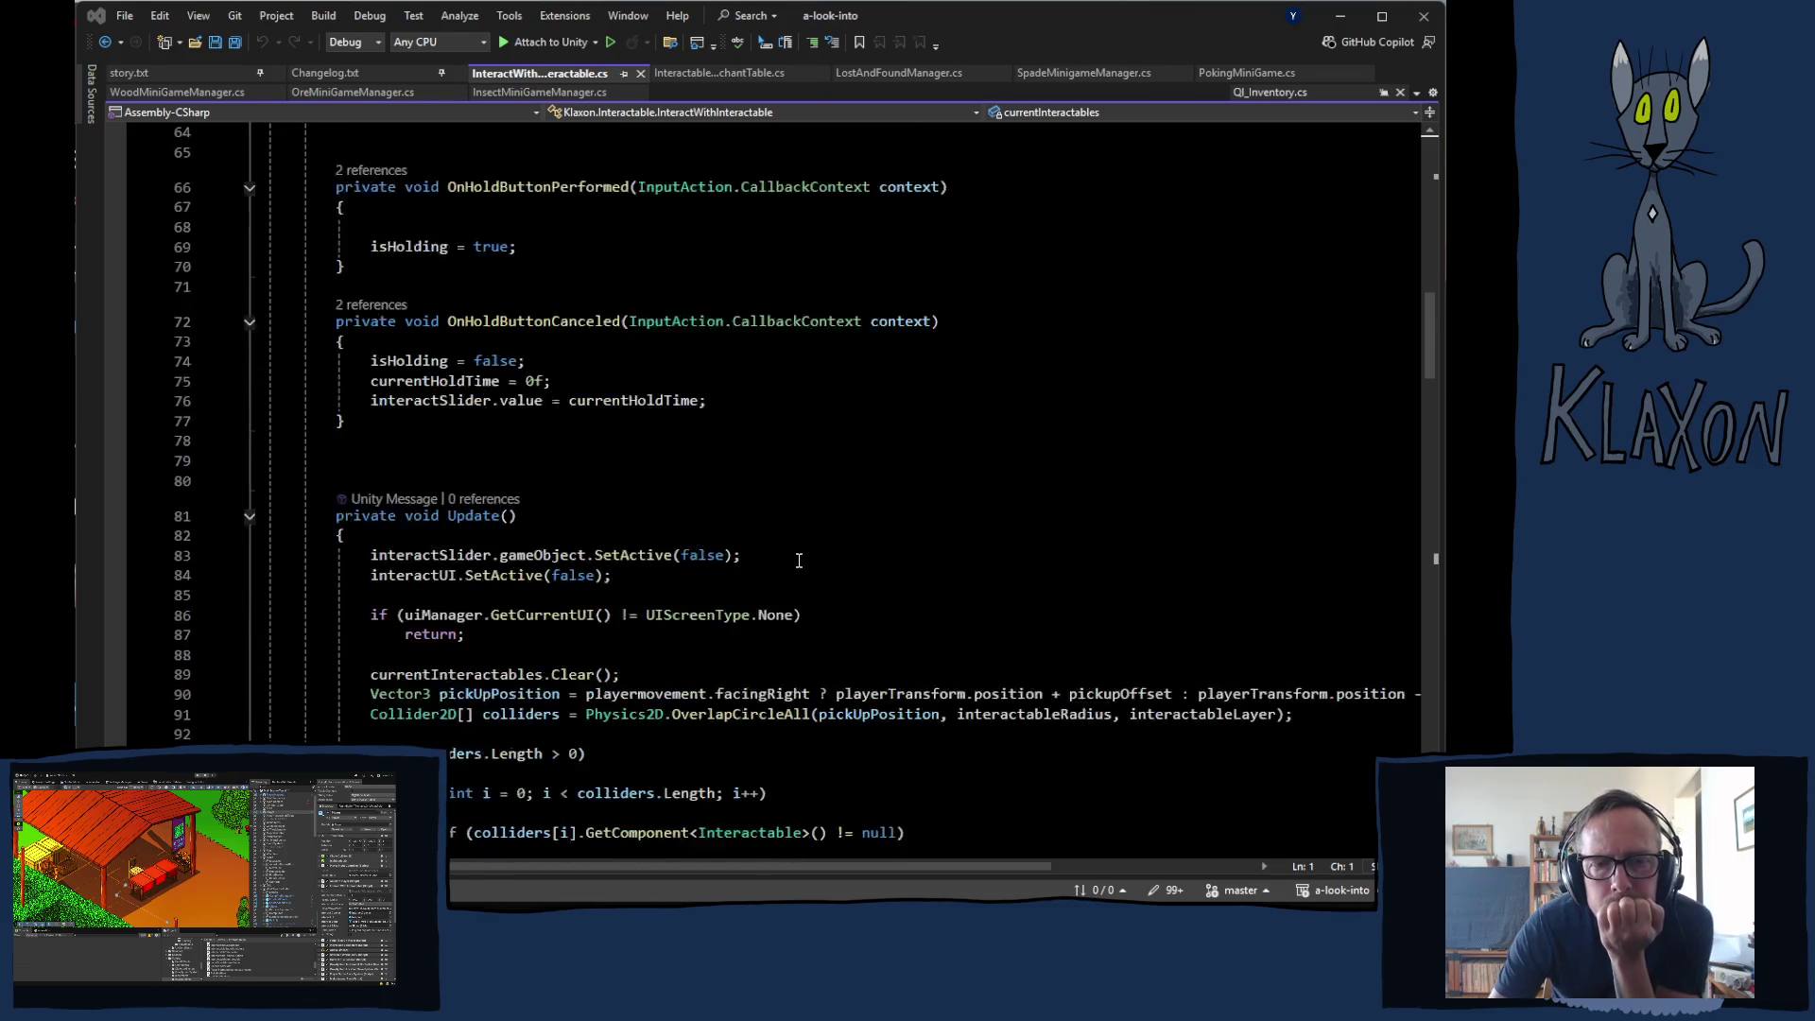
scroll(799, 561, down, 2)
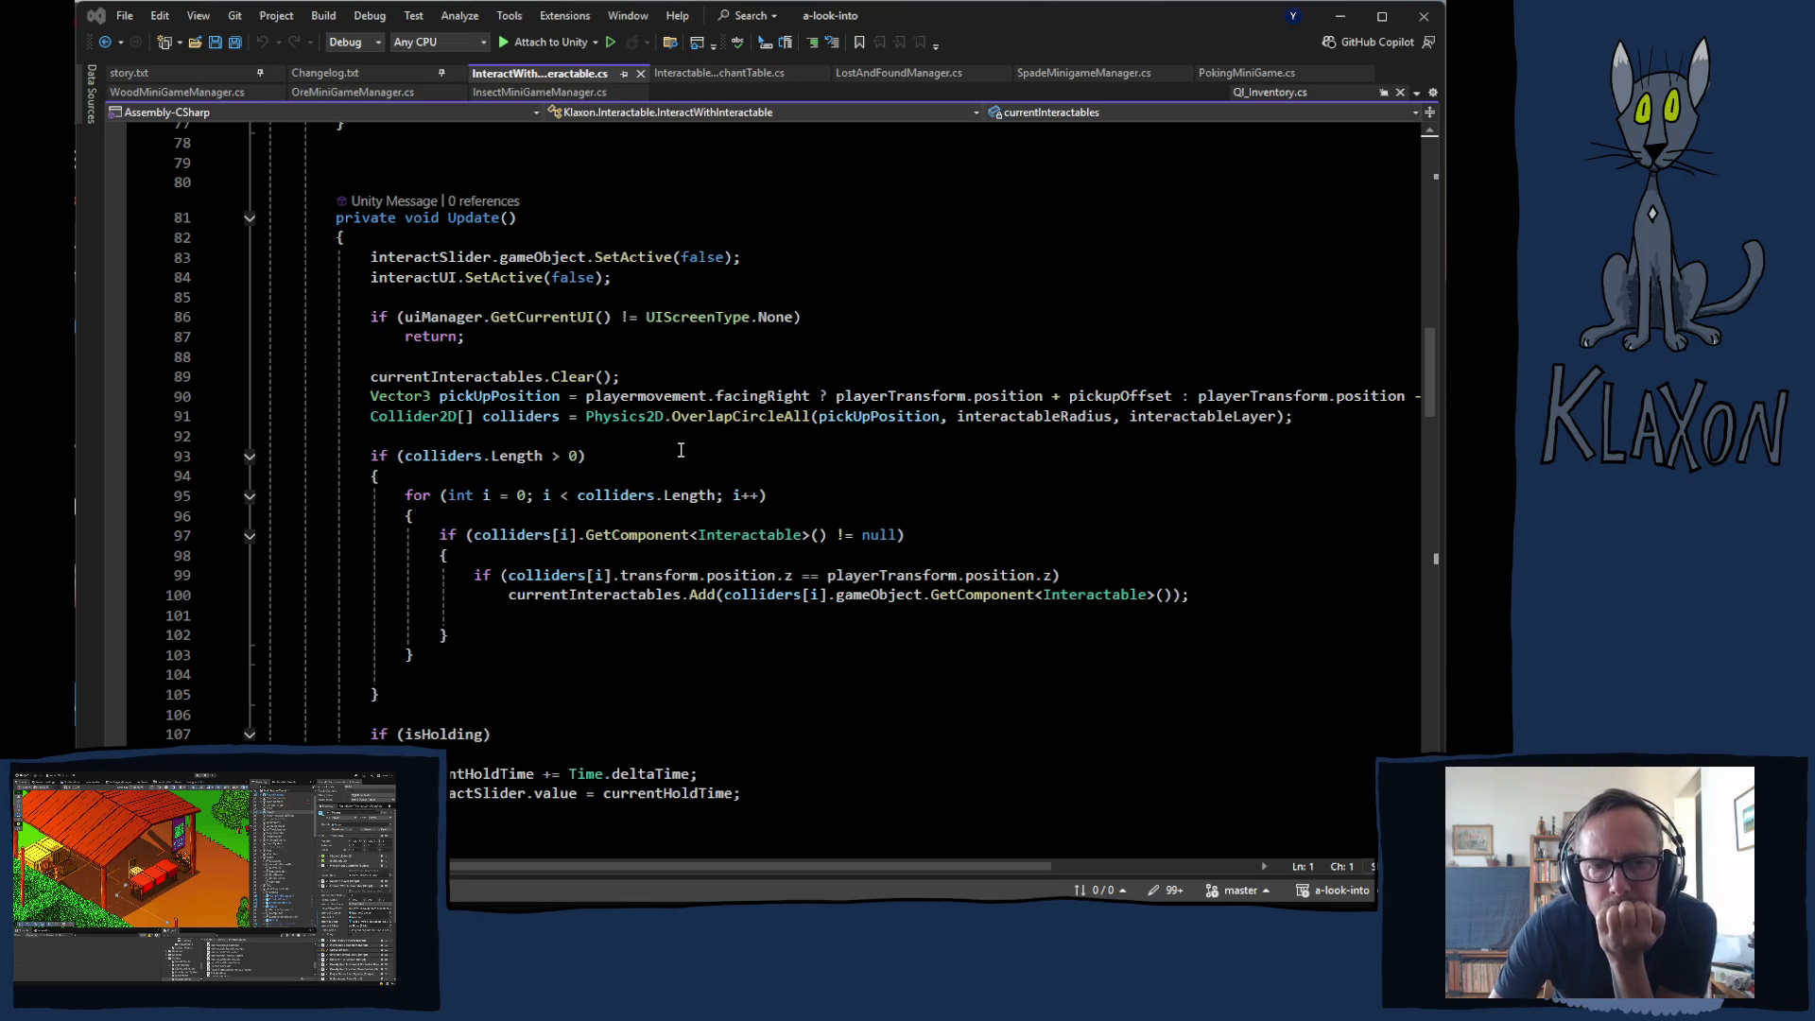
right_click(579, 442)
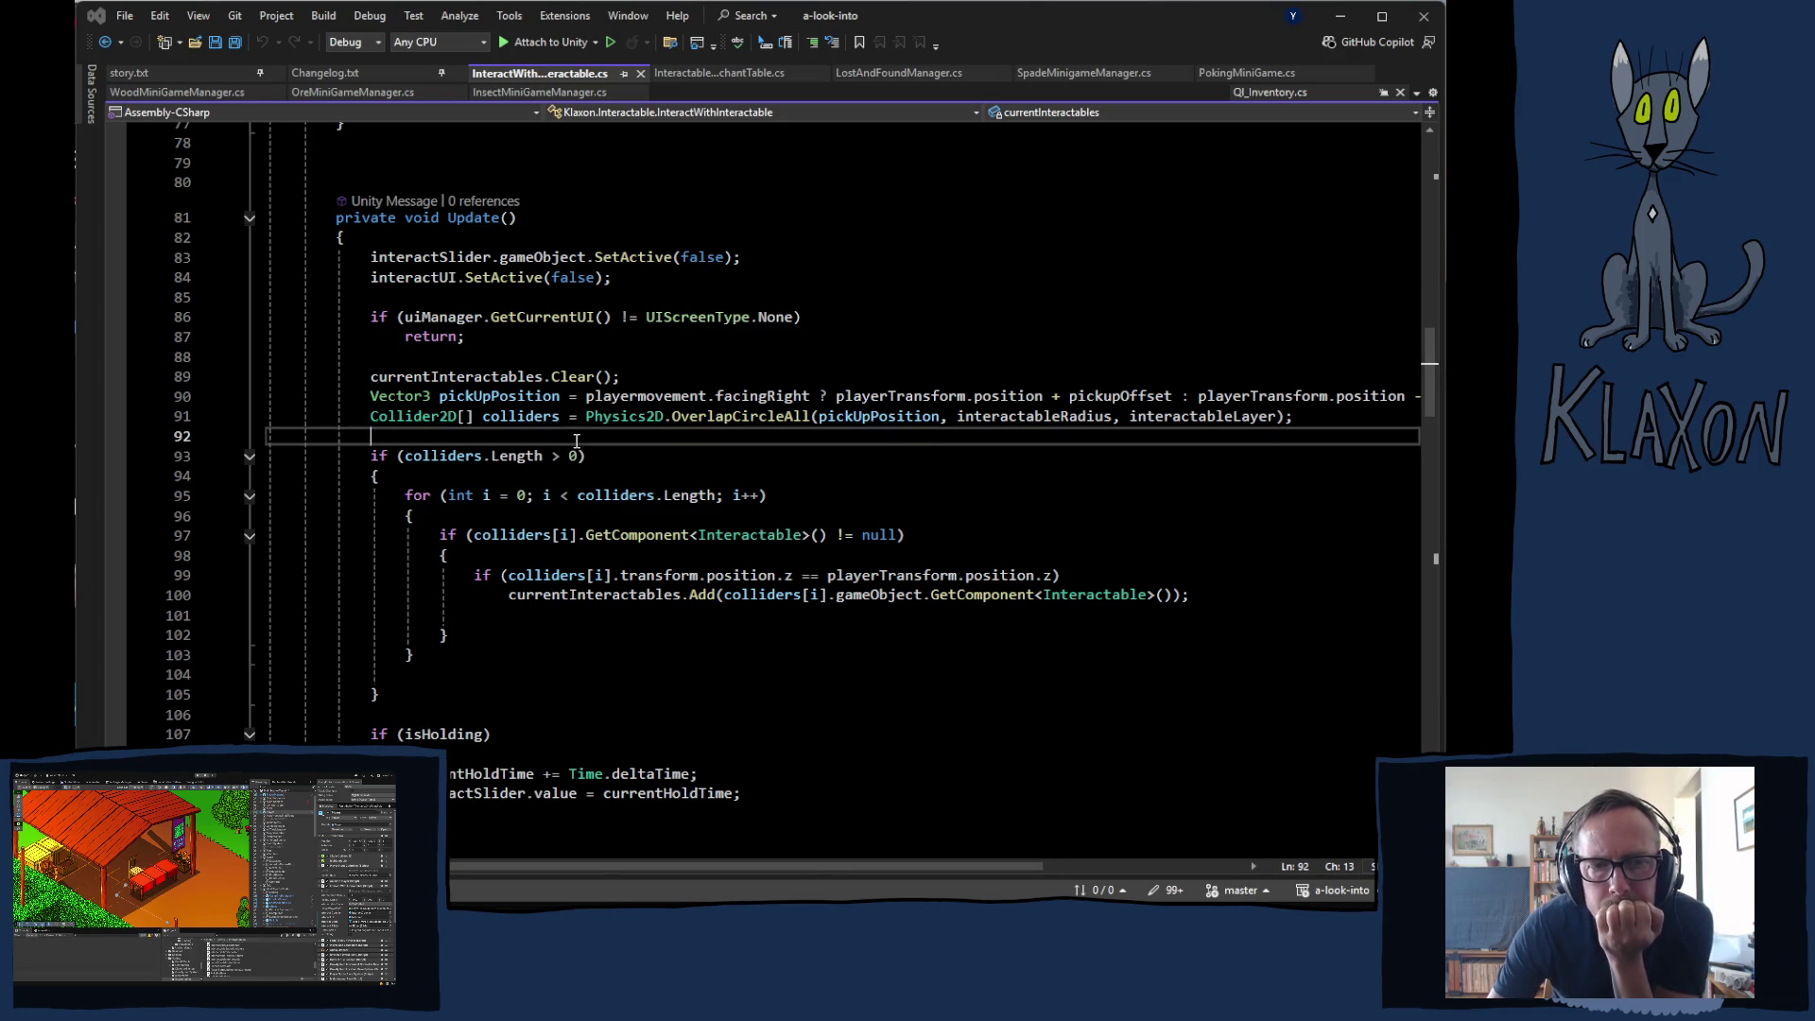
click(442, 458)
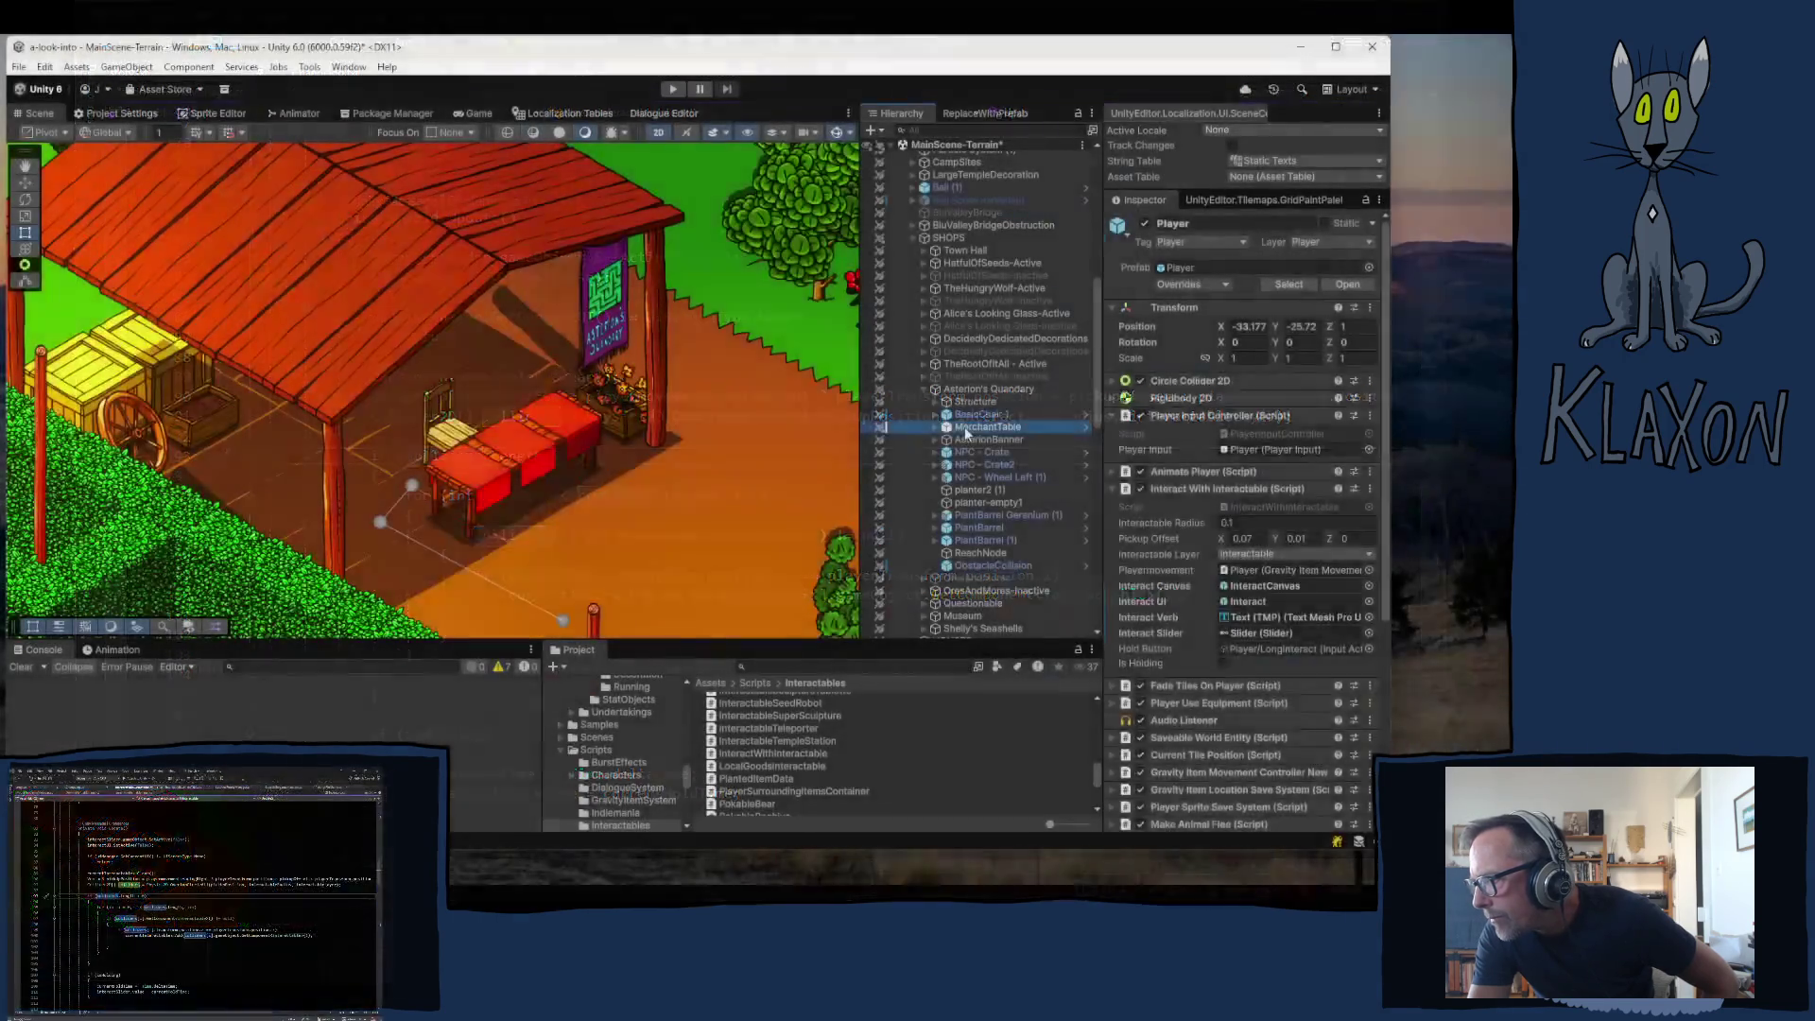
click(984, 427)
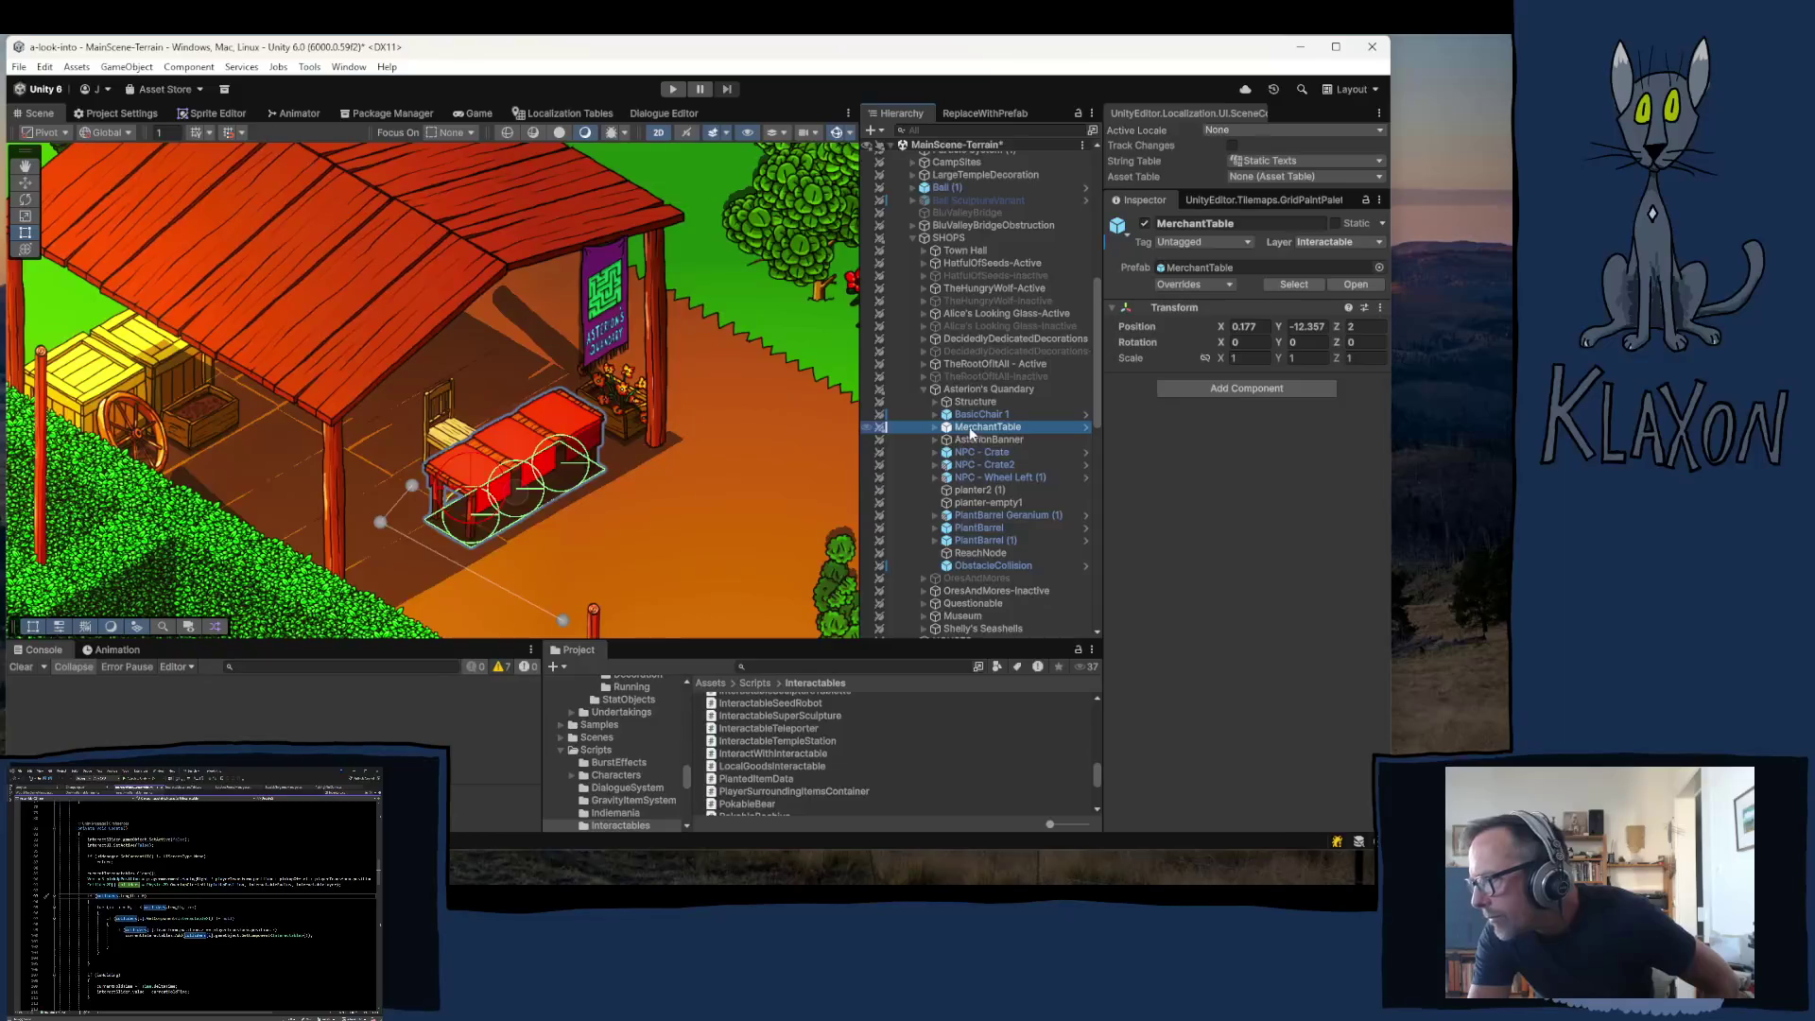
- Expand MerchantTable, check MerchantTable_1's Circle Collider 2D radius, then select ObstacleCollision
click(937, 429)
click(997, 441)
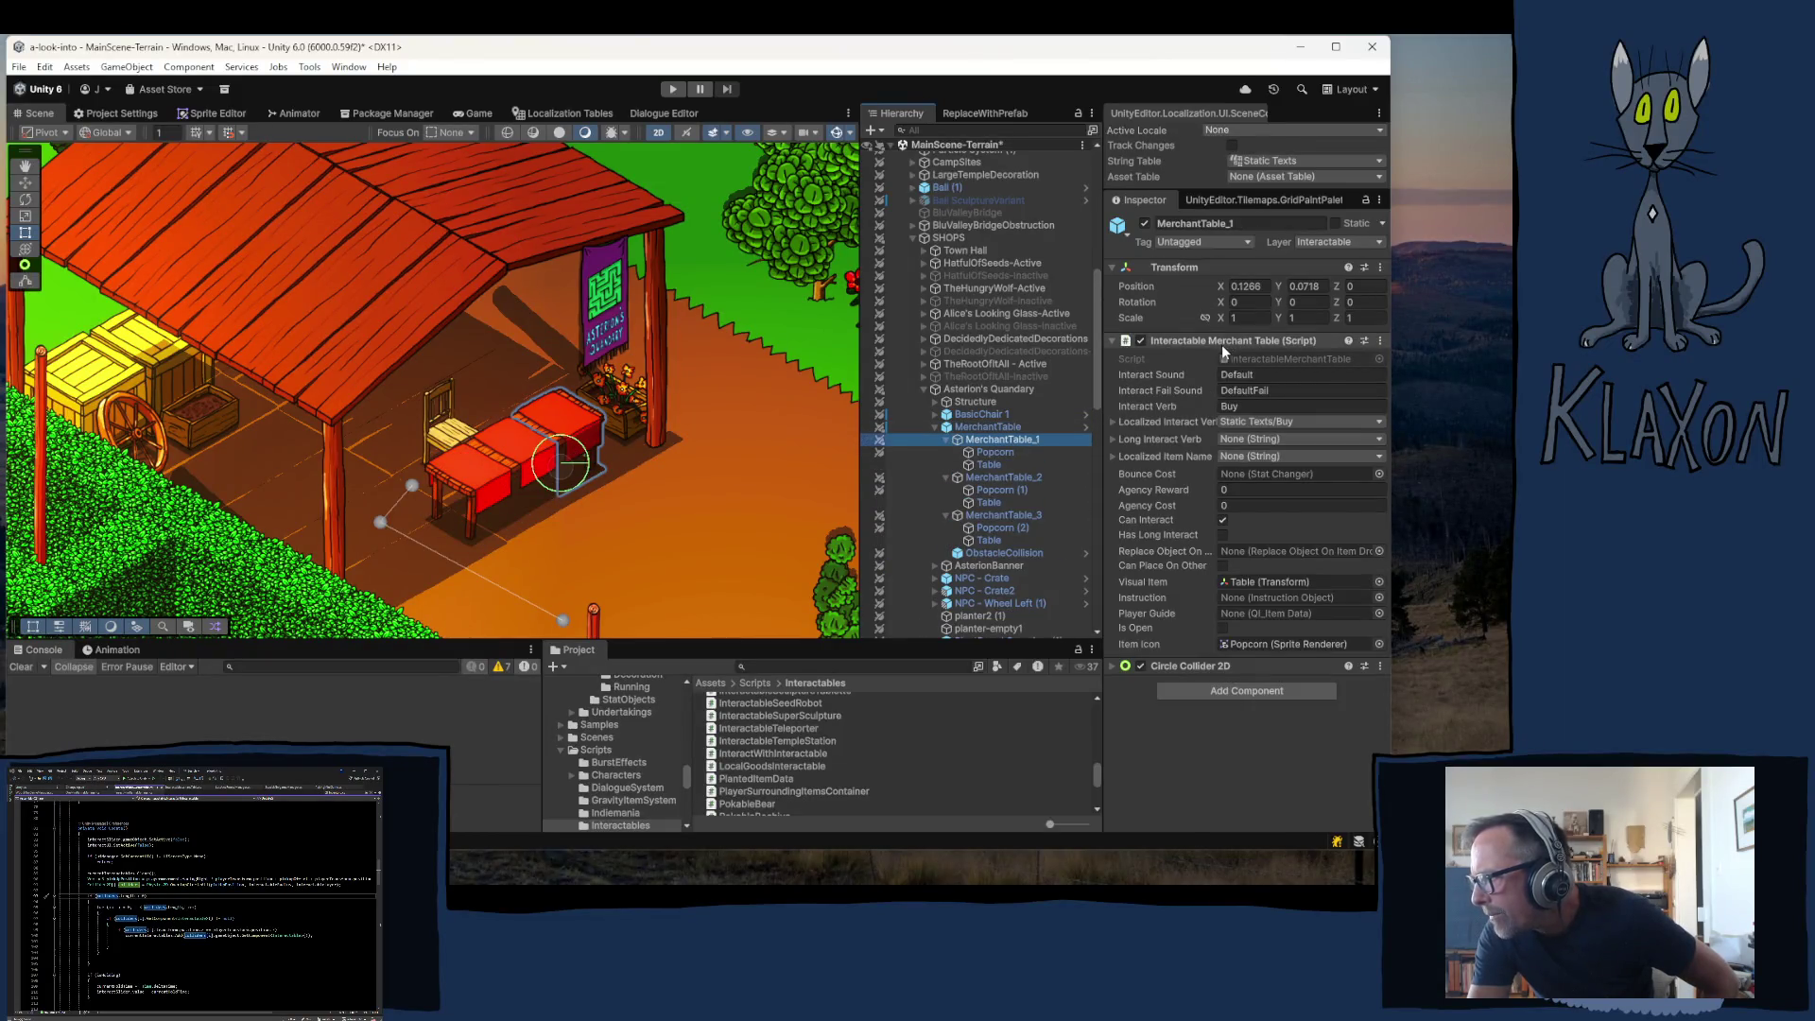
click(1165, 668)
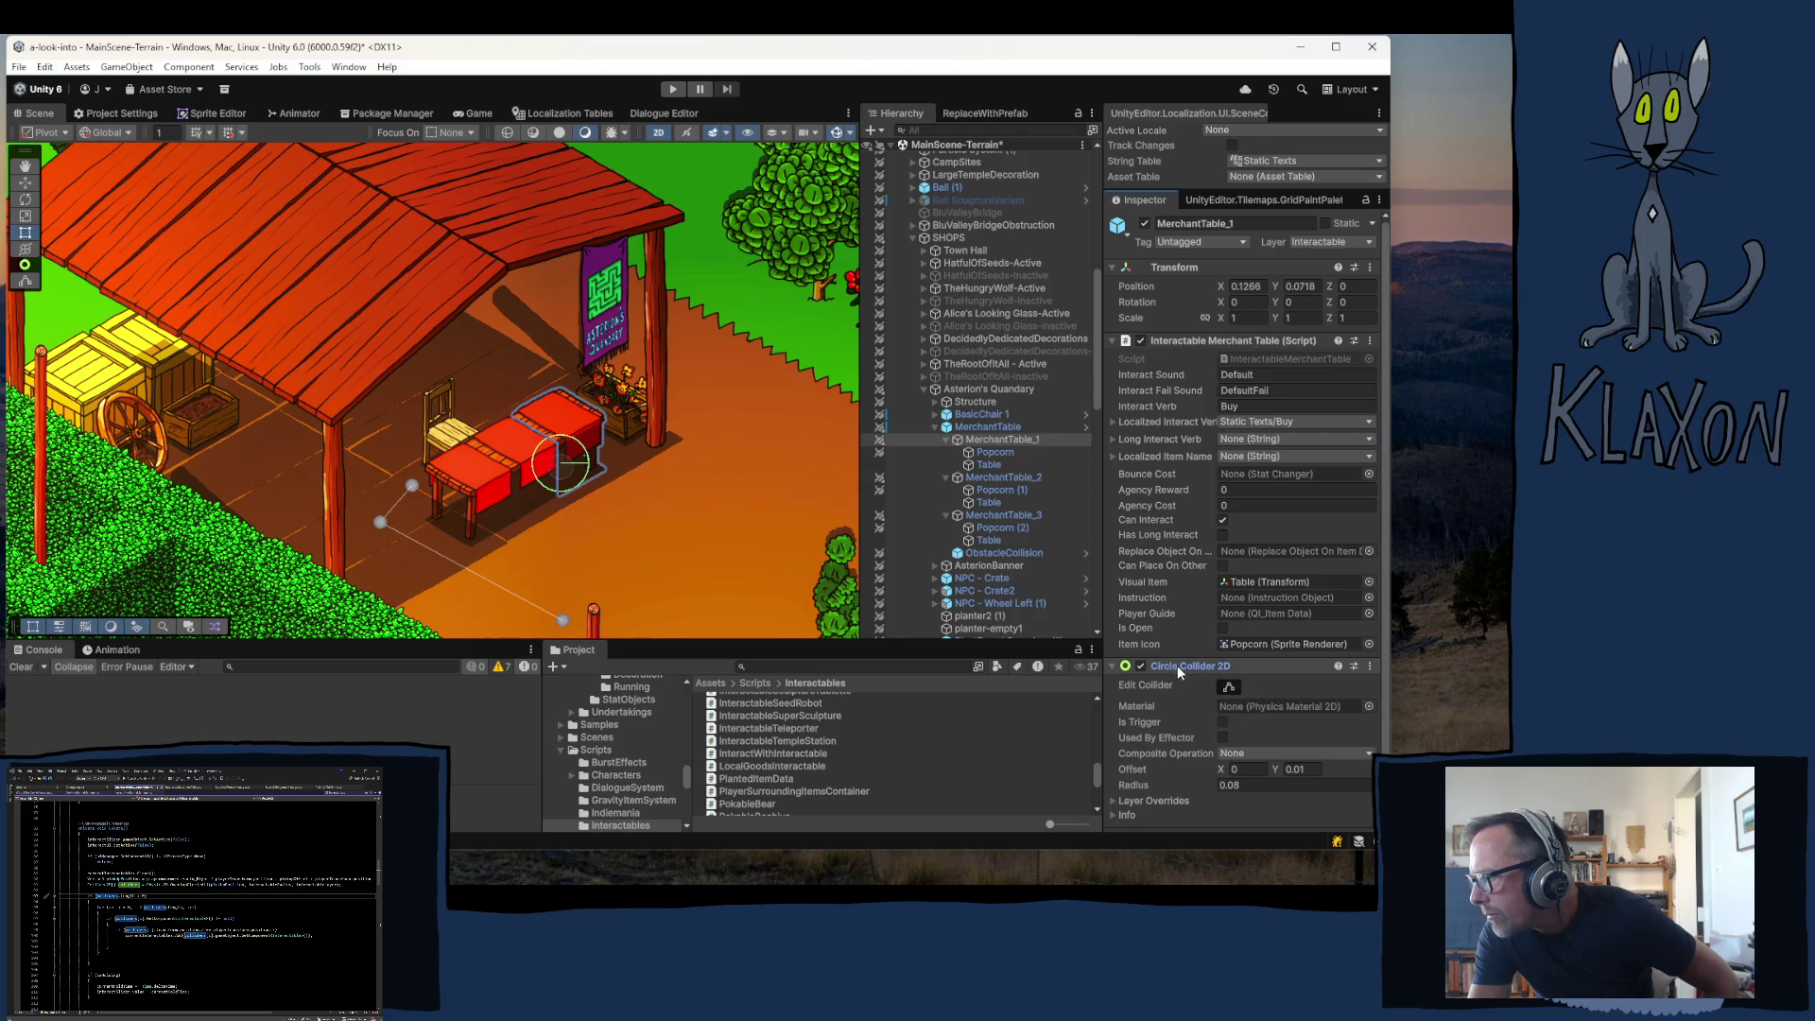
click(1177, 667)
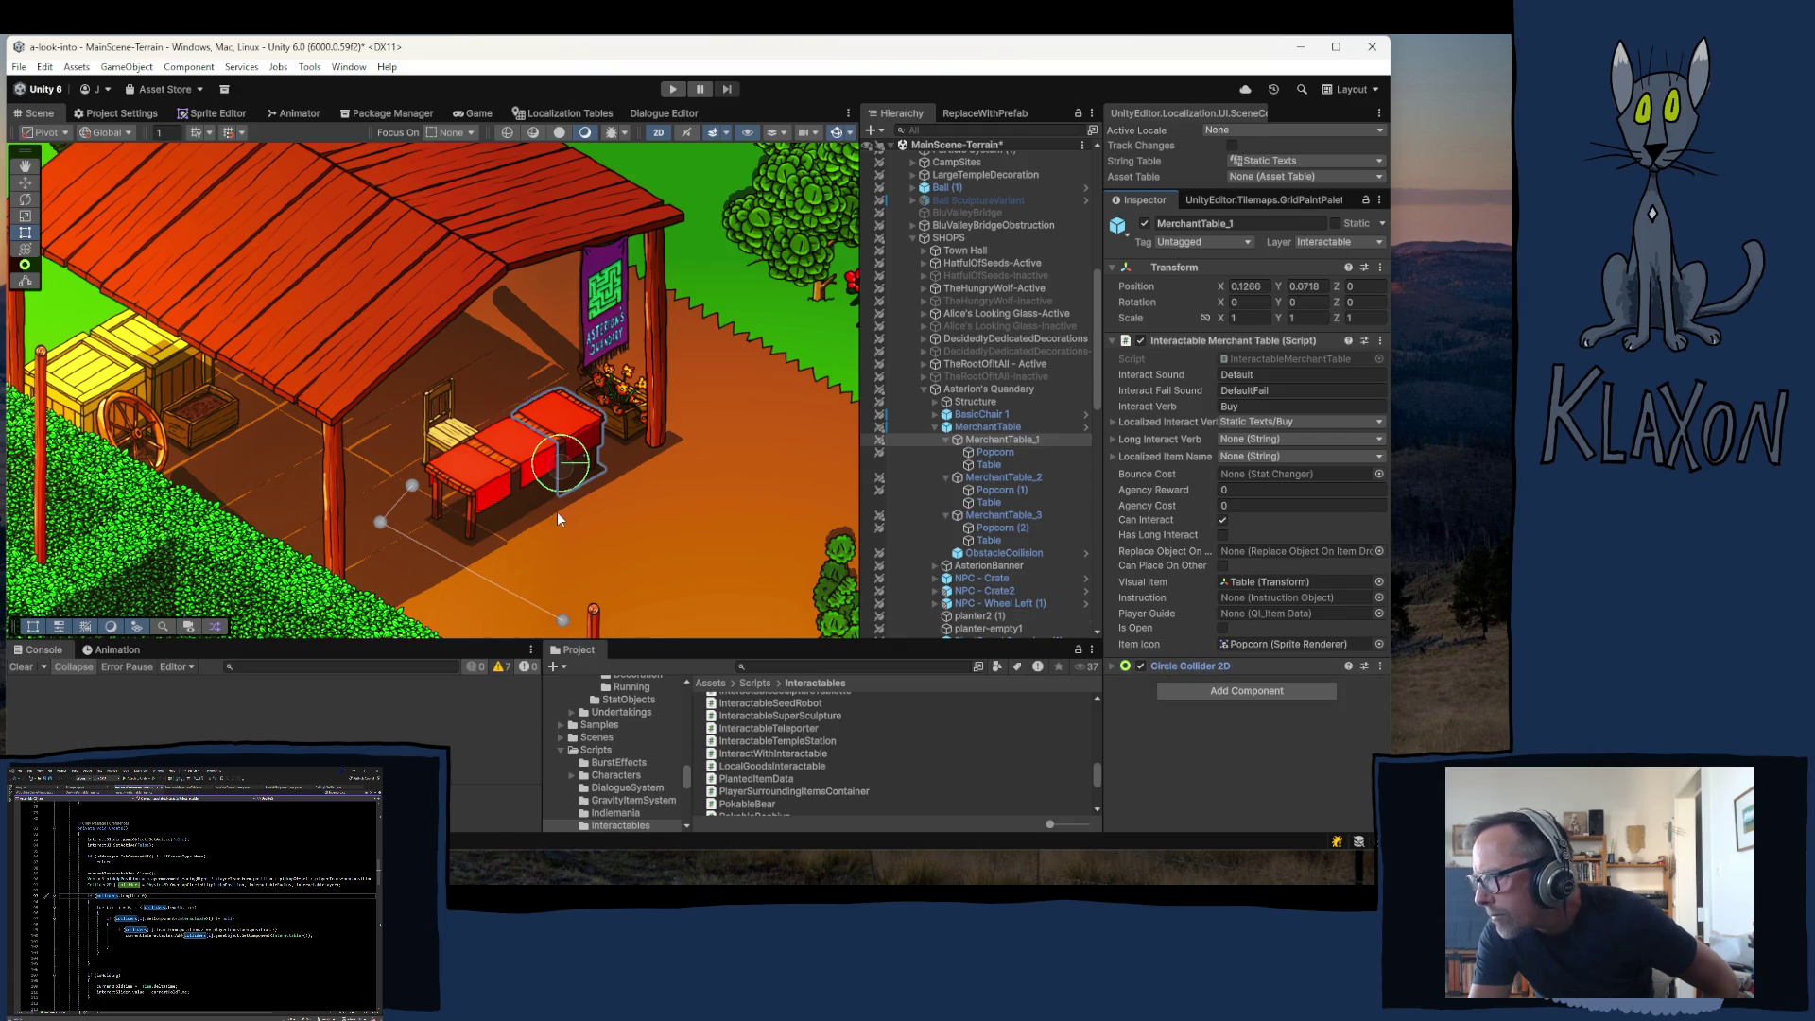
click(1005, 555)
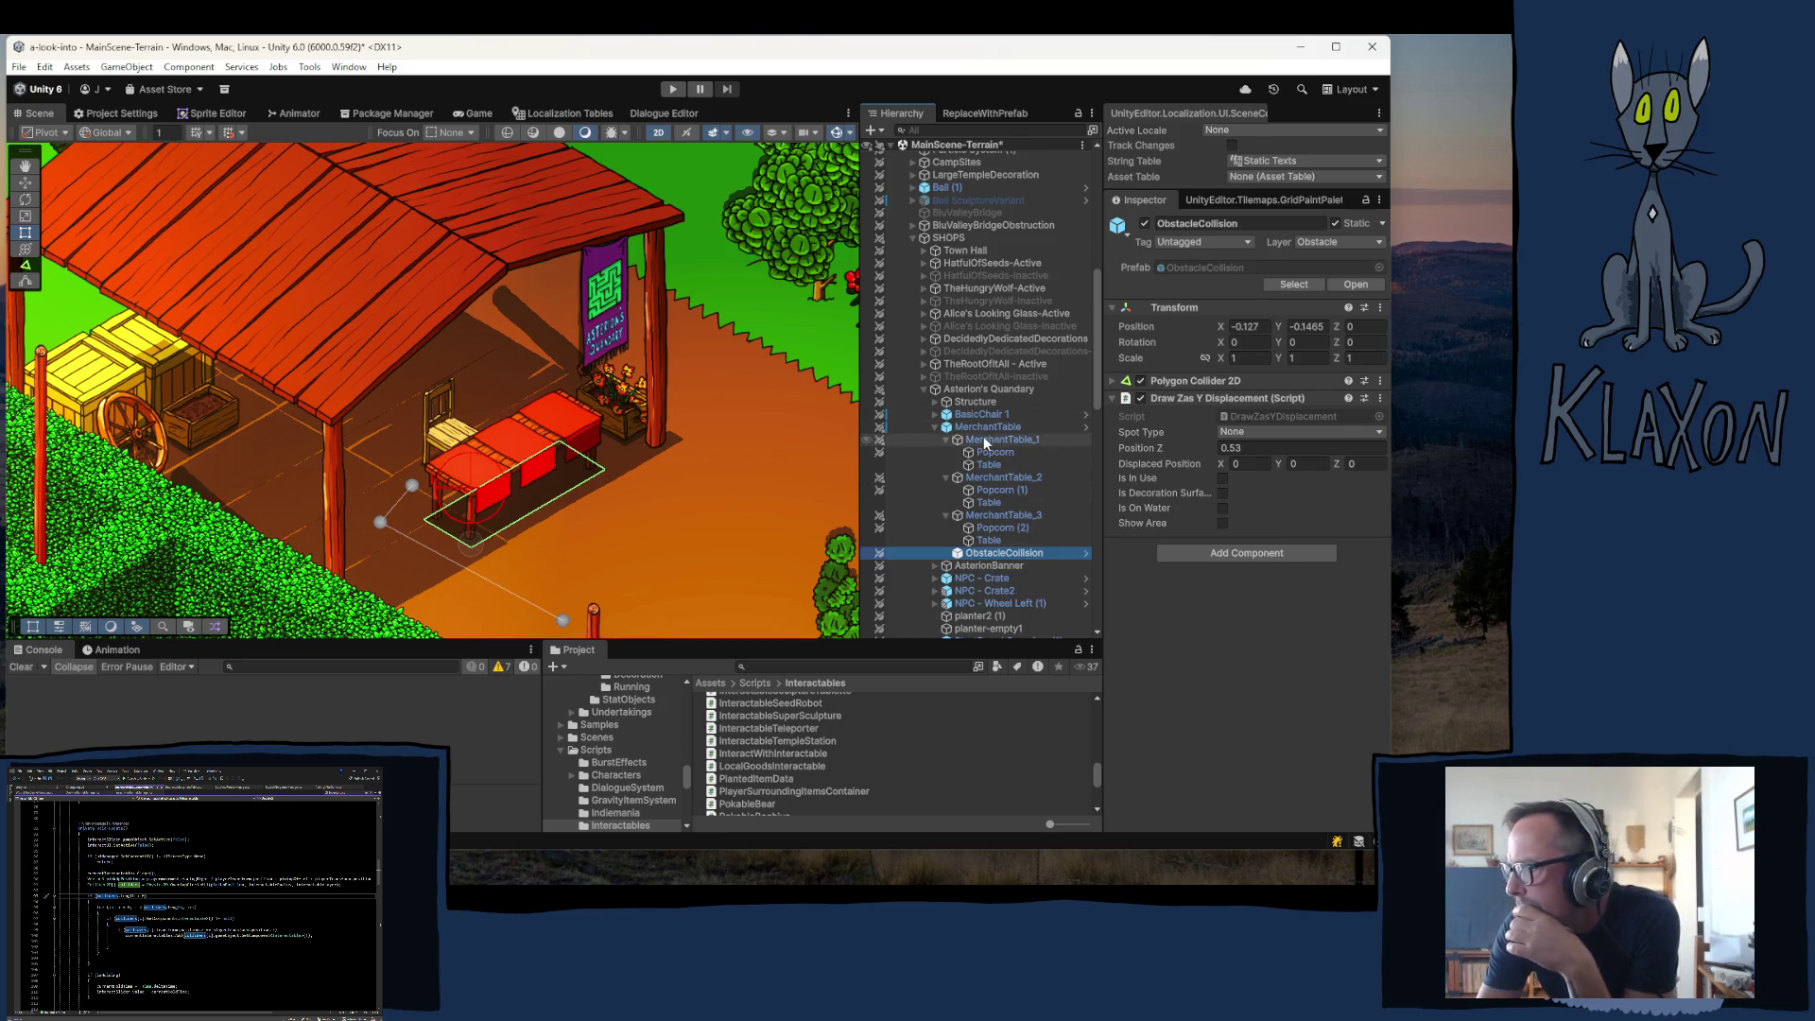
- Expand the NPCs and Village groups in the Hierarchy, then frame NPC Asterion zoomed out in the Scene view
scroll(1017, 463, down, 5)
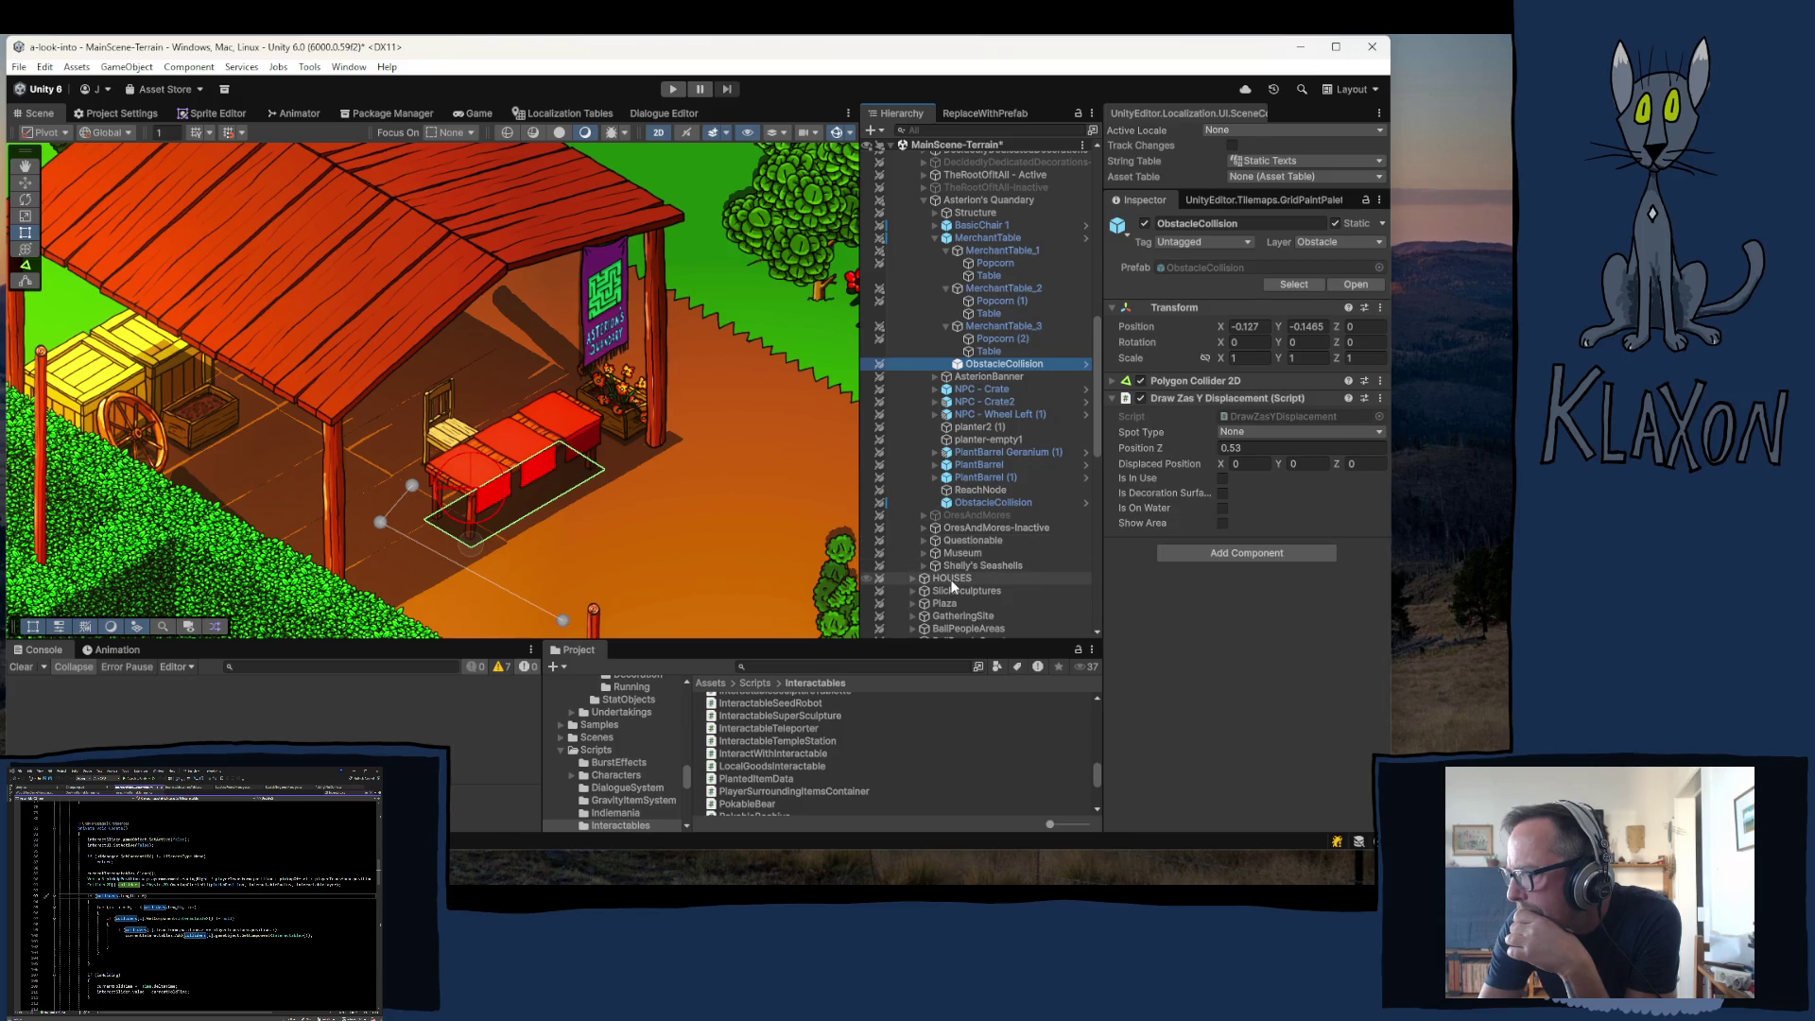
scroll(951, 582, down, 4)
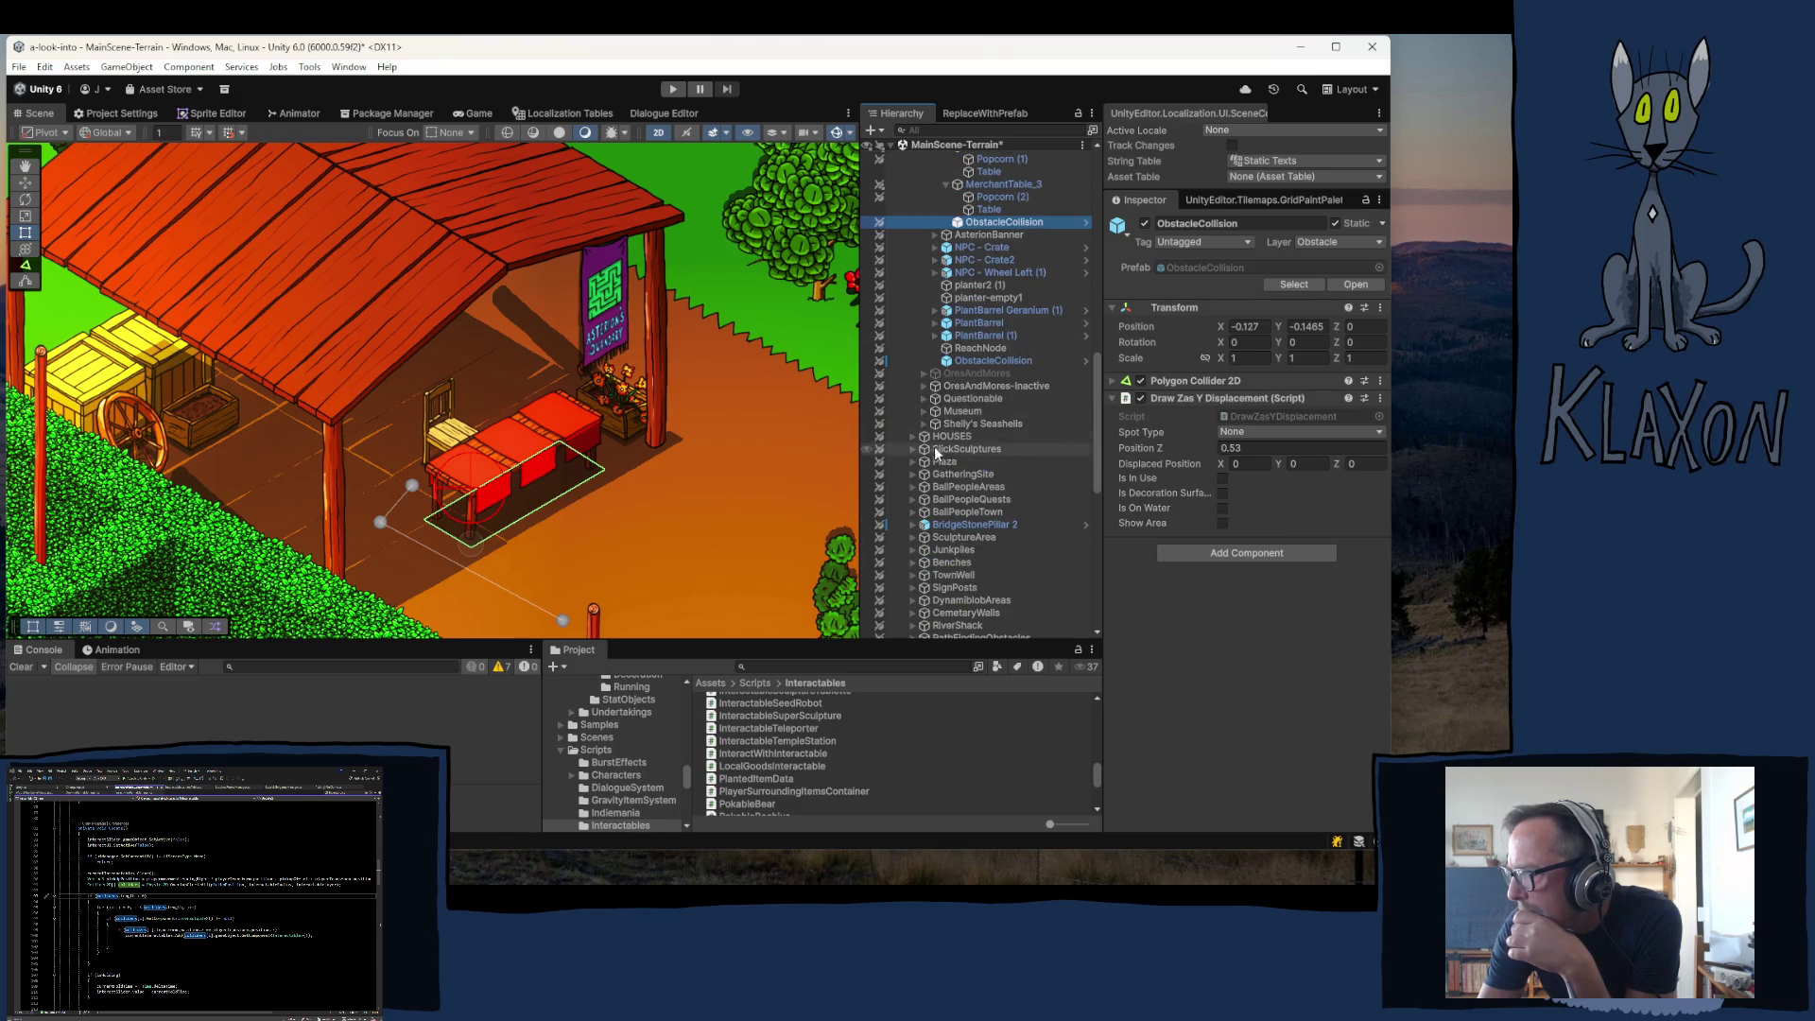
scroll(941, 511, down, 10)
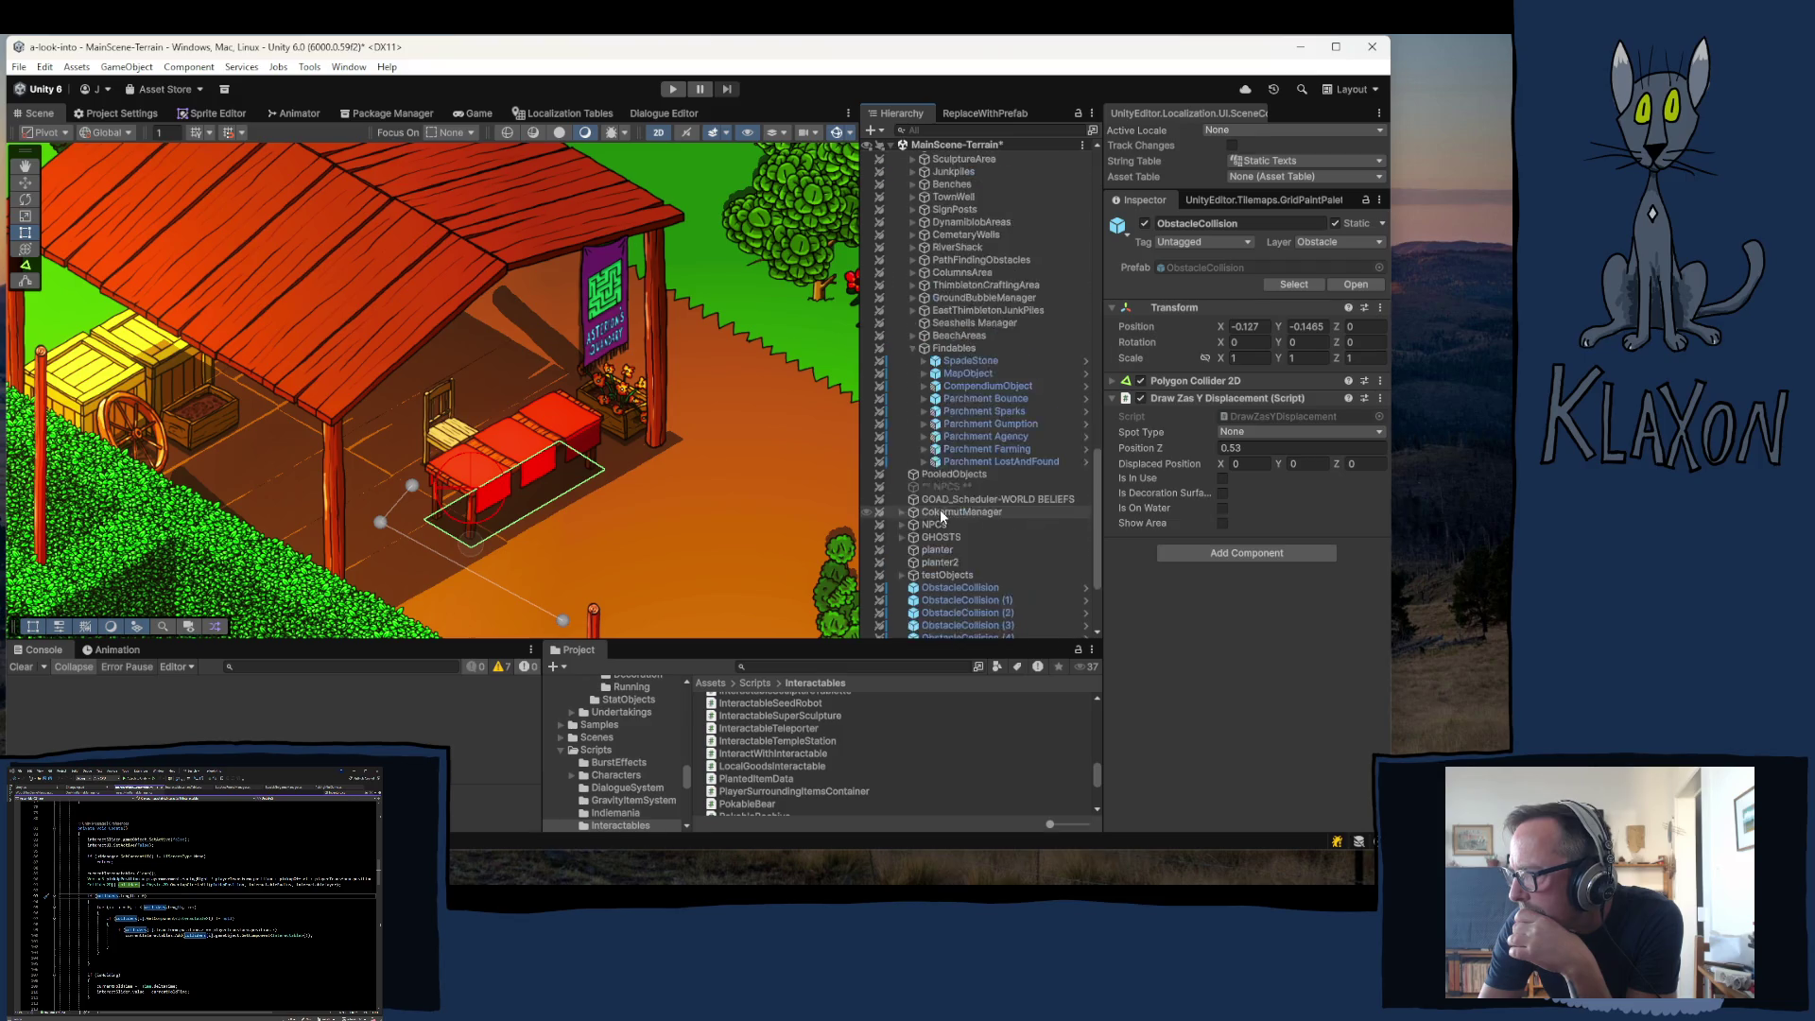
scroll(941, 516, down, 1)
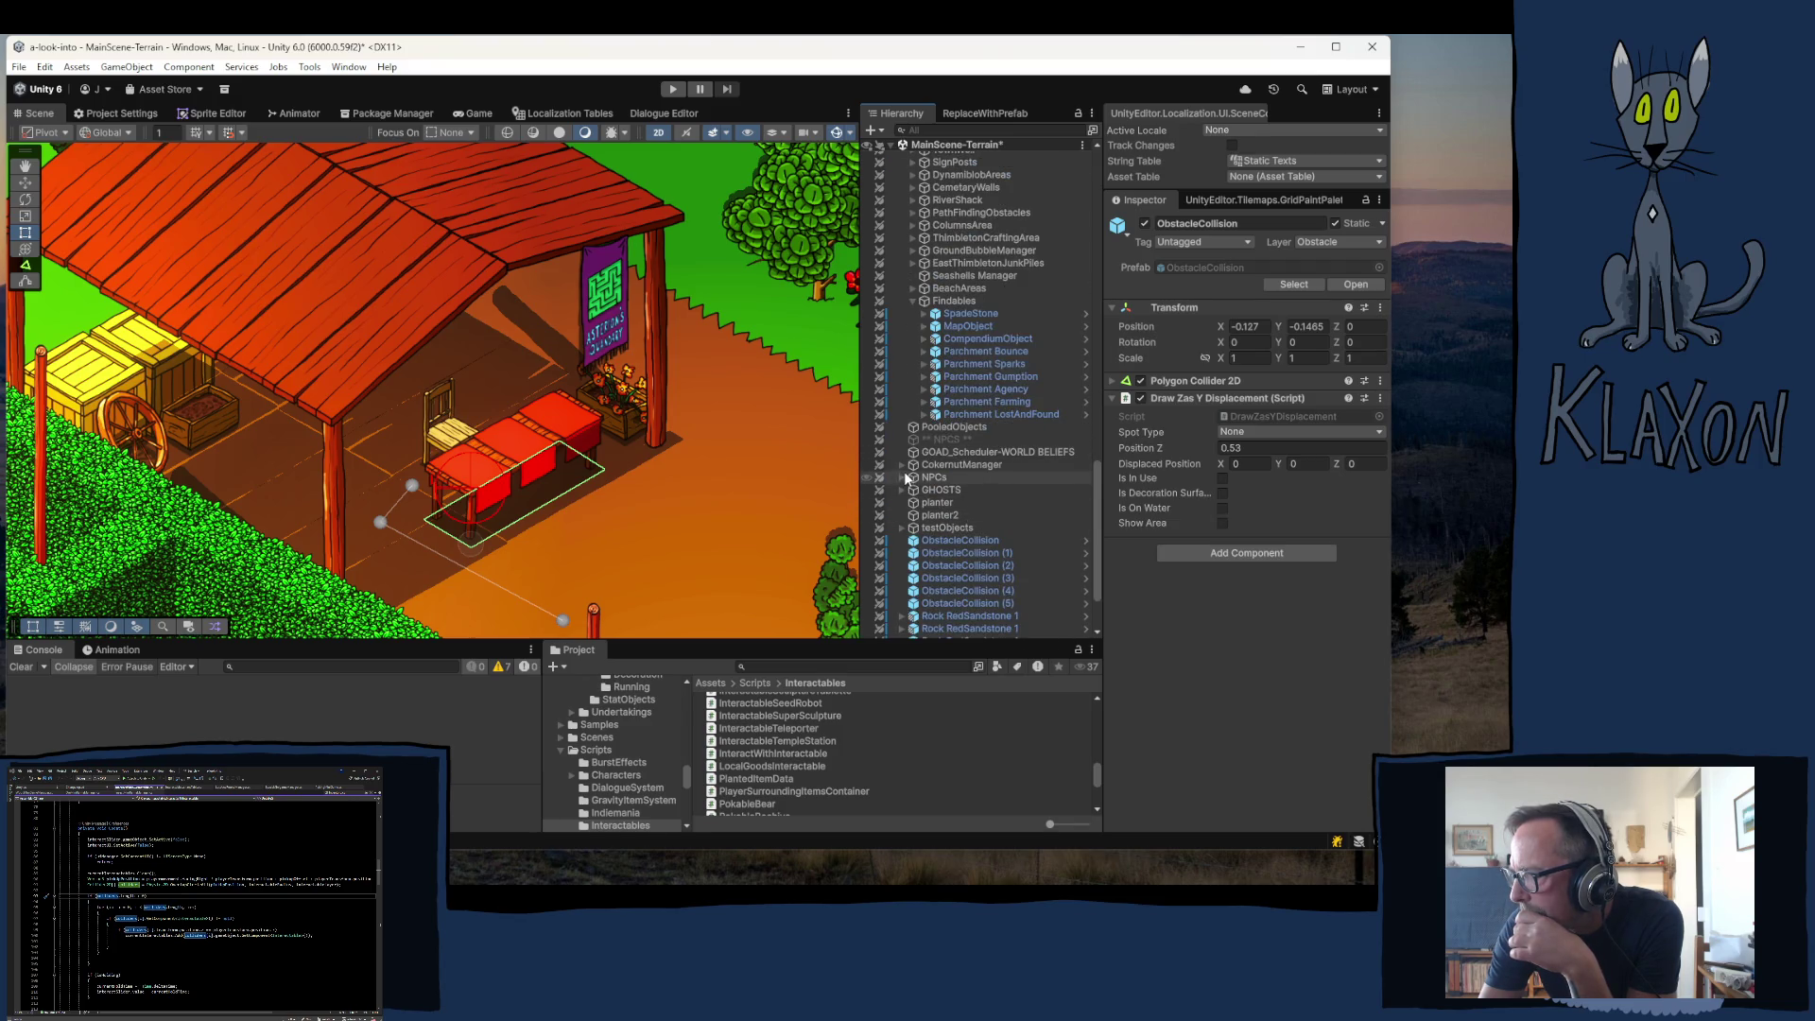
click(903, 477)
click(913, 502)
scroll(983, 501, down, 2)
double_click(967, 501)
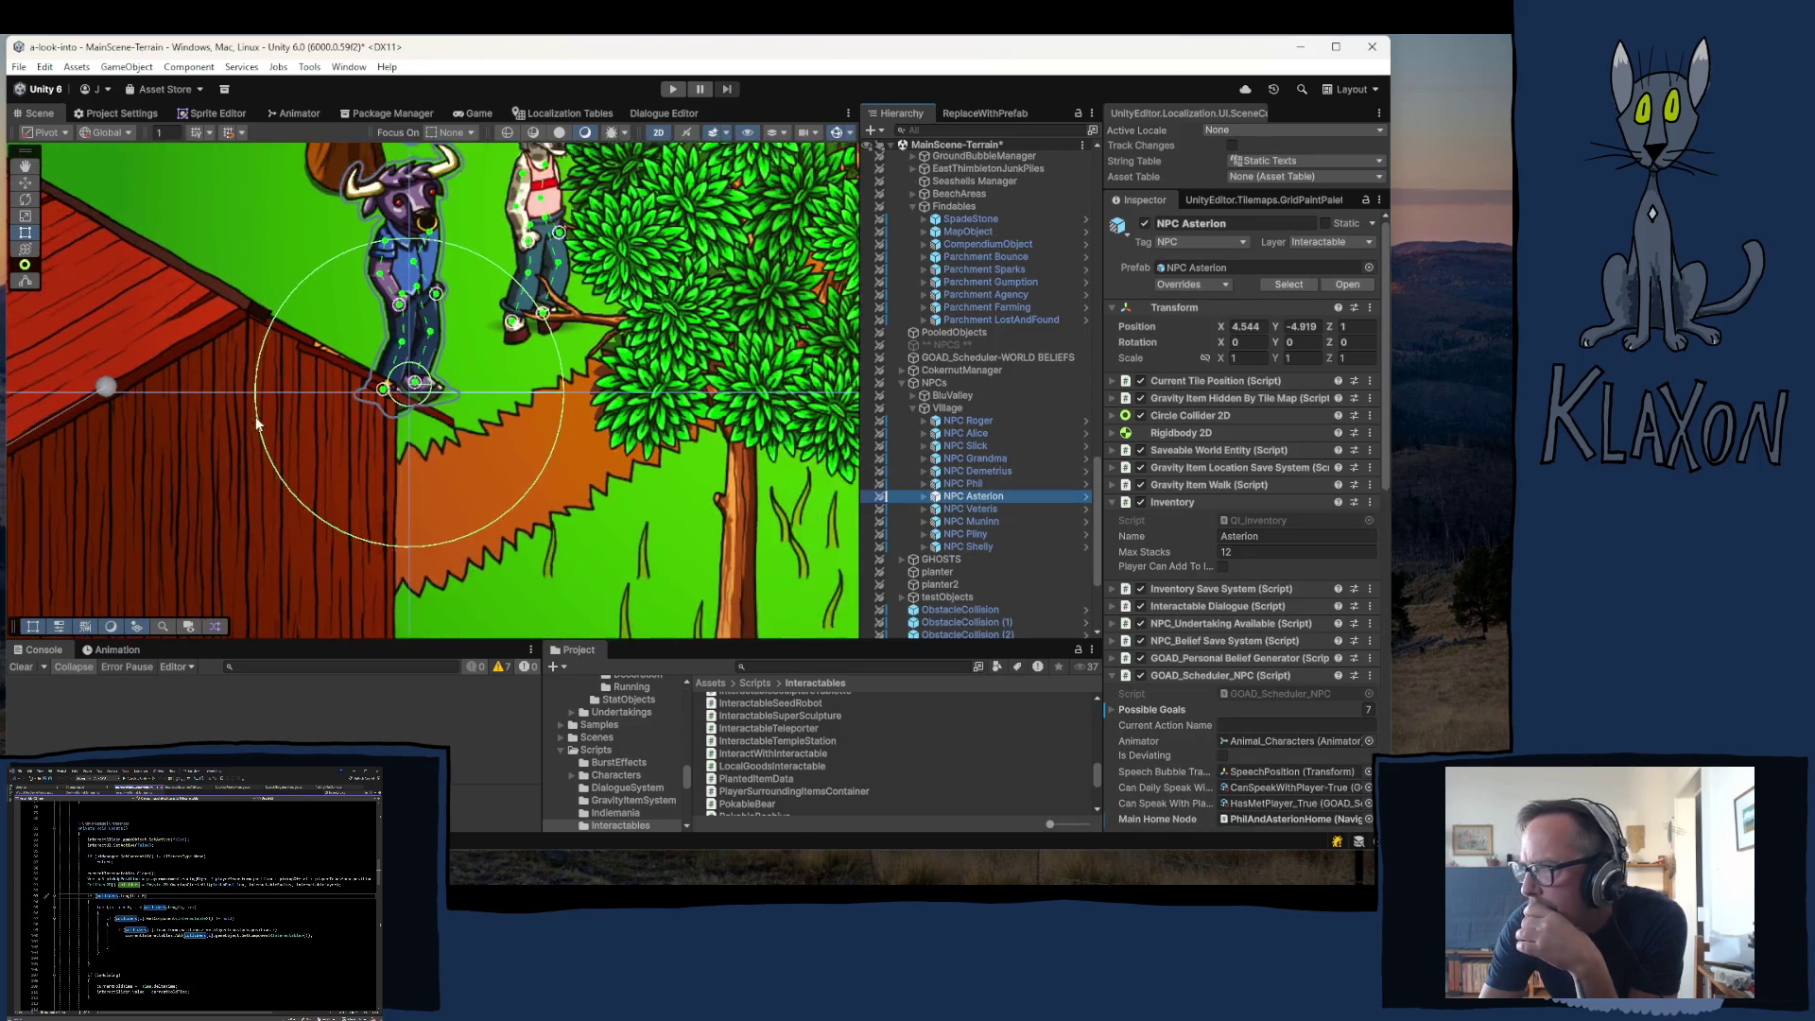
scroll(397, 428, down, 3)
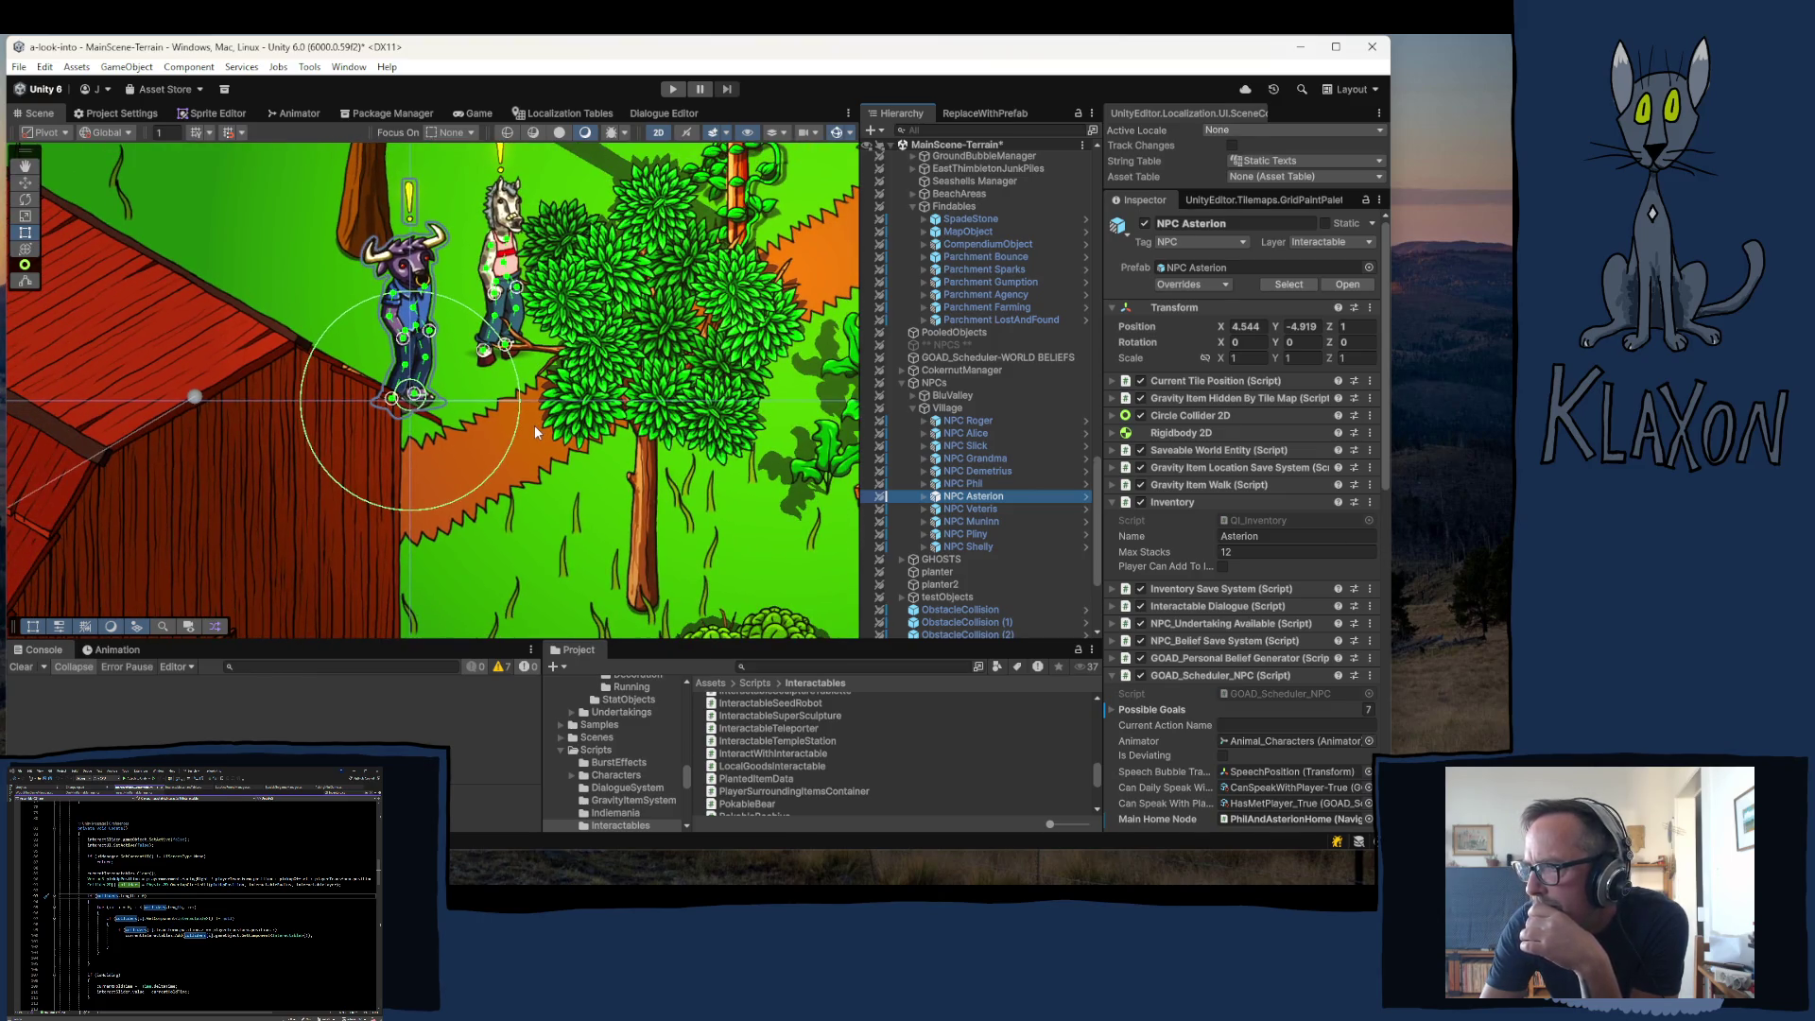
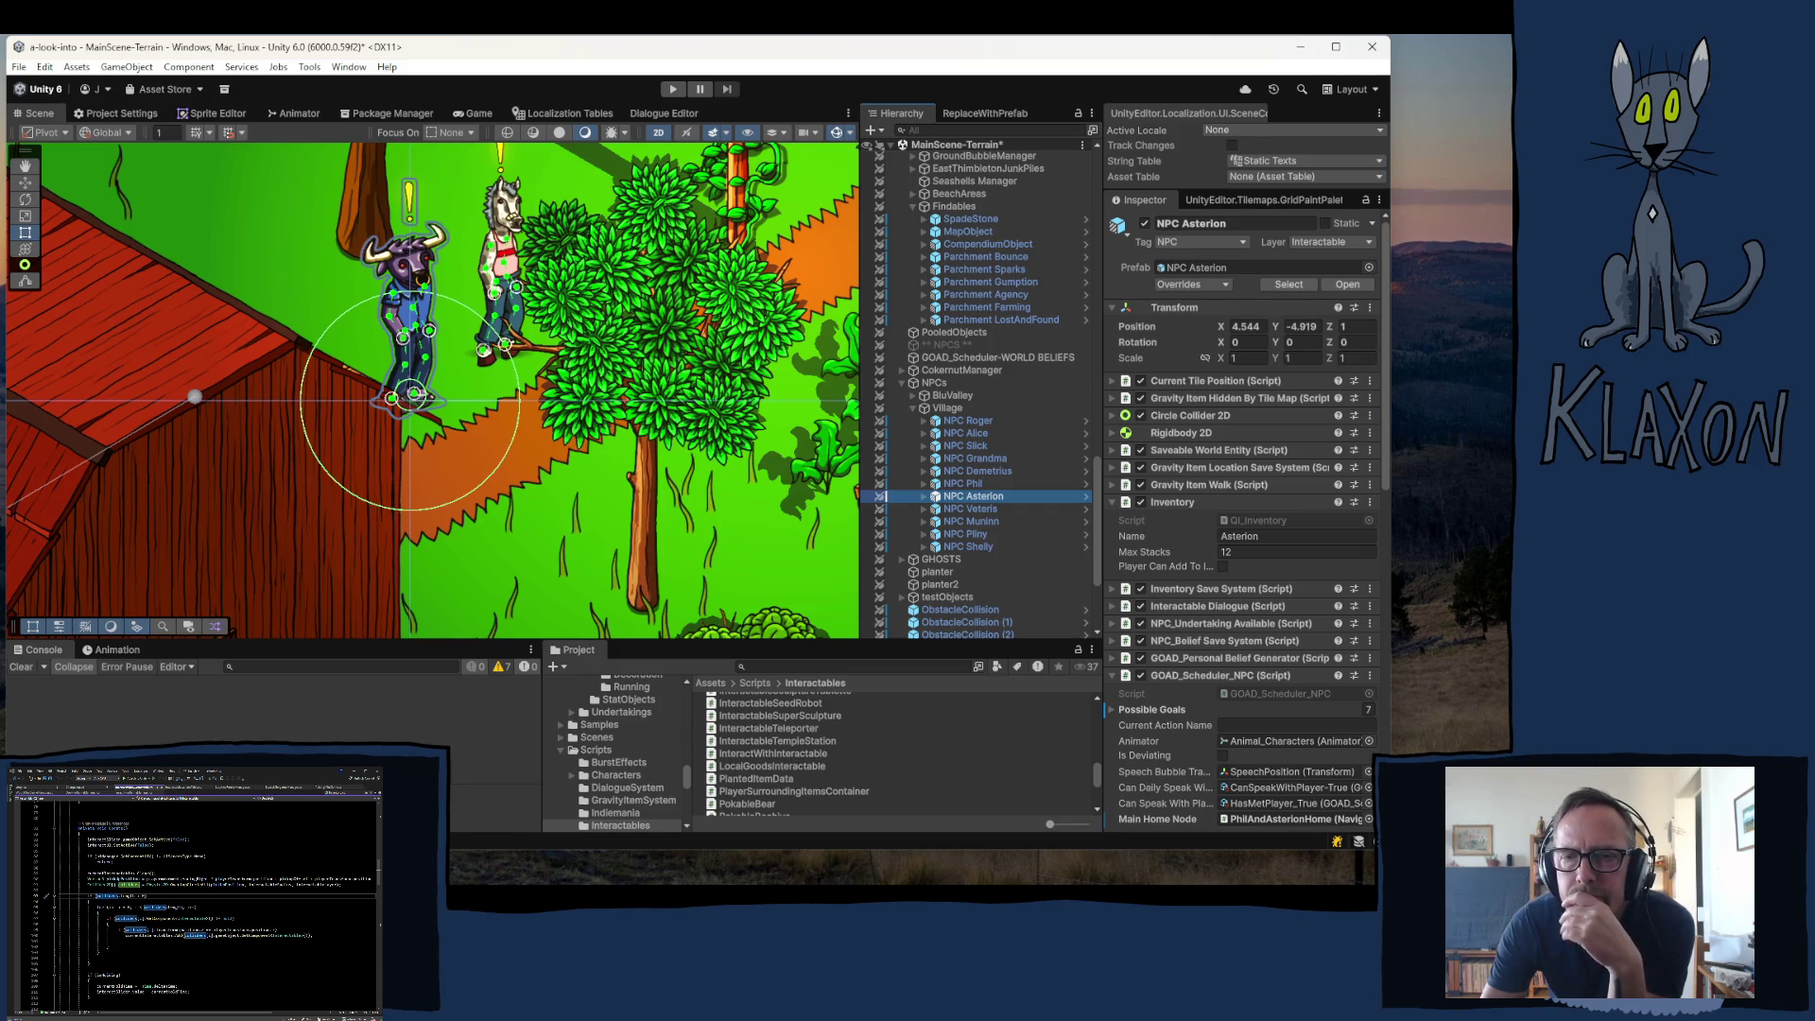
- Bring the InteractWithInteractable script up full screen at line 100, where items join currentInteractables
scroll(204, 905, down, 2)
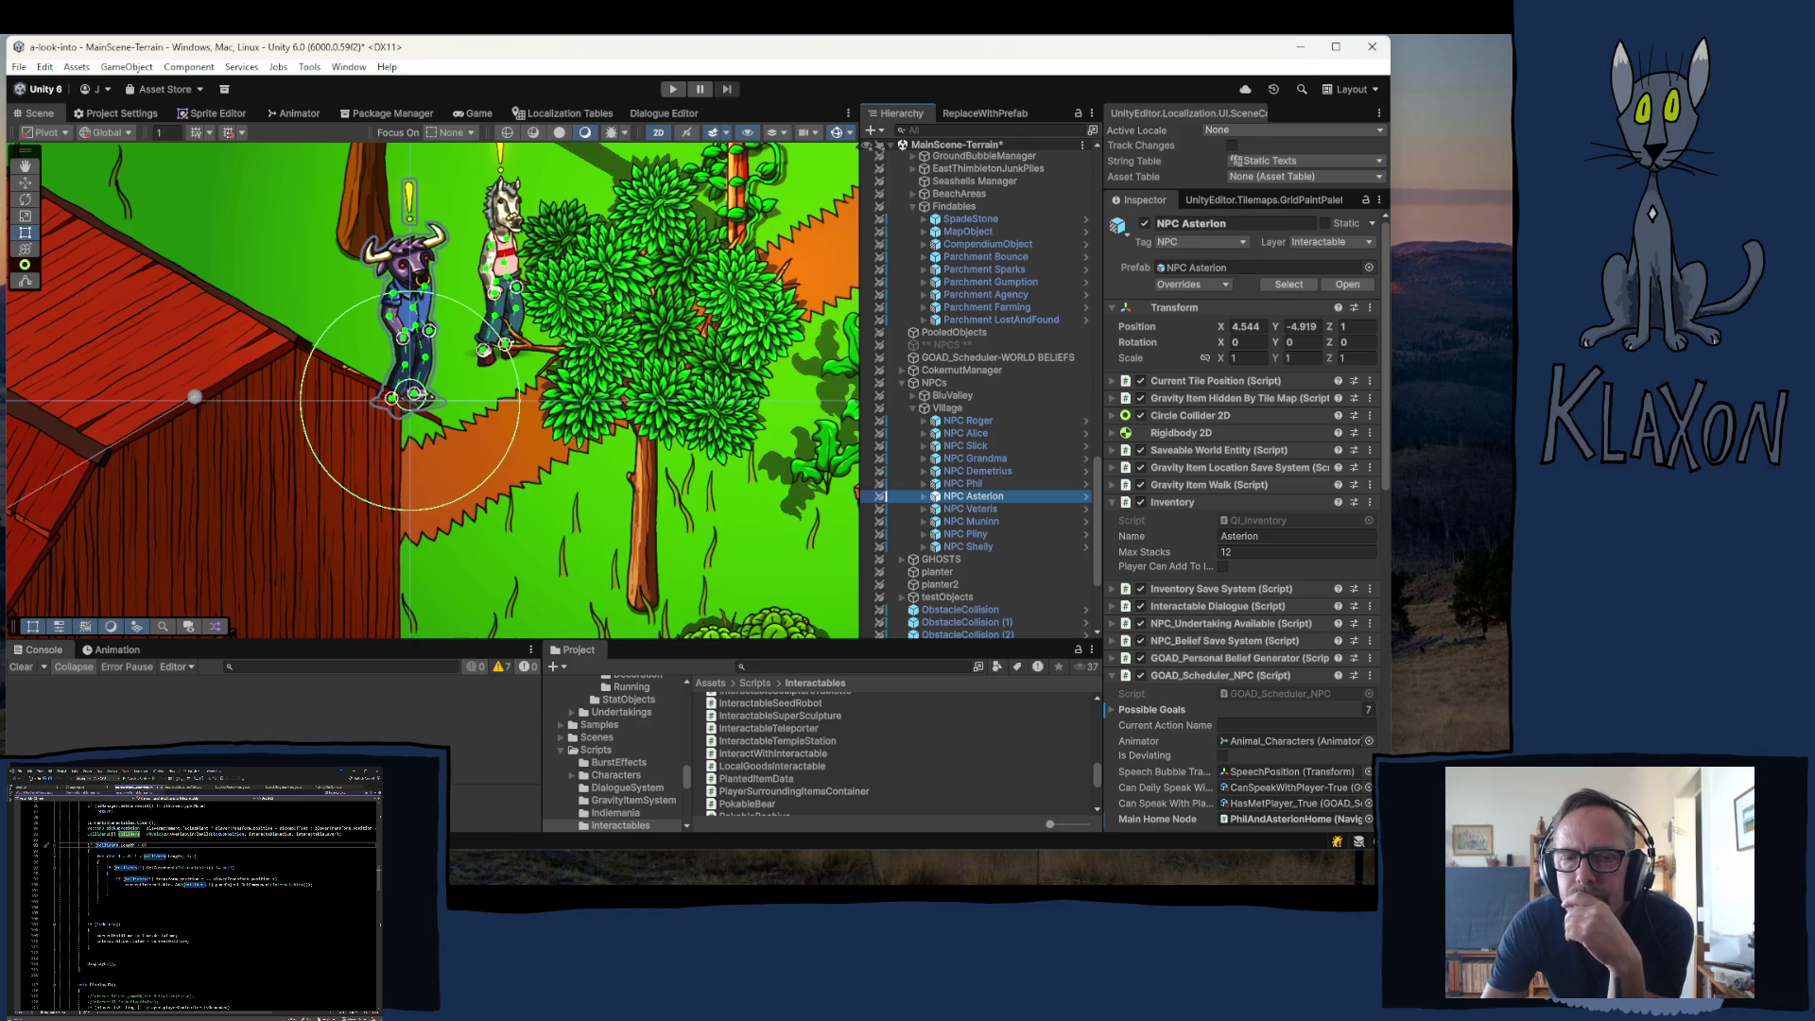
scroll(204, 905, up, 3)
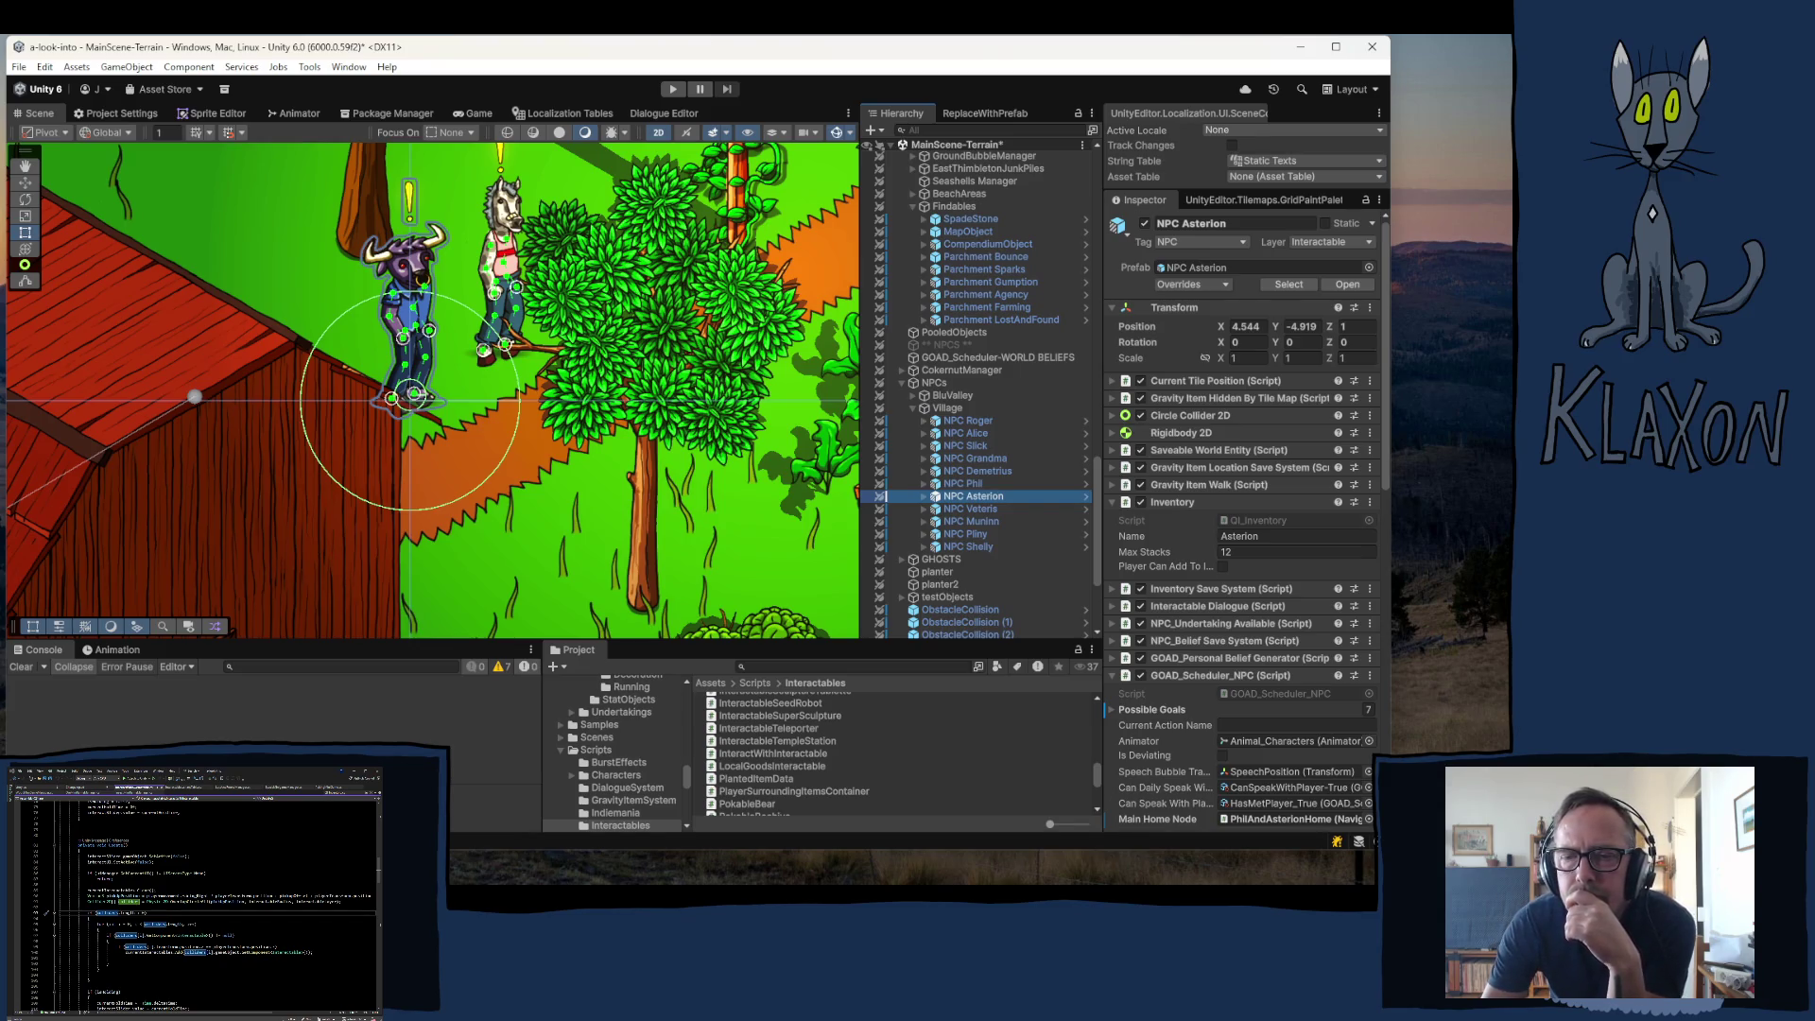
scroll(204, 906, down, 3)
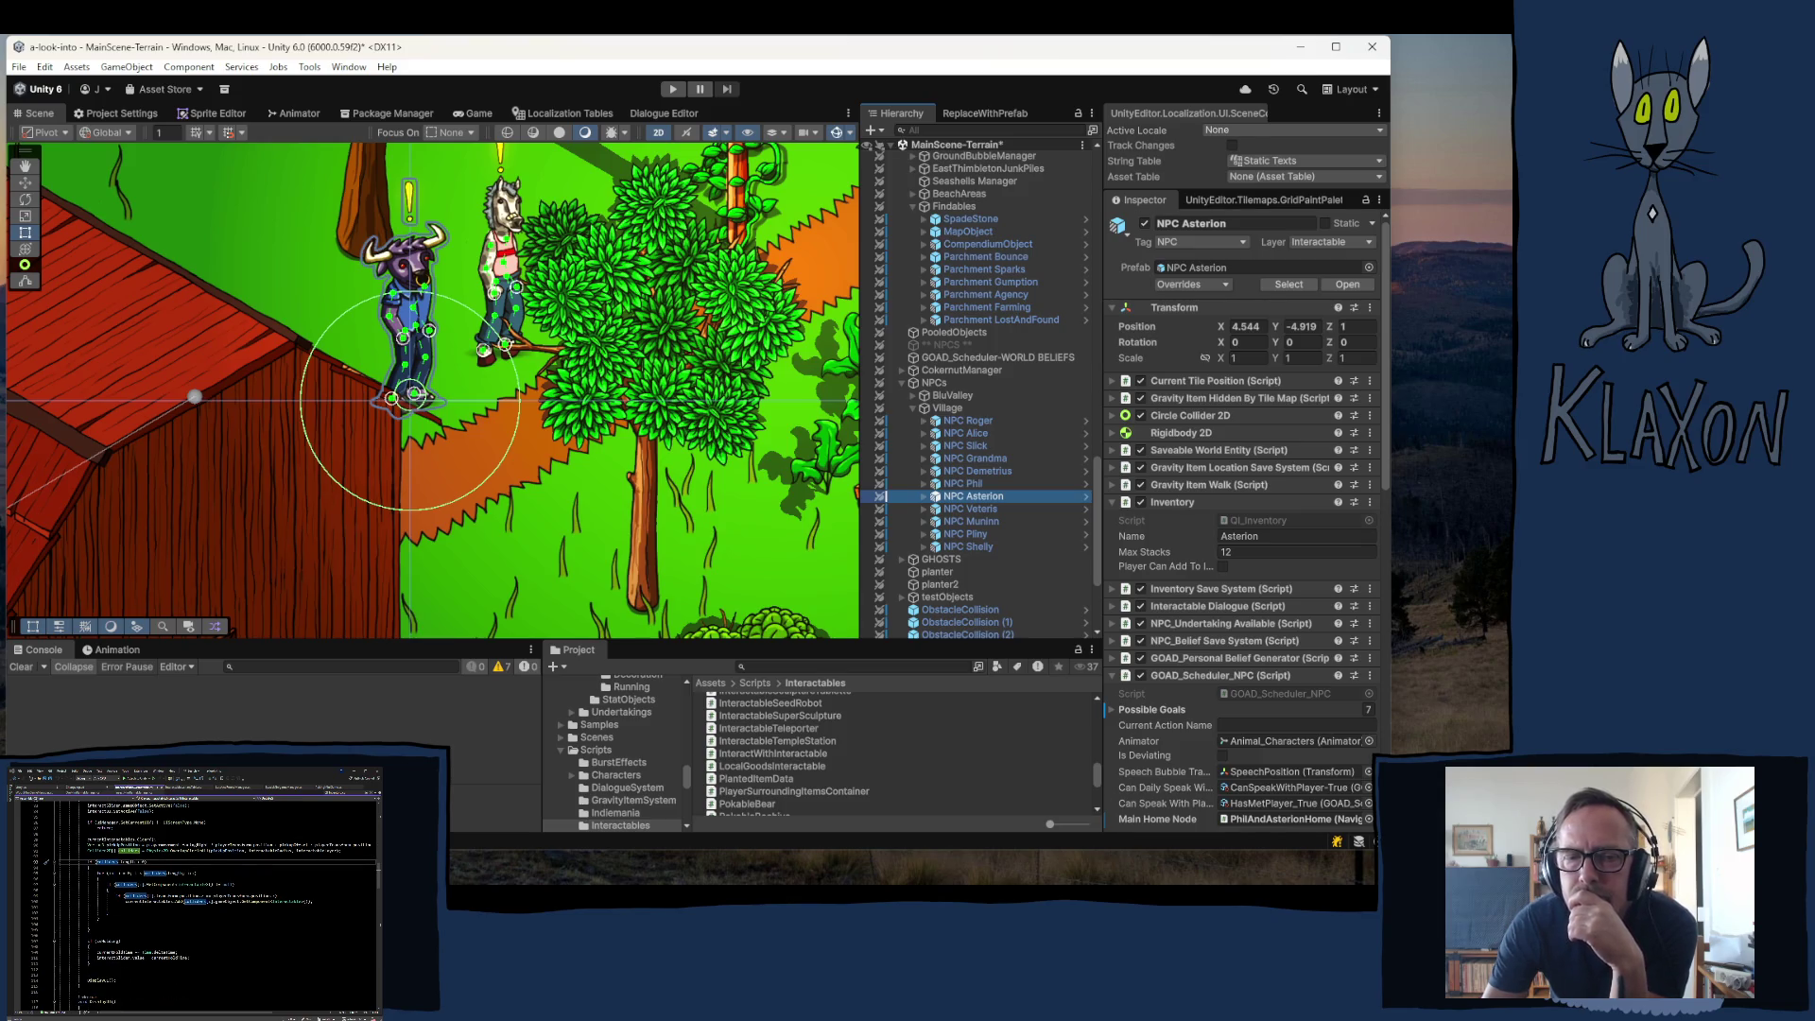
click(556, 477)
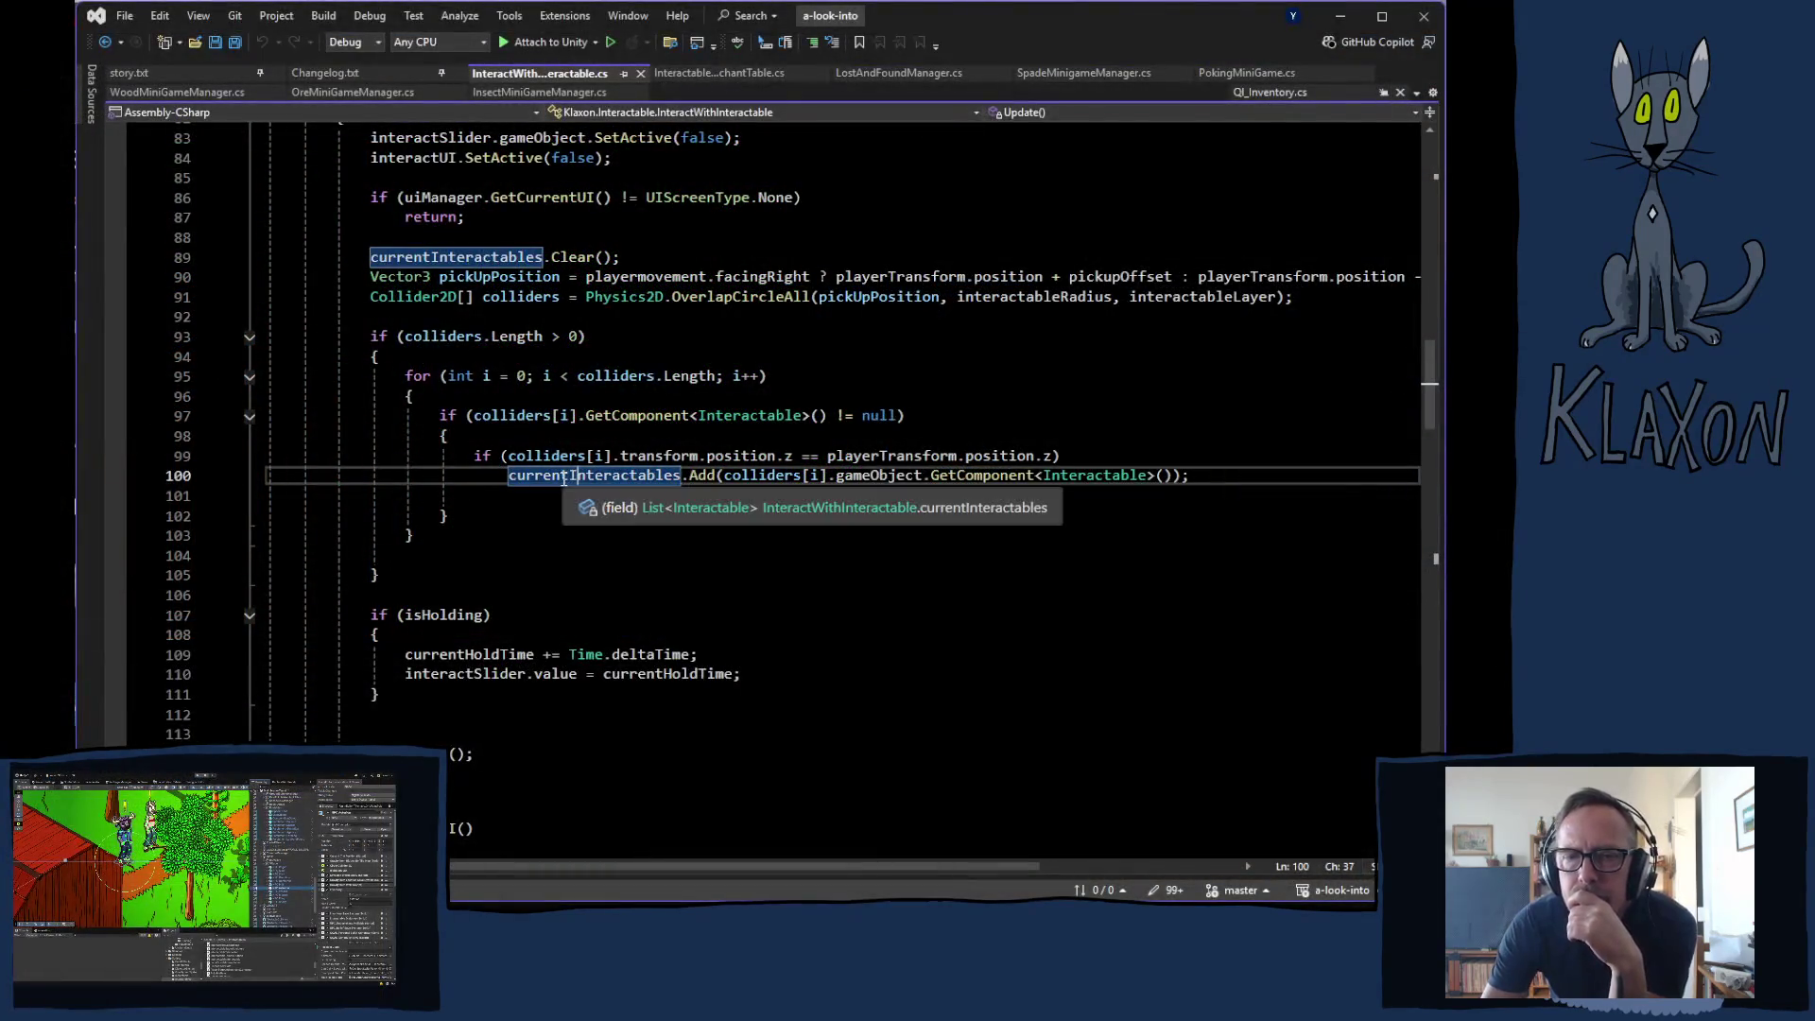
- Jump to the GetNearestInteractable definition at line 218, then switch to the YouTube video
scroll(666, 546, down, 5)
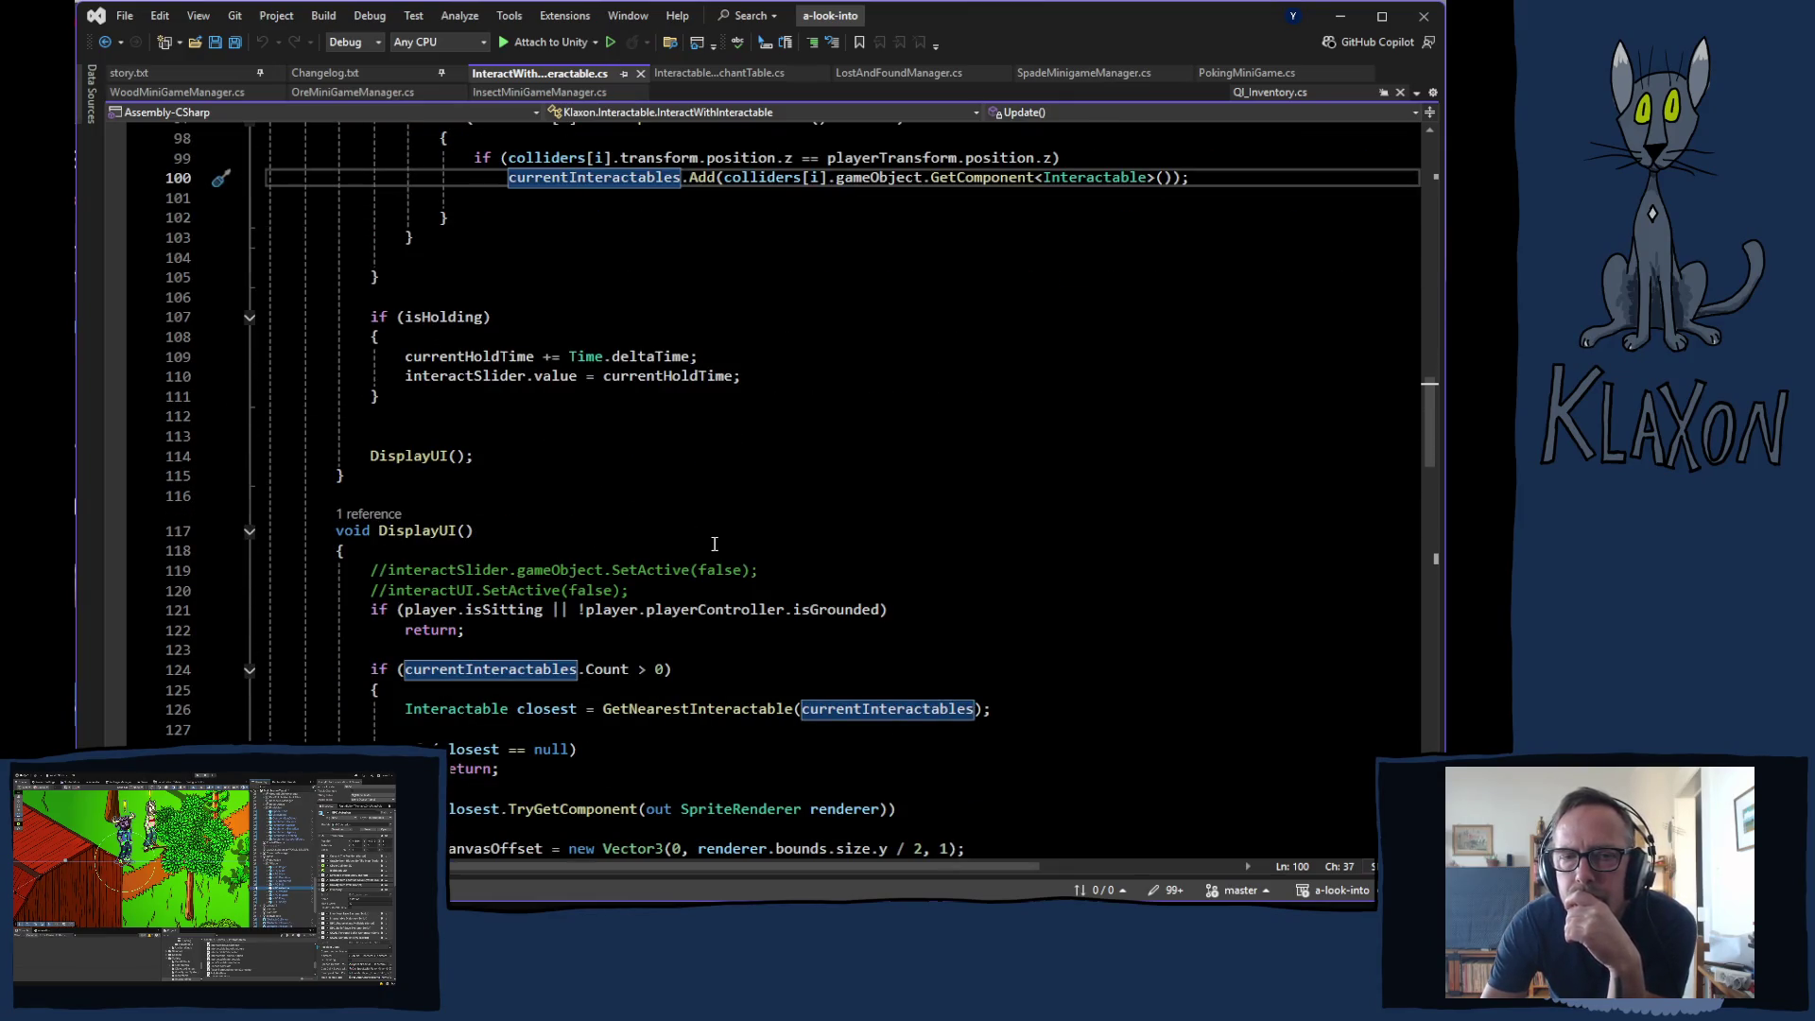
scroll(715, 545, down, 3)
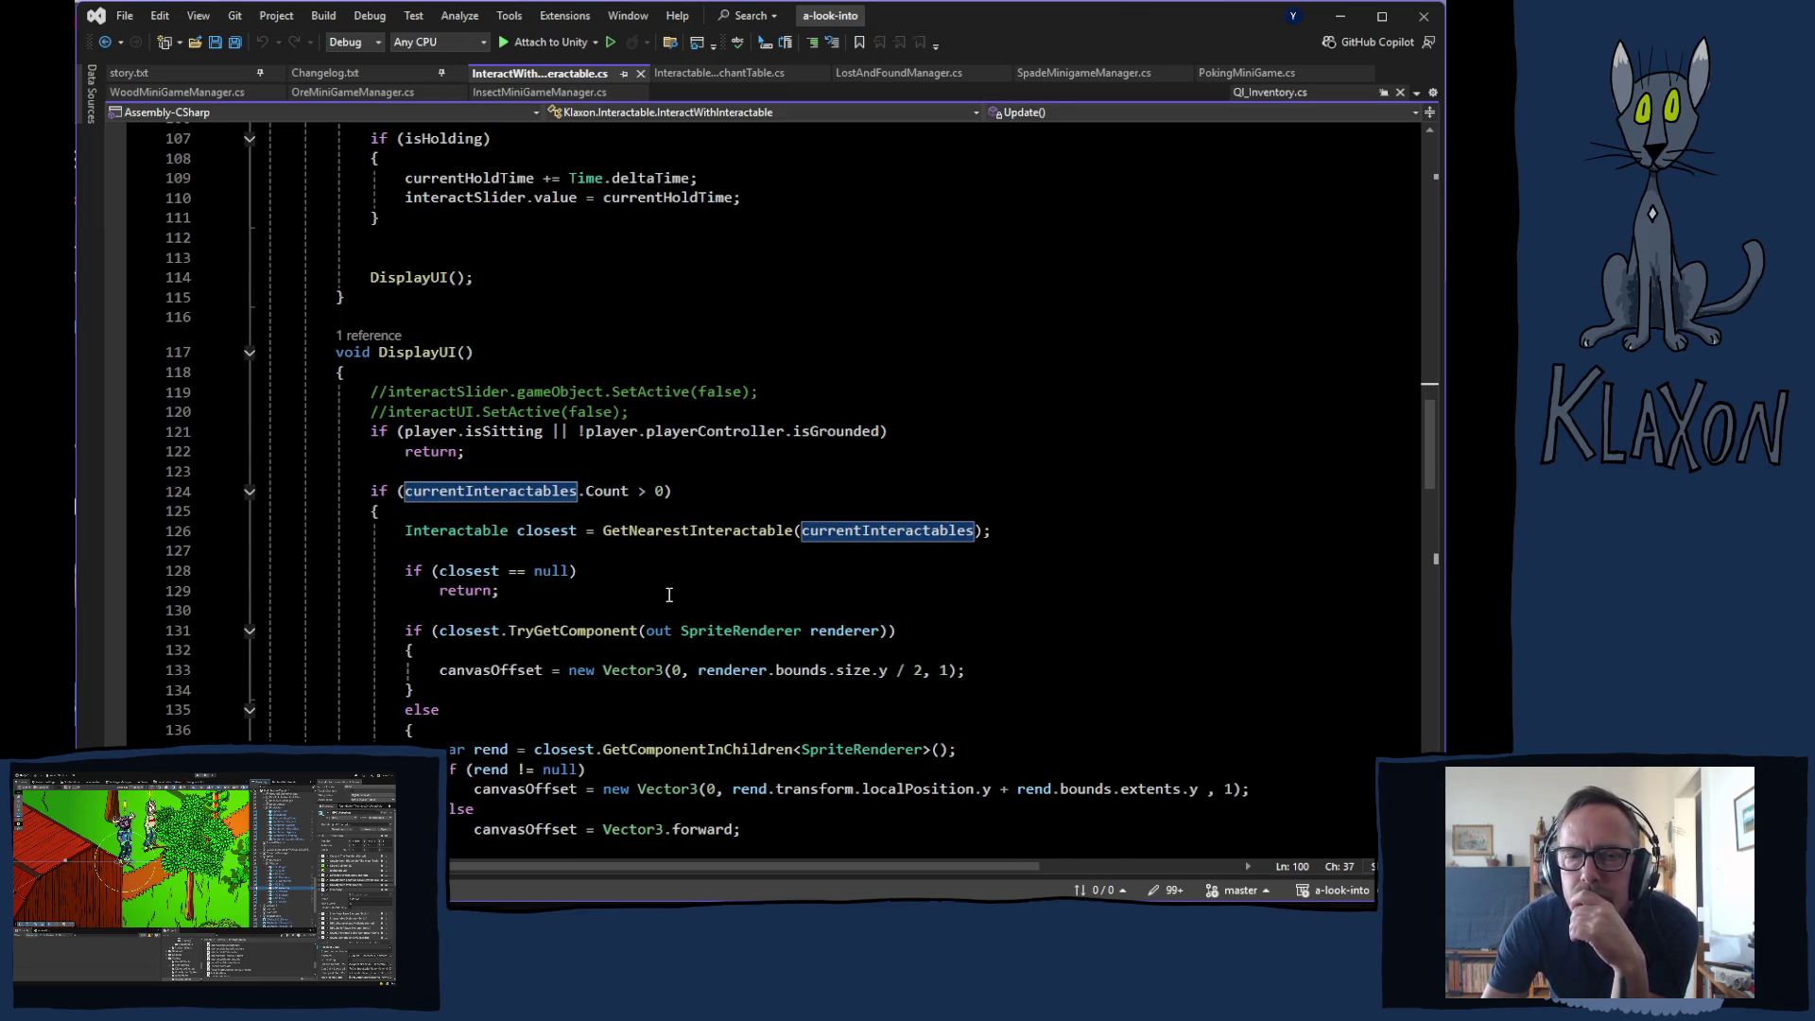
scroll(666, 597, down, 1)
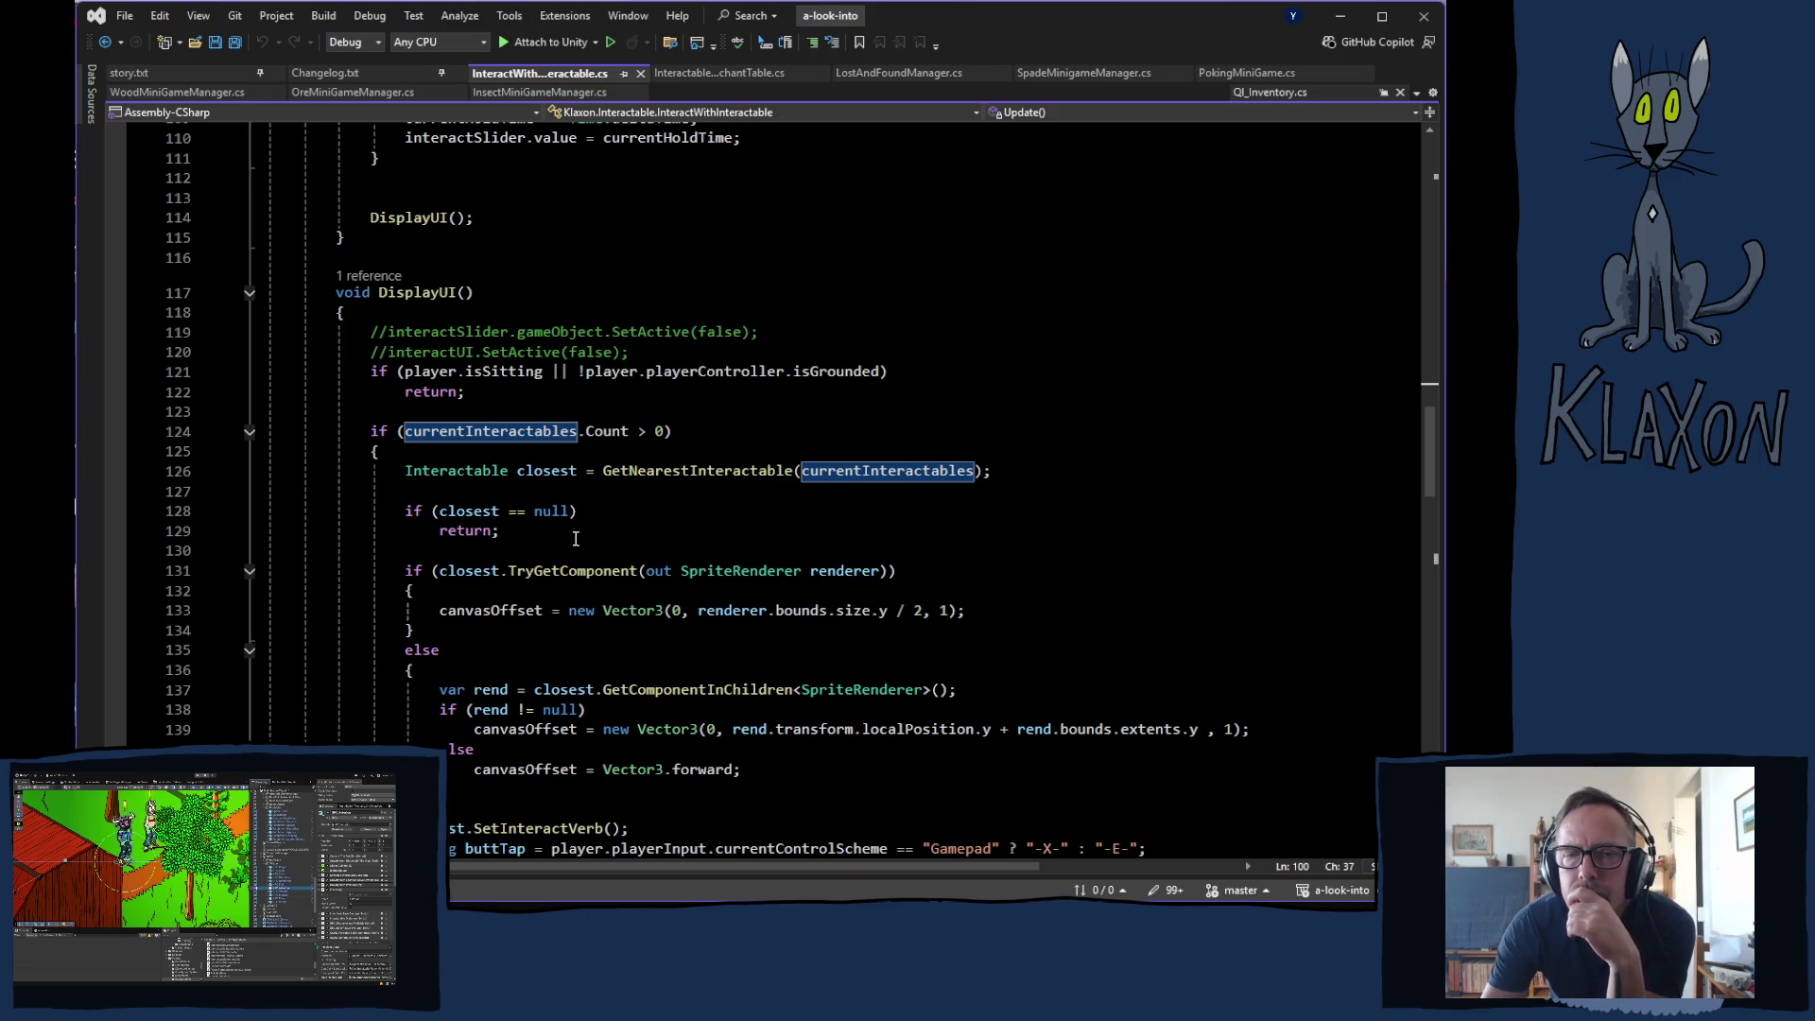
mouse_move(687, 471)
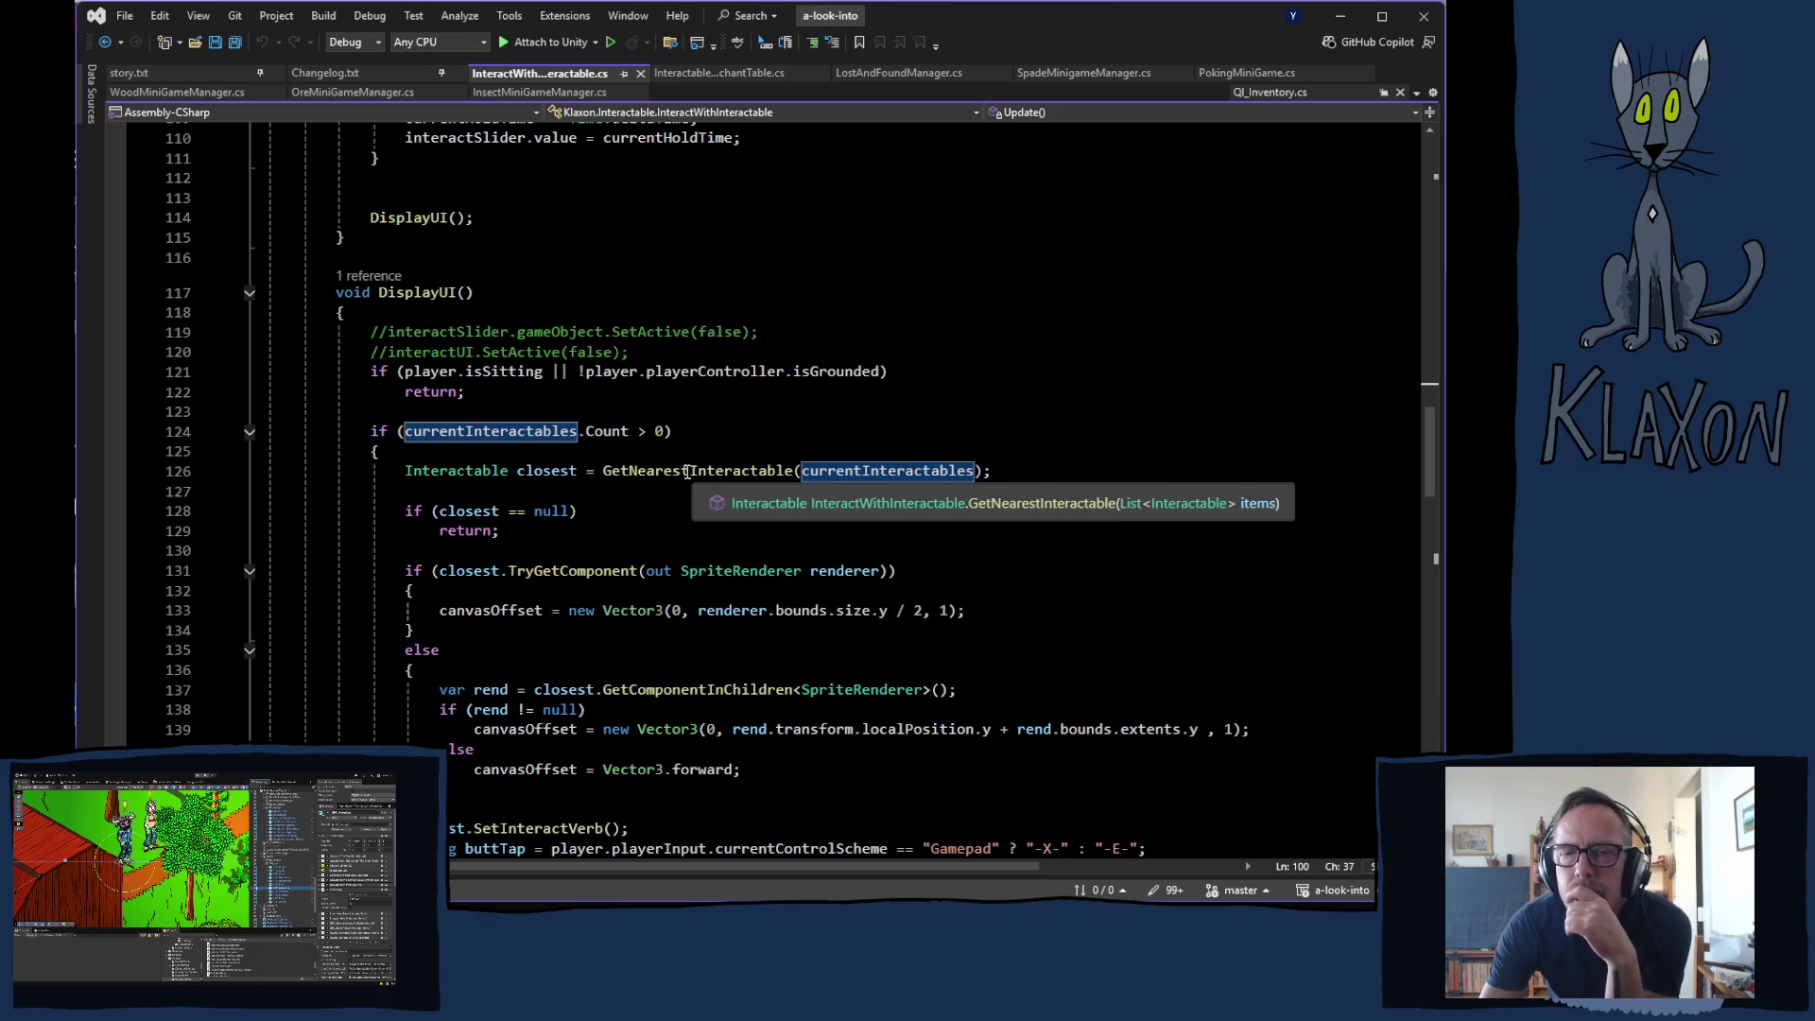
ctrl+click(674, 470)
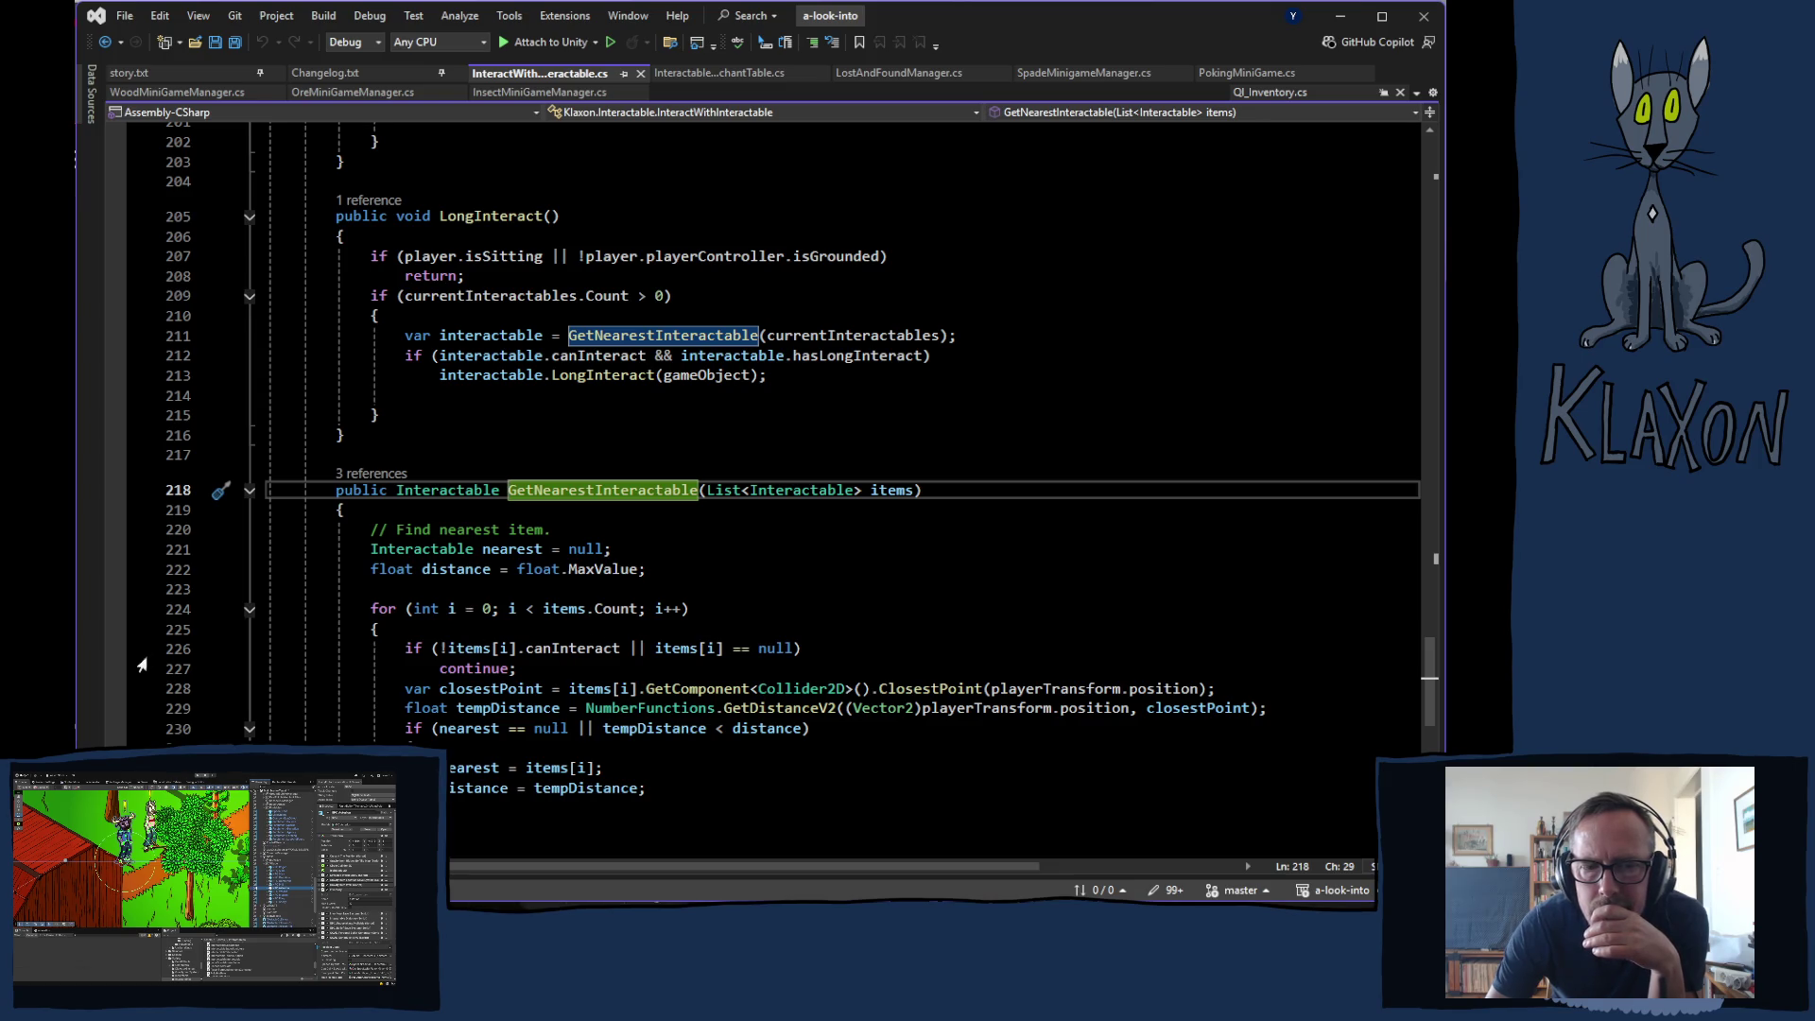
key(alt+Tab)
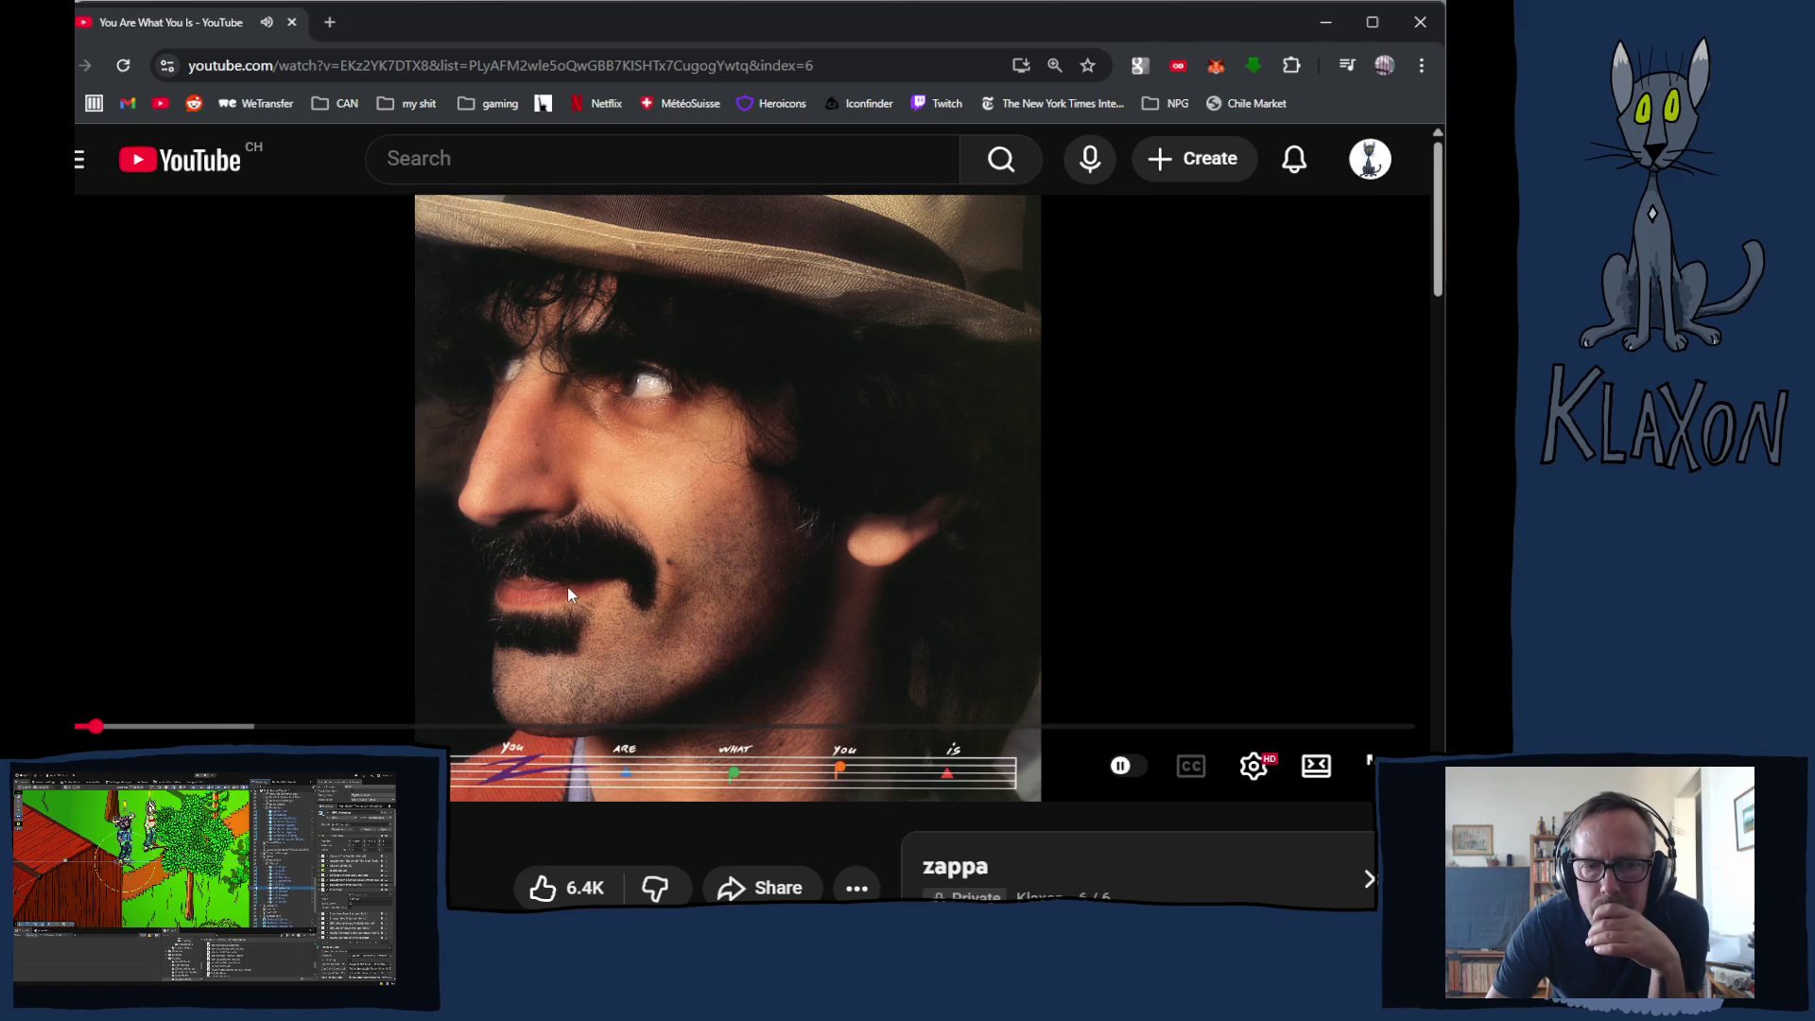
- Read through the comments under 'You Are What You Is' and scroll back up to the player
scroll(567, 594, down, 3)
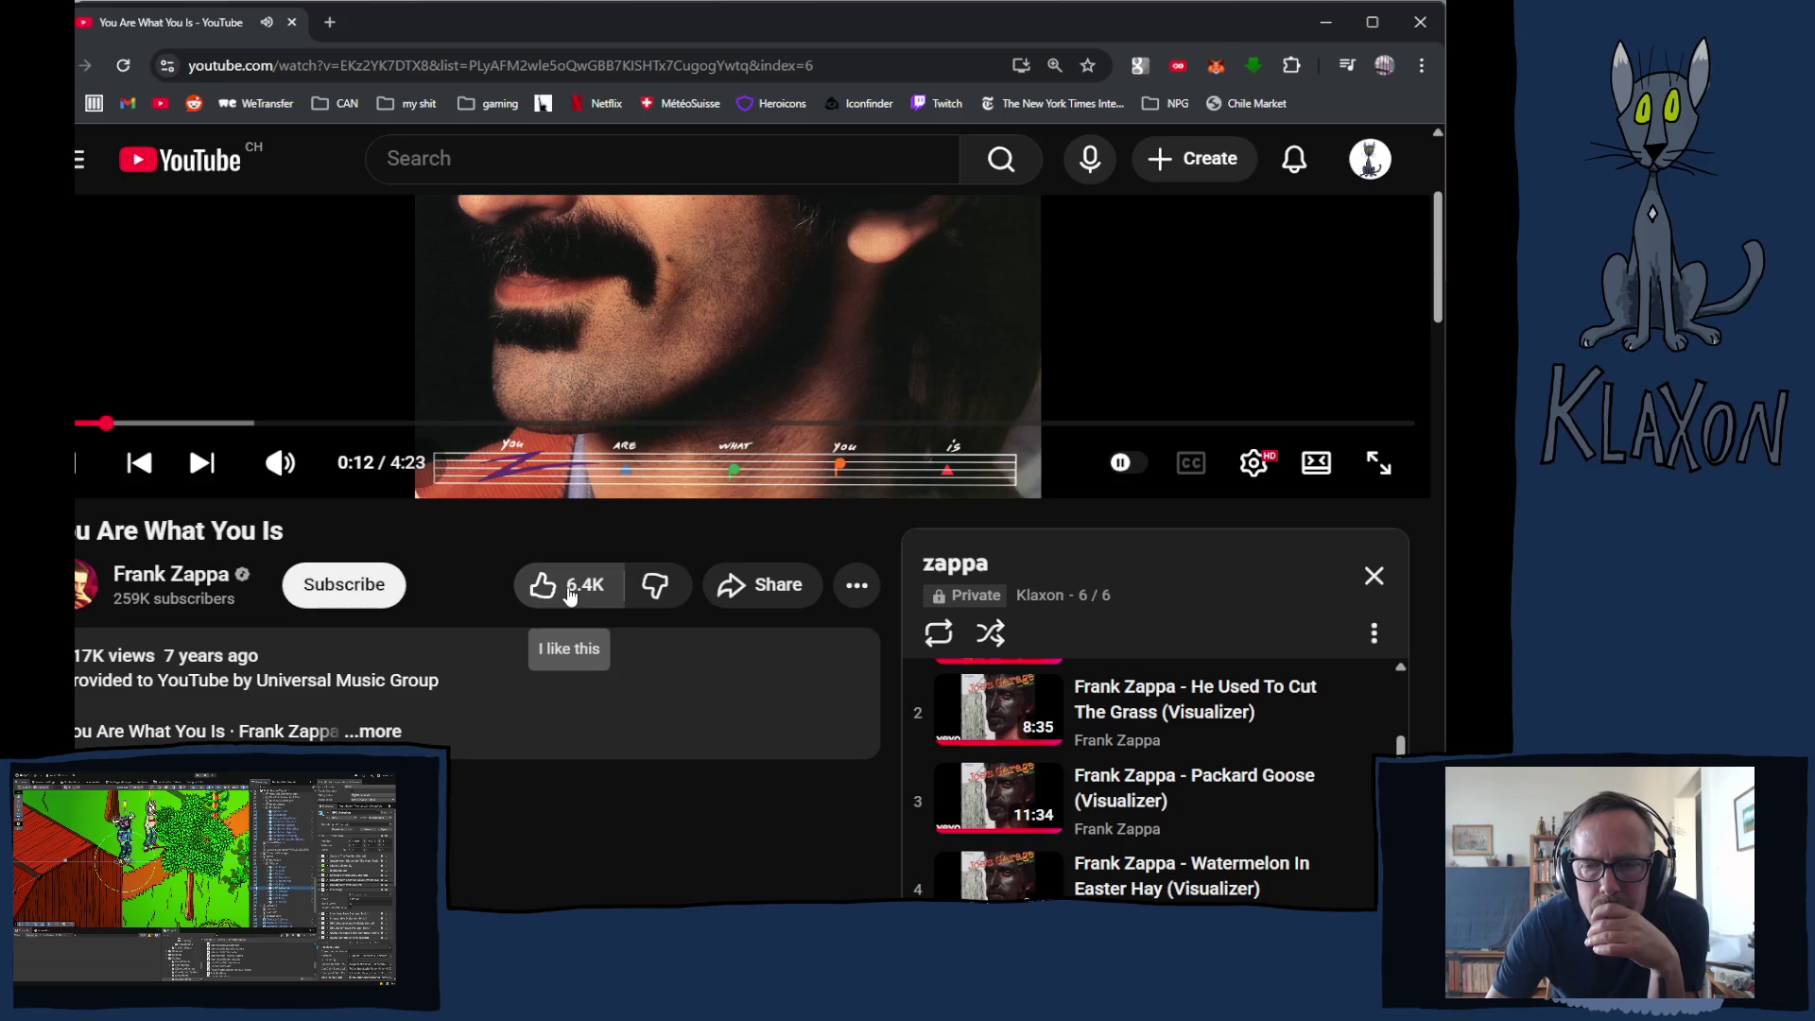
scroll(570, 594, down, 2)
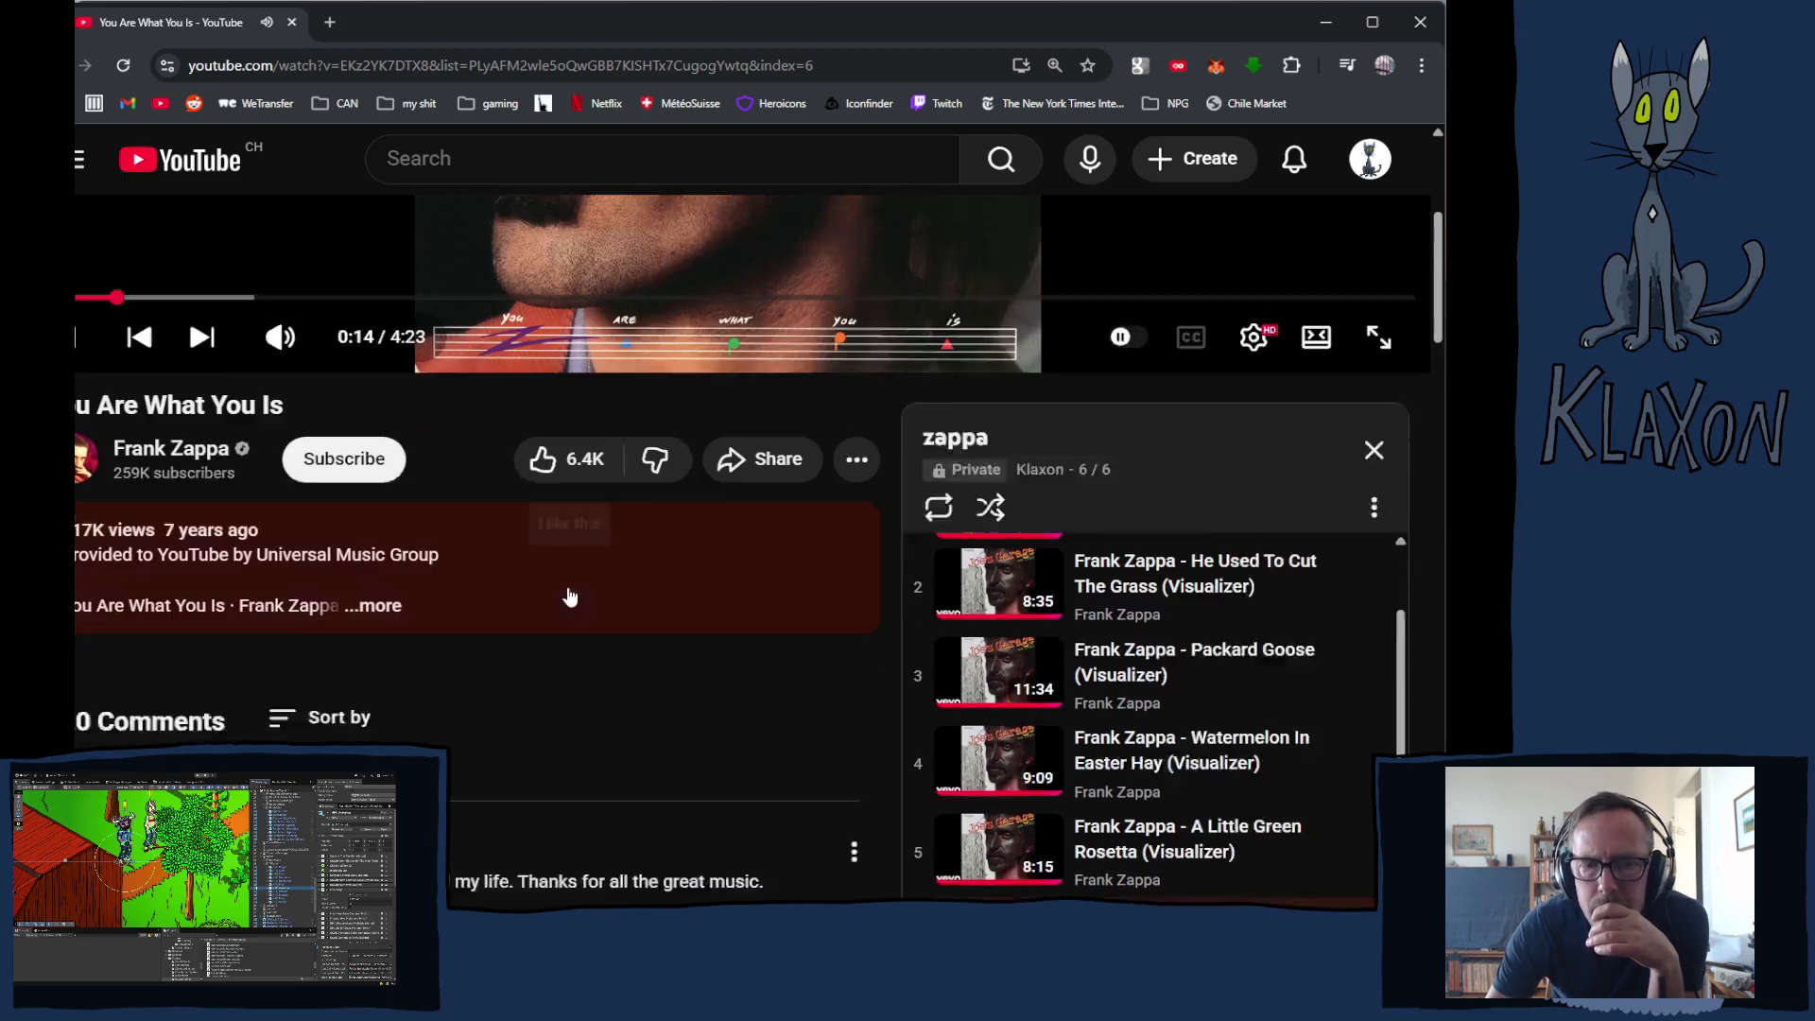
scroll(567, 593, down, 3)
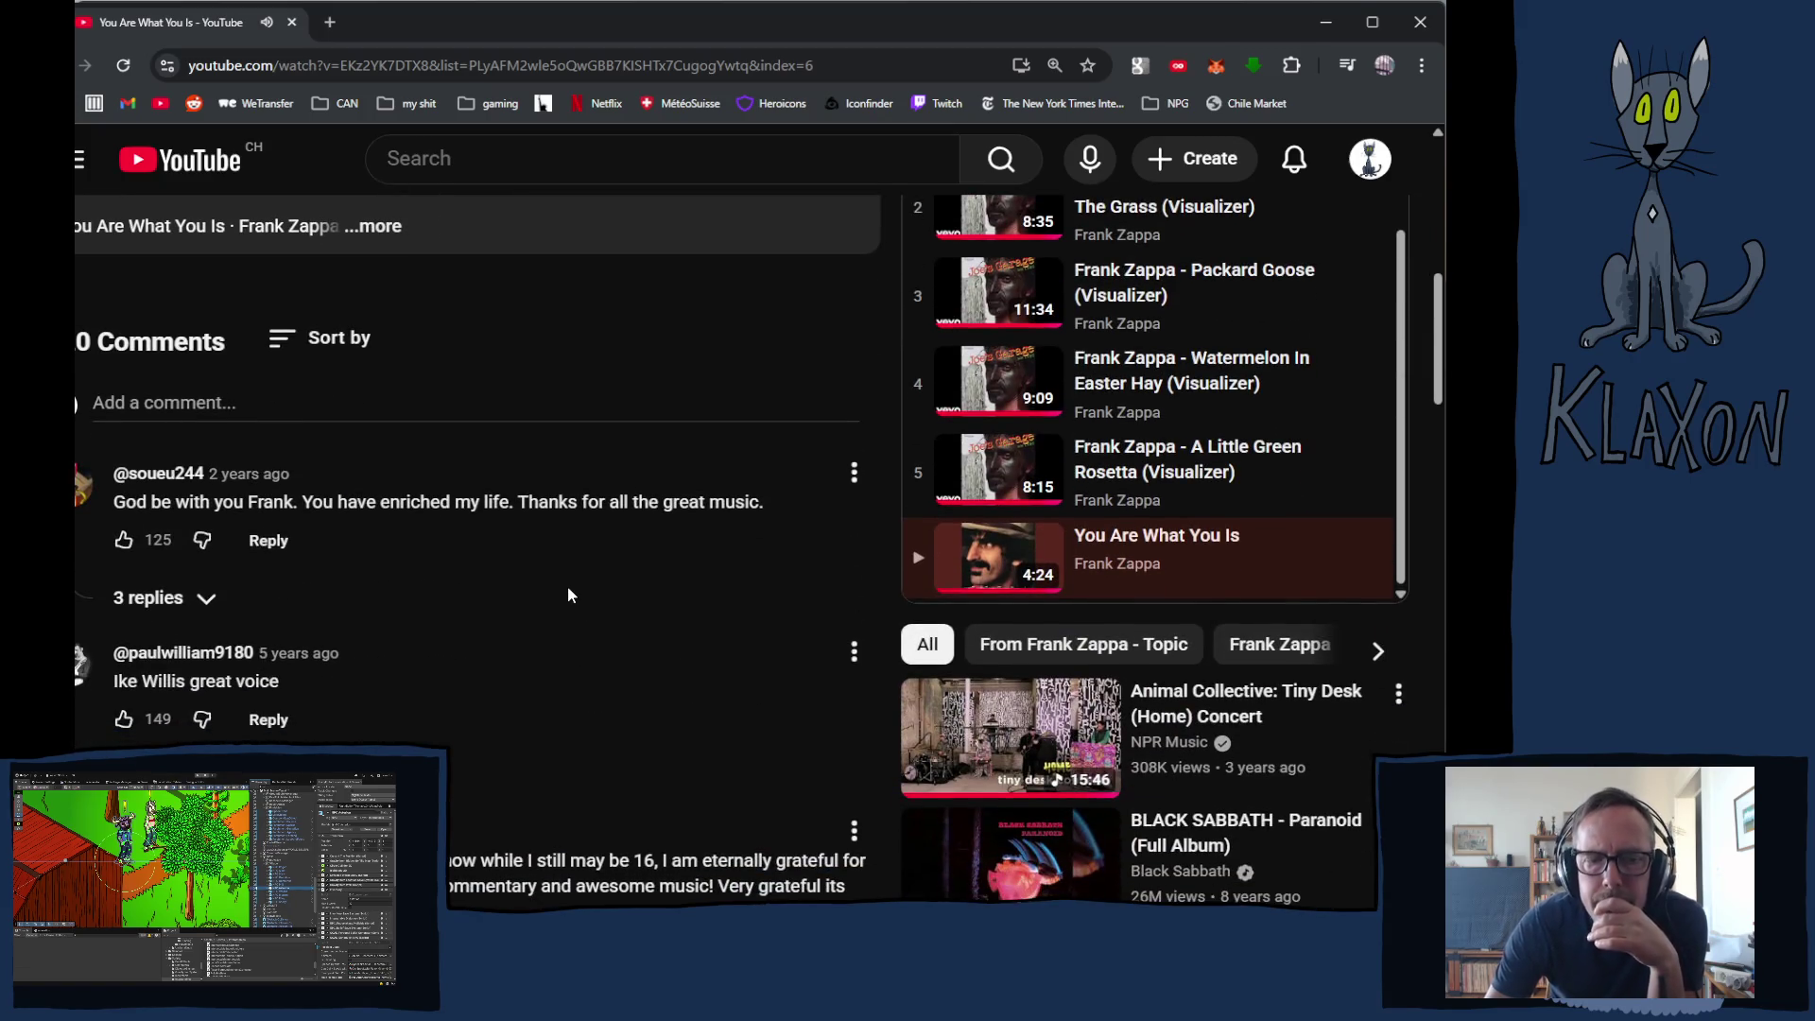
scroll(567, 595, down, 4)
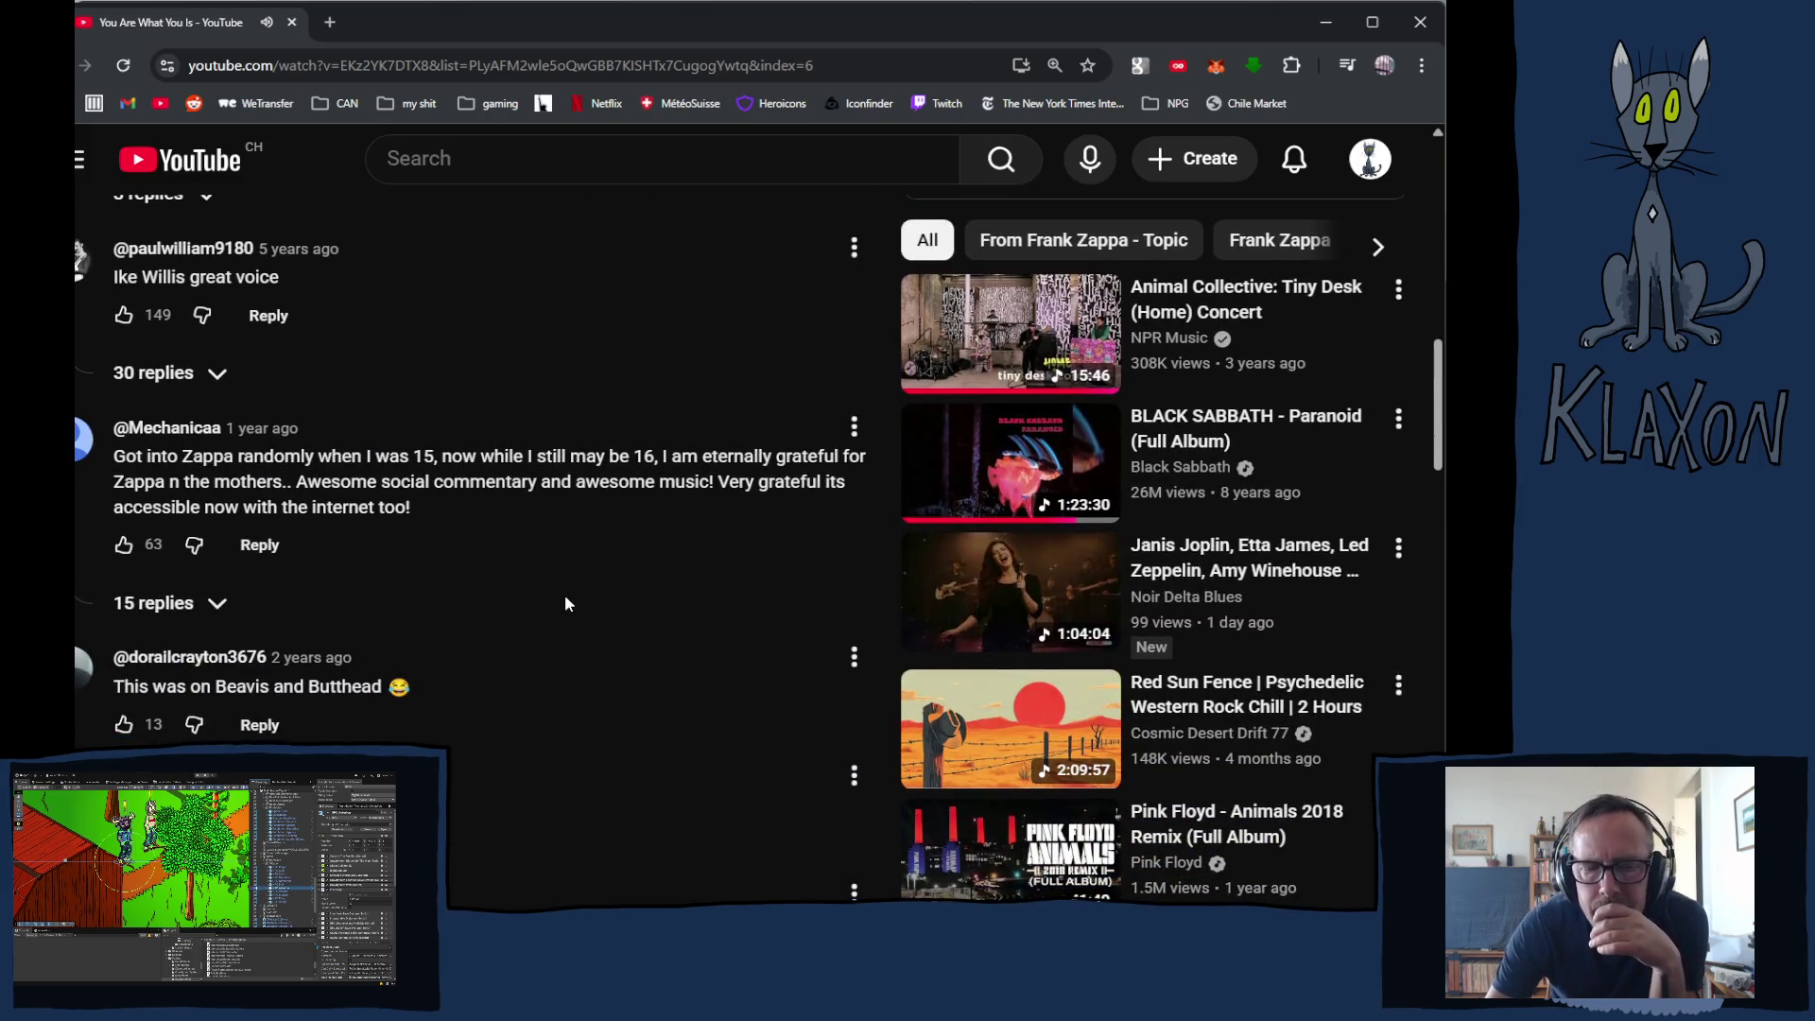
scroll(566, 598, down, 2)
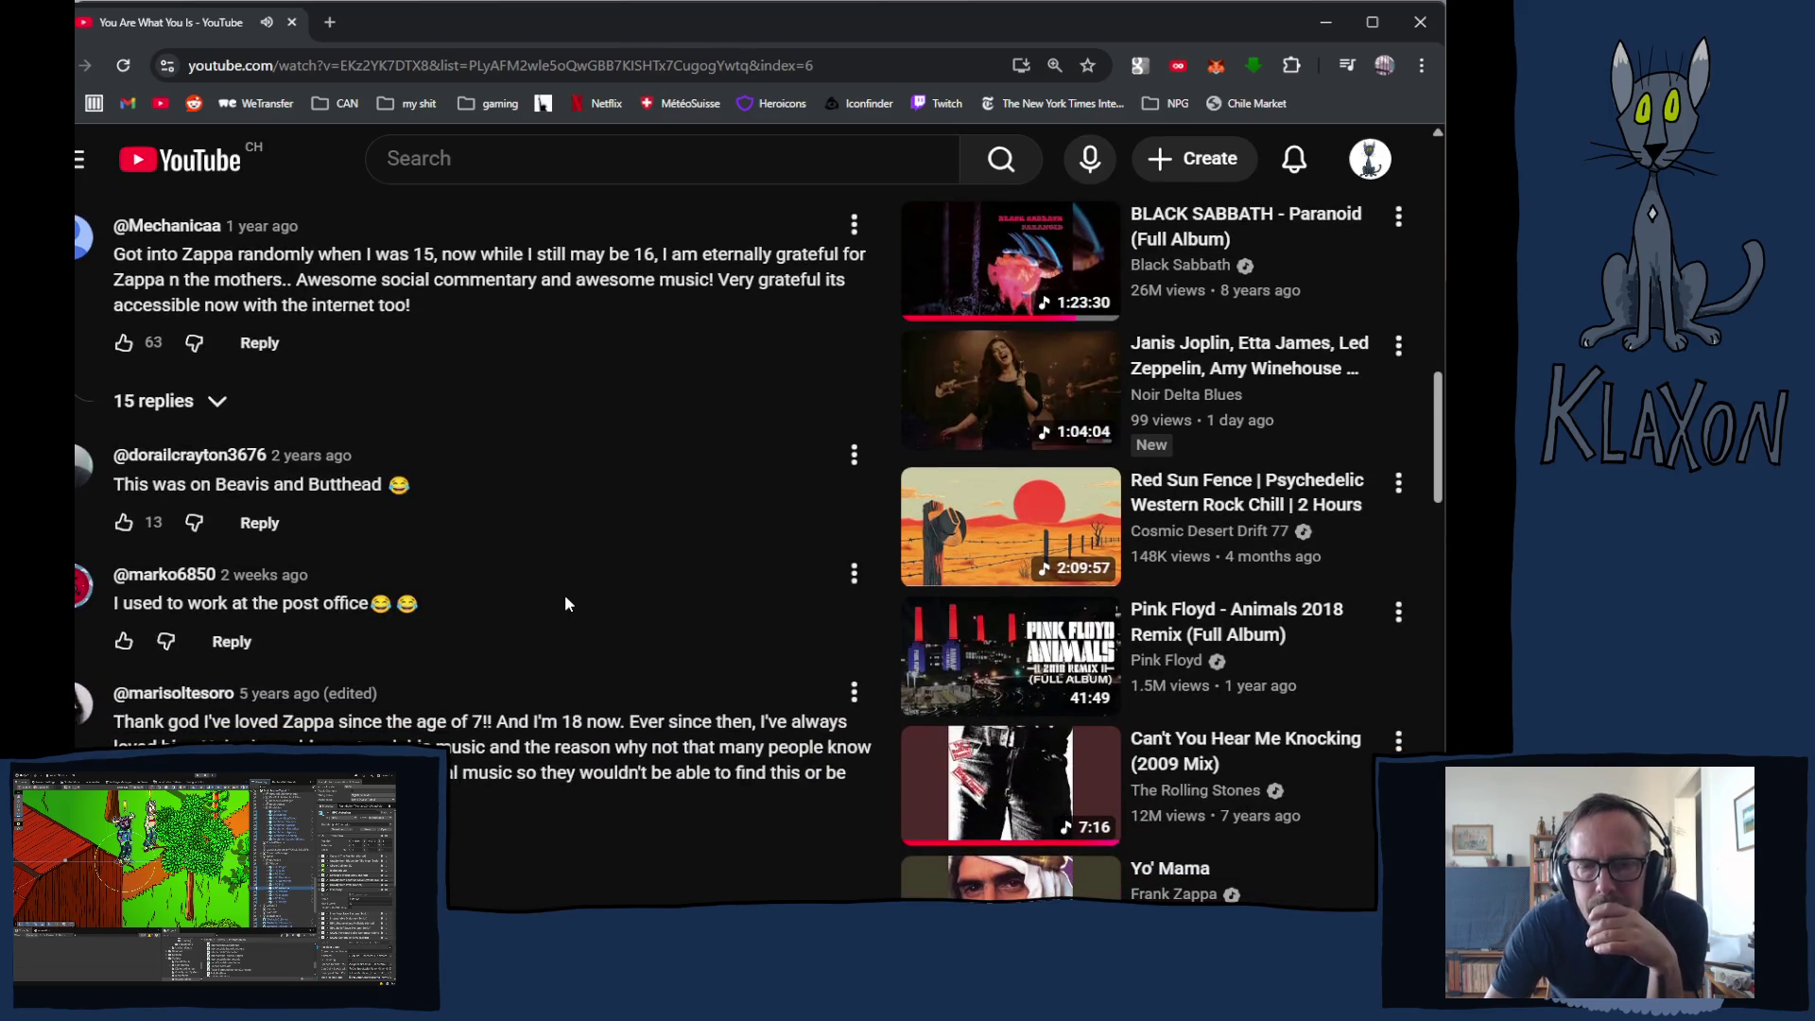
right_click(564, 594)
scroll(461, 632, down, 1)
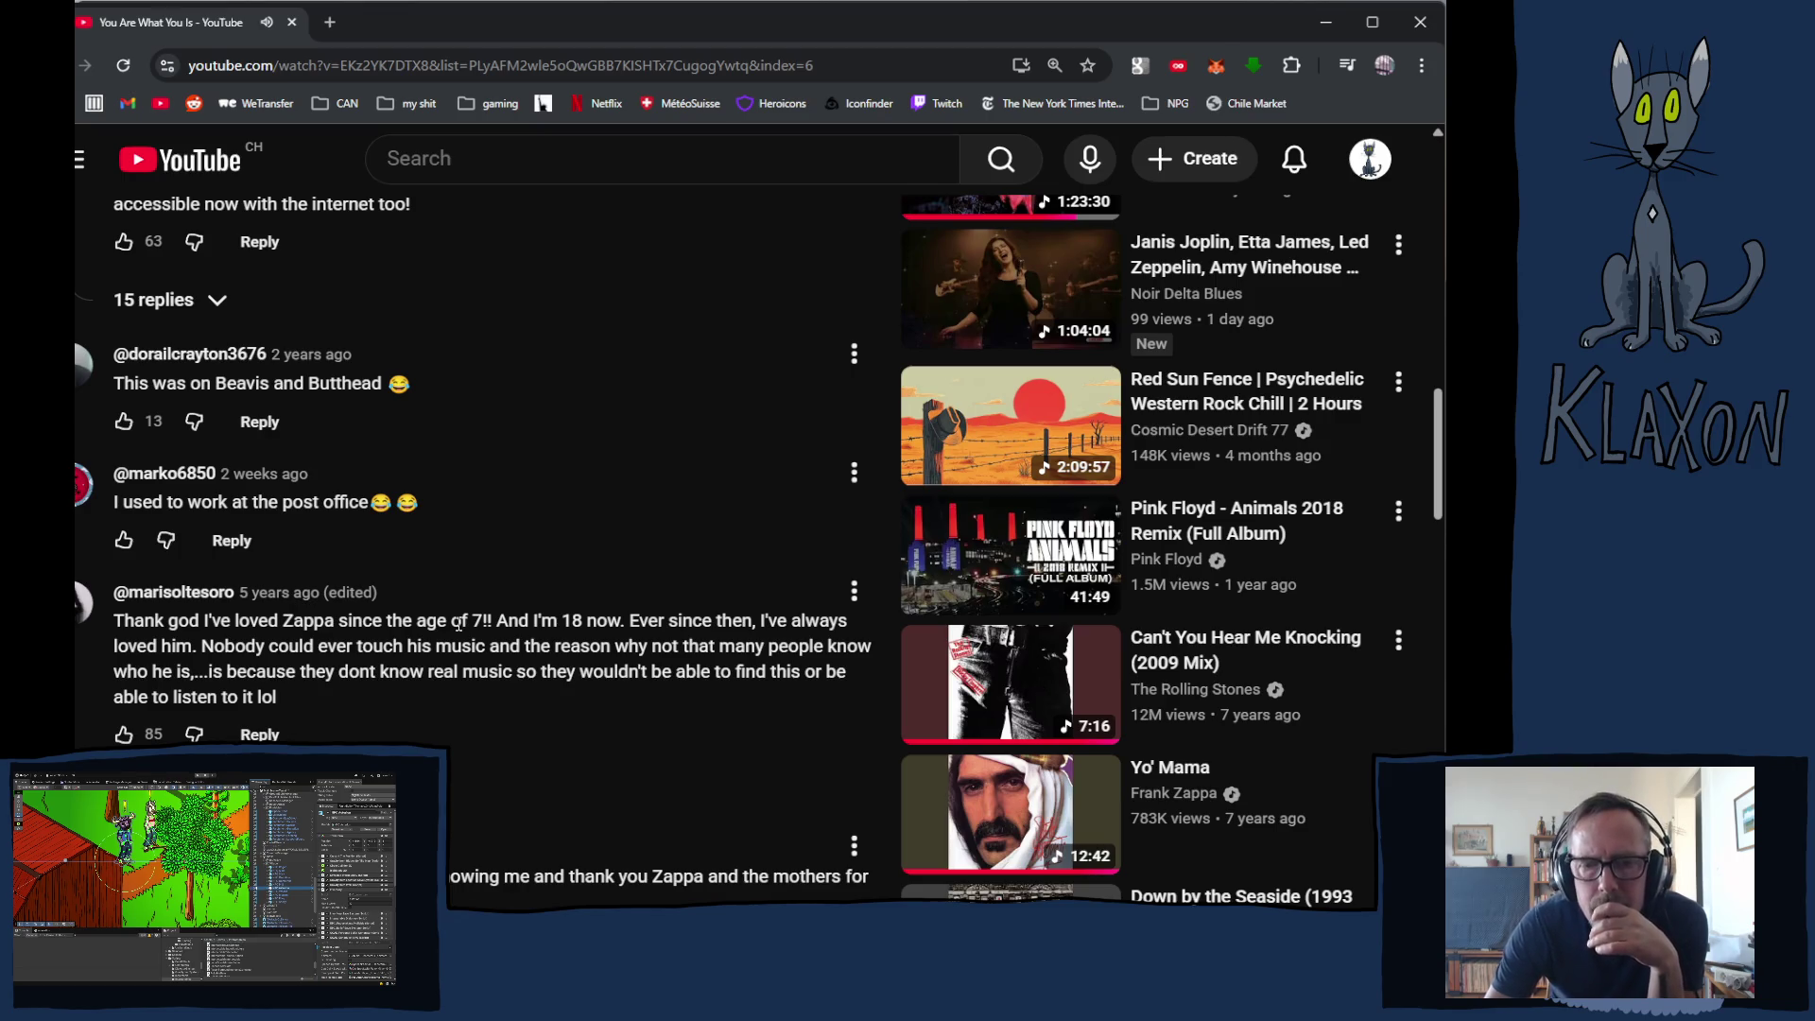
scroll(458, 627, down, 2)
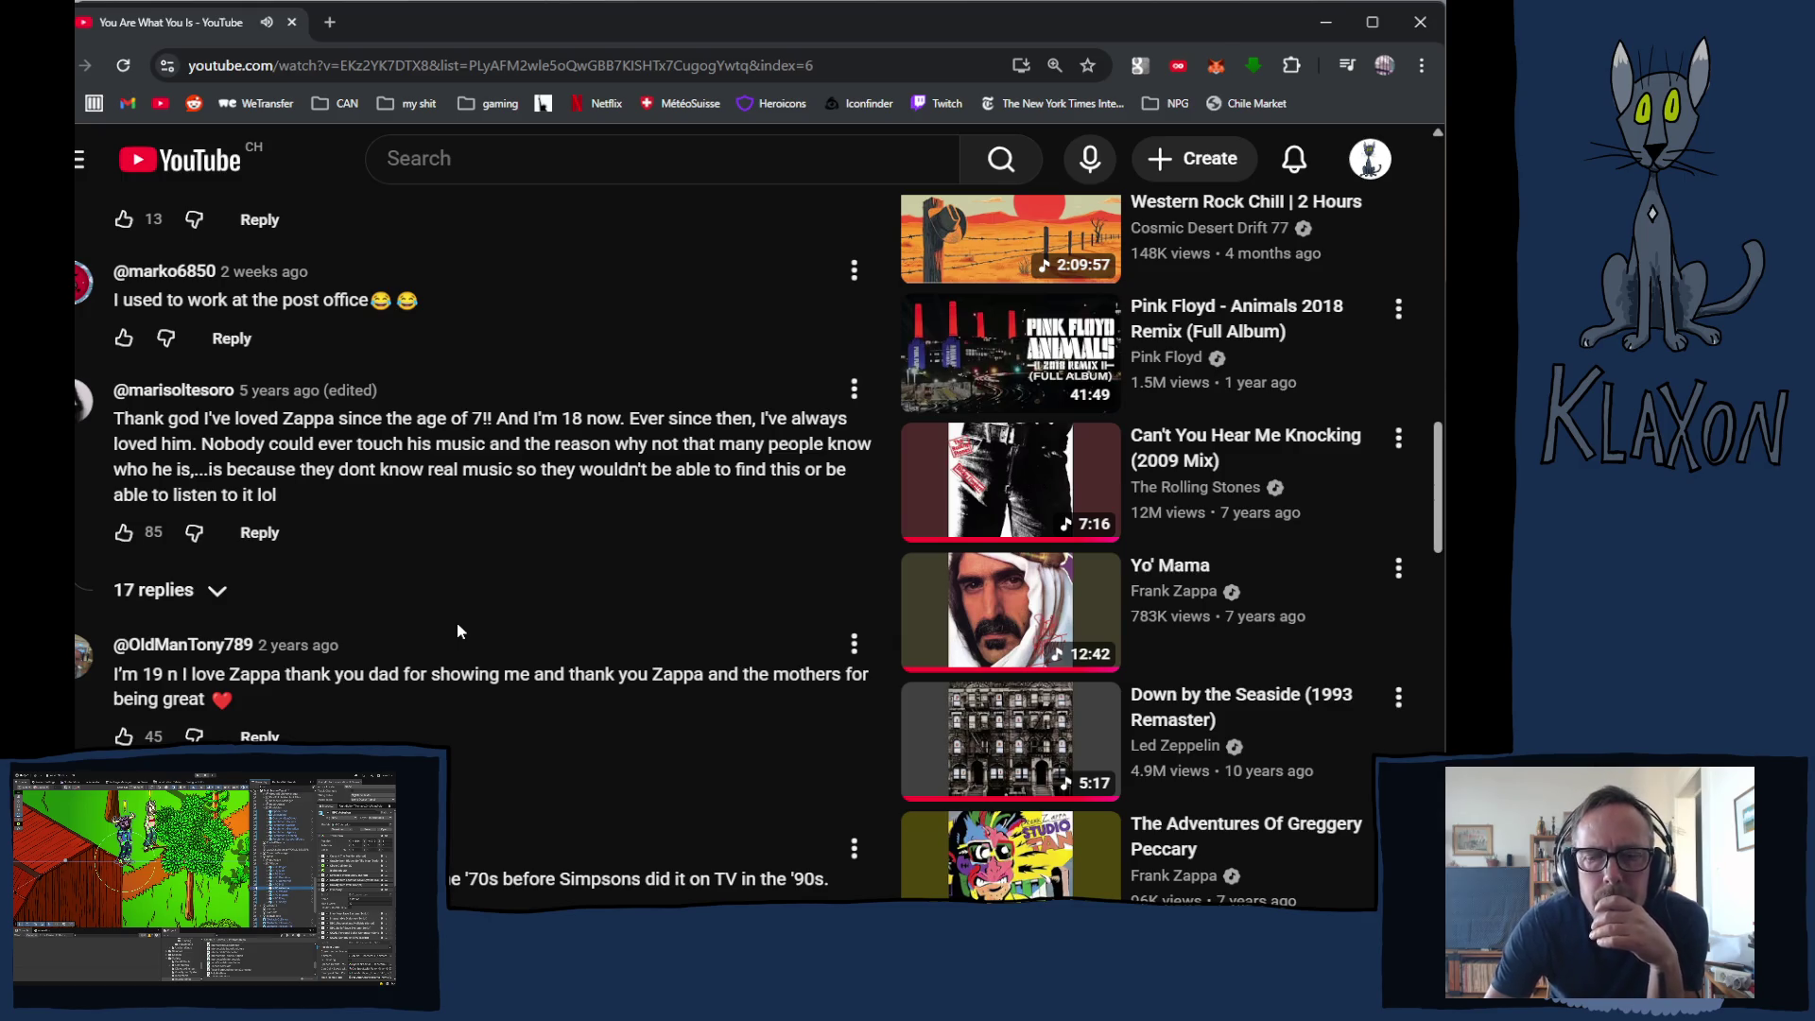
scroll(458, 628, down, 3)
scroll(457, 623, down, 2)
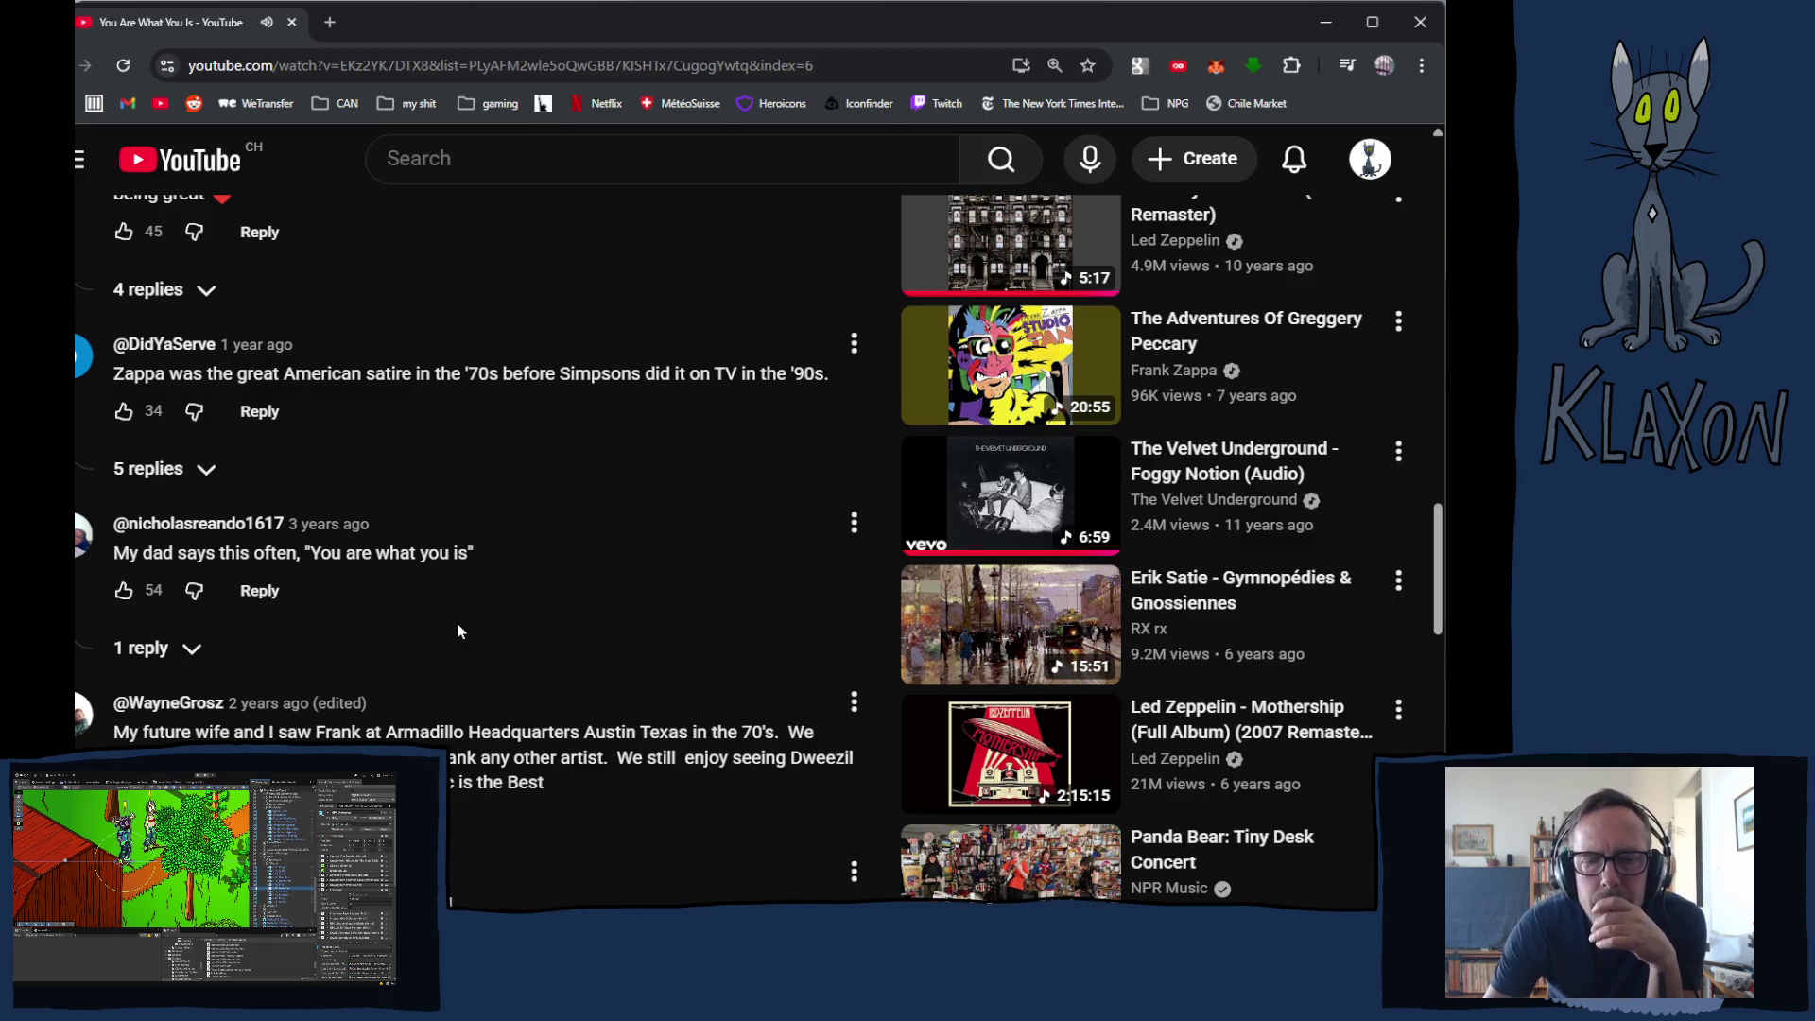
right_click(456, 623)
scroll(333, 652, down, 1)
scroll(332, 652, down, 2)
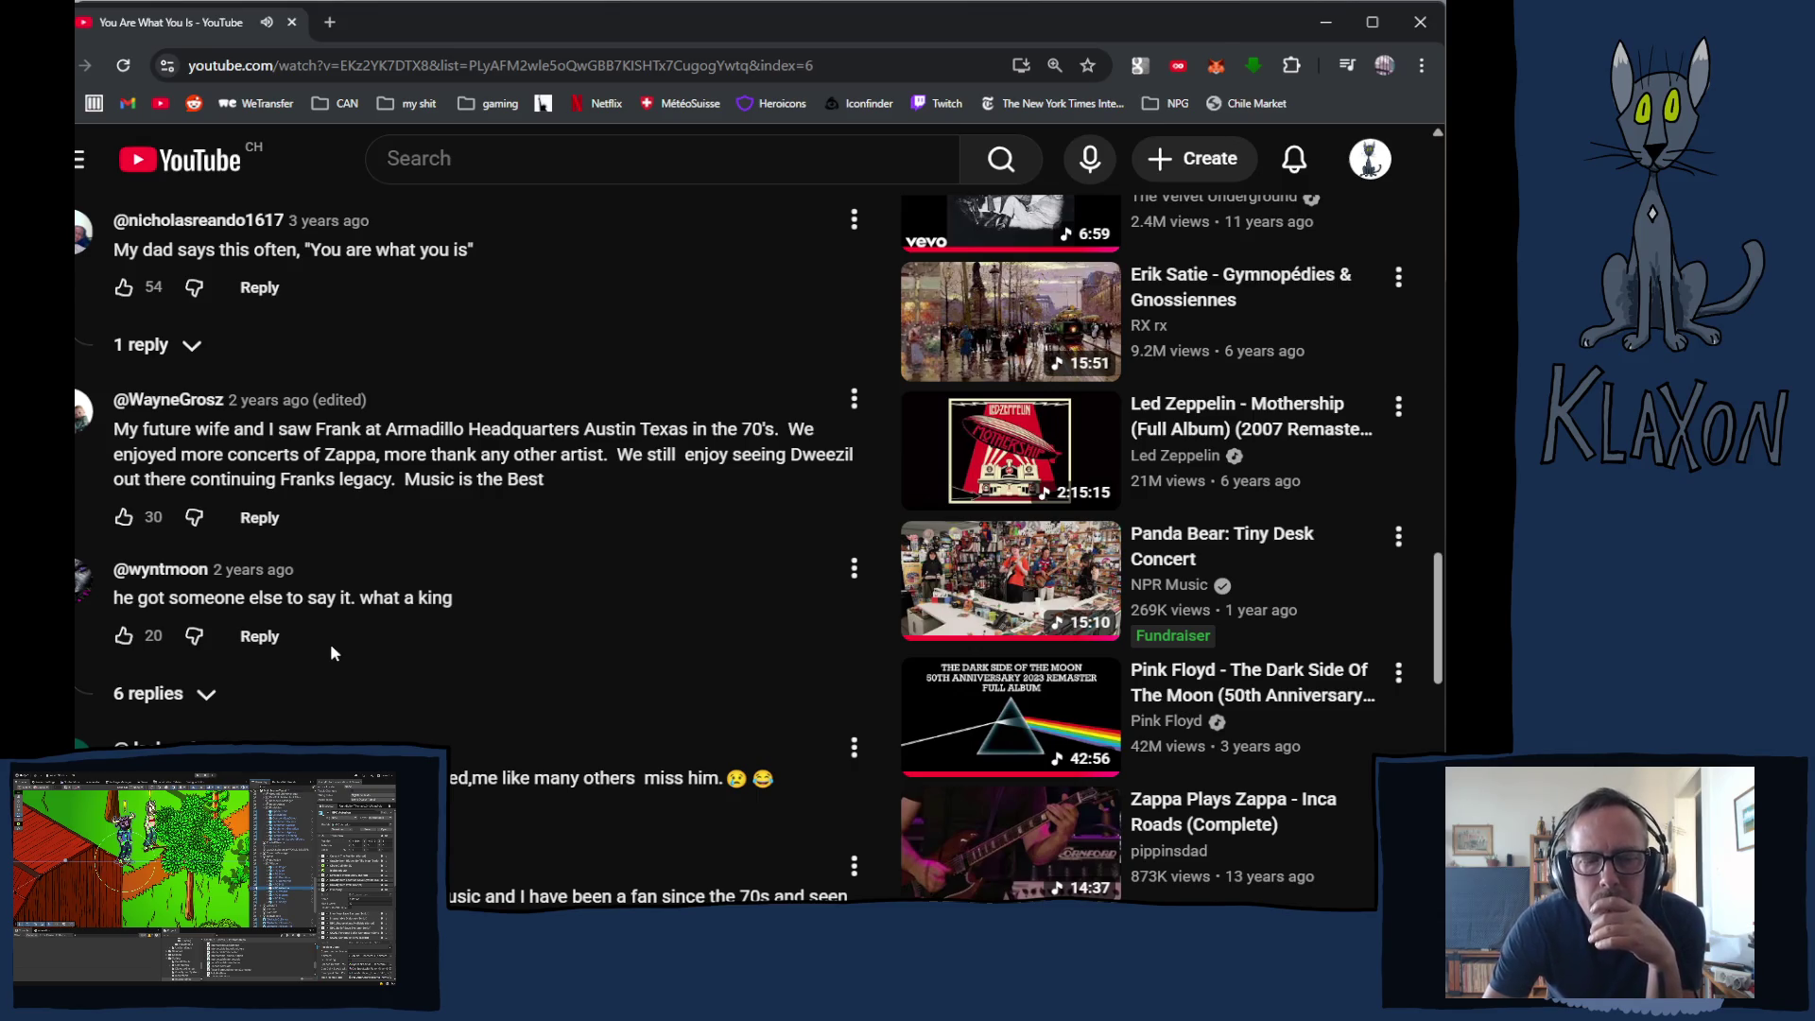
scroll(331, 646, down, 3)
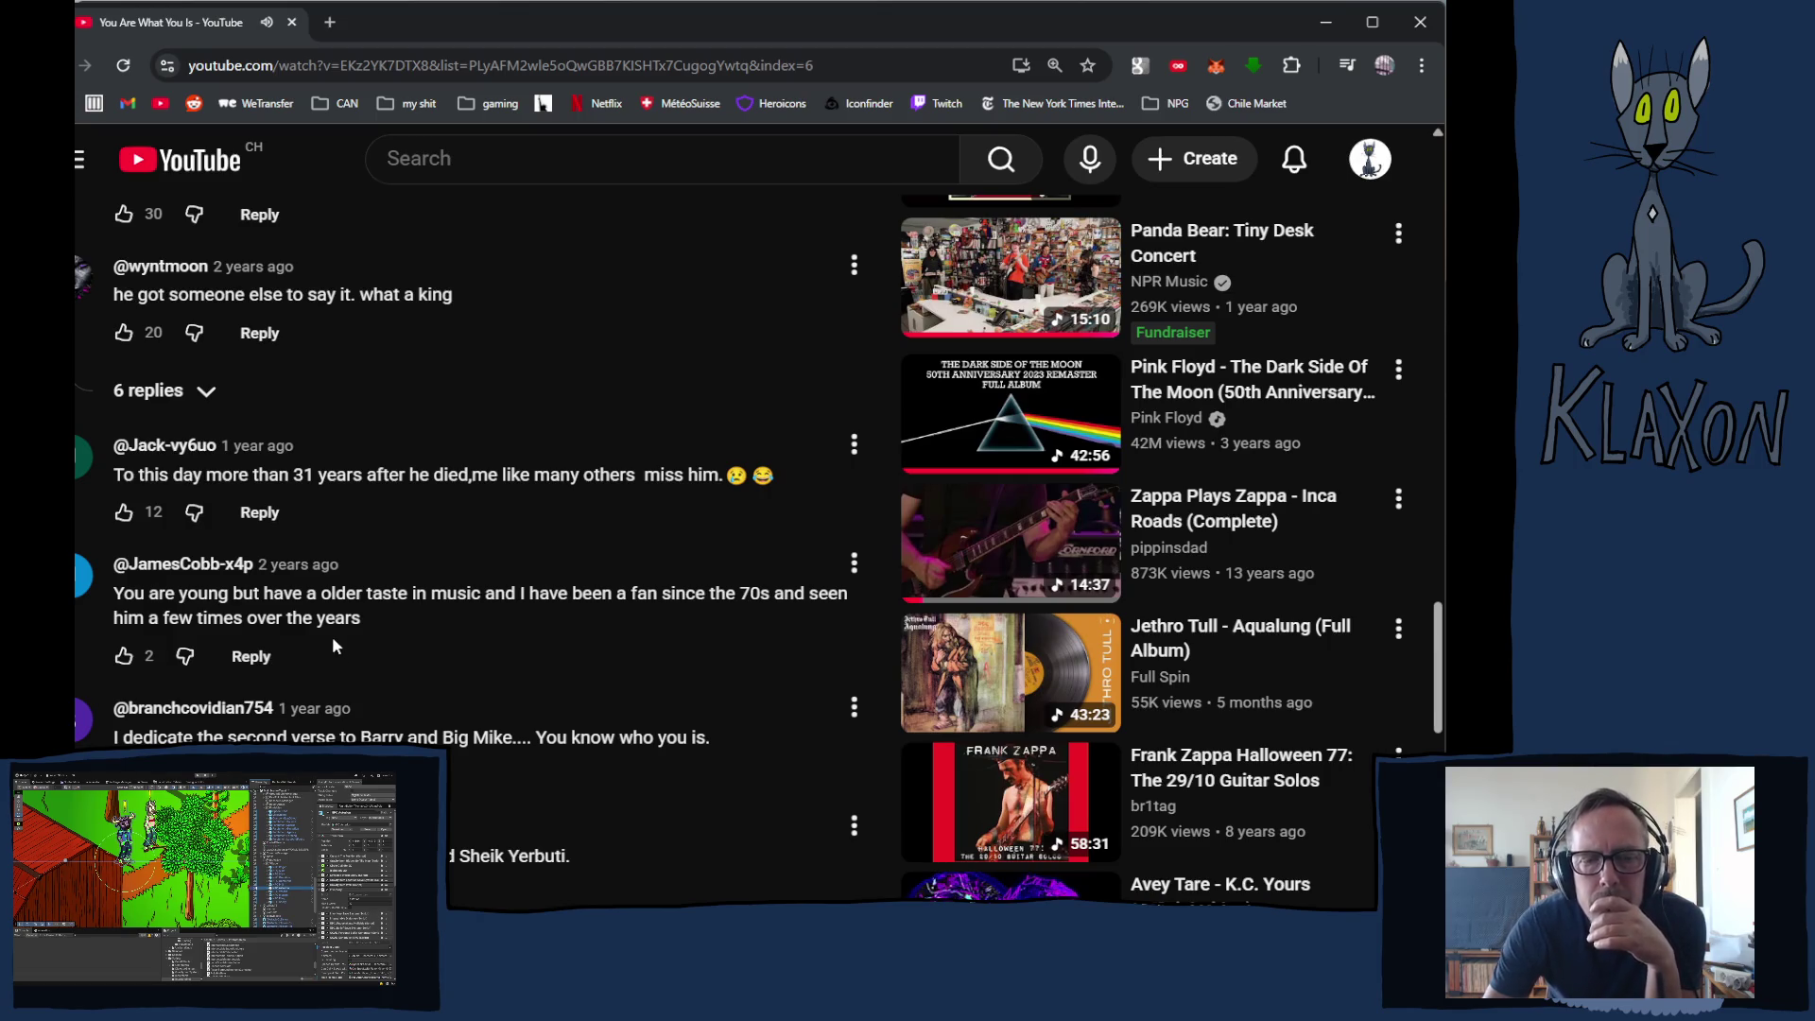
scroll(333, 648, up, 15)
scroll(465, 652, up, 1)
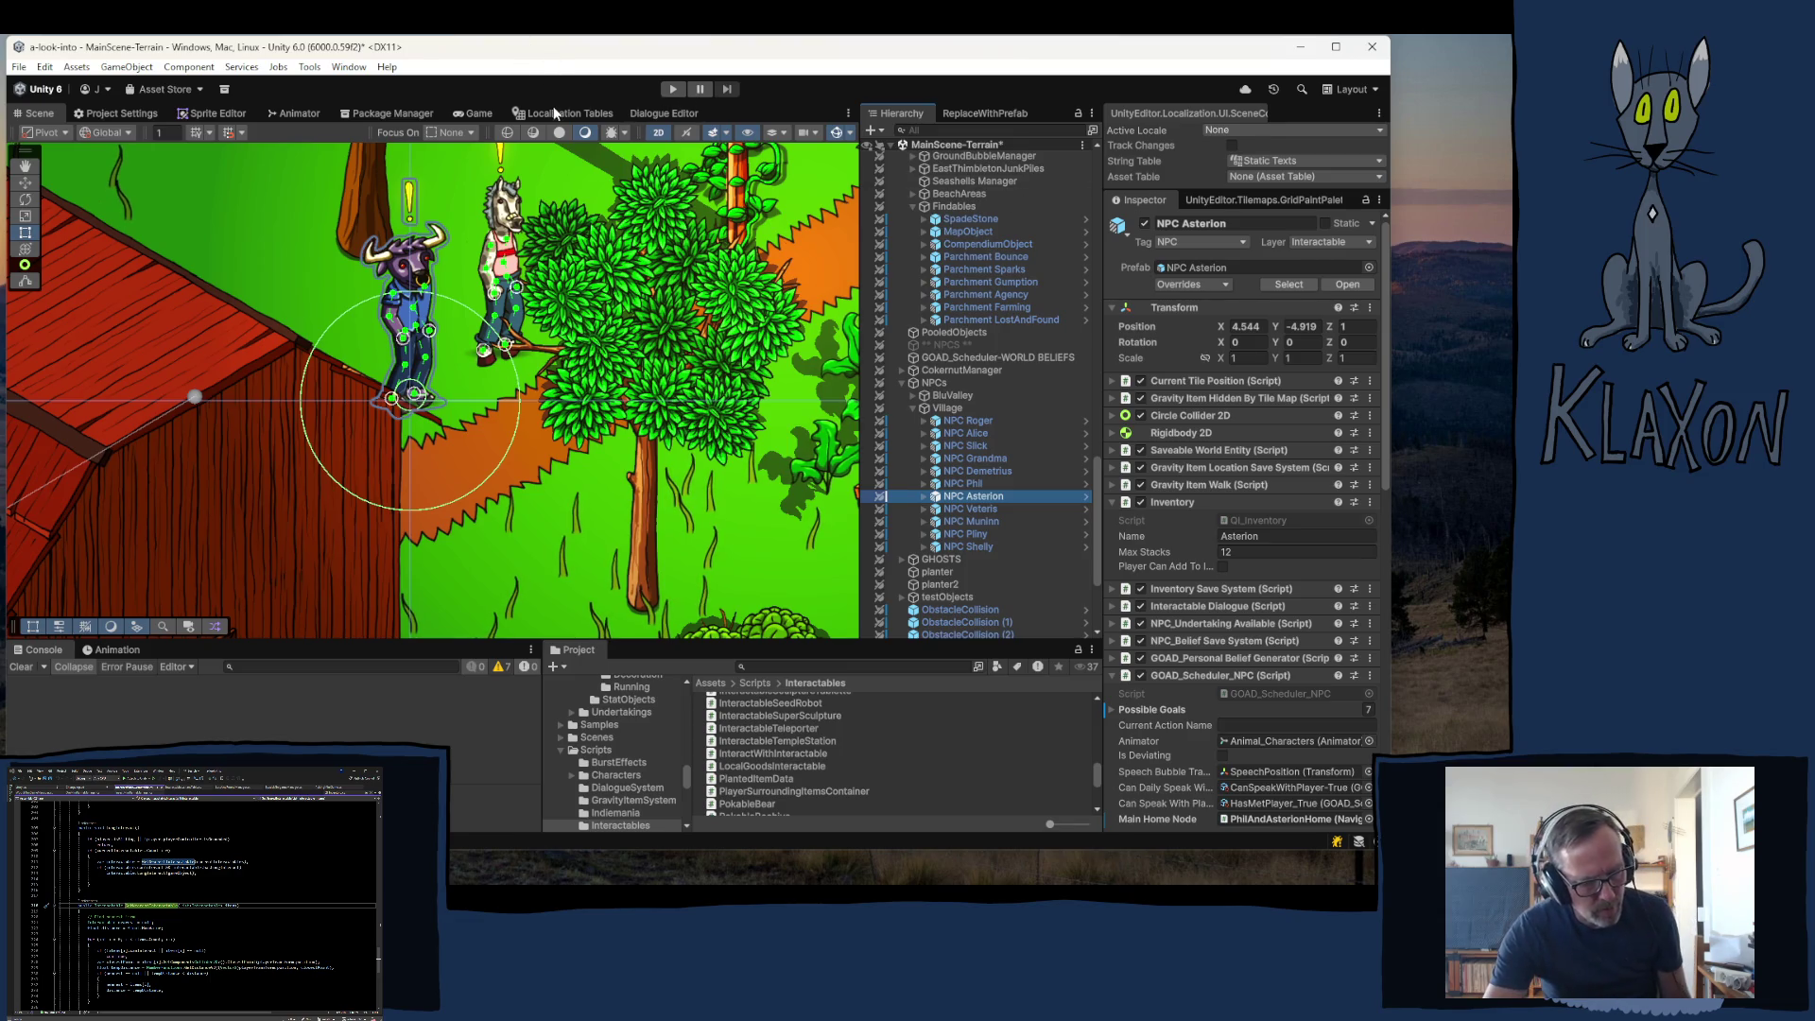
- Start Play mode, stop it, and start it again to reach the title menu
click(674, 88)
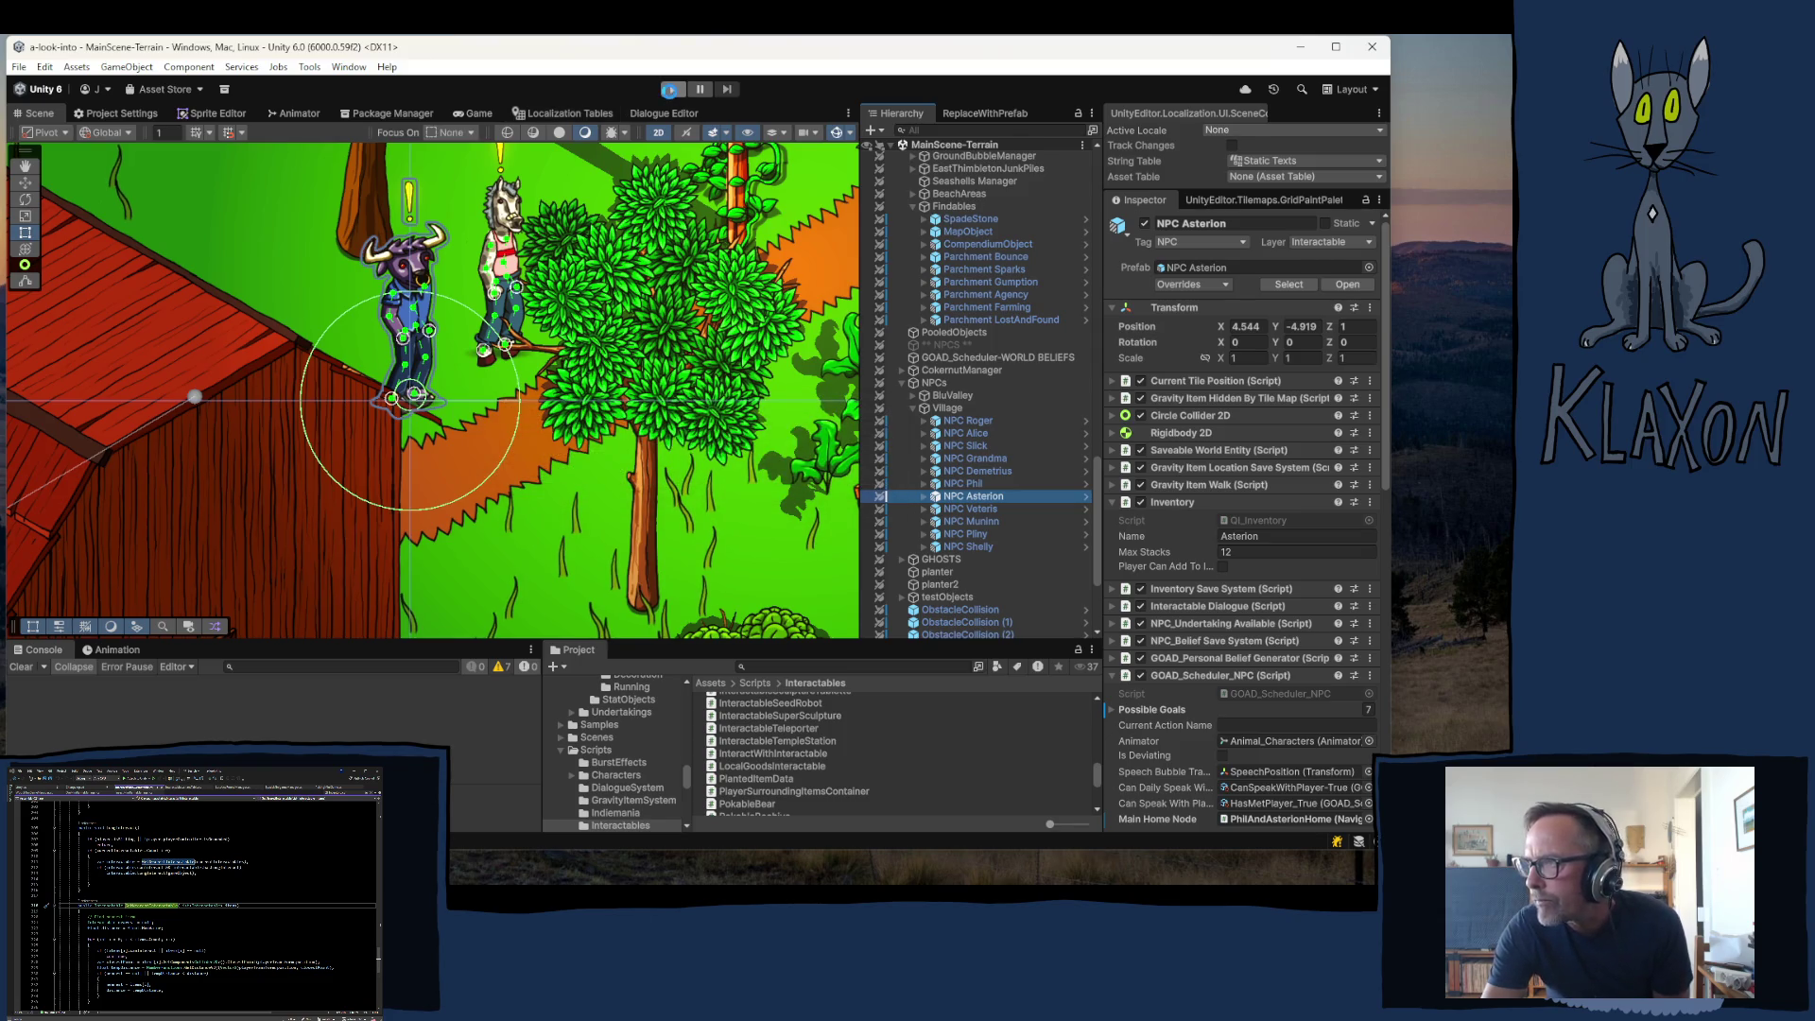
click(670, 90)
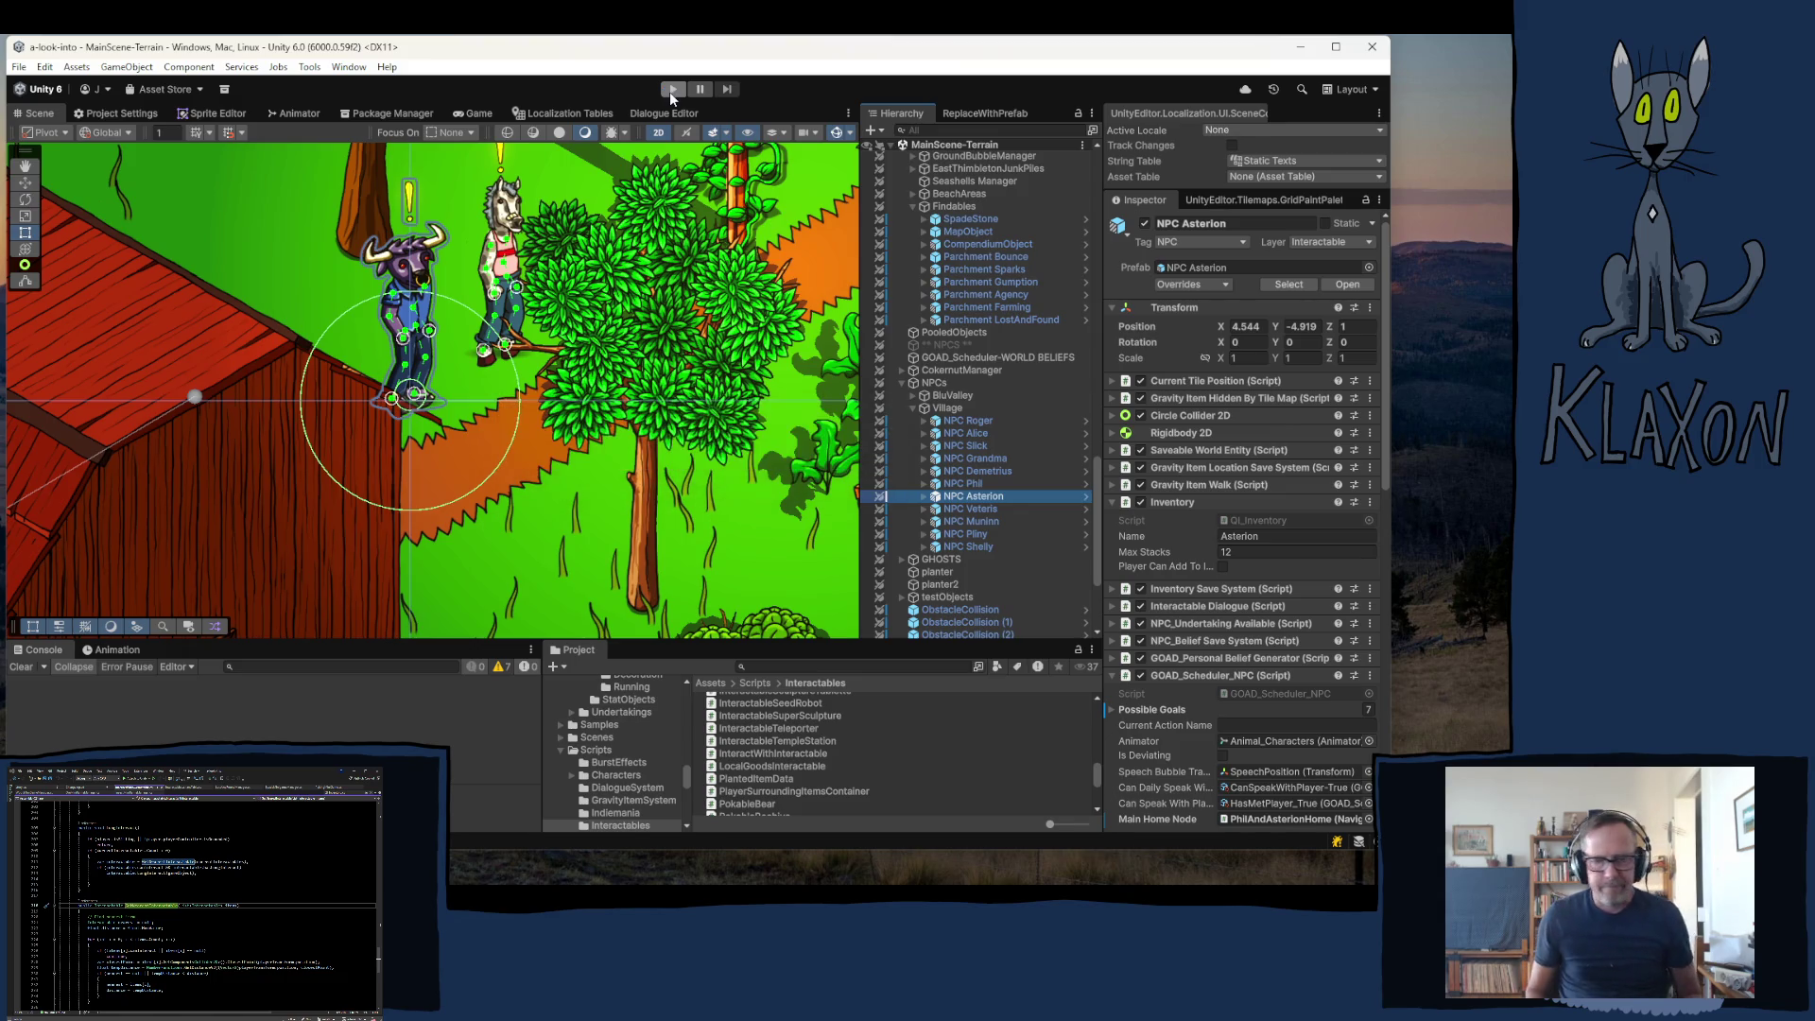
click(670, 90)
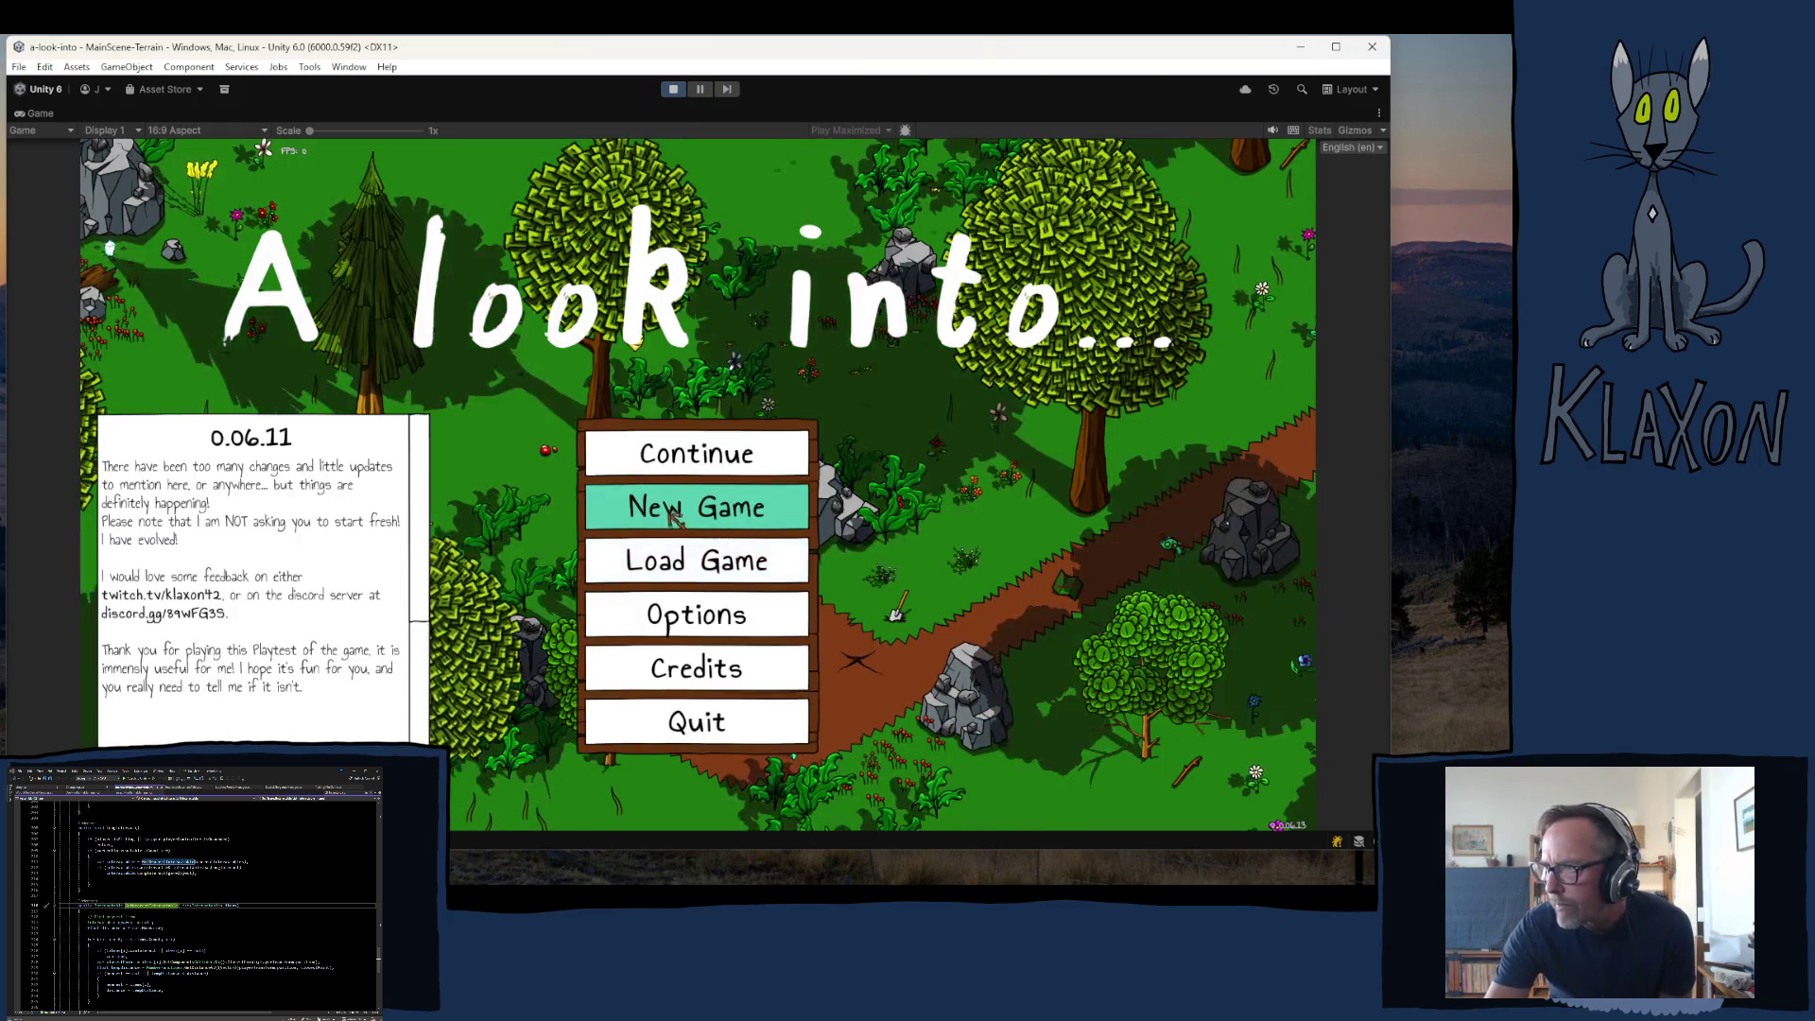
- Start a new game on a new save and accept the character
click(703, 519)
click(653, 598)
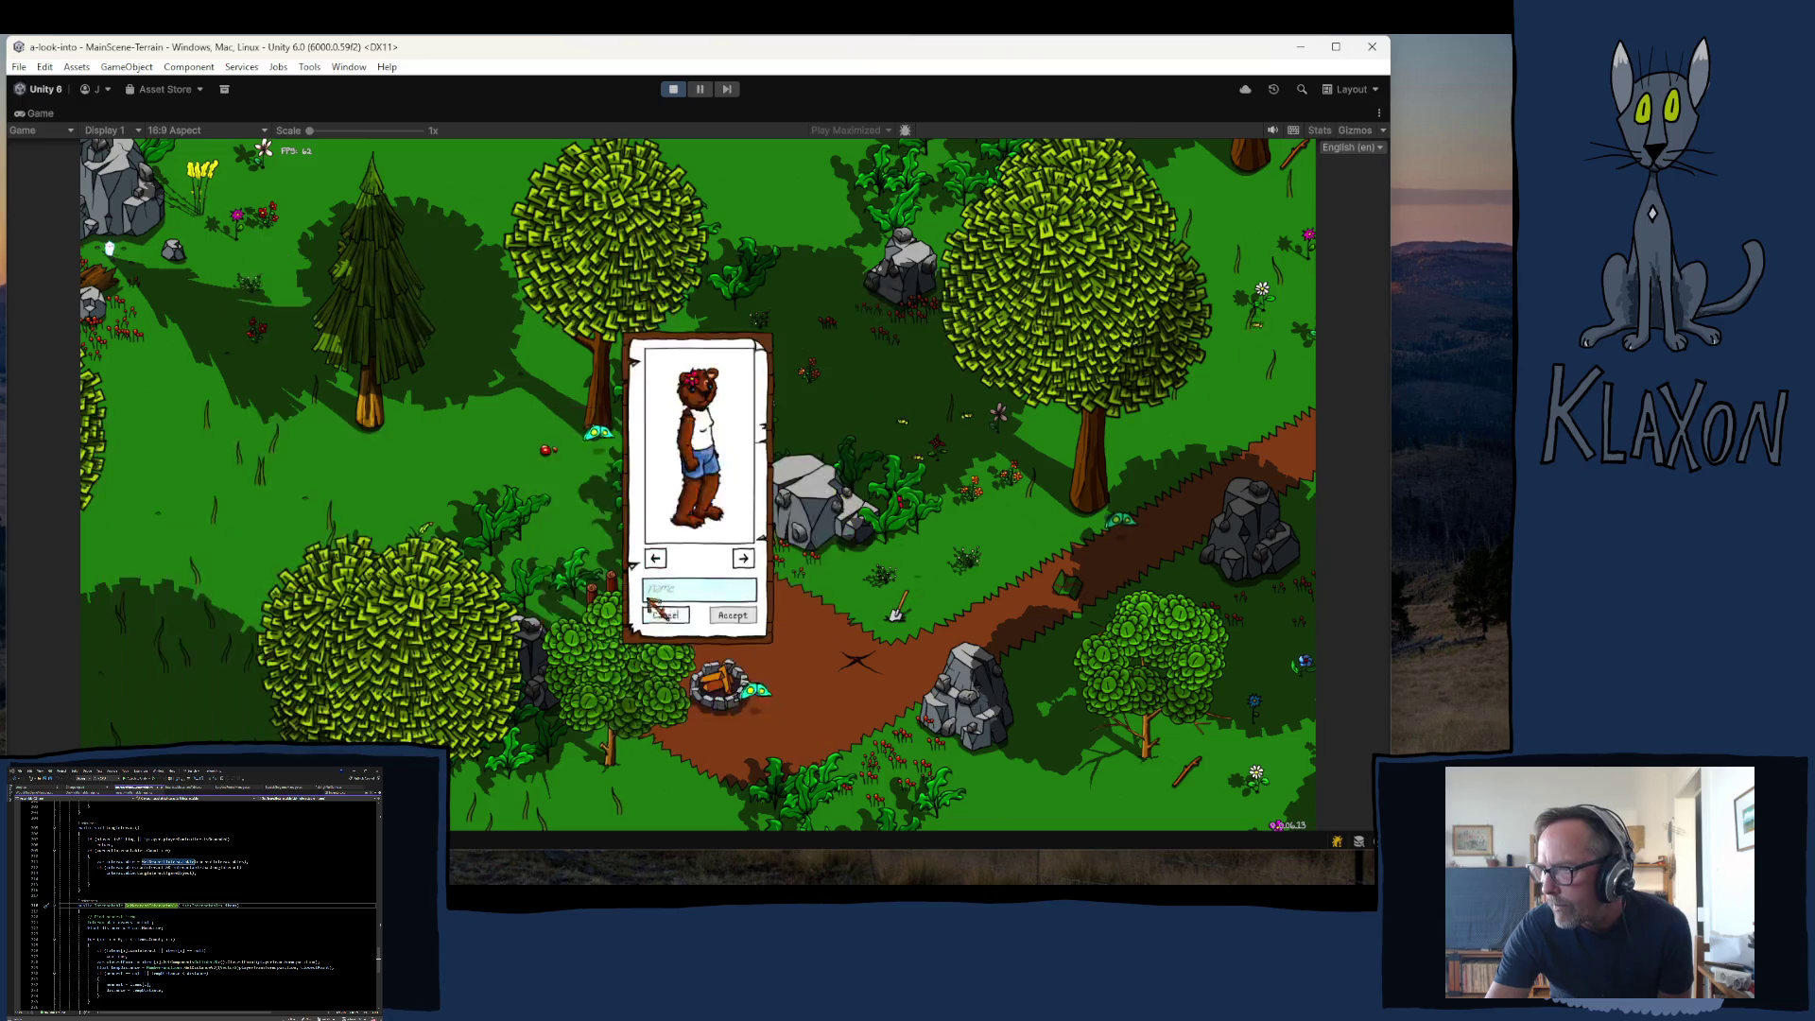
text(kat)
click(731, 615)
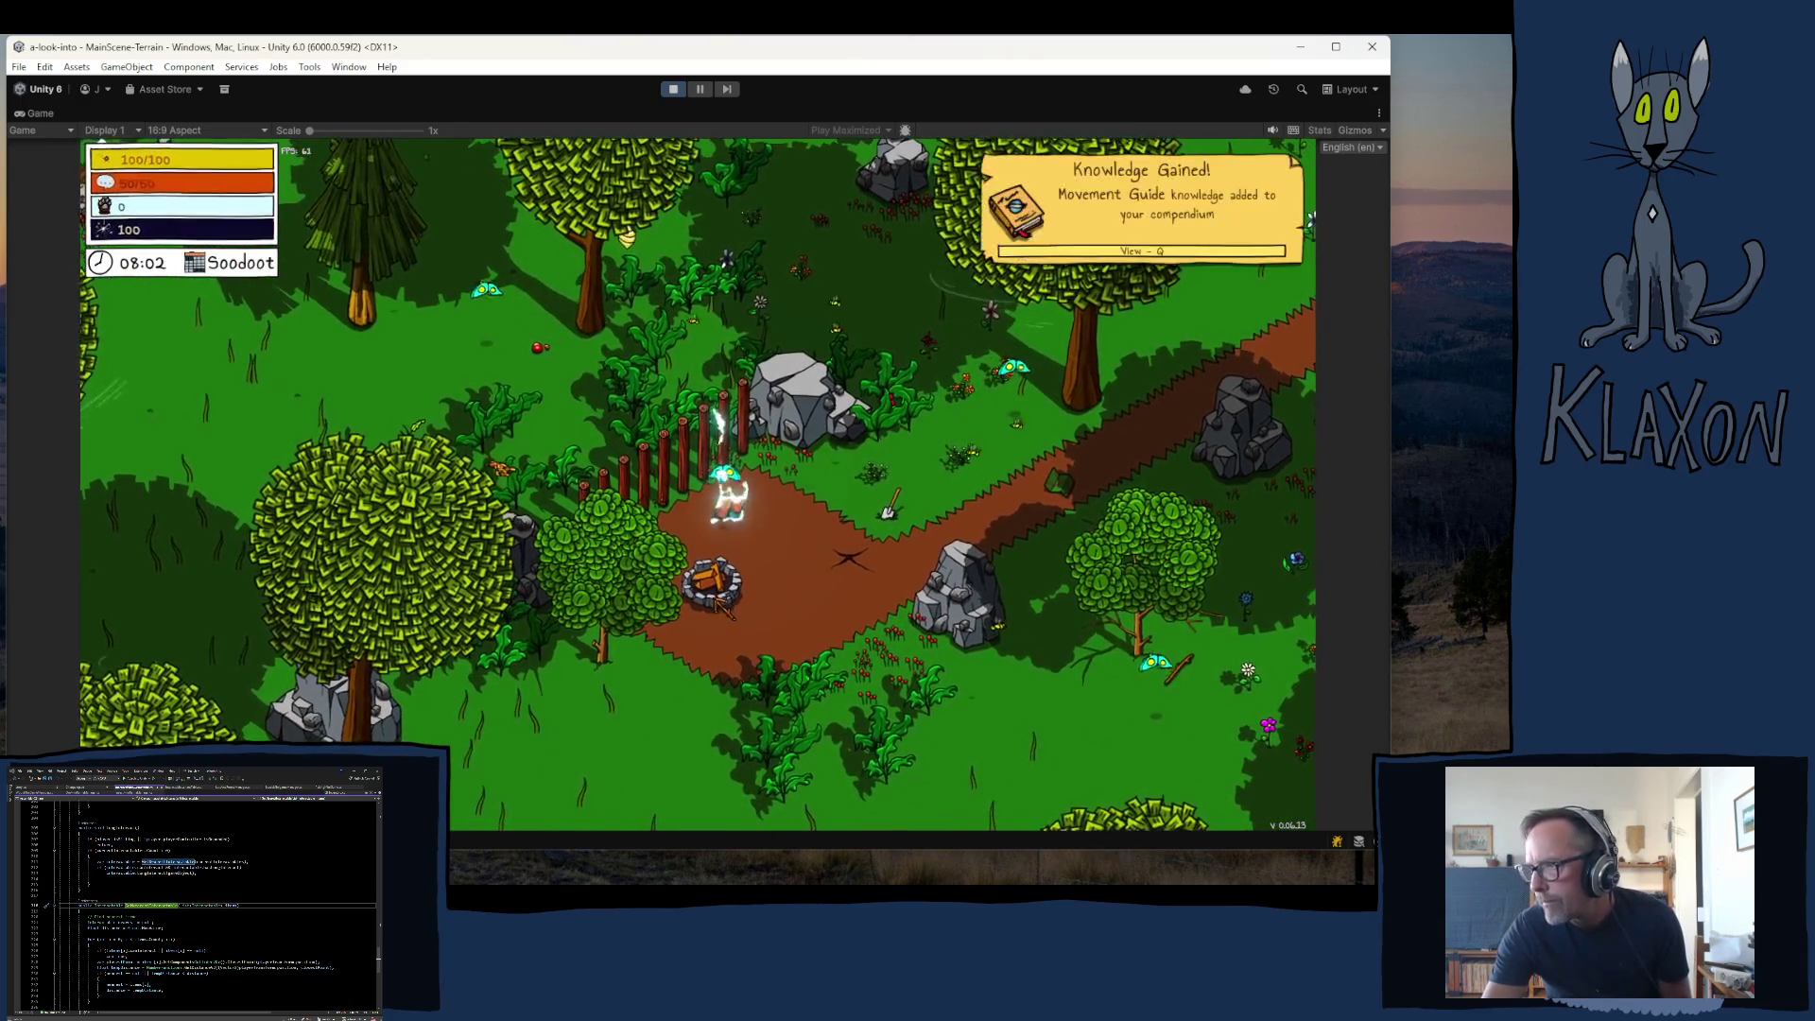
- Pick up the Avian Map and the Stone Spade, and equip the spade
key(d)
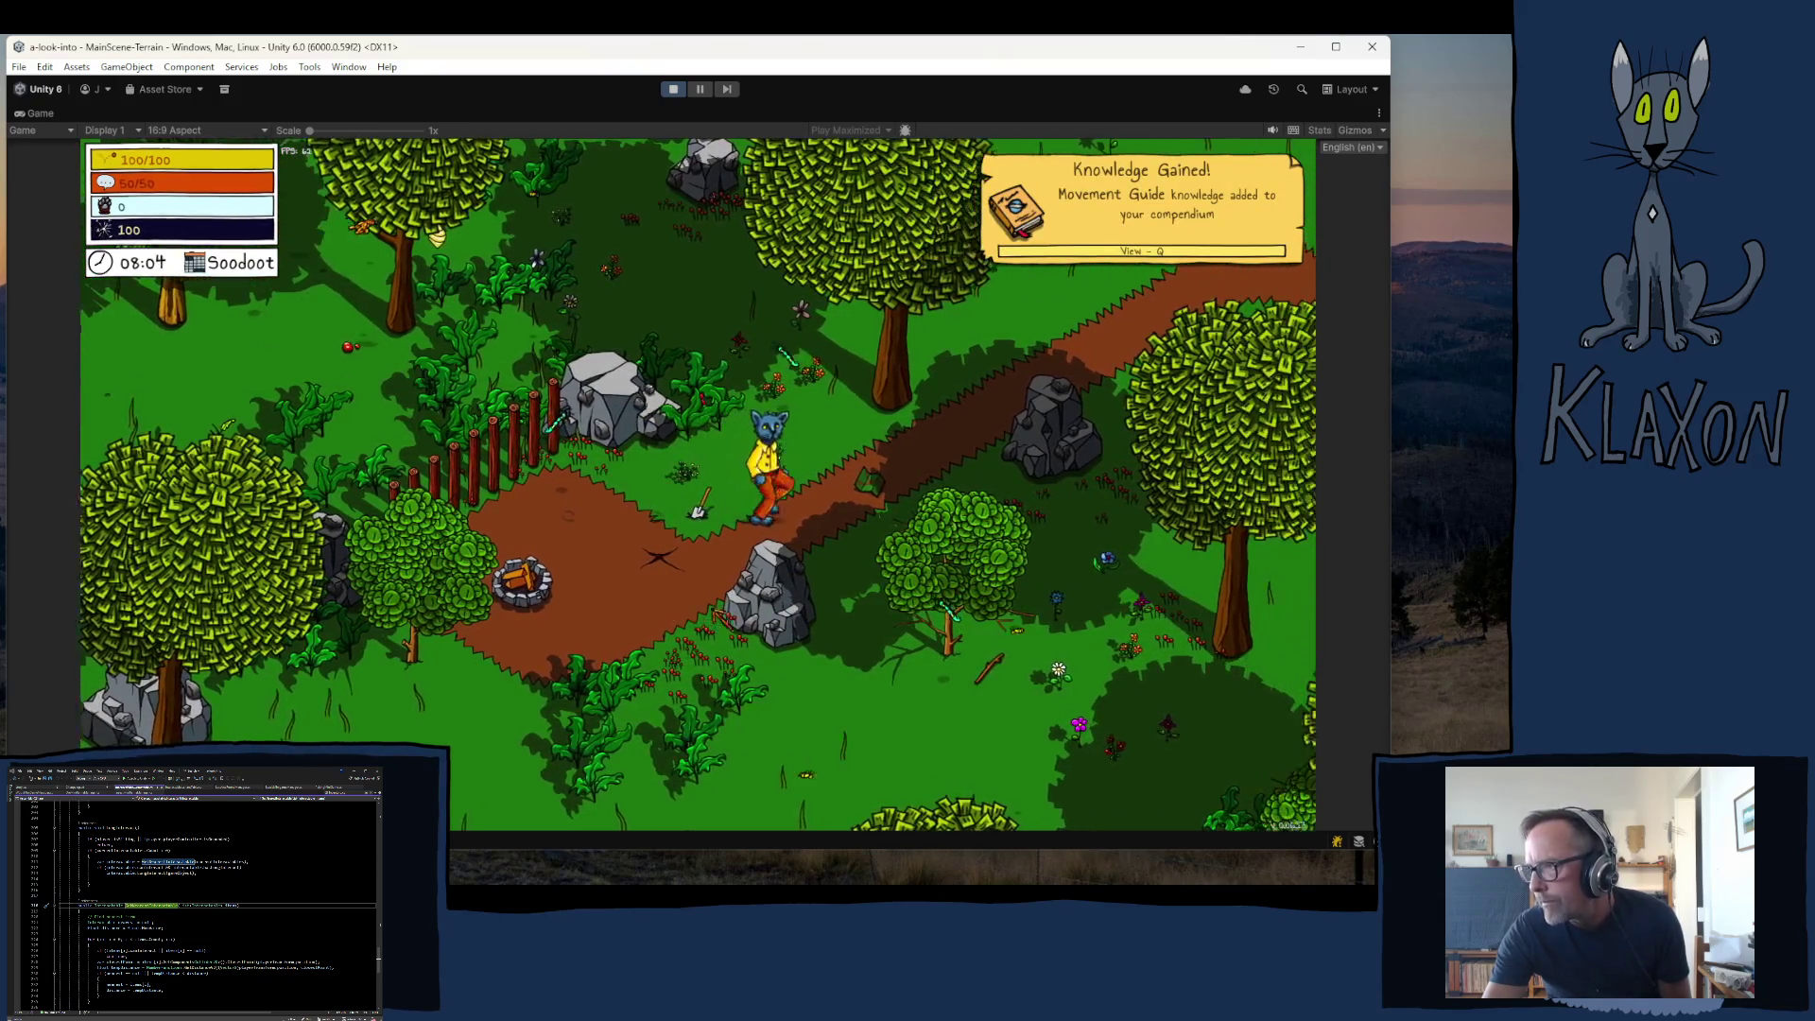
key(e)
key(m)
key(m)
key(a)
key(e)
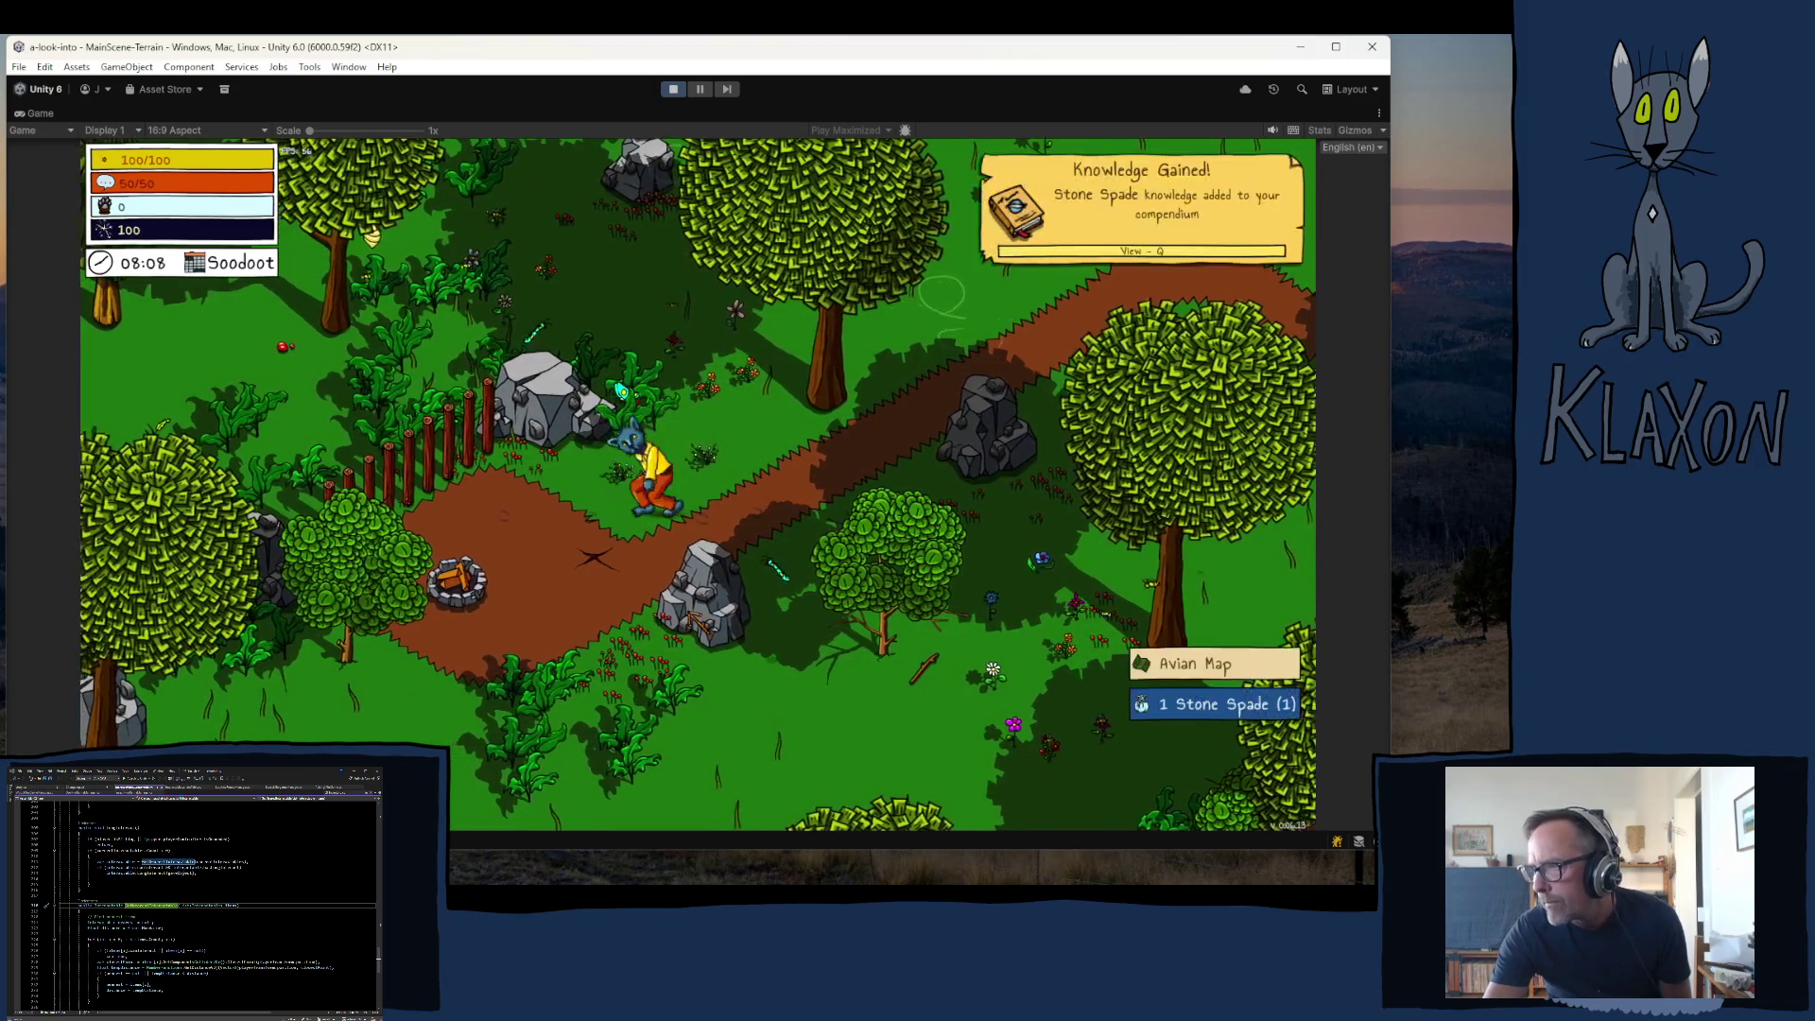
key(Tab)
click(561, 762)
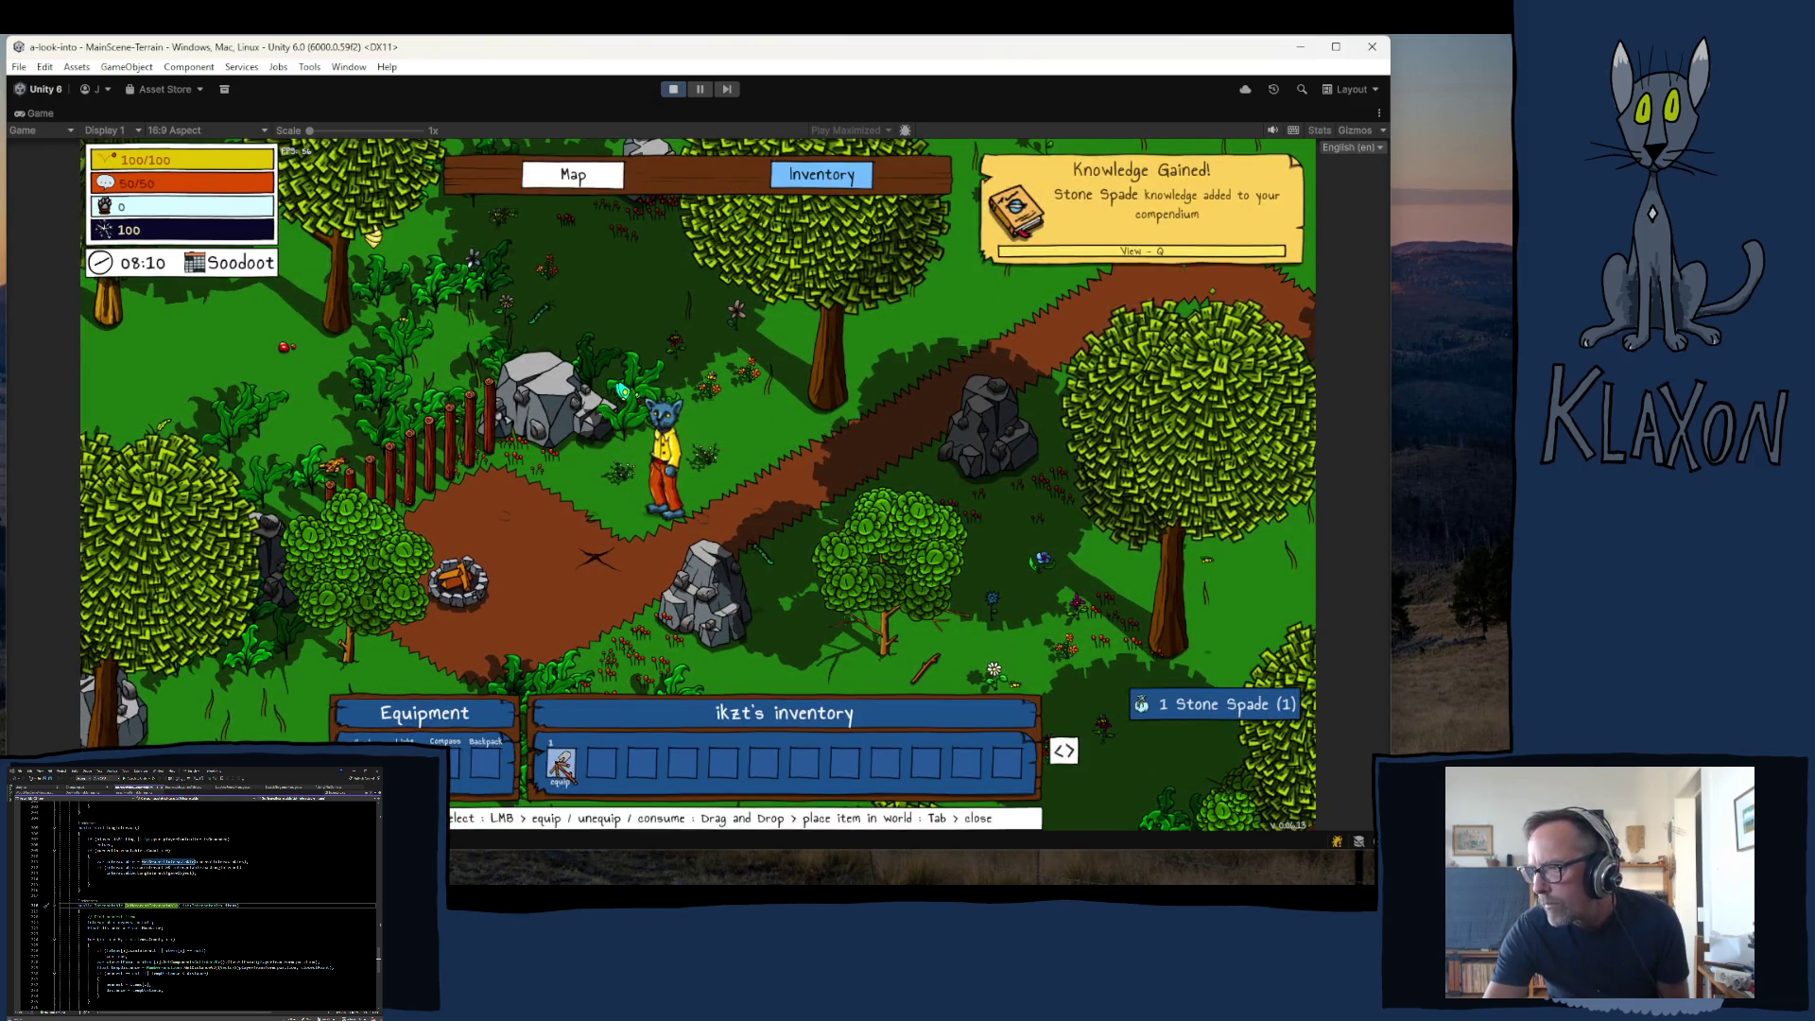
key(Tab)
- Dig up Coal and Soil with the spade, then read the Get Crafty! message
key(a)
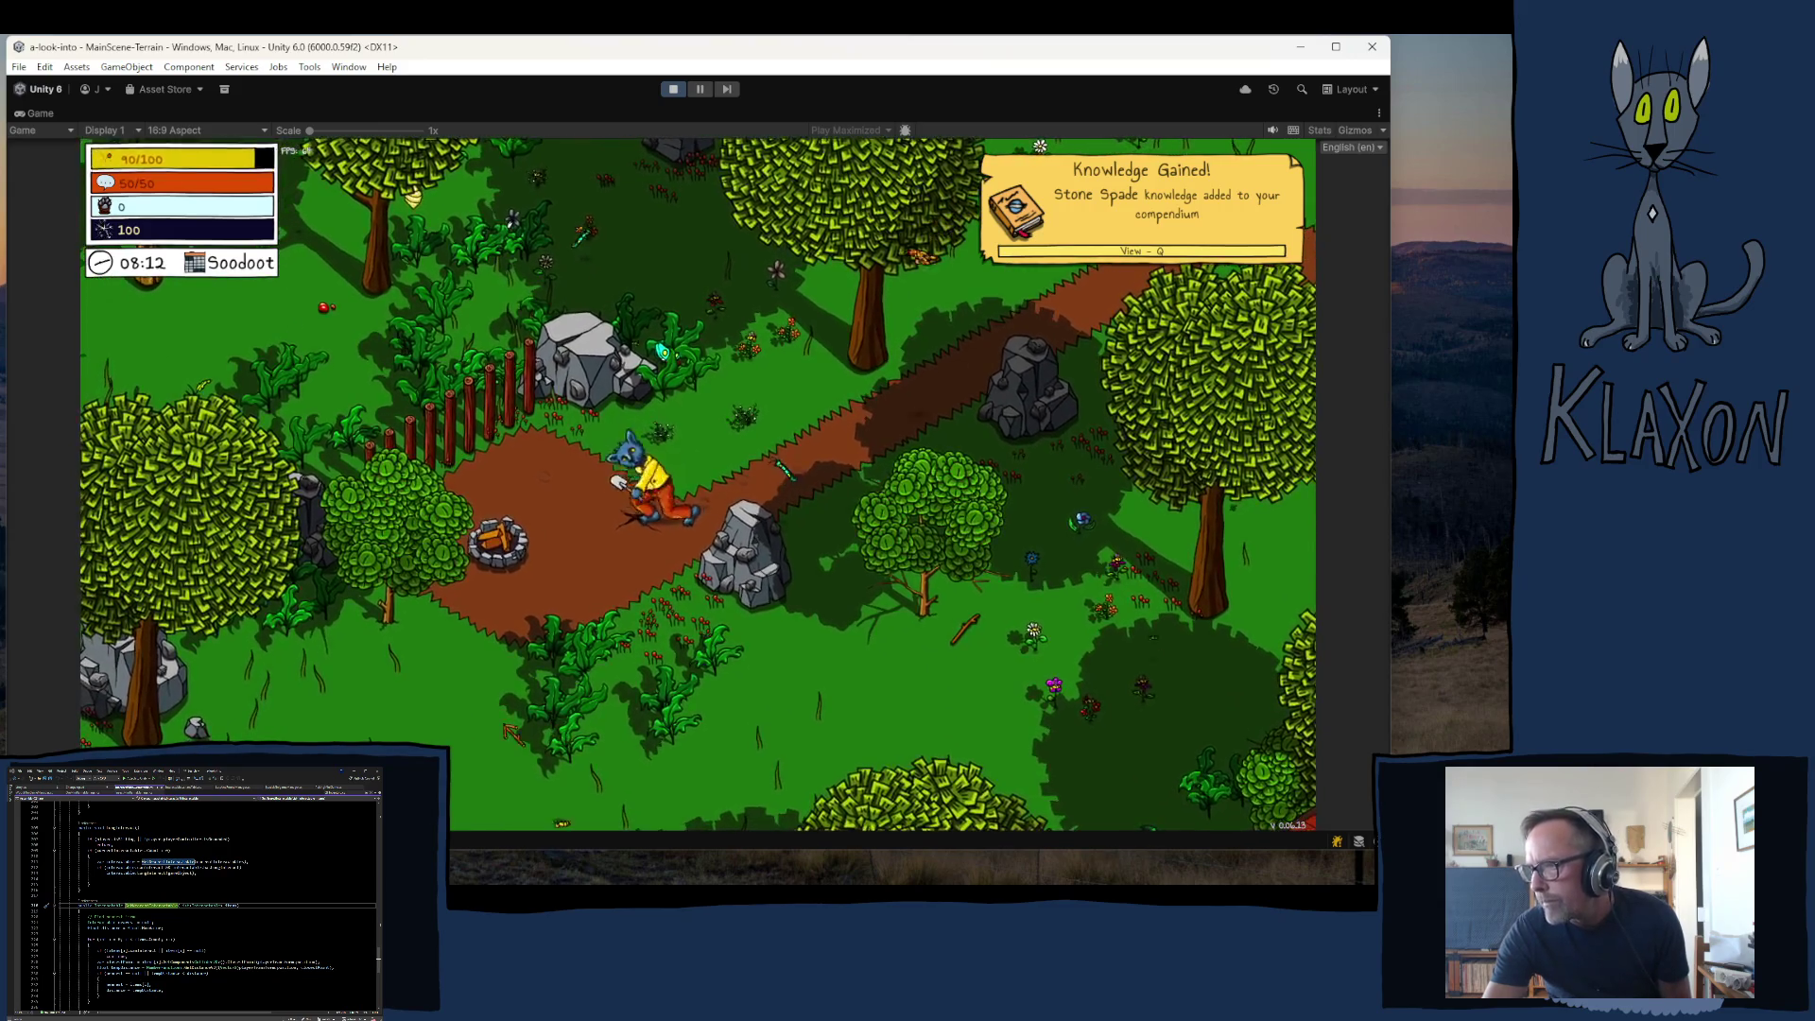
click(822, 578)
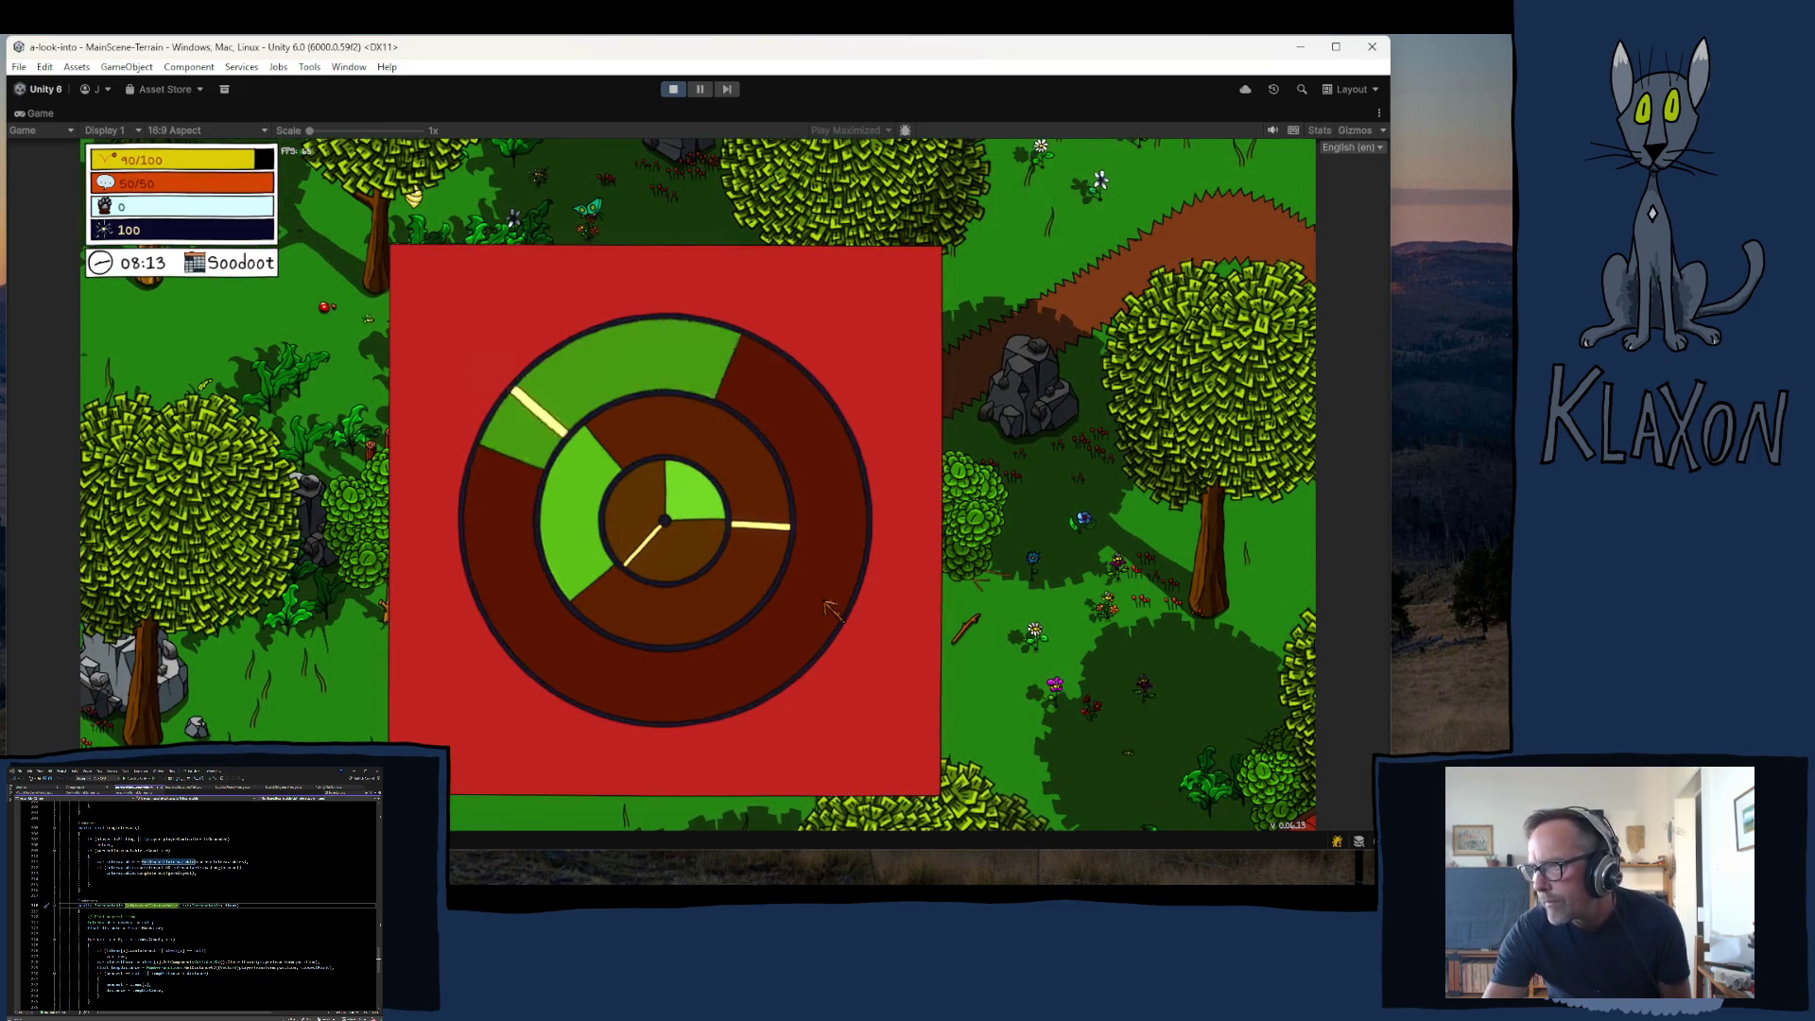
click(826, 596)
click(822, 600)
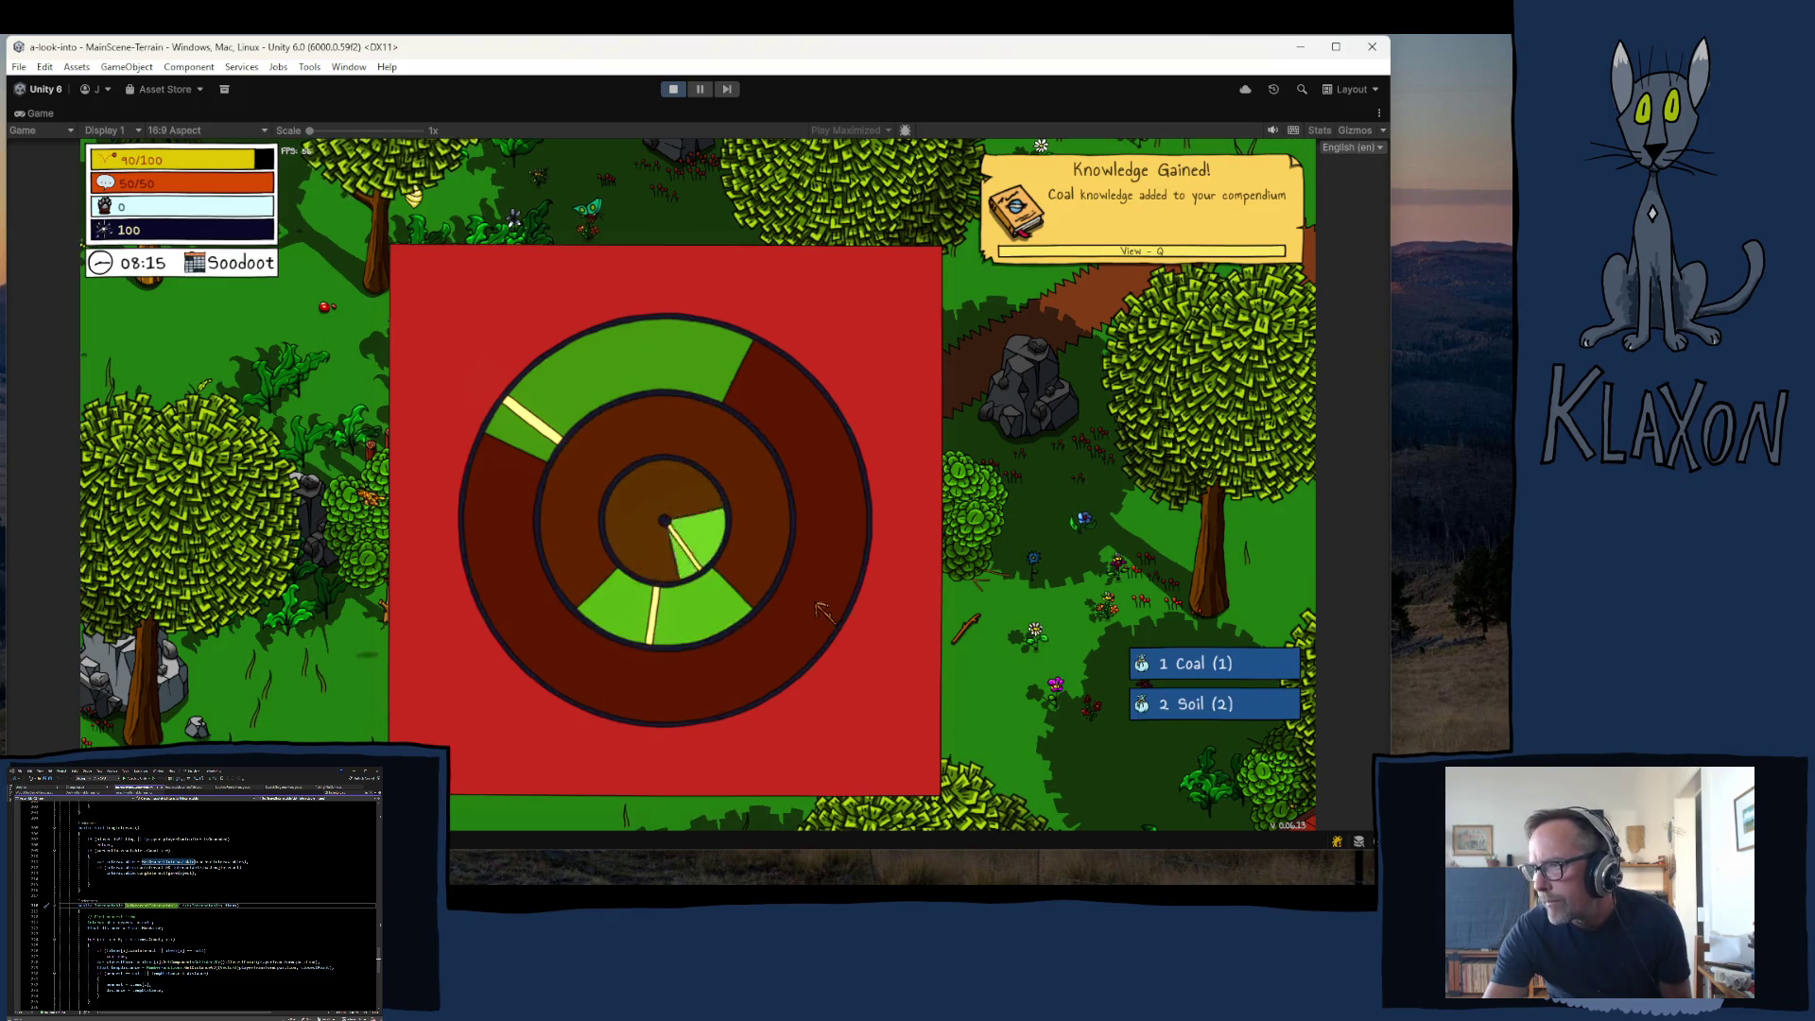
click(817, 606)
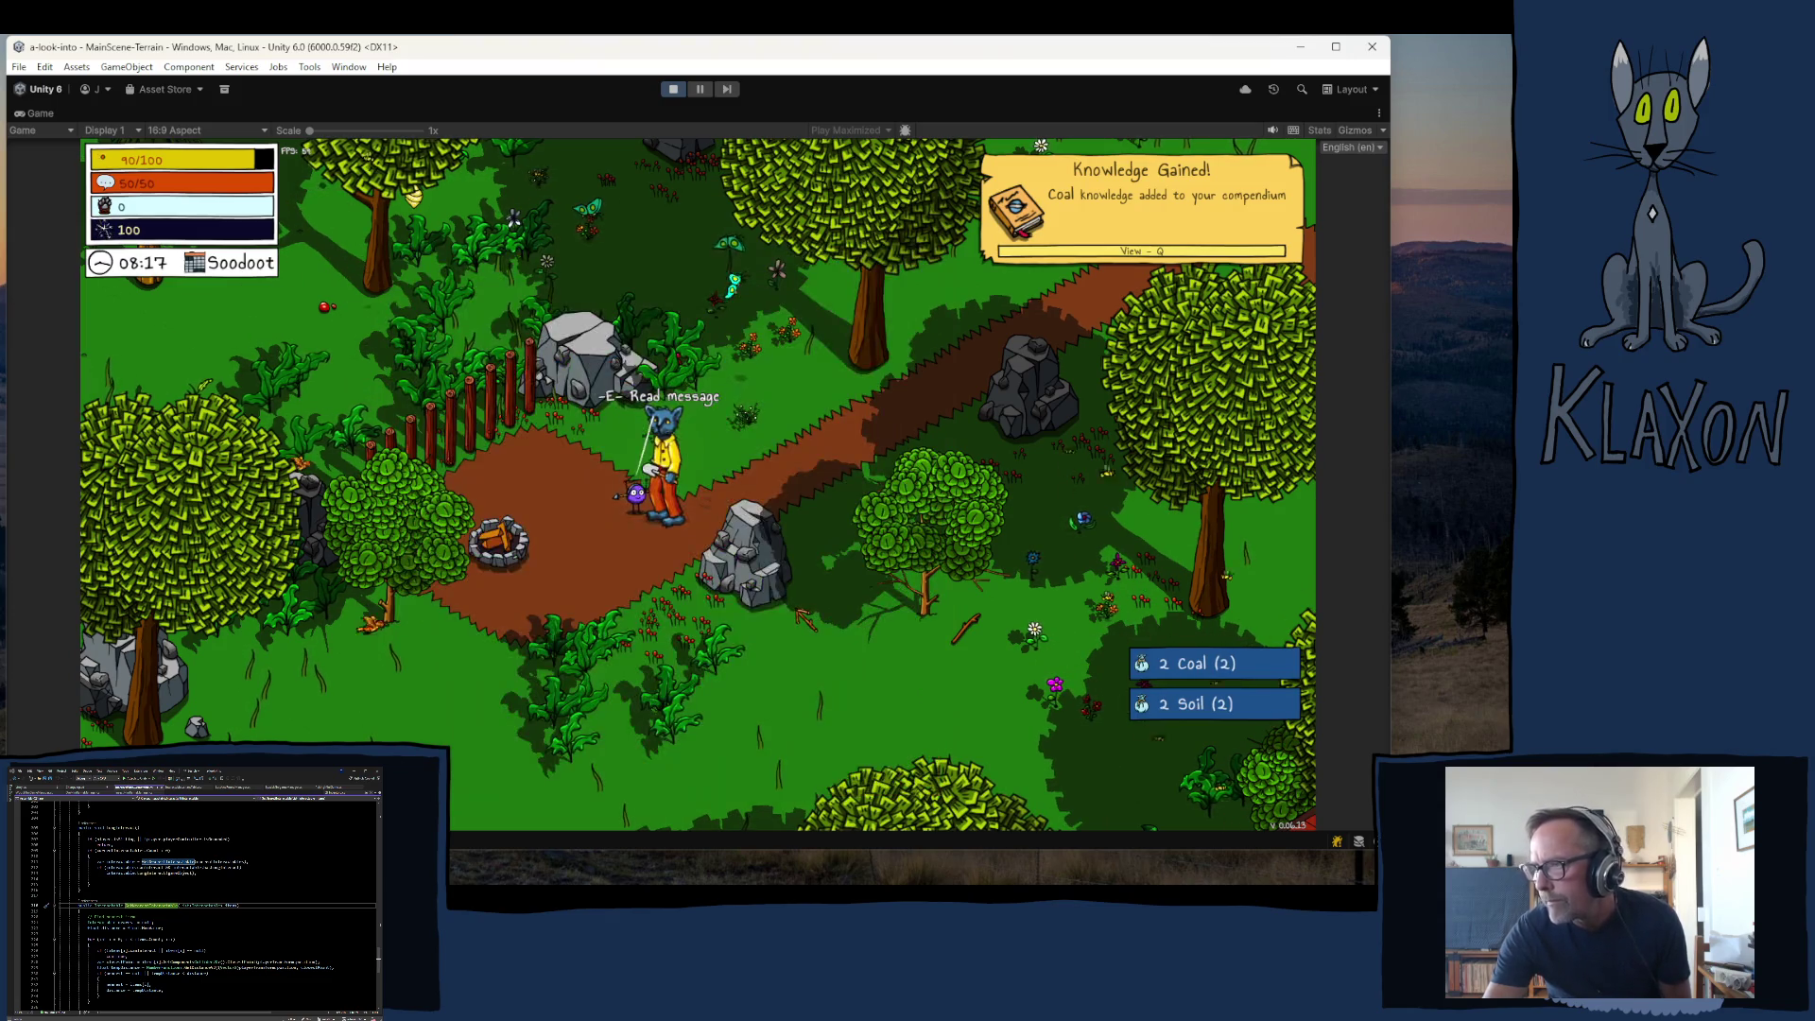
key(e)
click(791, 620)
- Check the Undertakings list, run north to open the chest, then head behind the tree
key(Tab)
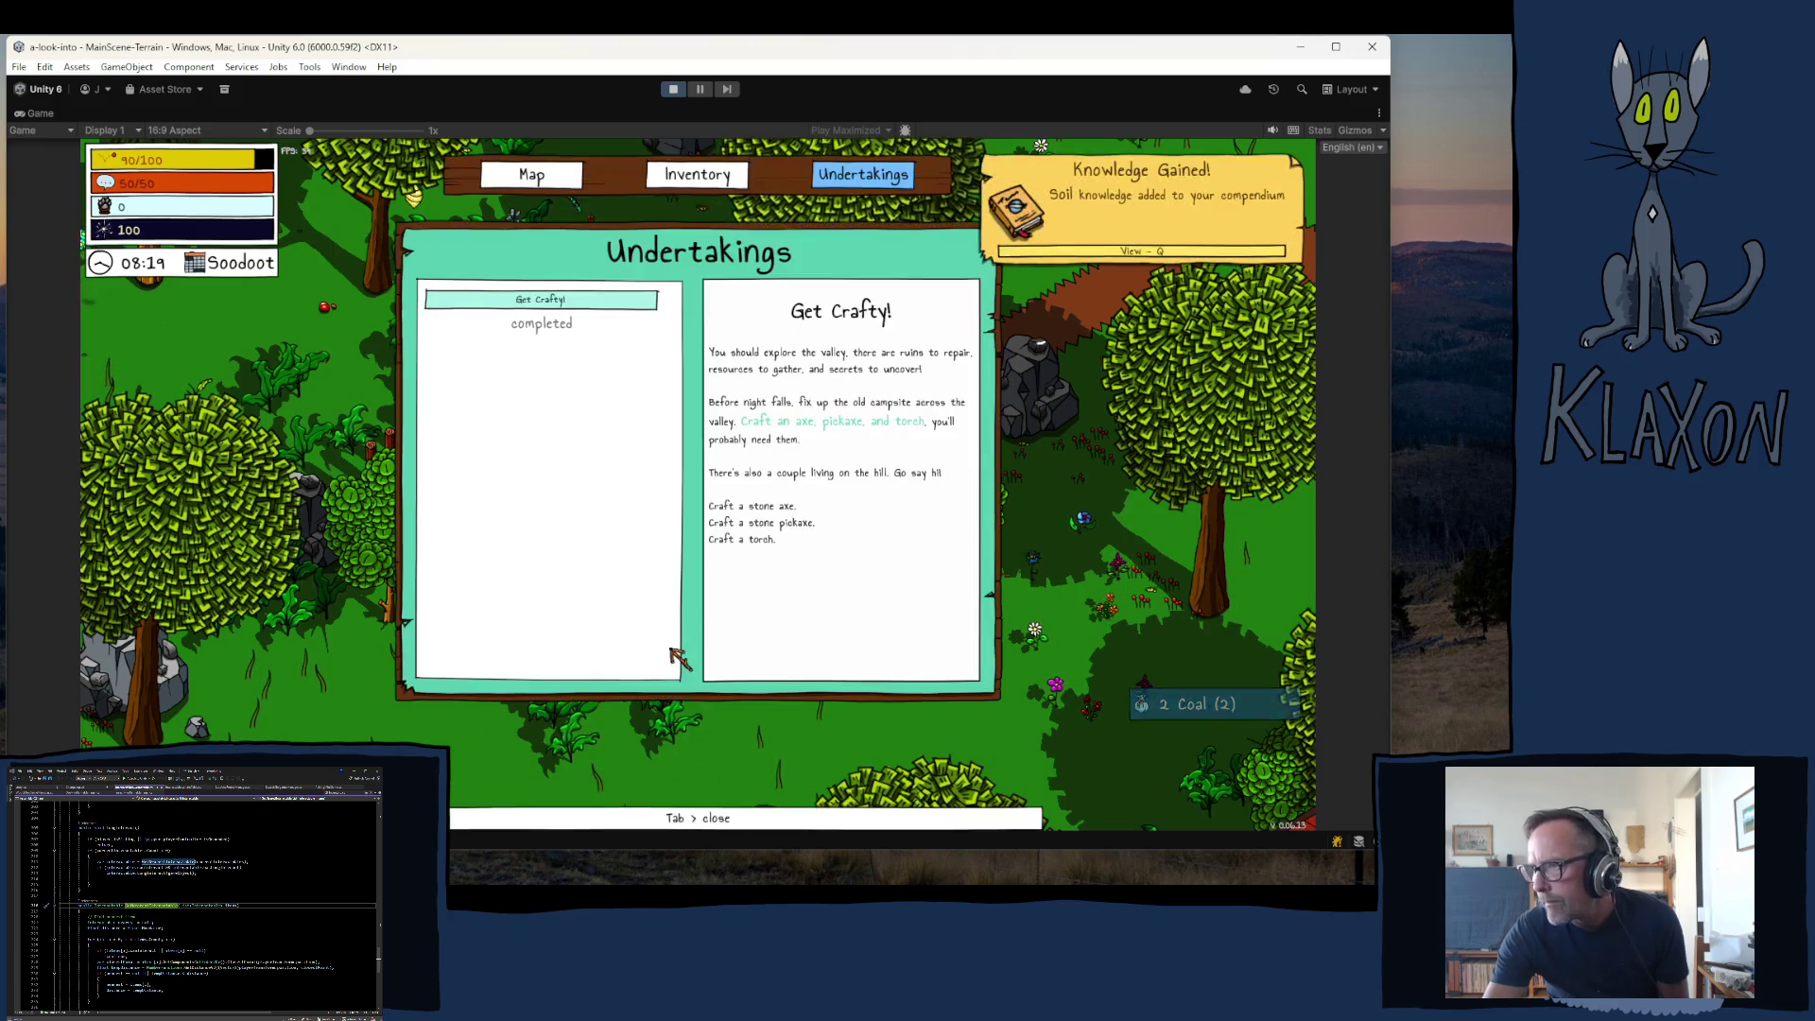
key(Tab)
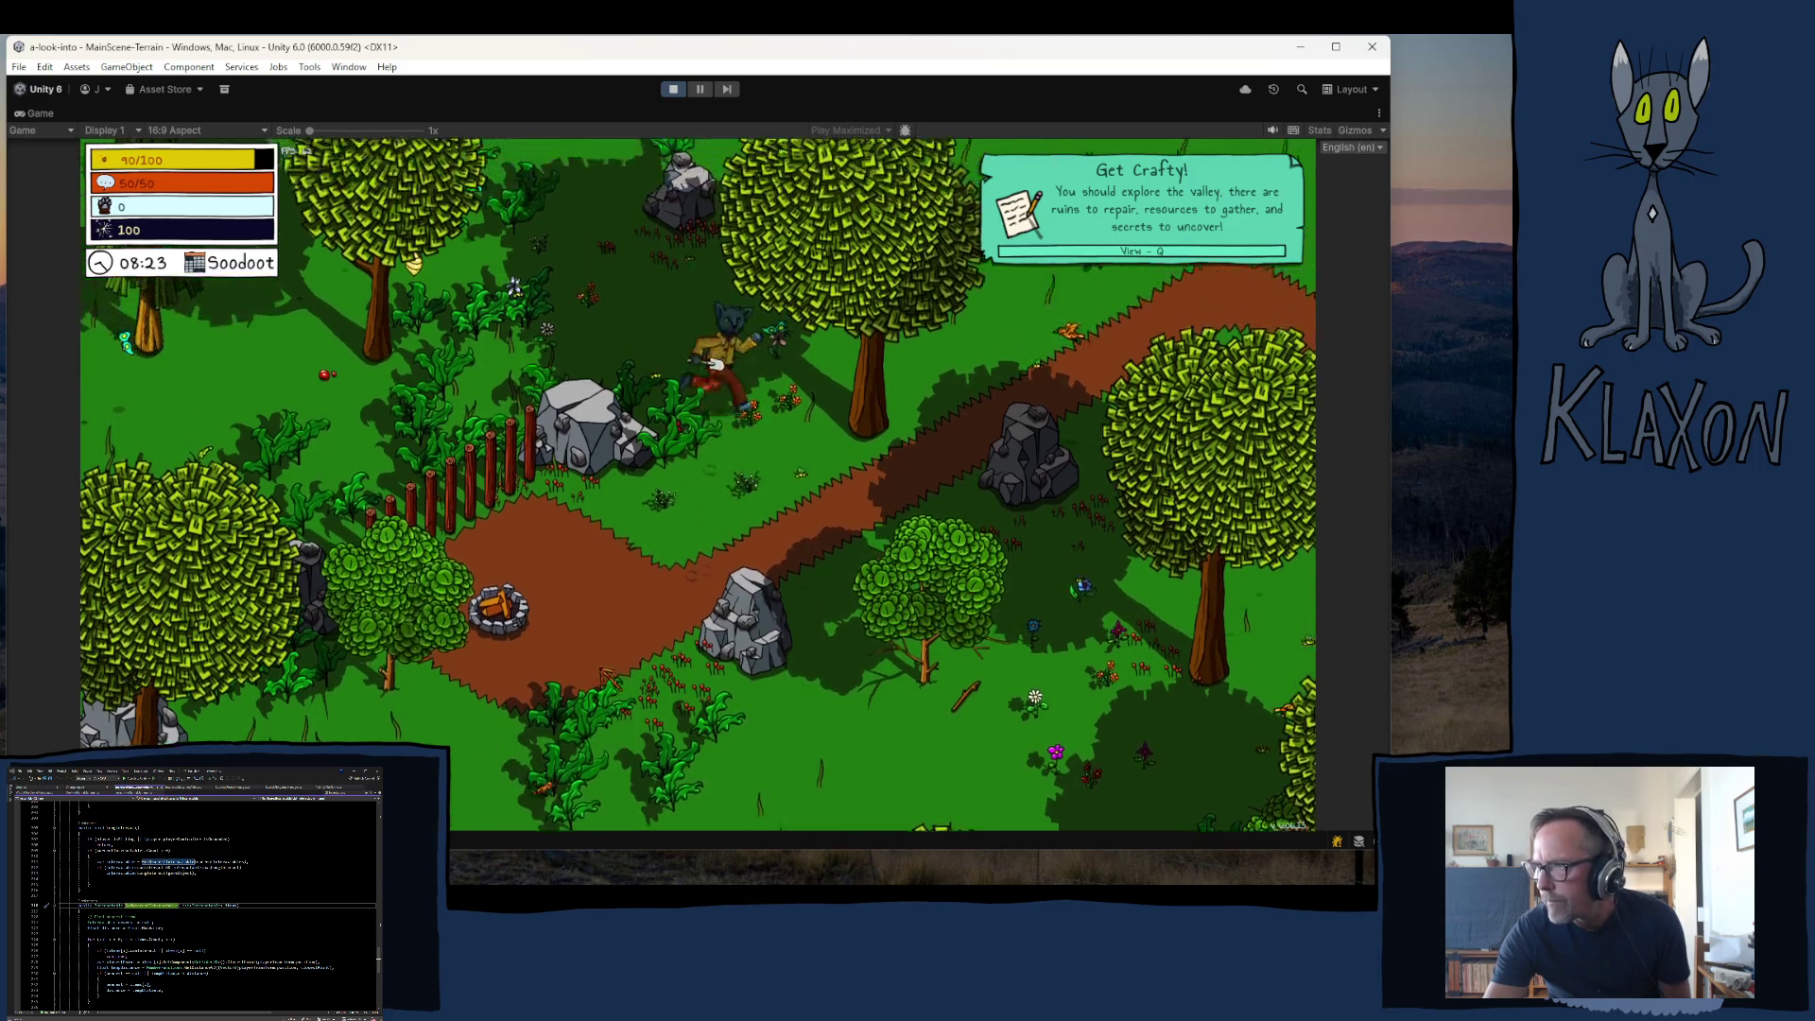
key(w)
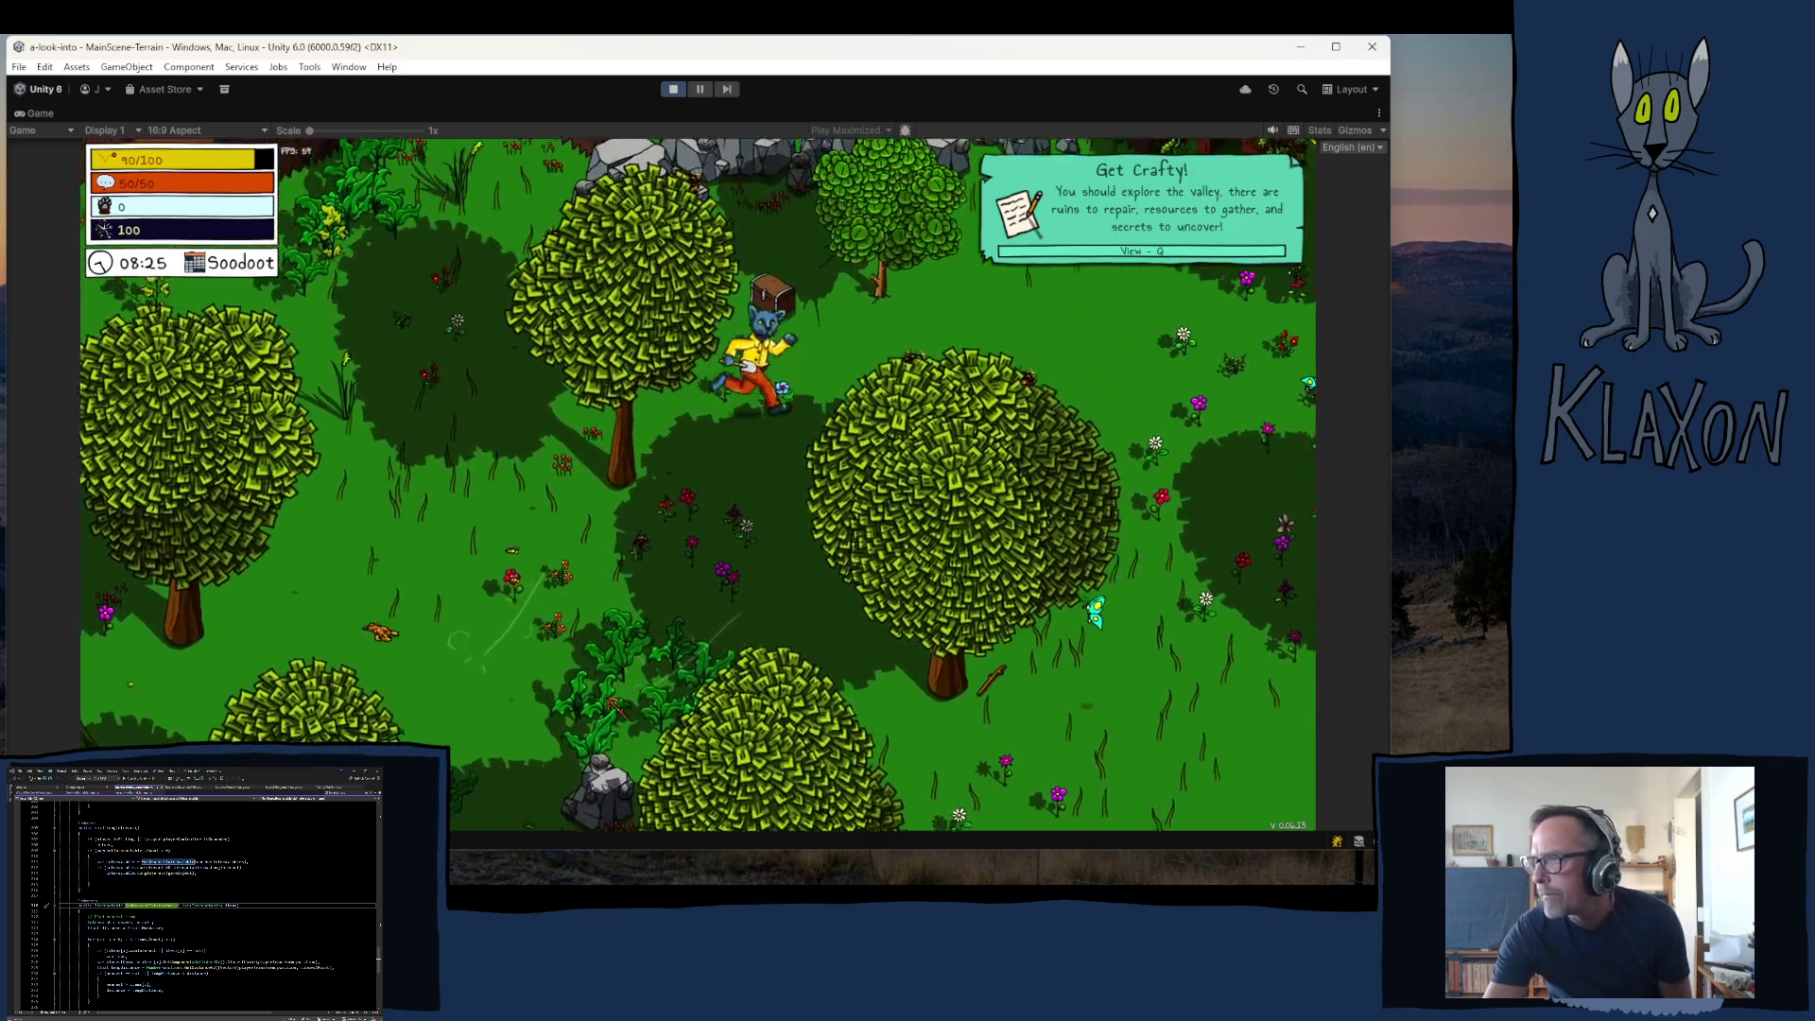
key(w)
key(d)
key(d)
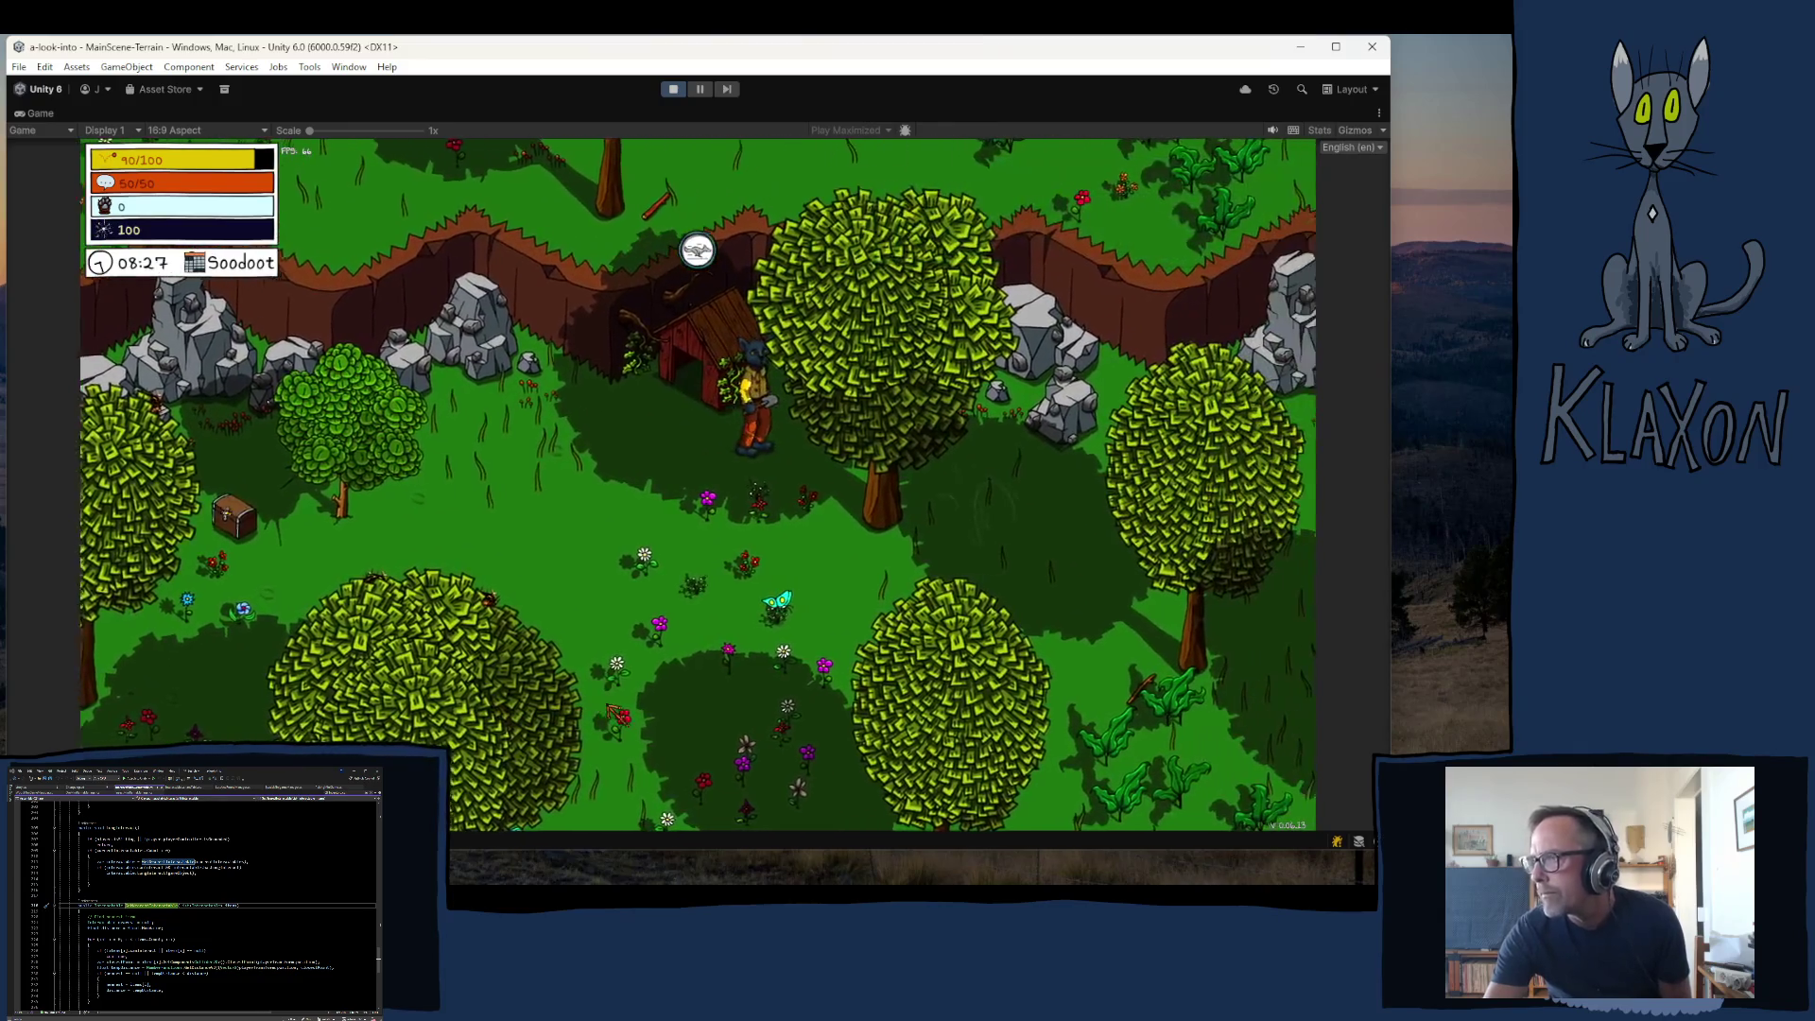
key(d)
key(d)
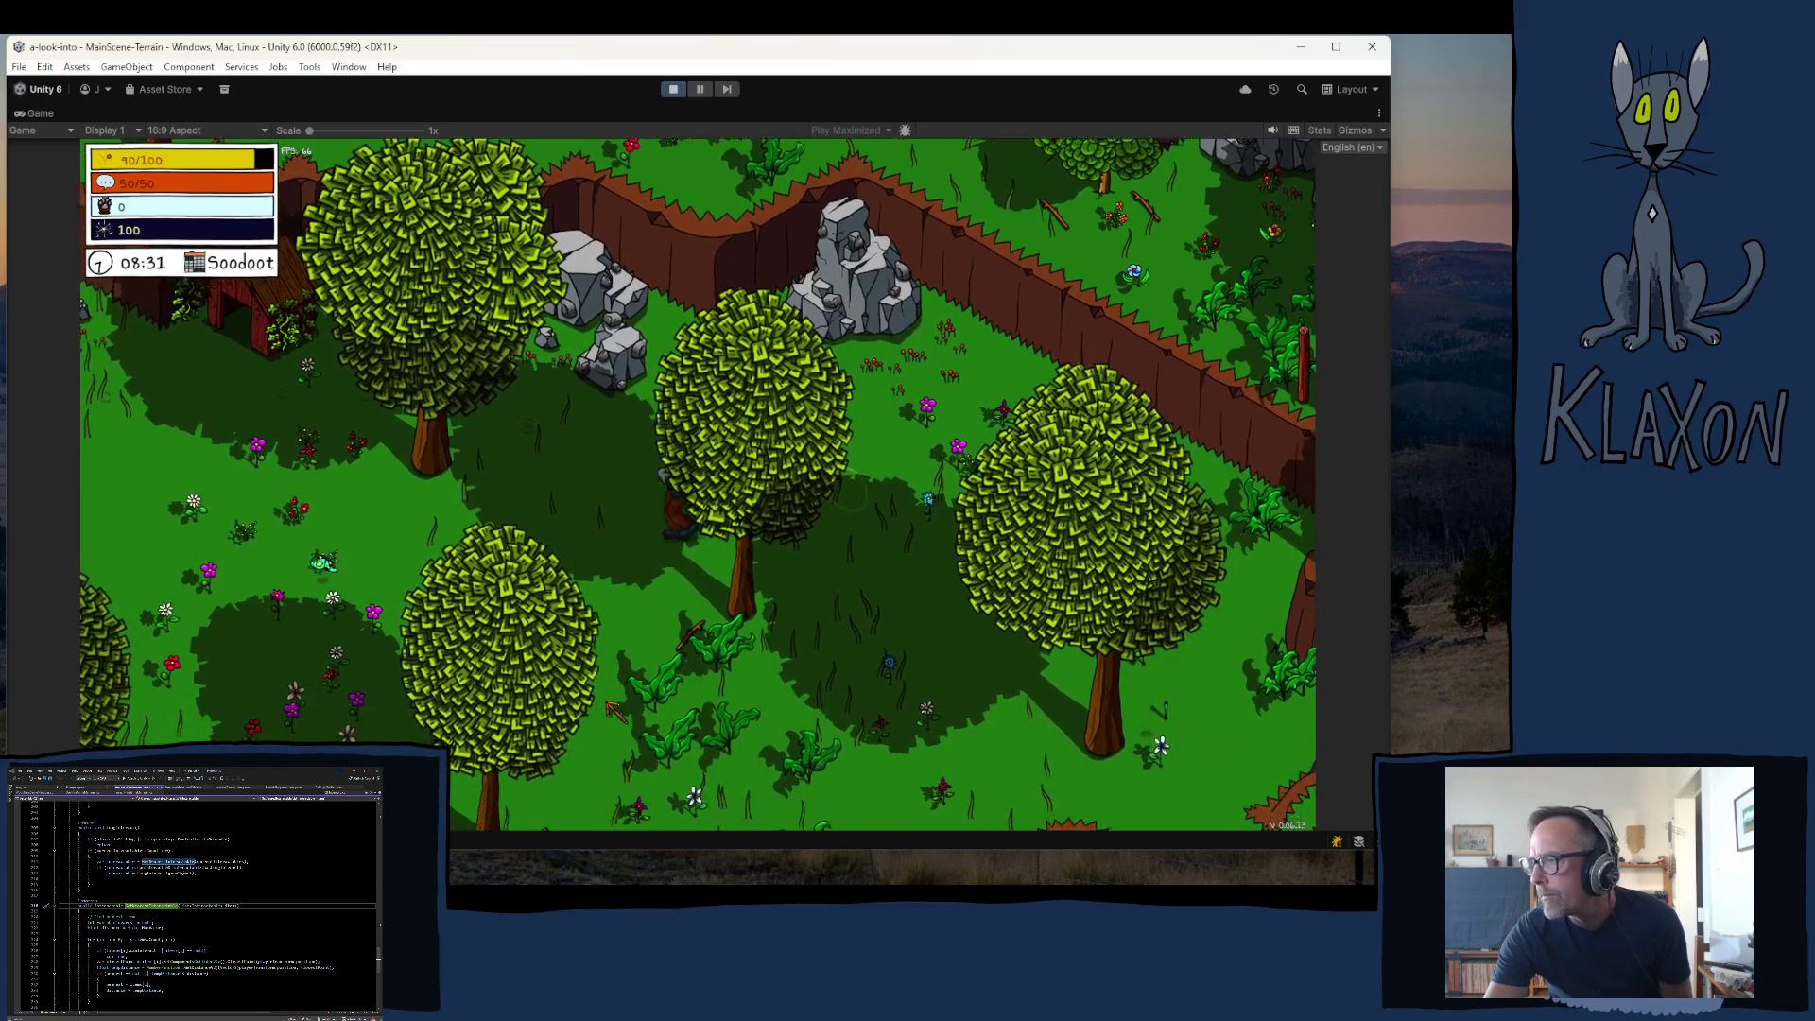
key(a)
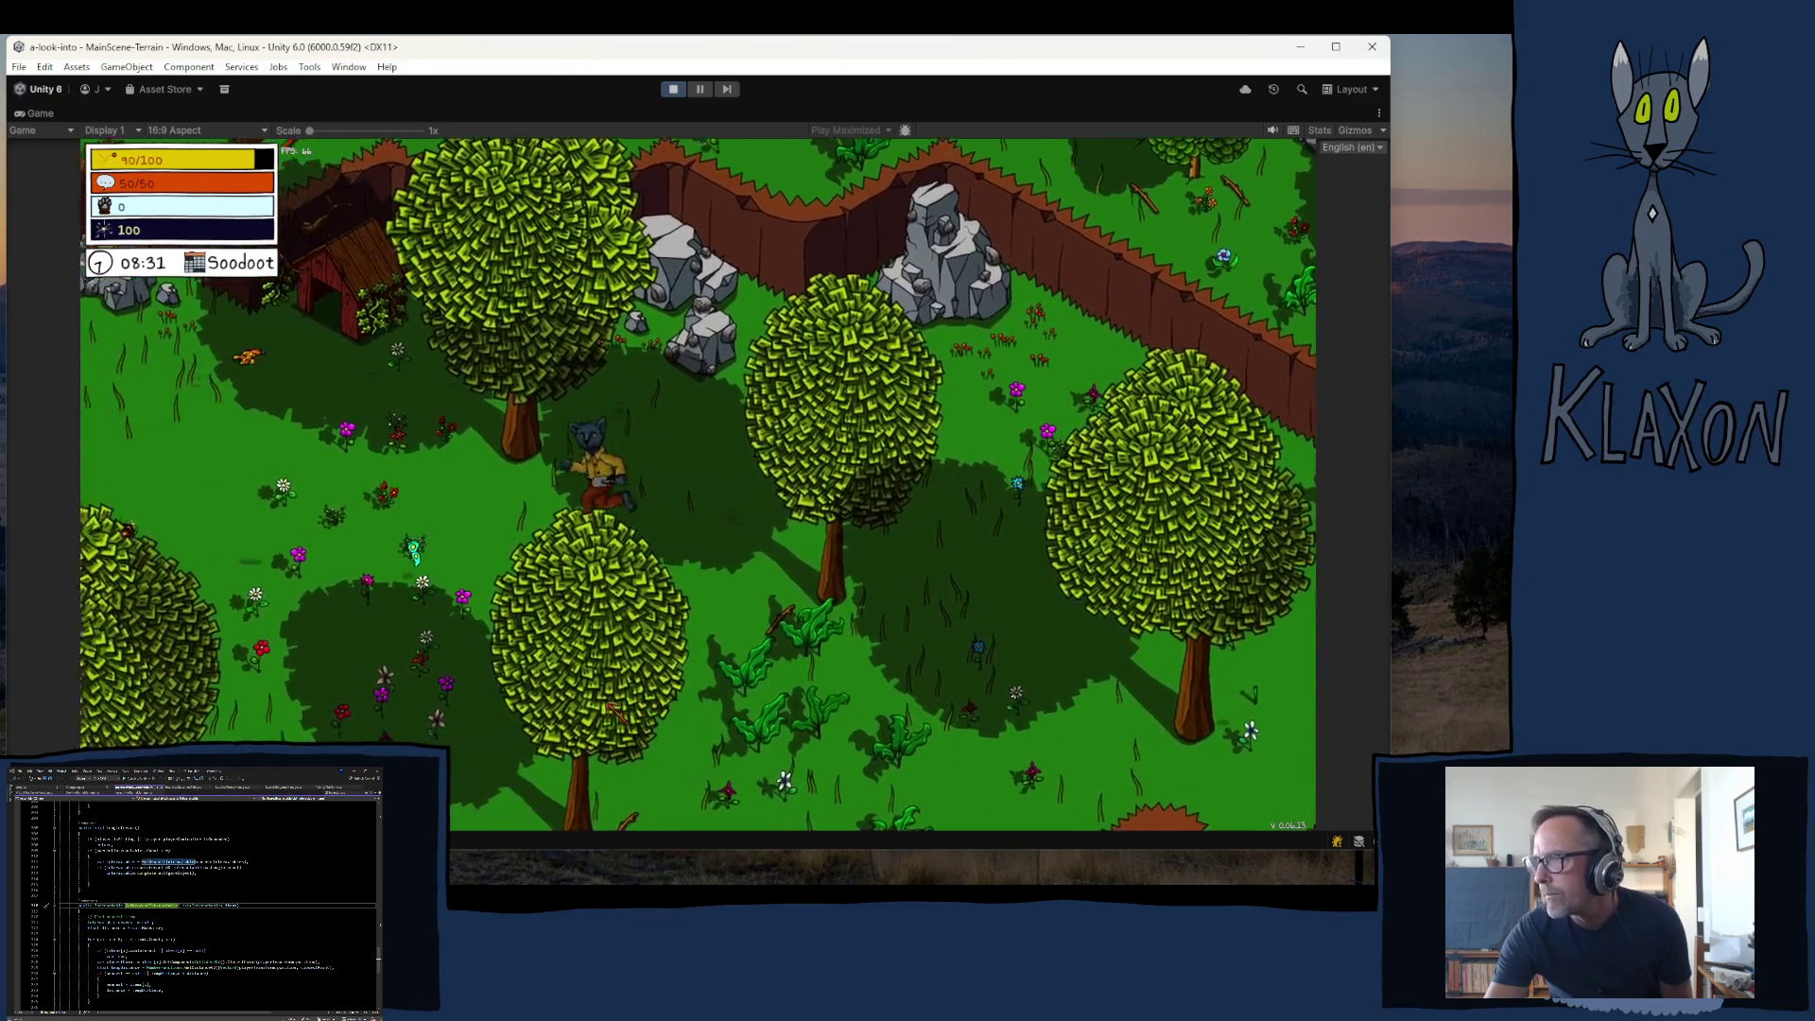
key(a)
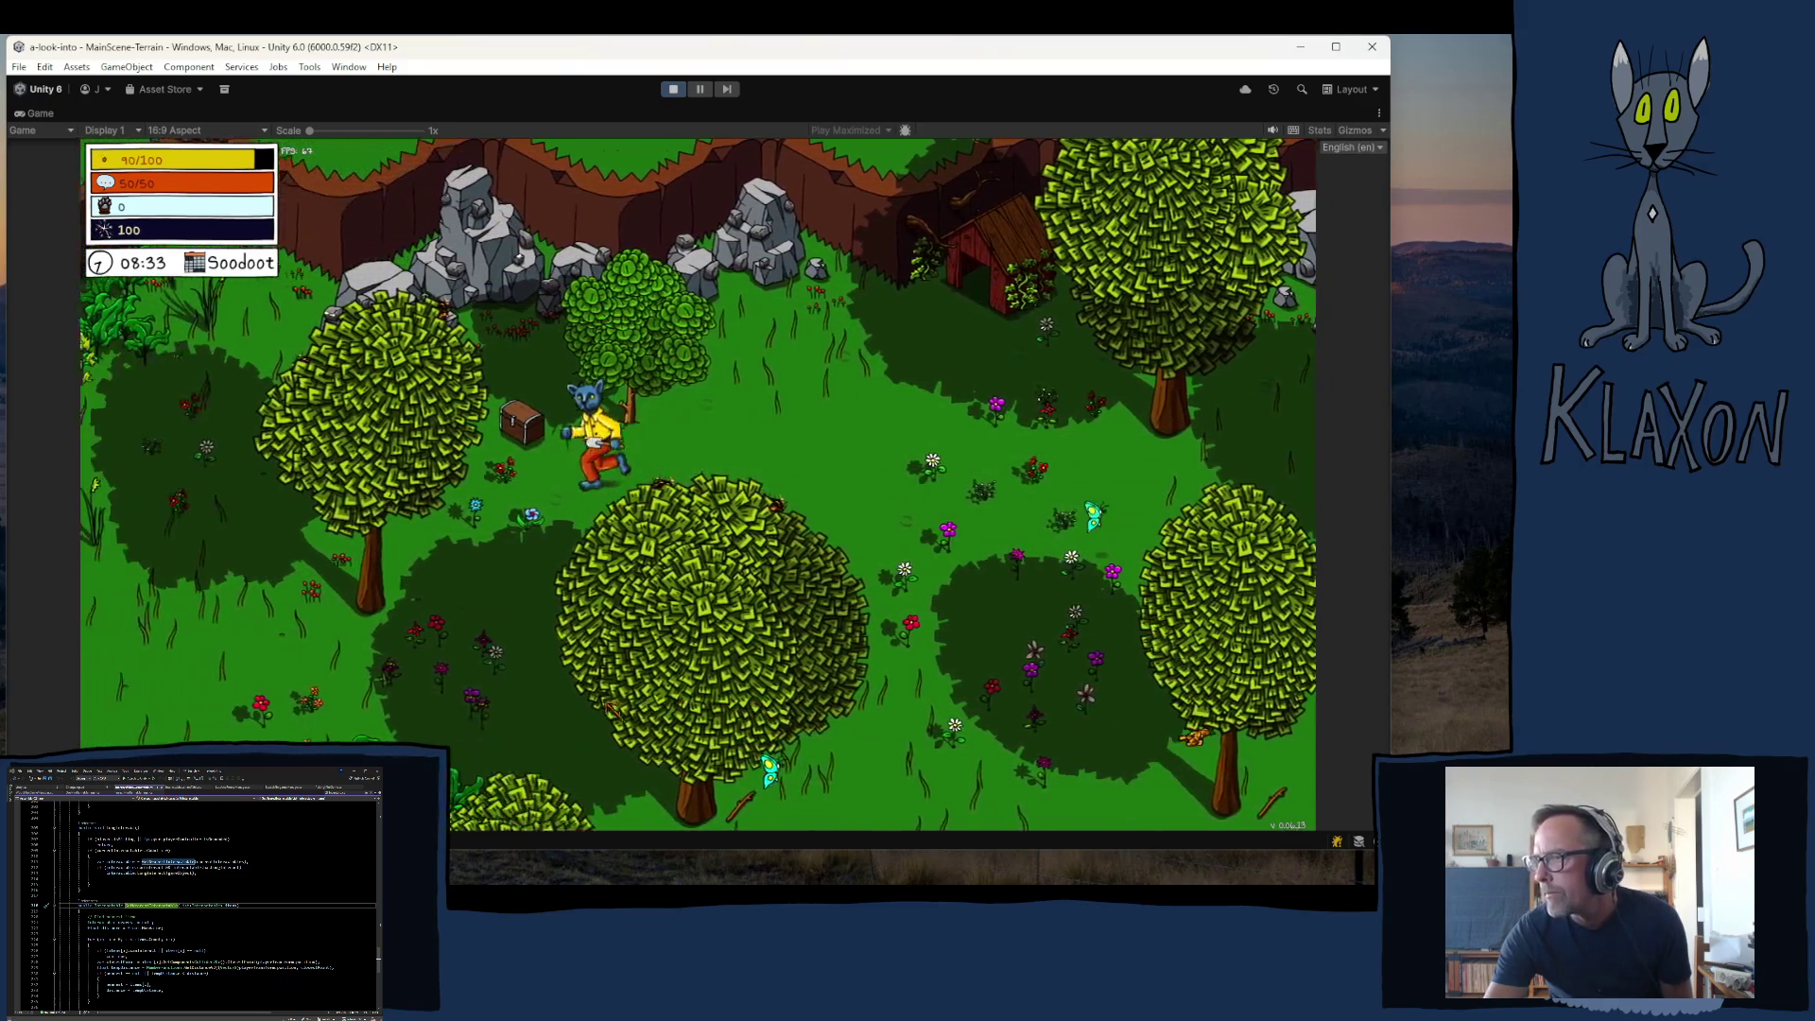
key(e)
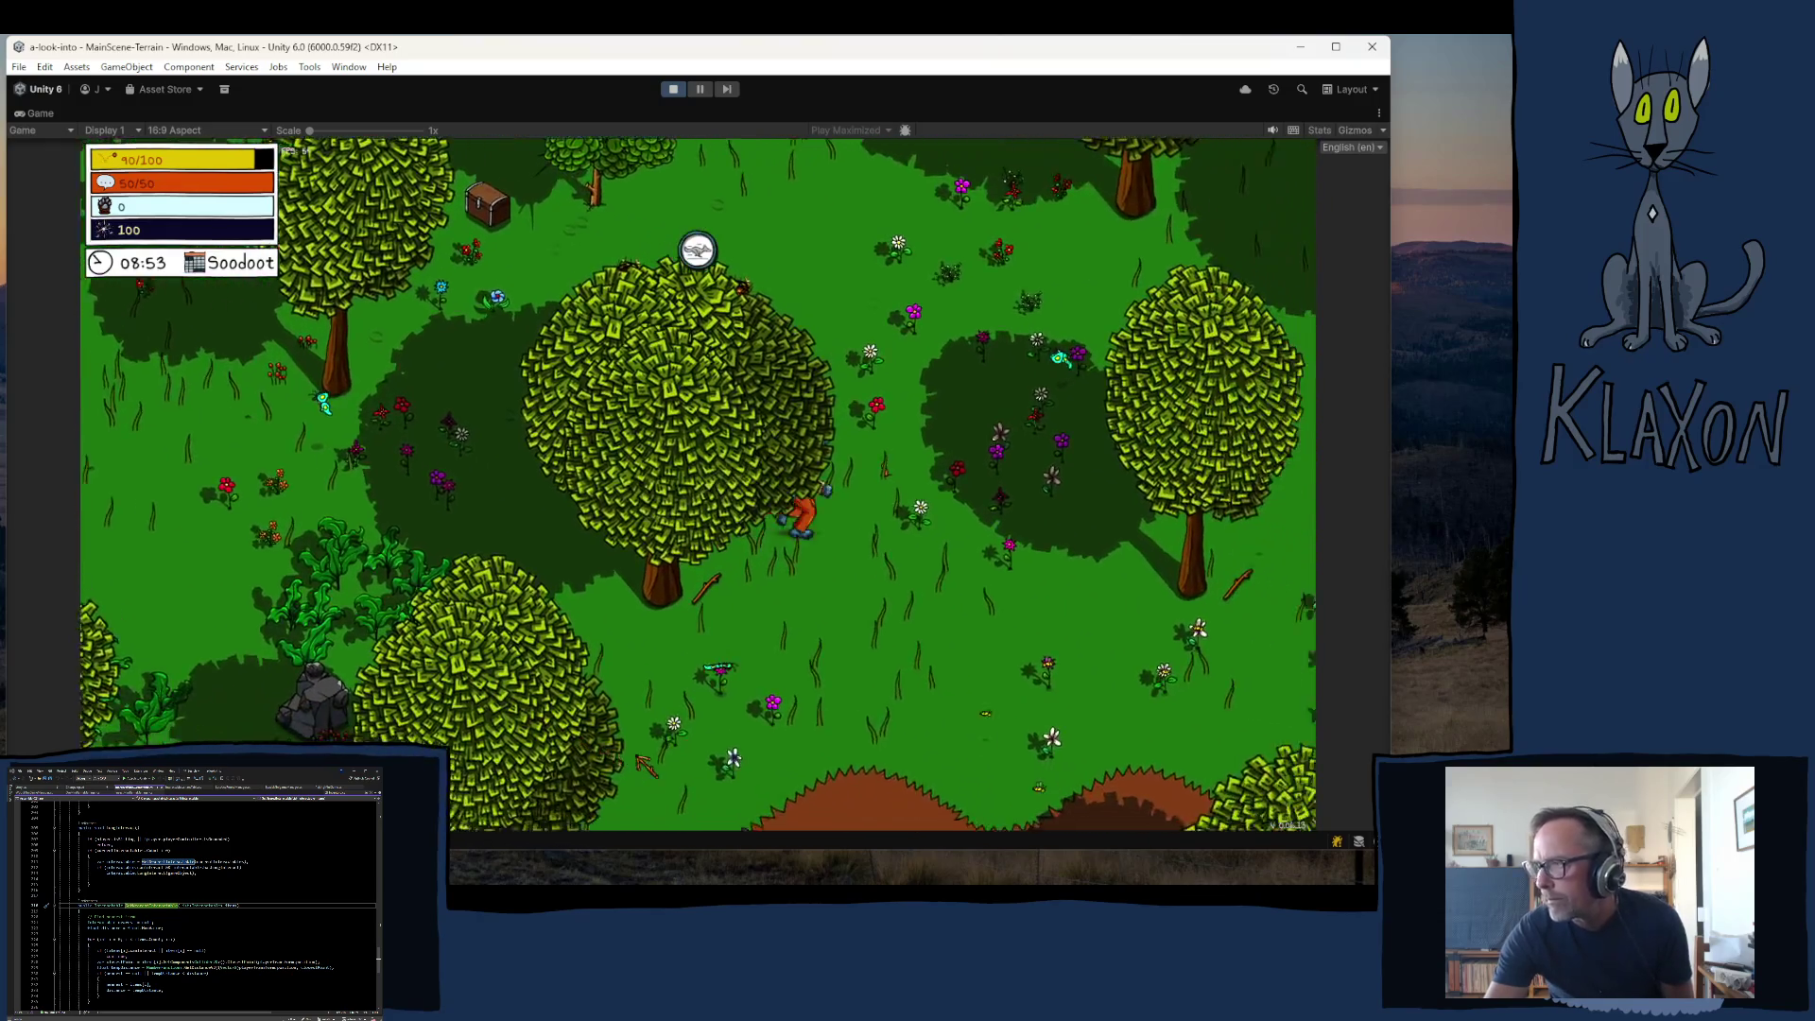
key(w+d)
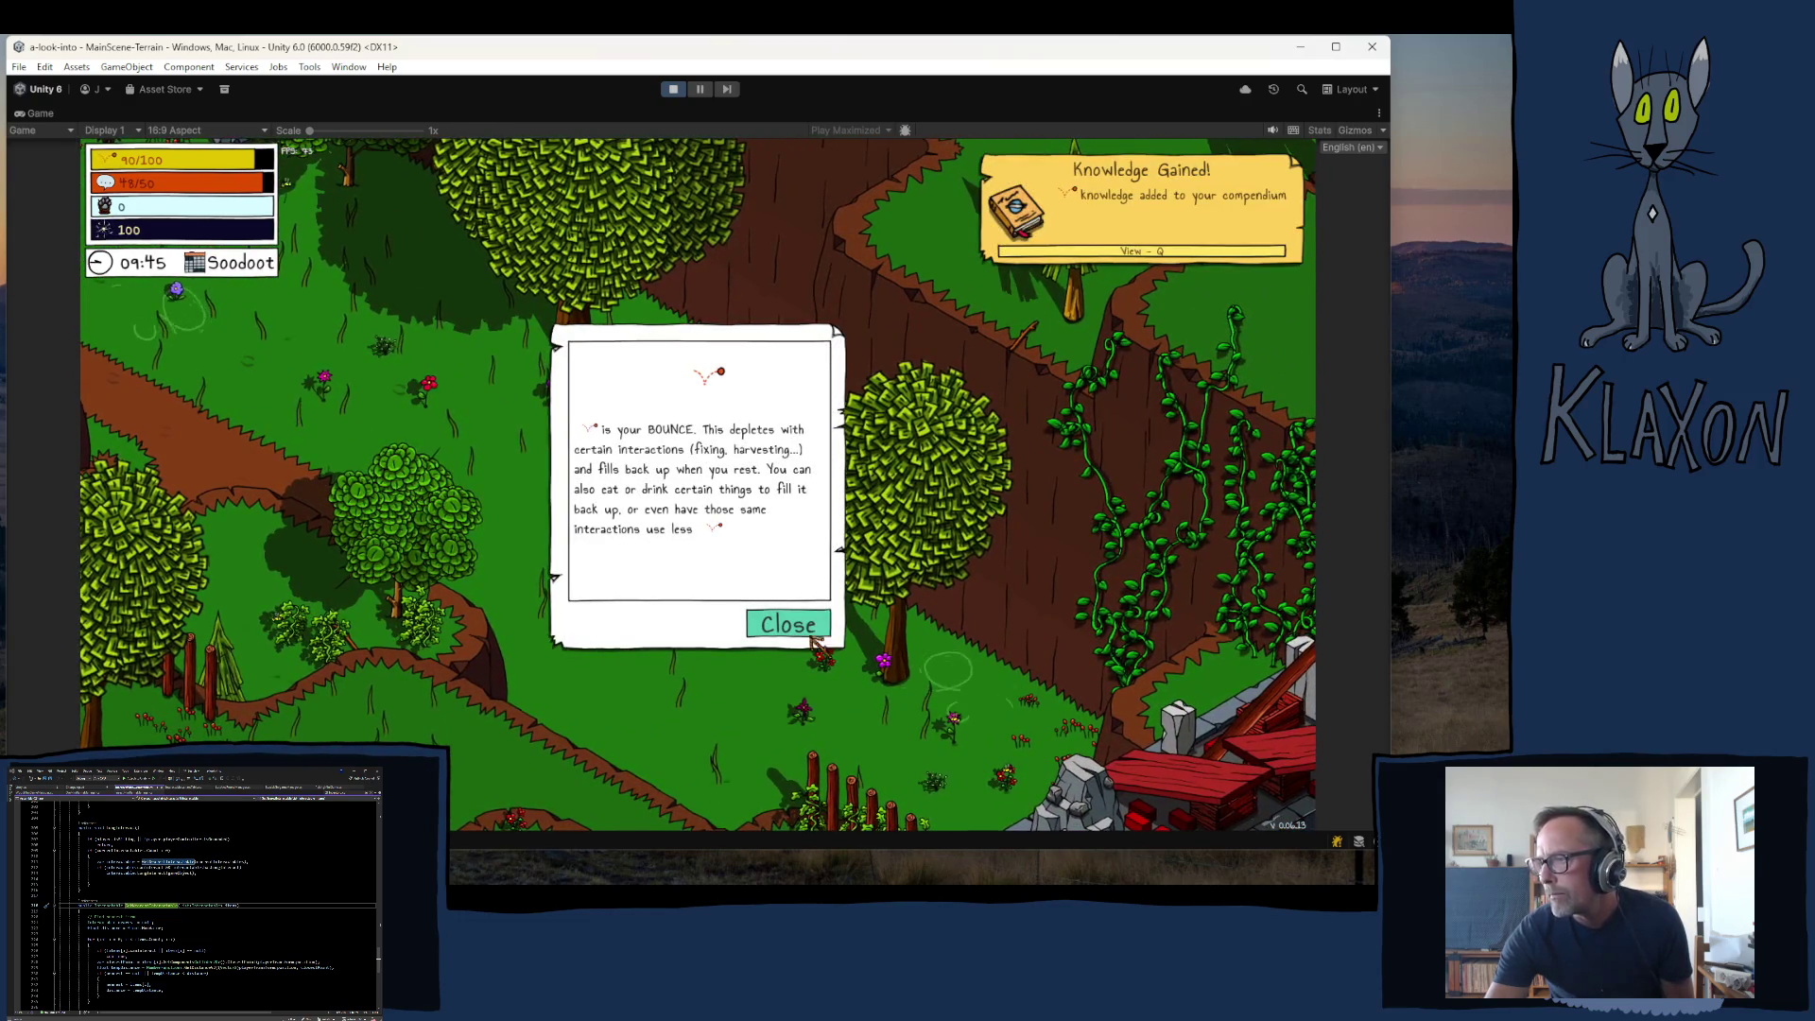
- Walk the character left onto the campsite beside the research post
key(a)
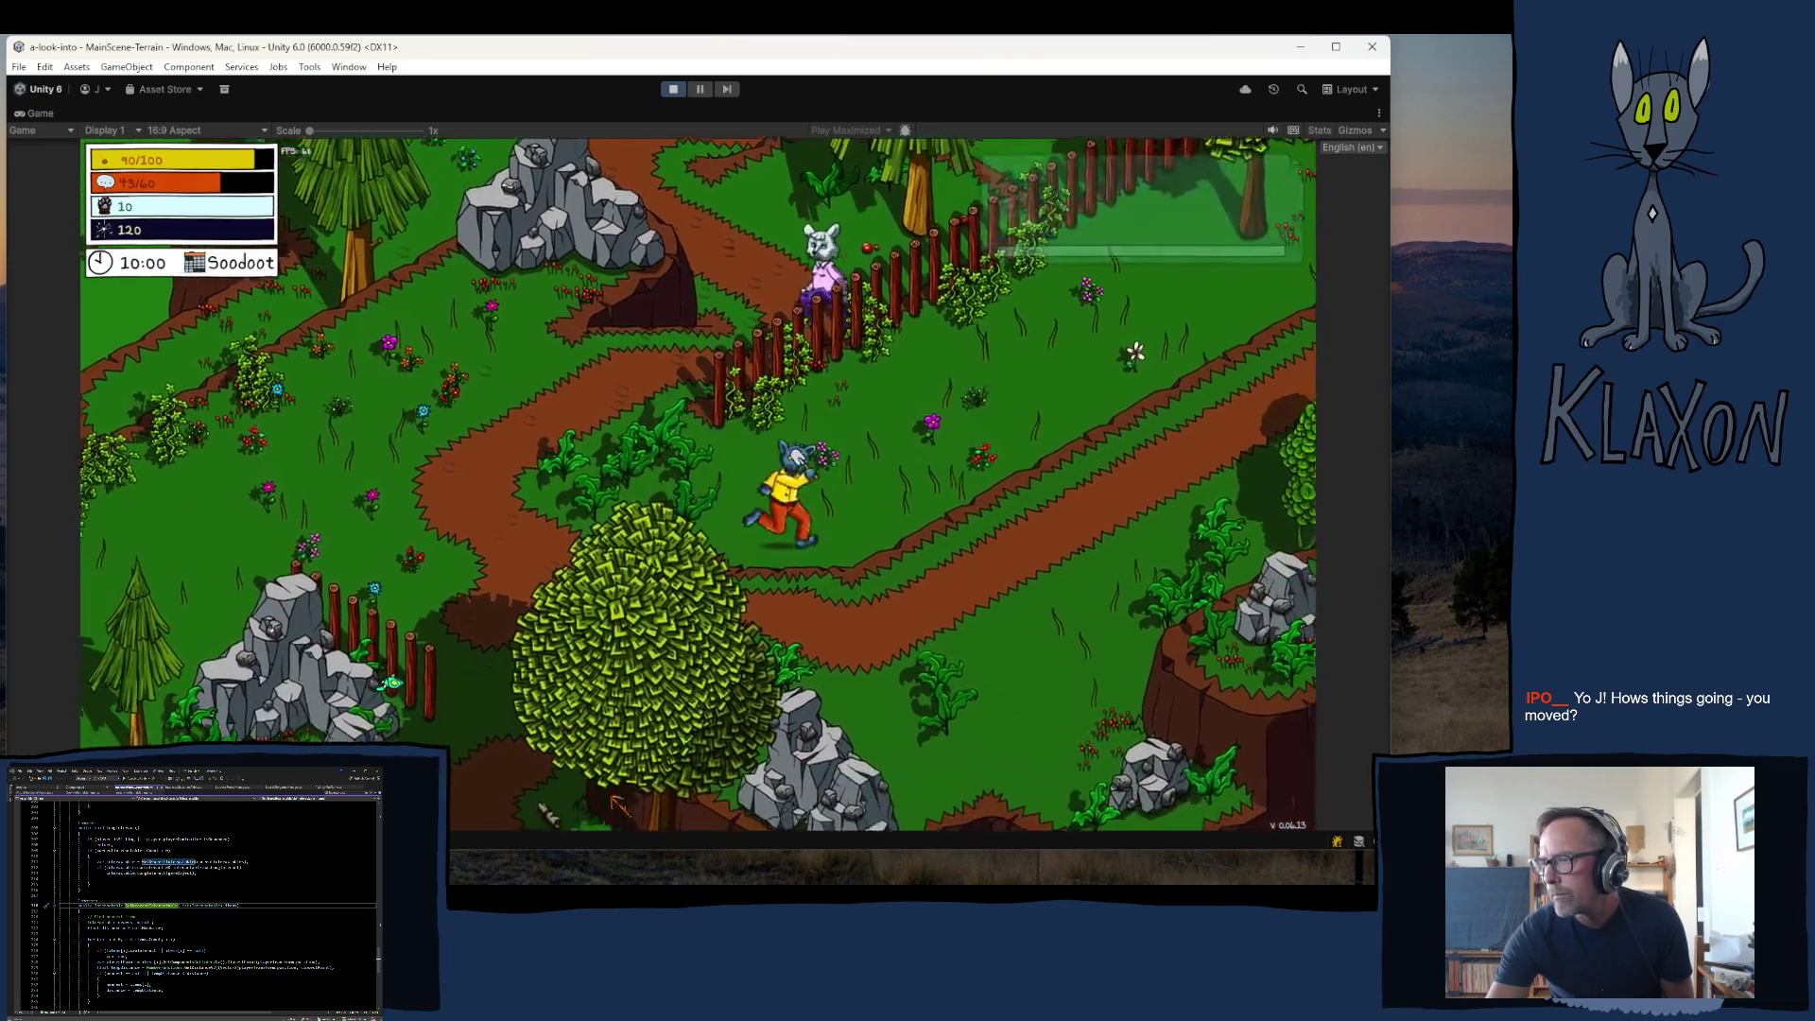
- Walk the character down the map past the owl
key(s)
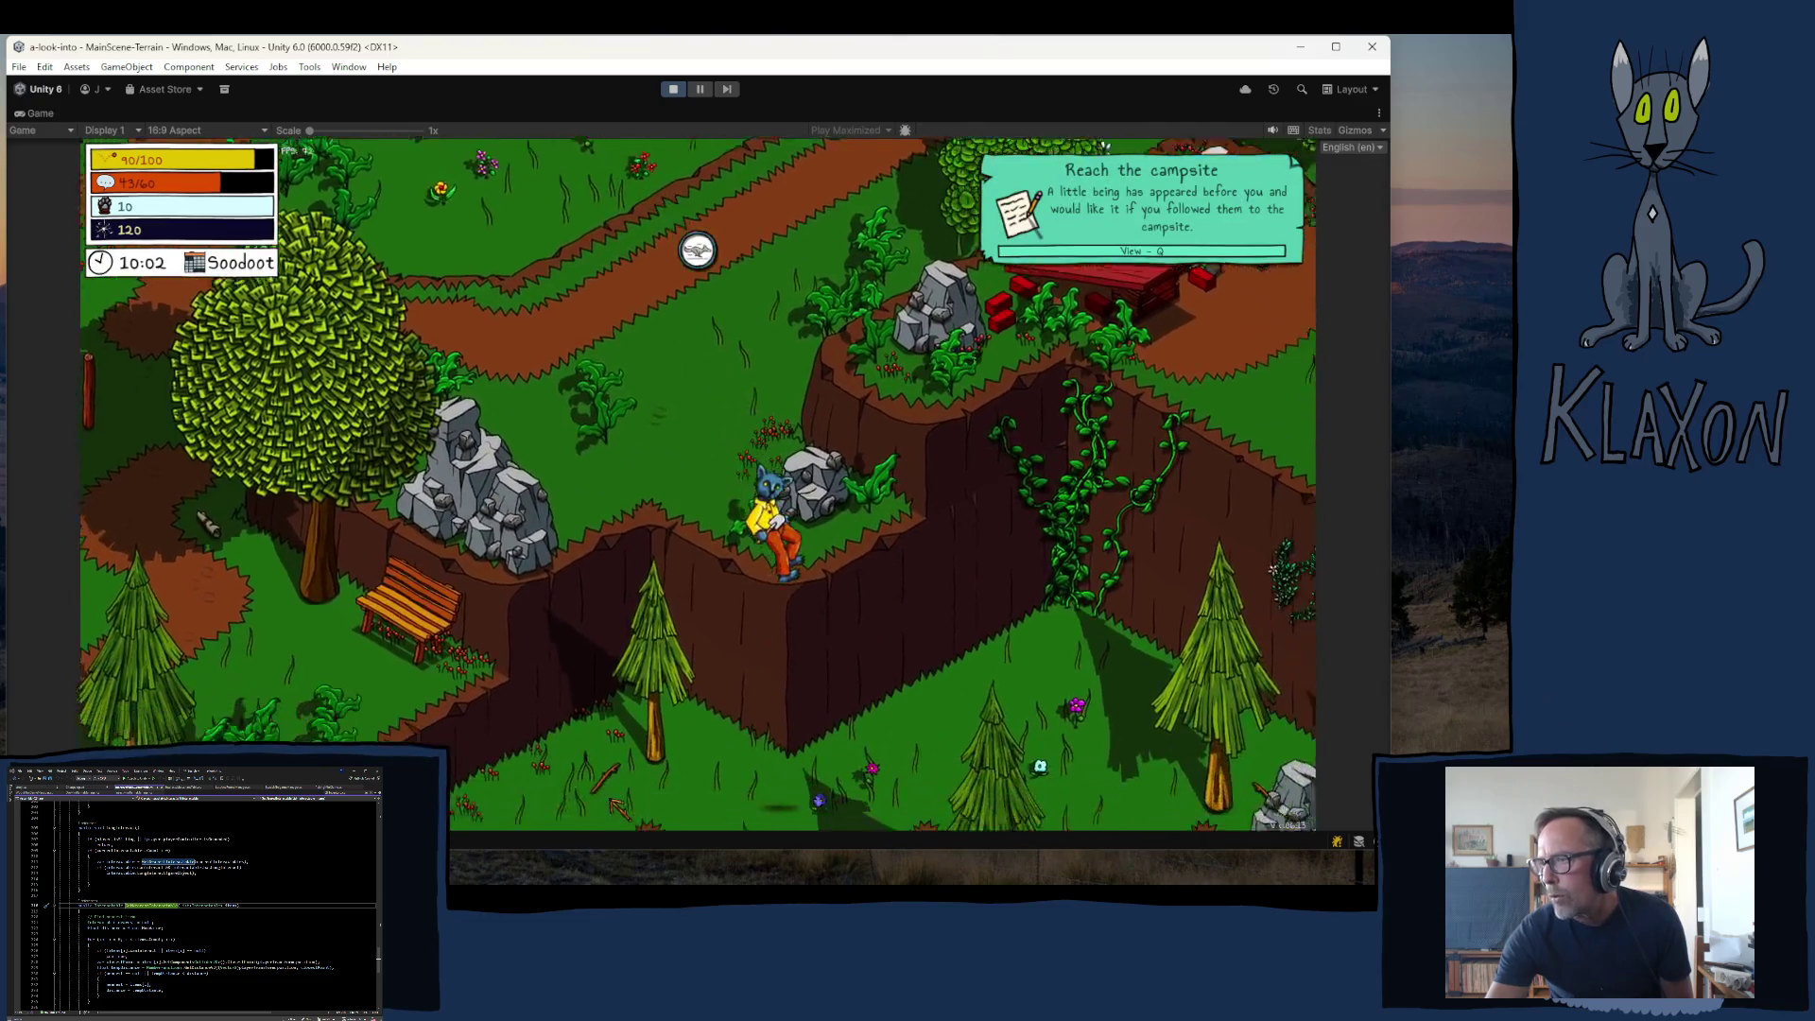
key(s)
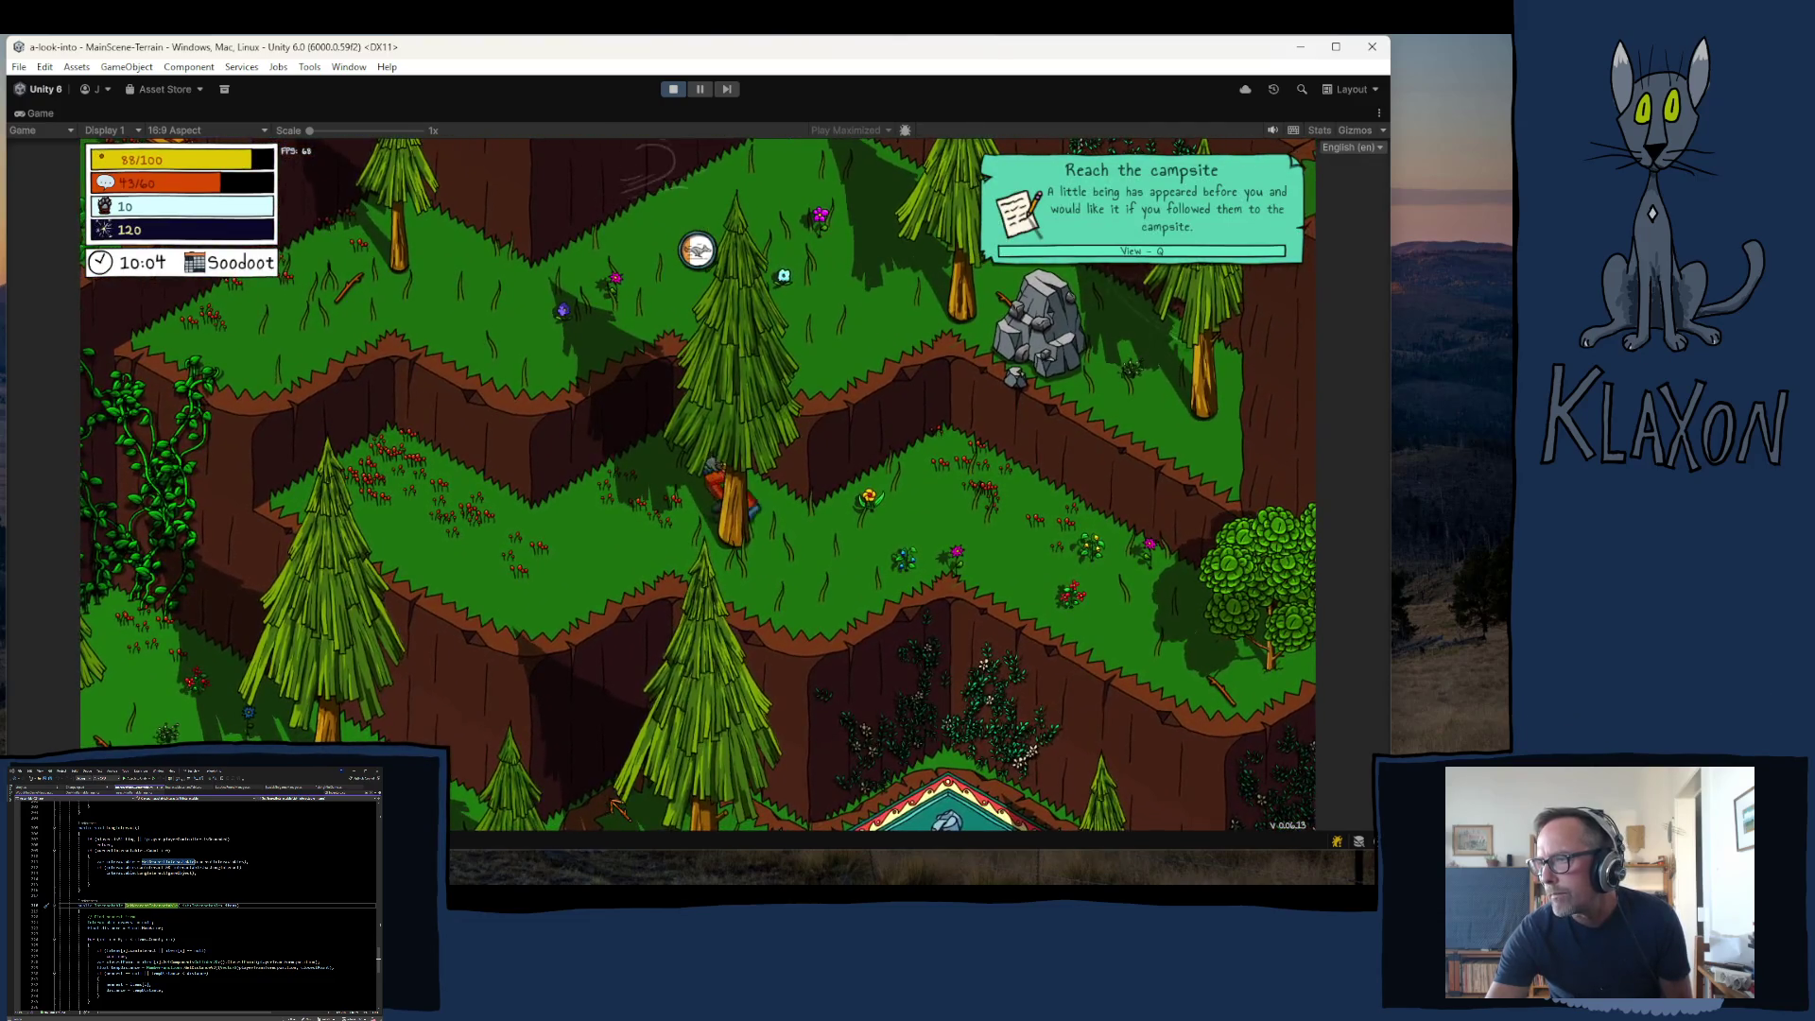
key(s)
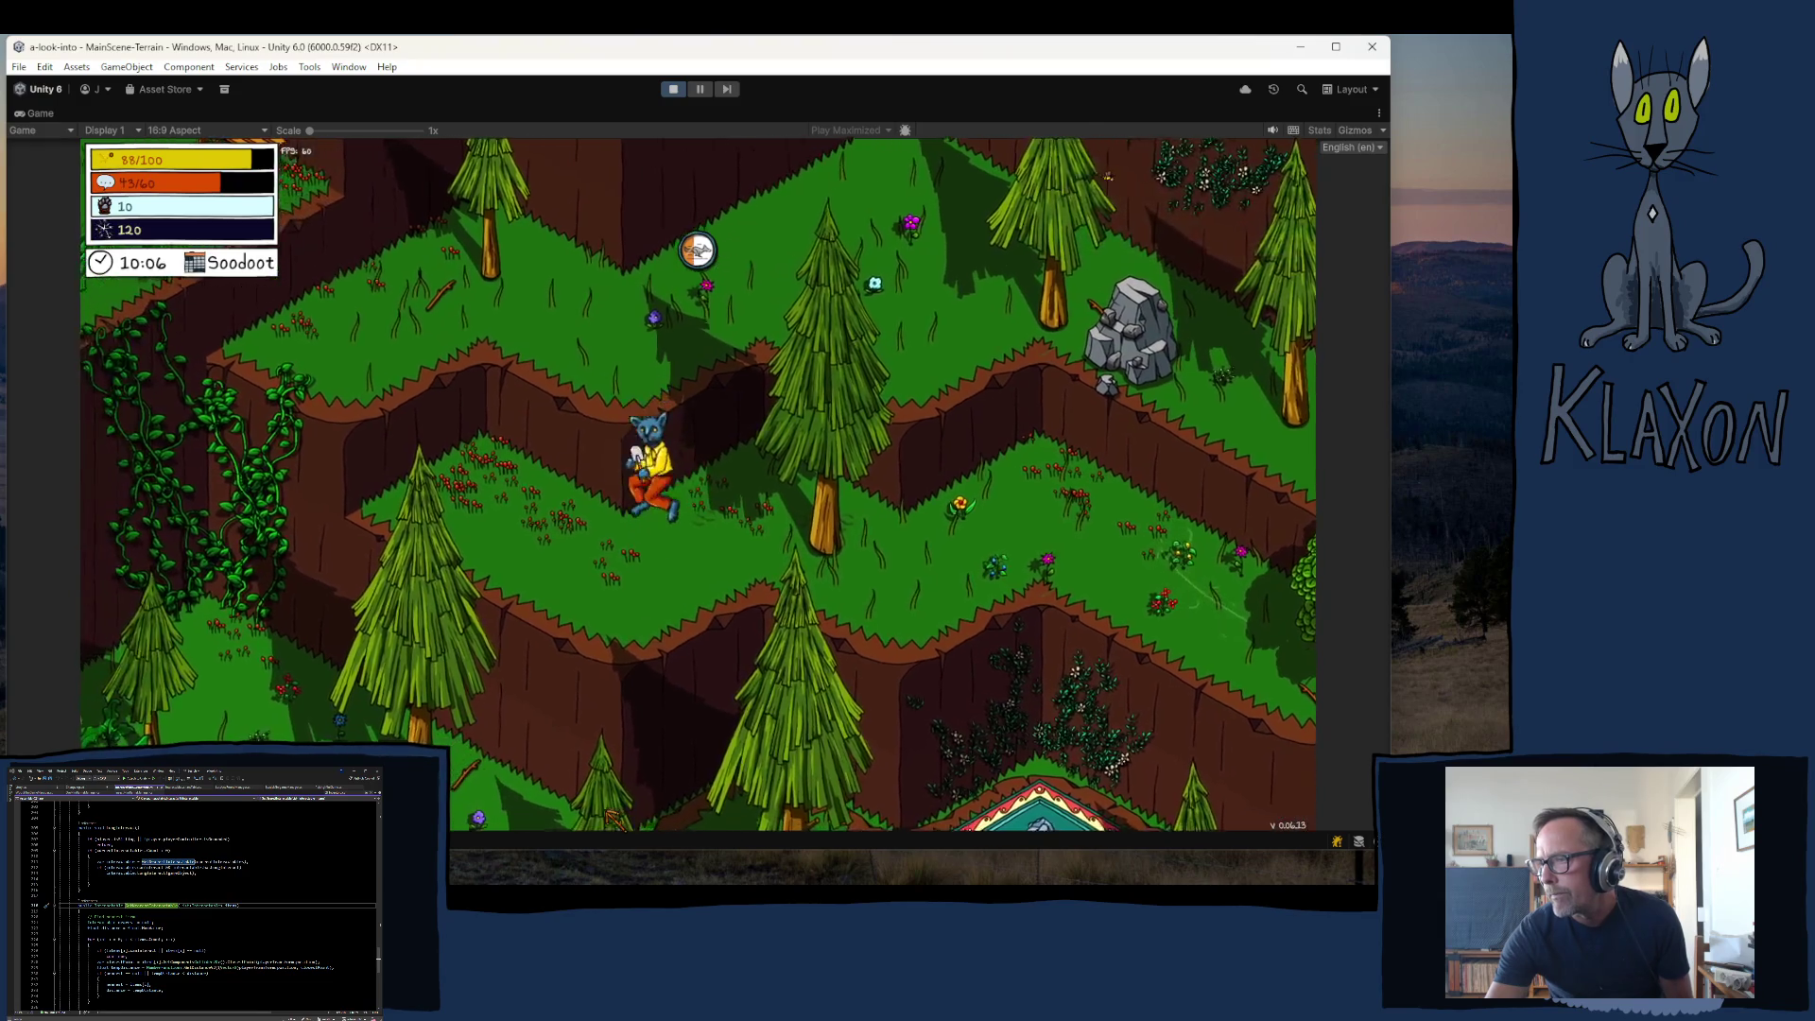
key(s)
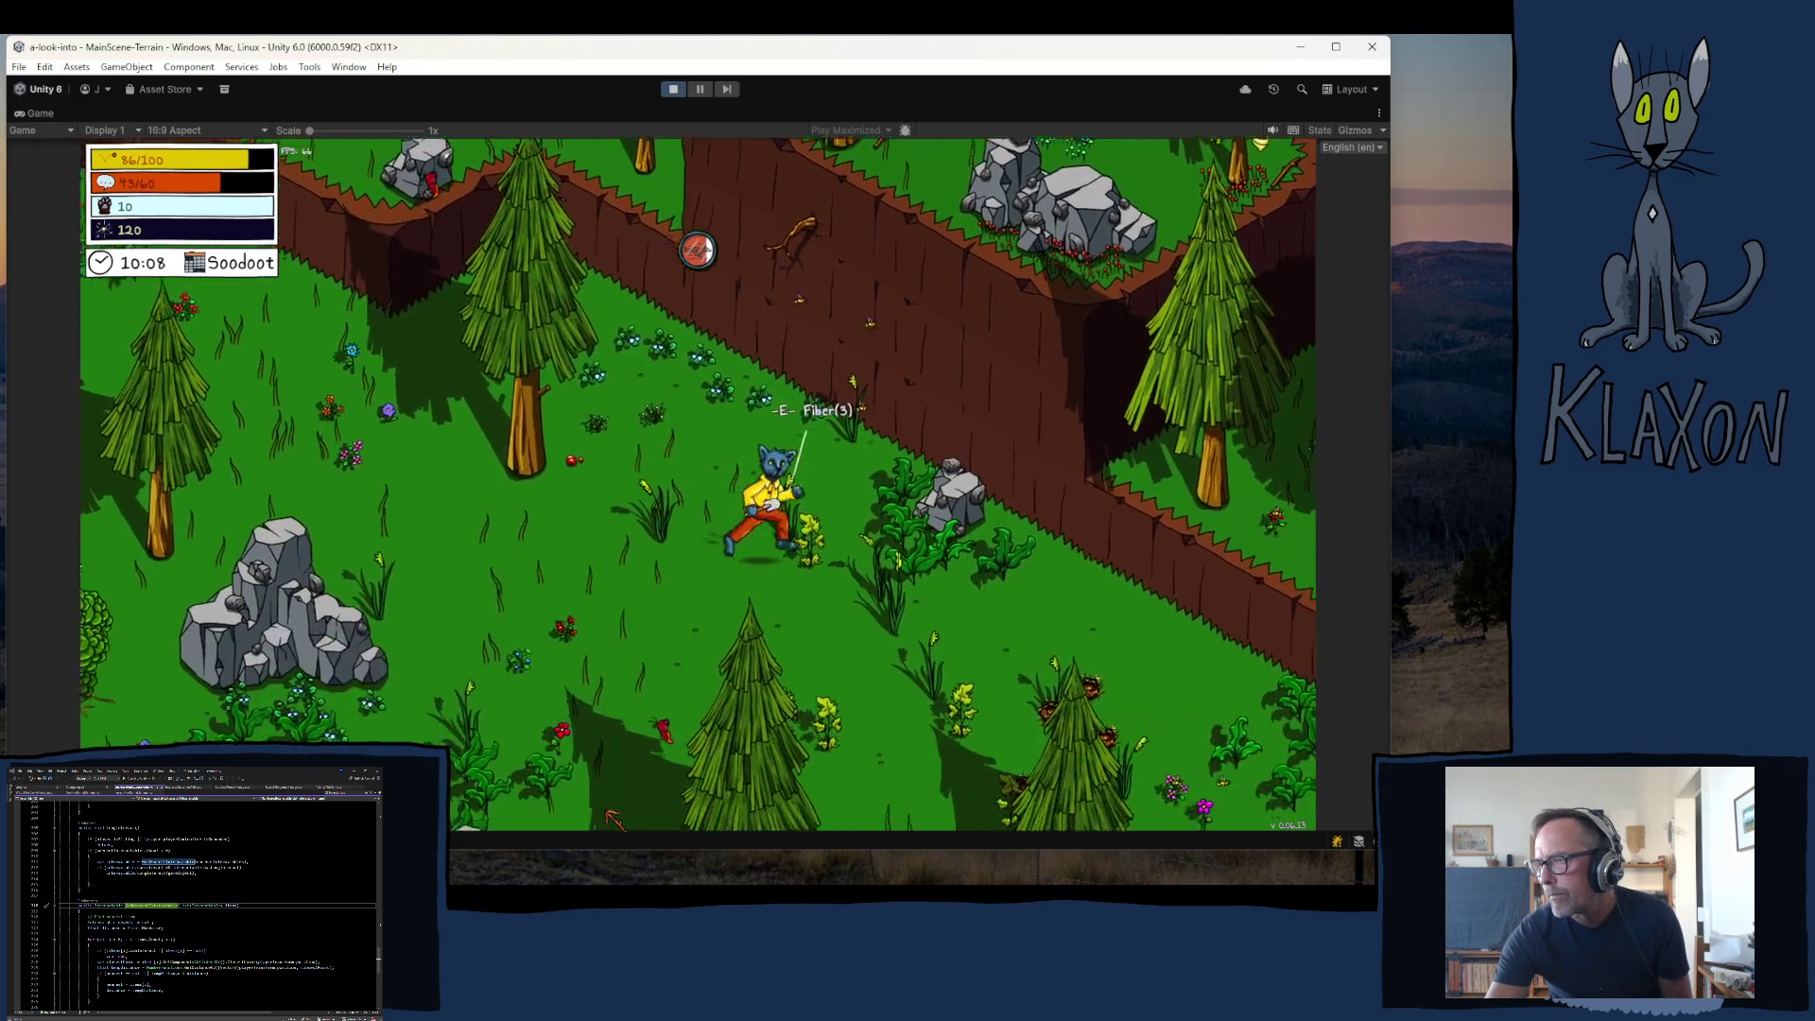
key(s)
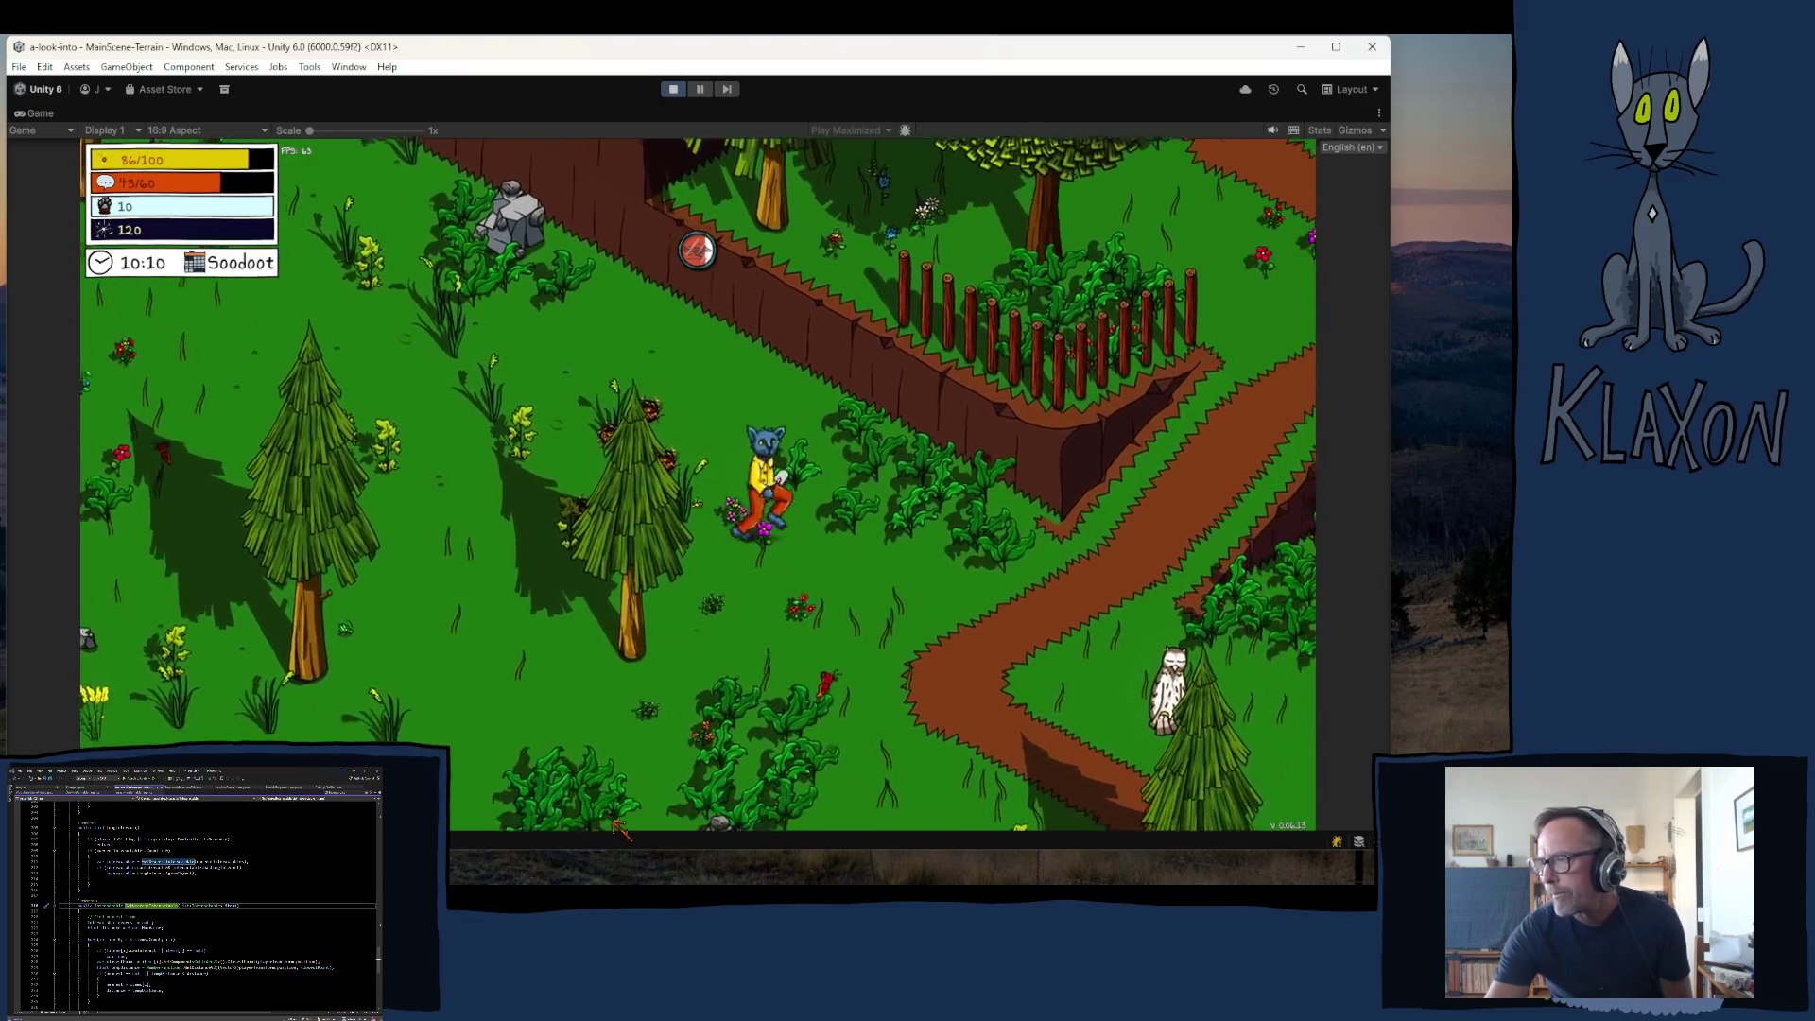
key(s)
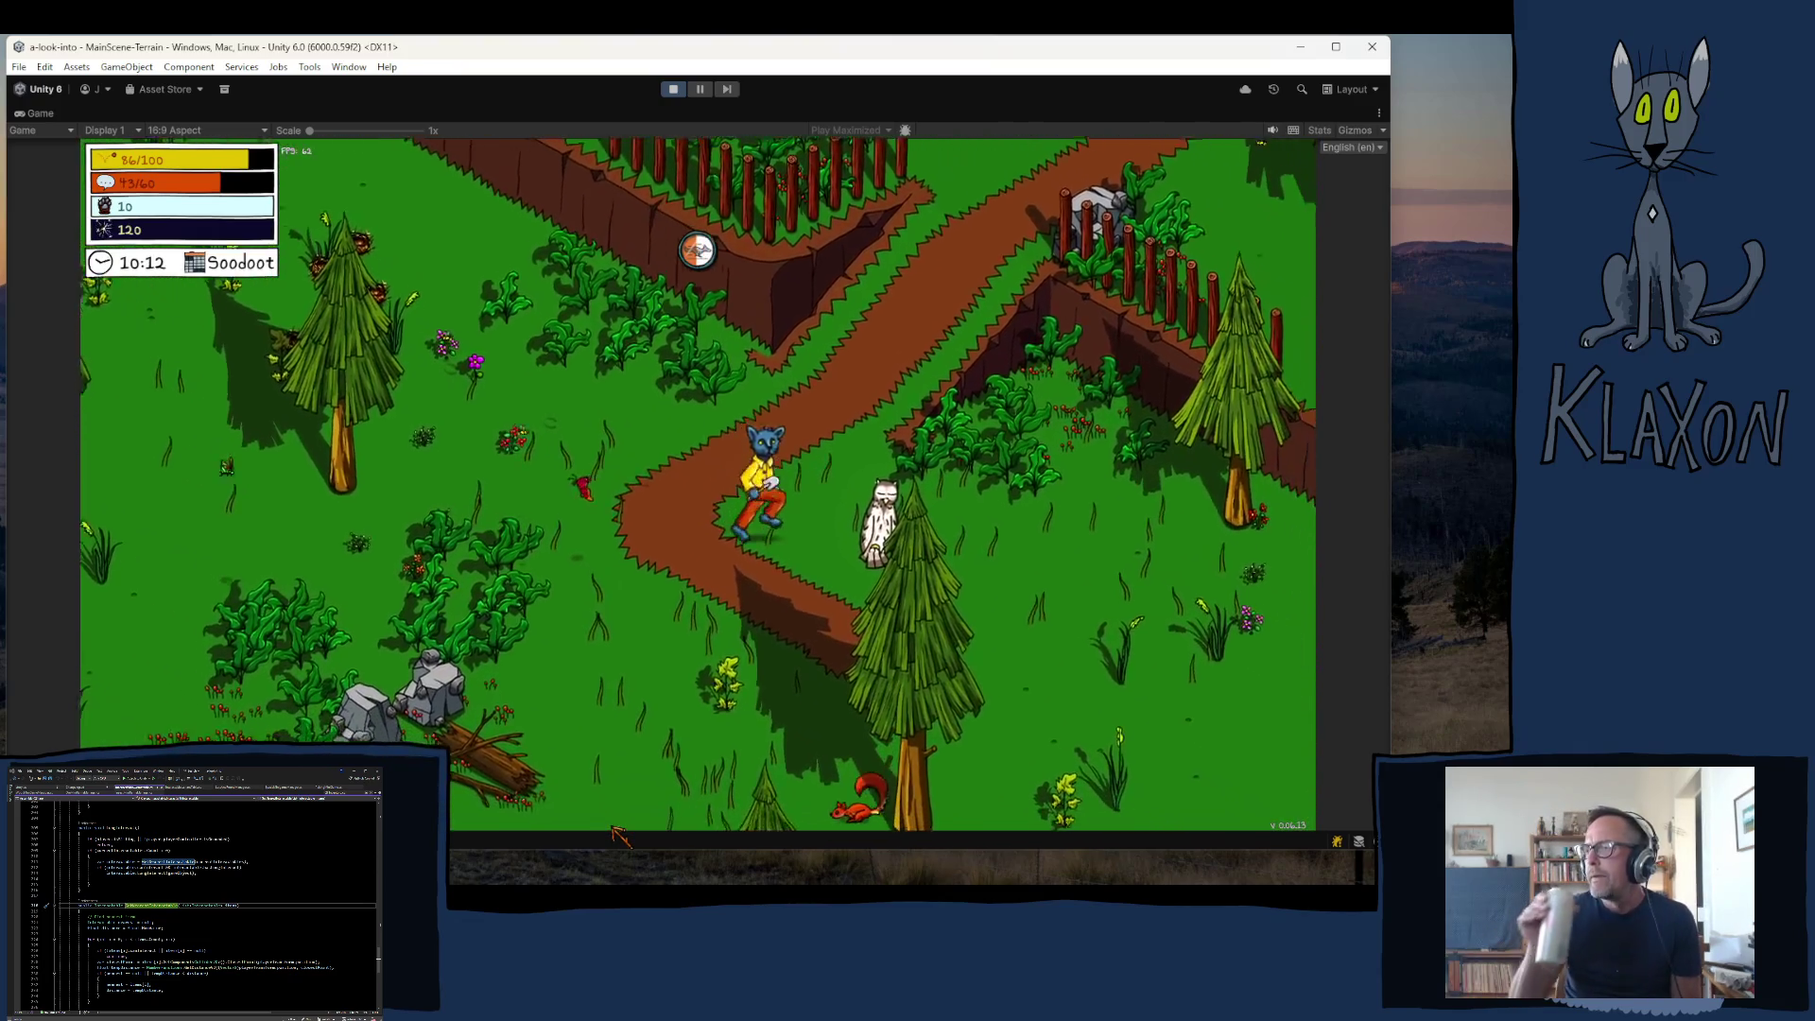
key(s)
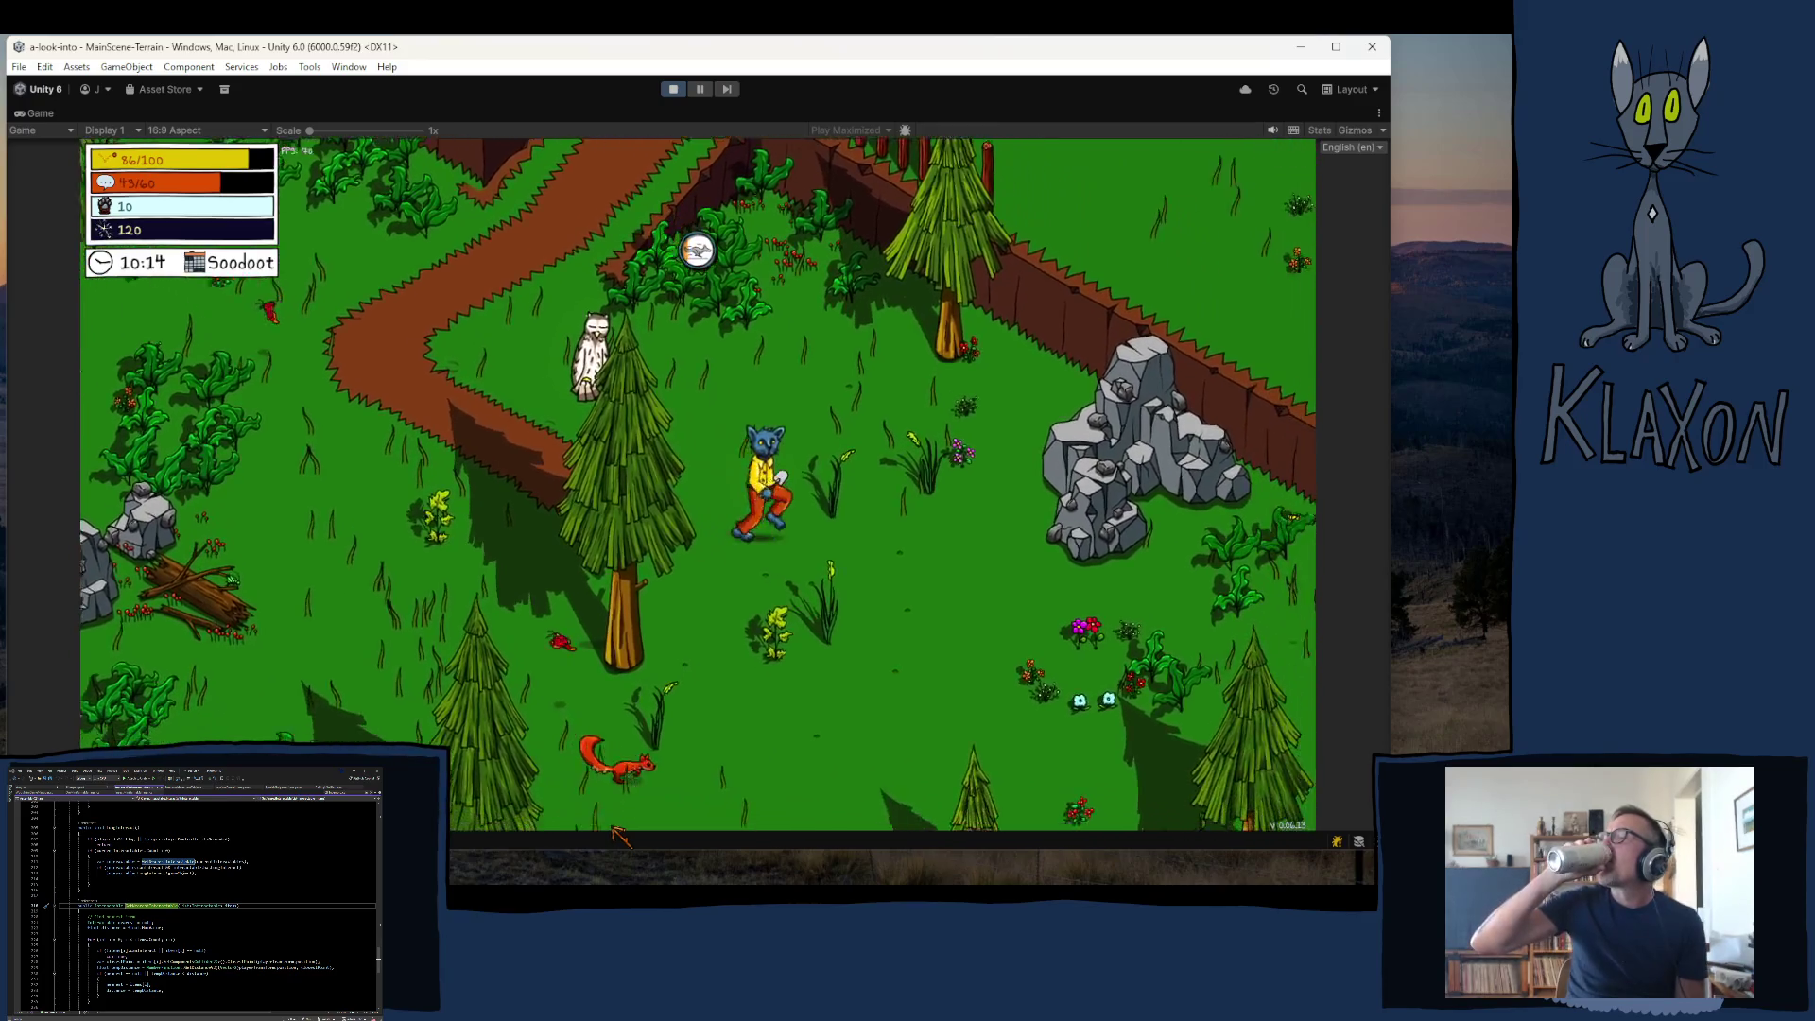
key(s)
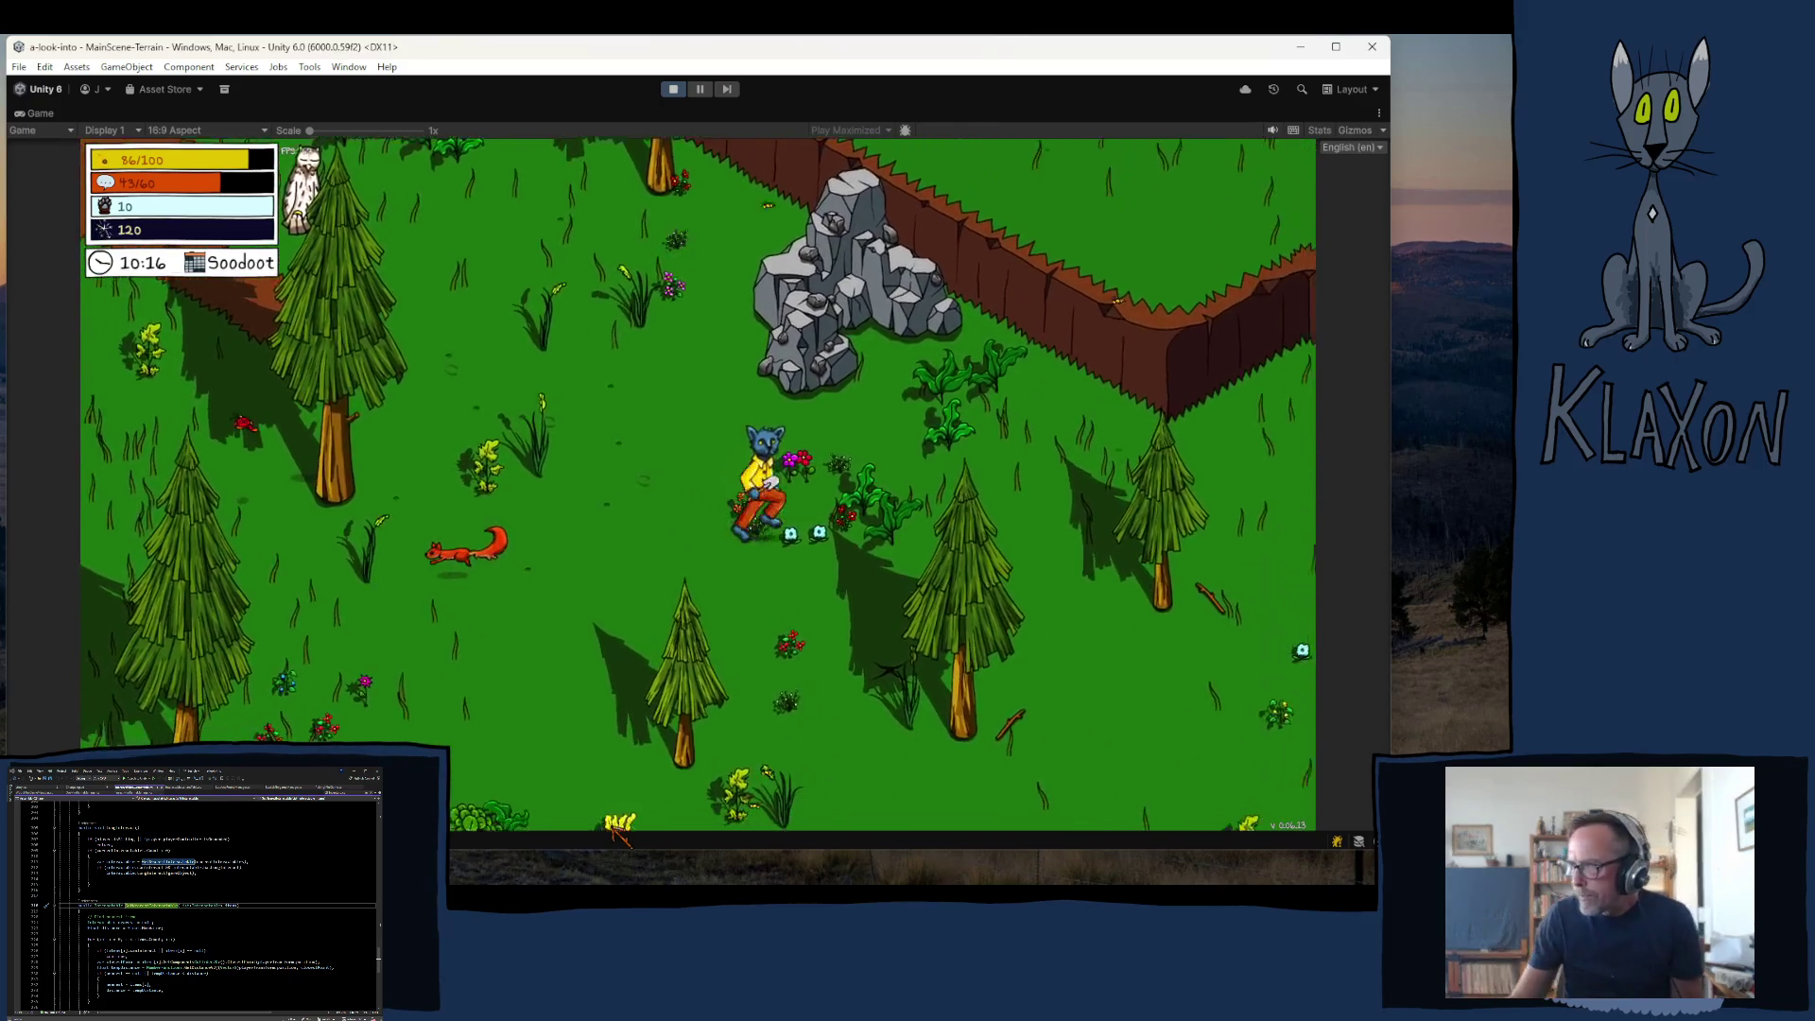
key(s)
- Pick up the stone and walk past the dock onto the campsite
mouse_move(634, 883)
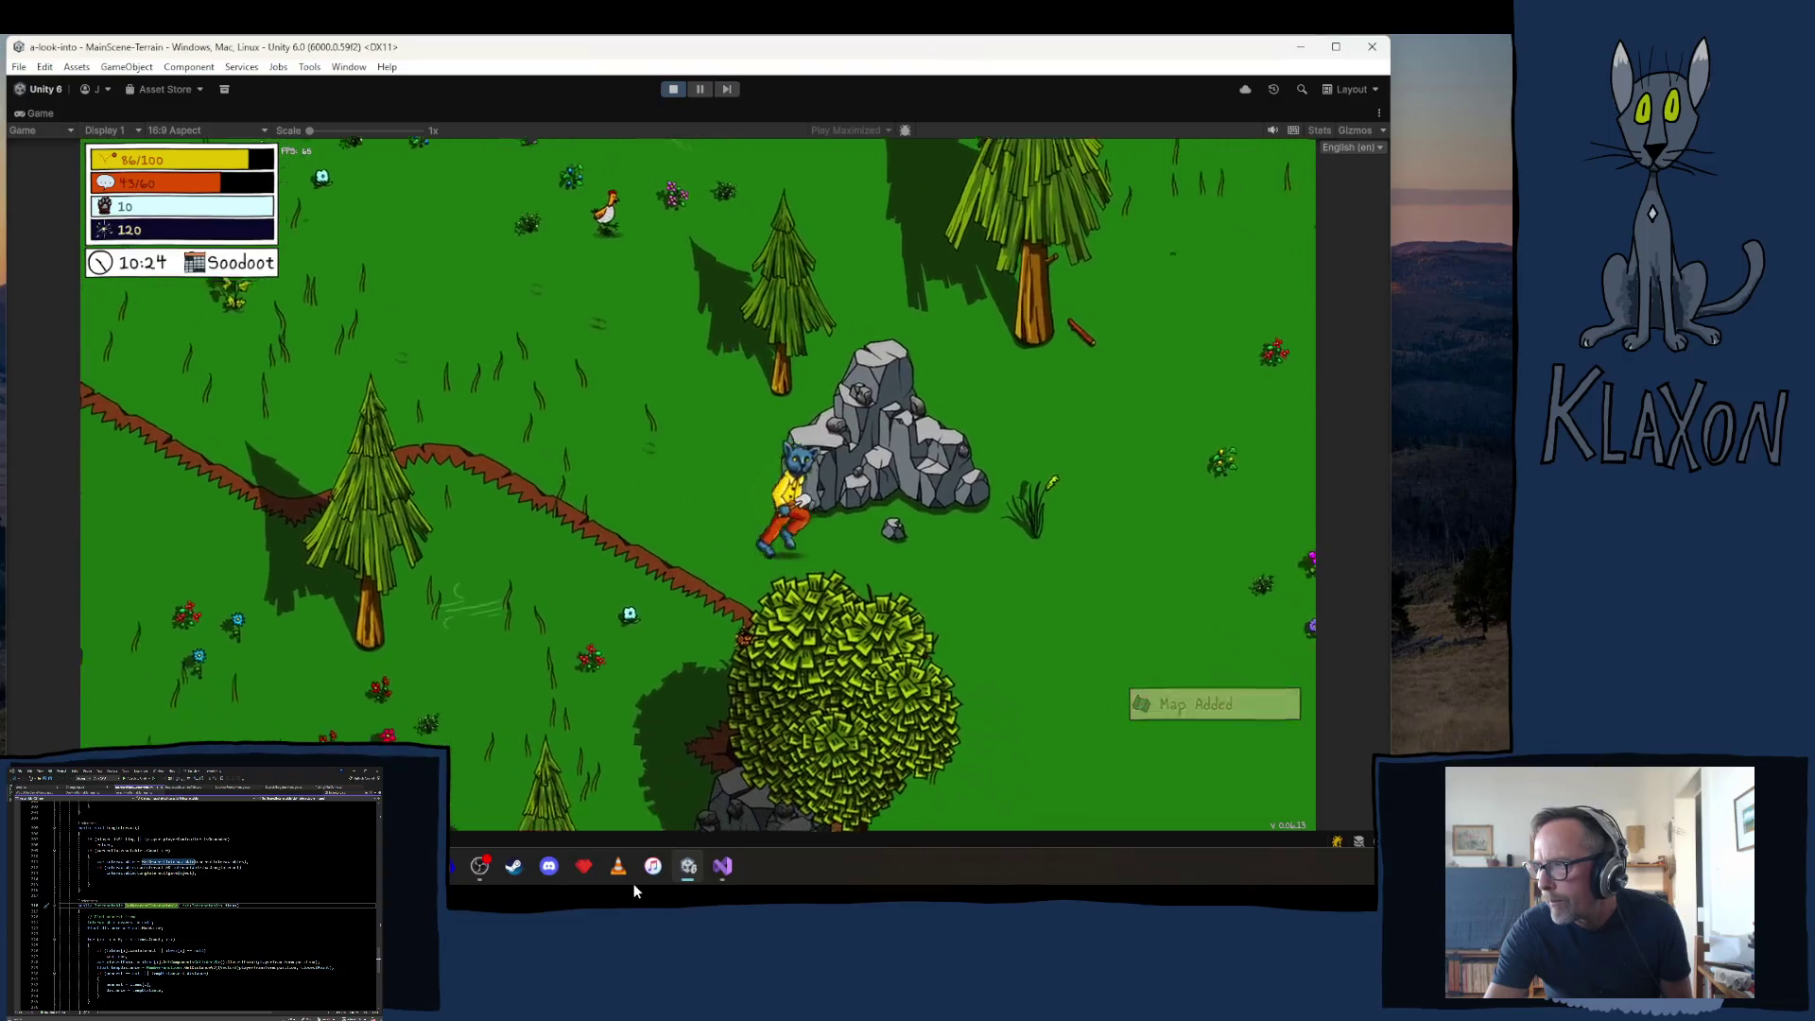
key(e)
key(d)
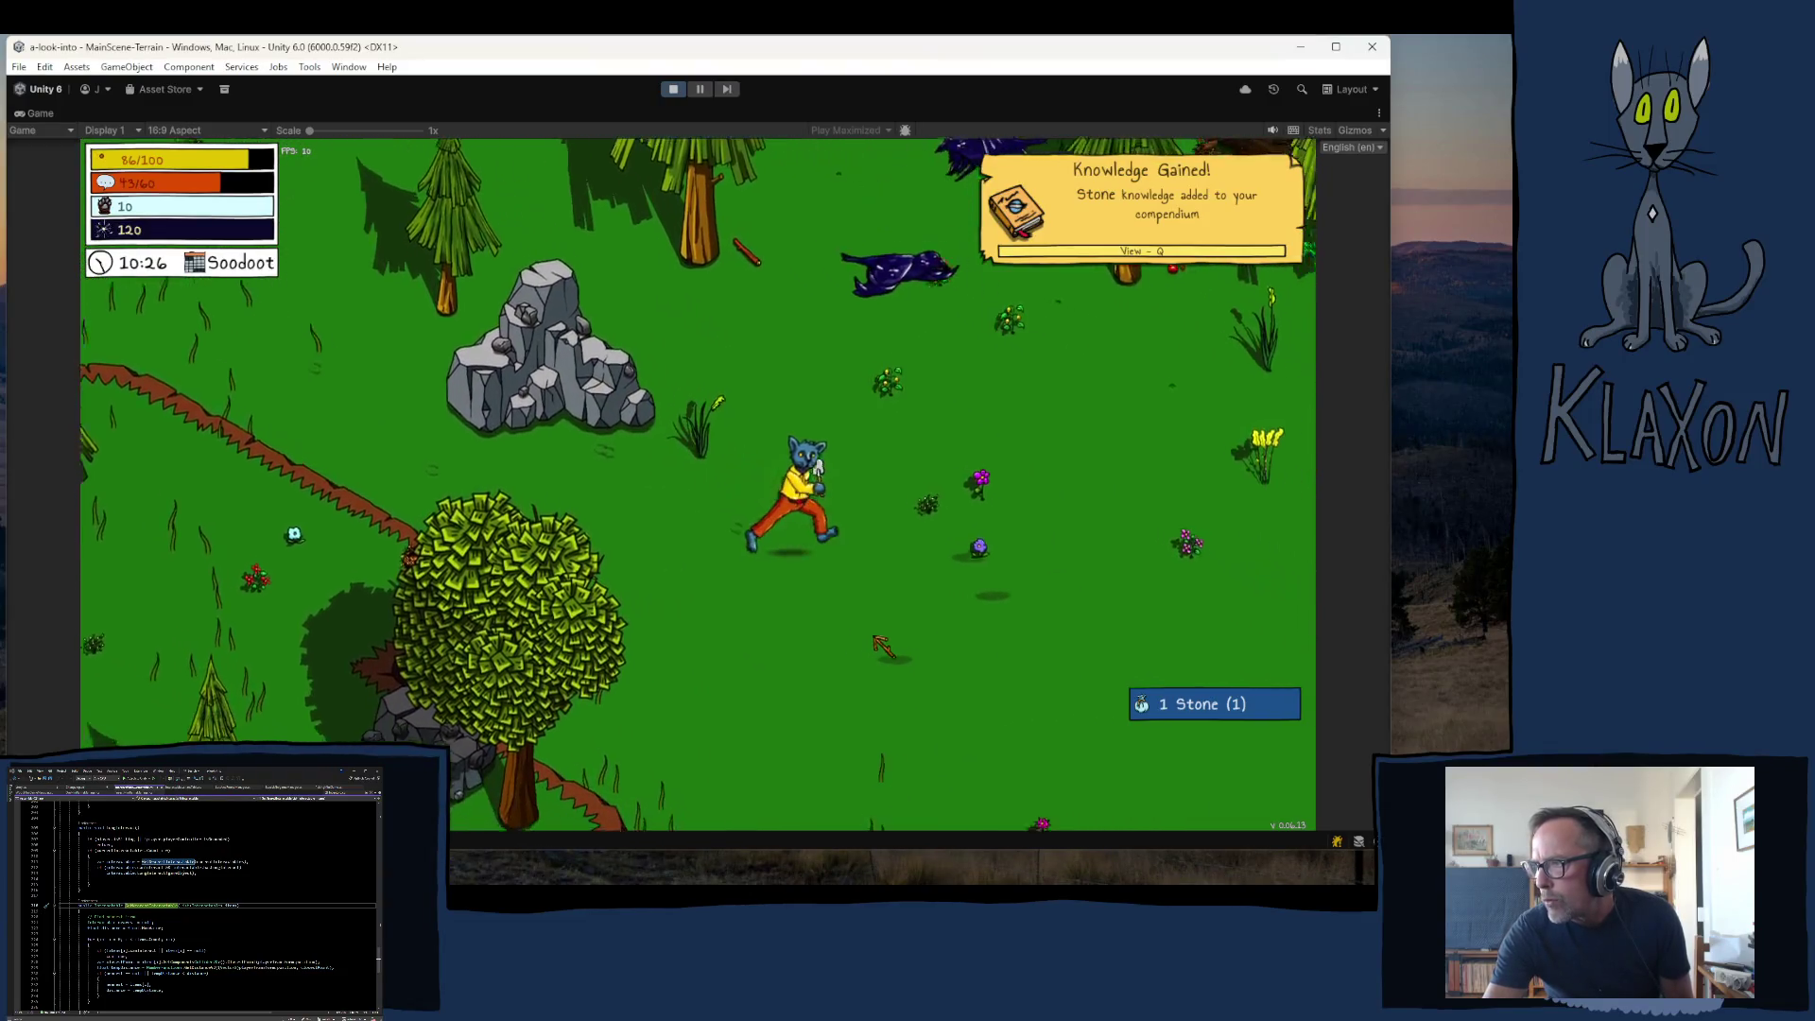
key(s)
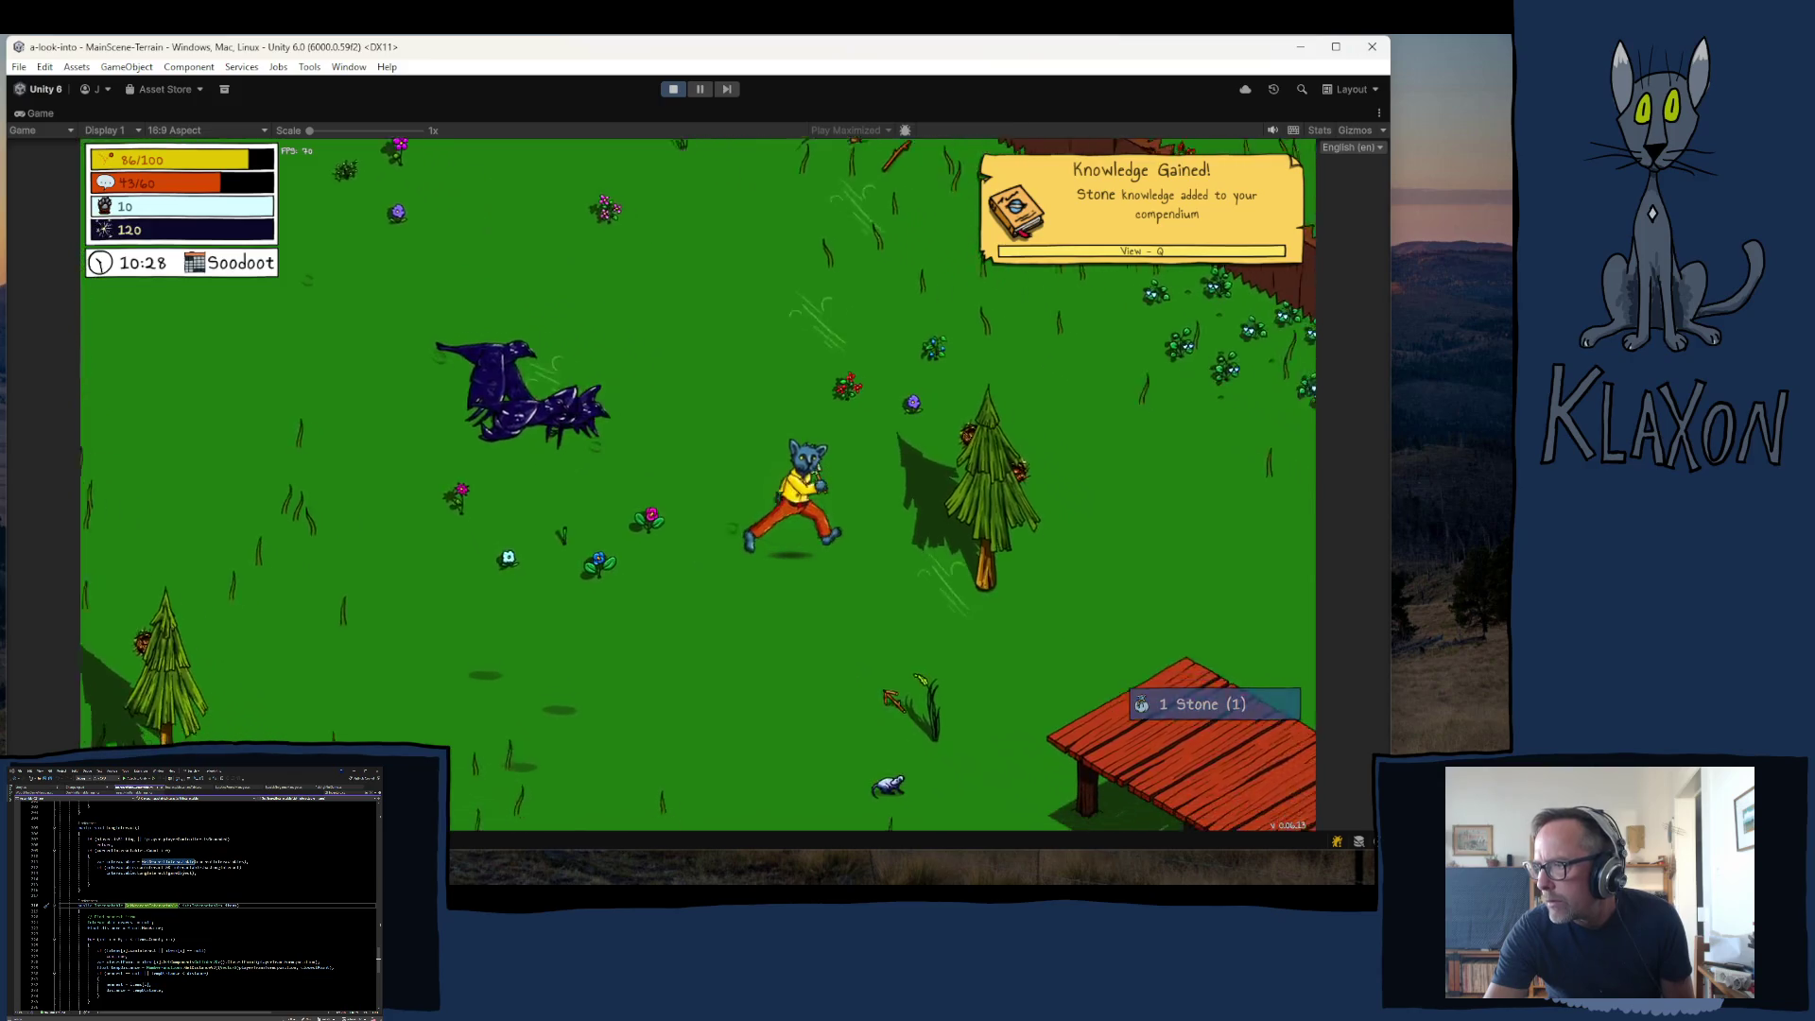
key(s)
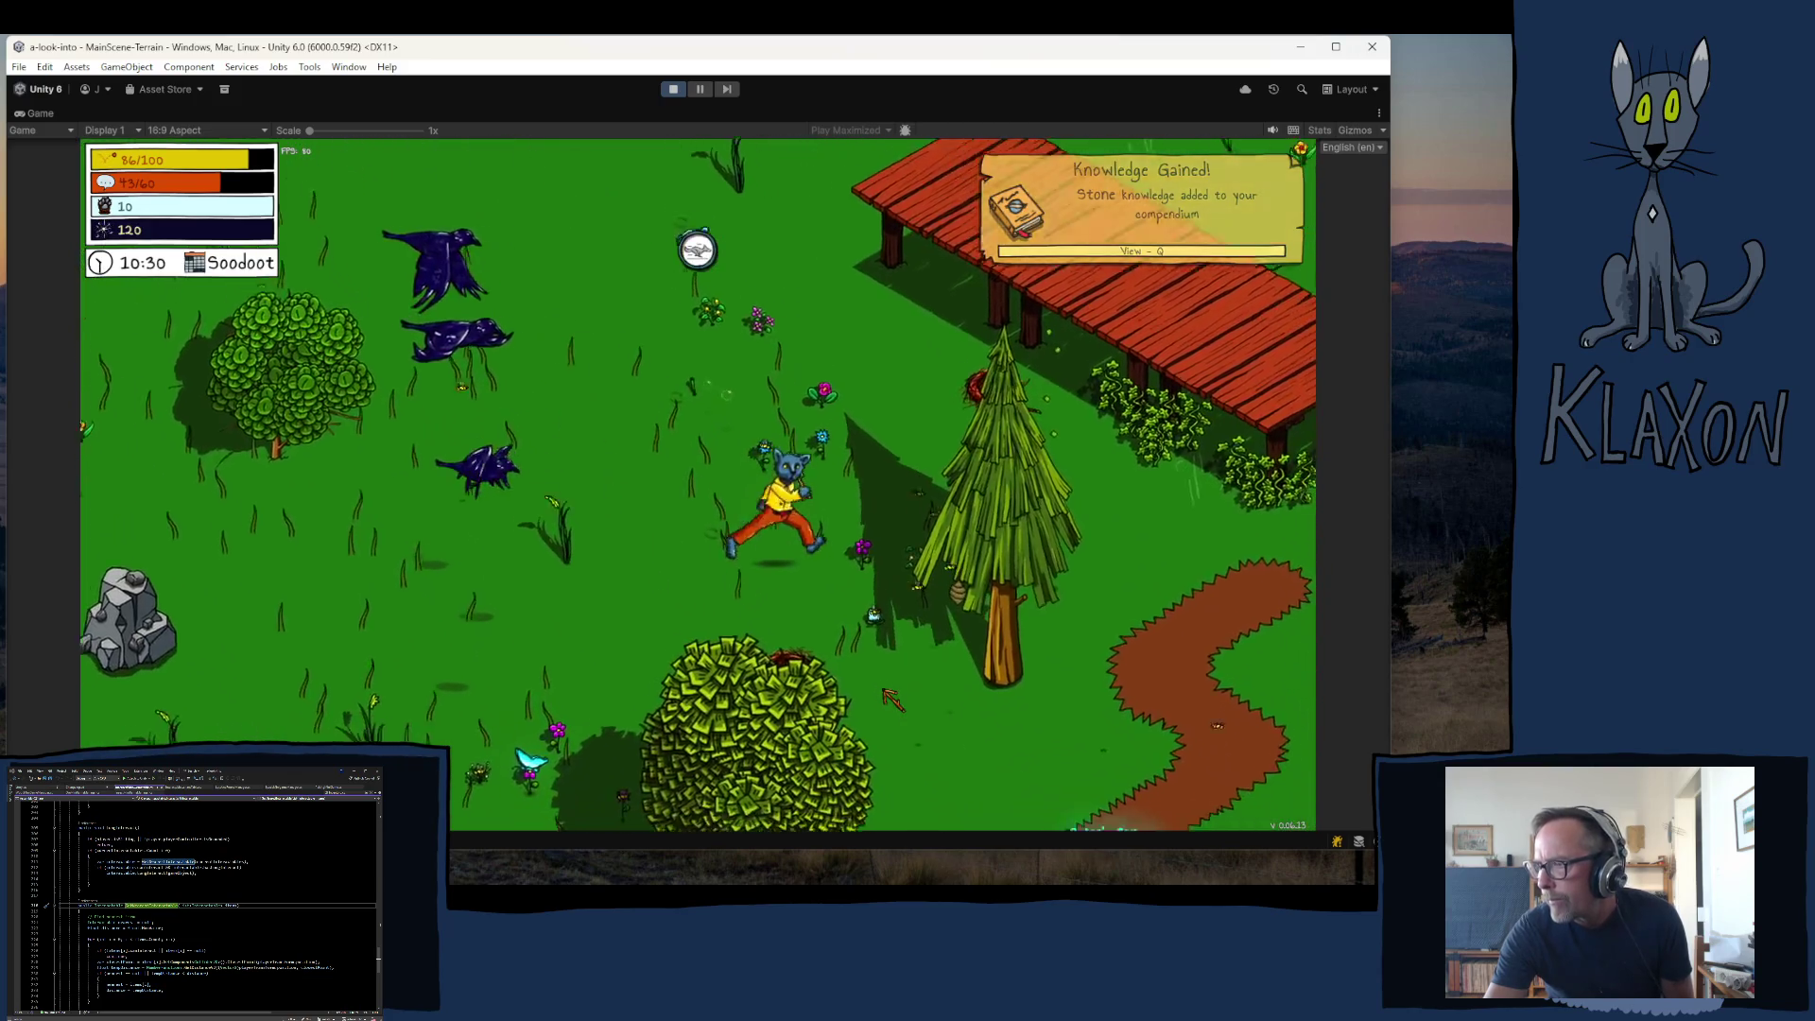
key(s)
key(d)
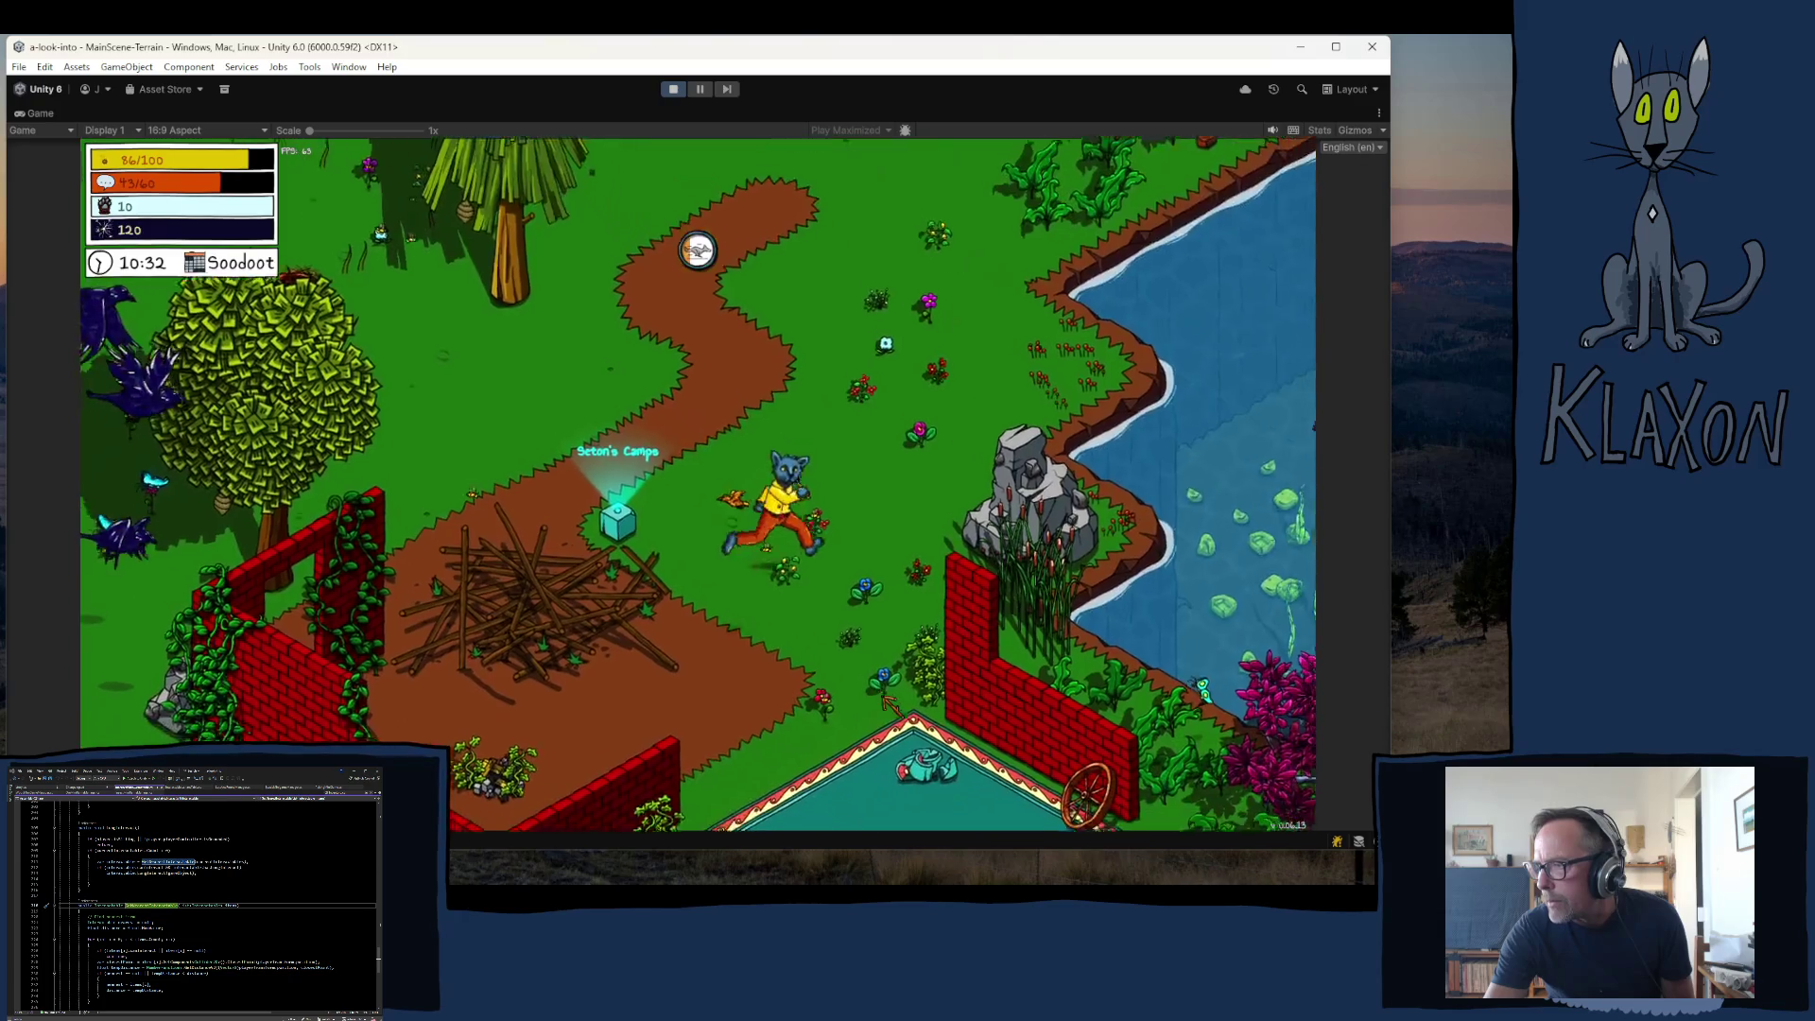
key(s)
key(d)
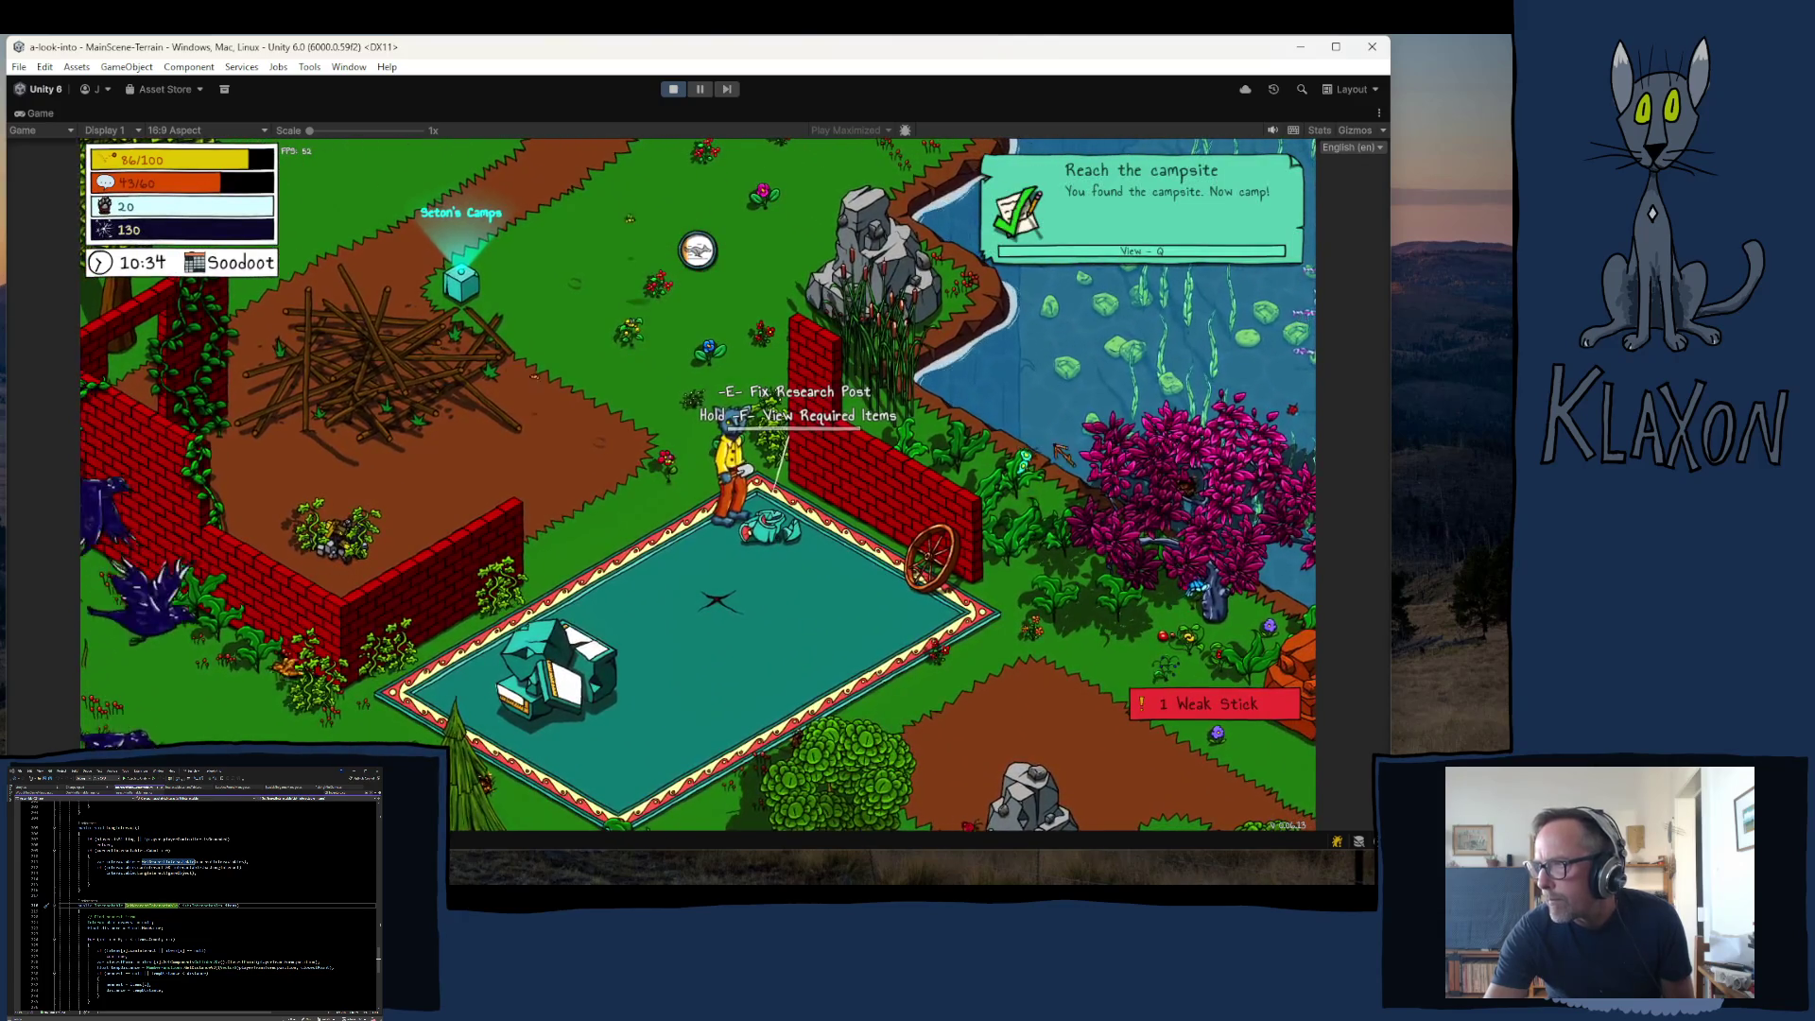
- Leave the campsite and climb the cliff ledges toward the tree
key(w)
key(s)
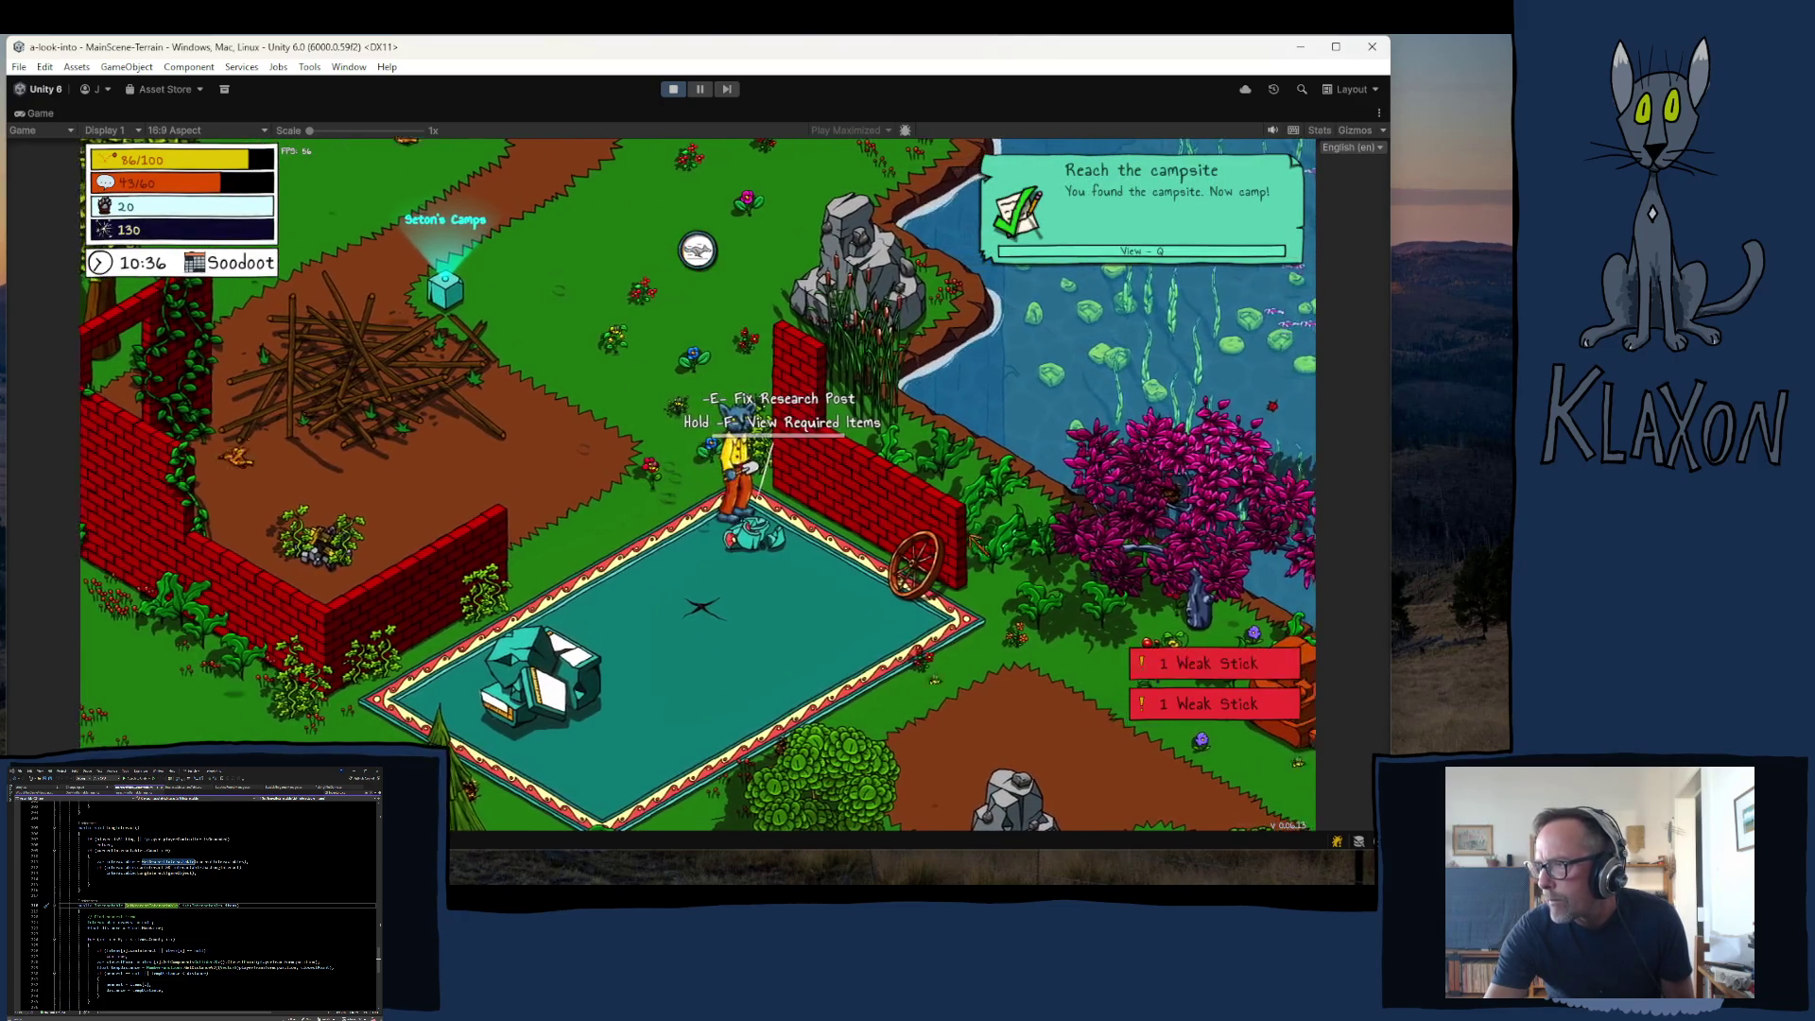
key(s)
key(a)
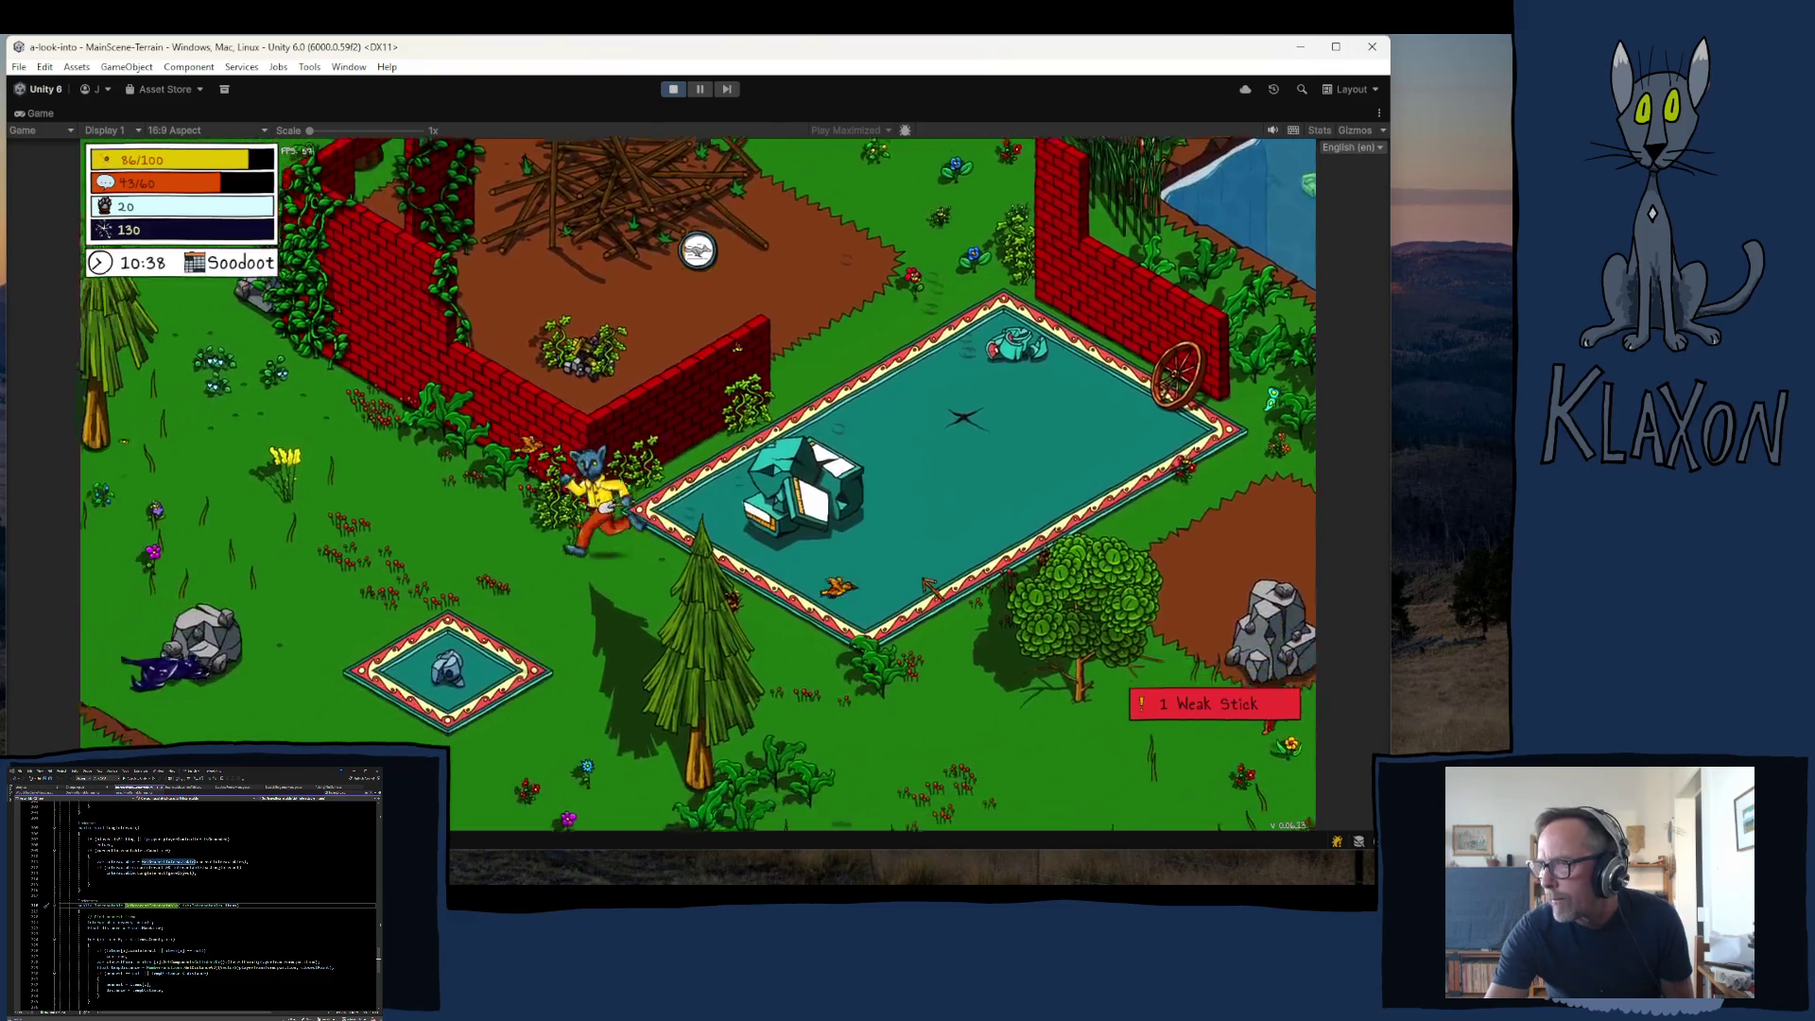
key(w)
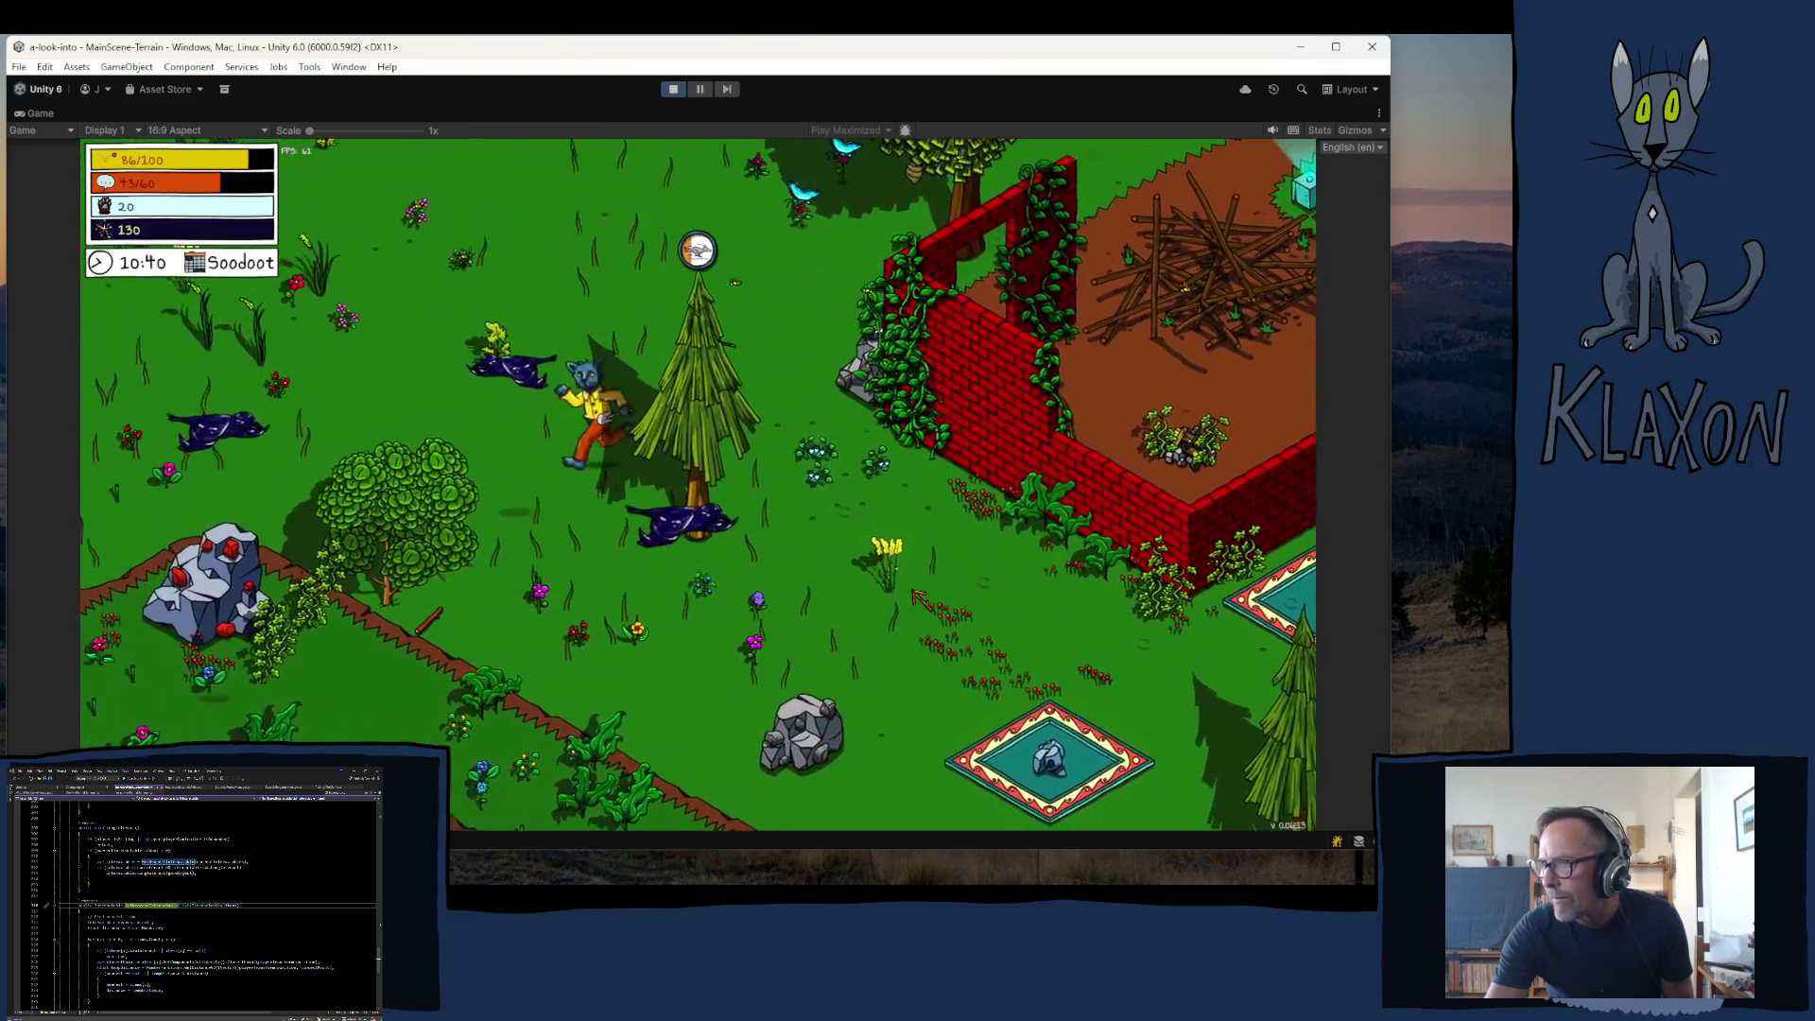
key(a)
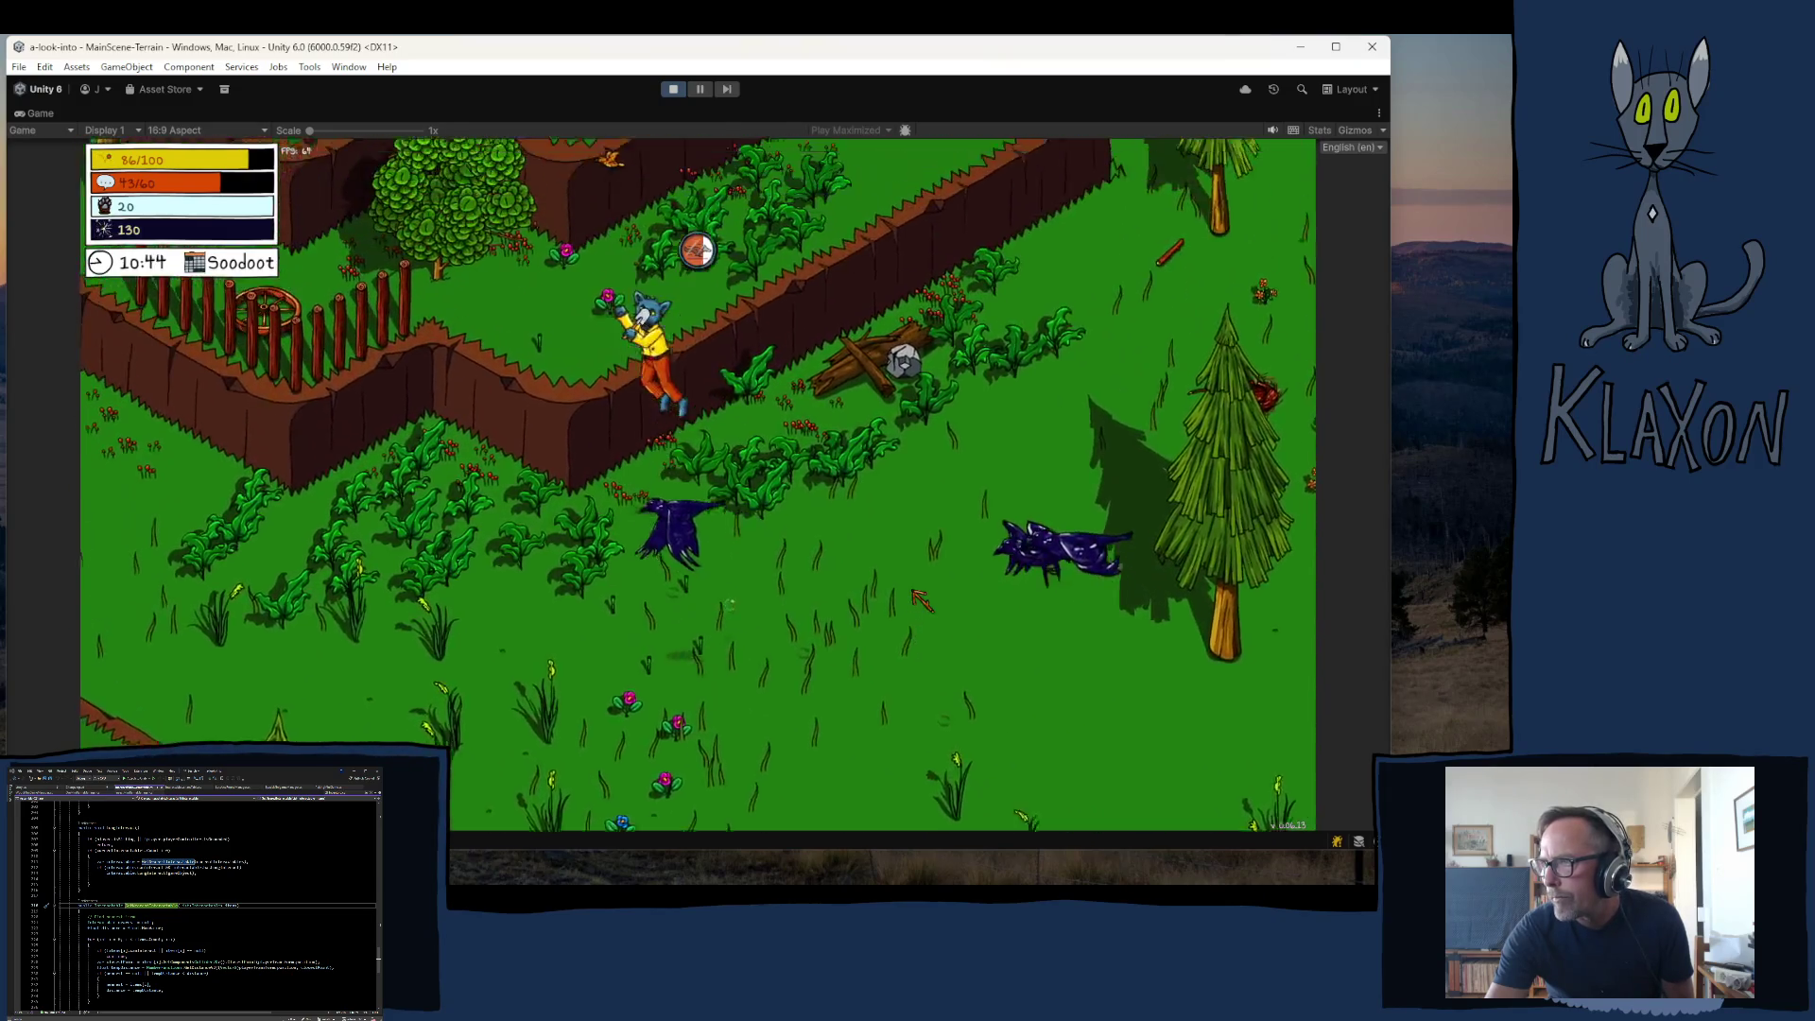
key(w)
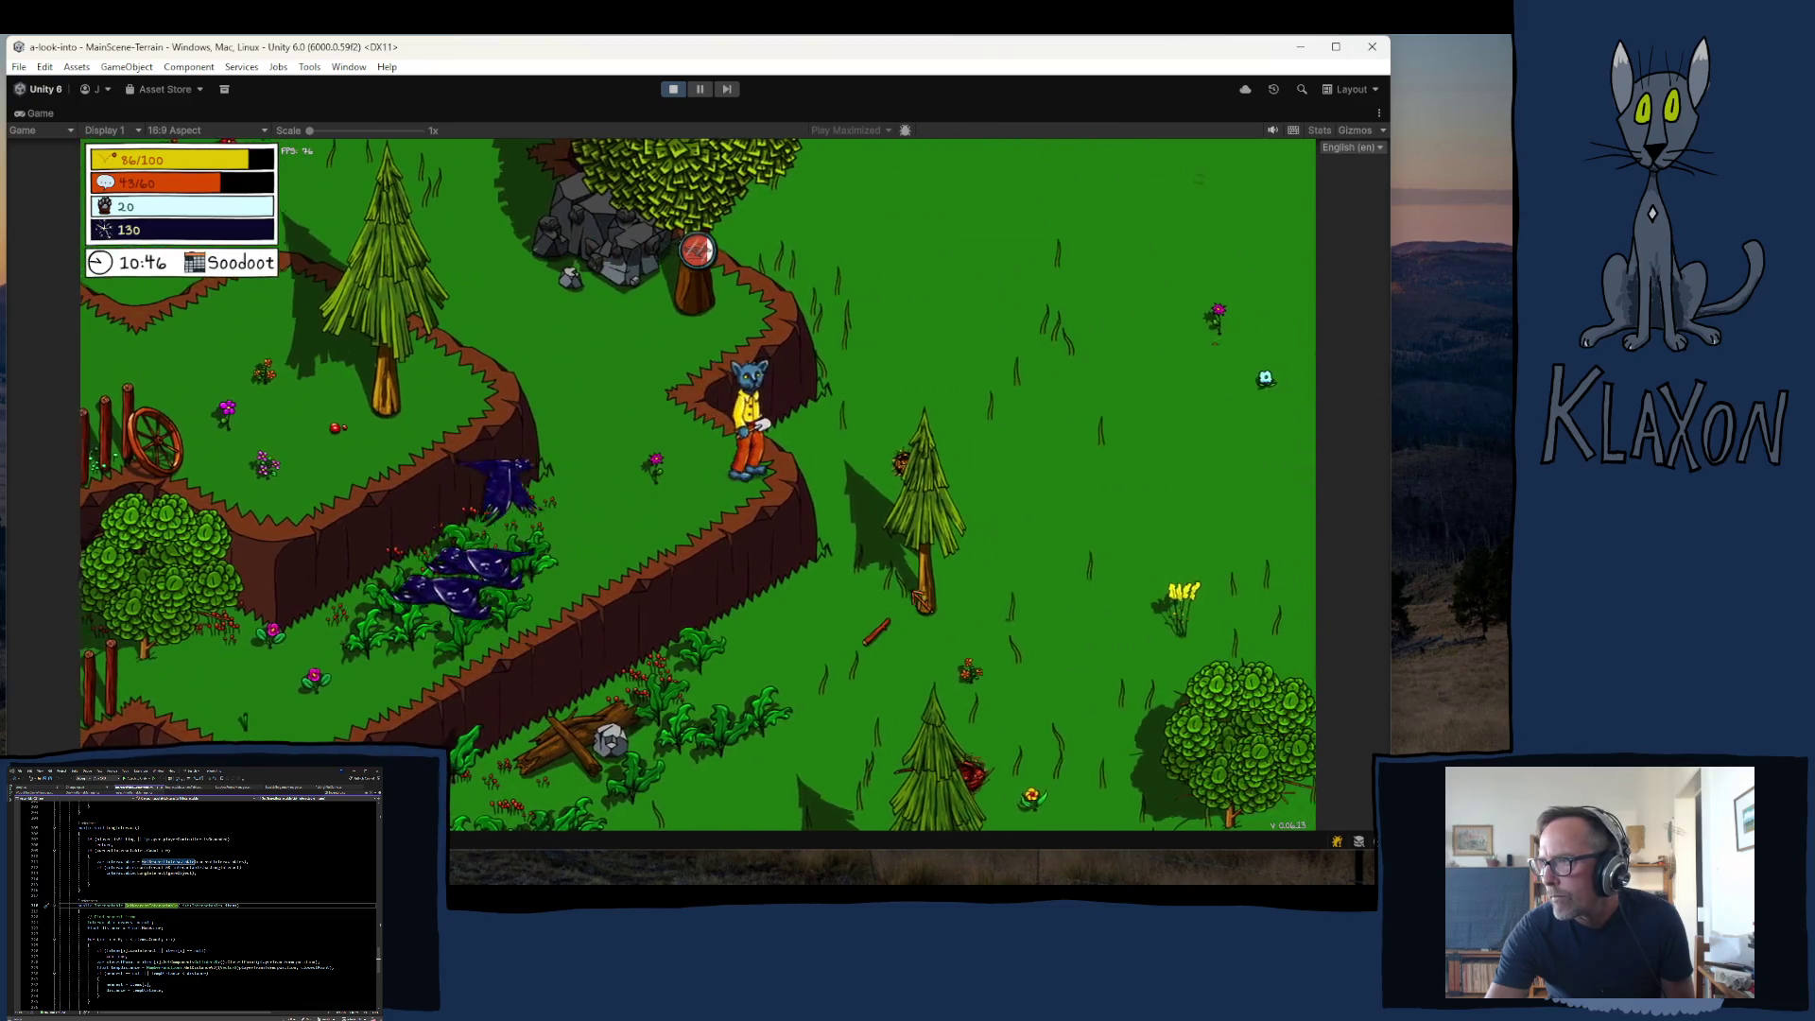
key(w)
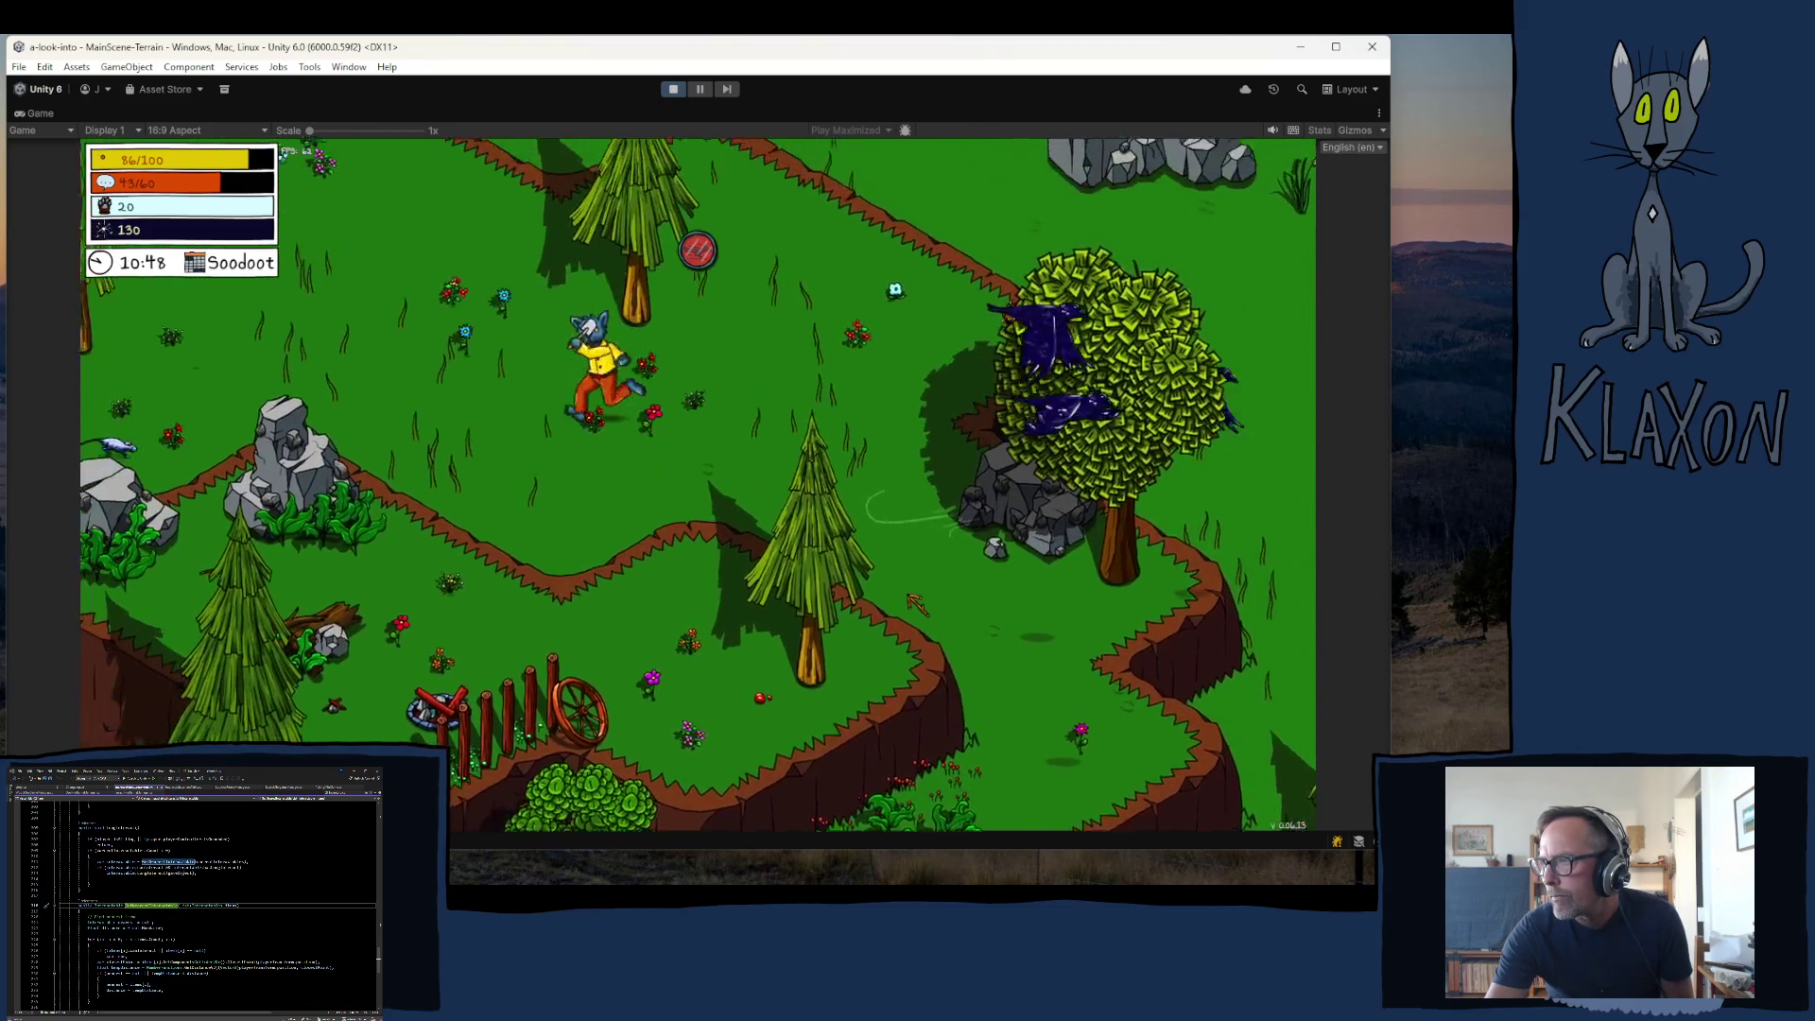
key(w)
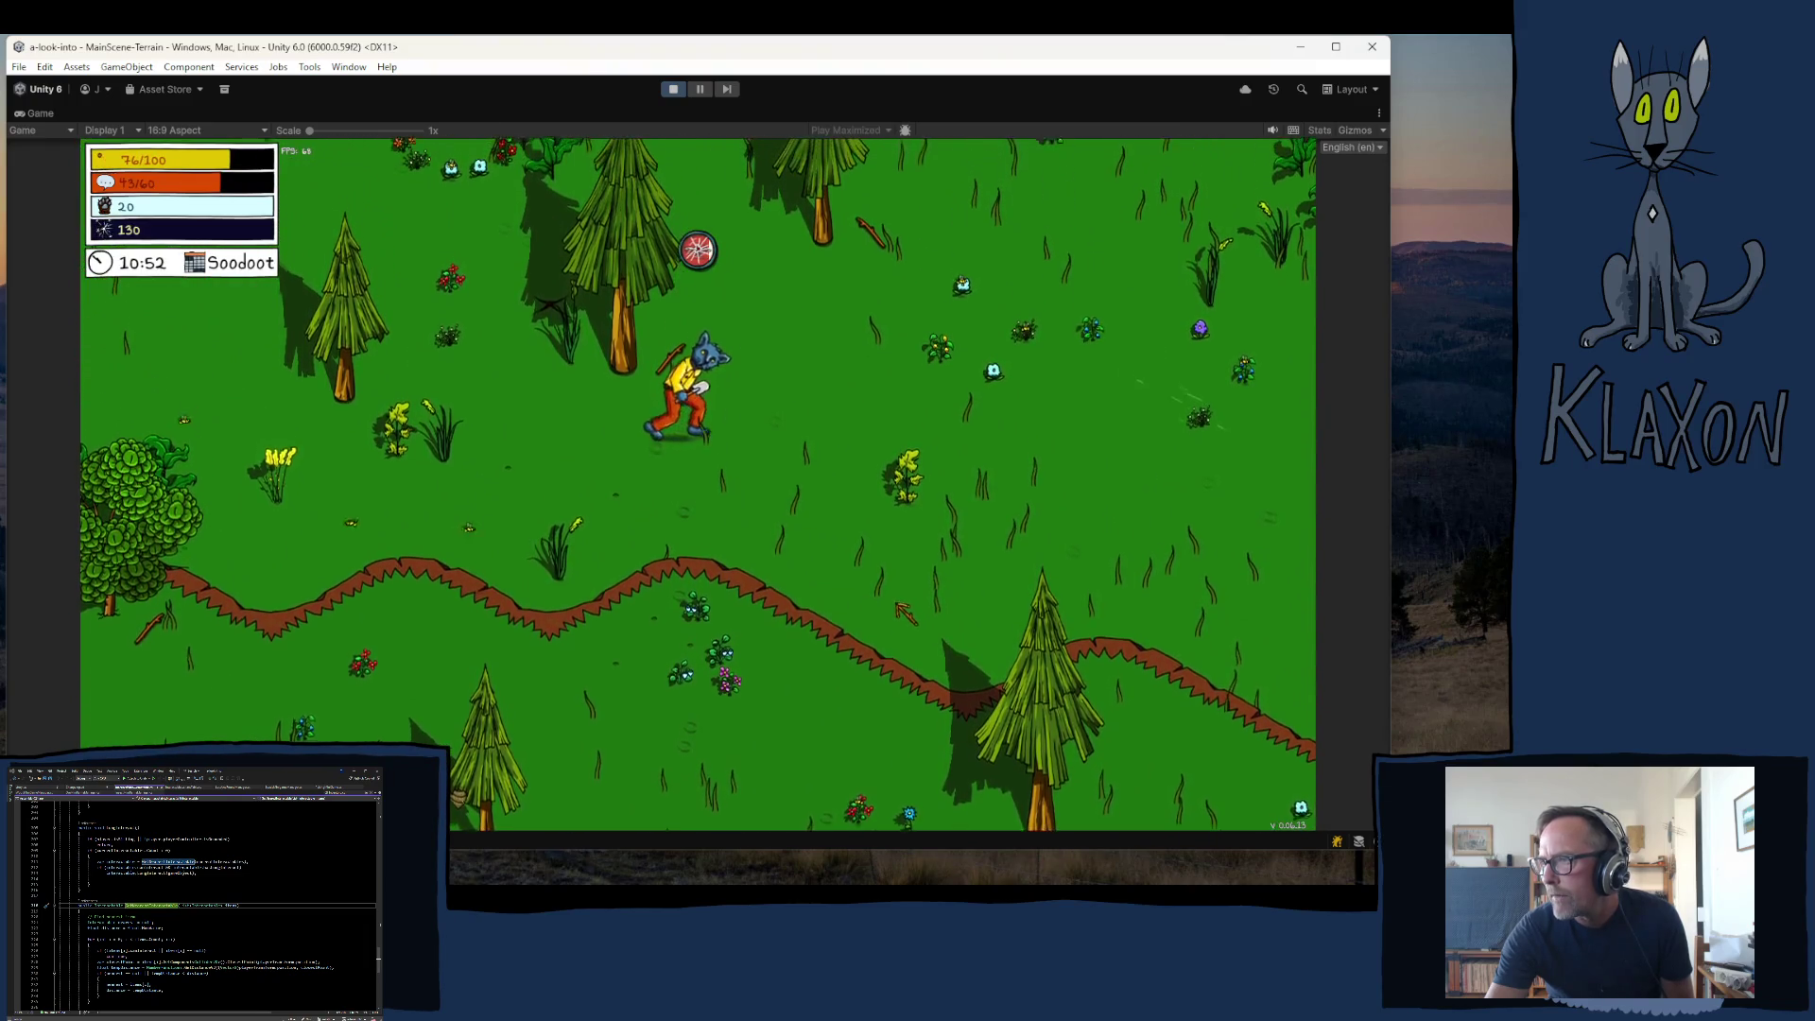
key(w)
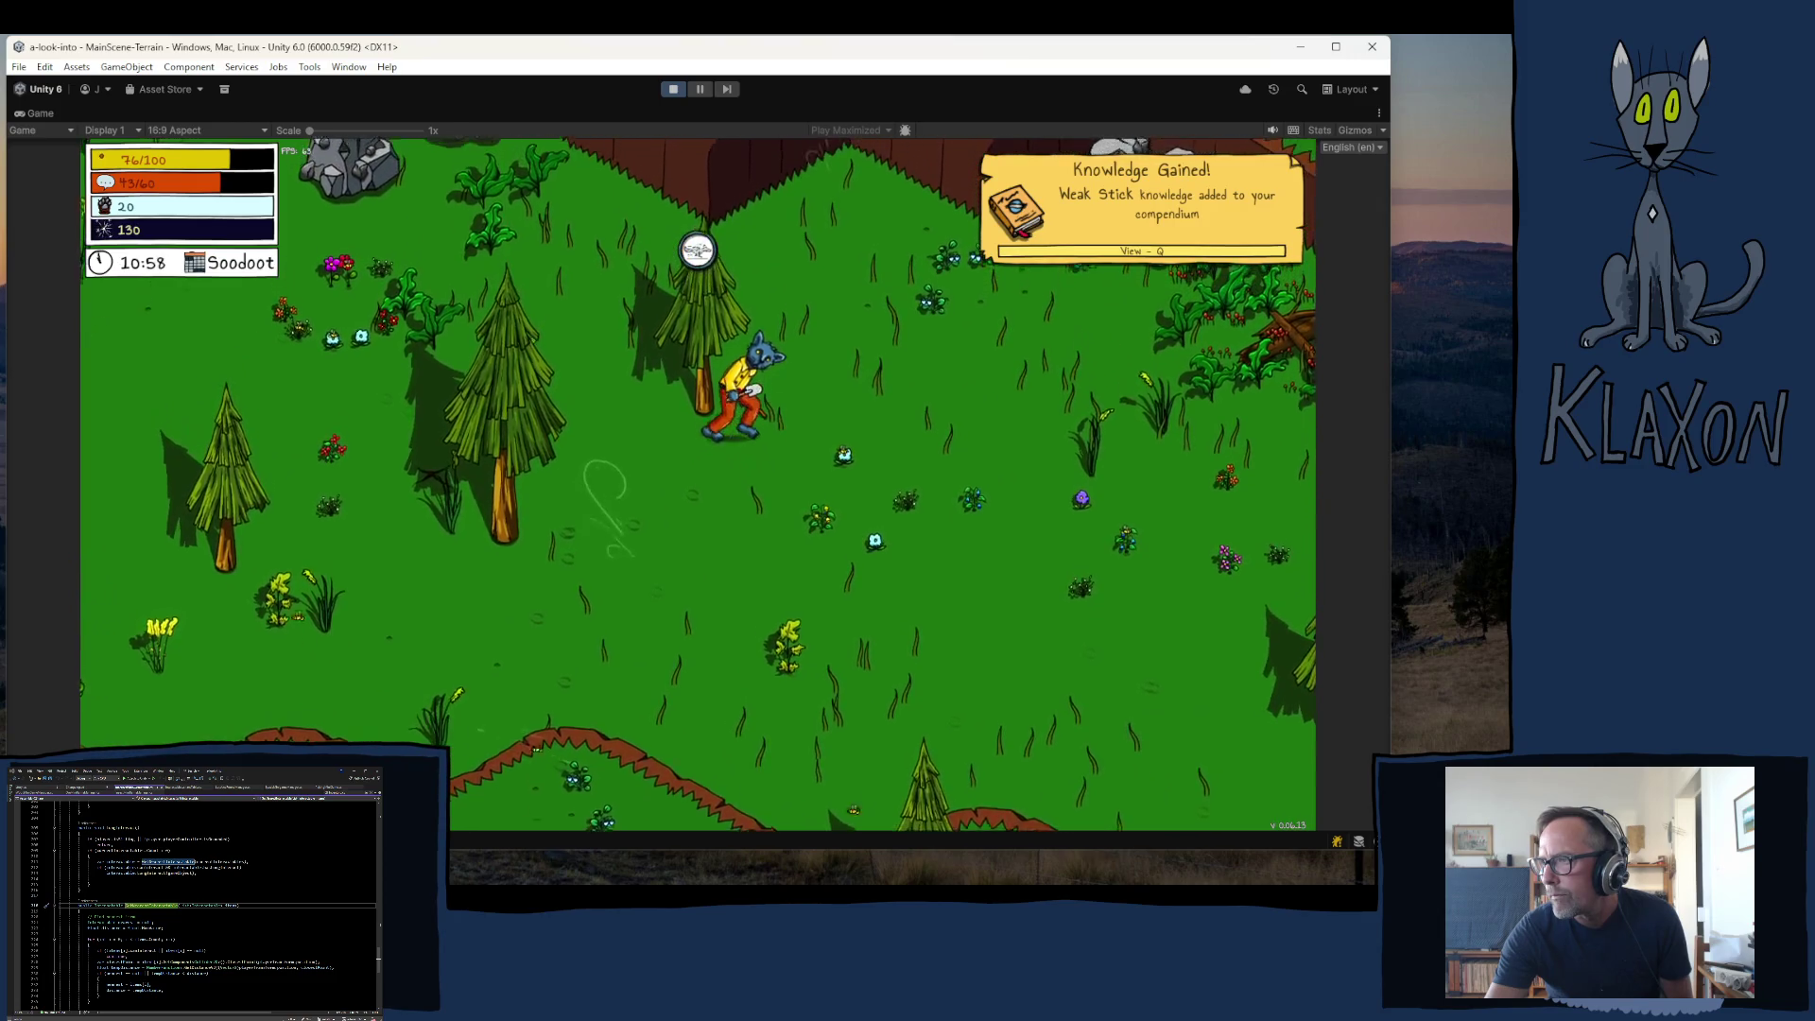
- Collect the weak stick and run back onto the campsite's teal rug
key(w)
key(s)
key(d)
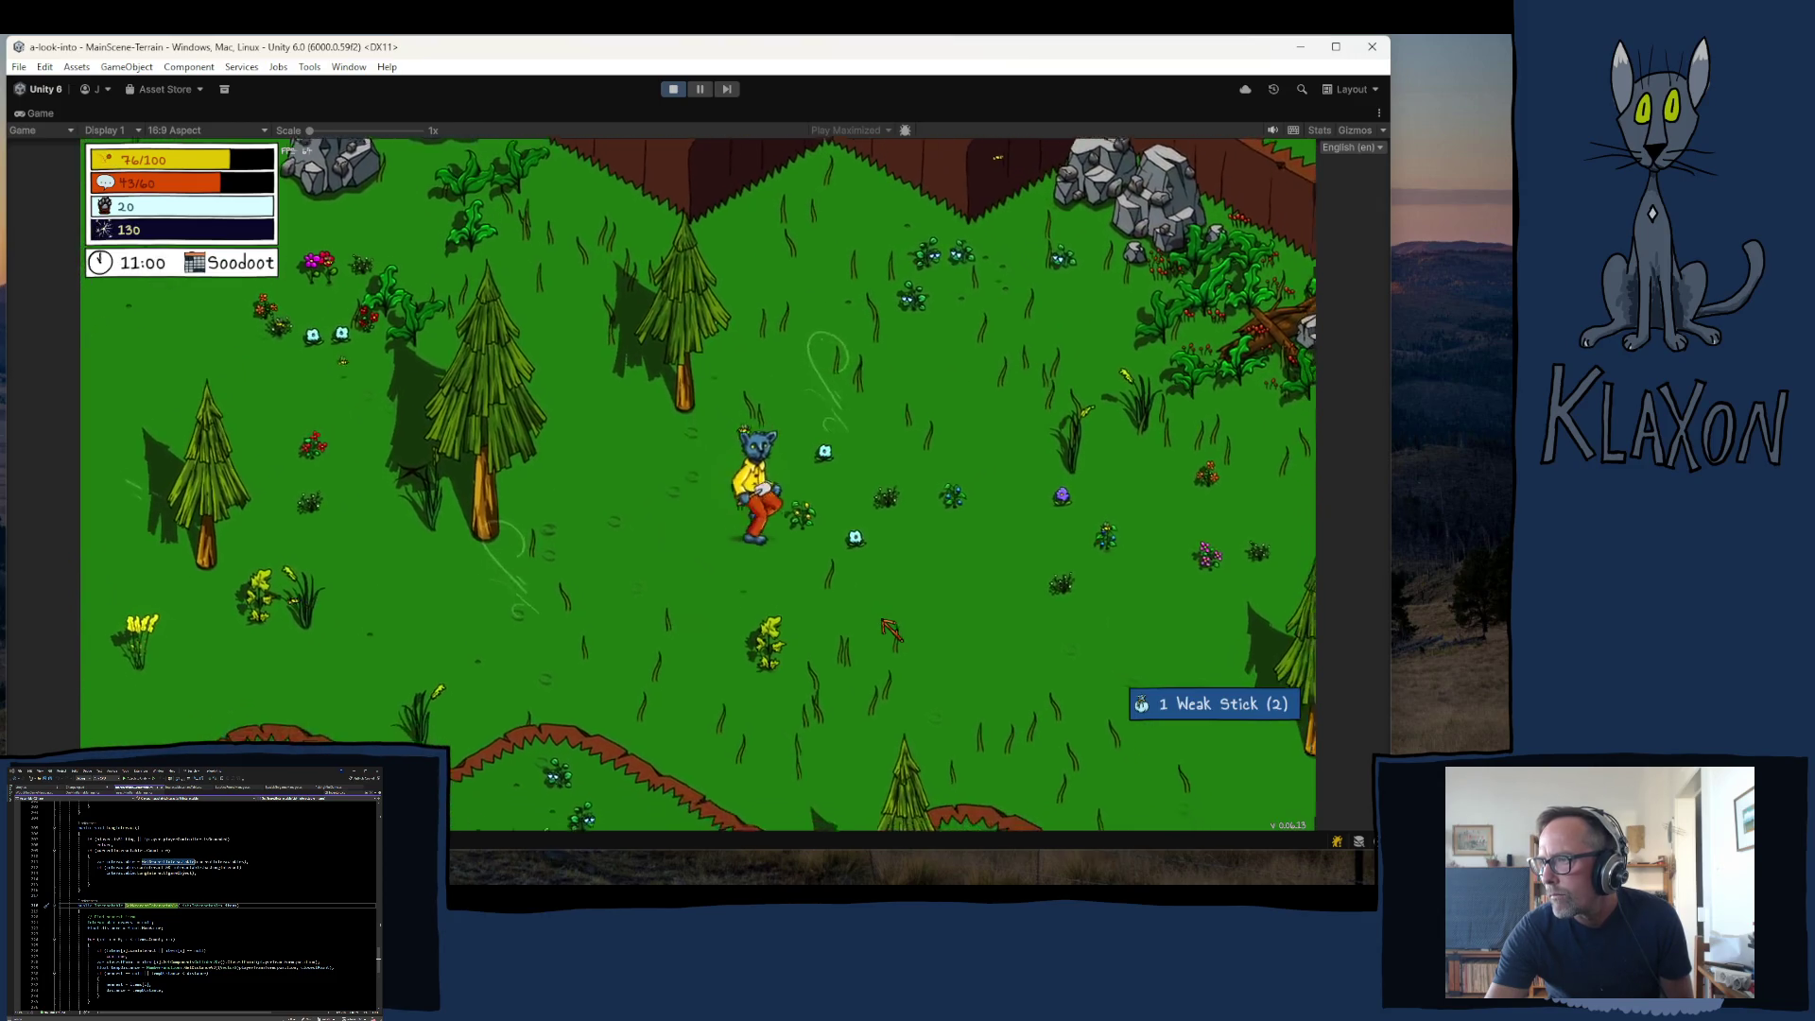
key(s)
key(d)
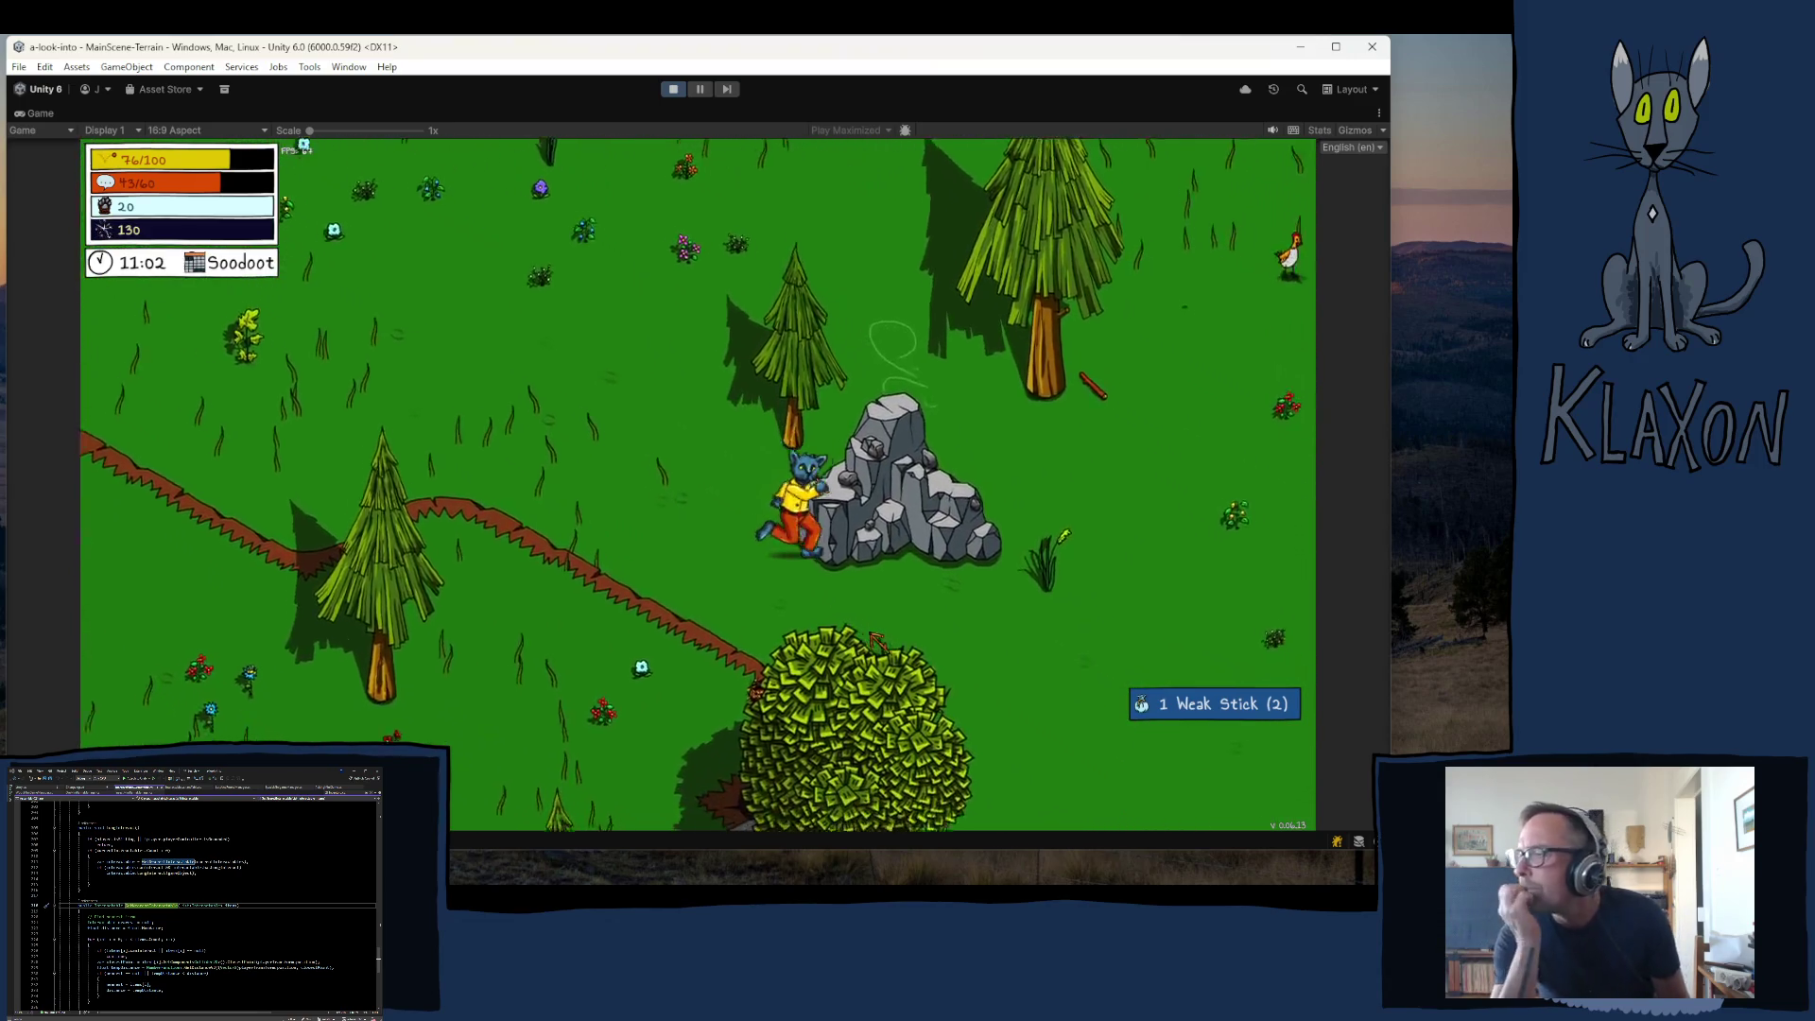
key(s)
key(d)
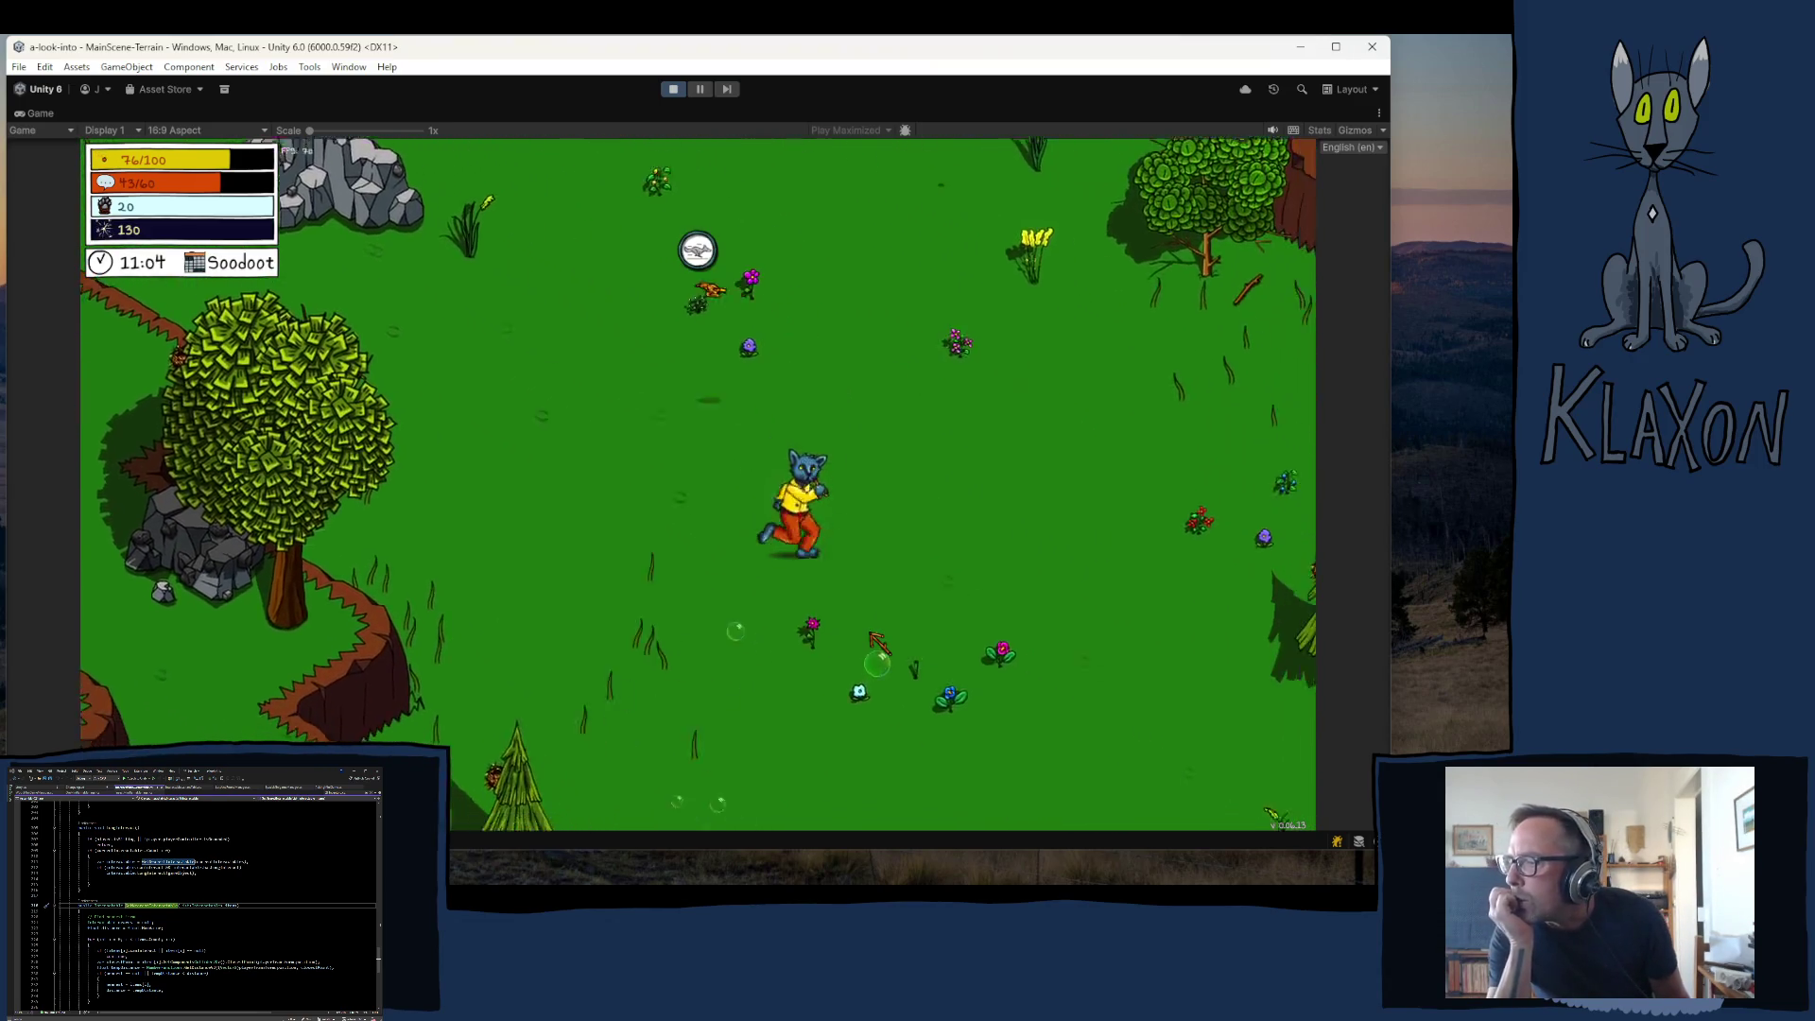
key(s)
key(d)
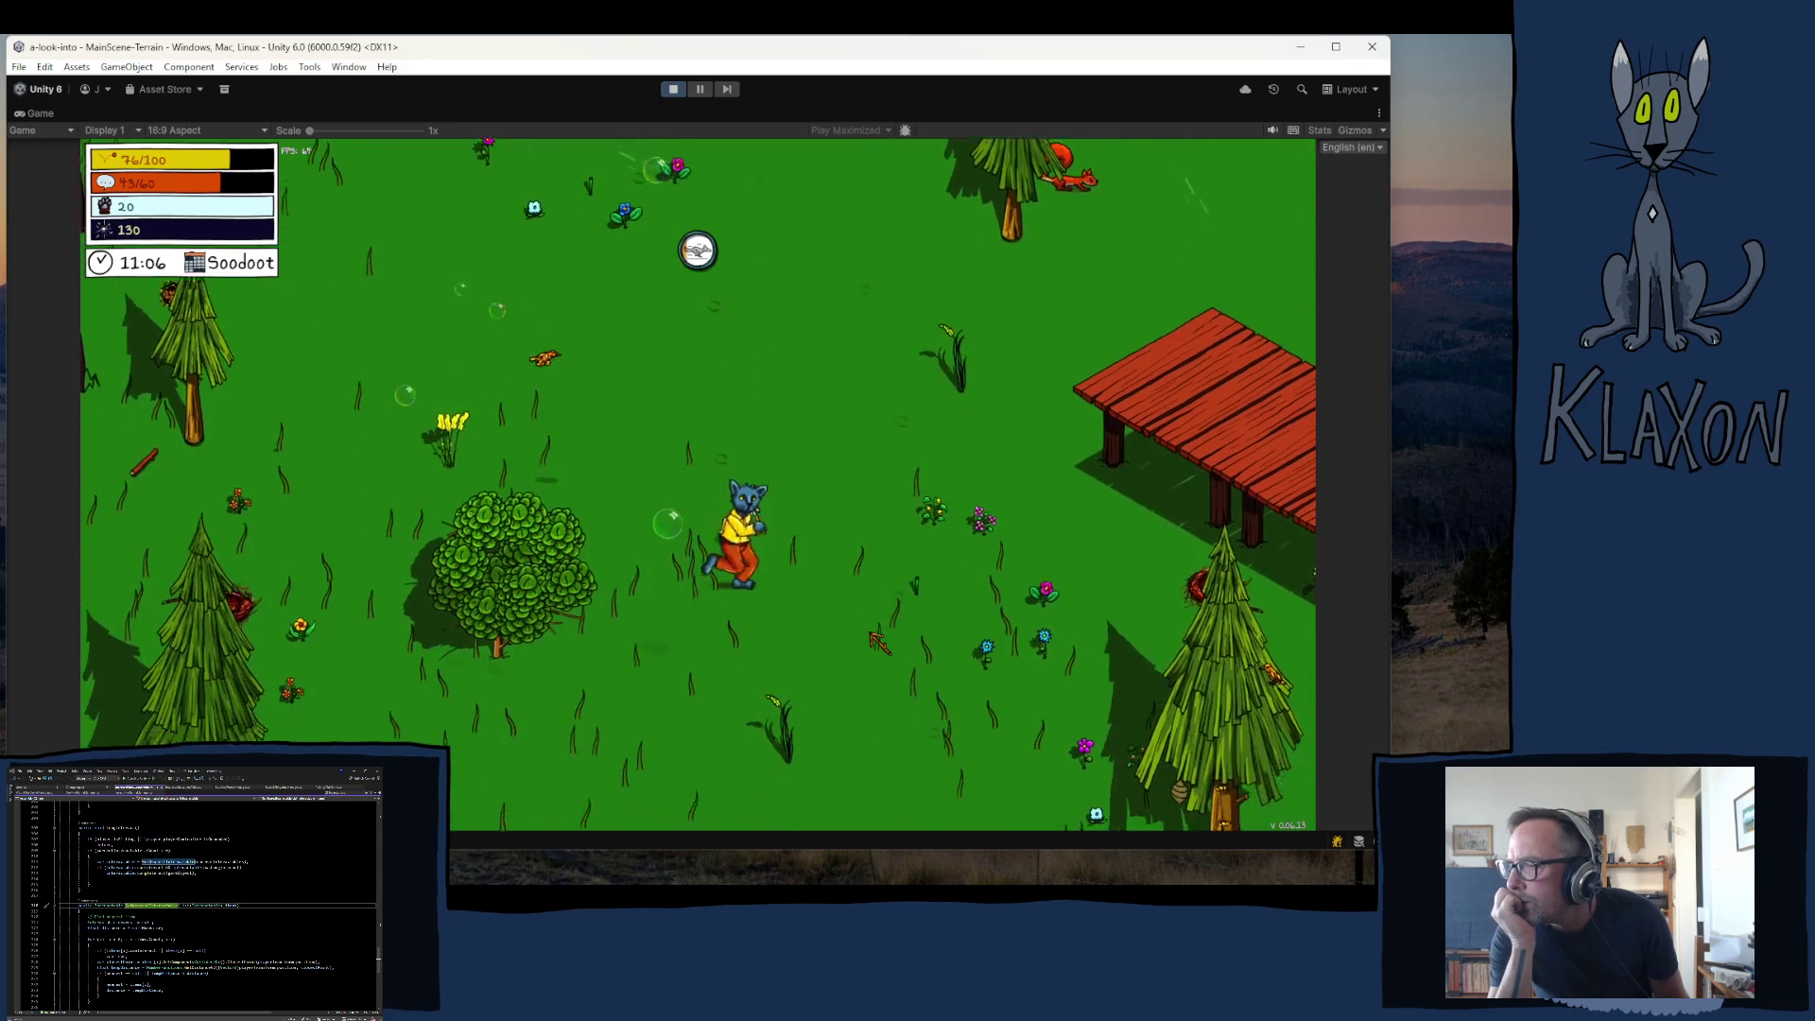
key(s)
key(d)
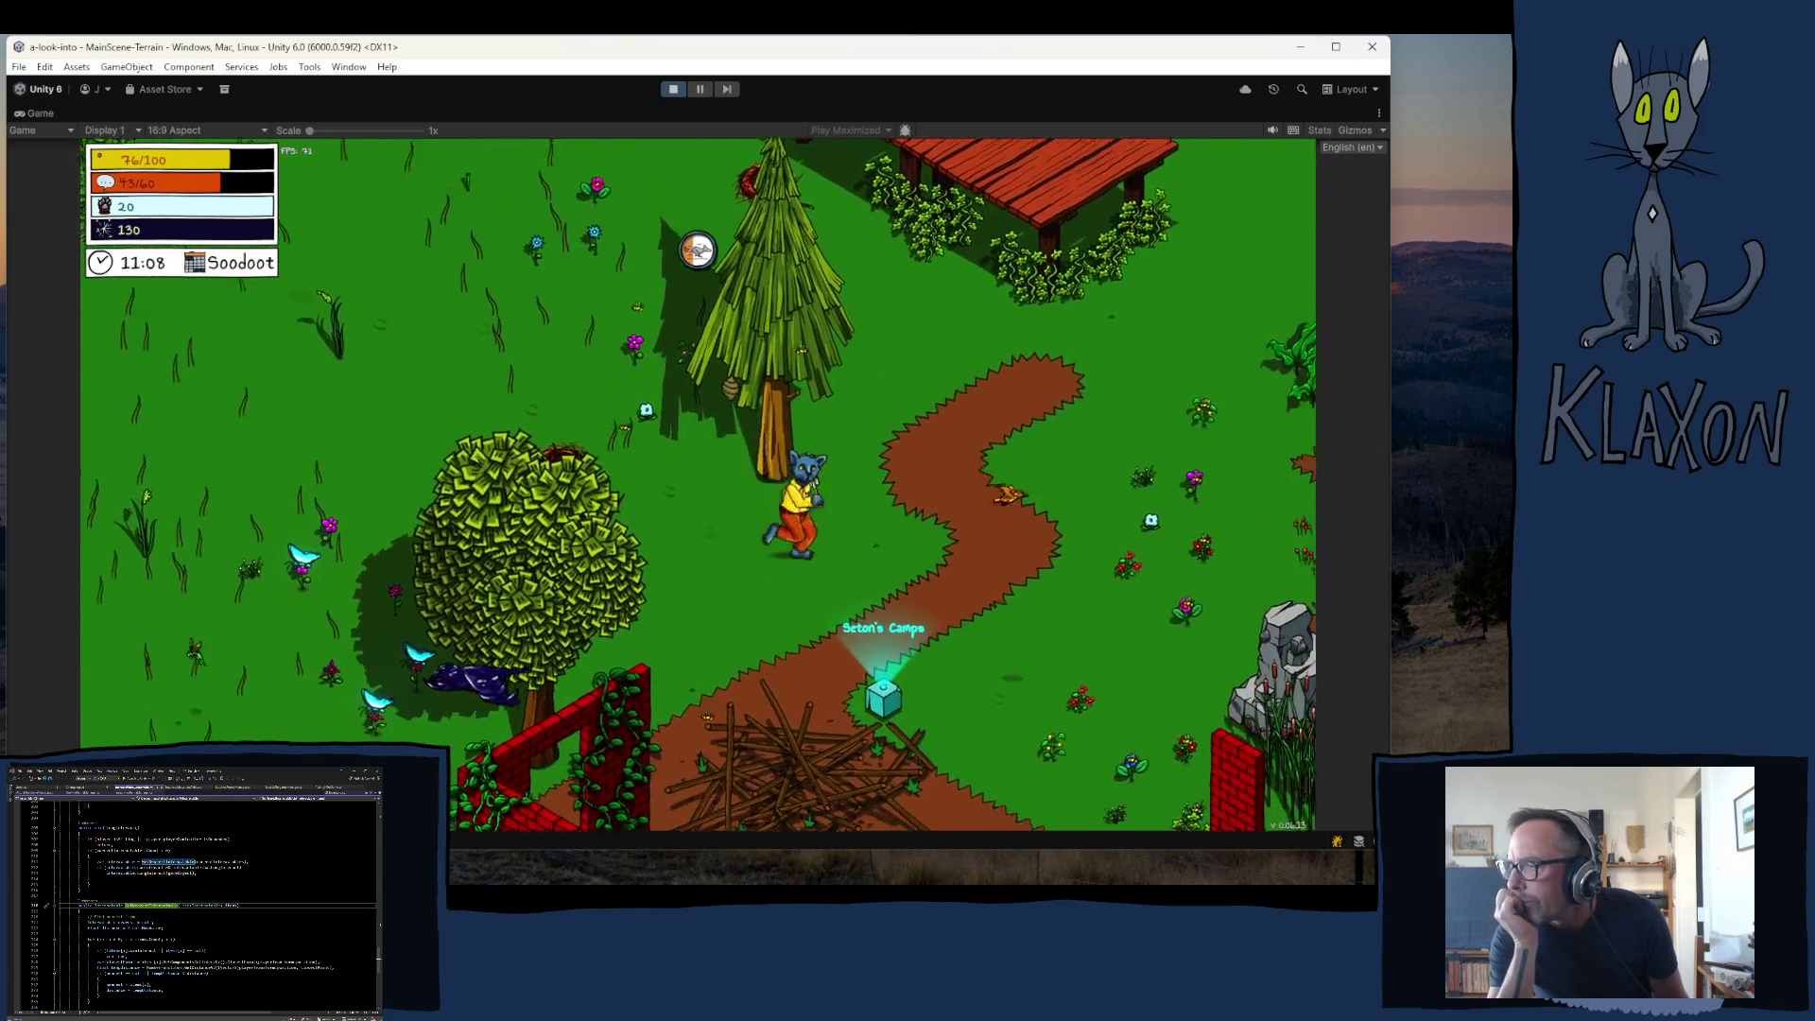
key(s)
key(d)
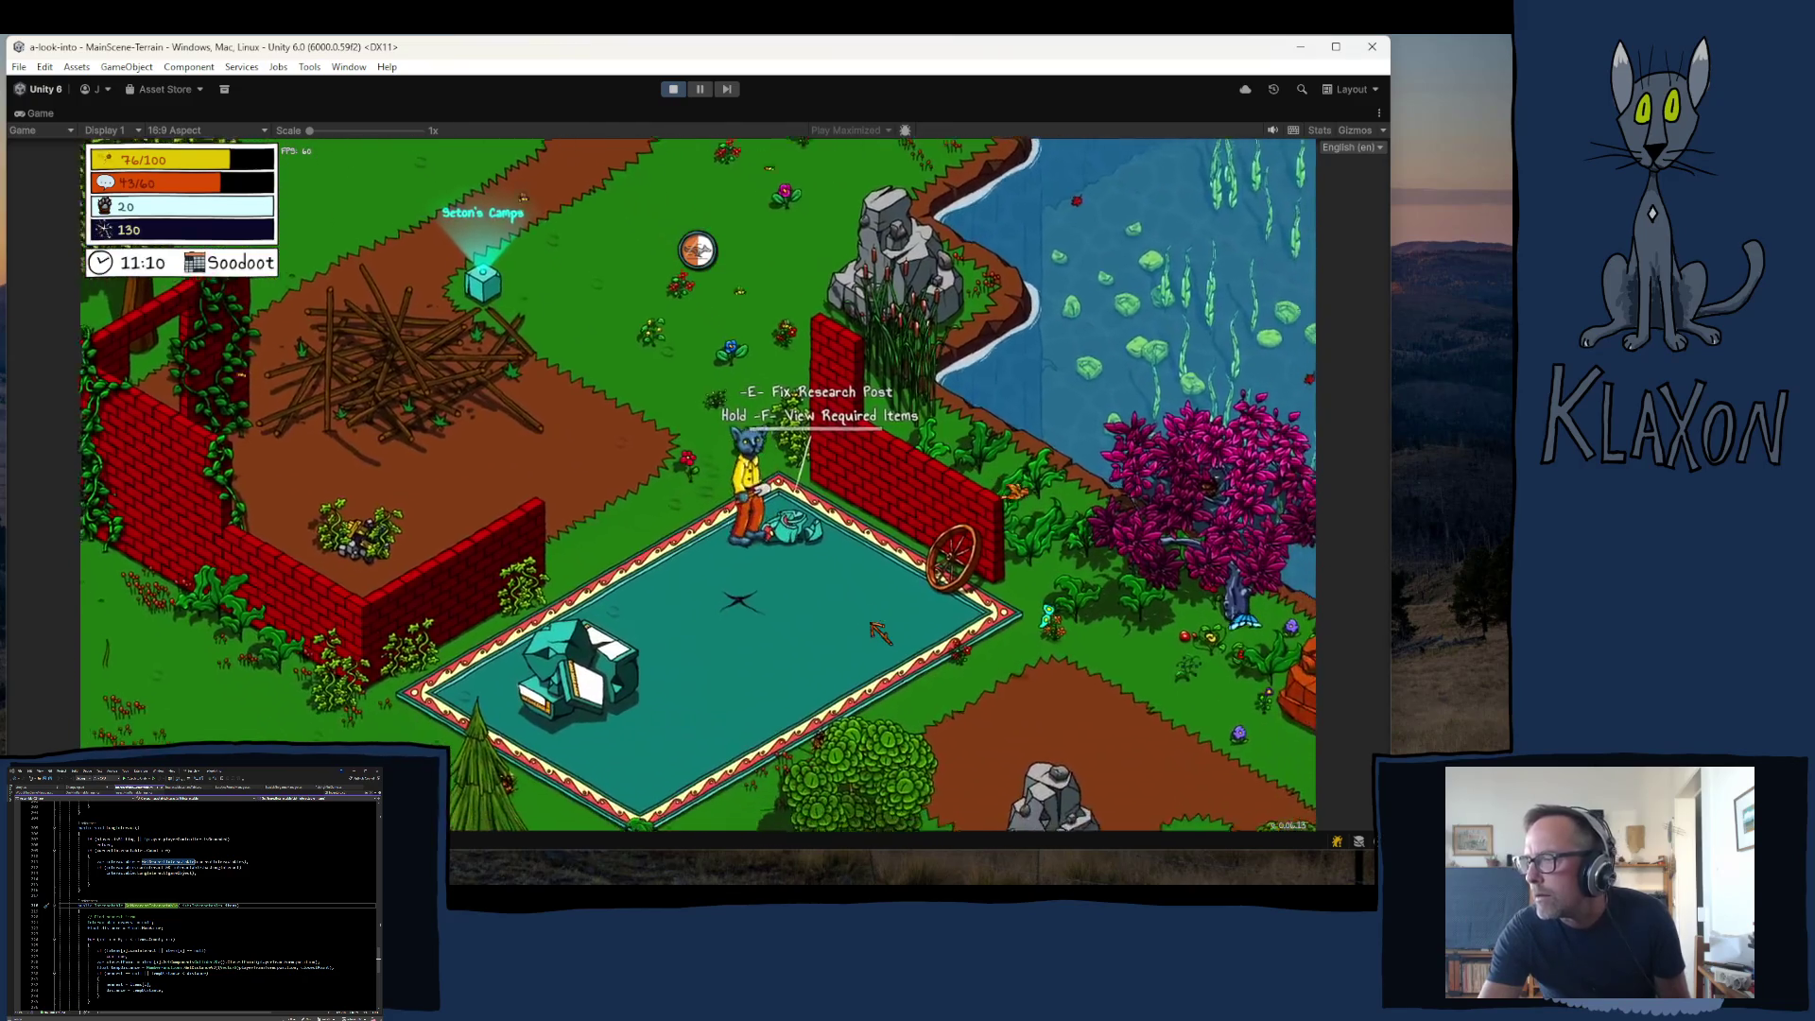
- Repair the research post and put the Lantern up for research
key(e)
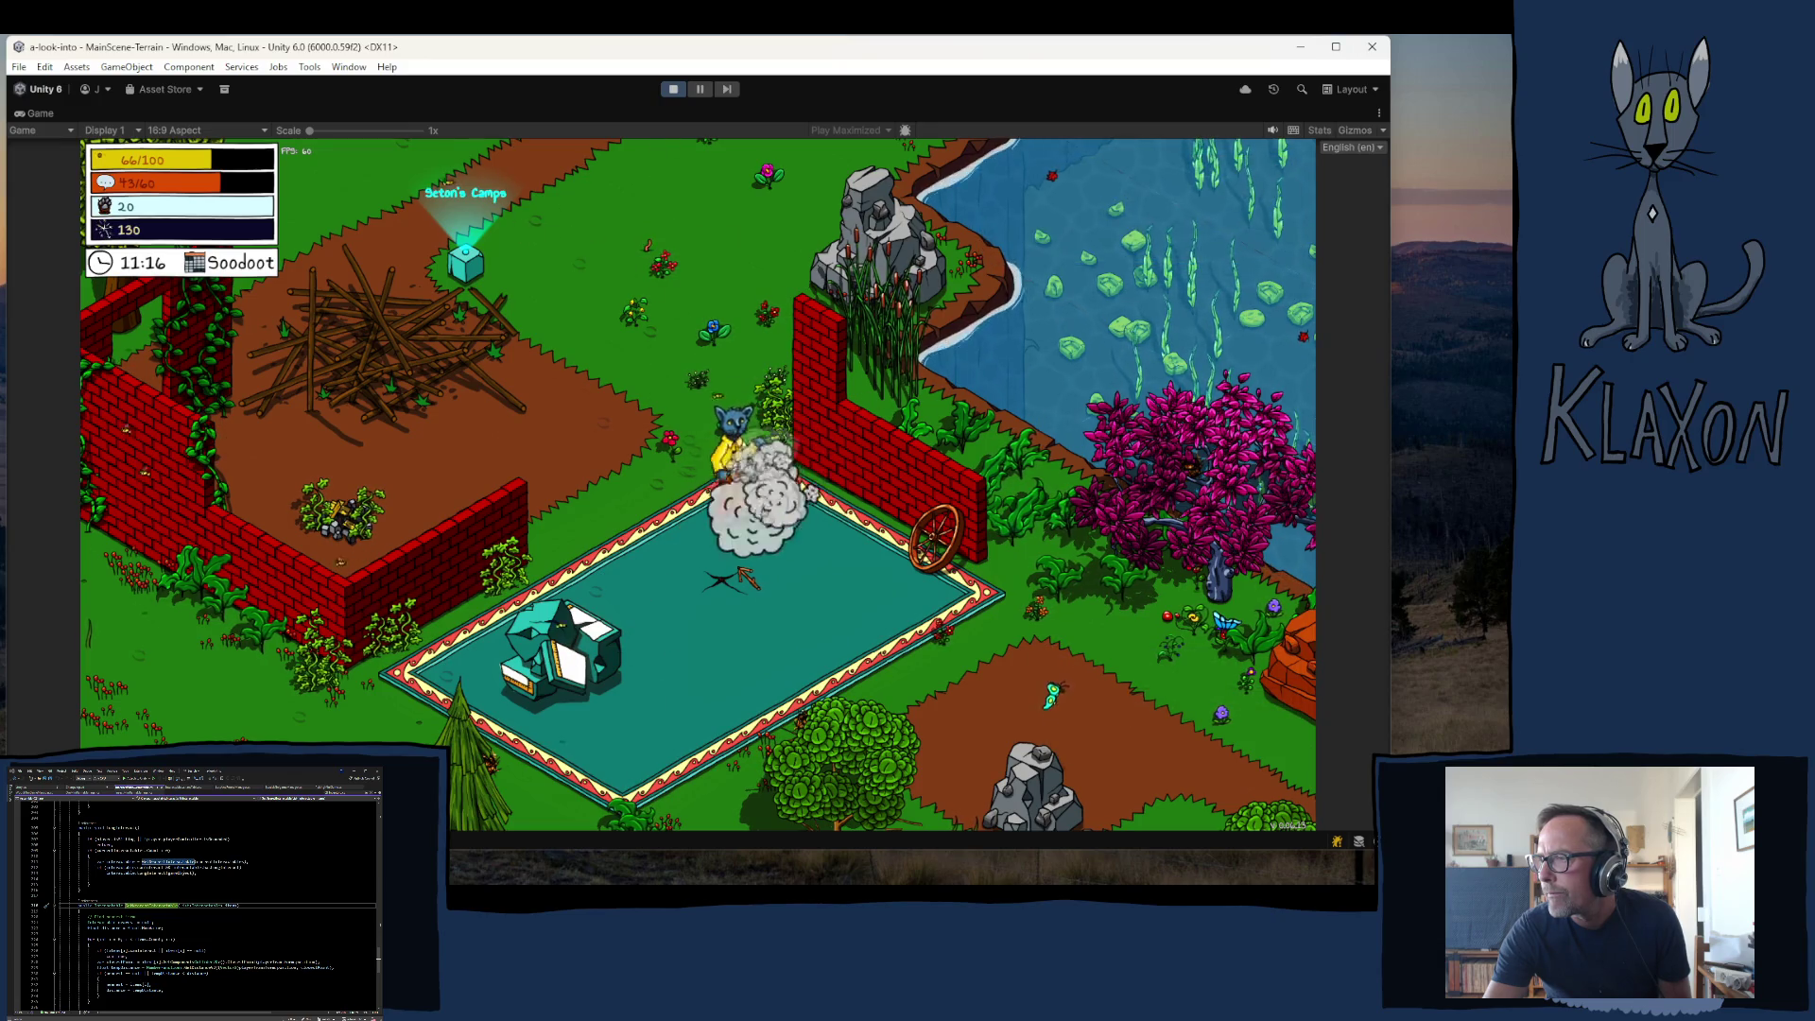
key(e)
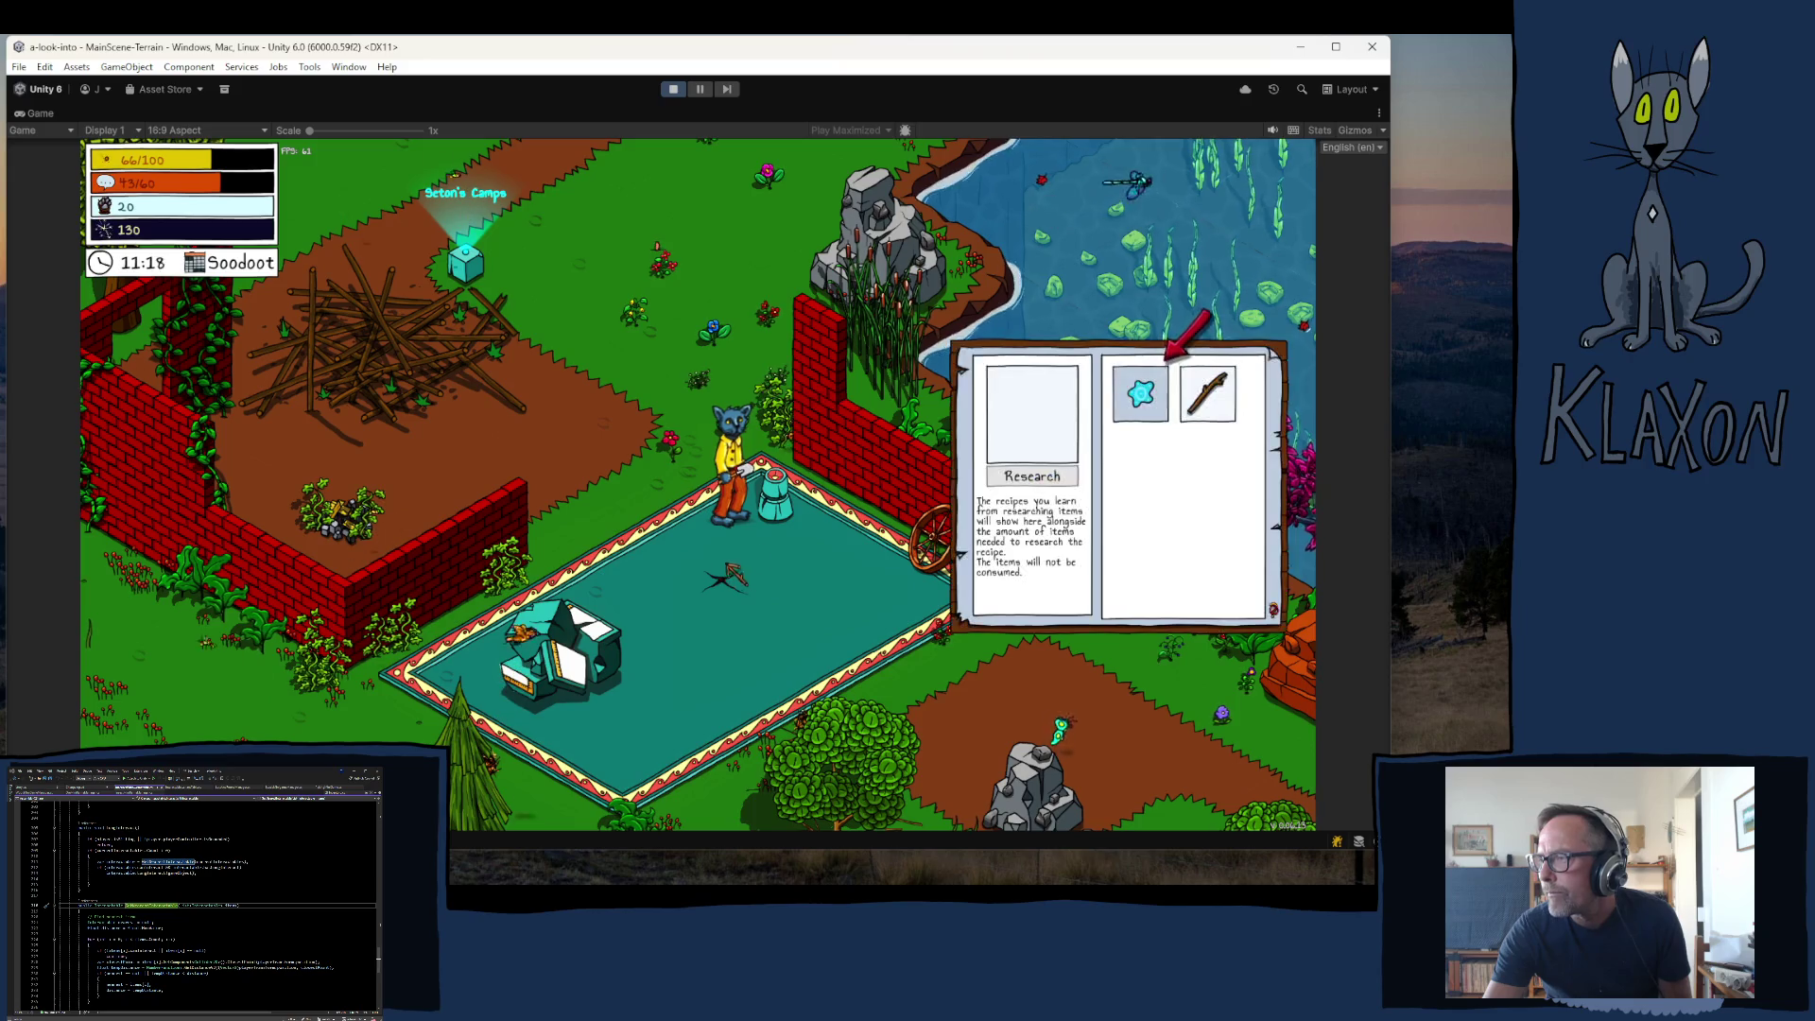
click(1141, 394)
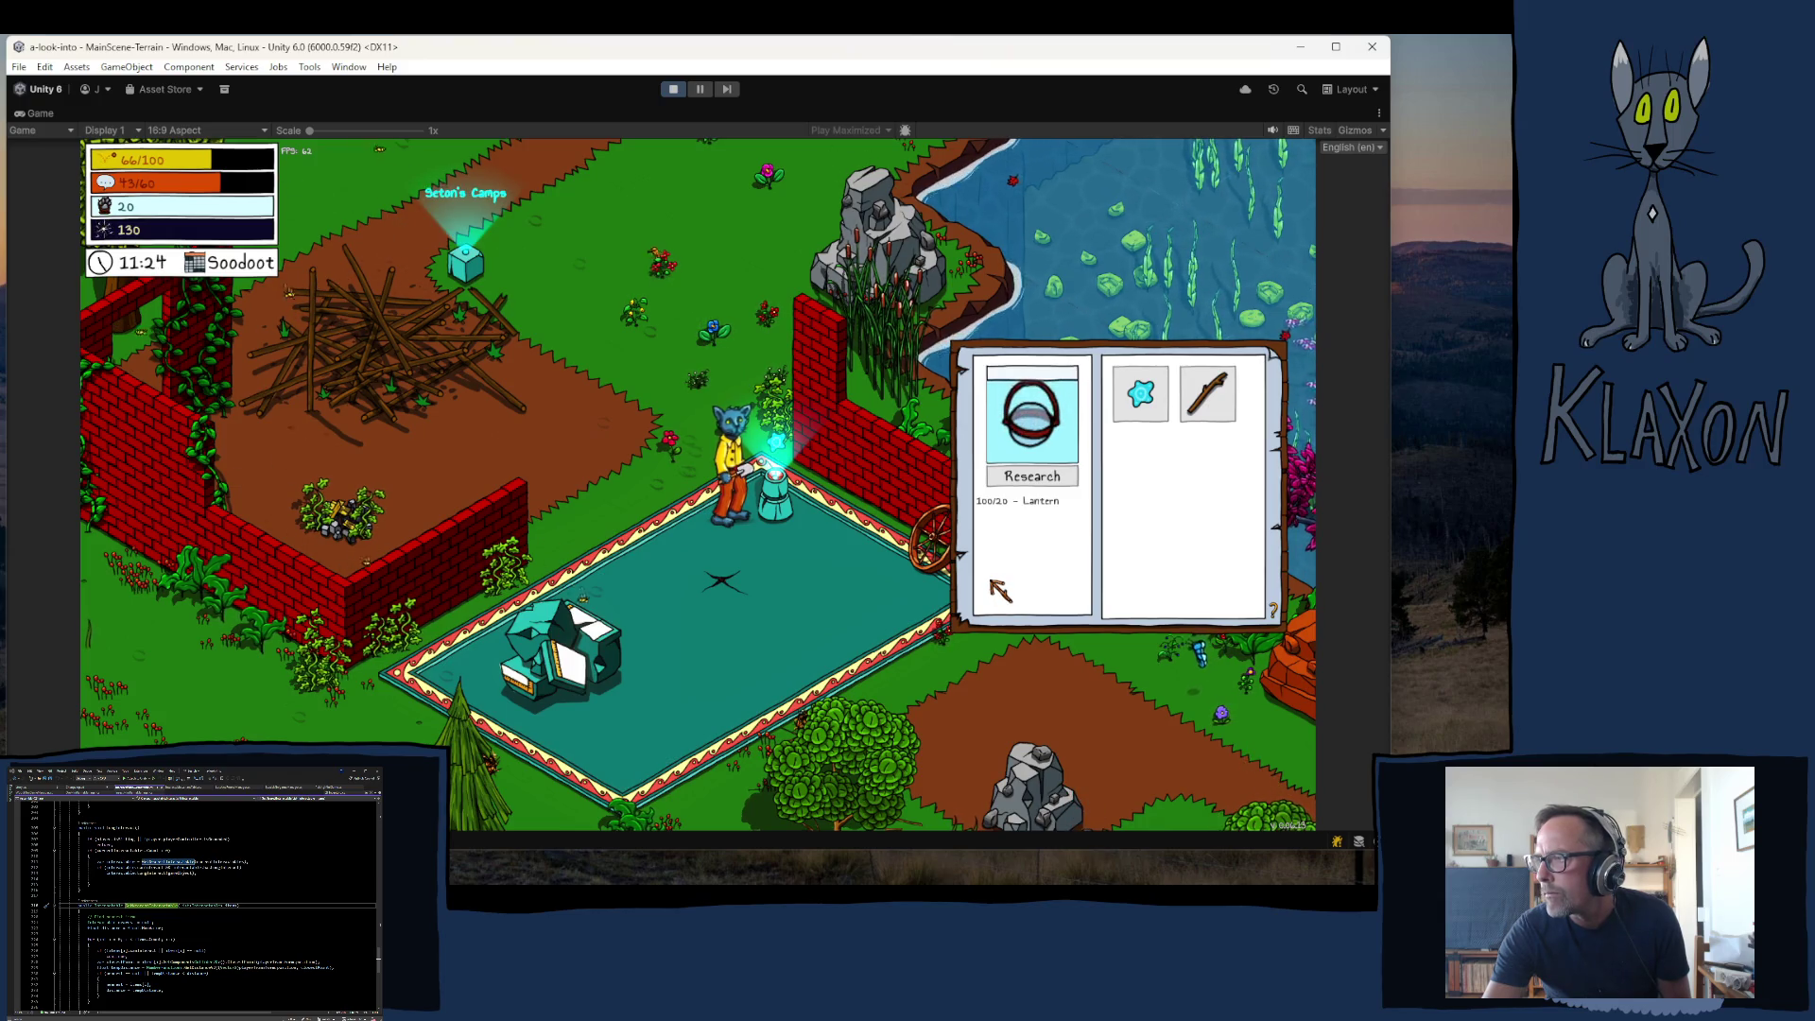
key(Escape)
- Play the timing minigame to earn Copper
key(s)
key(s)
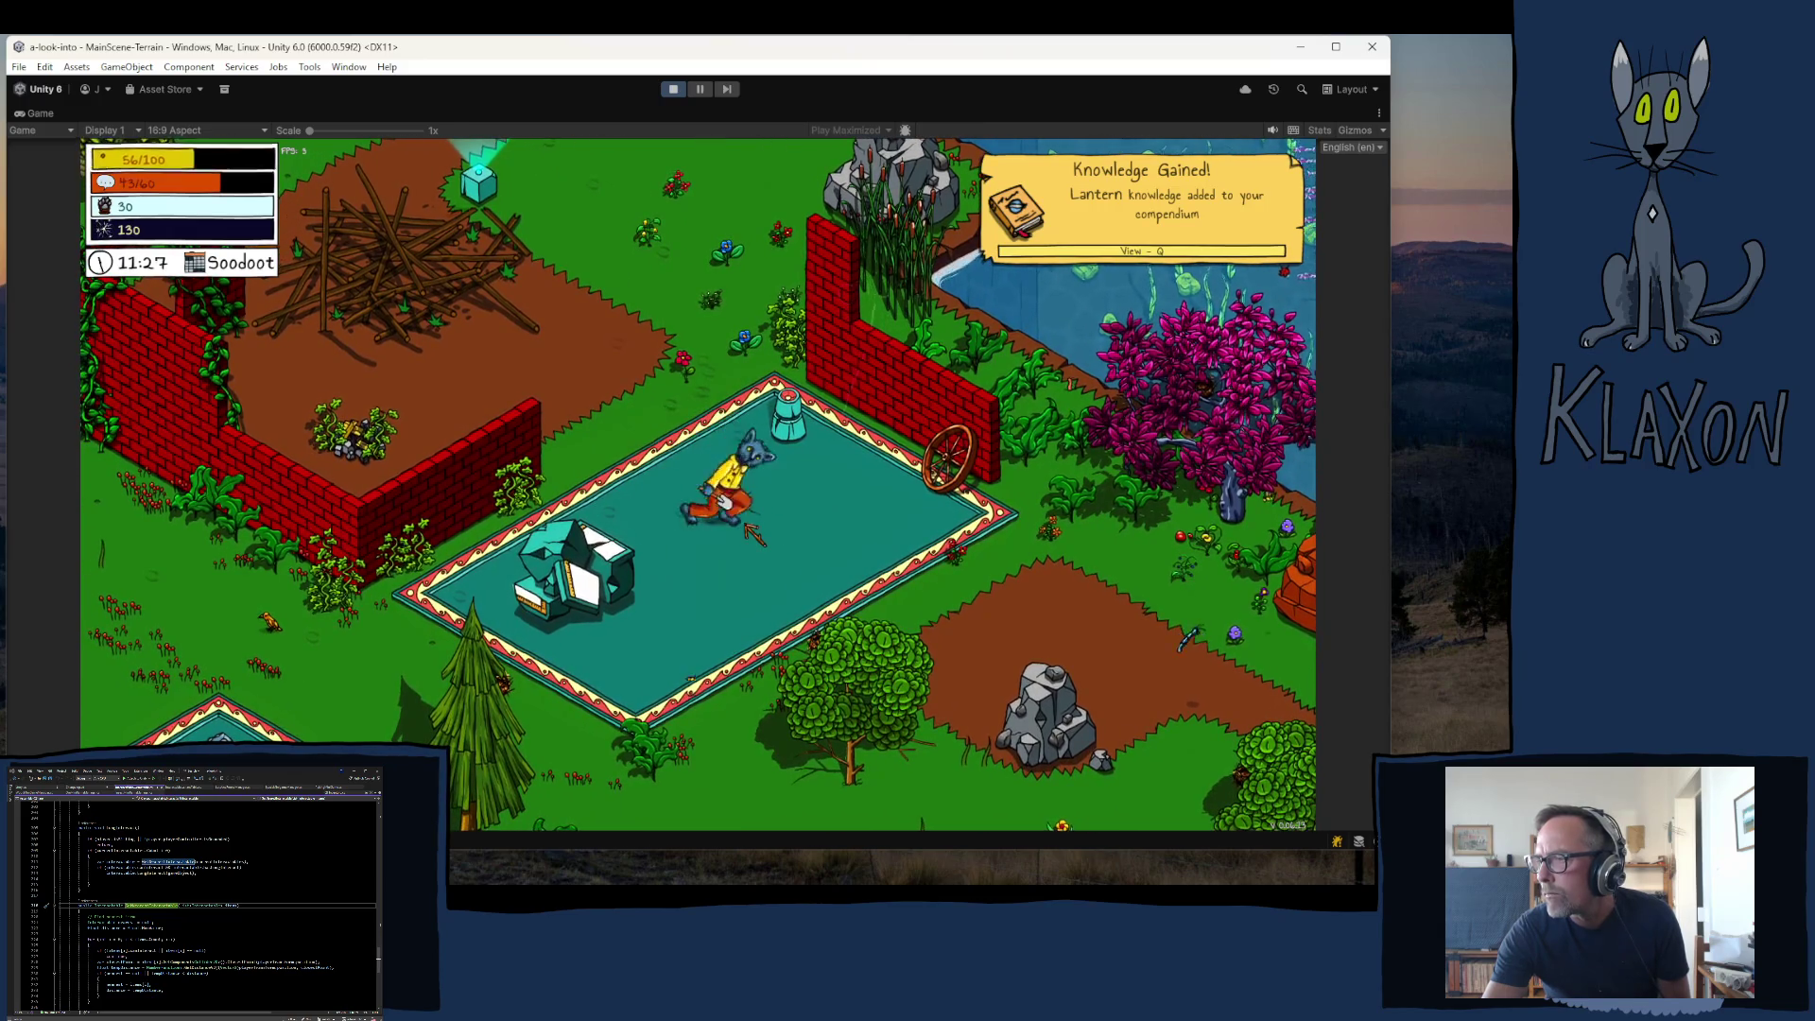
key(e)
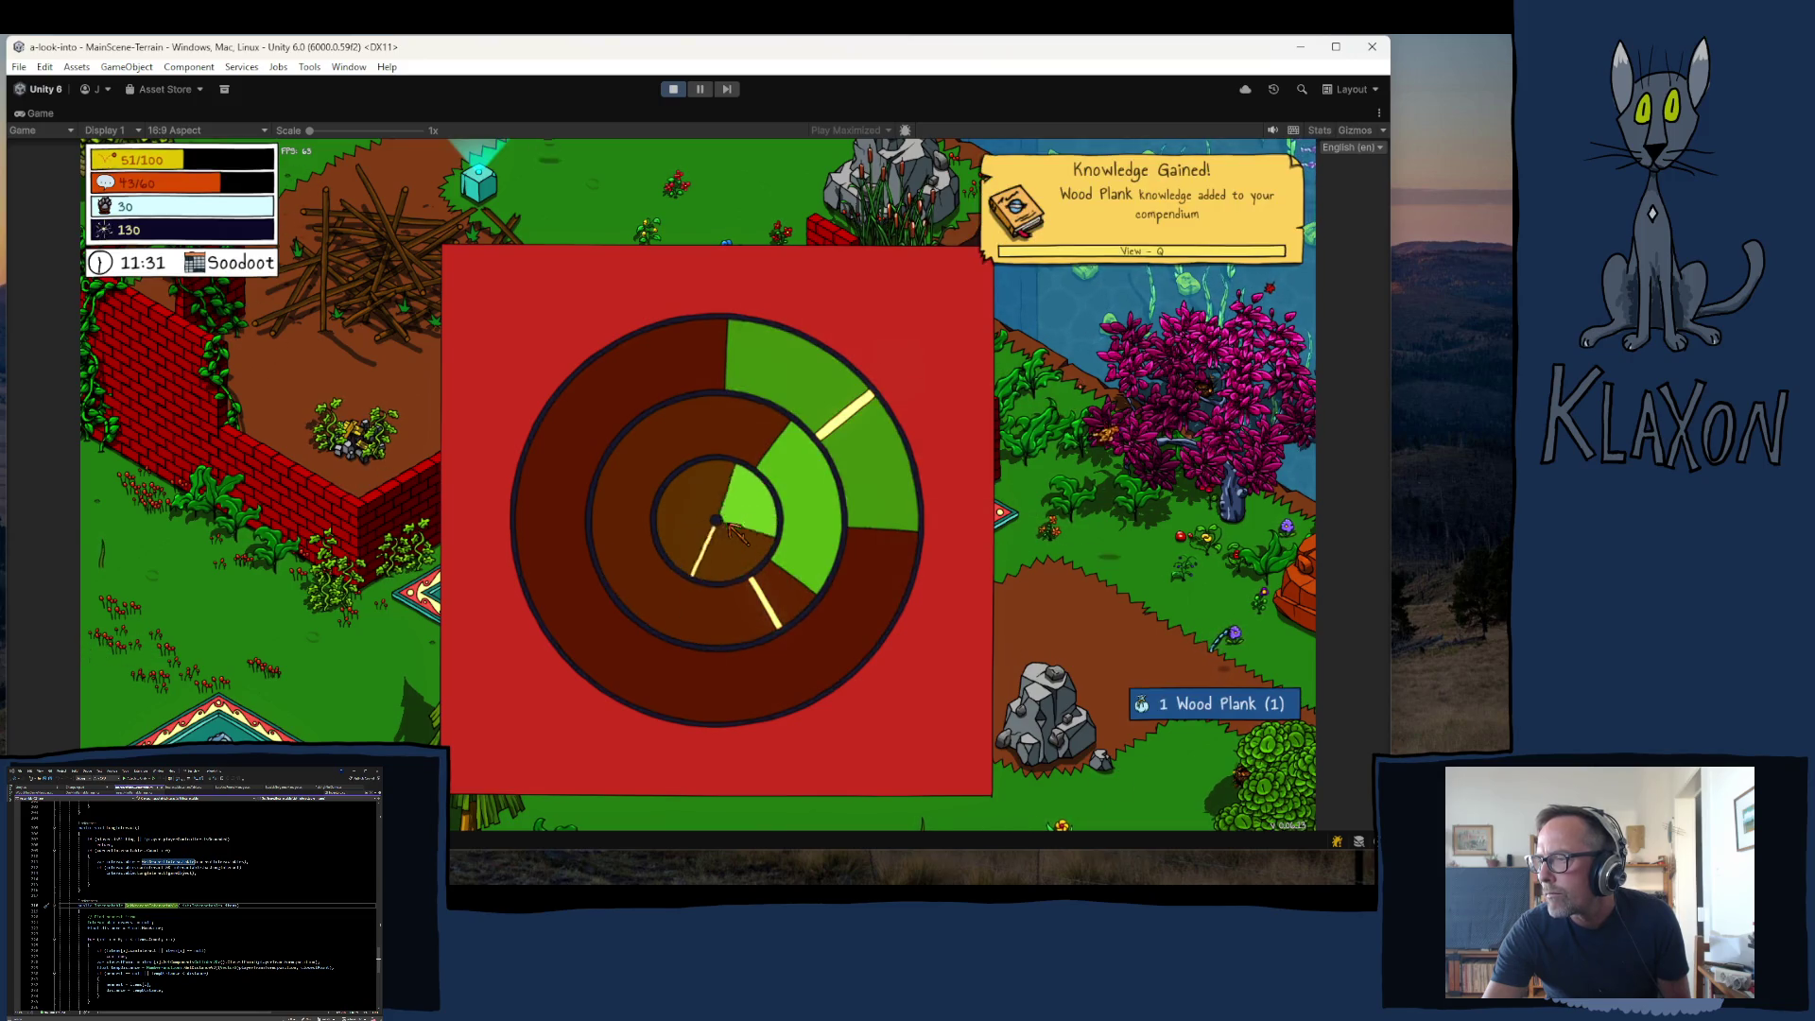
key(space)
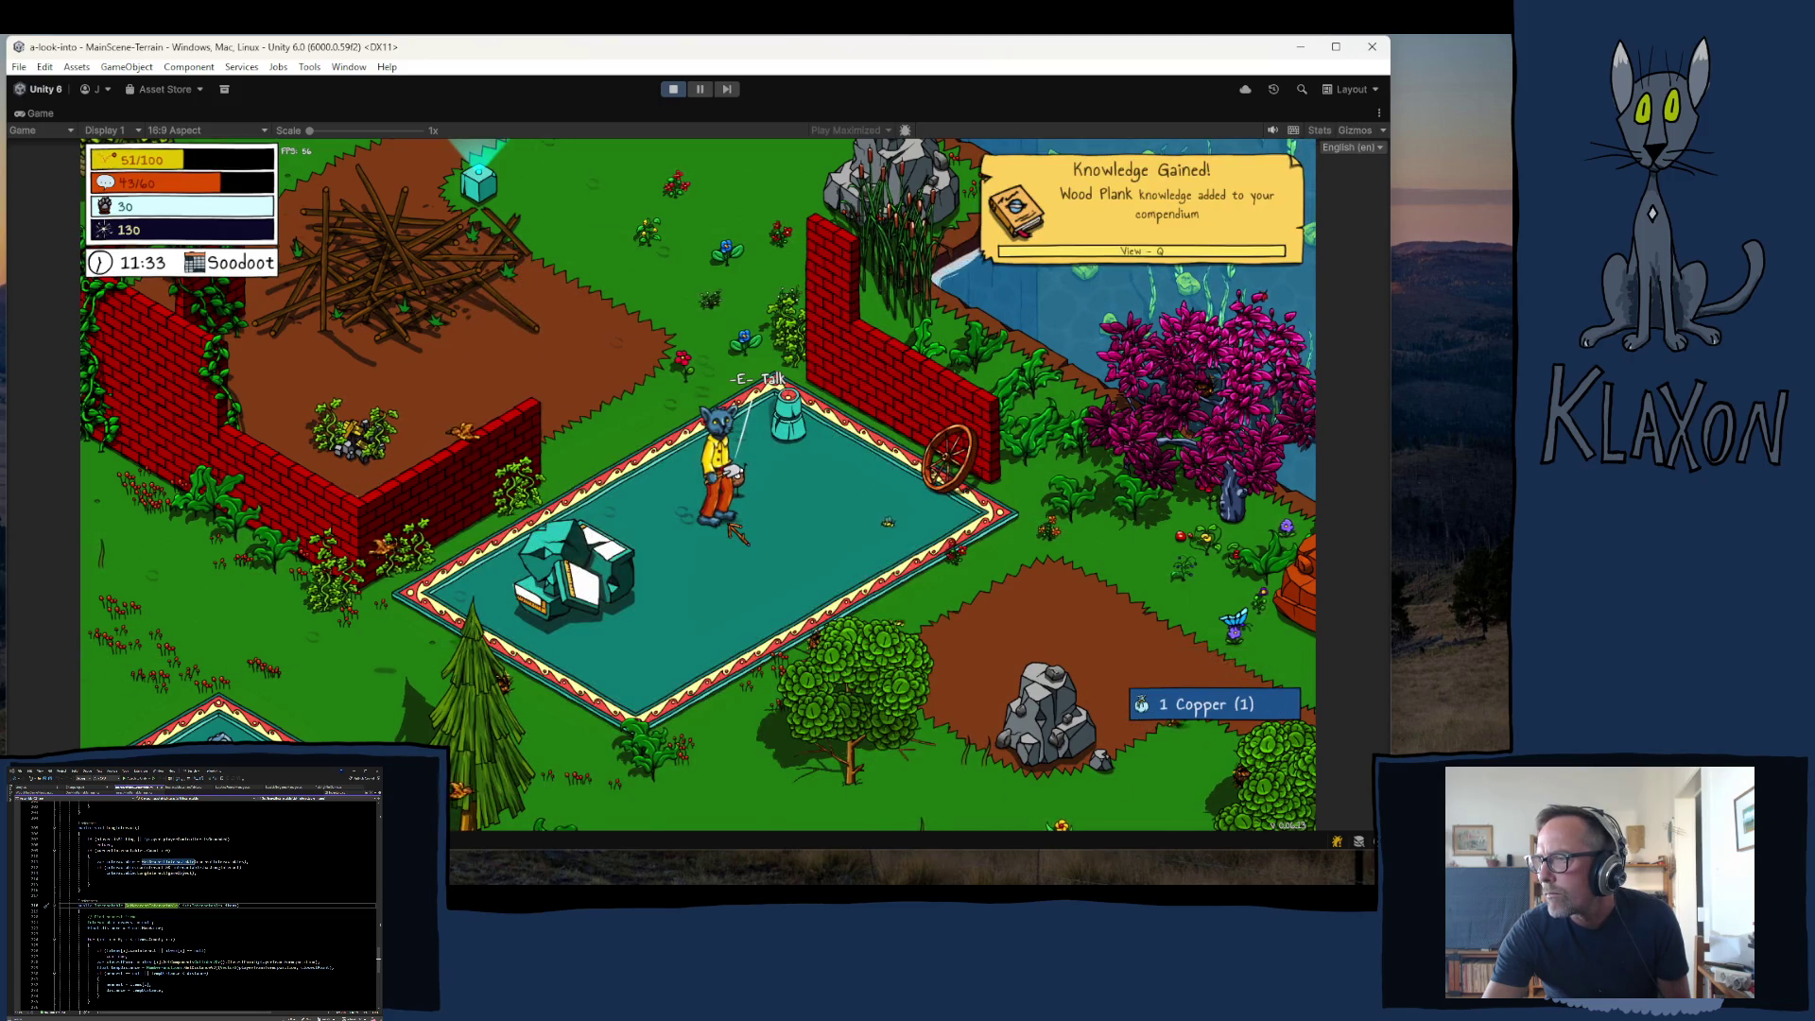
key(a)
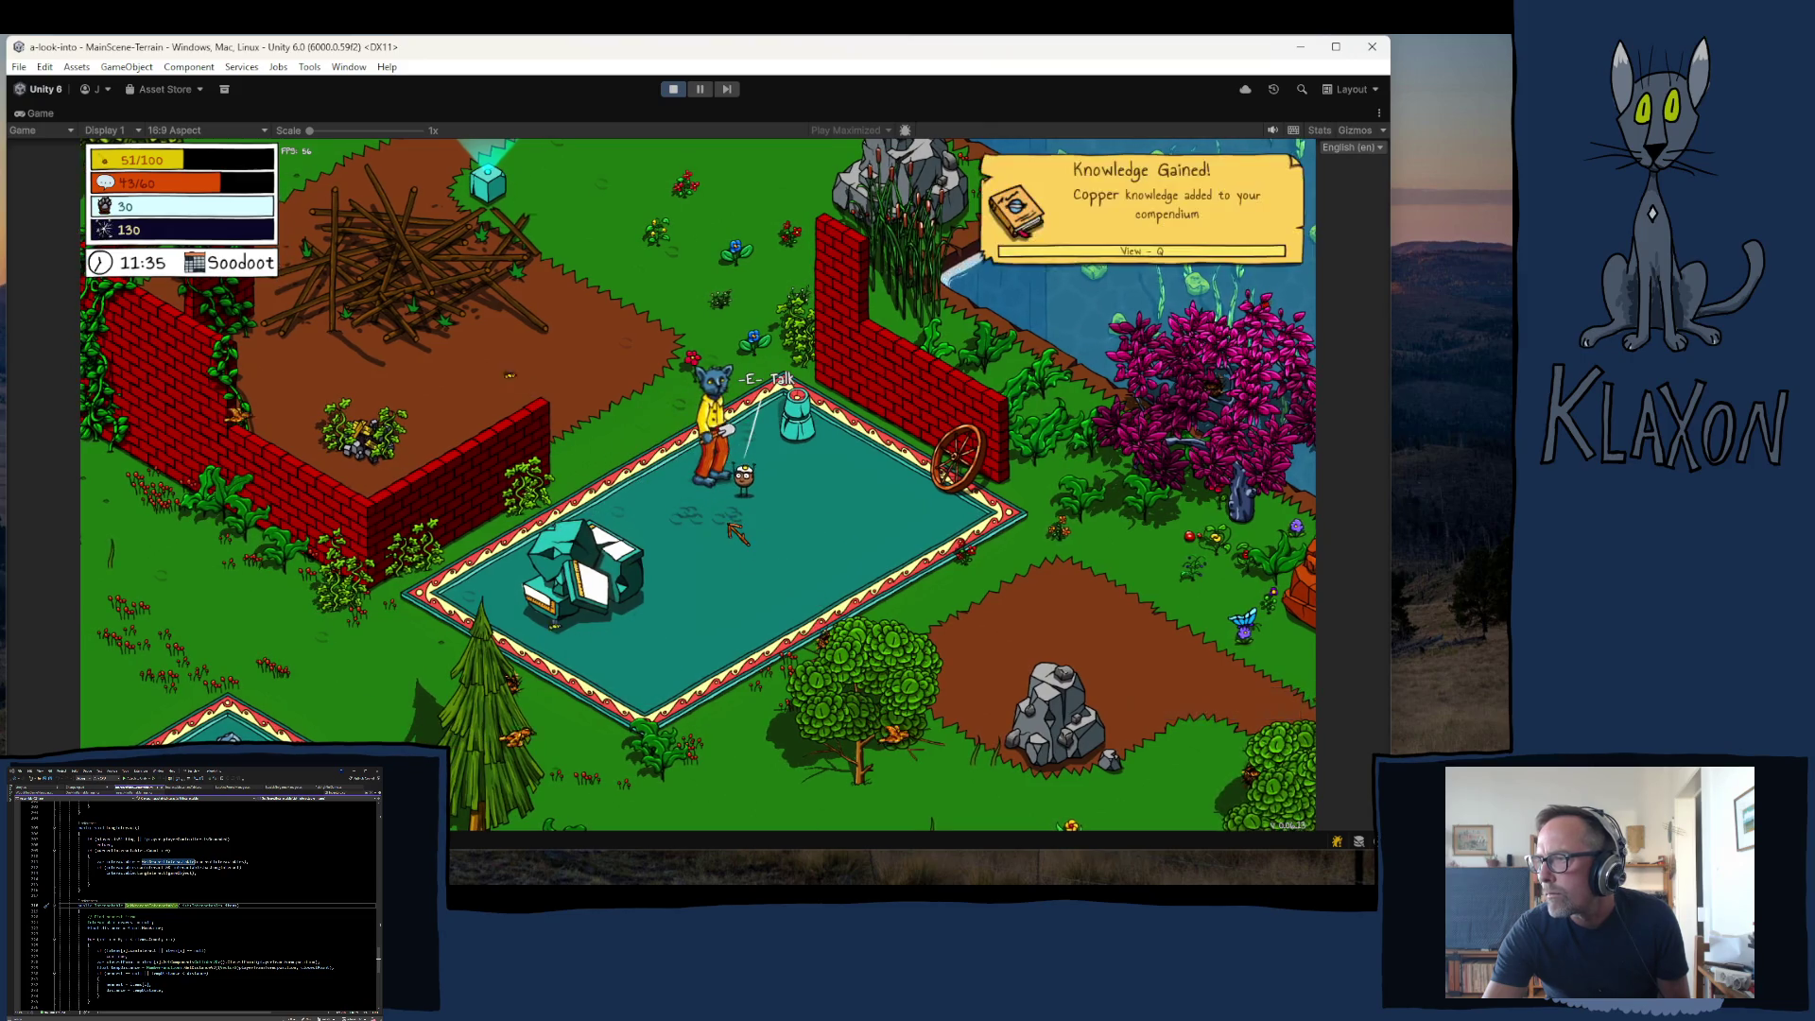
- Talk to the quest giver to take on the Craft a Pickaxe quest
key(e)
click(799, 622)
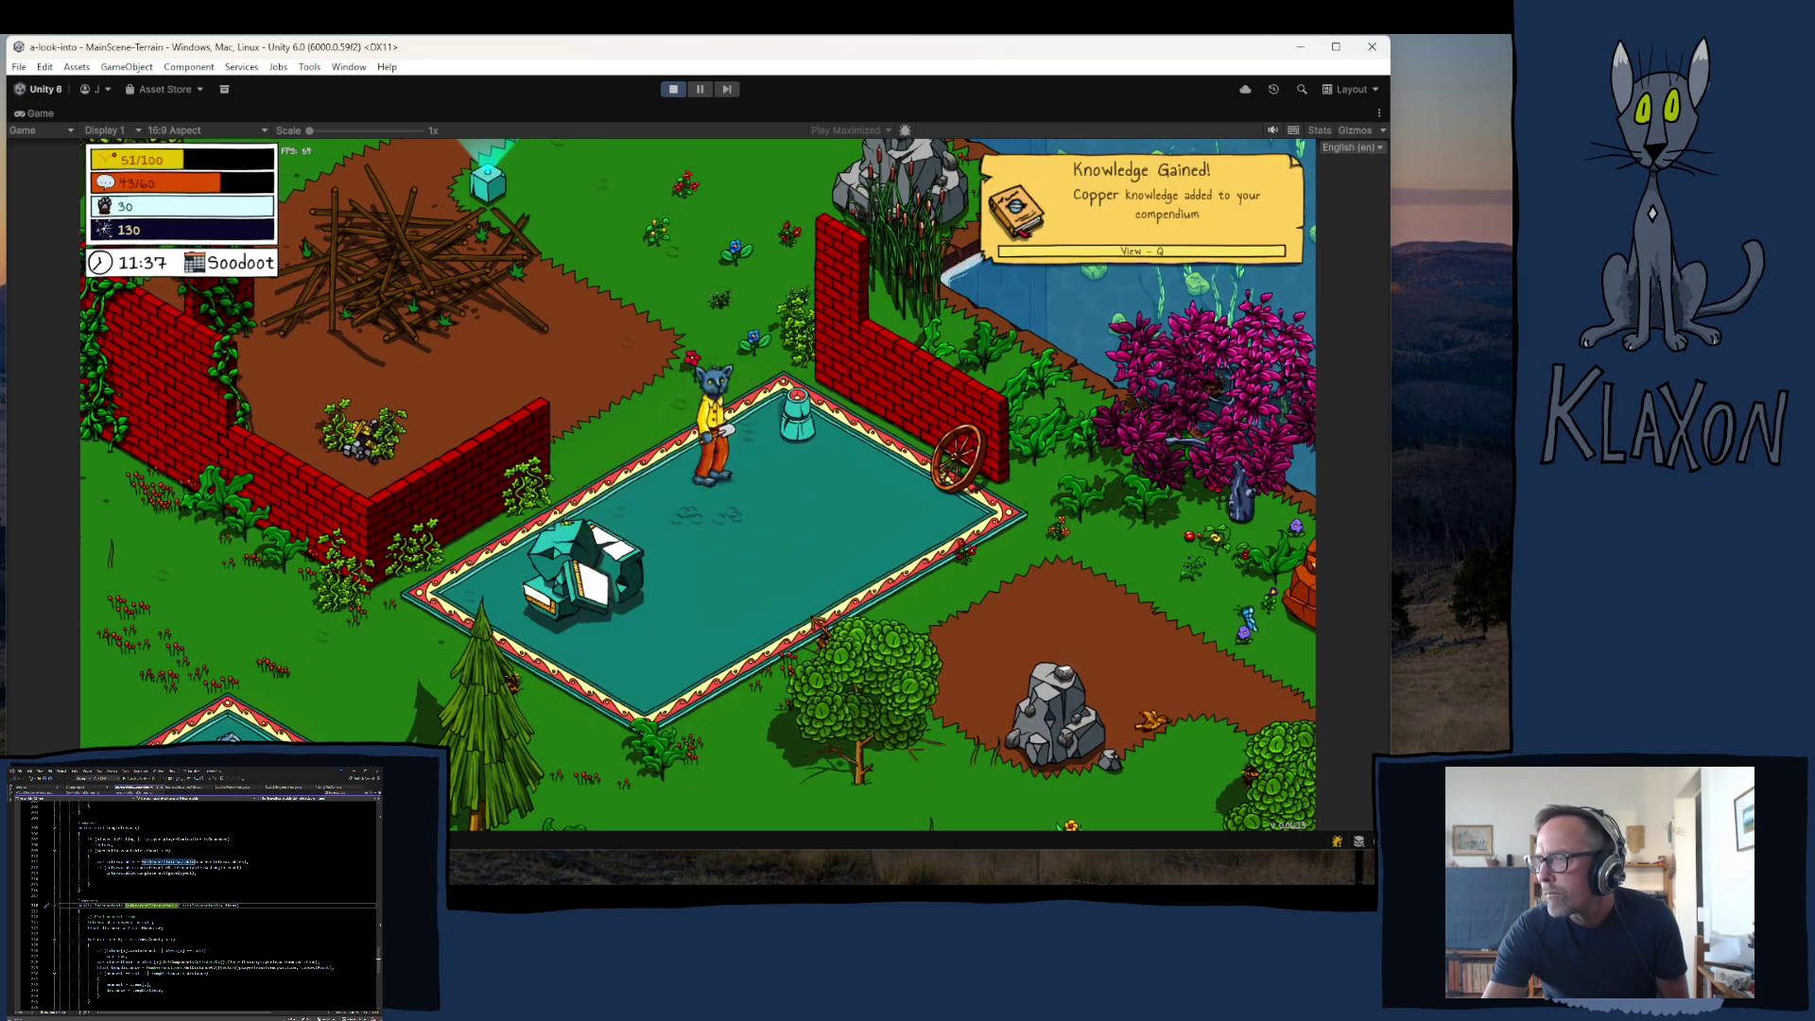
key(a)
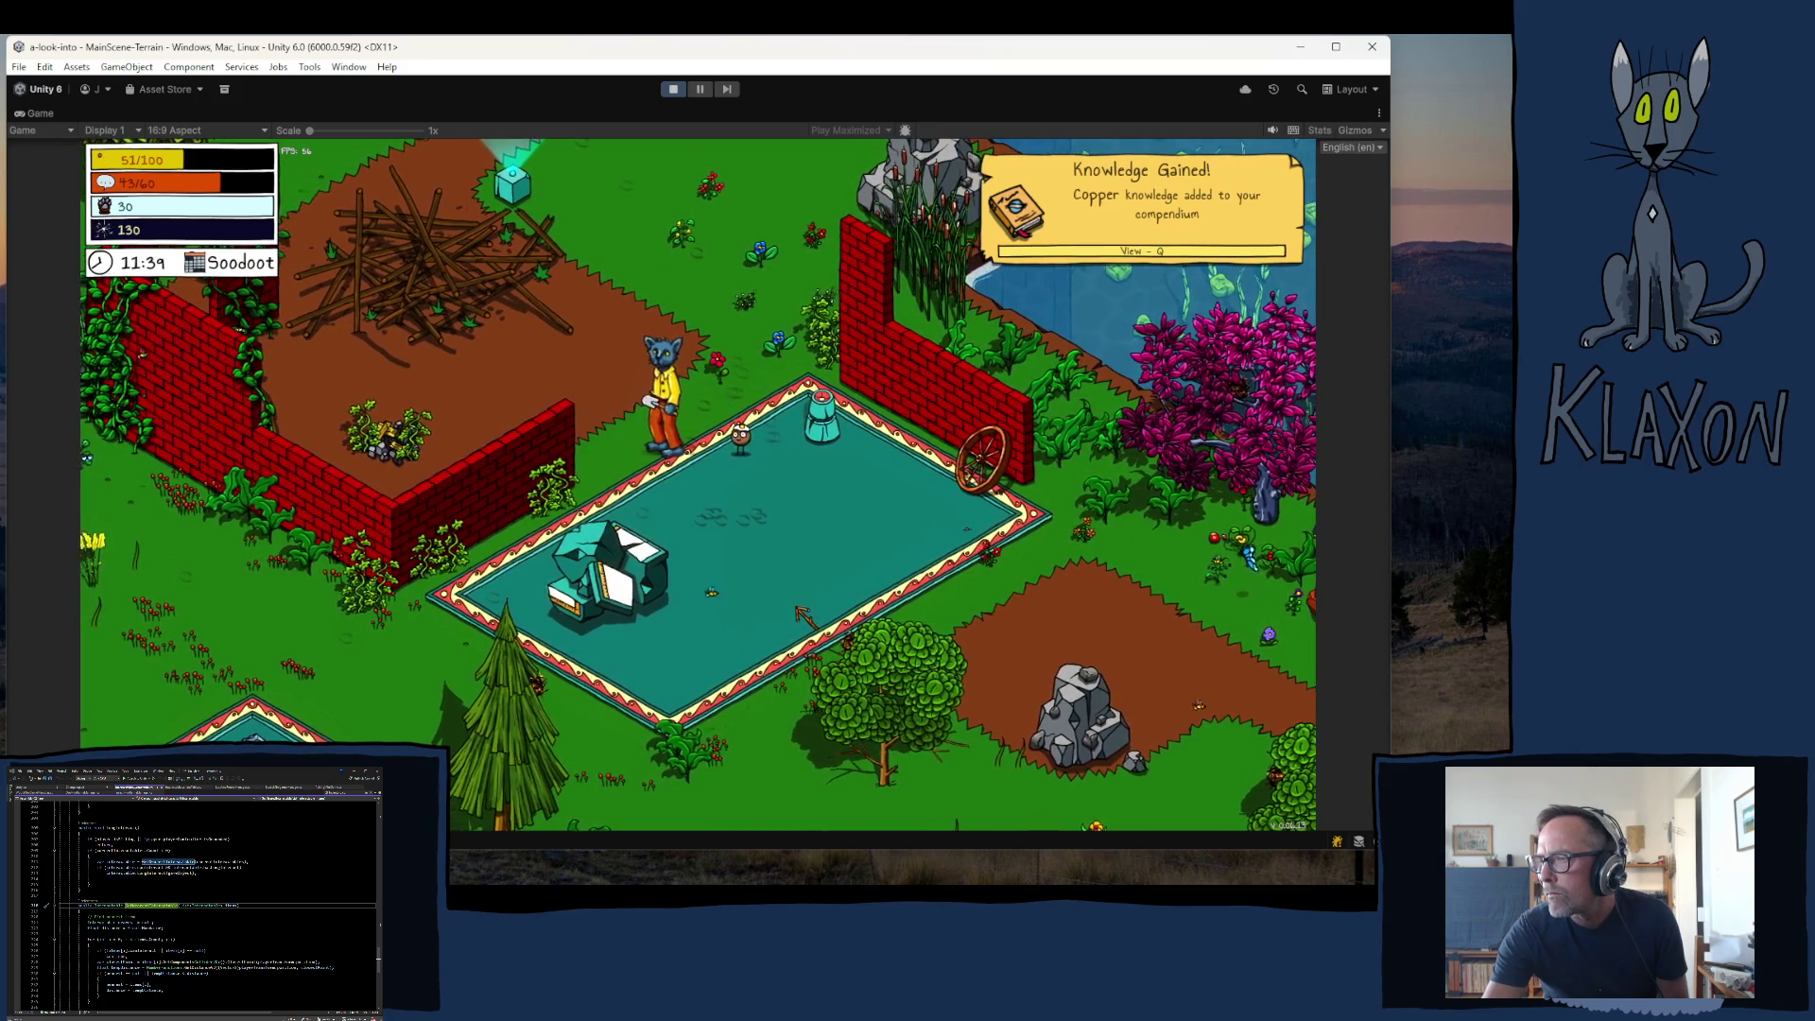
key(Tab)
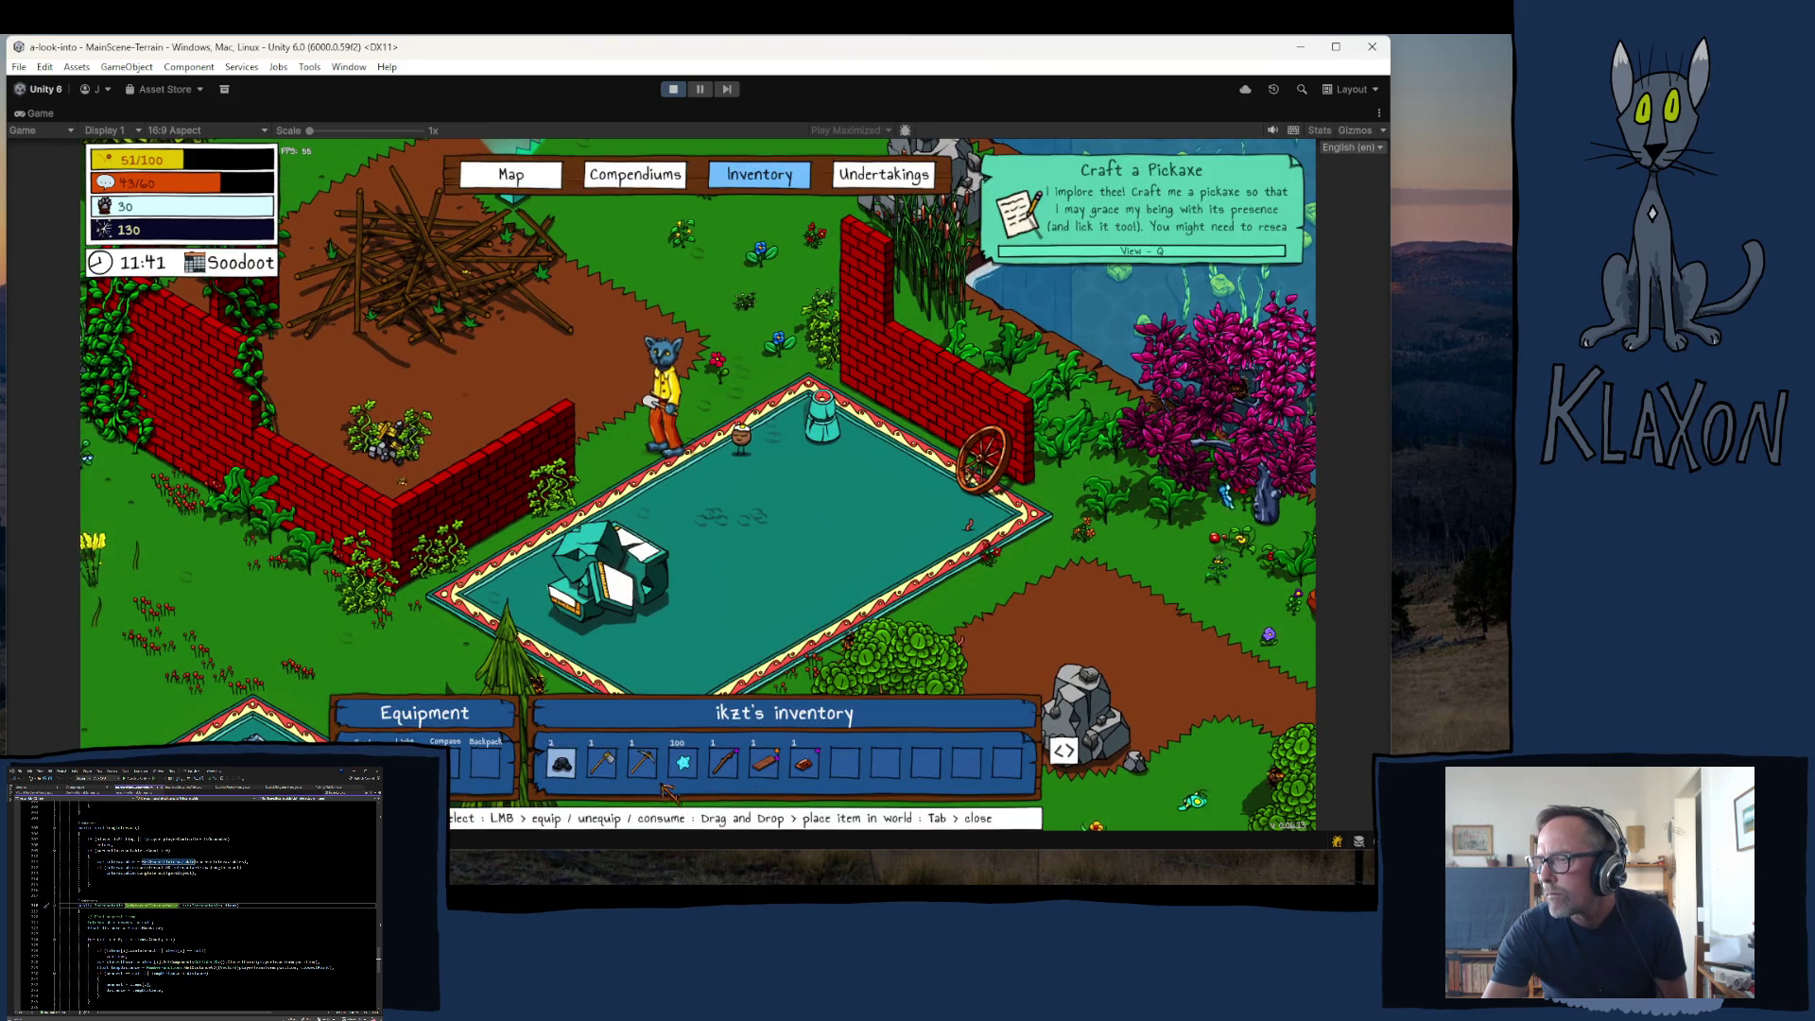
- Take the crafted Stone Pickaxe, dismiss the quest-complete message, and close the inventory
drag(642, 762, 744, 511)
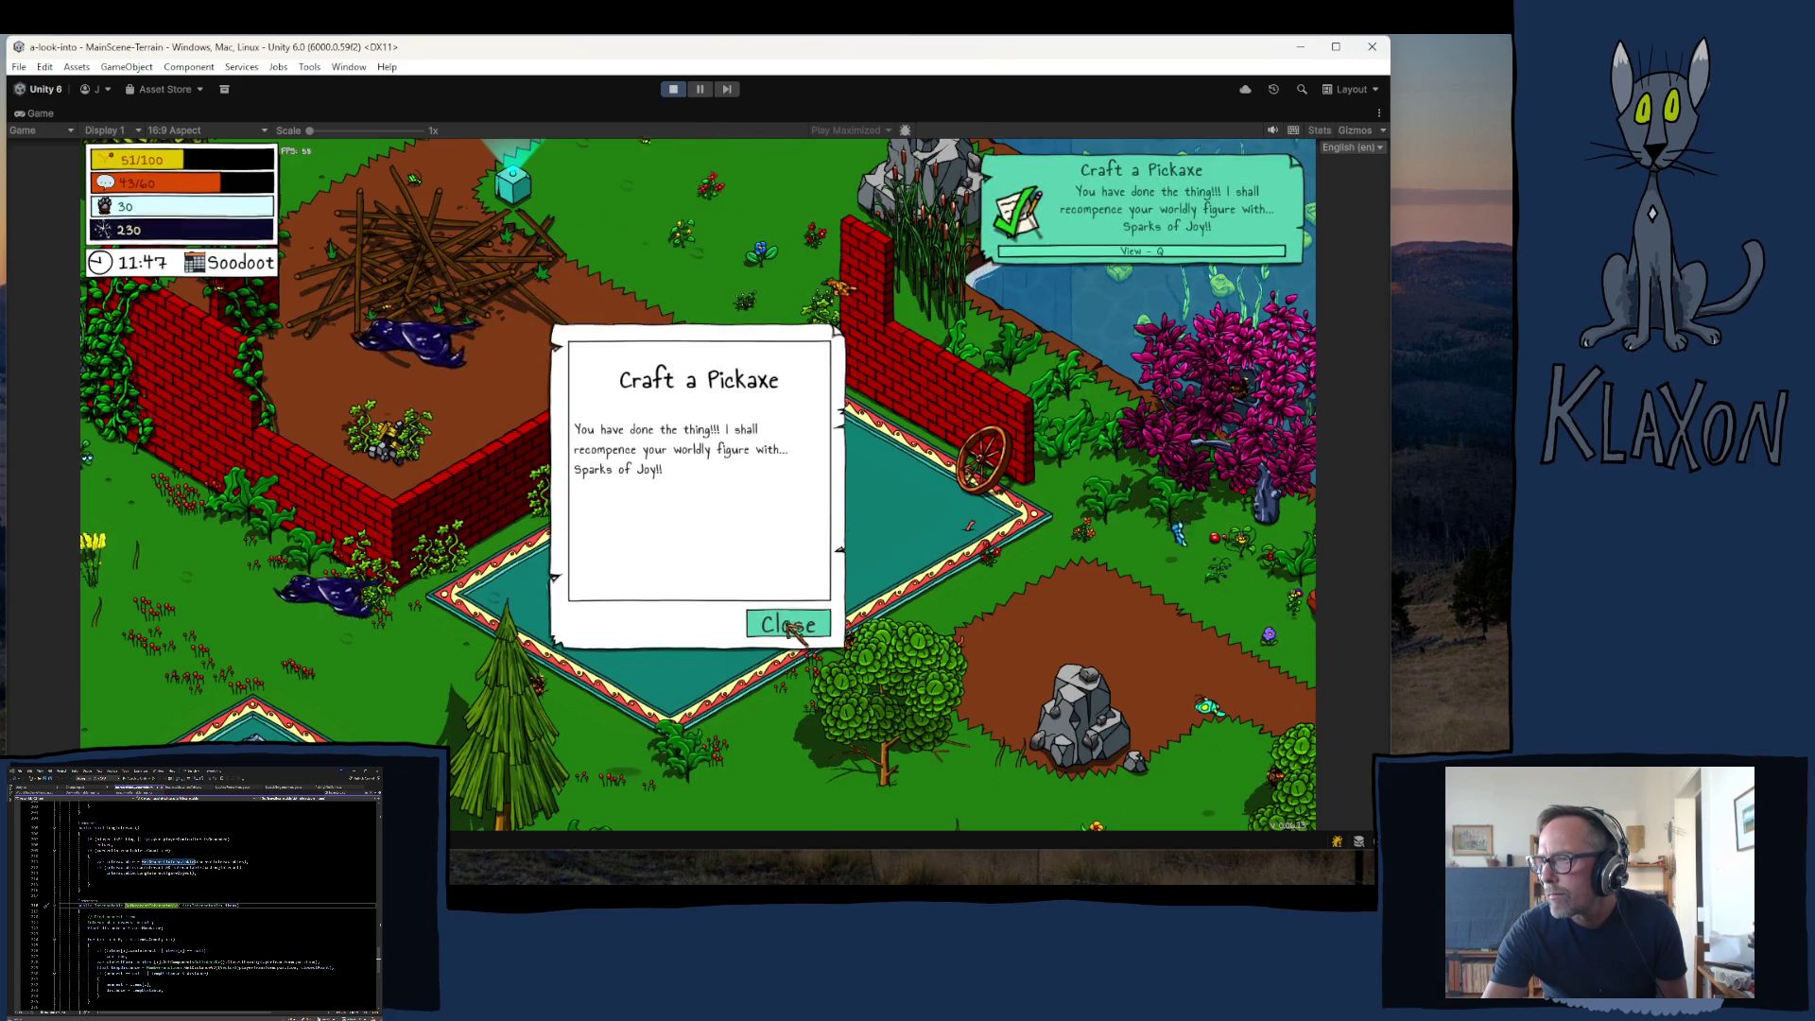
click(788, 624)
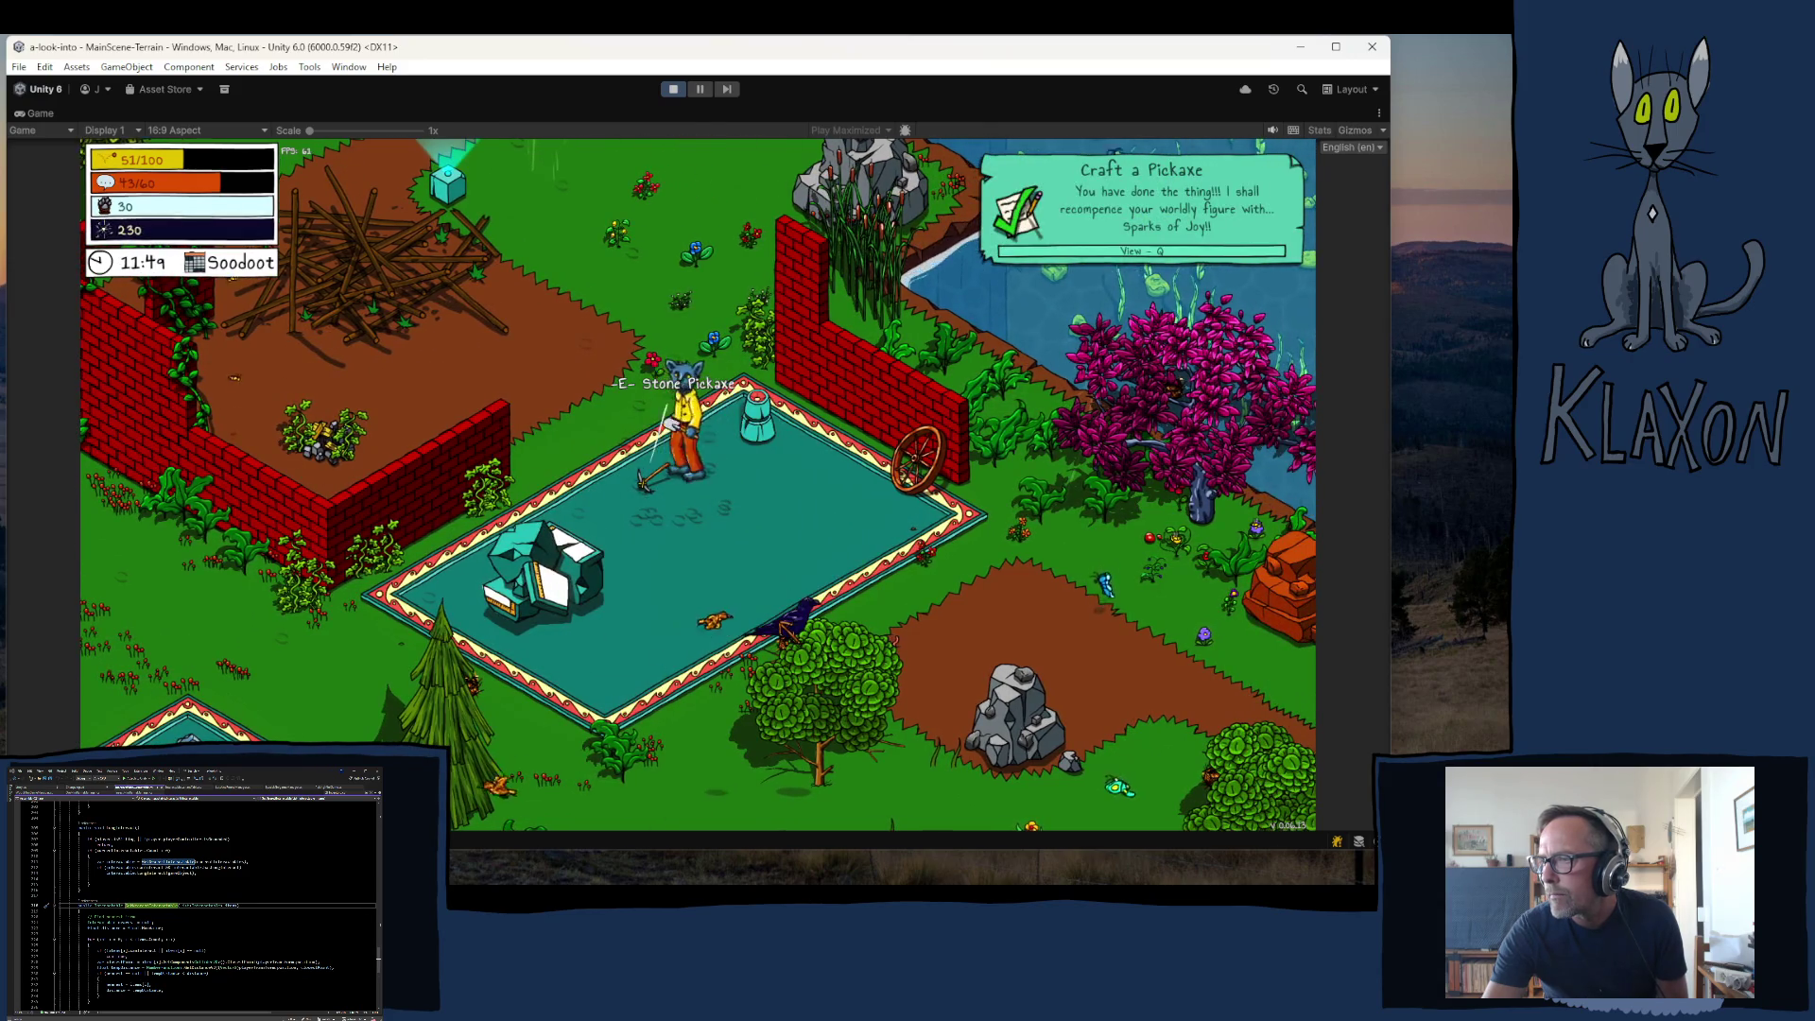
key(Tab)
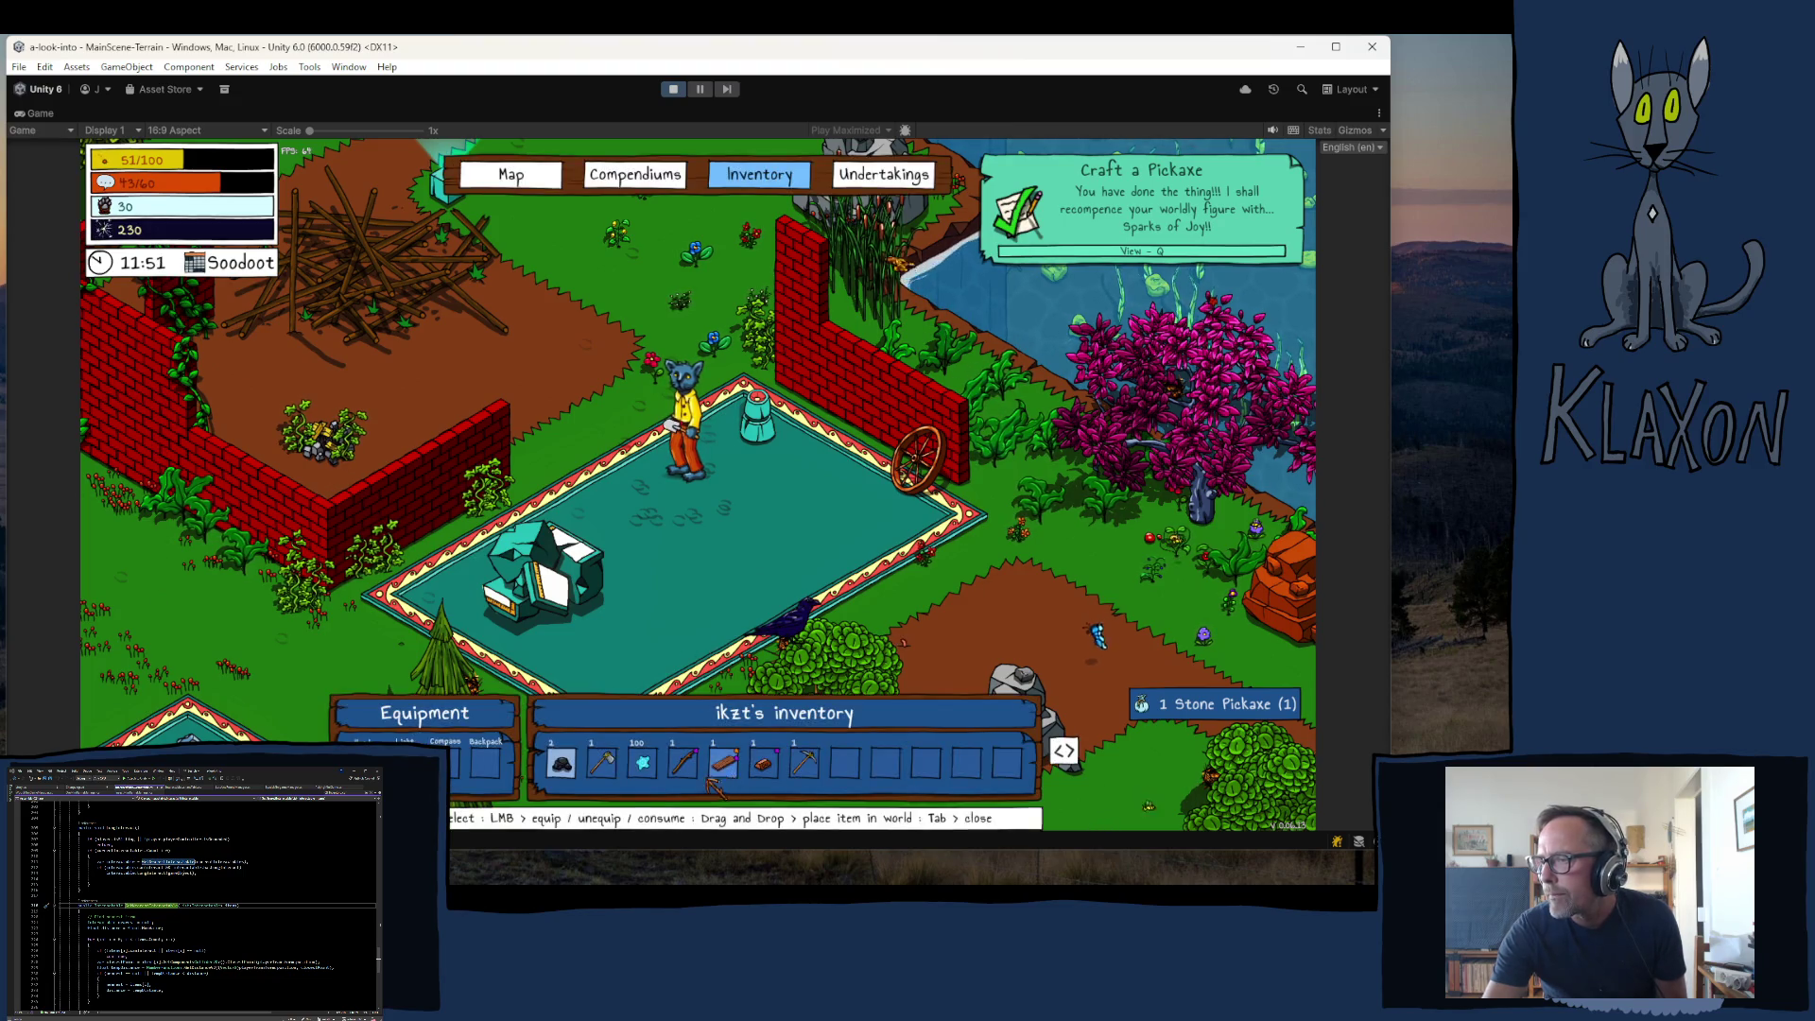
key(Tab)
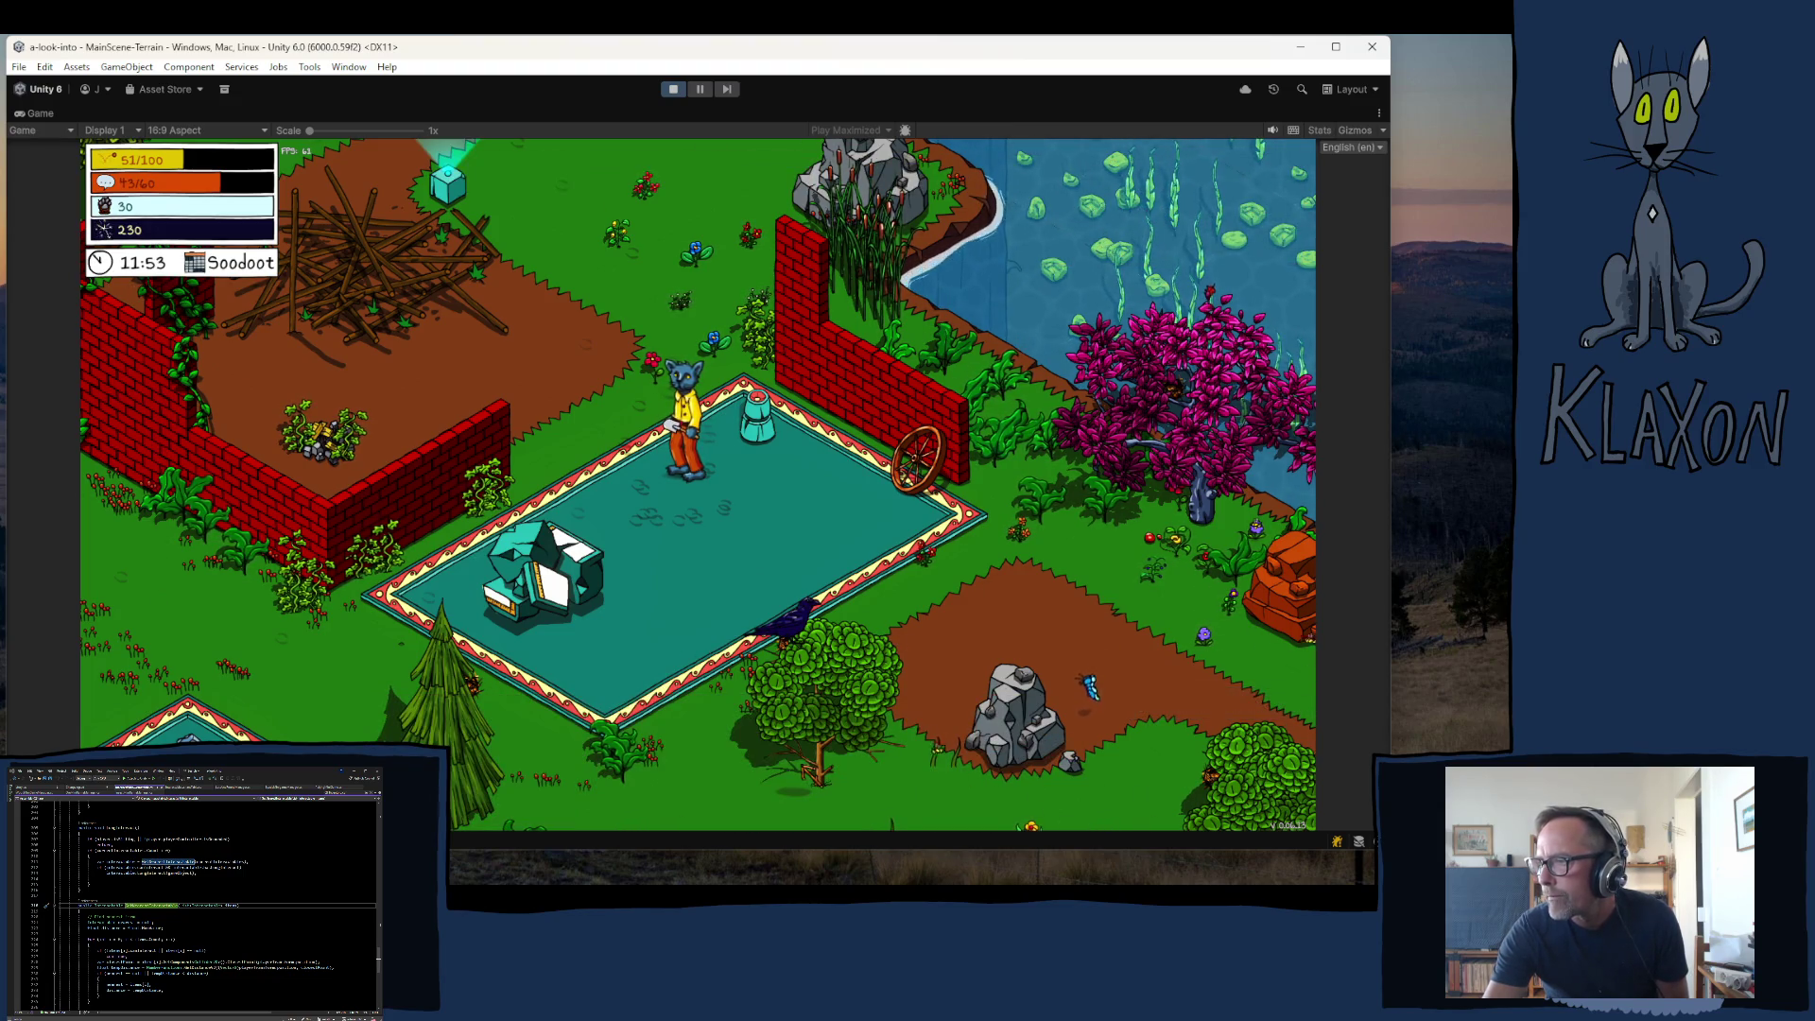
key(w)
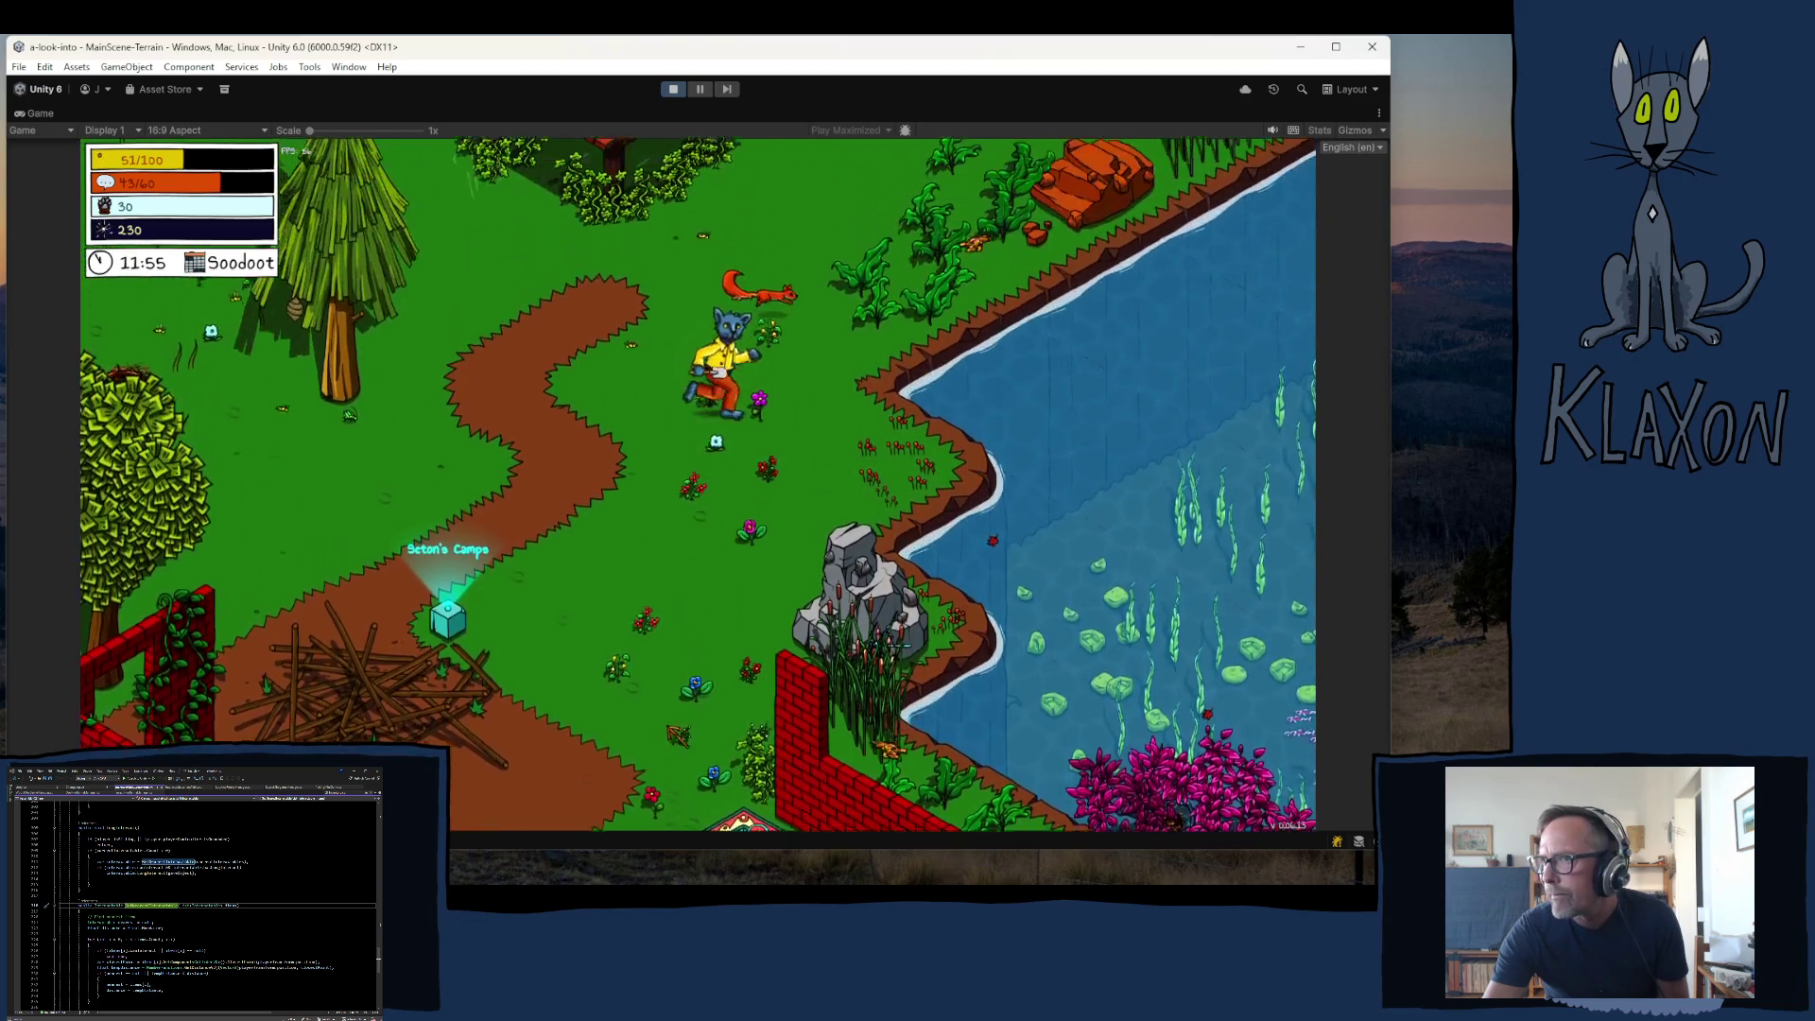
- Teleport the character to a new location and run to the market stall by the hedge maze
mouse_move(560, 802)
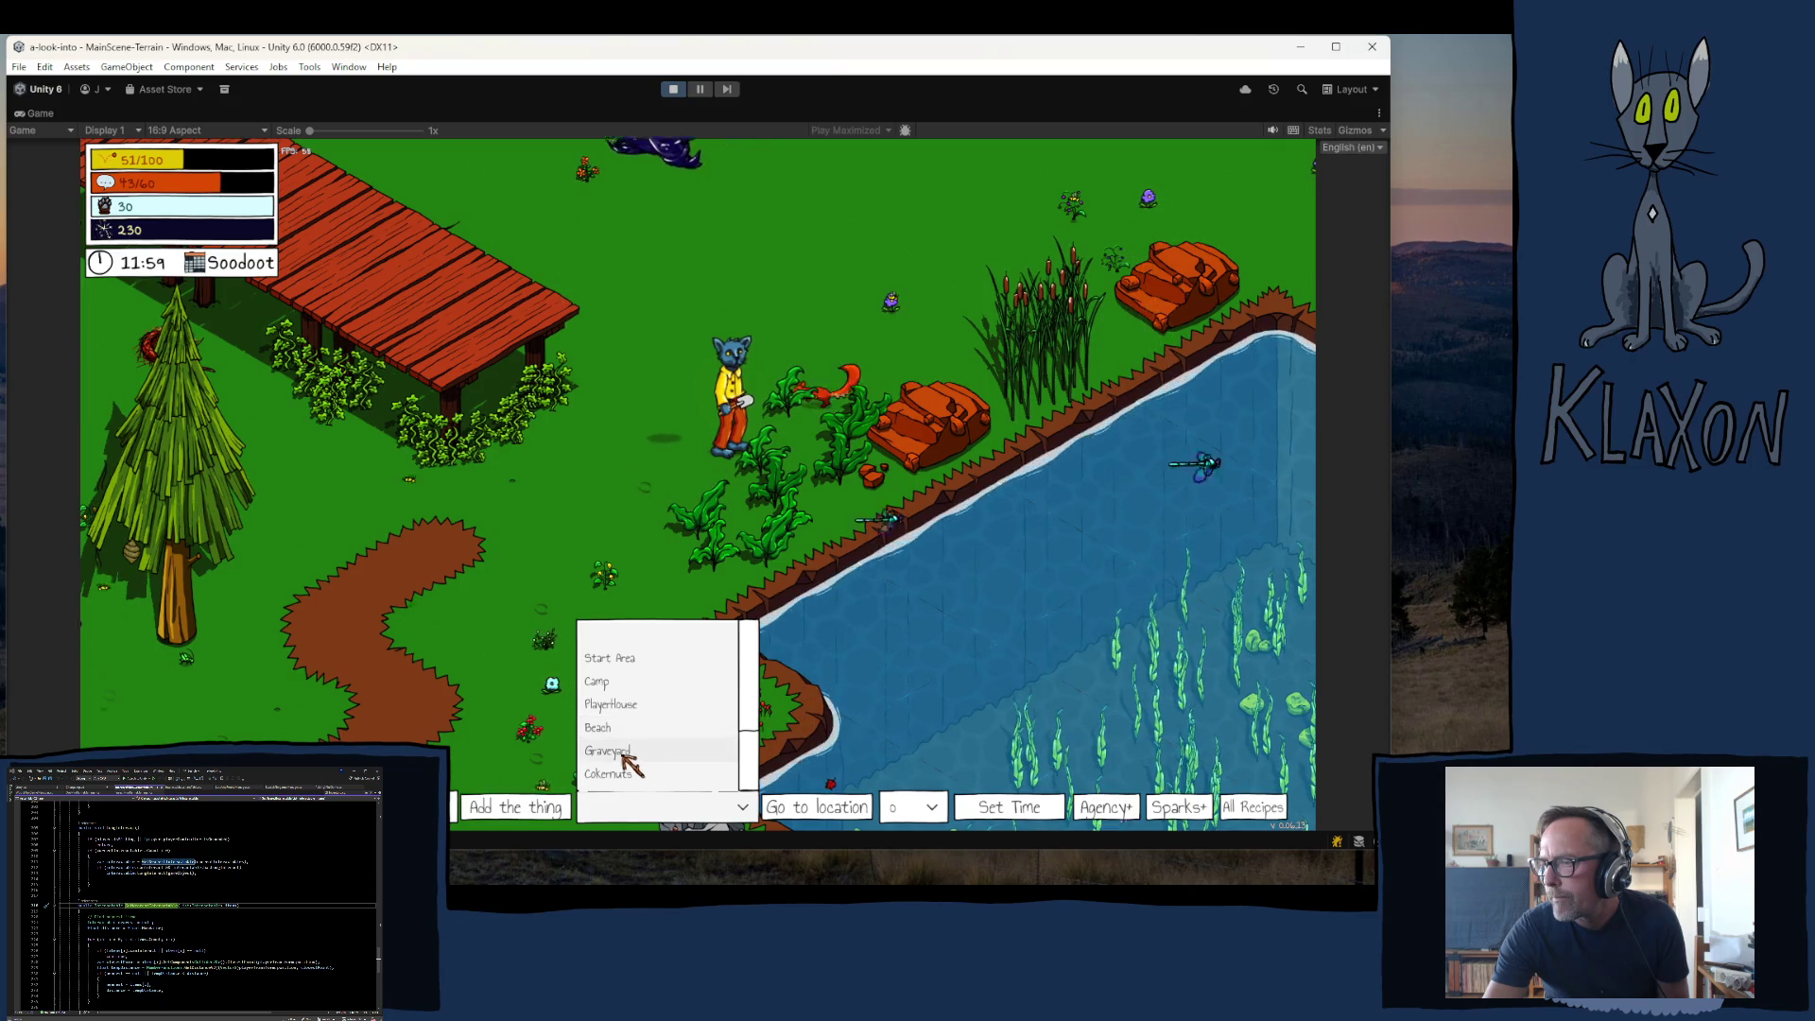
click(806, 804)
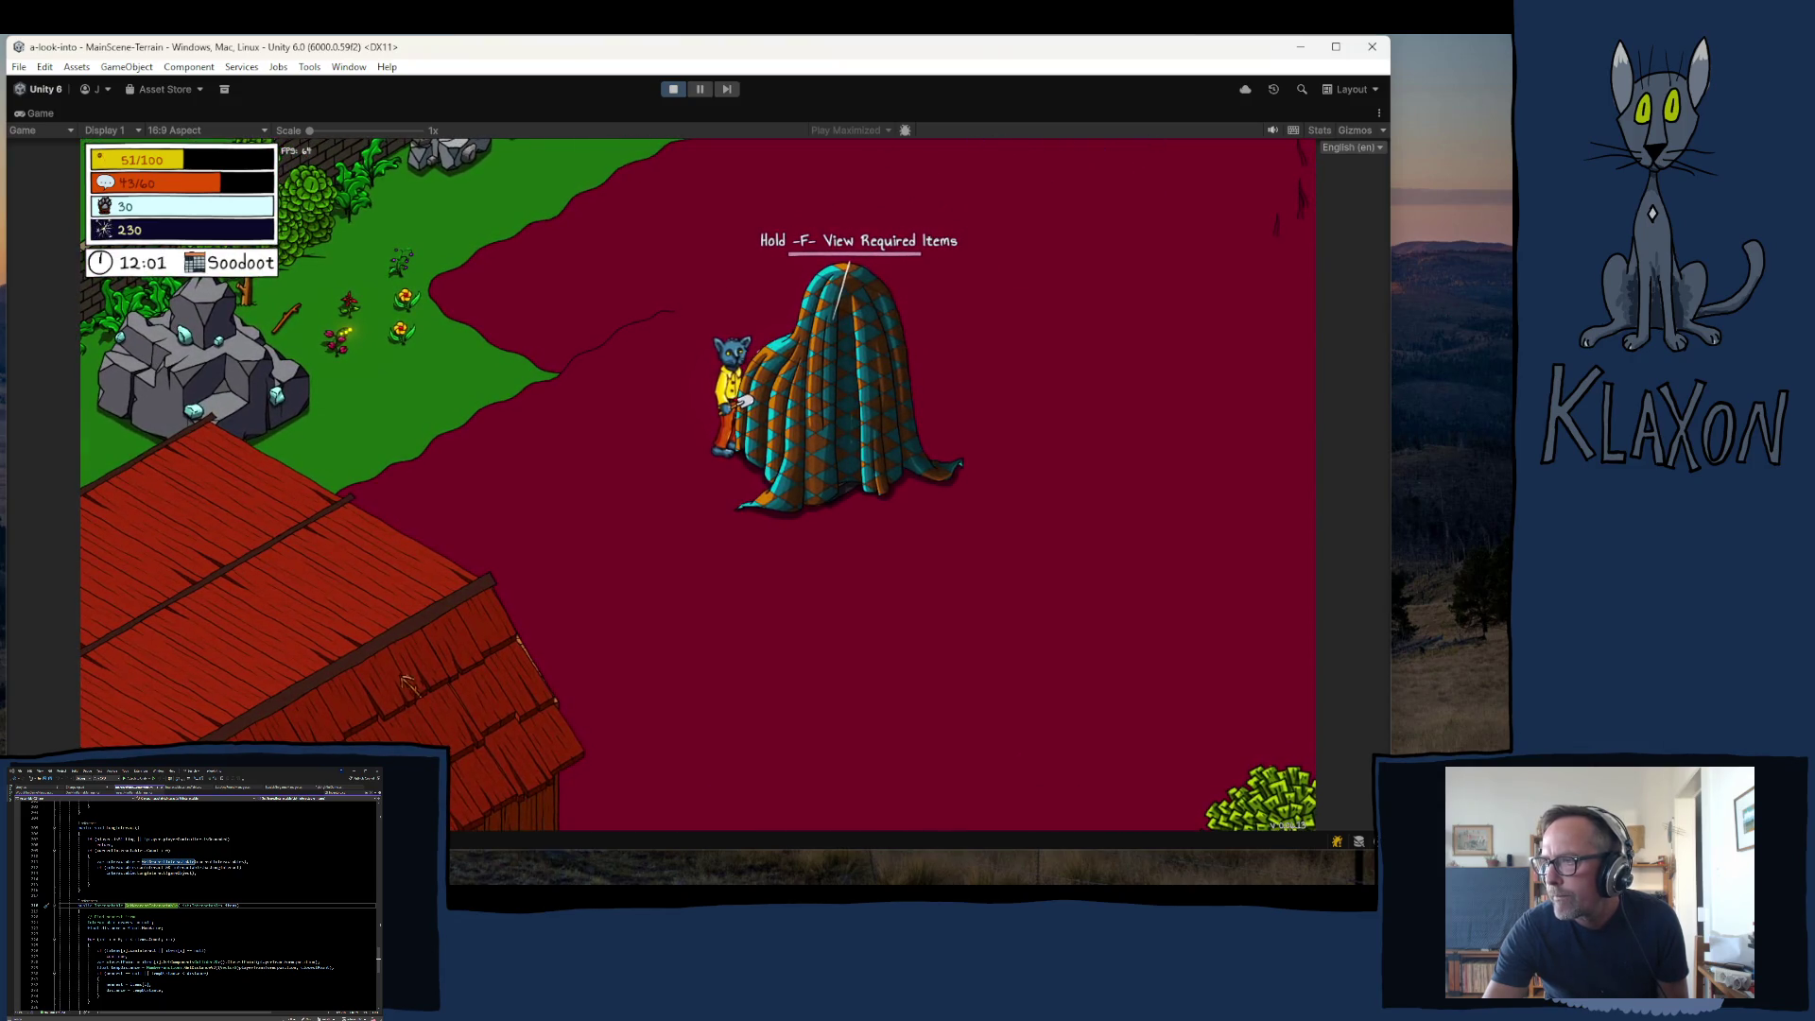
key(Tab)
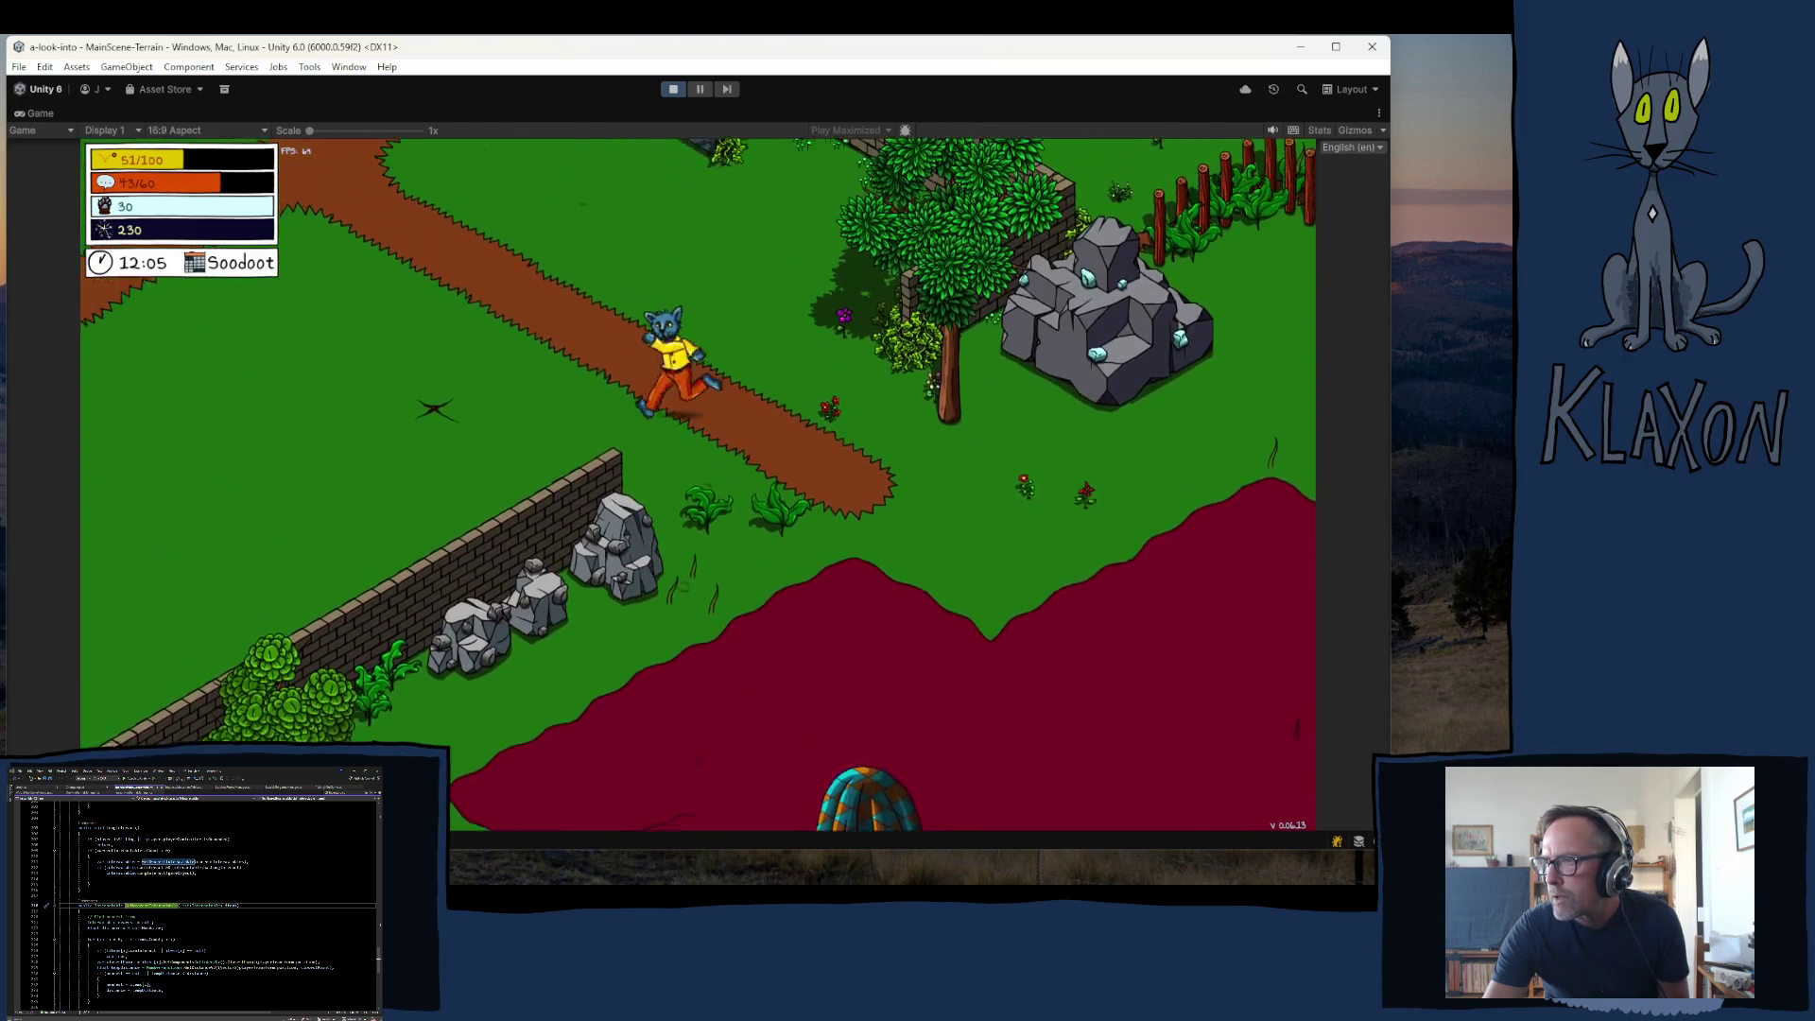
key(w)
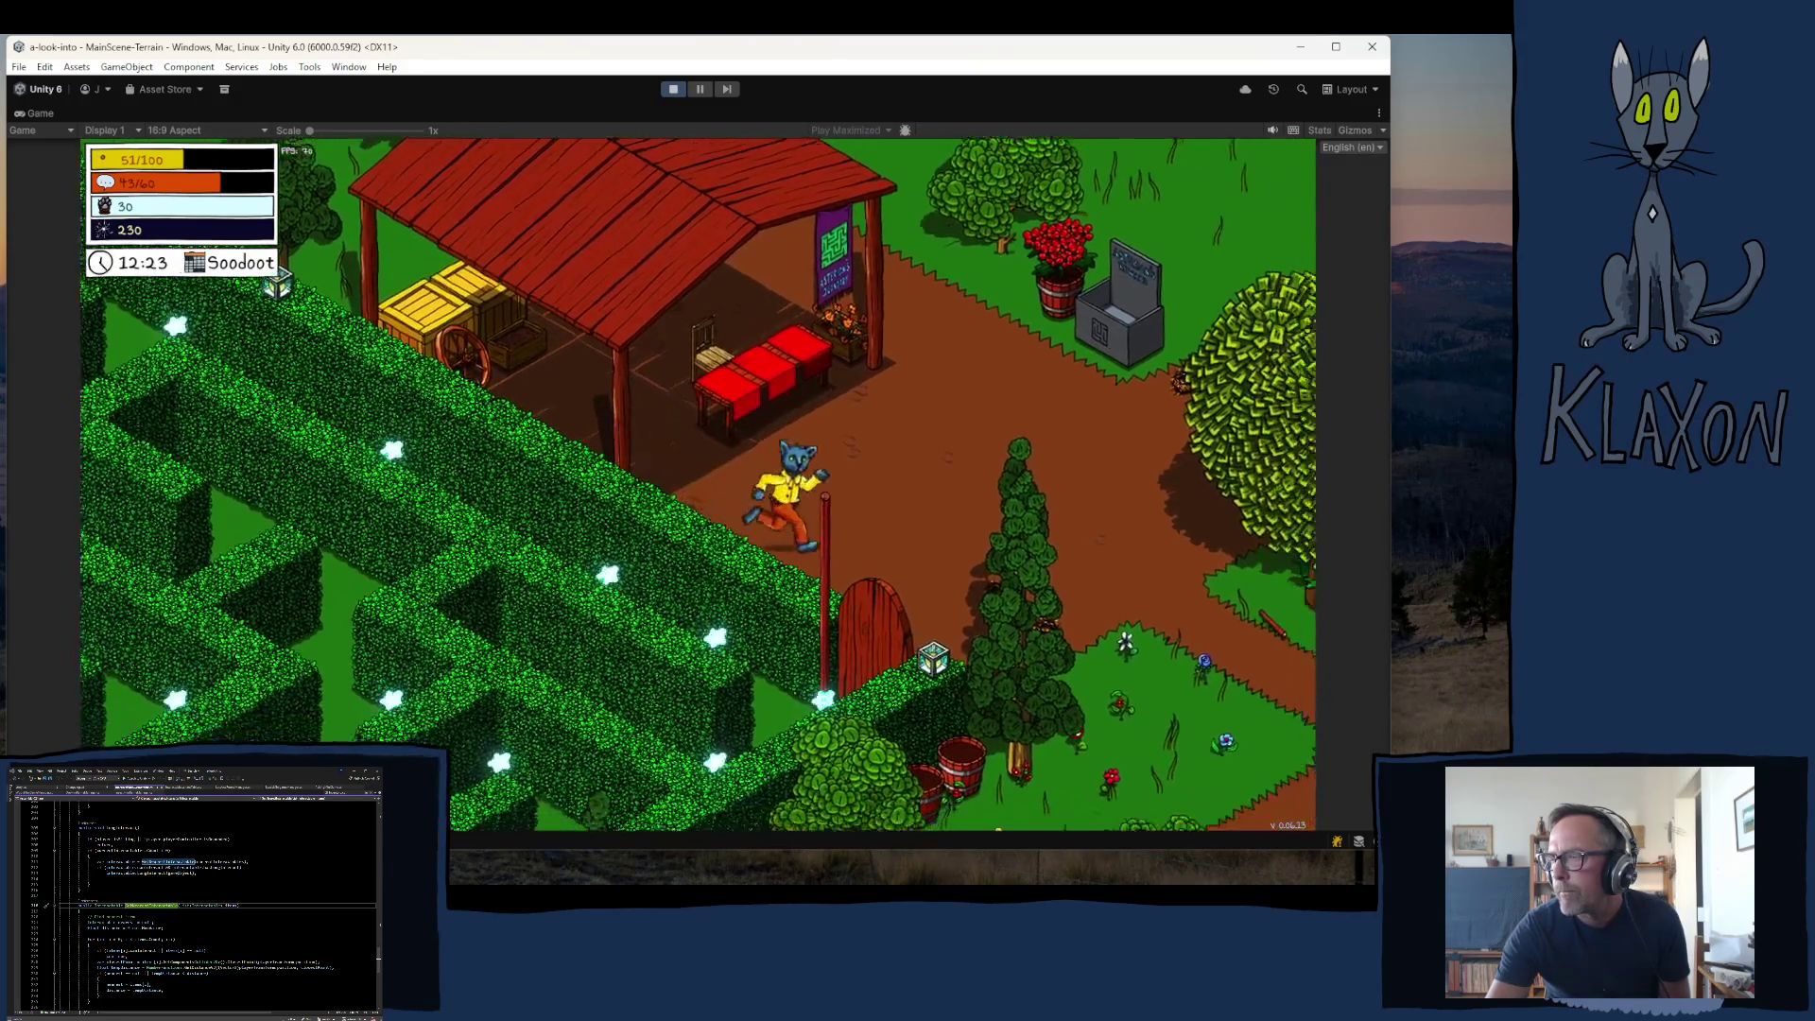
- Run the character through the world and down-left to Asterion's market stall counter
key(w)
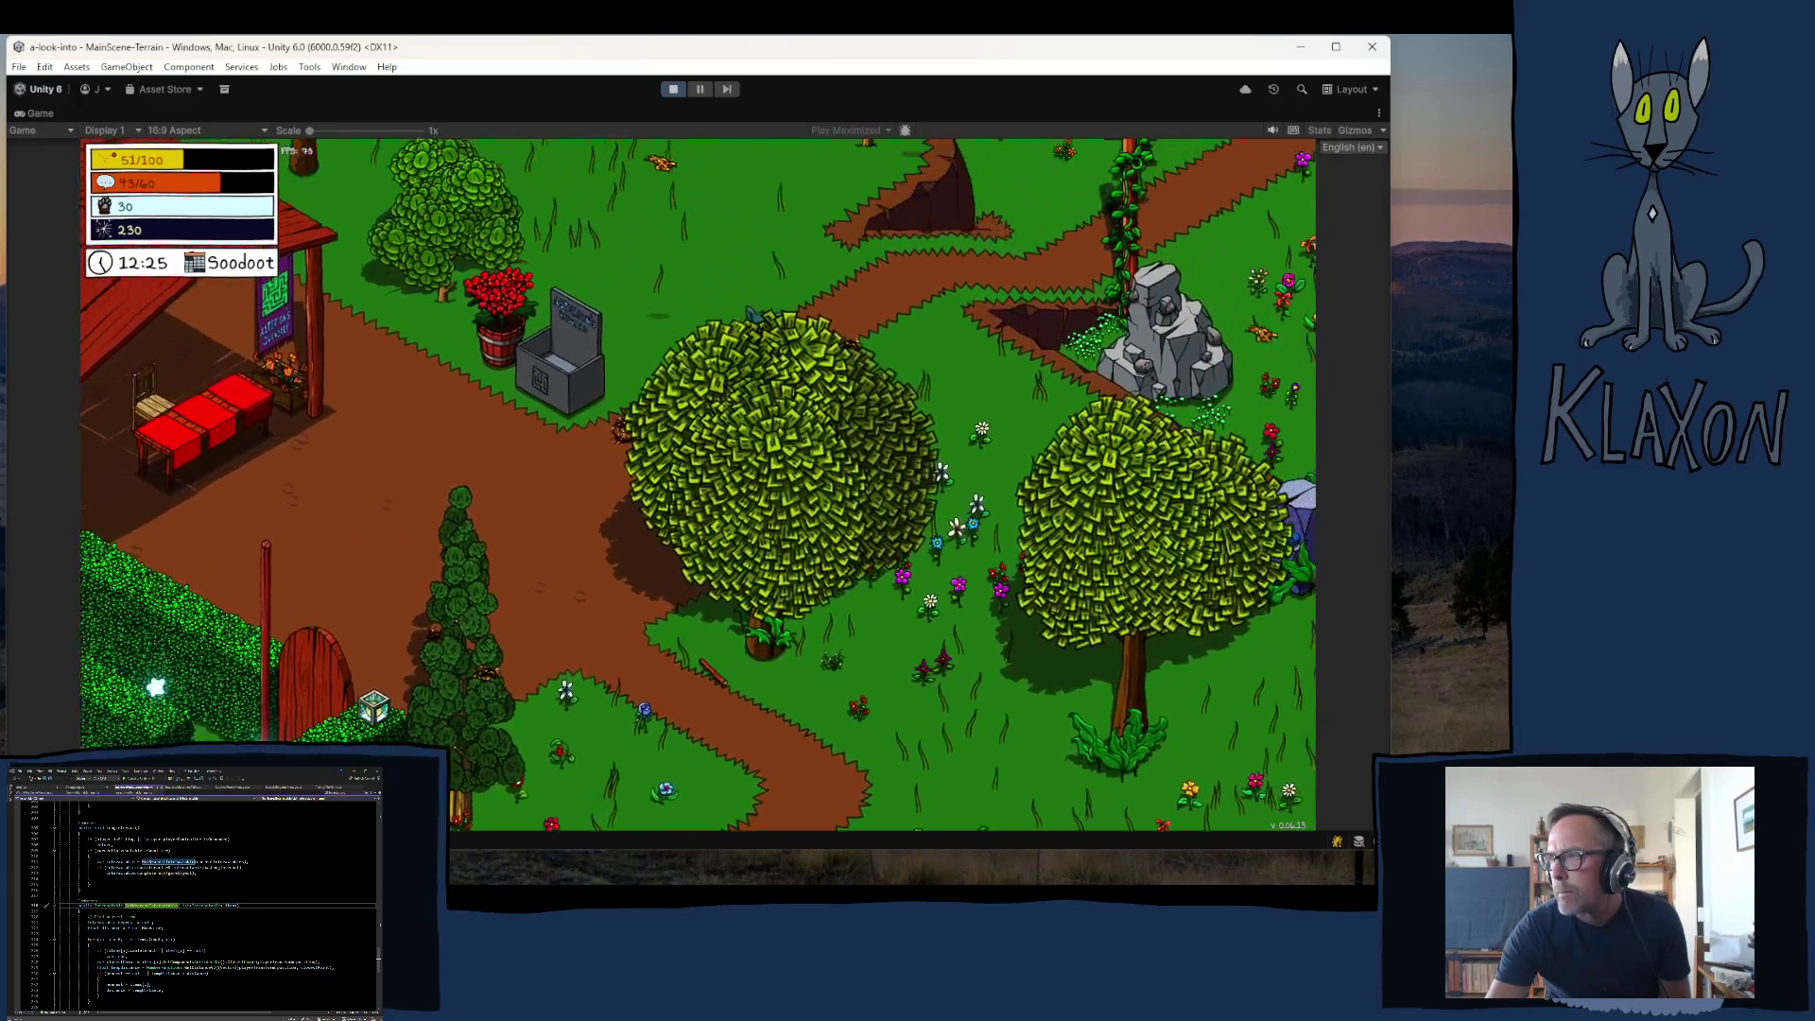
key(a)
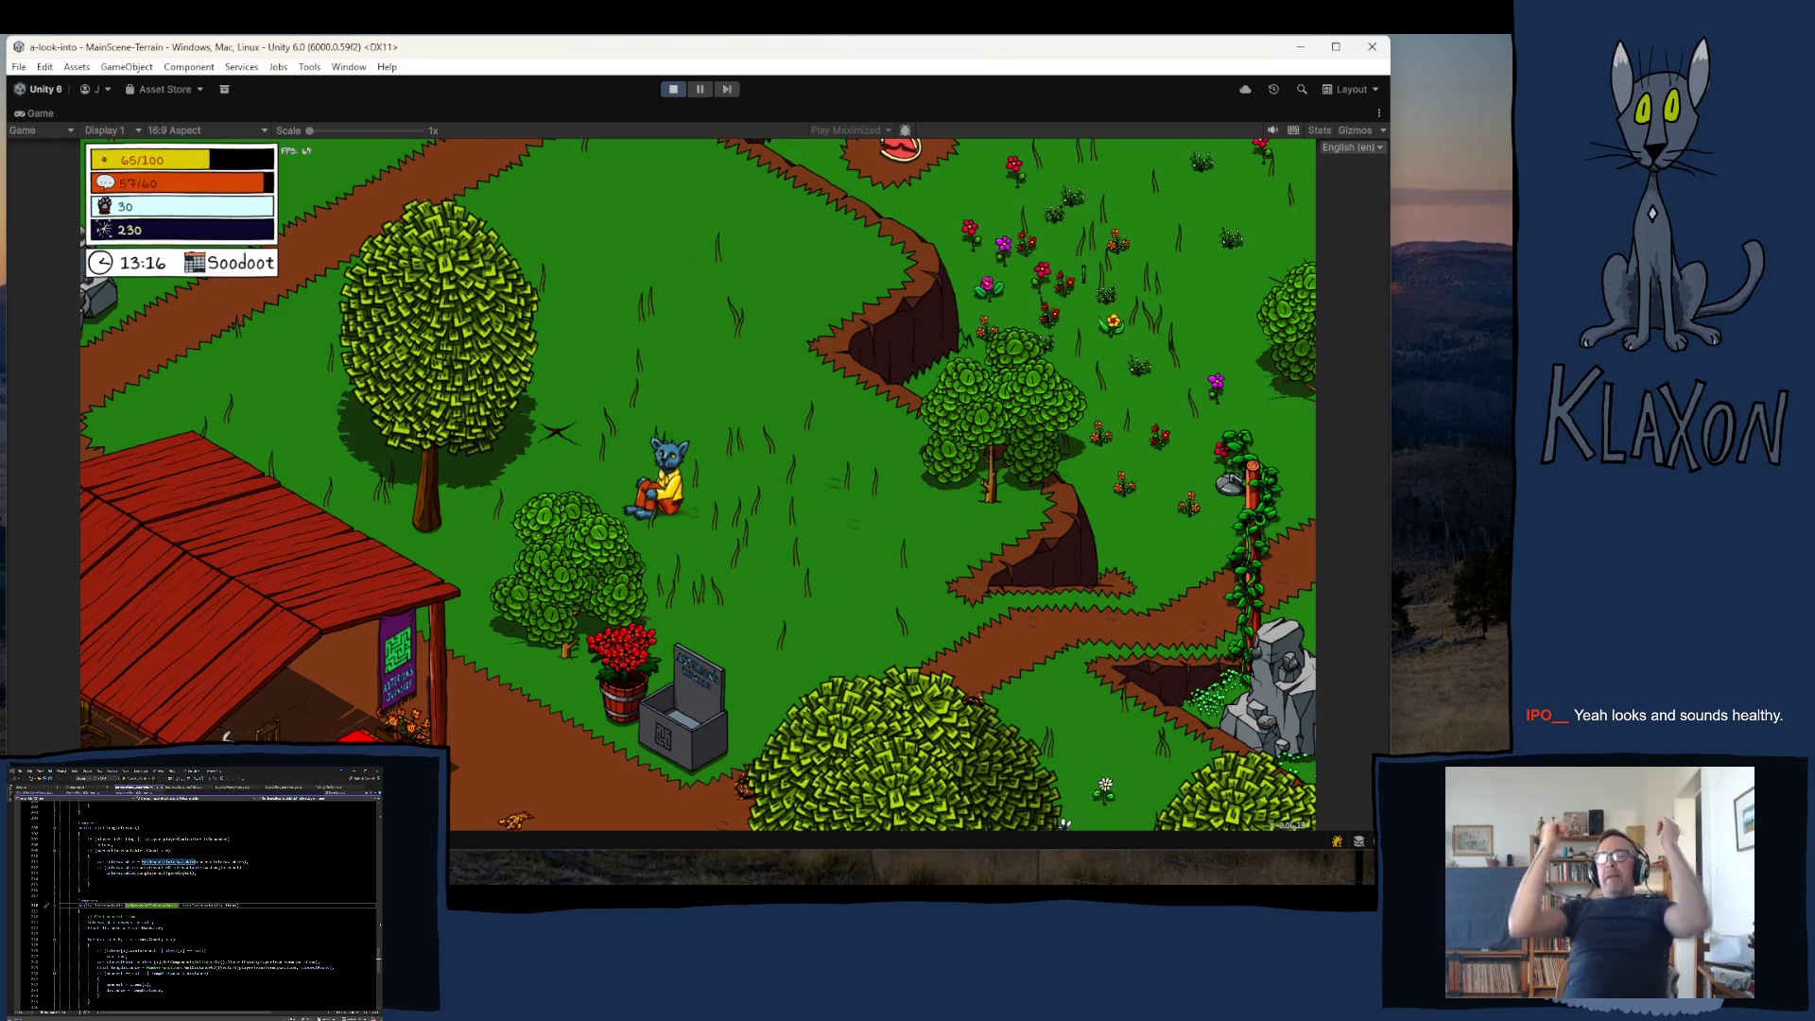
key(s)
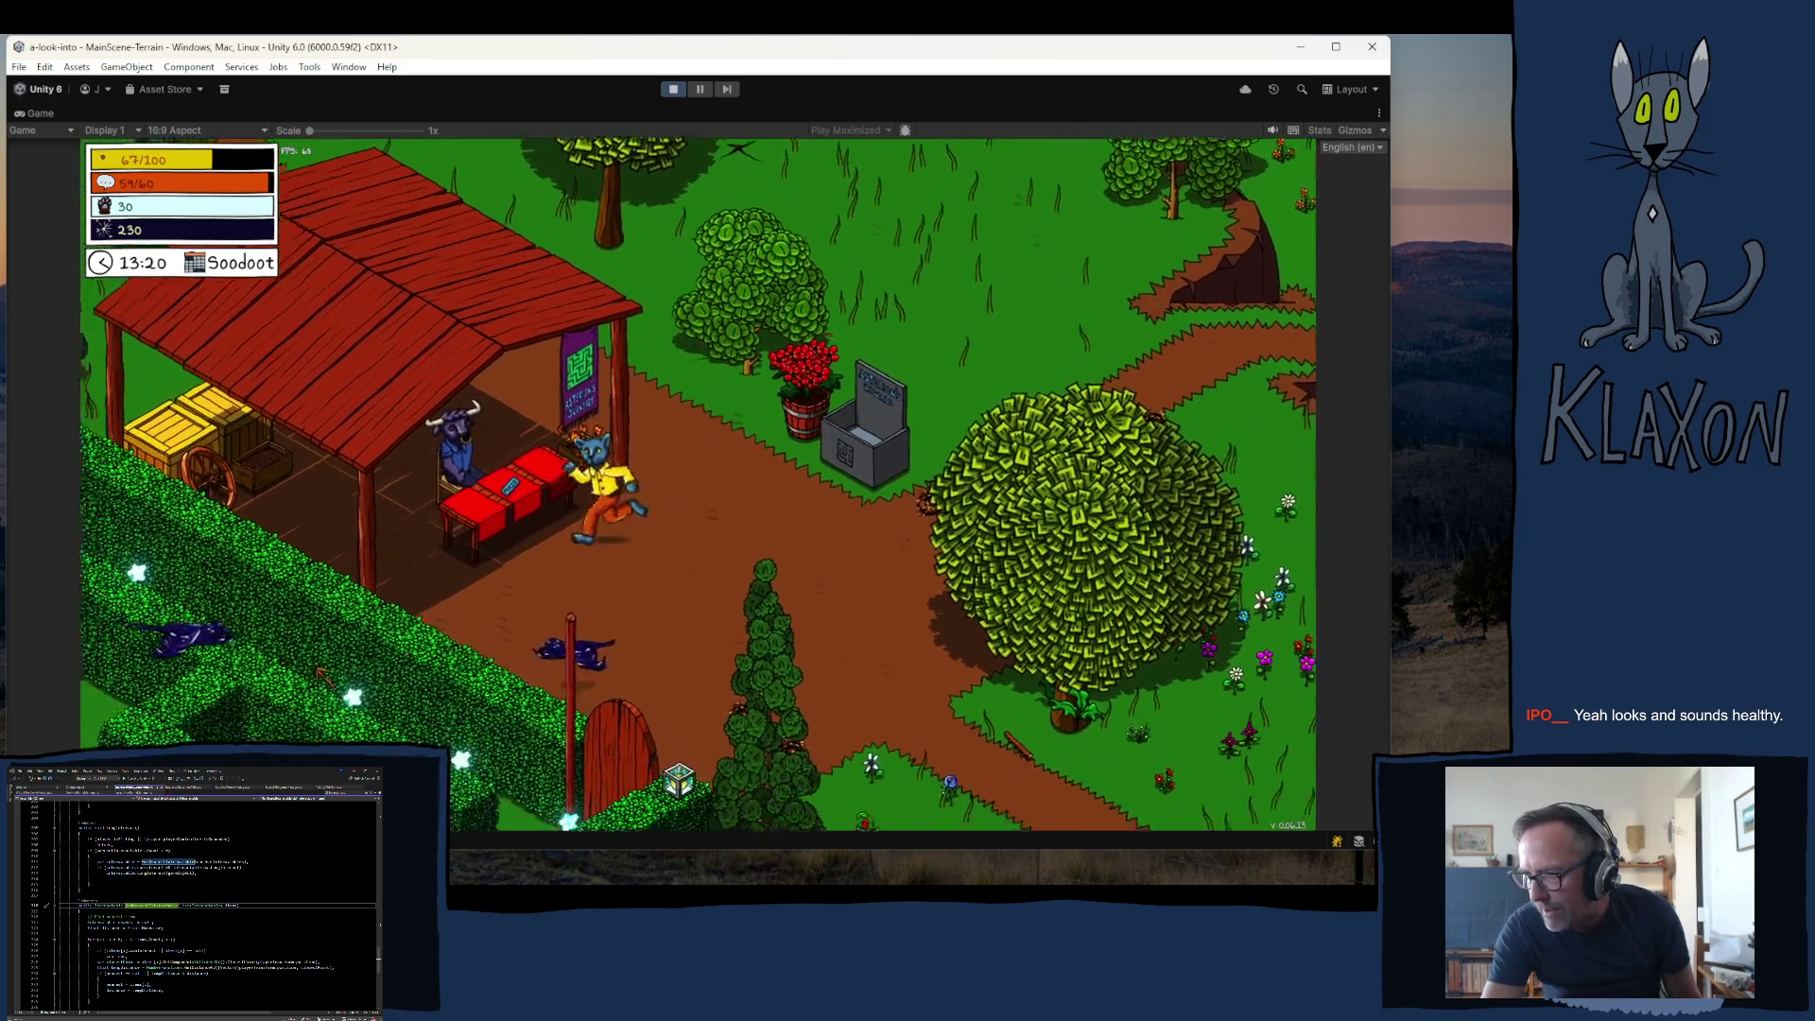
key(a)
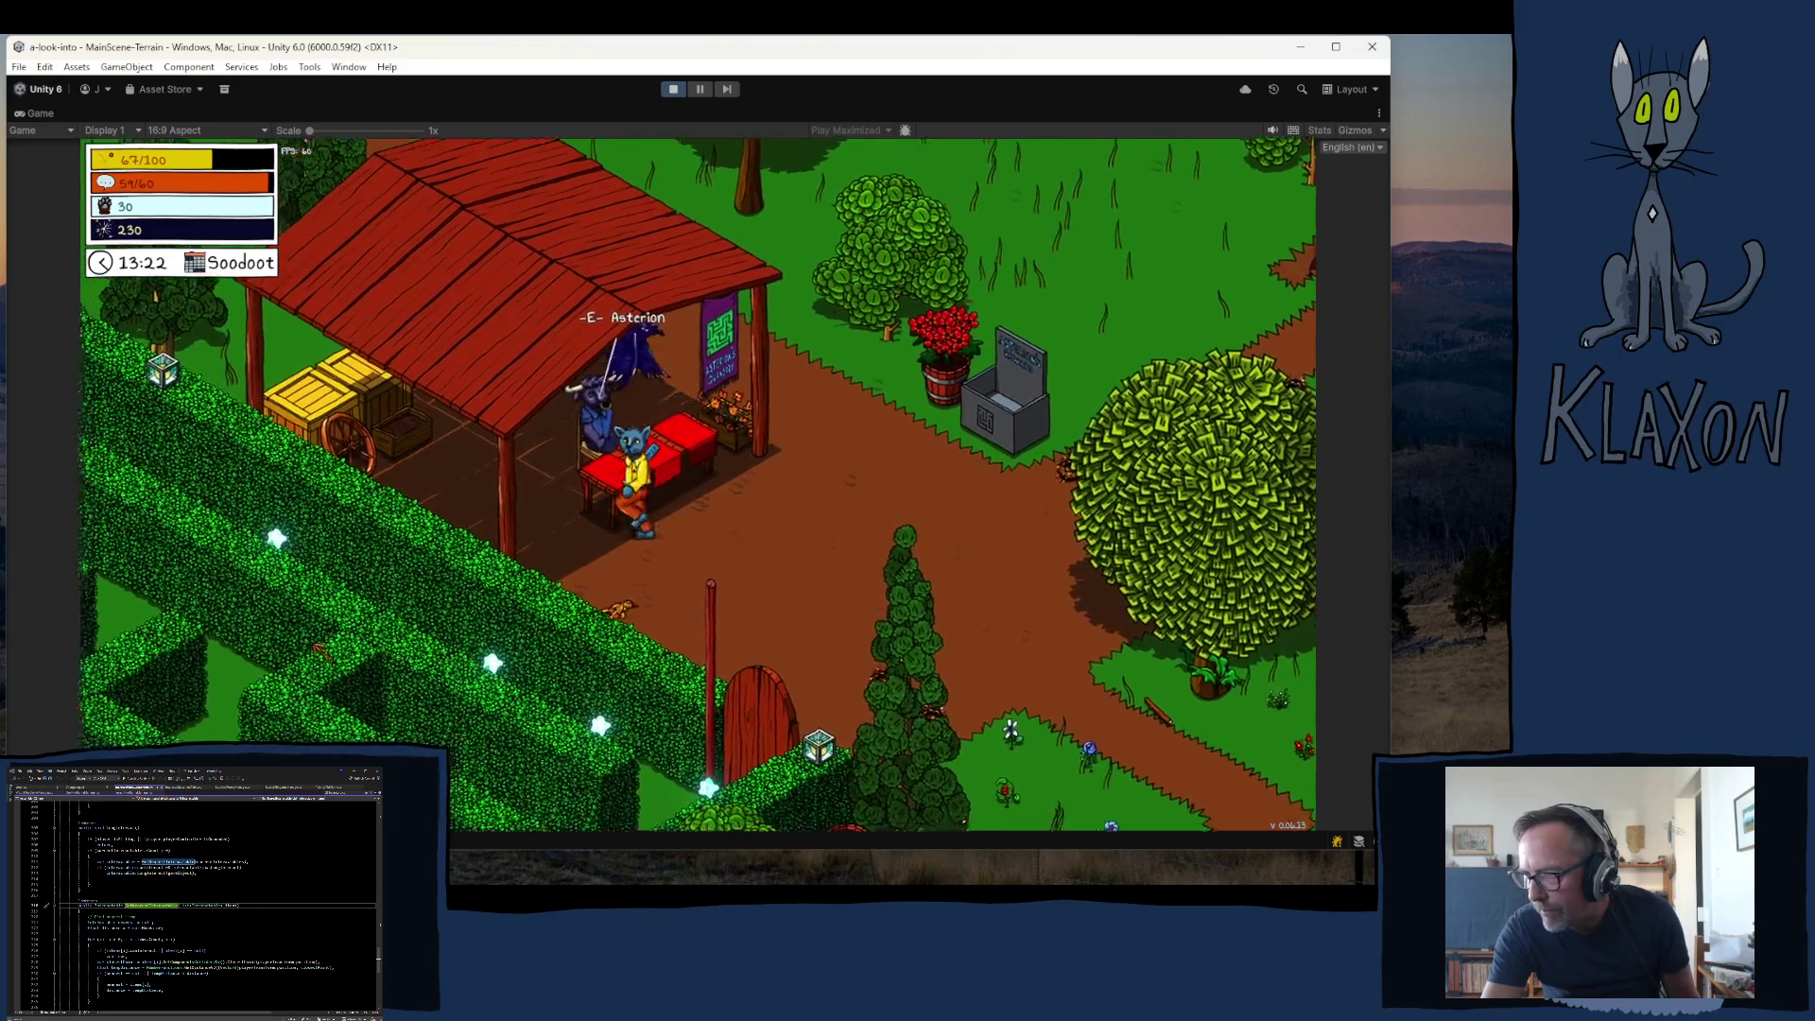
key(a)
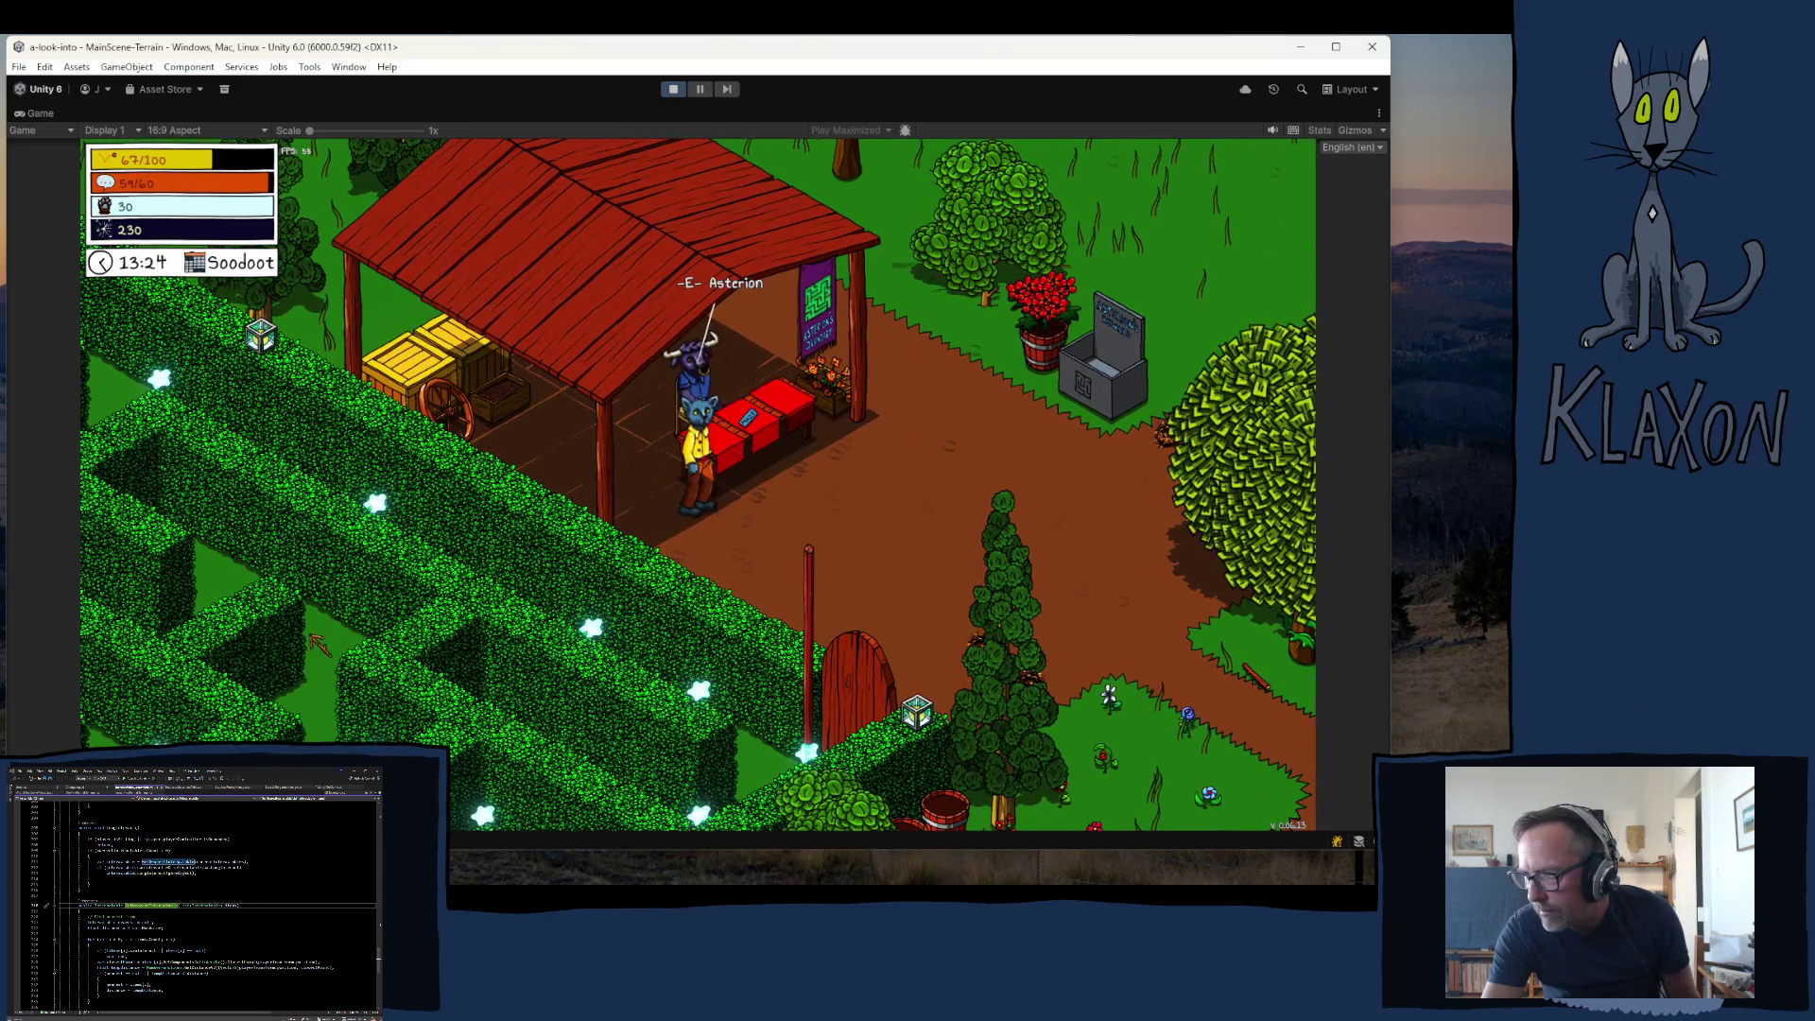
- Walk around the stall counter to its front, beside Asterion
key(d)
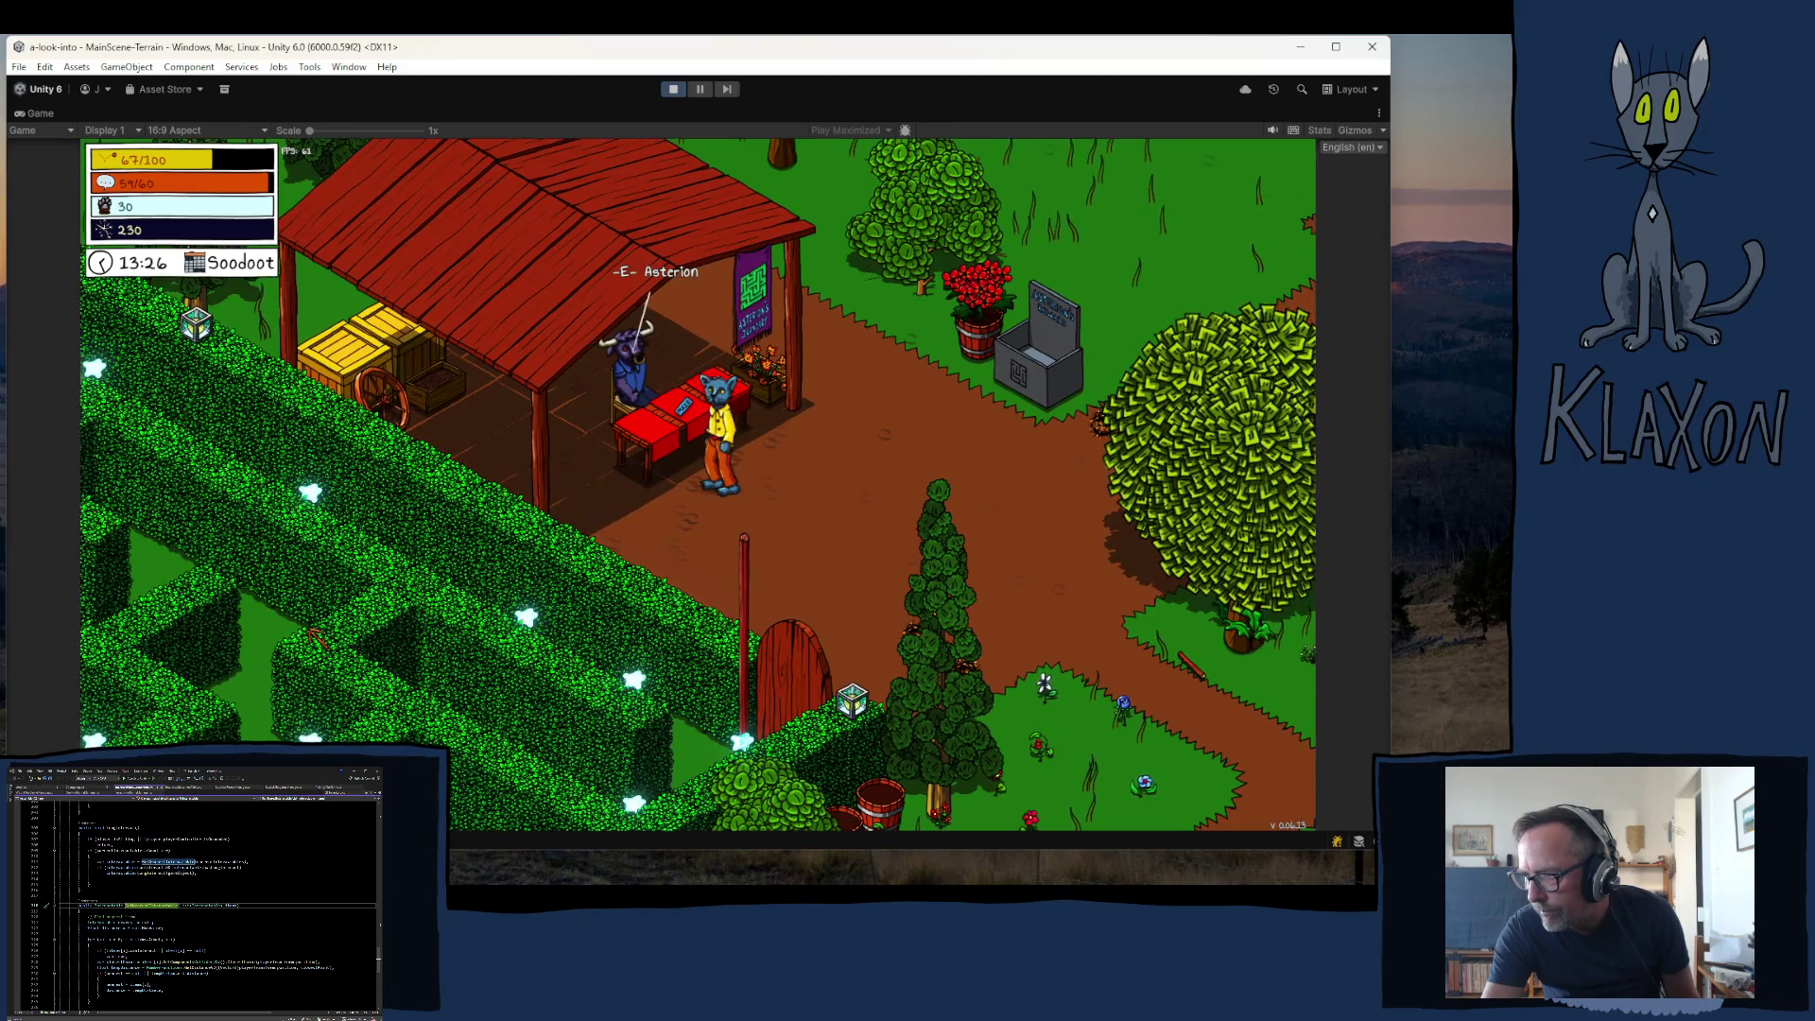
key(w)
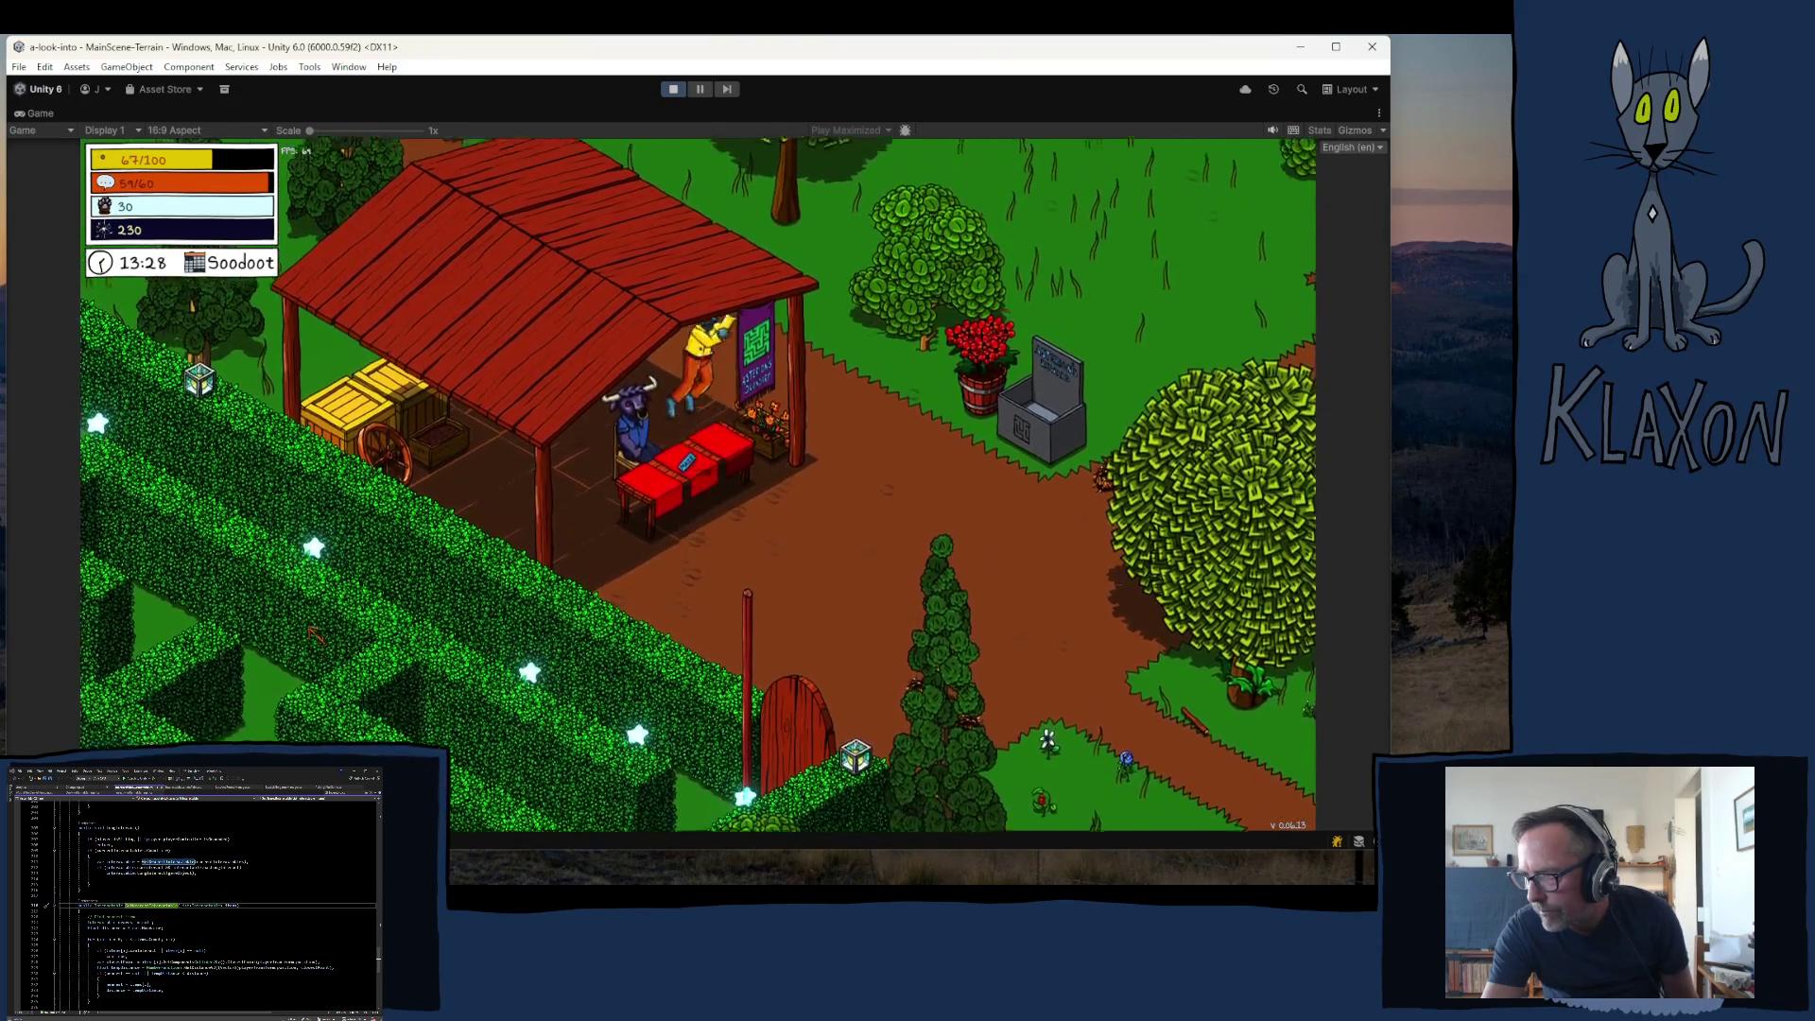
key(s)
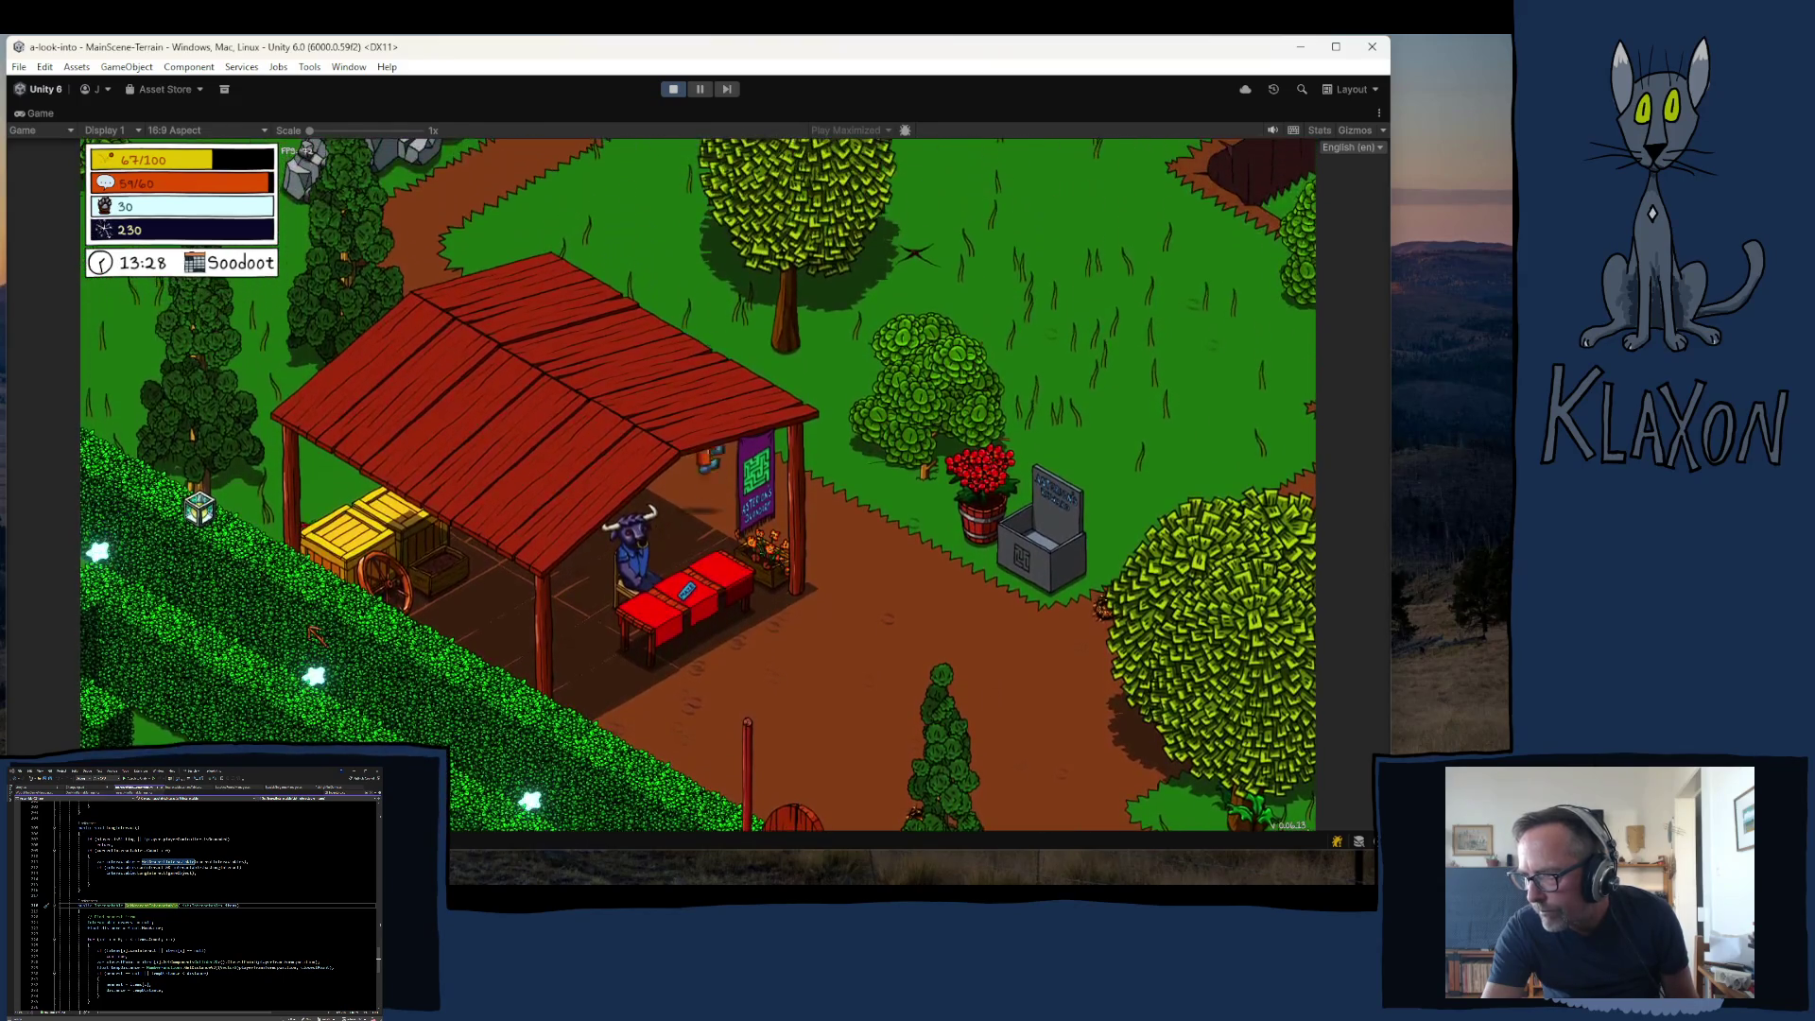
key(d)
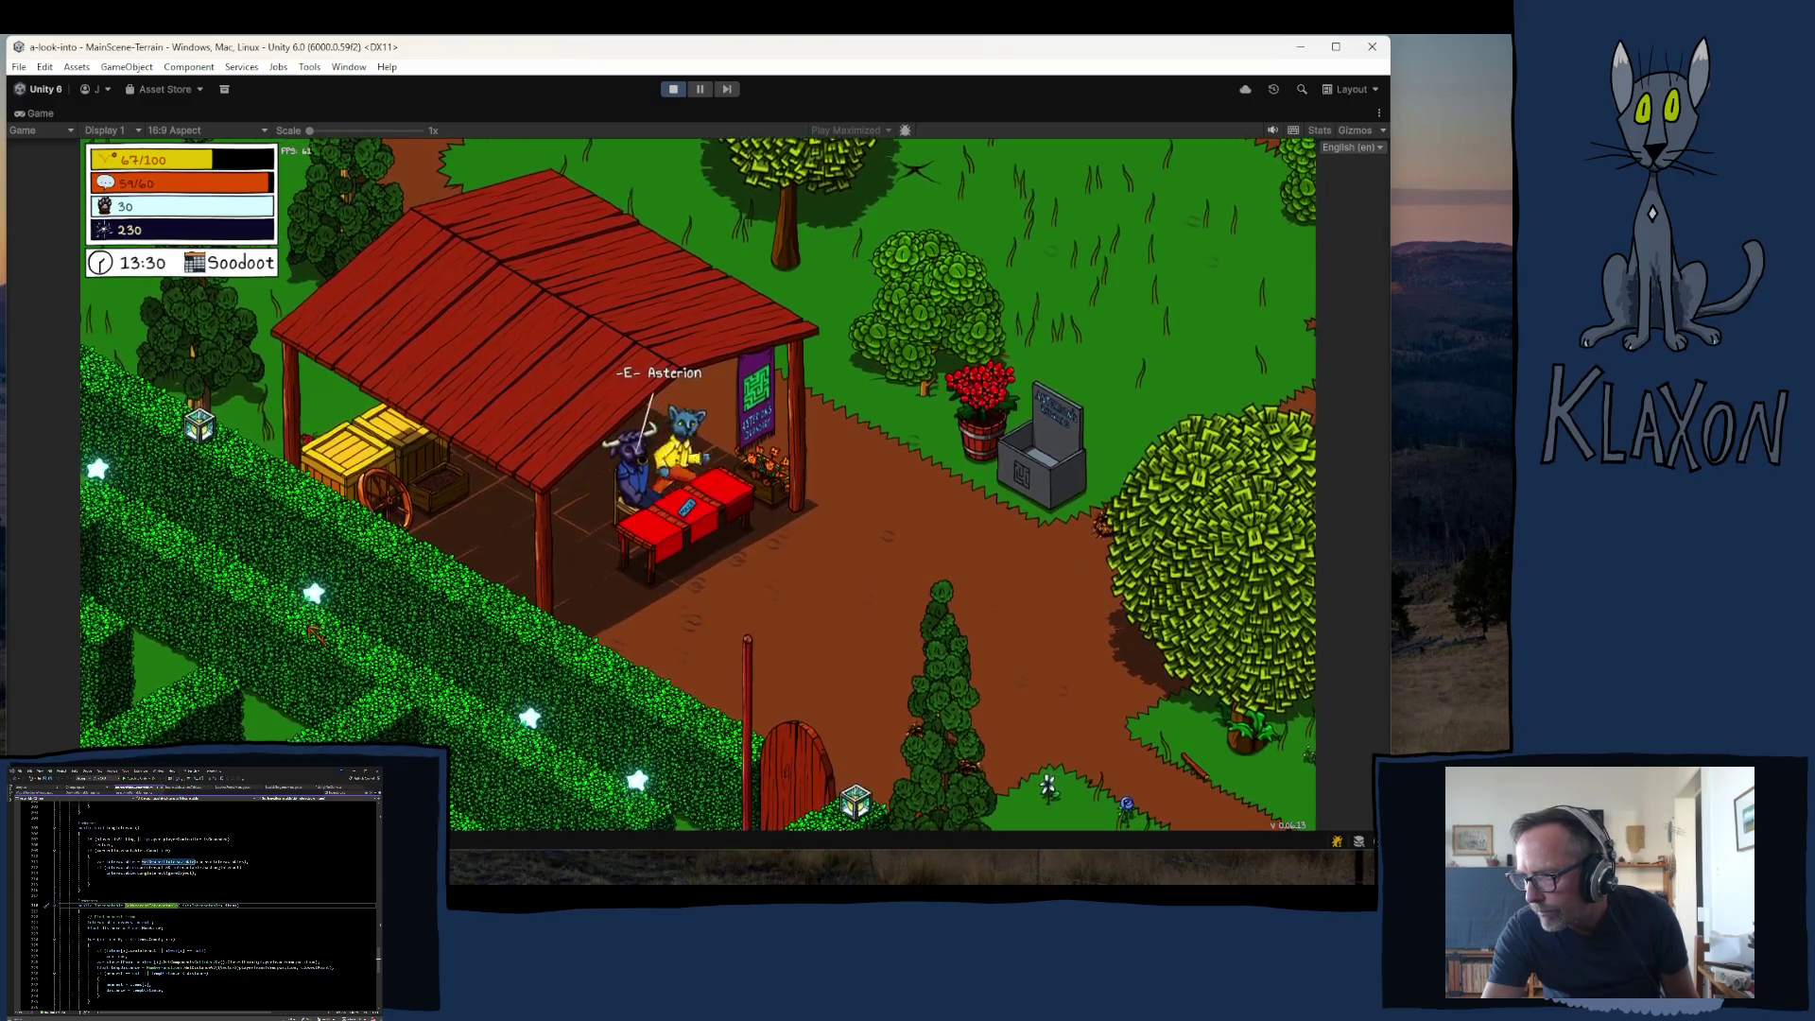
key(d)
key(s)
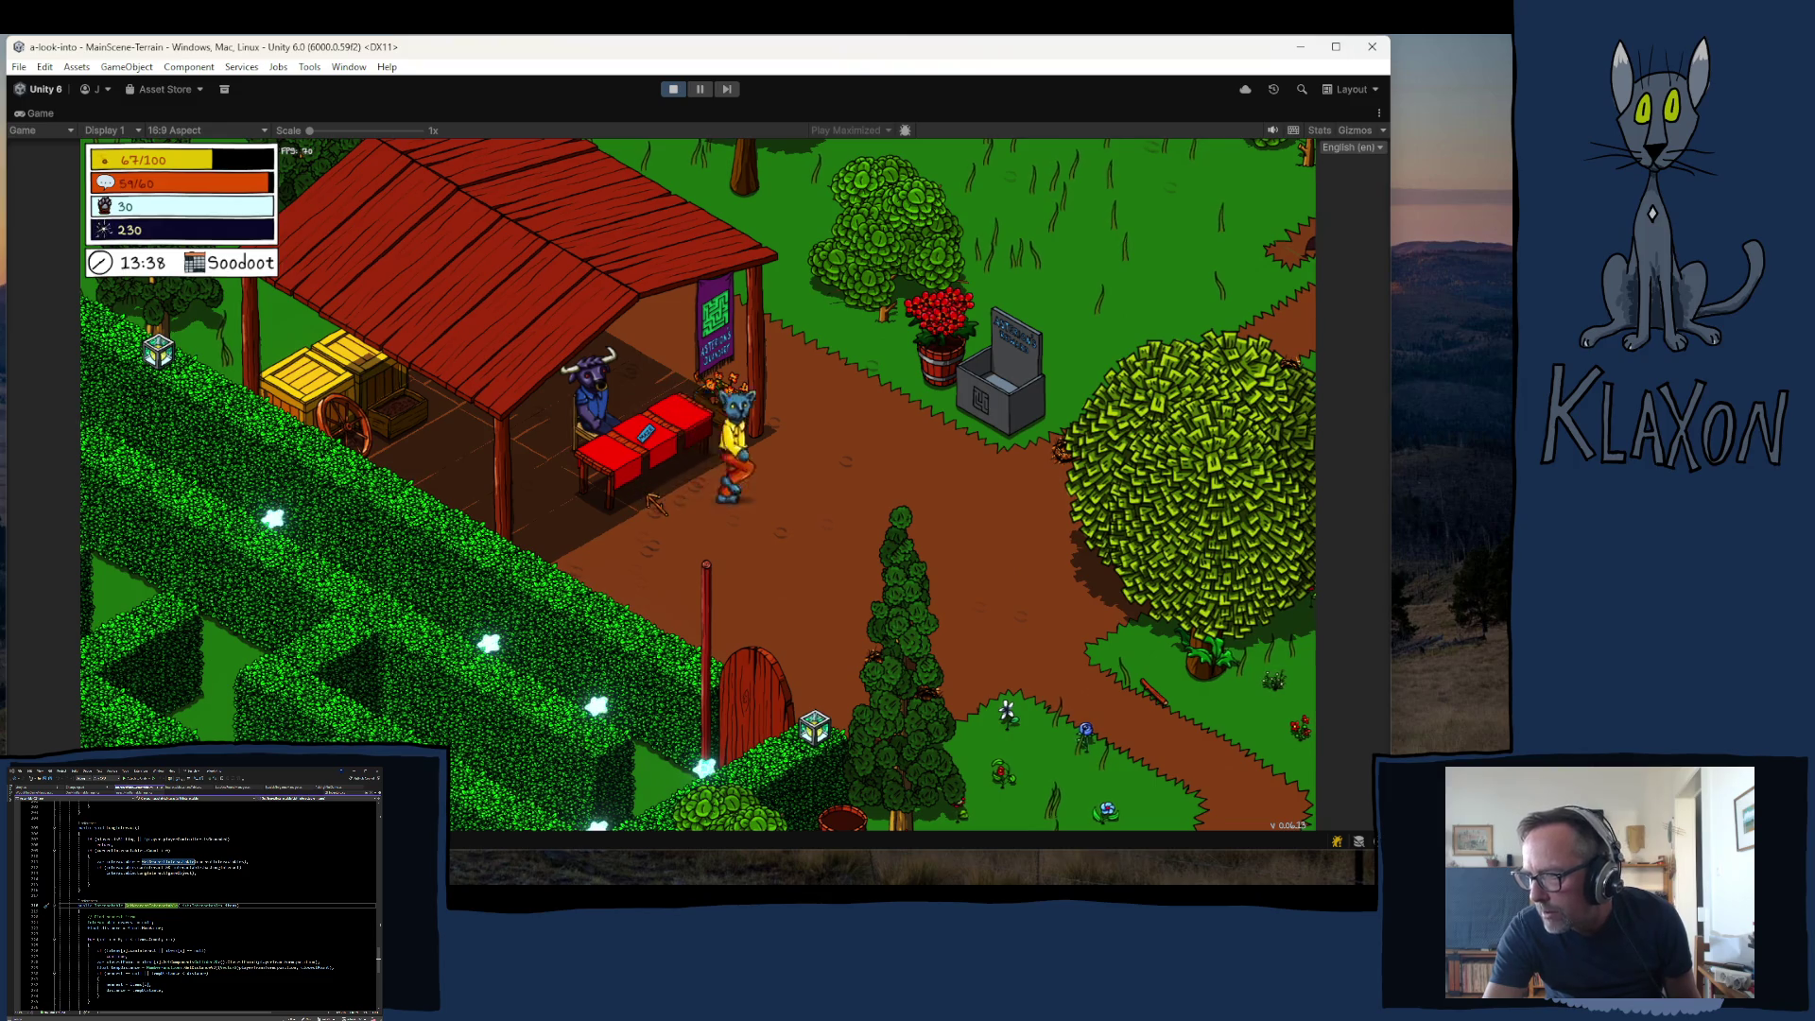
key(a)
key(s)
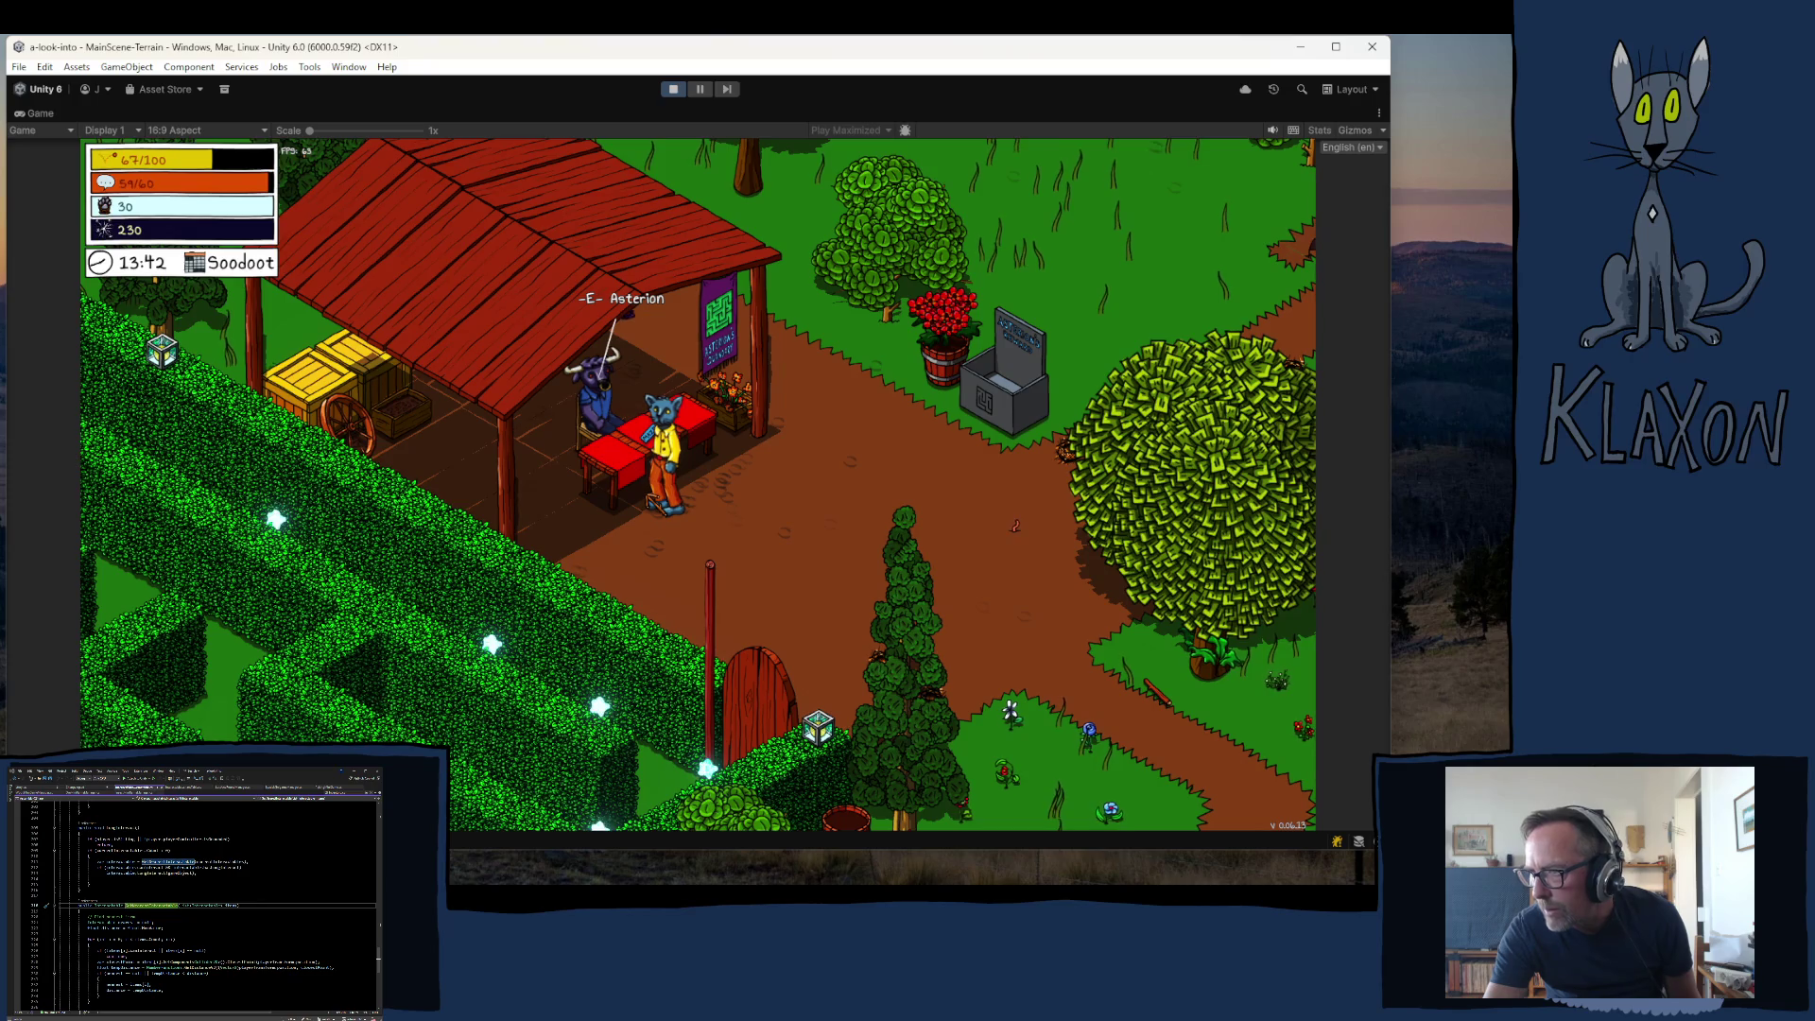
- Talk to Asterion, answer Yes! to the question, and close the dialogue
key(e)
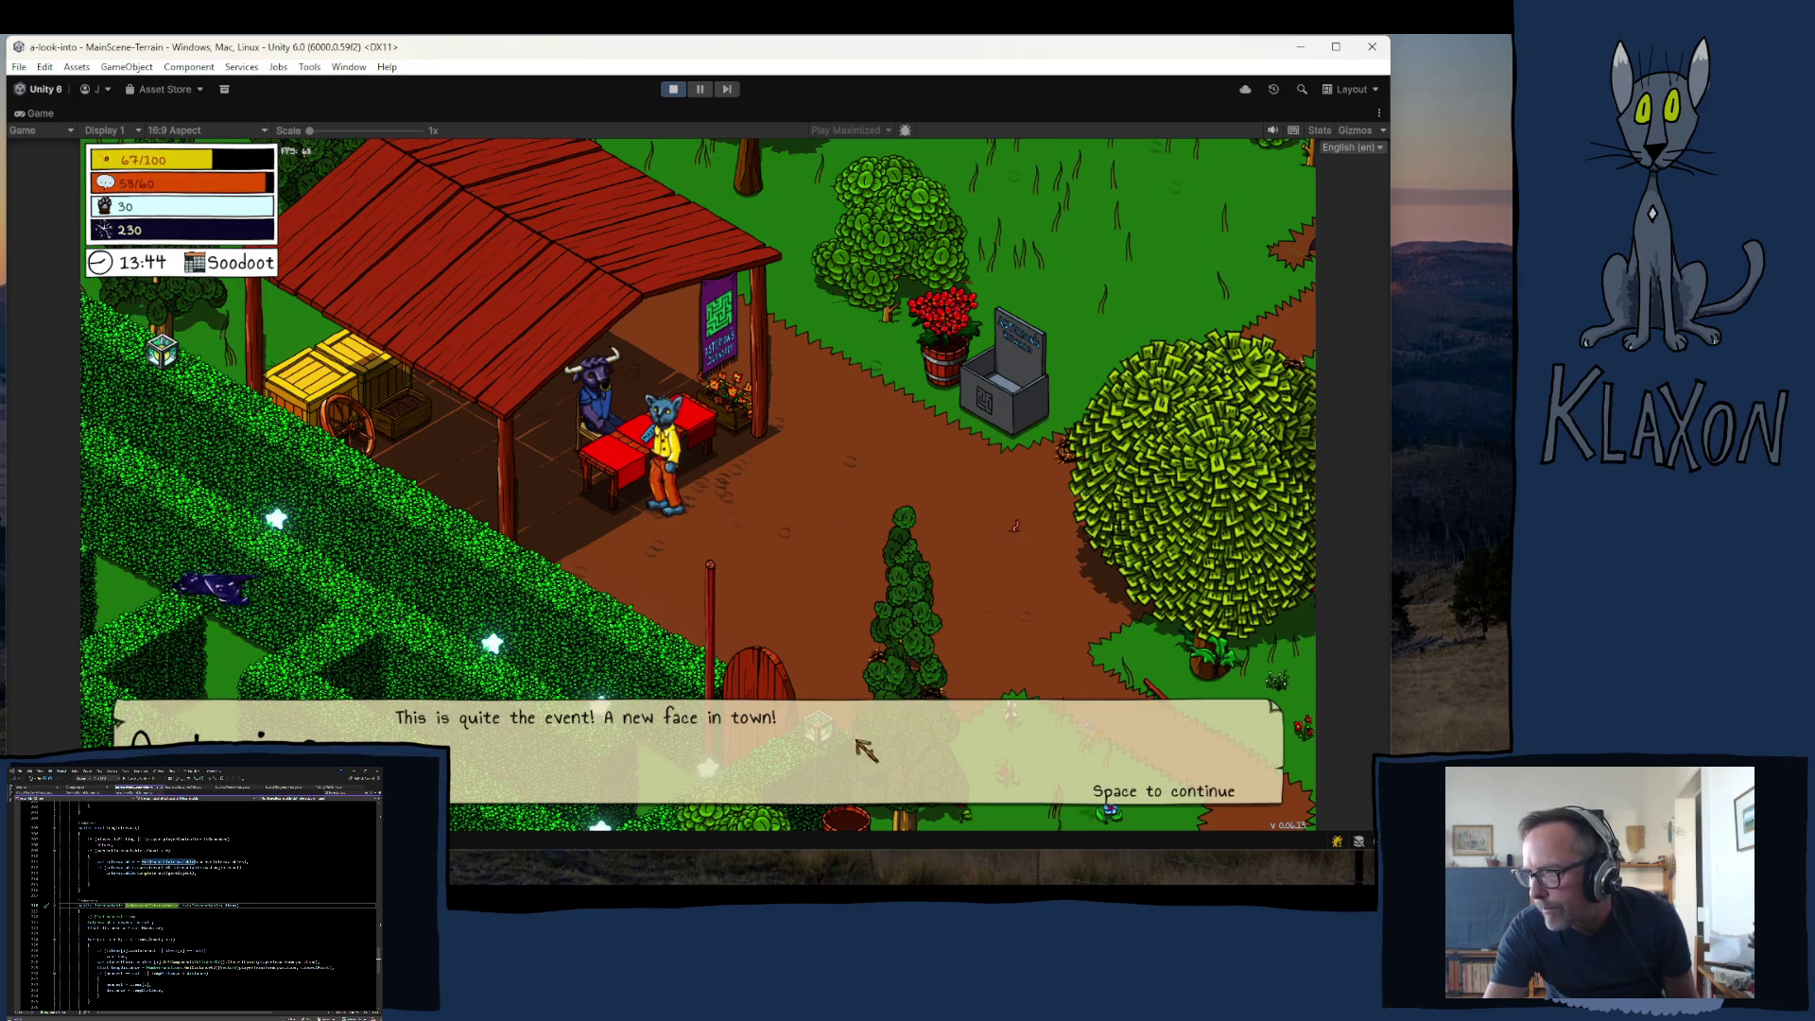
key(space)
key(space)
key(space)
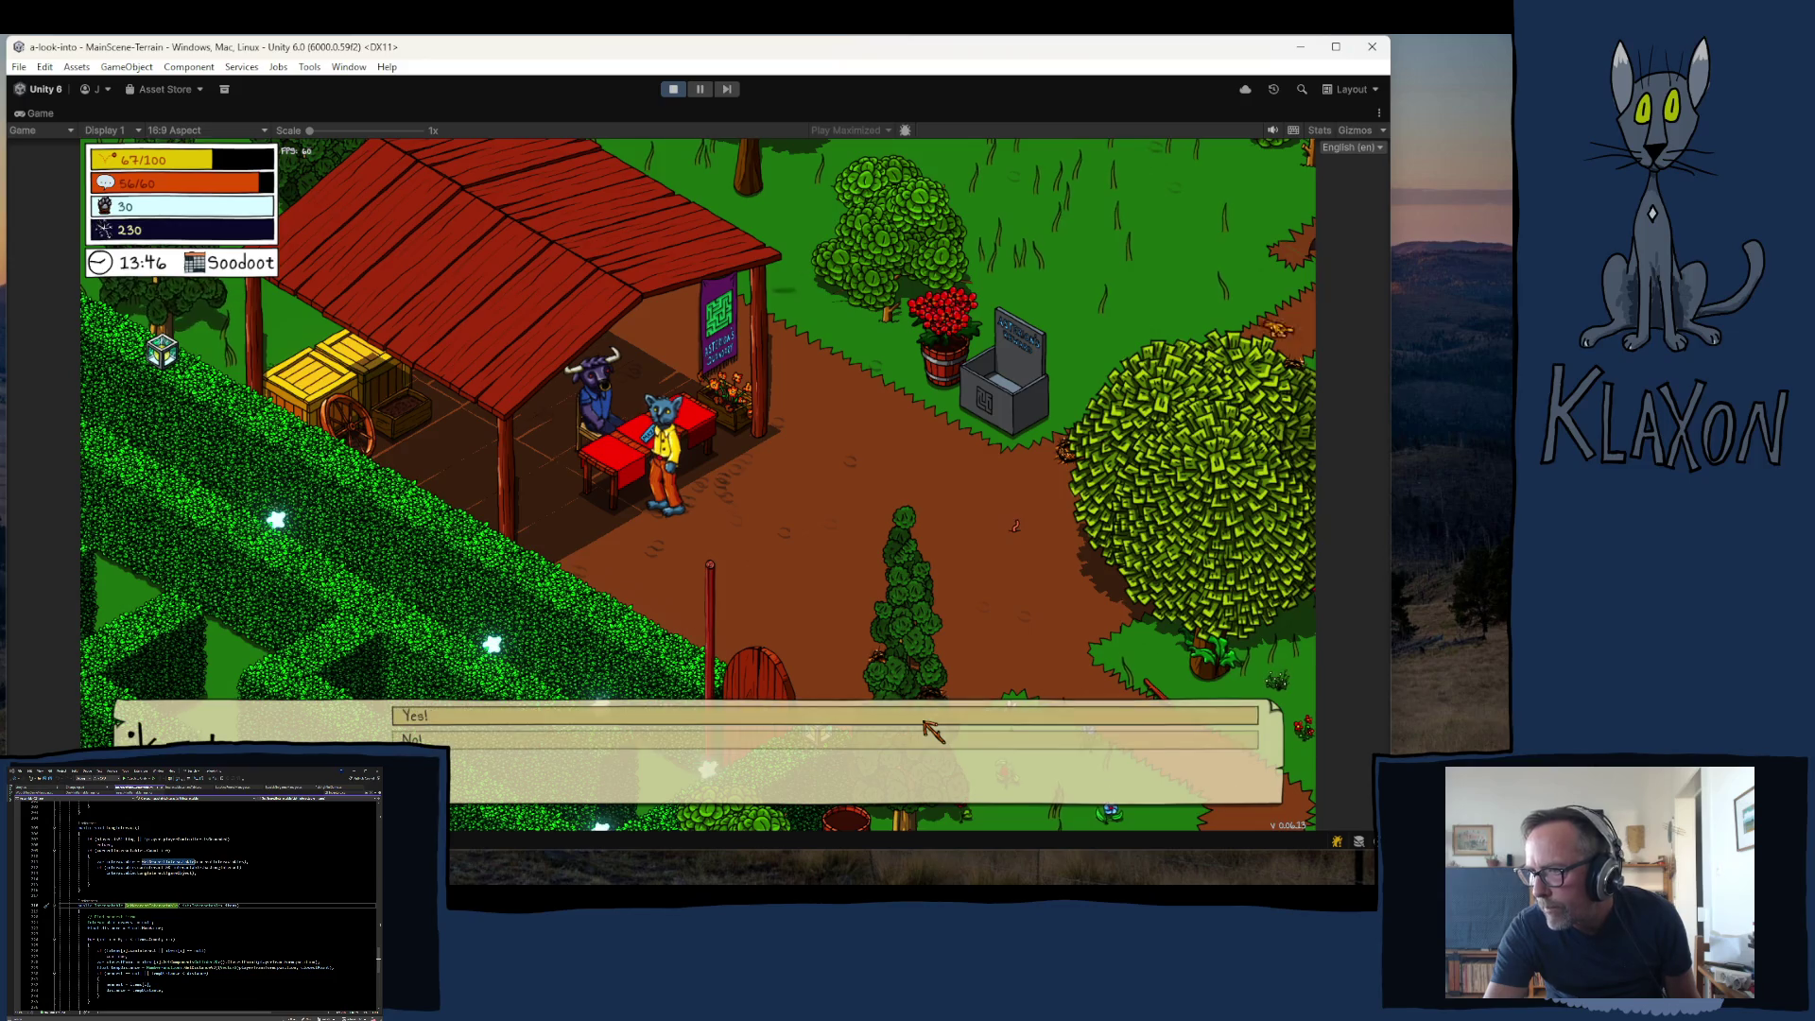
click(868, 718)
key(space)
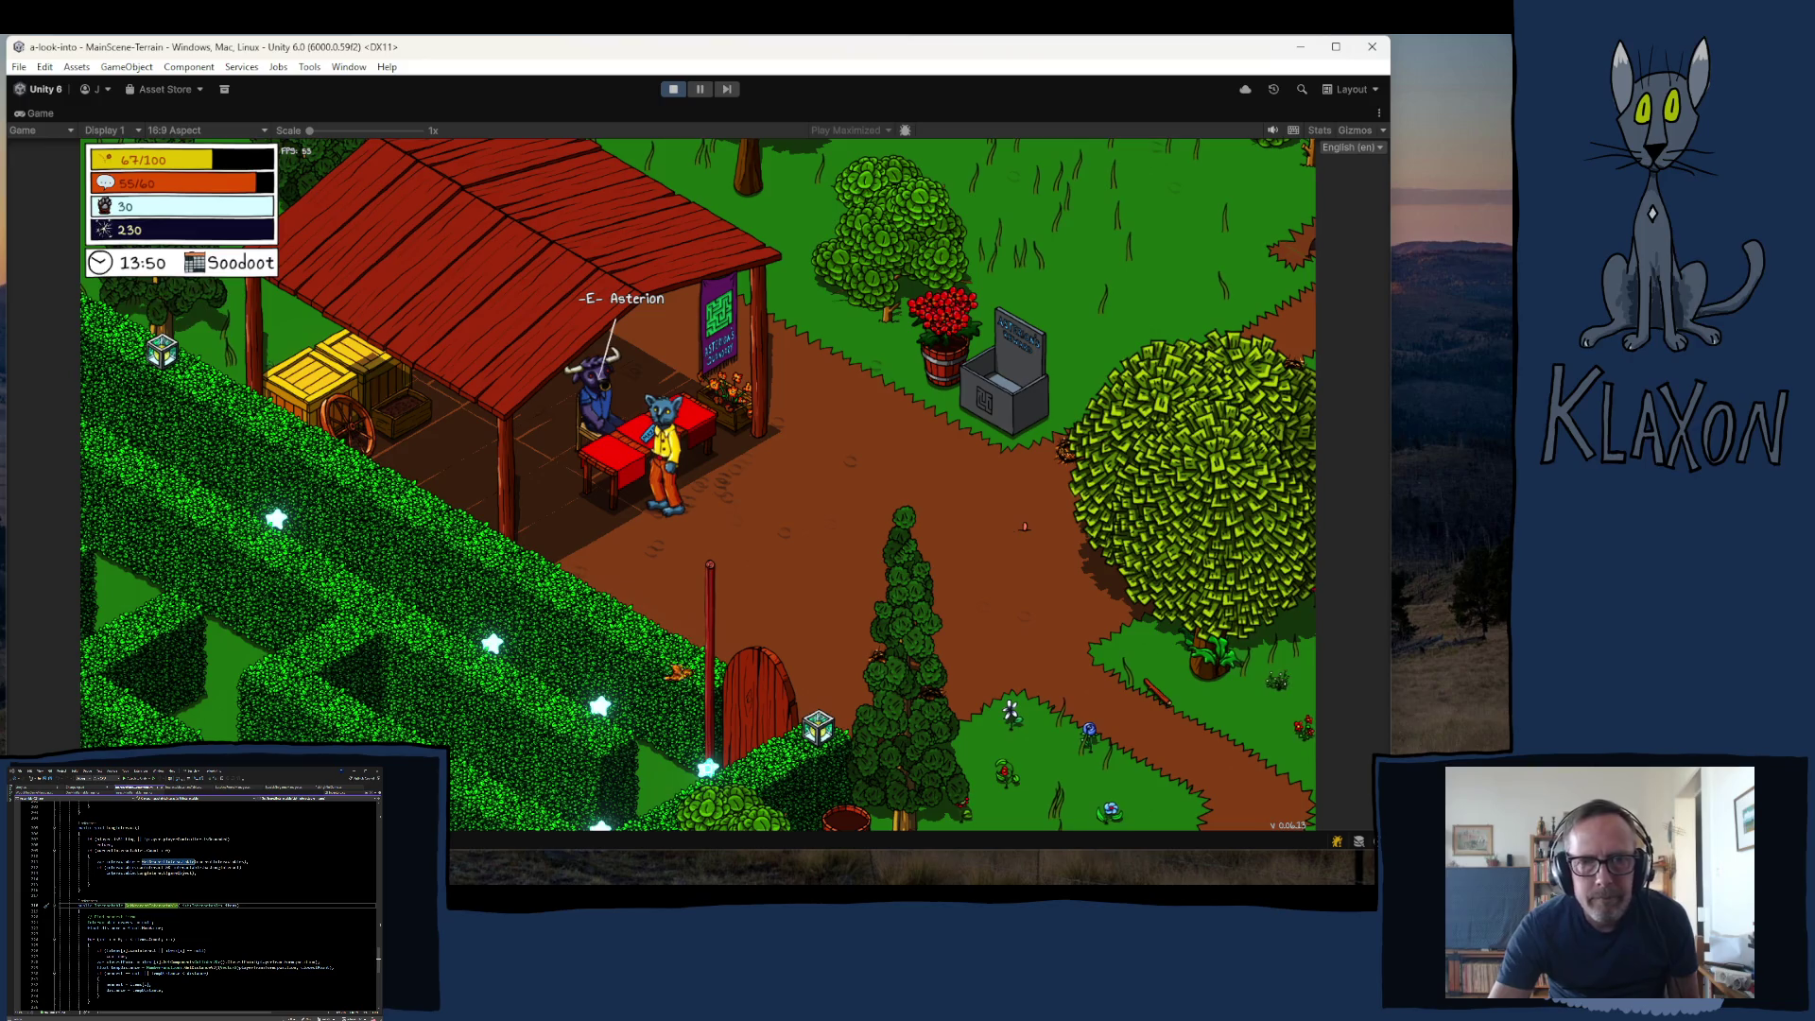
- Walk away from the stall, return to the table beside Asterion, then stop Play mode
key(d)
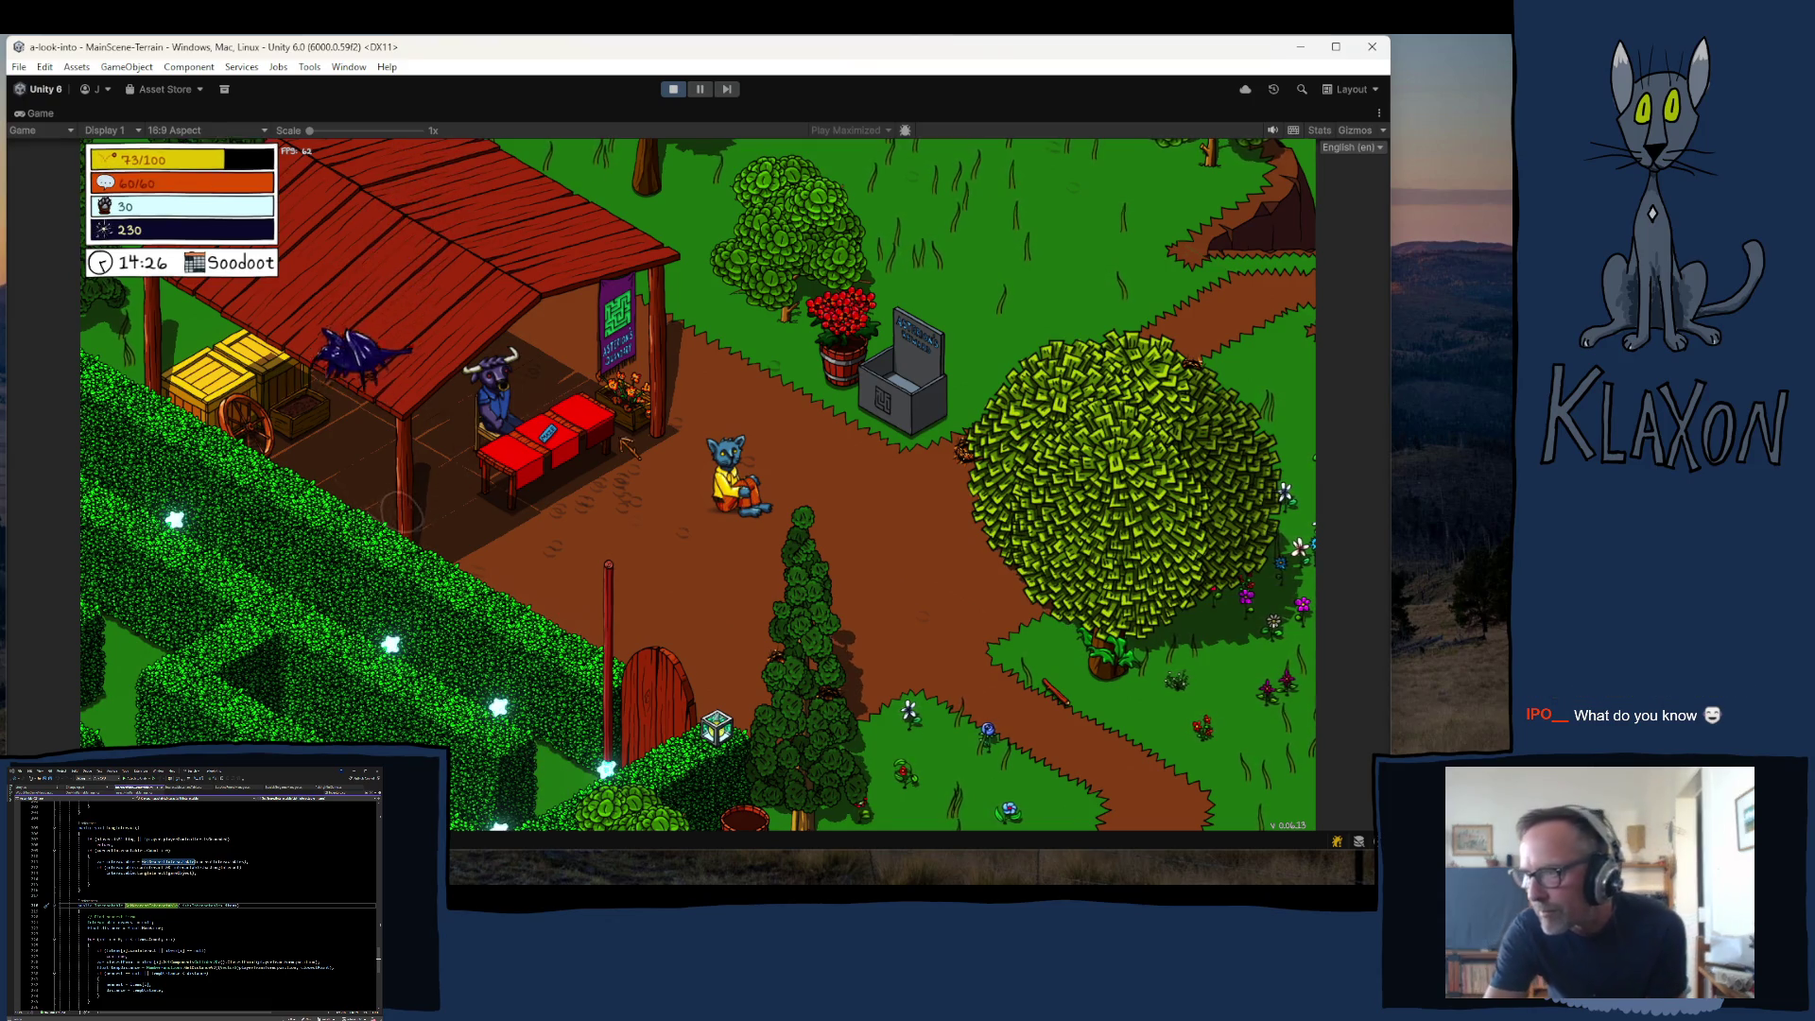
key(w)
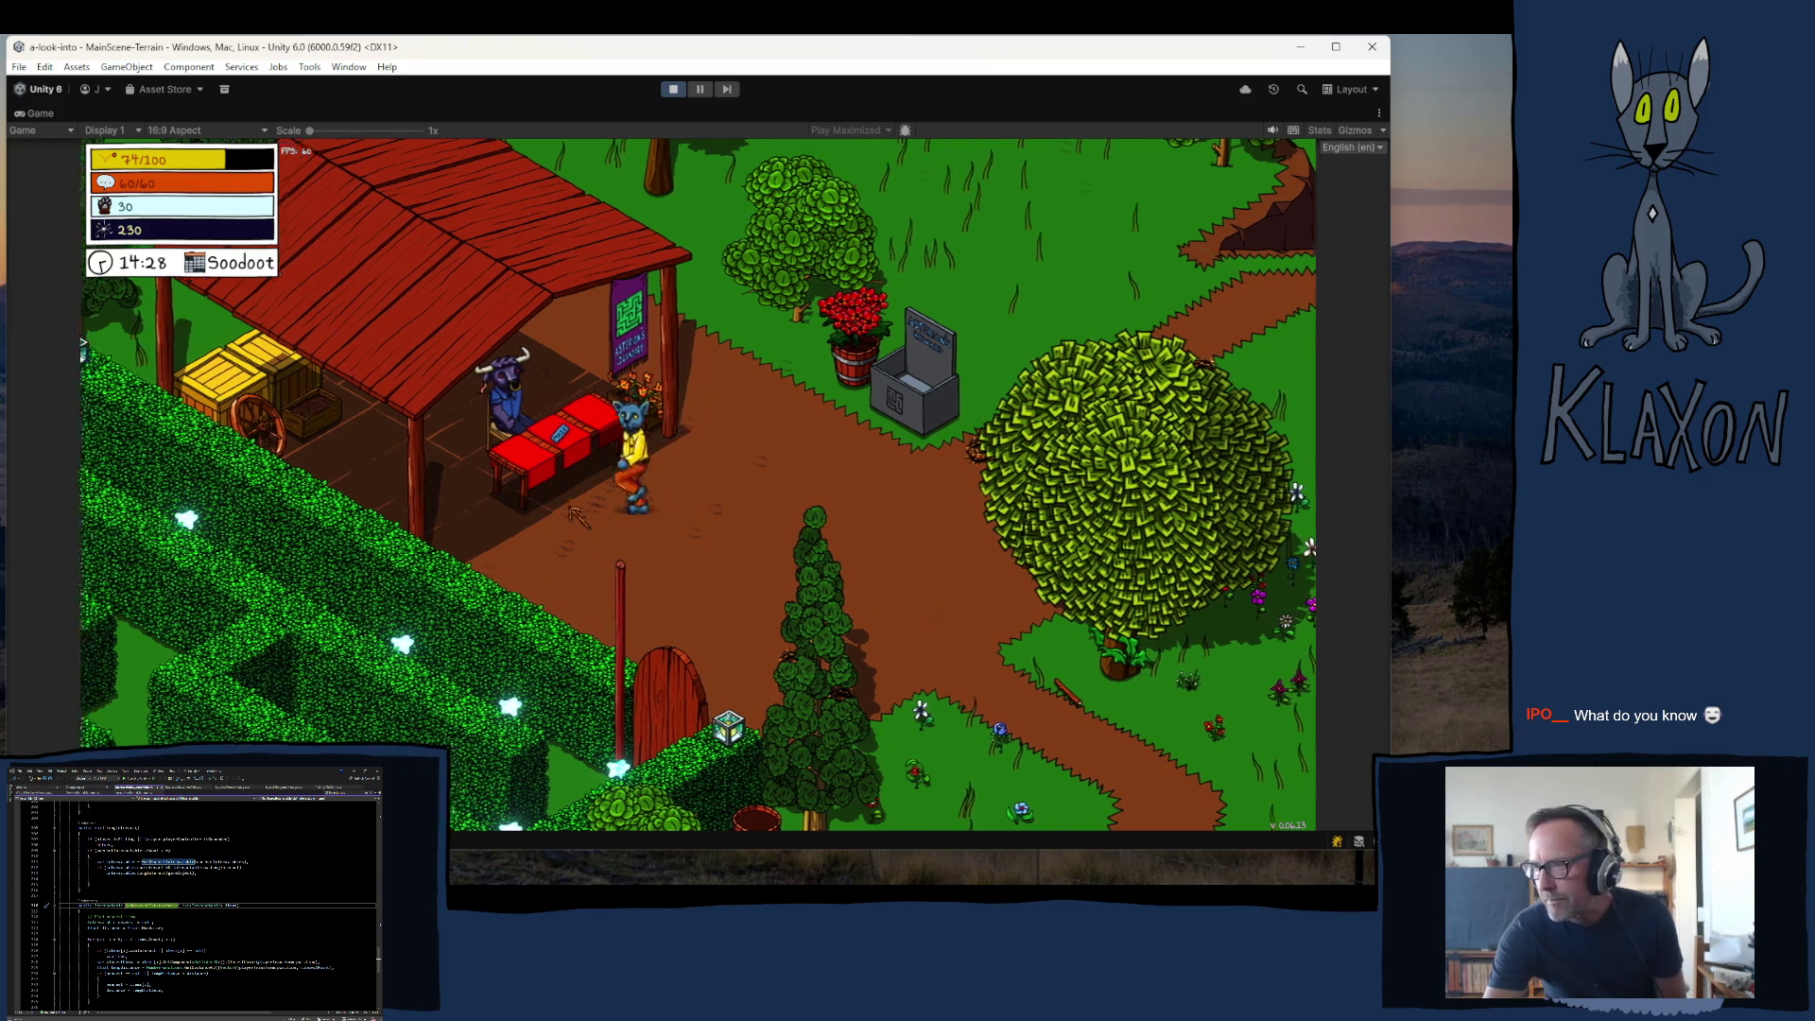
key(w)
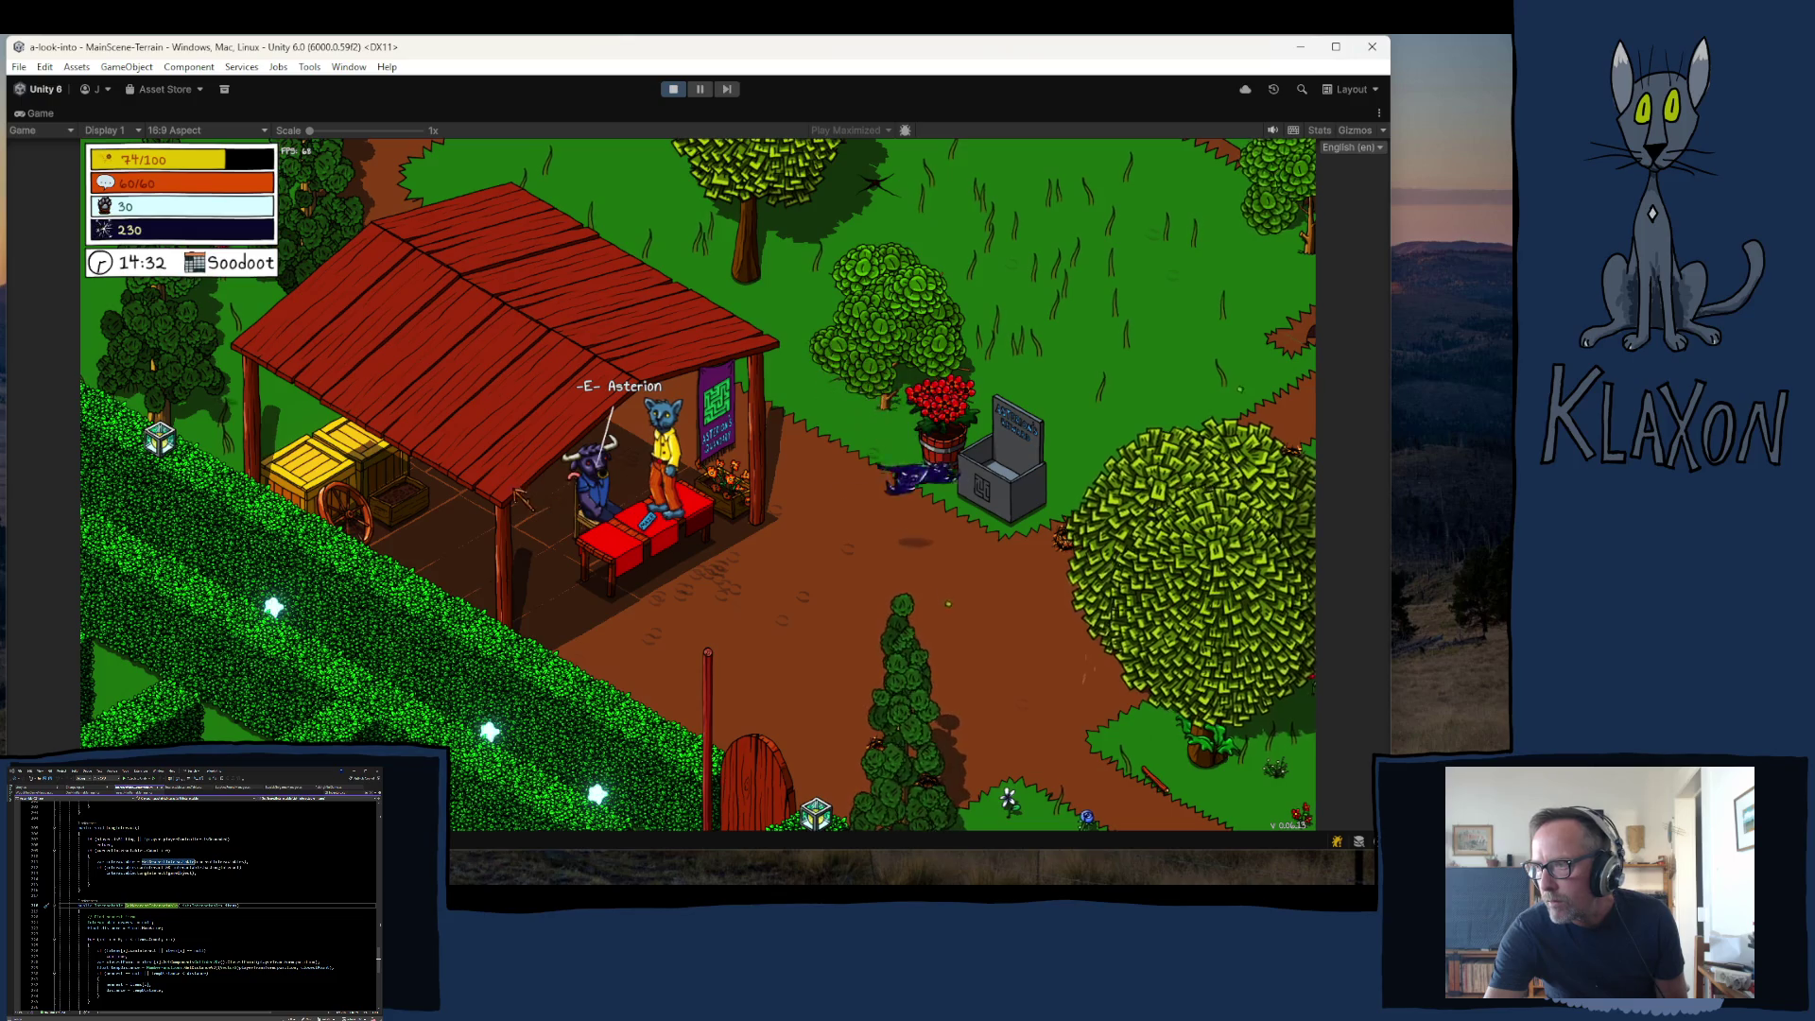
key(s)
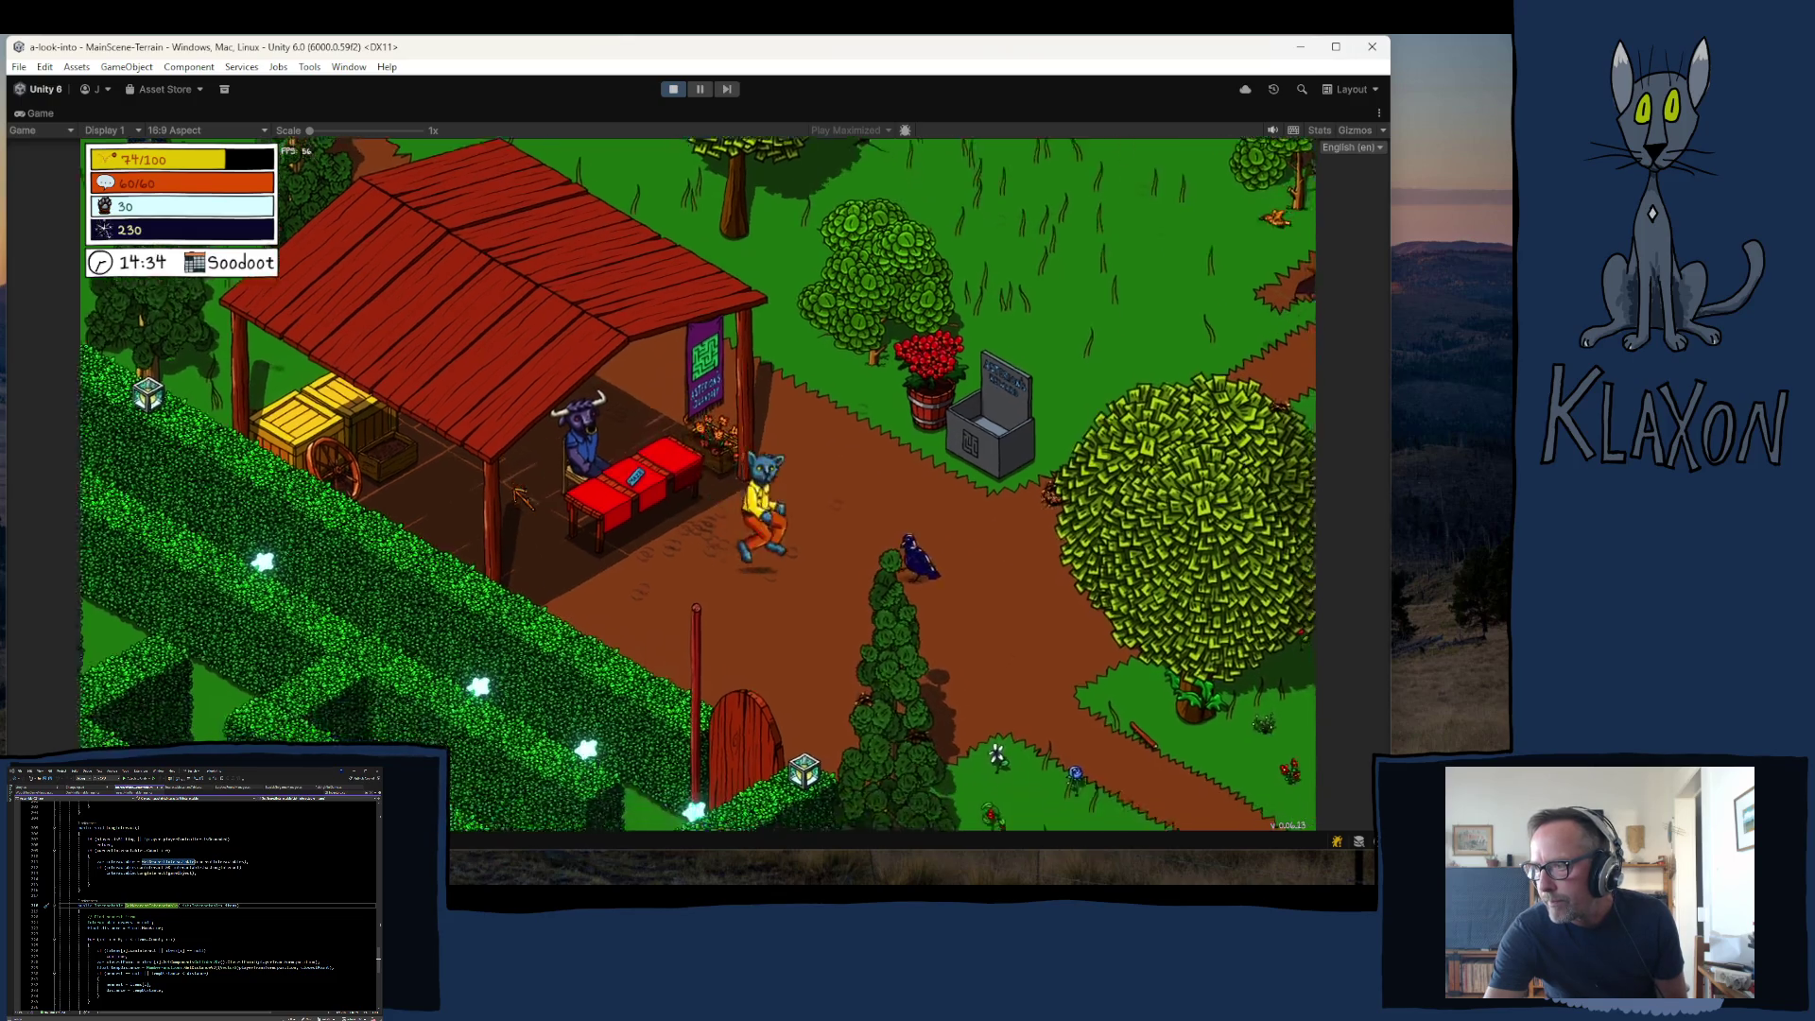
key(w)
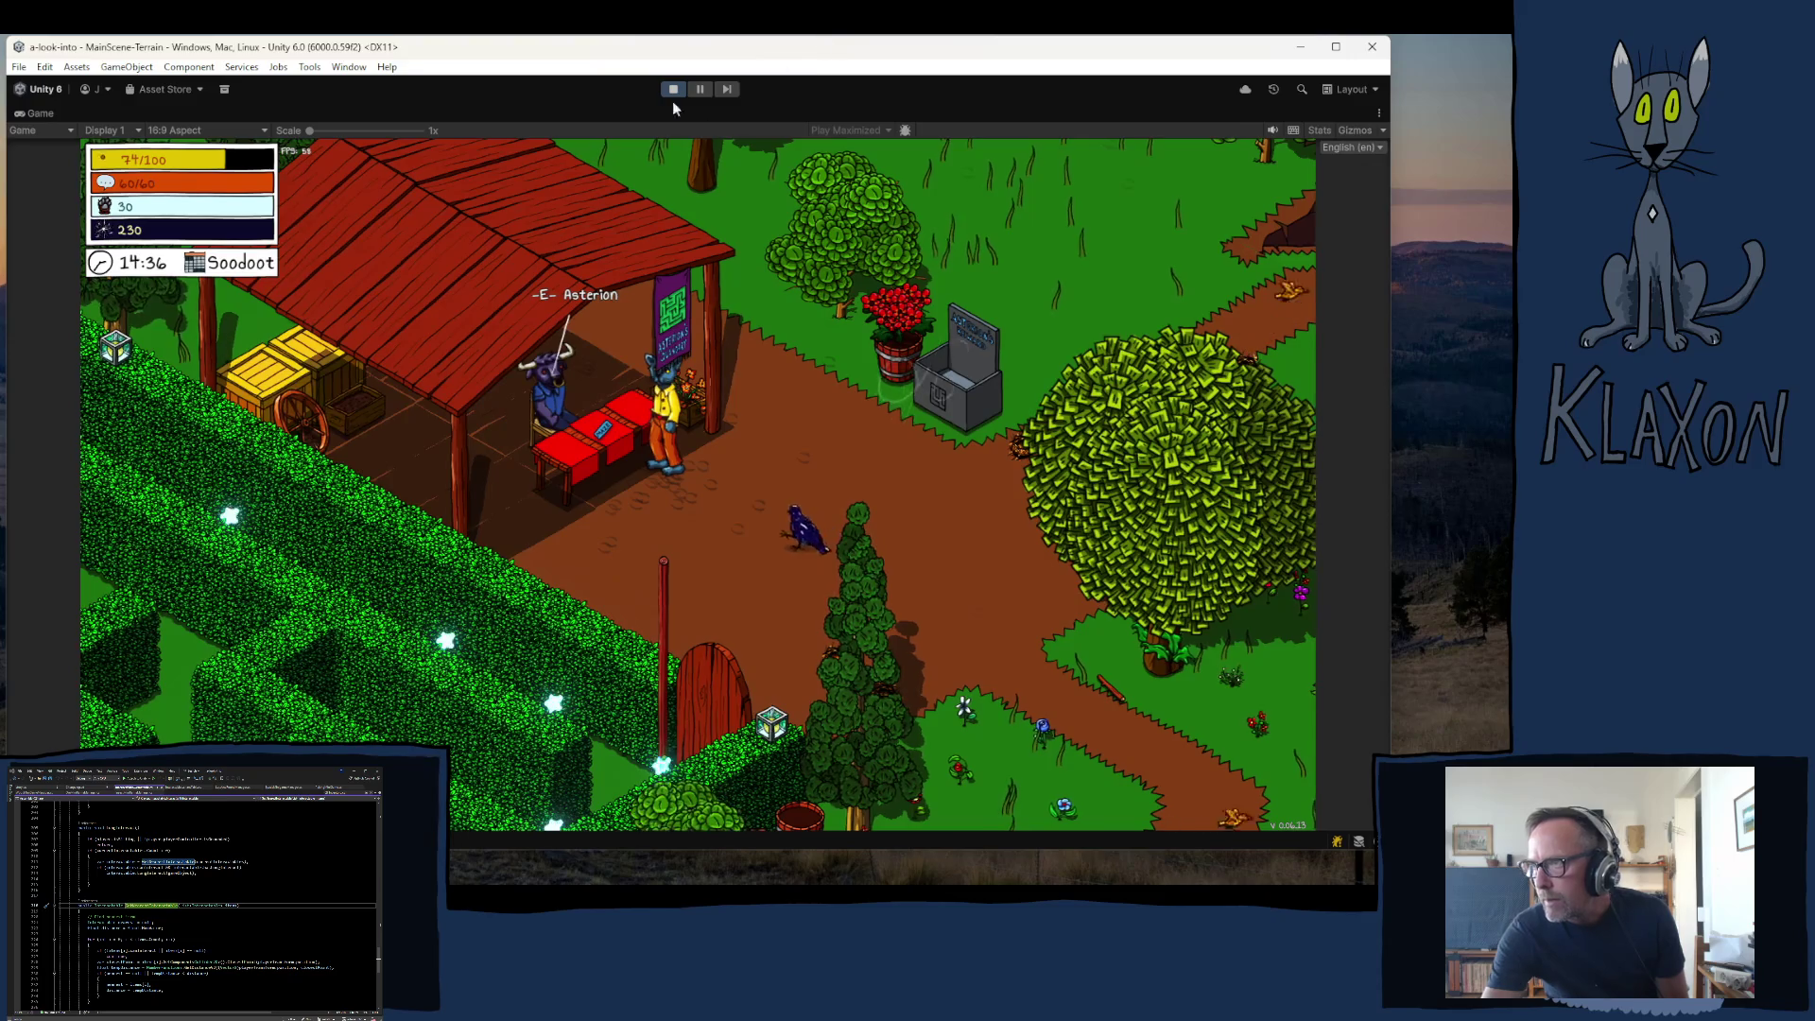
click(674, 92)
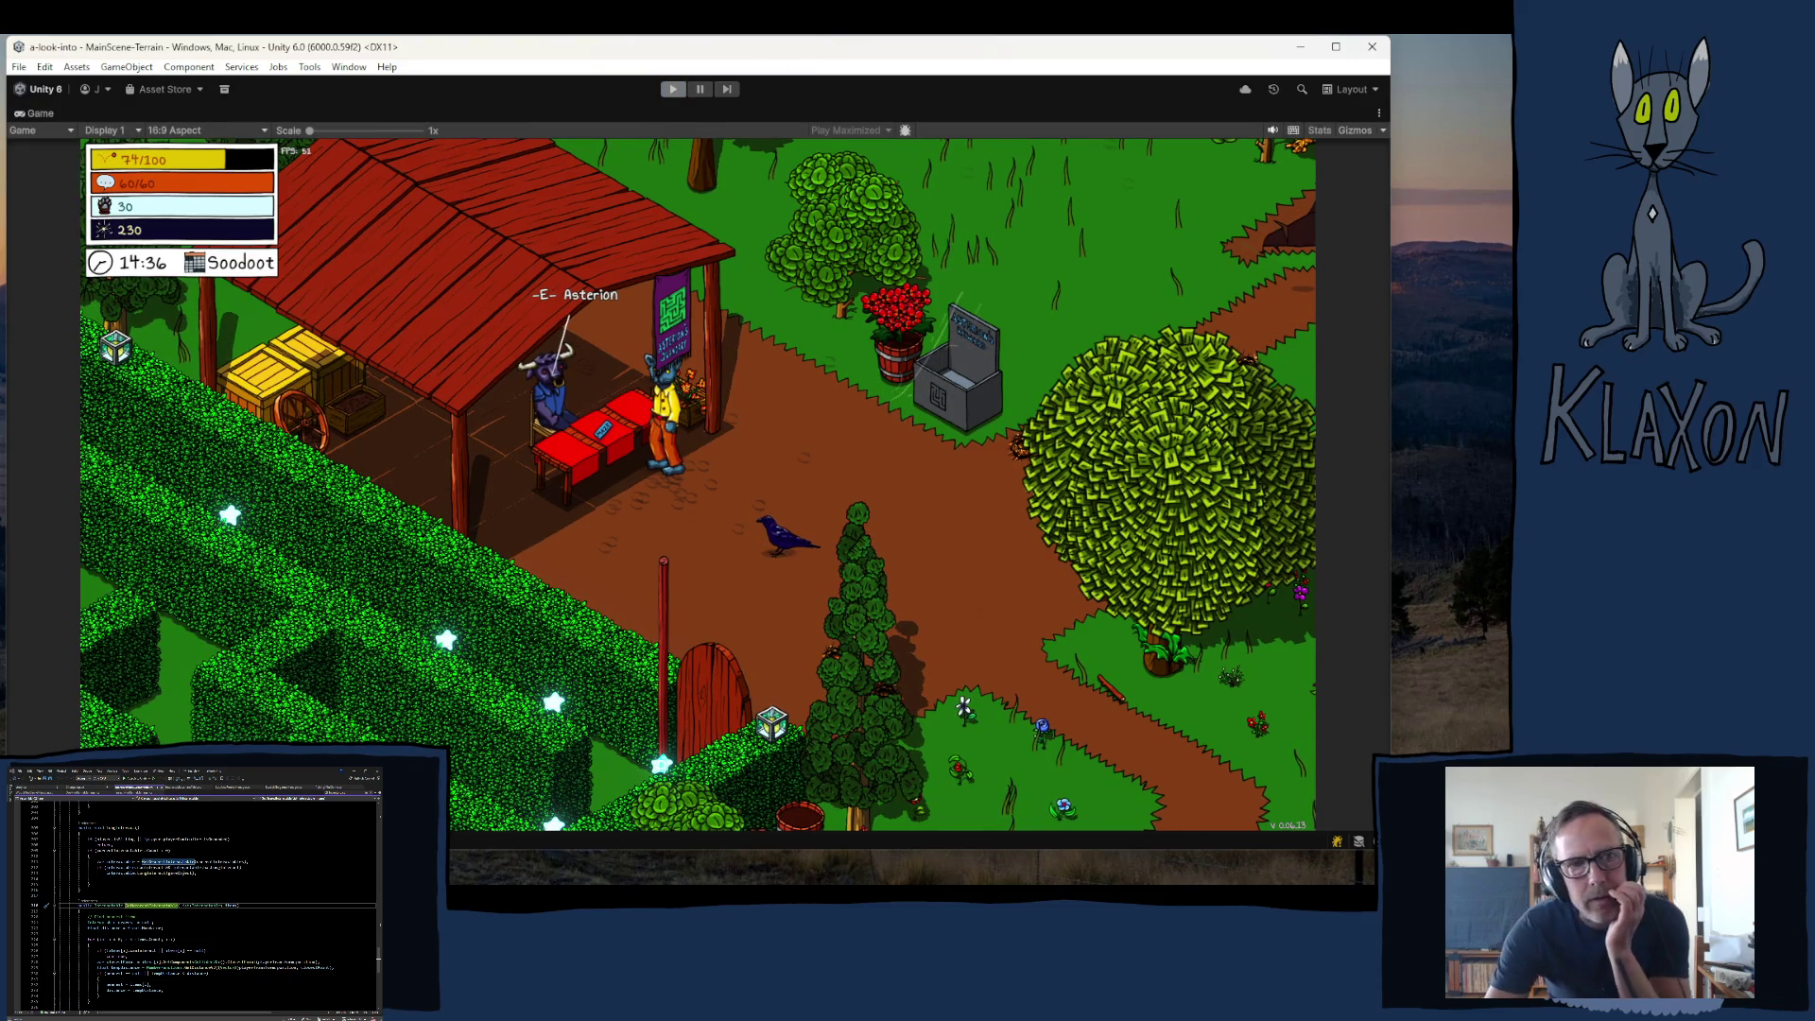